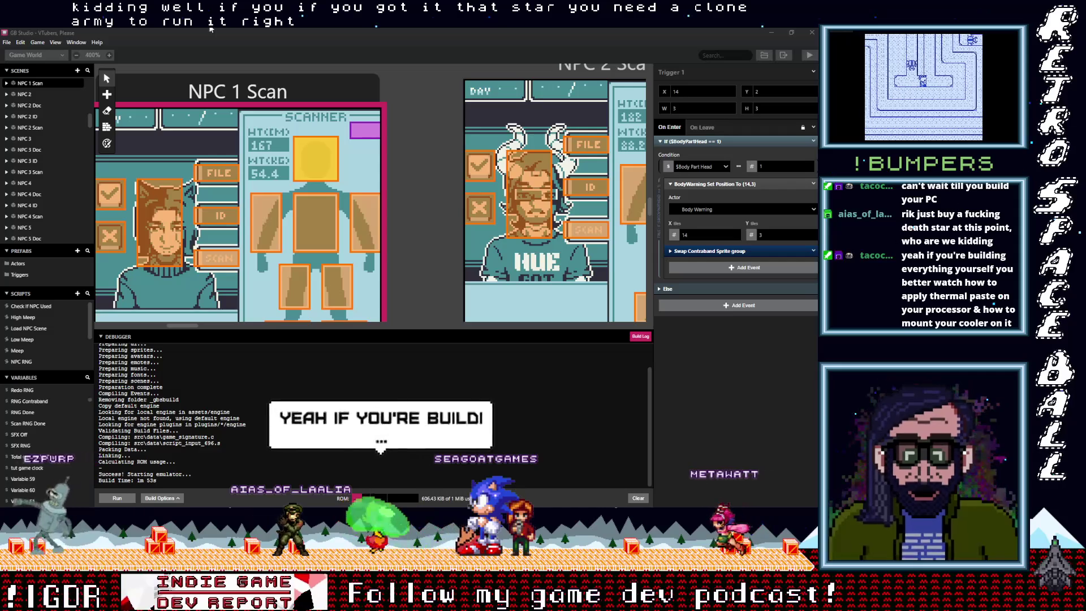
# - Open the Swap Contraband group event's action menu and close it without changes
pyautogui.scroll(-2, 304, 179)
pyautogui.scroll(1, 296, 174)
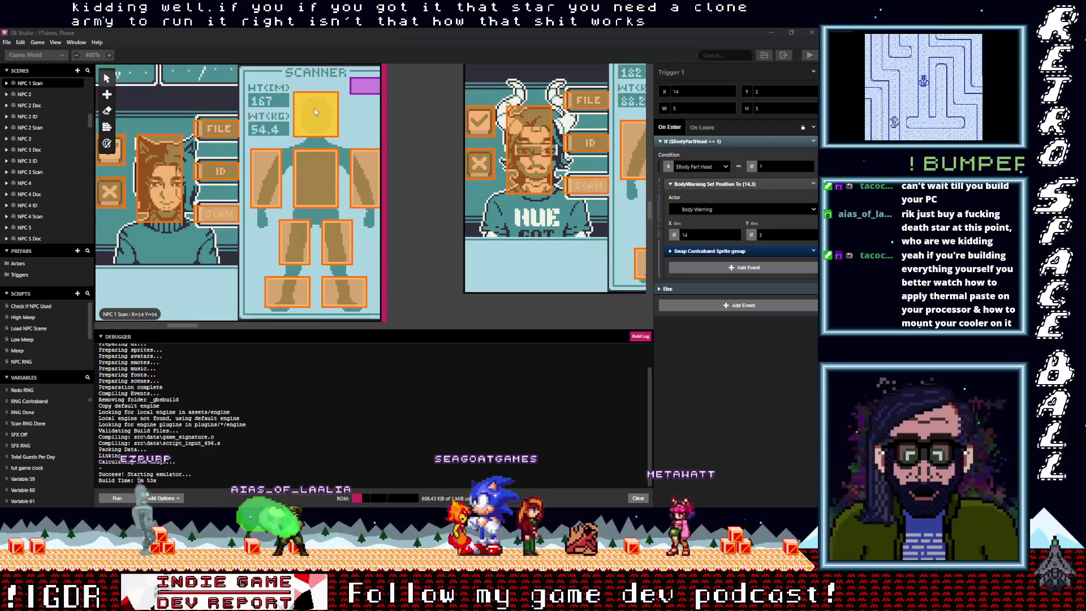
pyautogui.click(813, 251)
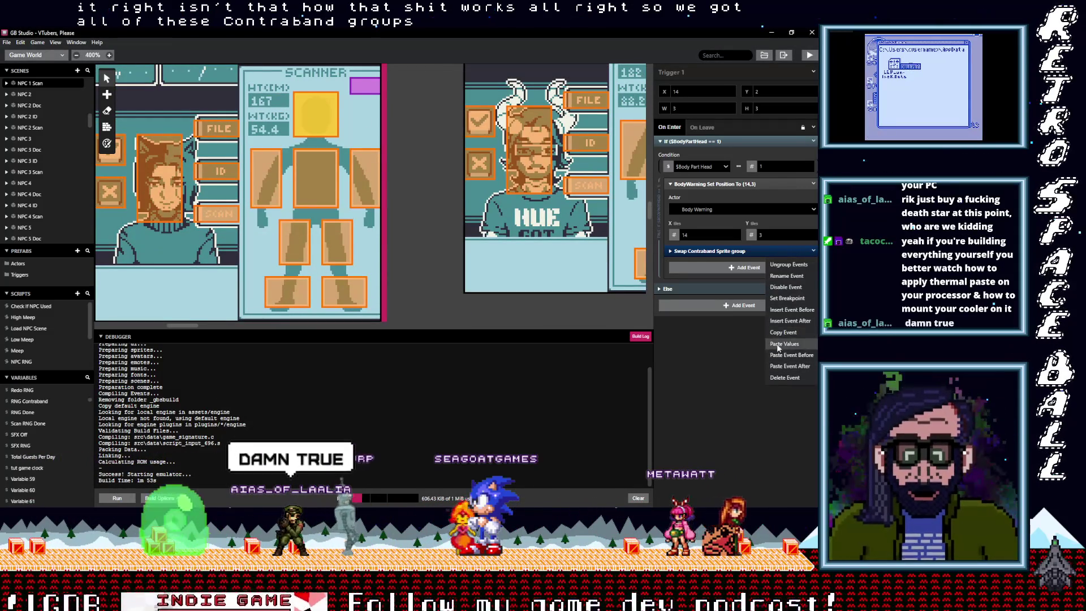
pyautogui.click(784, 332)
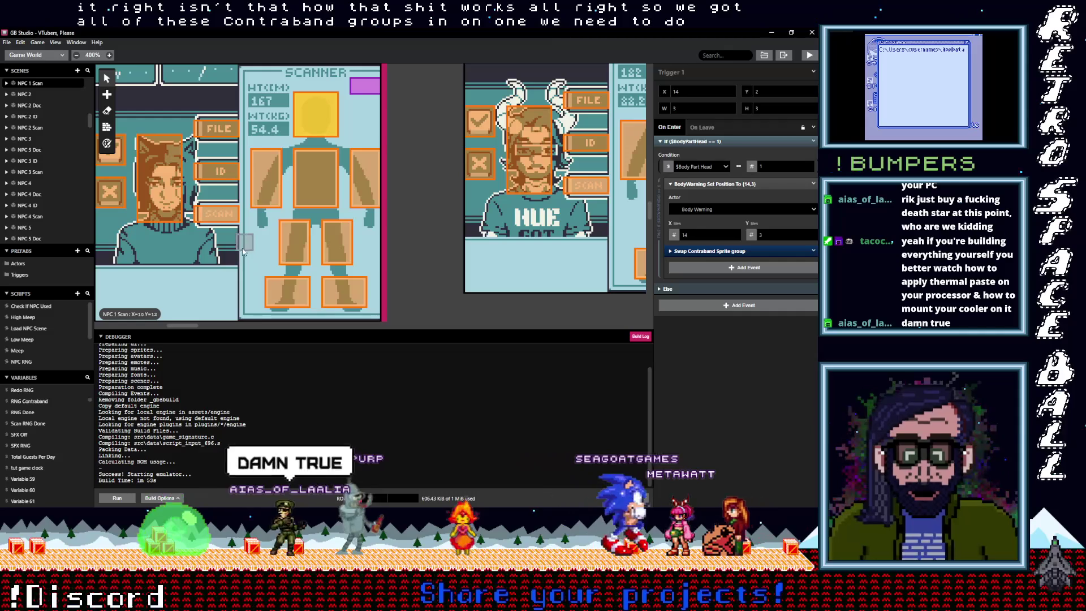
# - Scroll the world canvas to NPC 2 Scan and NPC 3 Scan and show the head trigger's events
pyautogui.moveTo(182, 325); pyautogui.dragTo(209, 326)
pyautogui.scroll(1, 229, 308)
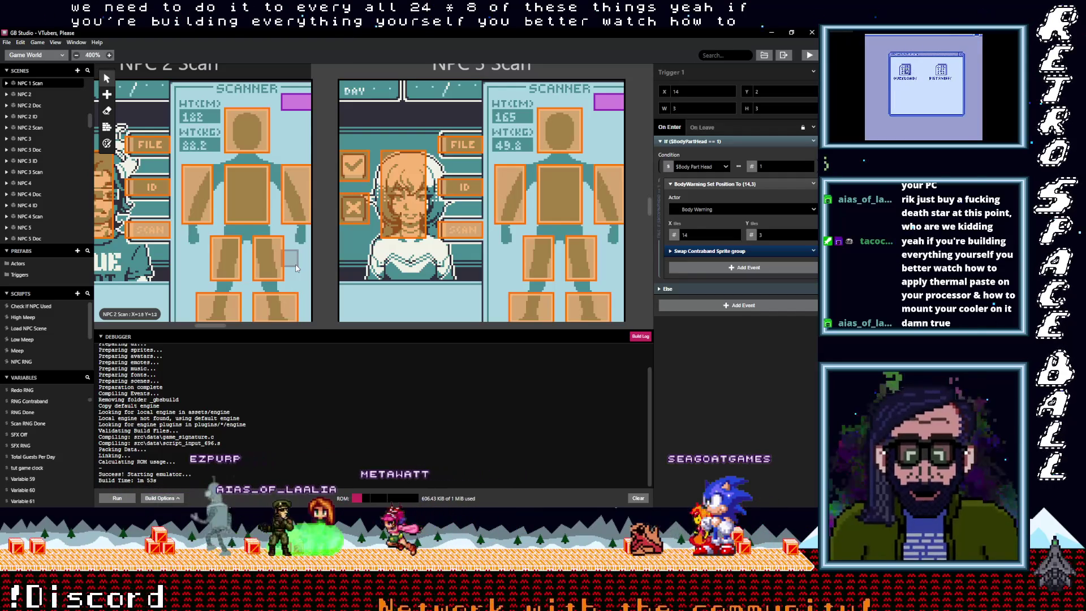
pyautogui.press('z')
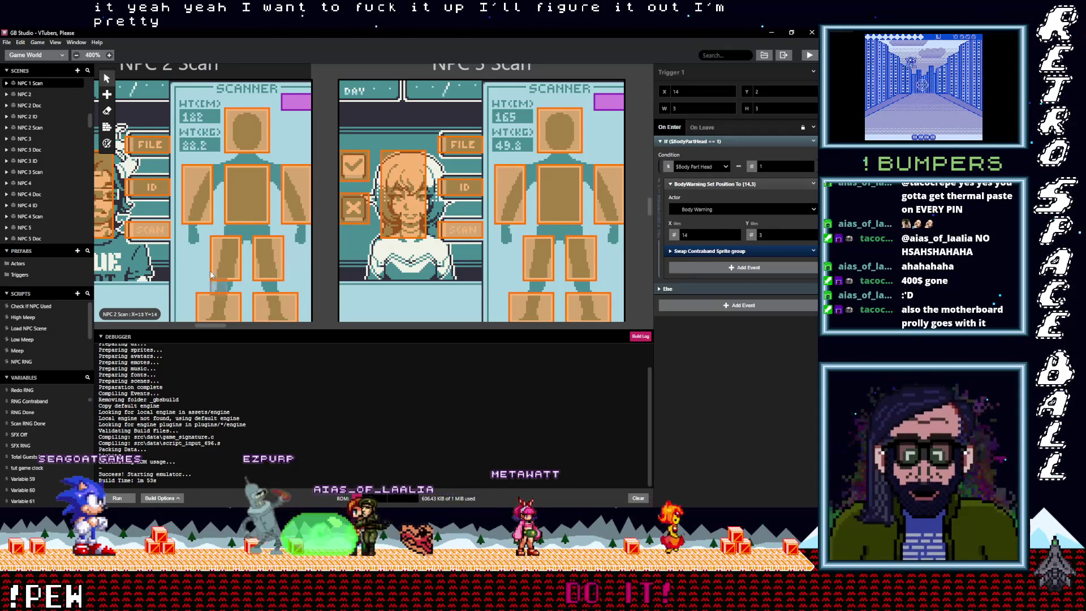
pyautogui.hotkey('ctrl', 'z')
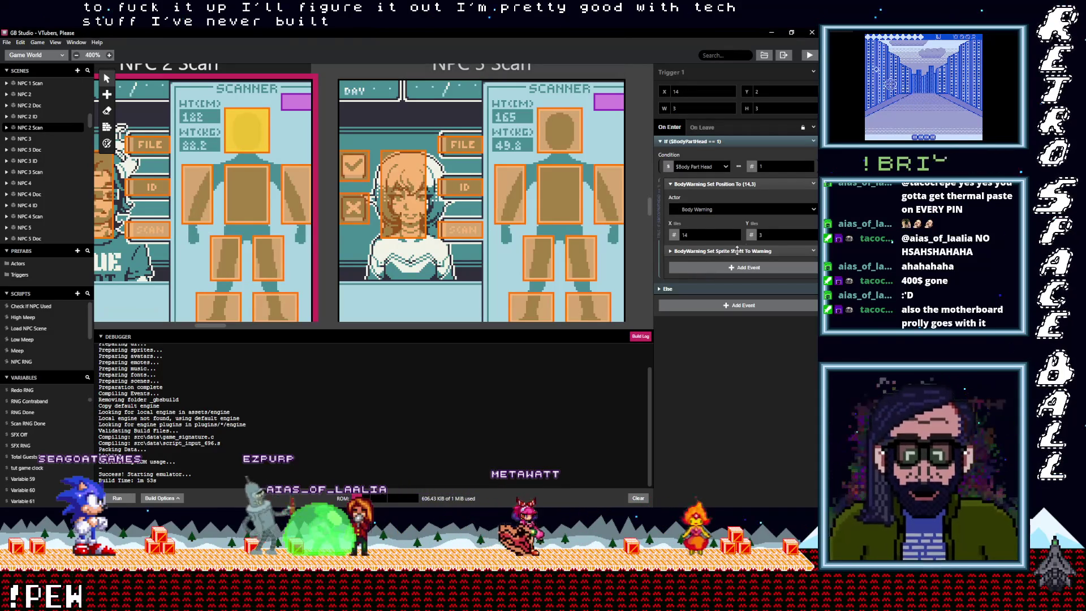
# - In NPC 2 Scan's head and left-arm triggers, replace Set Sprite Sheet To Warning with the pasted Swap Contraband Sprite group
pyautogui.click(813, 251)
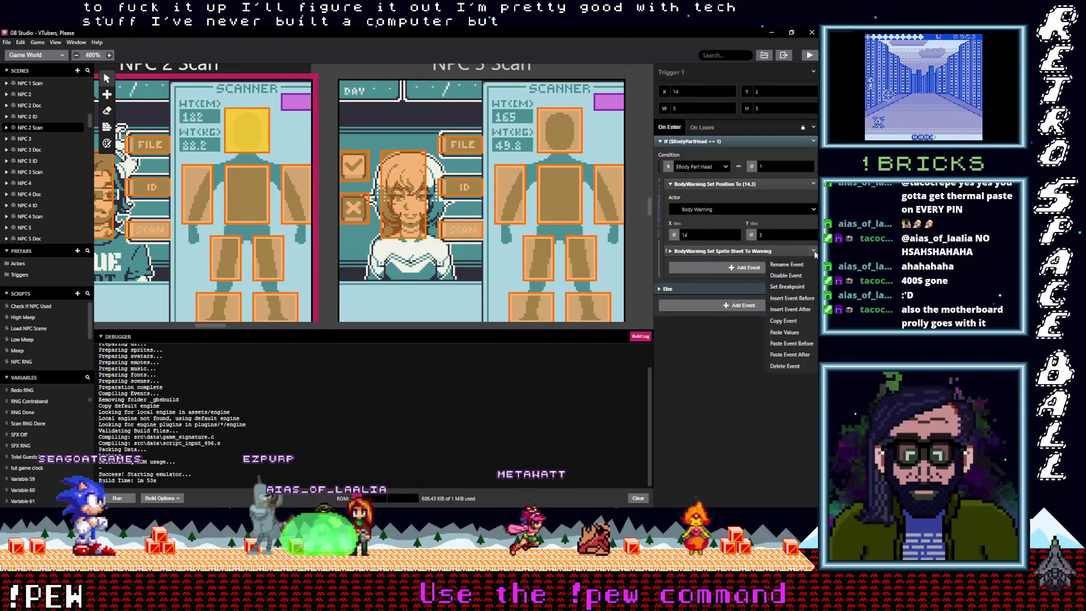
pyautogui.click(793, 366)
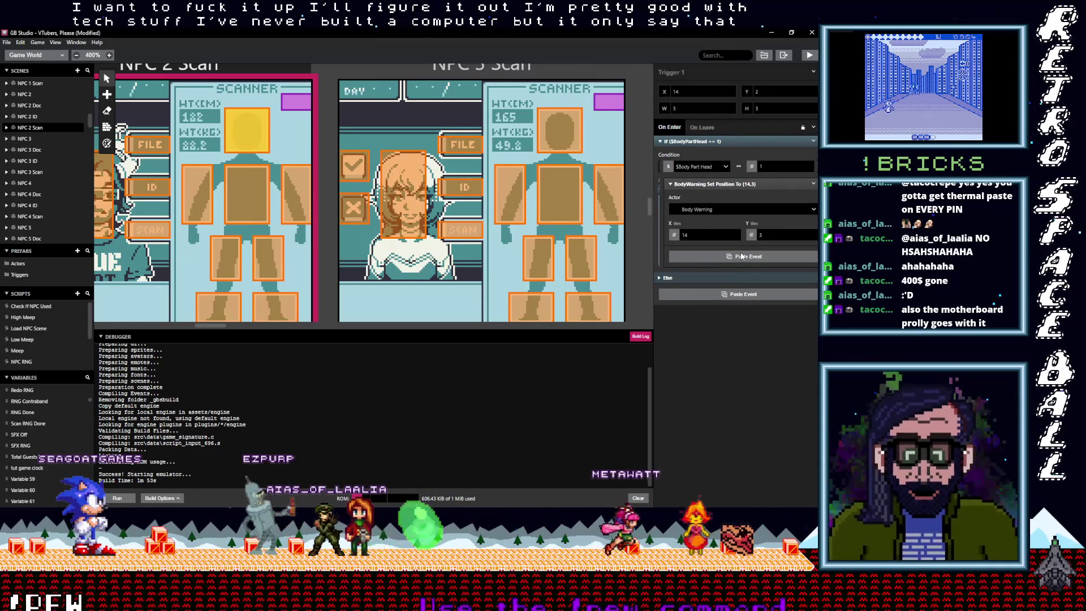
pyautogui.press('alt')
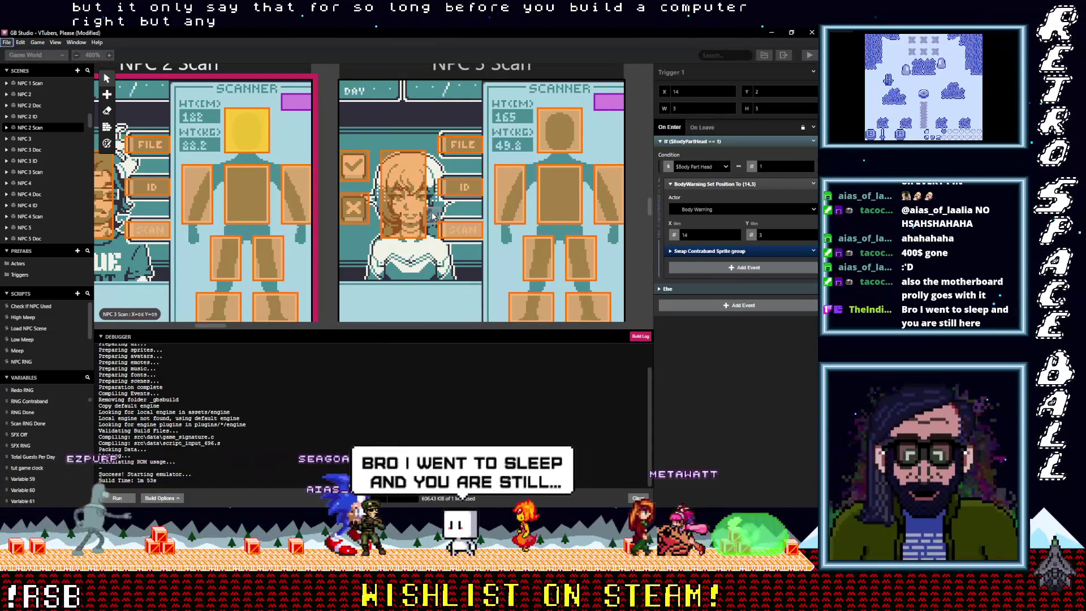
pyautogui.click(299, 198)
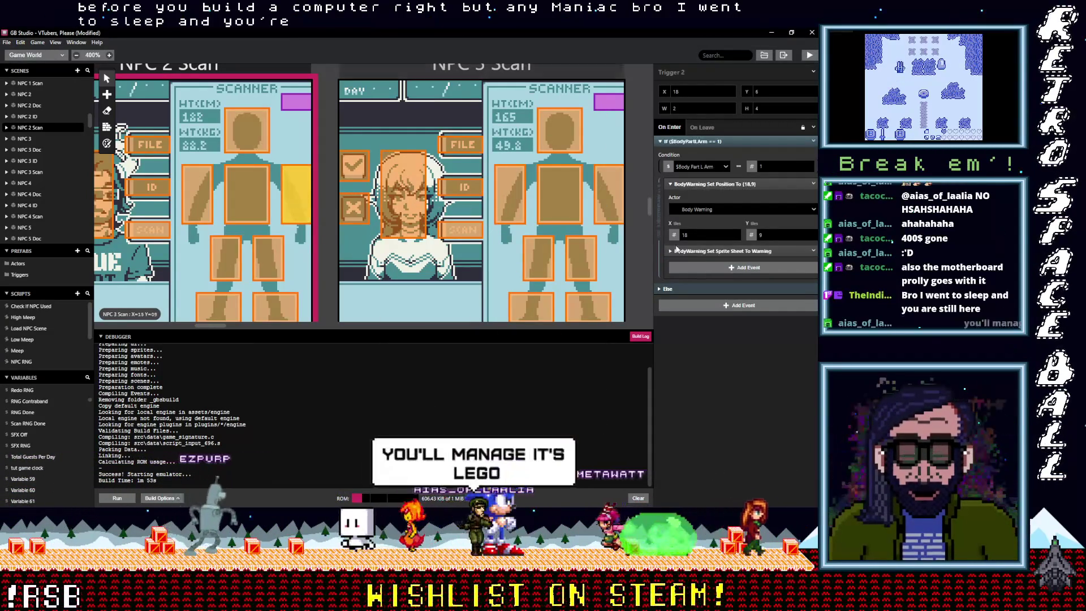
pyautogui.click(813, 252)
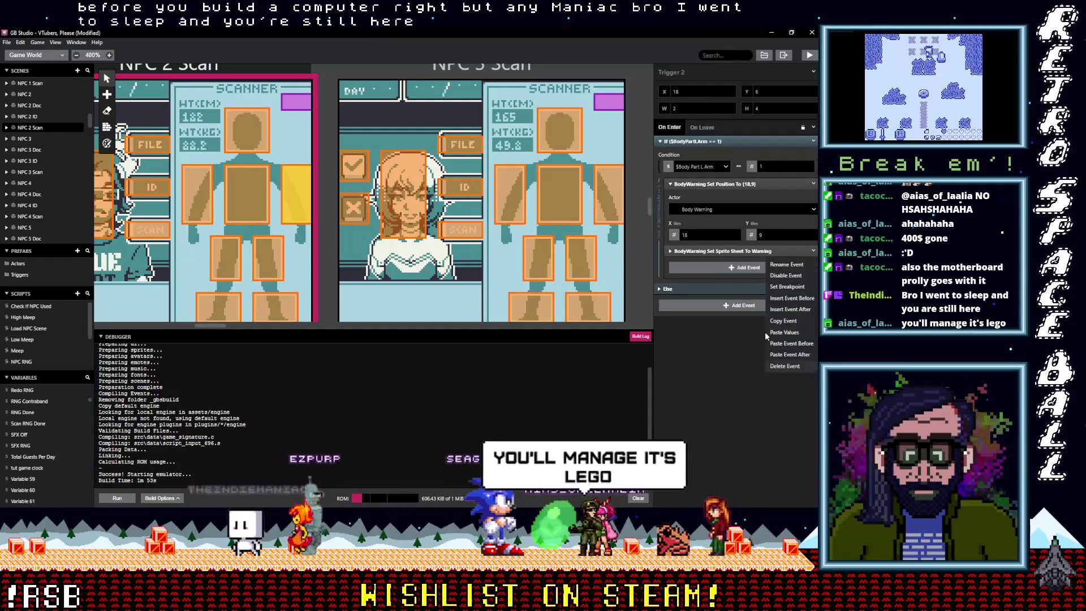
pyautogui.click(780, 365)
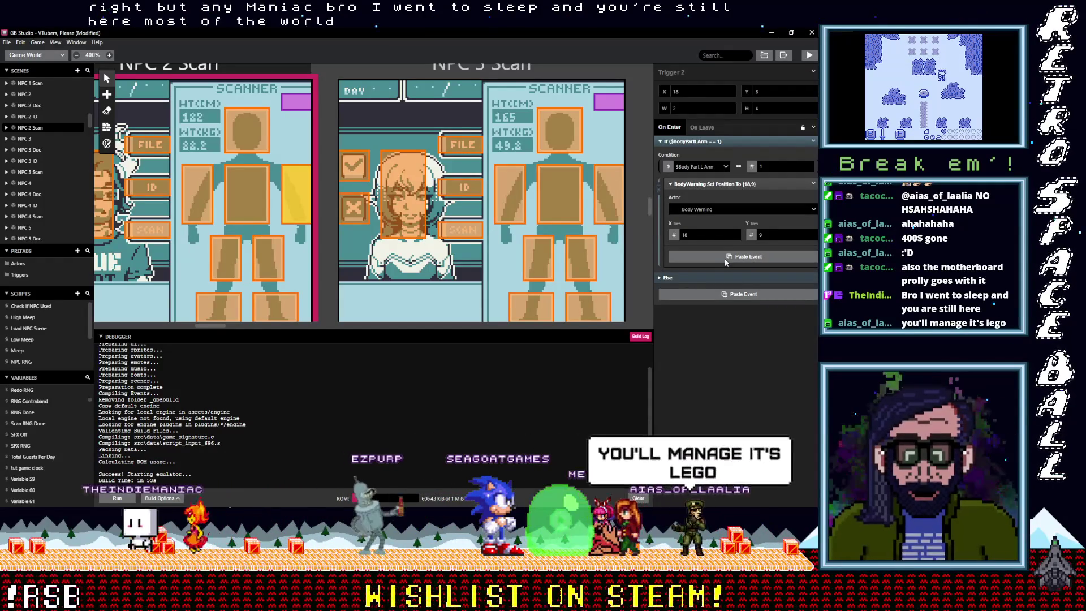
pyautogui.click(727, 258)
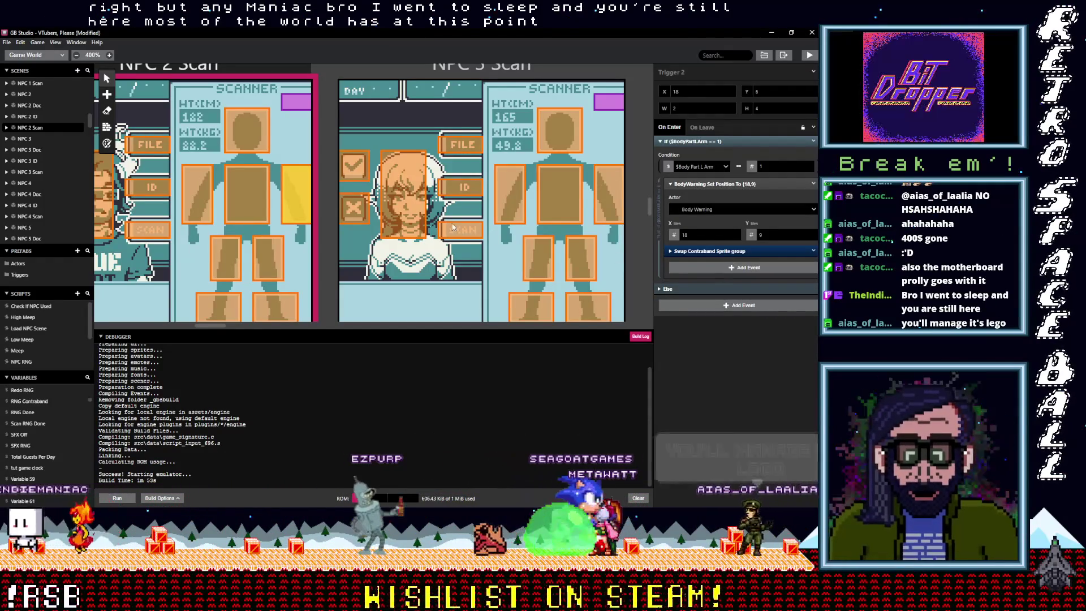
# - In the right-arm trigger, replace the warning sprite-sheet event with the pasted Swap Contraband Sprite group
pyautogui.click(209, 198)
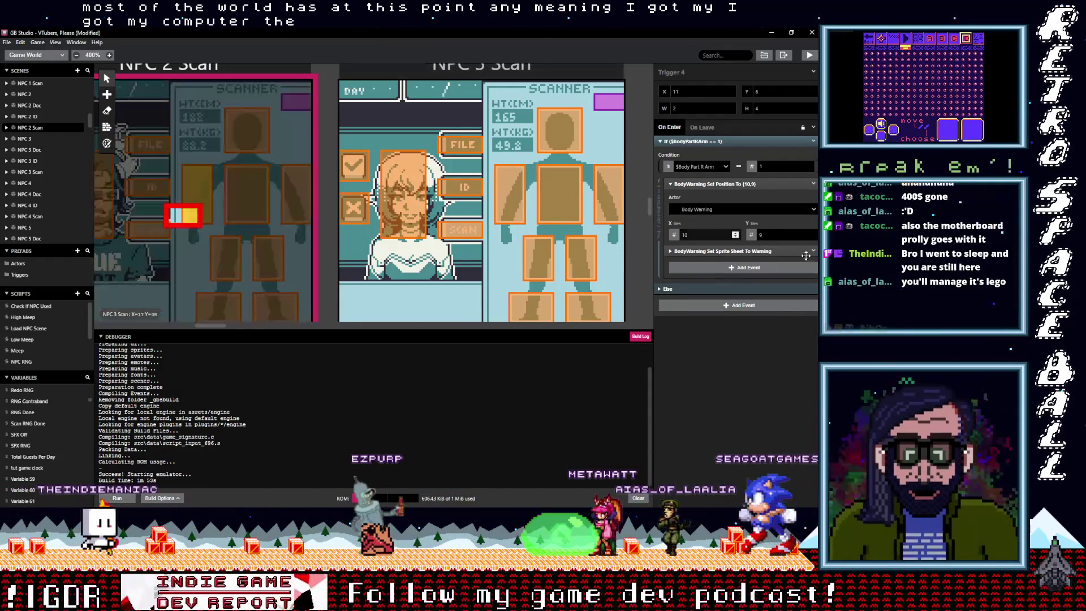
pyautogui.click(814, 252)
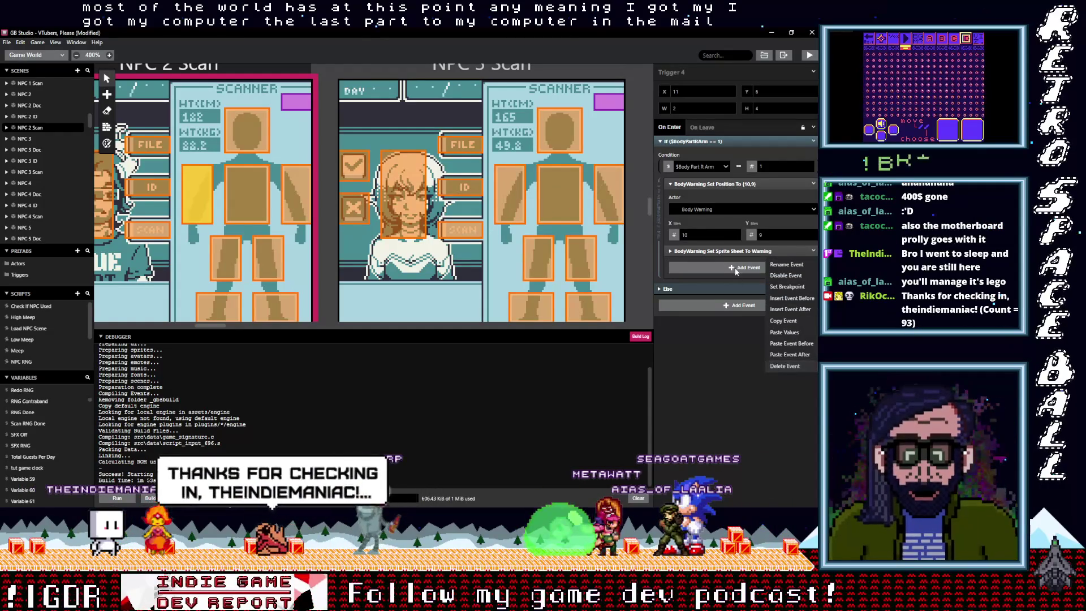
pyautogui.press('Delete')
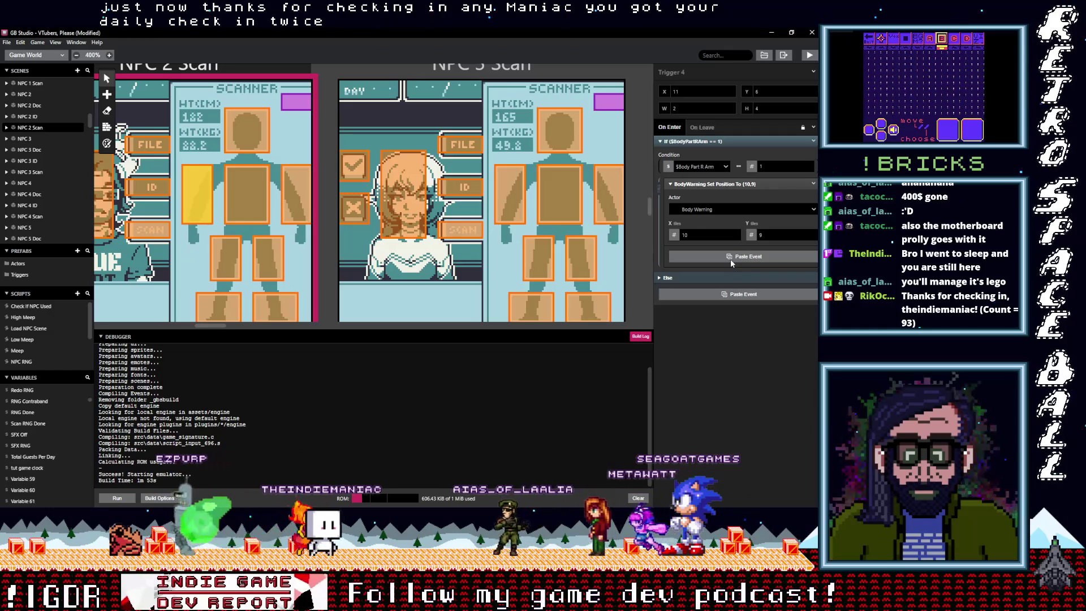
pyautogui.keyDown('alt'); pyautogui.click(731, 261); pyautogui.keyUp('alt')
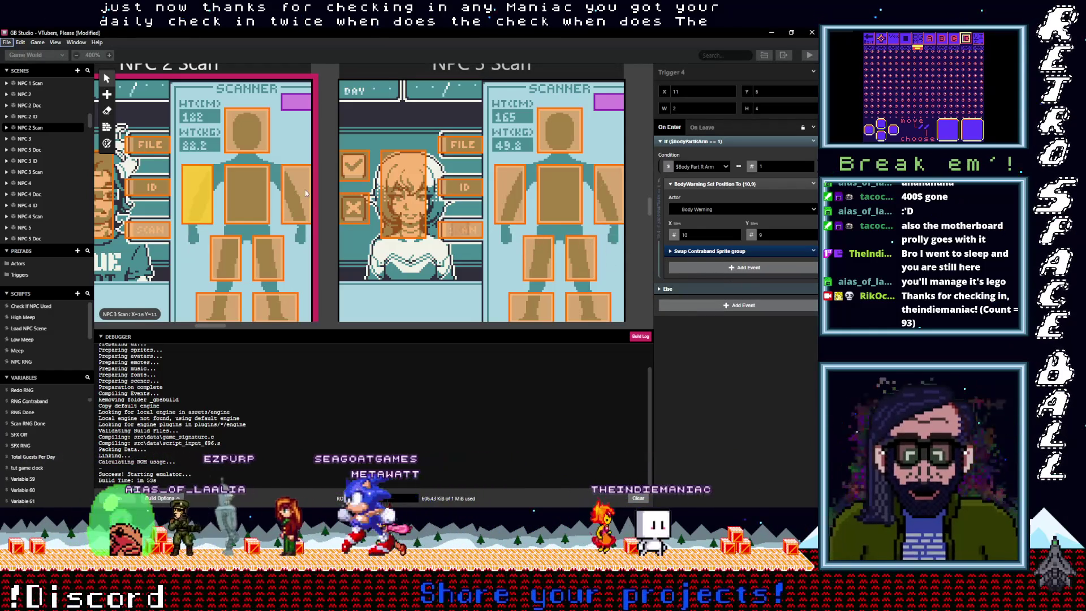
pyautogui.click(256, 191)
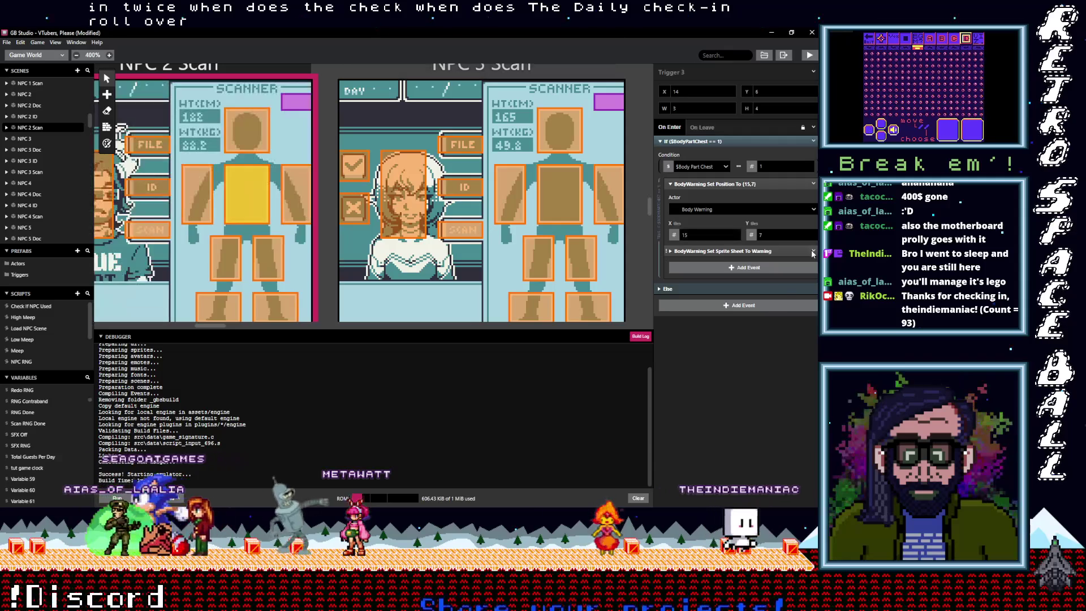
# - In NPC 2 Scan's chest trigger, replace Set Sprite Sheet To Warning with the pasted Swap Contraband Sprite group
pyautogui.click(813, 250)
pyautogui.click(797, 366)
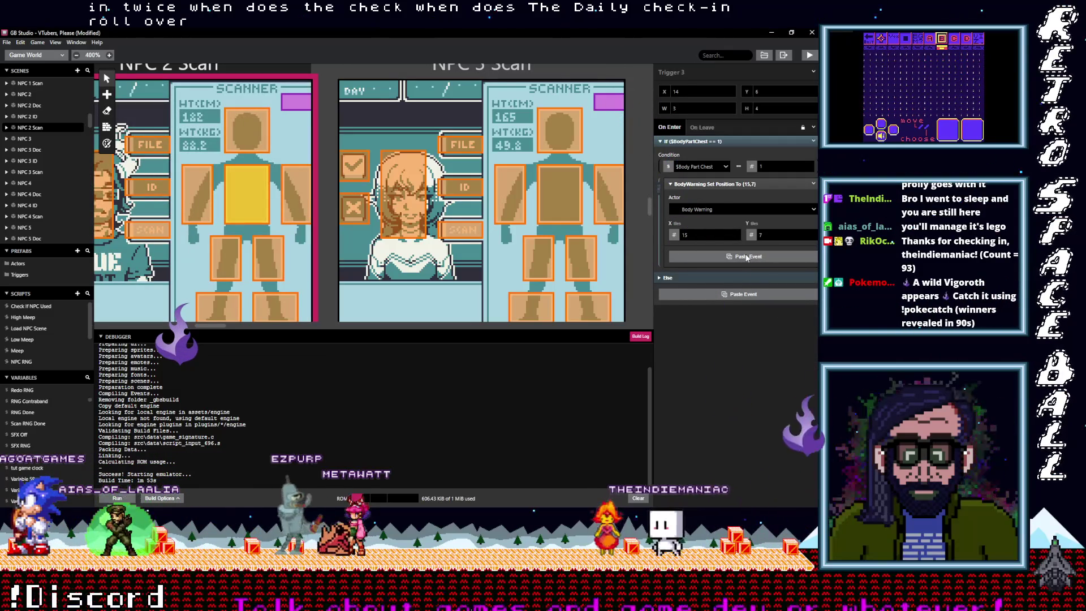
pyautogui.click(747, 258)
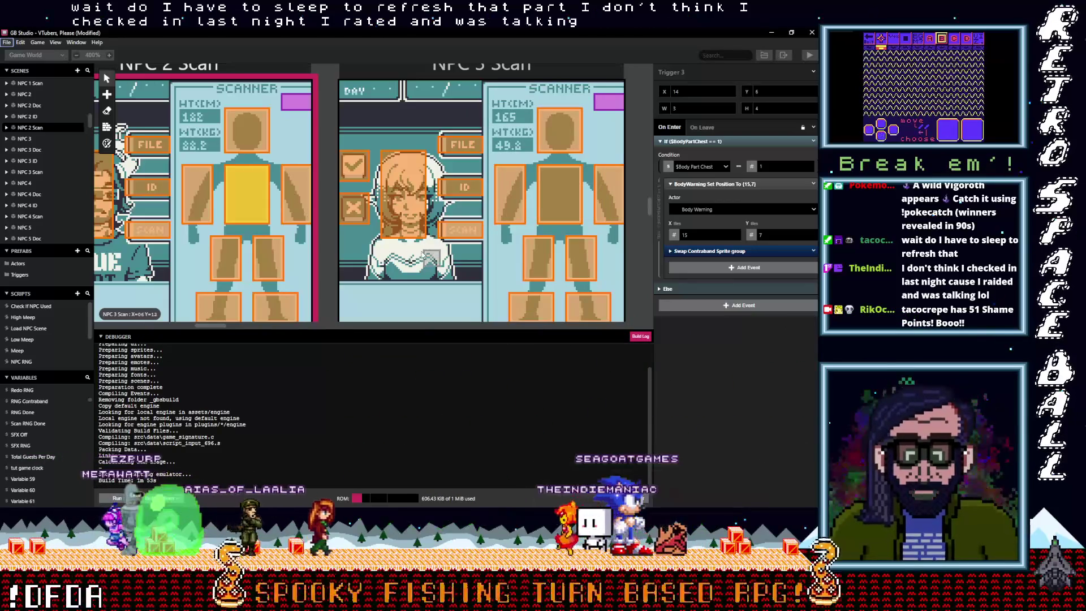
pyautogui.click(304, 210)
# - In NPC 2 Scan's left-leg and right-leg triggers, paste the Swap Contraband Sprite group and delete the warning event
pyautogui.click(270, 249)
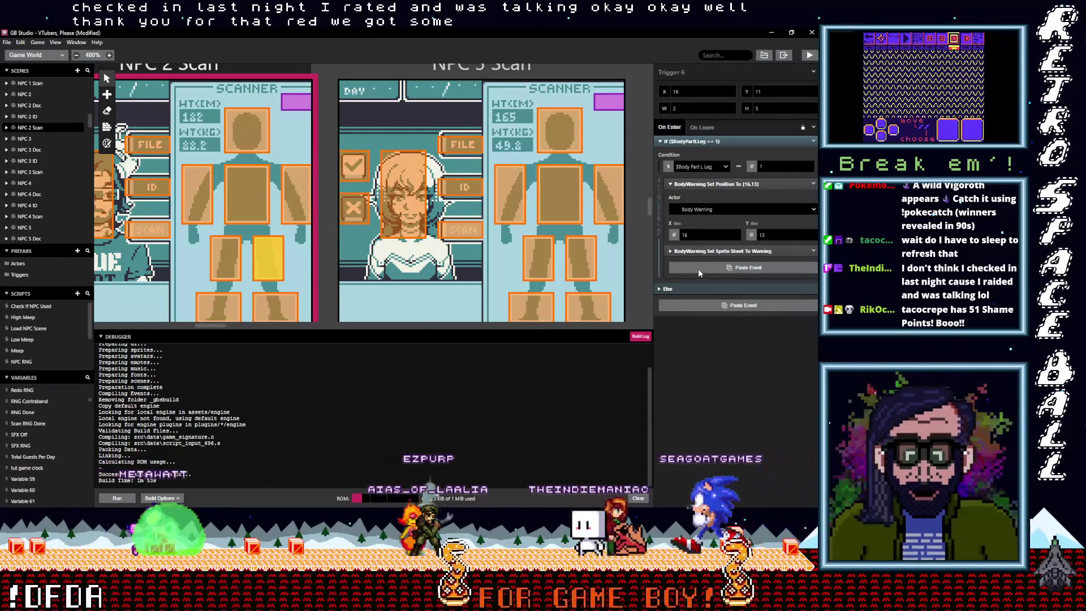
pyautogui.press('alt')
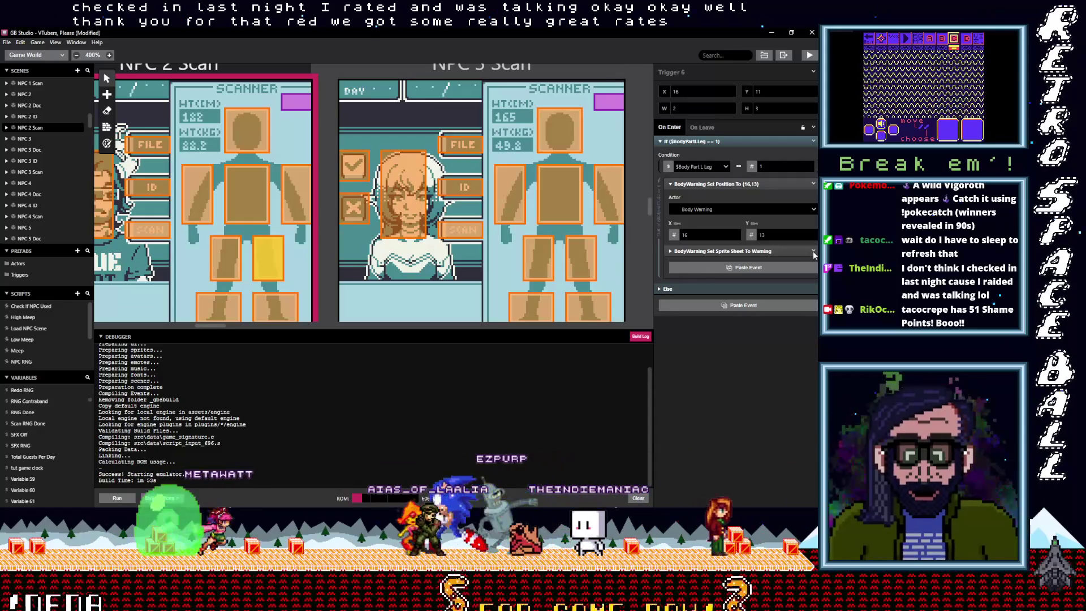
pyautogui.hotkey('ctrl', 'v')
pyautogui.click(812, 250)
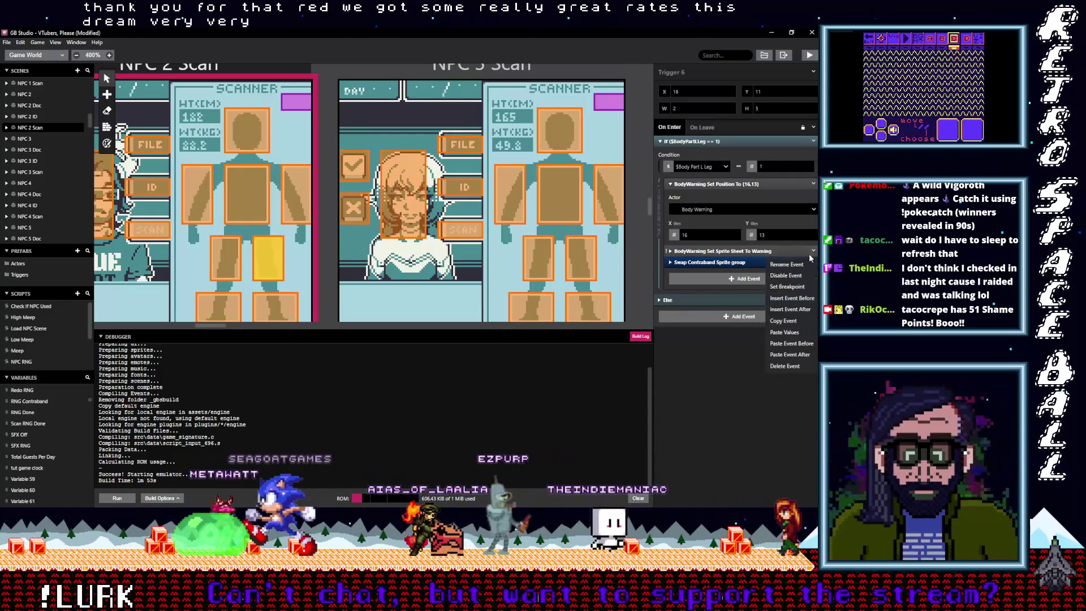
pyautogui.click(792, 365)
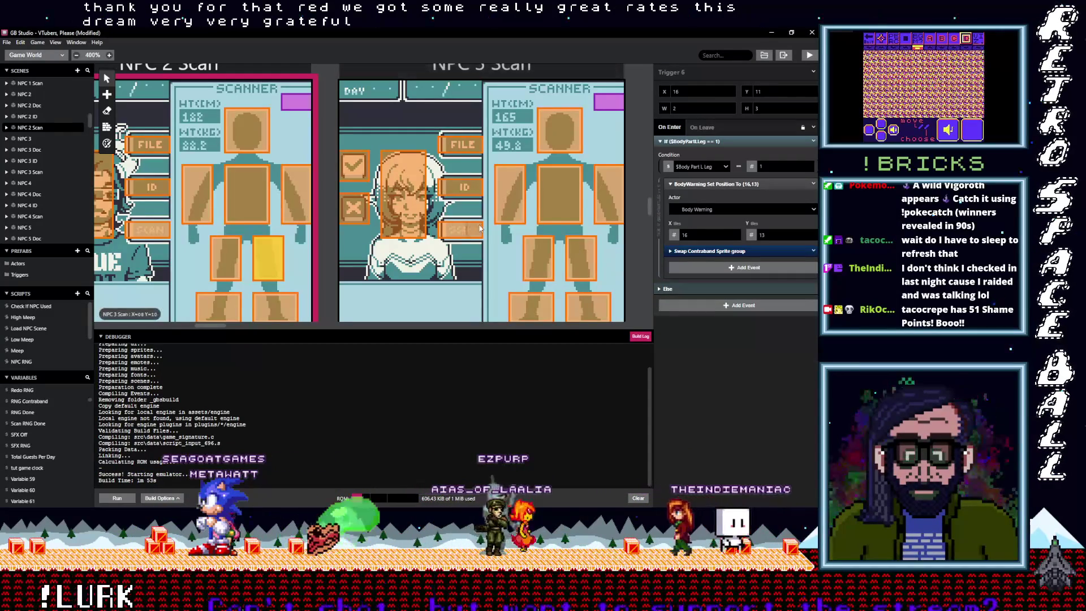
pyautogui.click(226, 255)
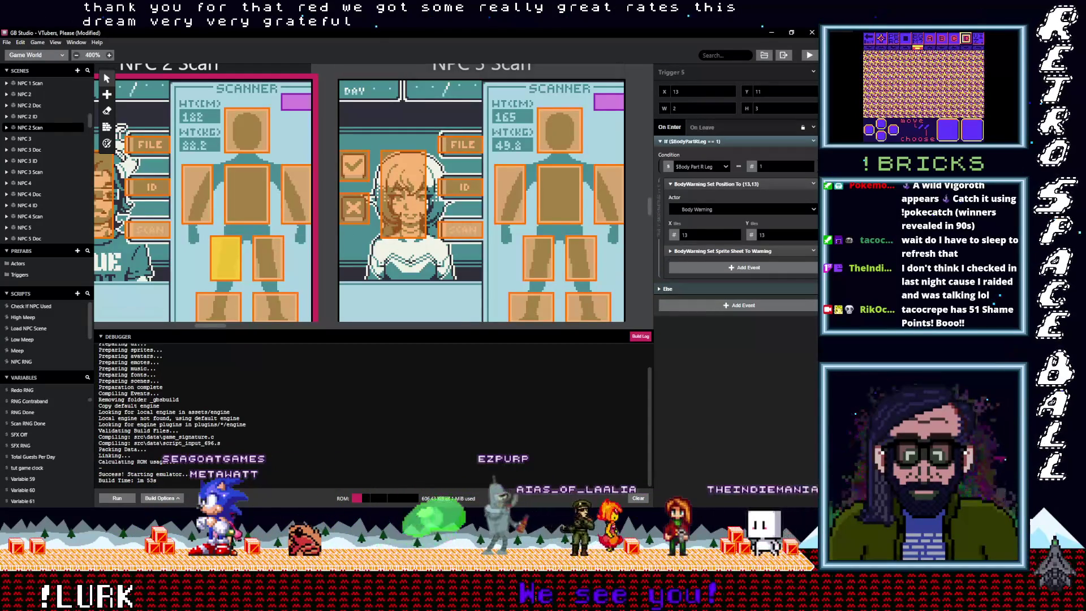
pyautogui.hotkey('ctrl', 'v')
pyautogui.click(813, 250)
pyautogui.click(785, 365)
# - Do the same for the left-foot and right-foot triggers, then recheck the right-leg and left-foot scripts
pyautogui.click(275, 306)
pyautogui.click(812, 250)
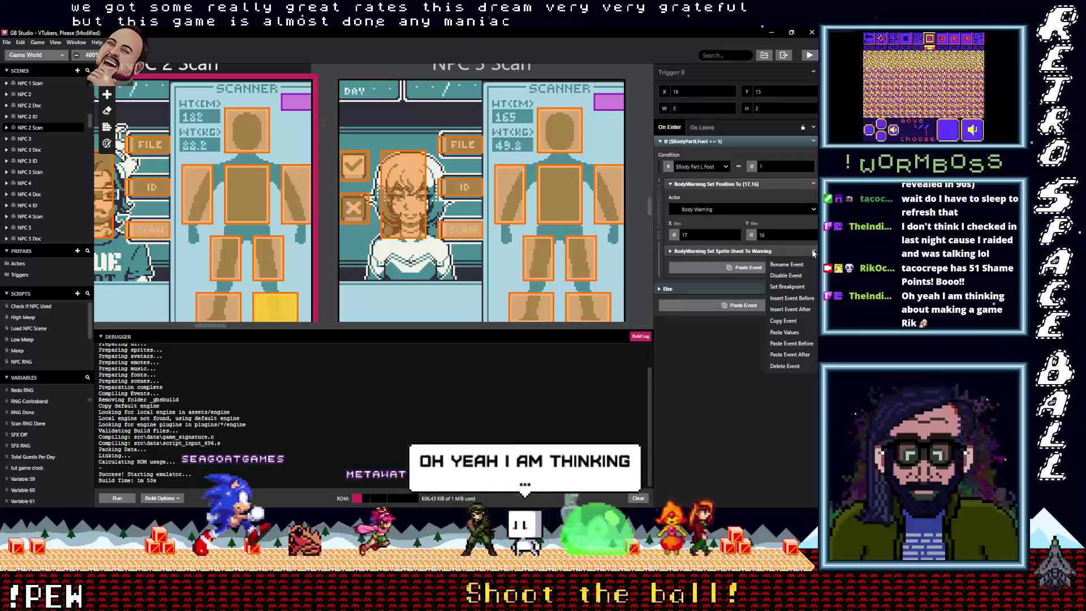
pyautogui.hotkey('ctrl', 'v')
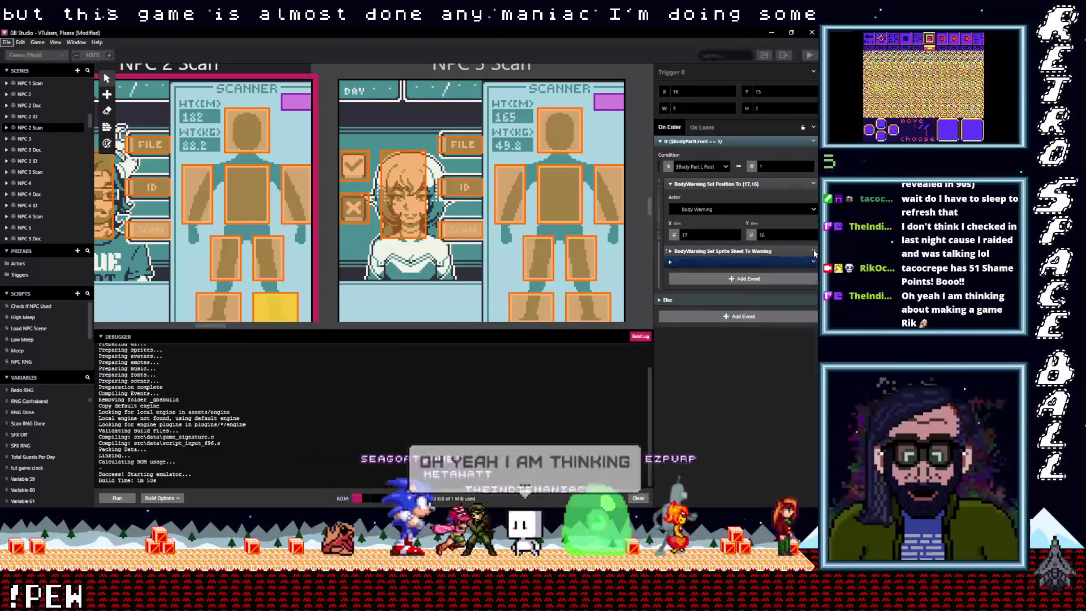
pyautogui.click(785, 365)
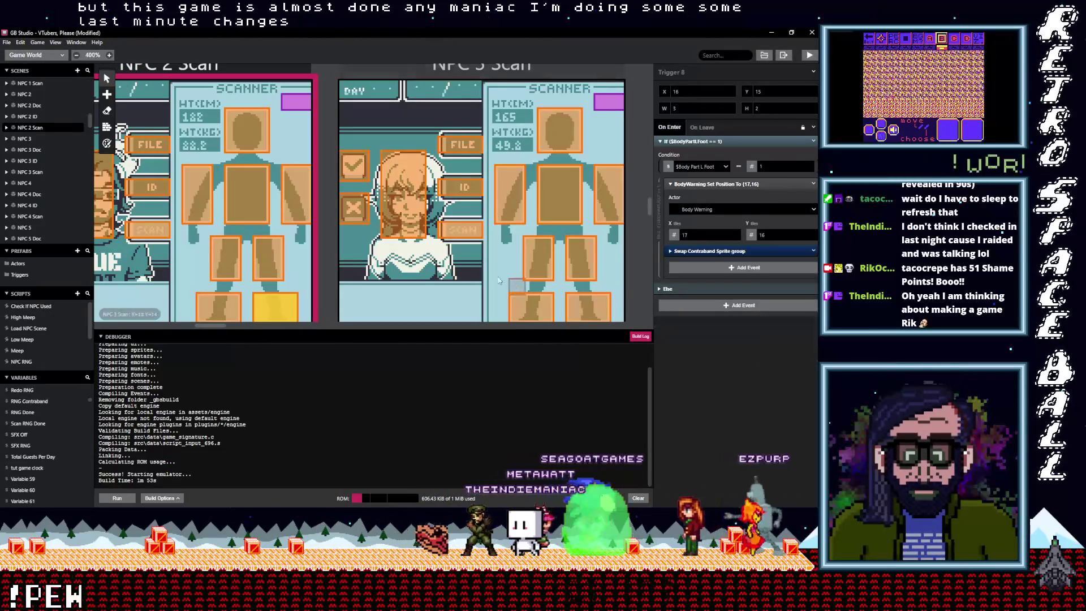
pyautogui.click(235, 310)
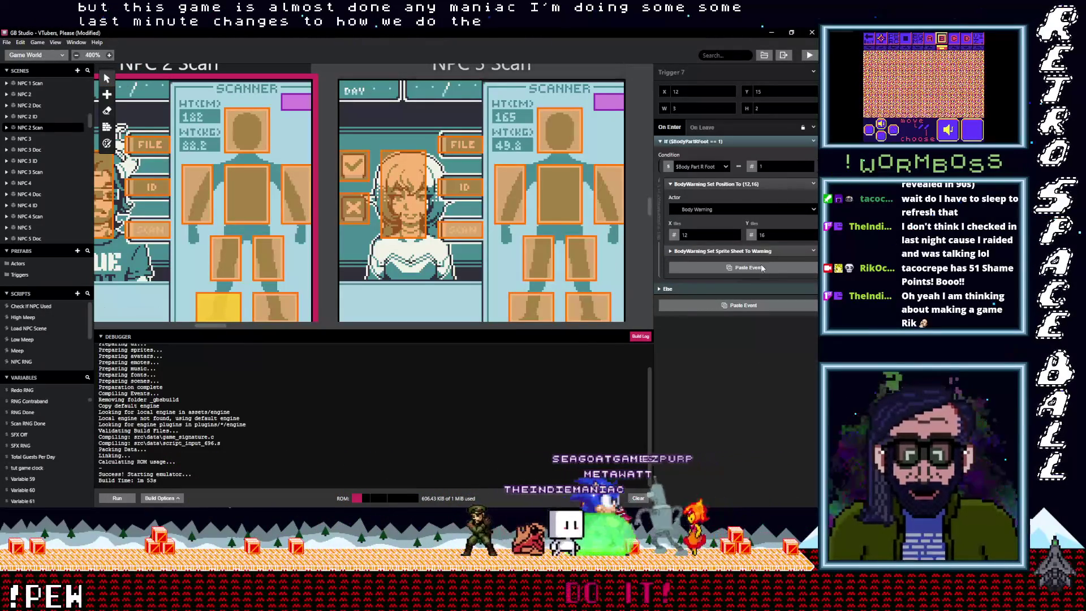
pyautogui.click(815, 255)
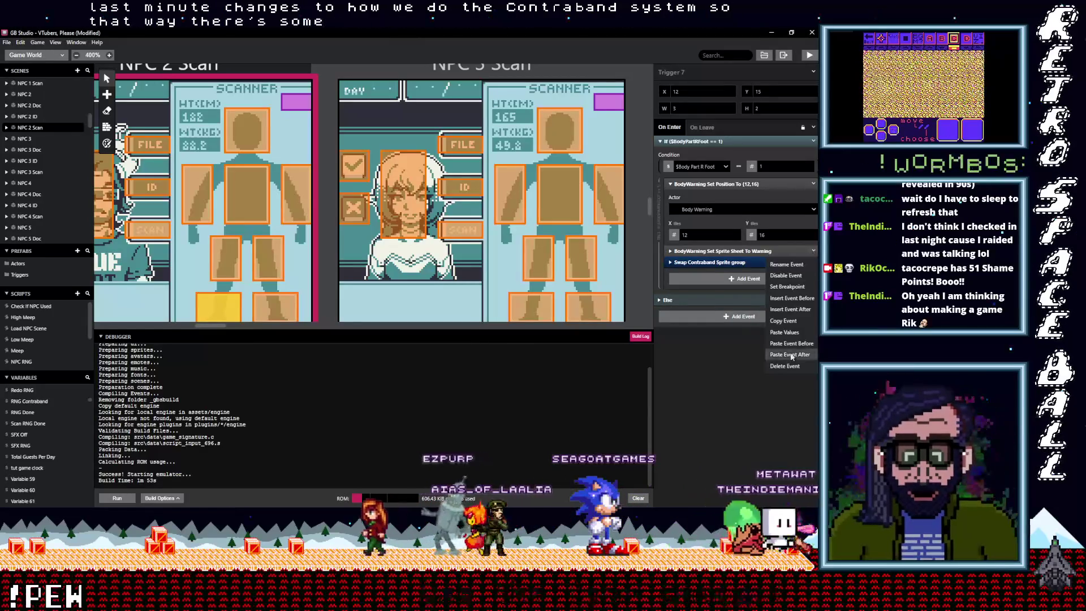
pyautogui.click(791, 367)
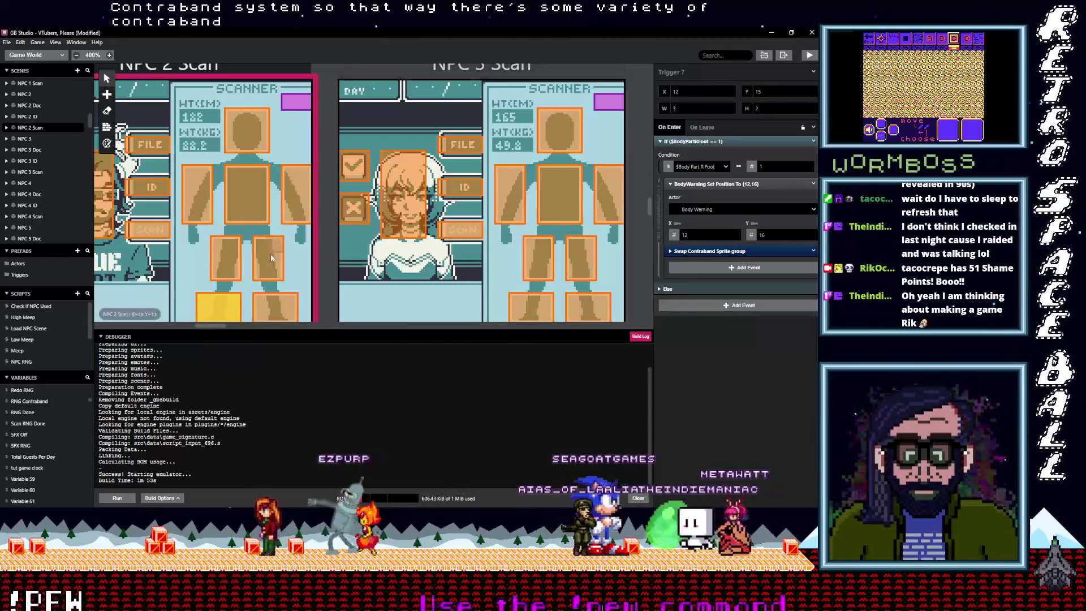
pyautogui.click(235, 265)
pyautogui.click(267, 301)
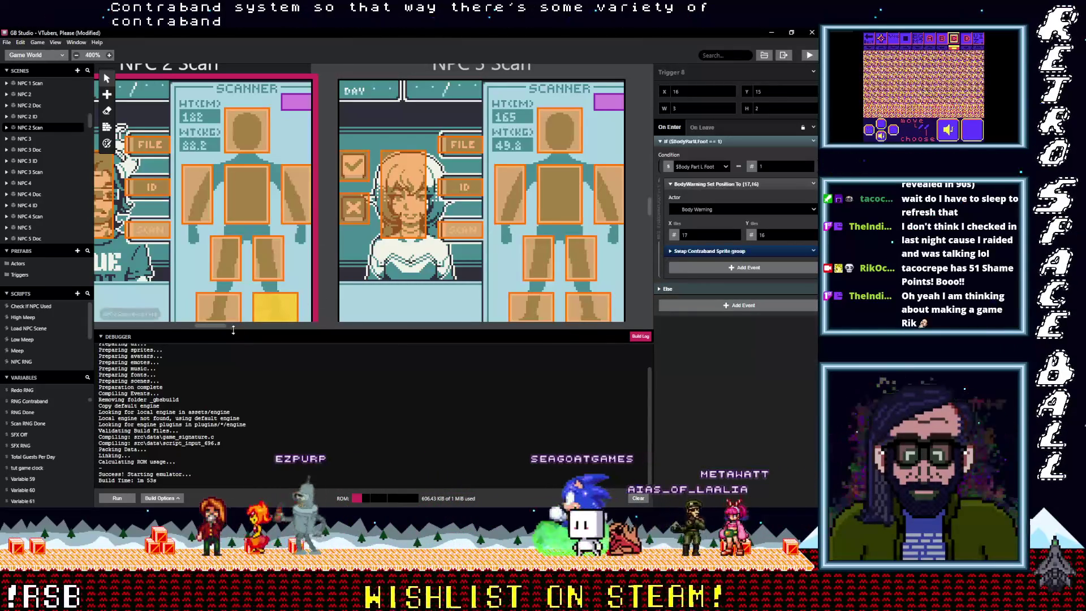
pyautogui.moveTo(215, 325); pyautogui.dragTo(225, 325)
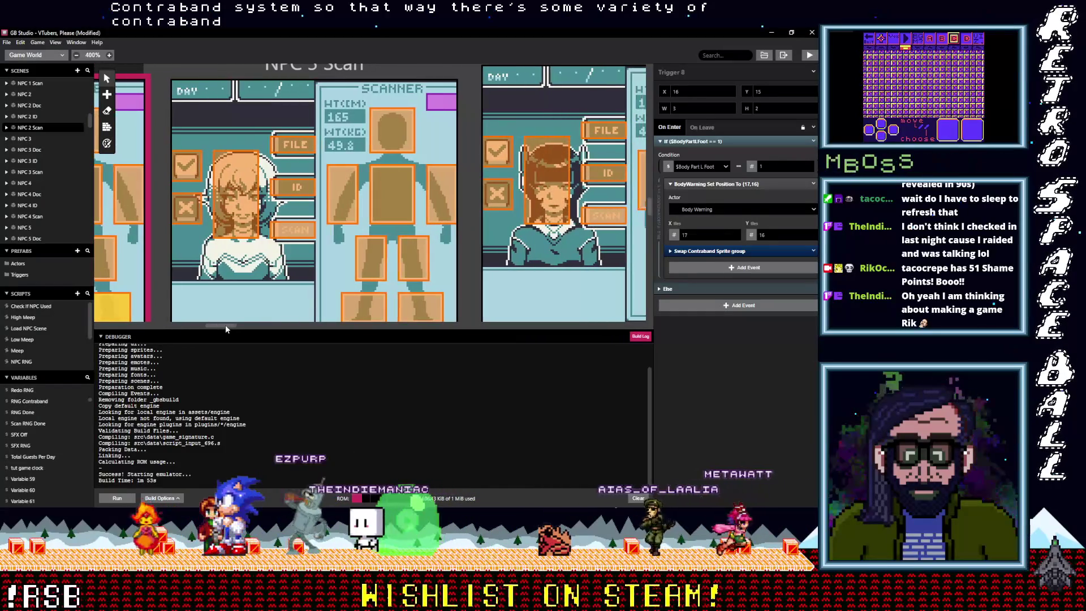
# - In NPC 3 Scan's head and right-arm triggers, paste the Swap Contraband Sprite group and delete the warning event
pyautogui.moveTo(226, 325)
pyautogui.mouseDown()
pyautogui.moveTo(215, 327)
pyautogui.moveTo(227, 328)
pyautogui.mouseUp()
pyautogui.click(383, 132)
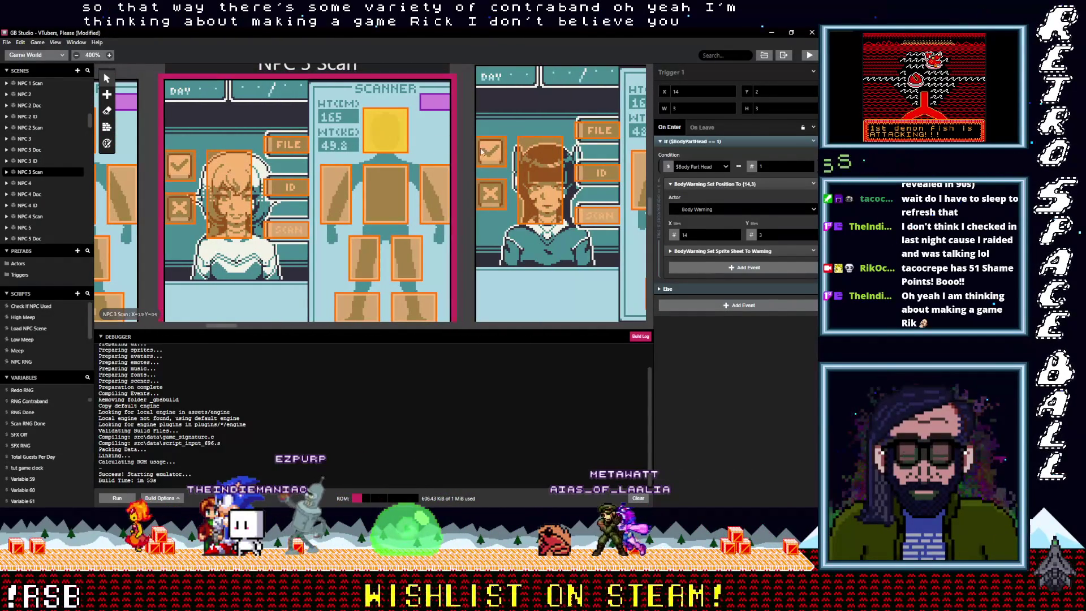
pyautogui.press('alt')
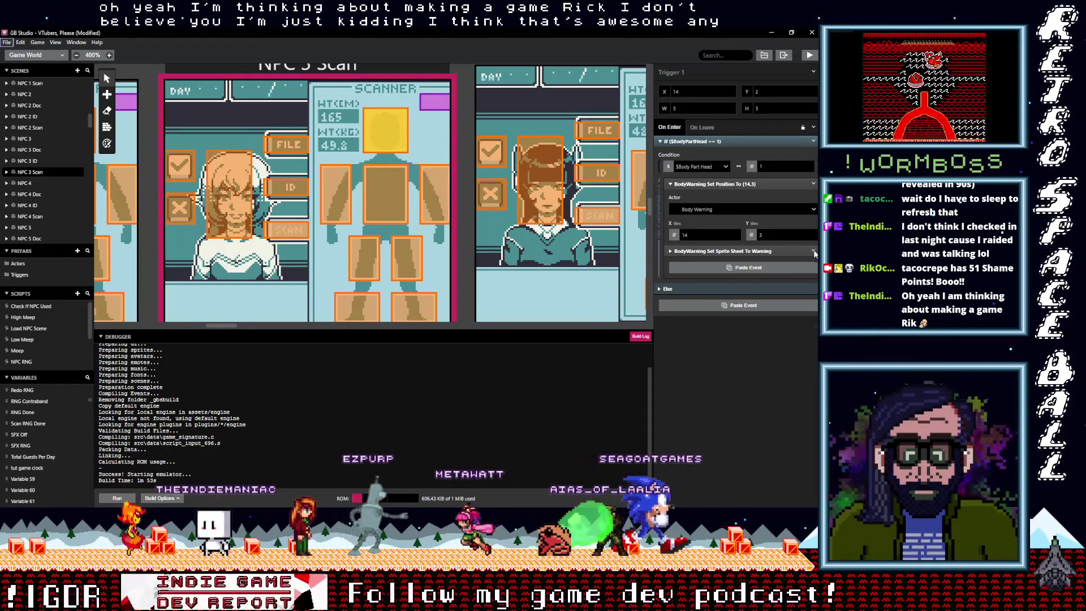
pyautogui.keyDown('alt'); pyautogui.click(742, 268); pyautogui.keyUp('alt')
pyautogui.click(815, 254)
pyautogui.click(792, 367)
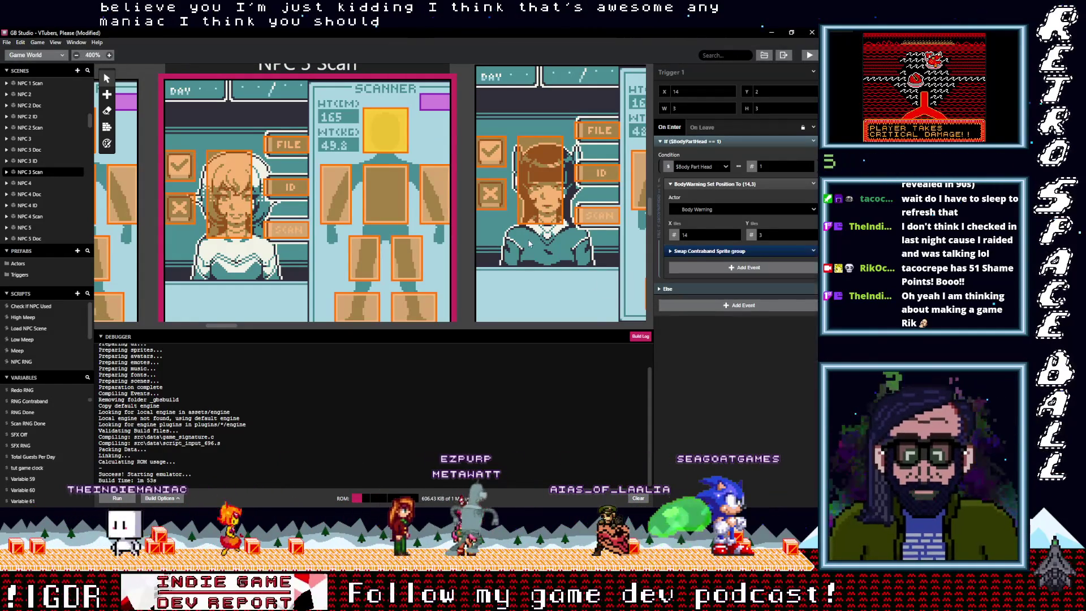
pyautogui.click(646, 222)
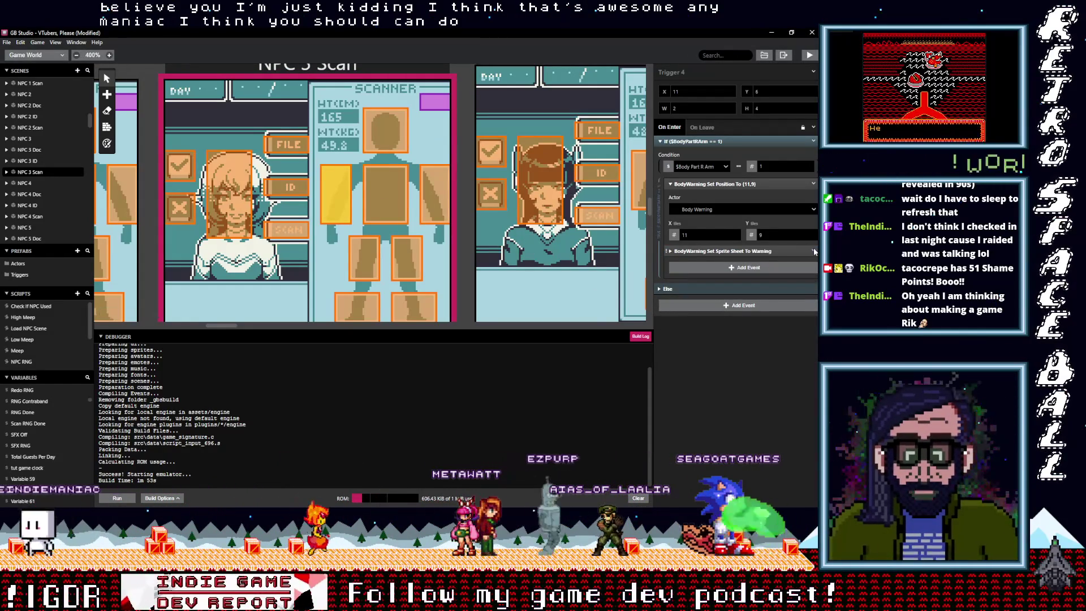
pyautogui.press('alt')
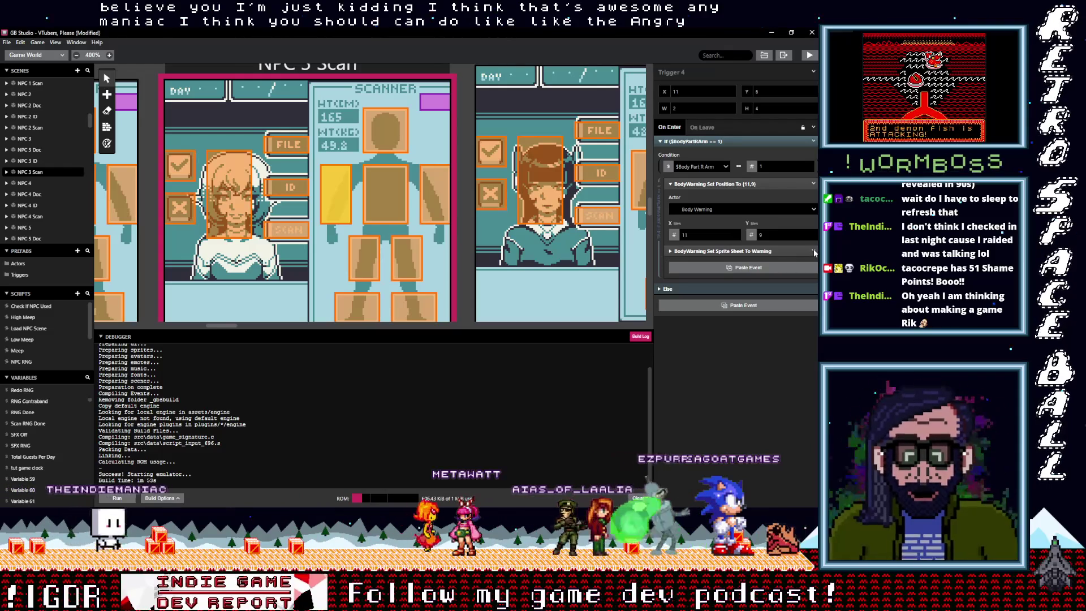
pyautogui.click(814, 253)
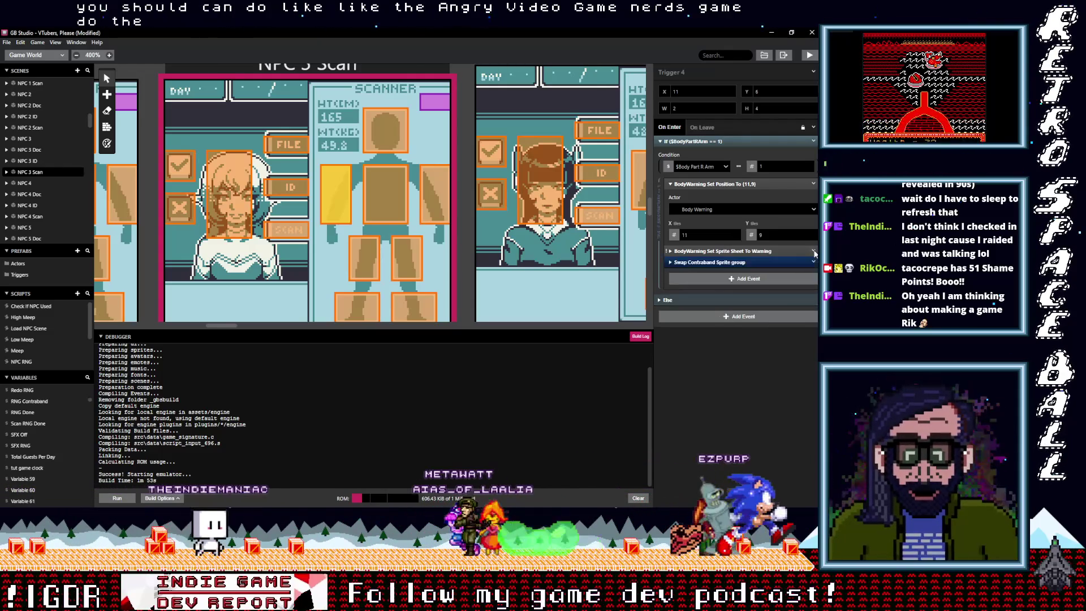
pyautogui.click(791, 367)
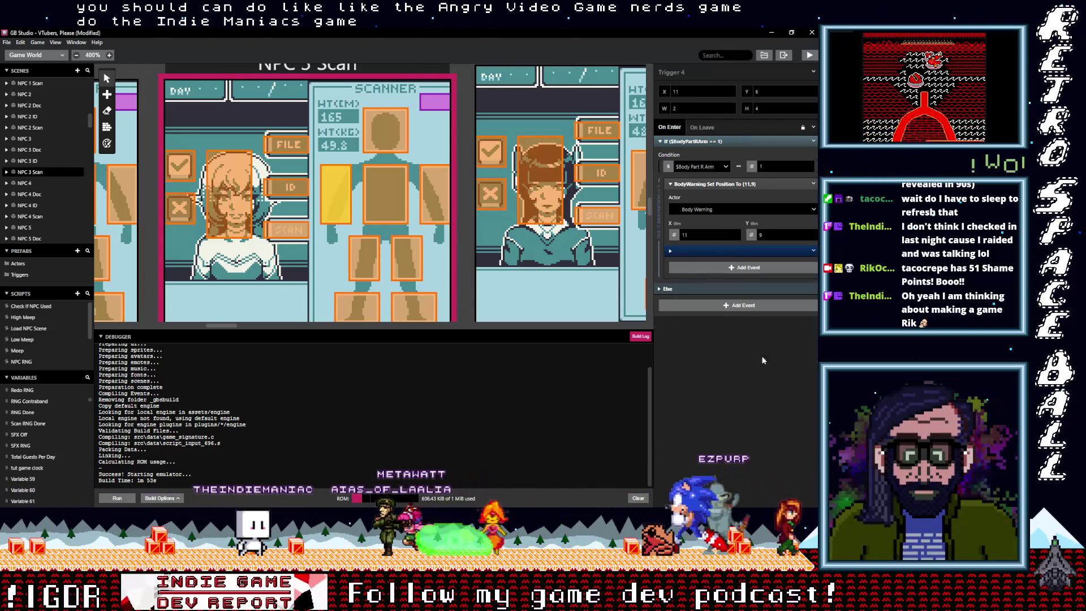
# - Do the same swap in NPC 3 Scan's chest and left-arm triggers
pyautogui.click(369, 196)
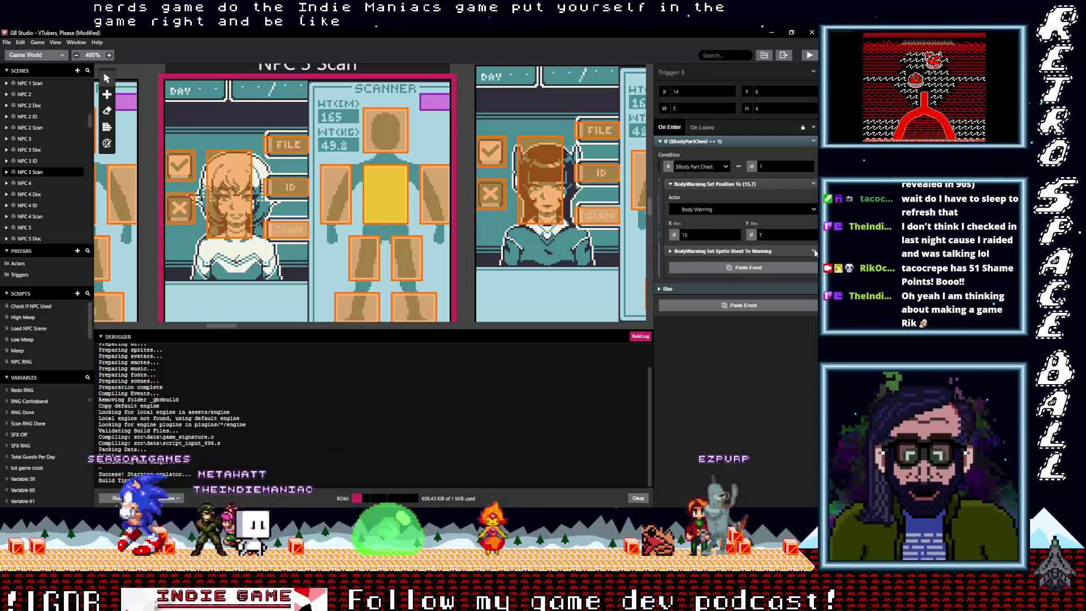
pyautogui.click(815, 253)
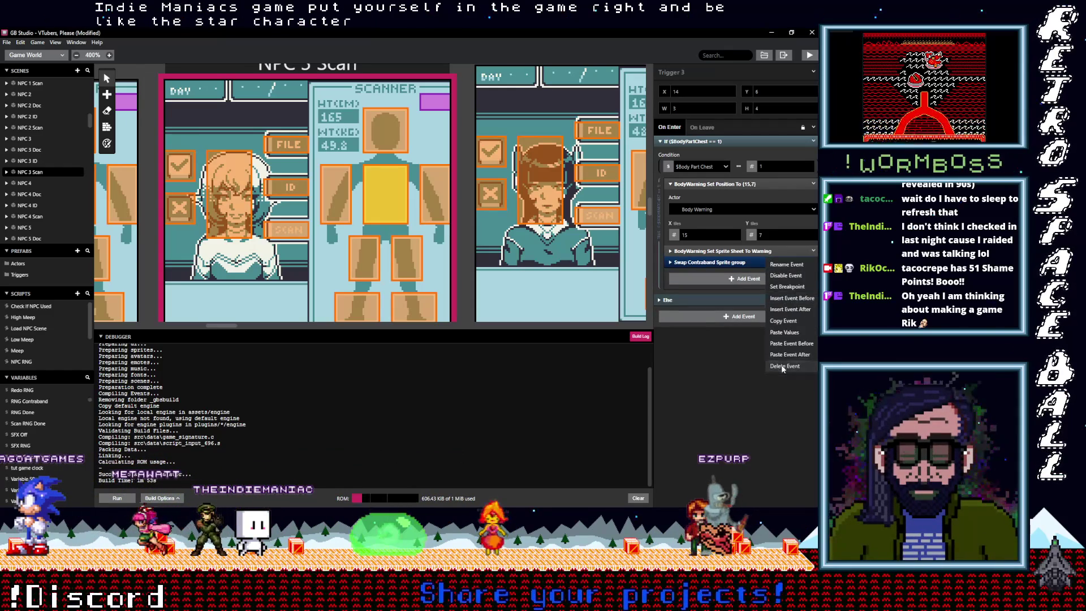
pyautogui.click(784, 368)
pyautogui.click(444, 195)
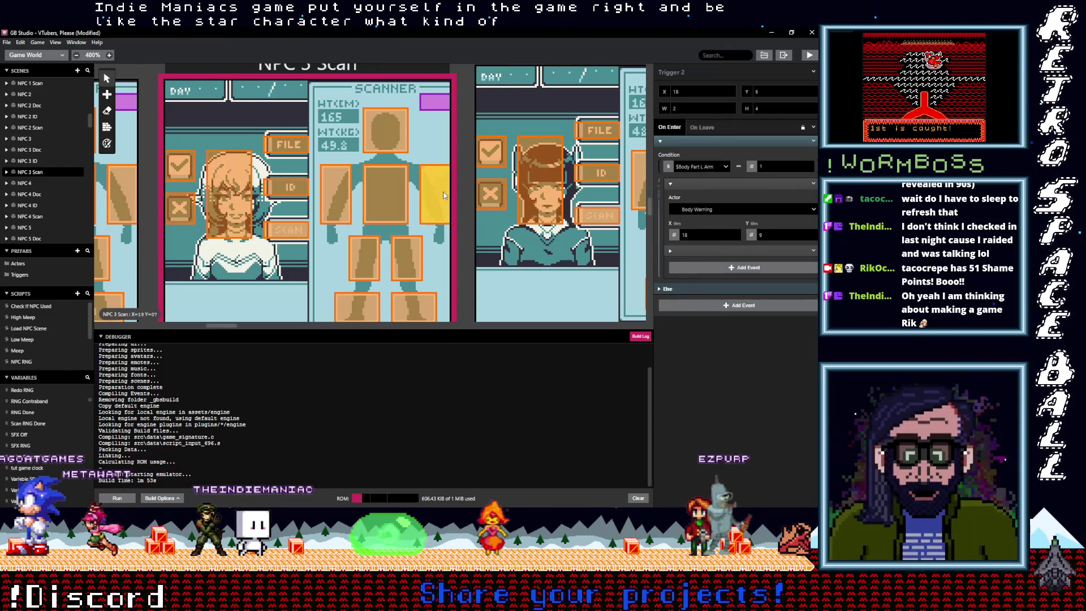
pyautogui.click(814, 251)
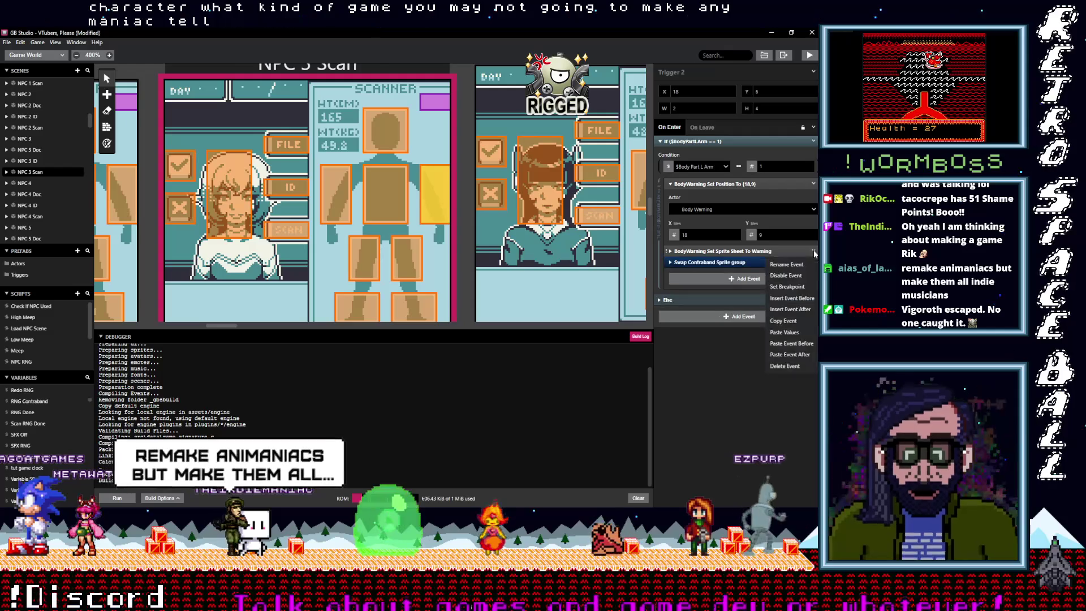
pyautogui.click(792, 366)
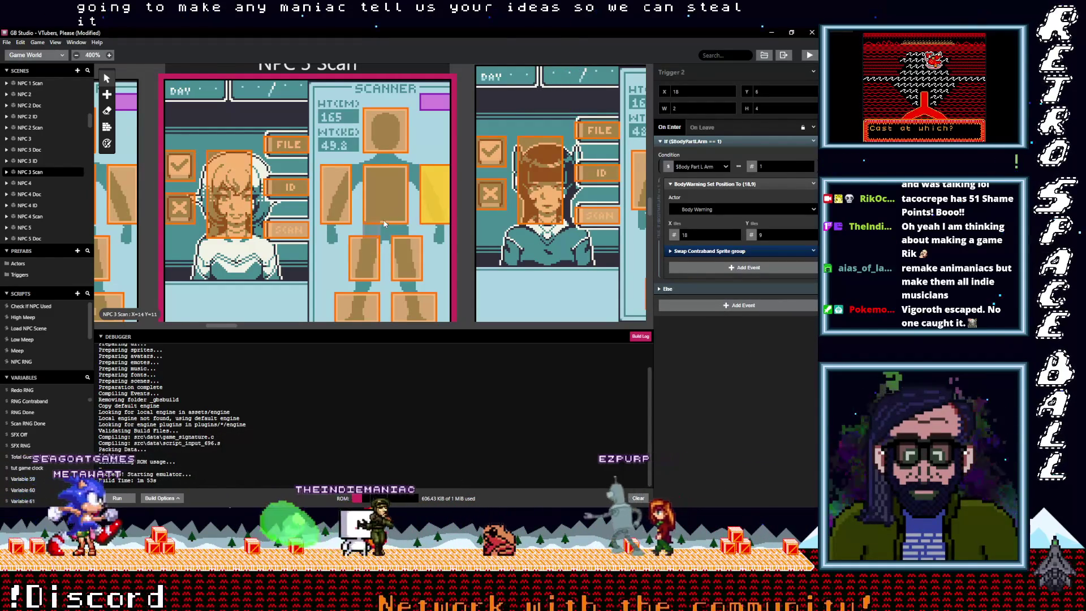
# - Replace the warning sprite-sheet event with the Swap Contraband Sprite group in both NPC 3 Scan leg triggers
pyautogui.click(399, 206)
pyautogui.click(370, 248)
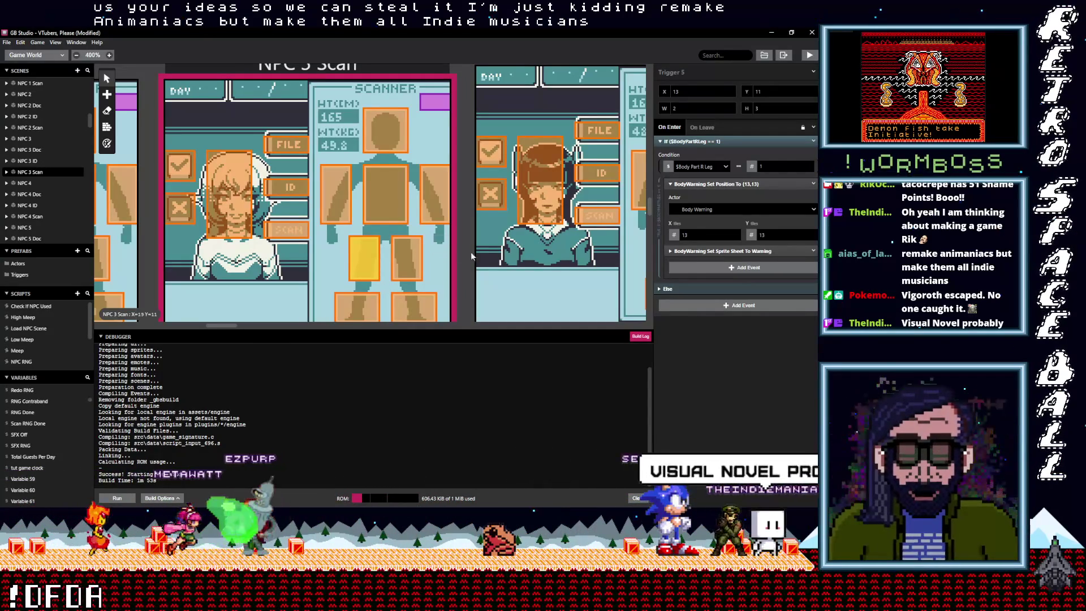
pyautogui.click(813, 250)
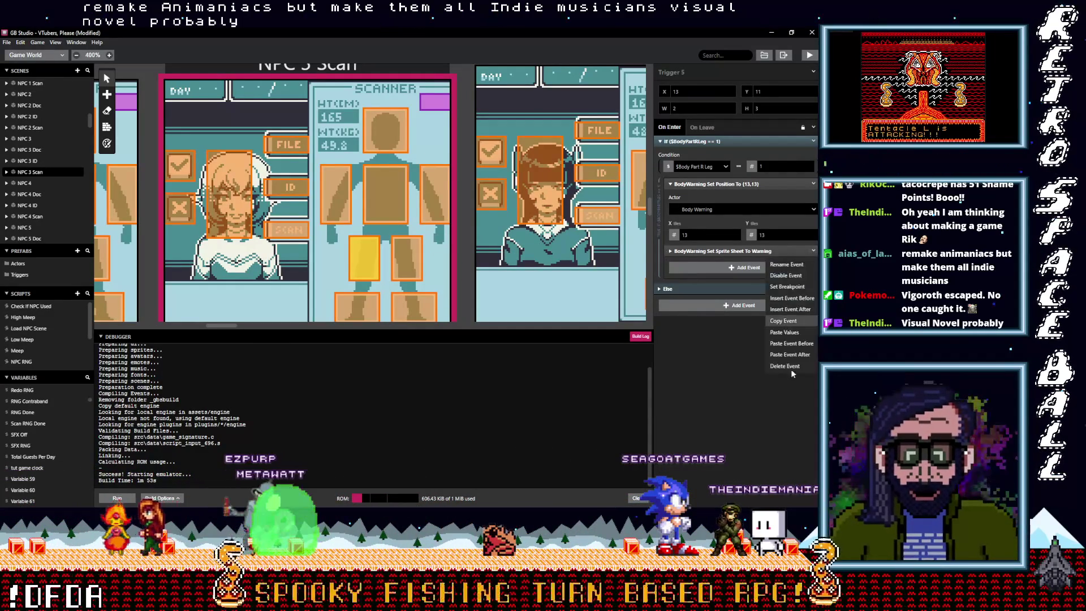
pyautogui.click(785, 366)
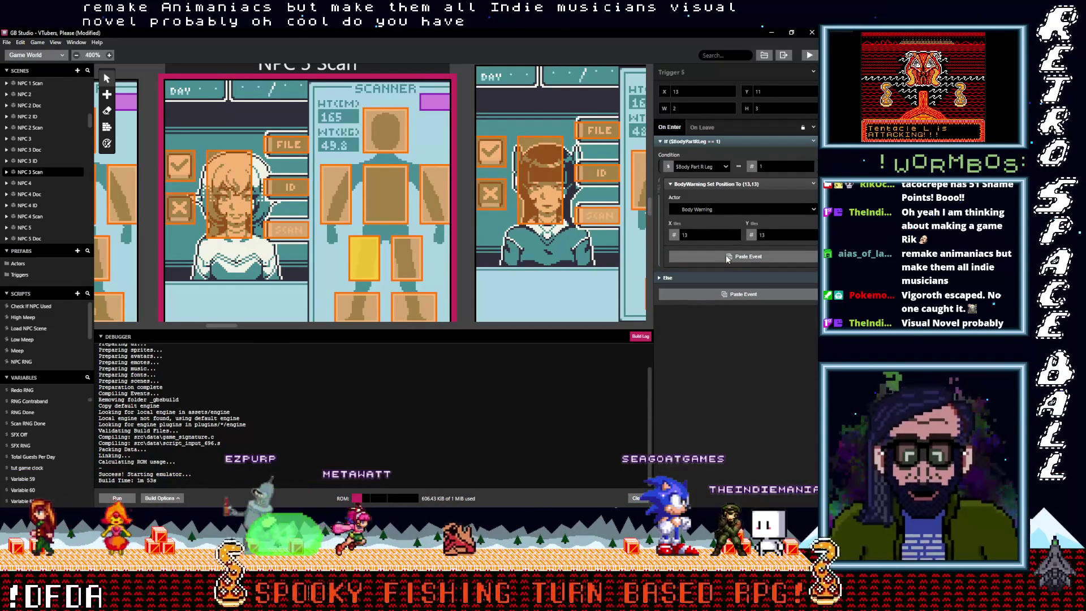
pyautogui.click(412, 263)
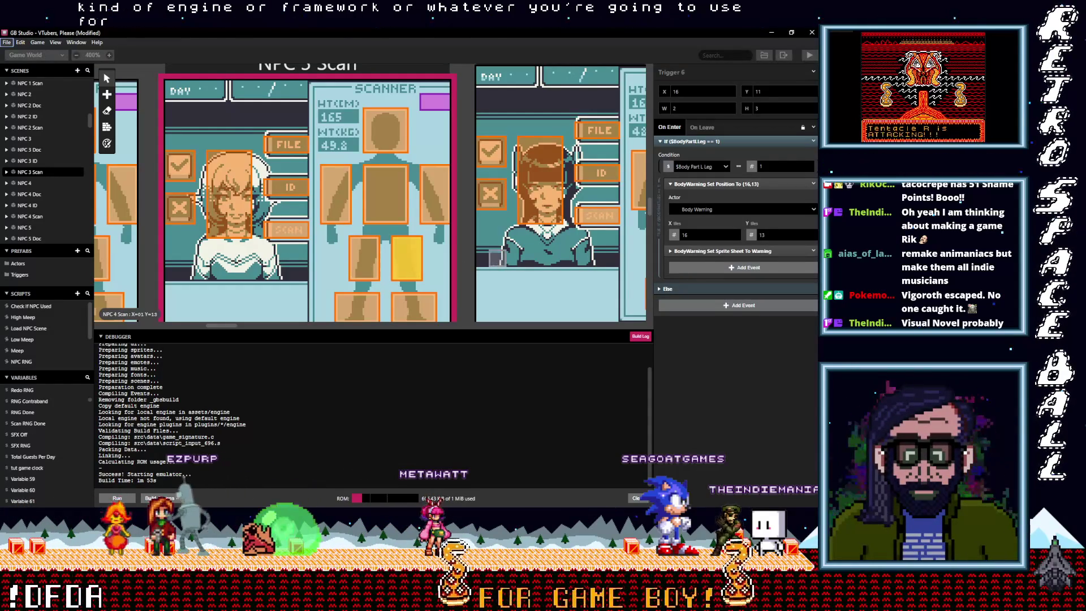
pyautogui.click(814, 251)
pyautogui.click(788, 305)
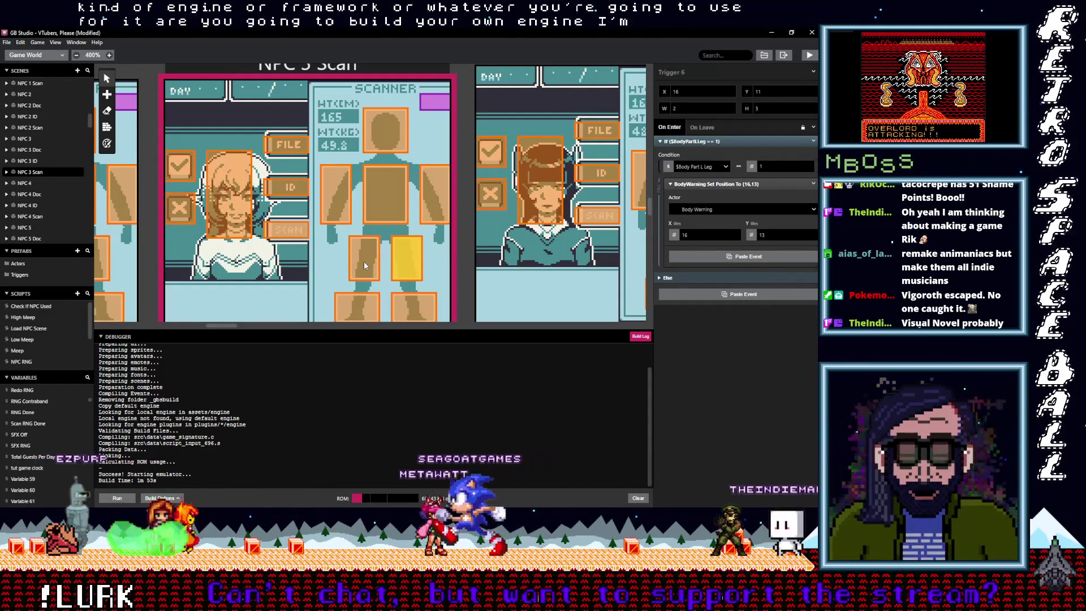
pyautogui.click(404, 260)
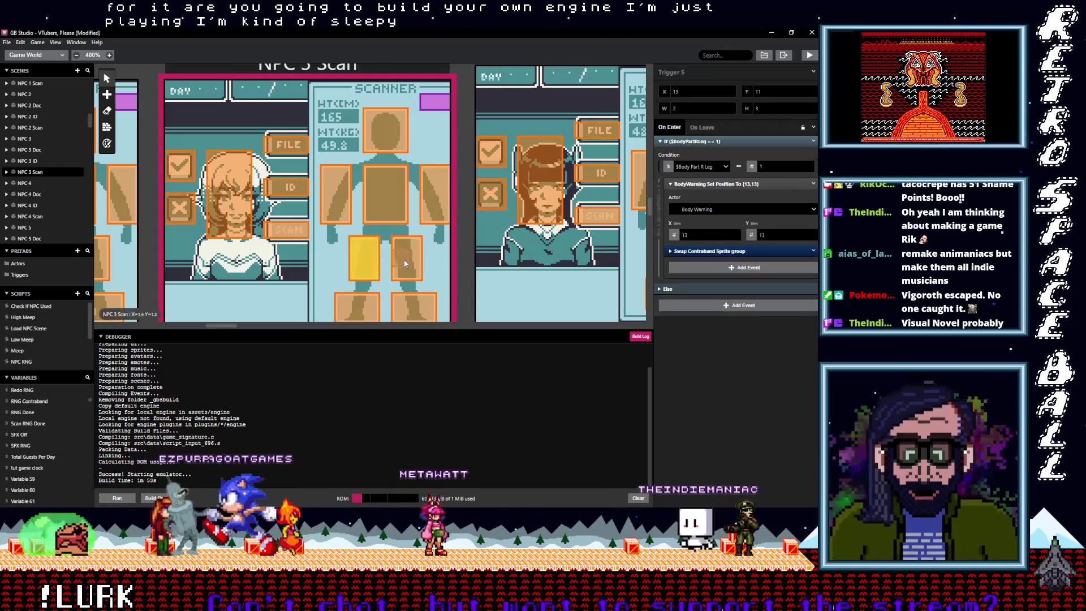
# - Replace the warning sprite-sheet event with the Swap Contraband Sprite group in both NPC 3 Scan foot triggers
pyautogui.click(405, 304)
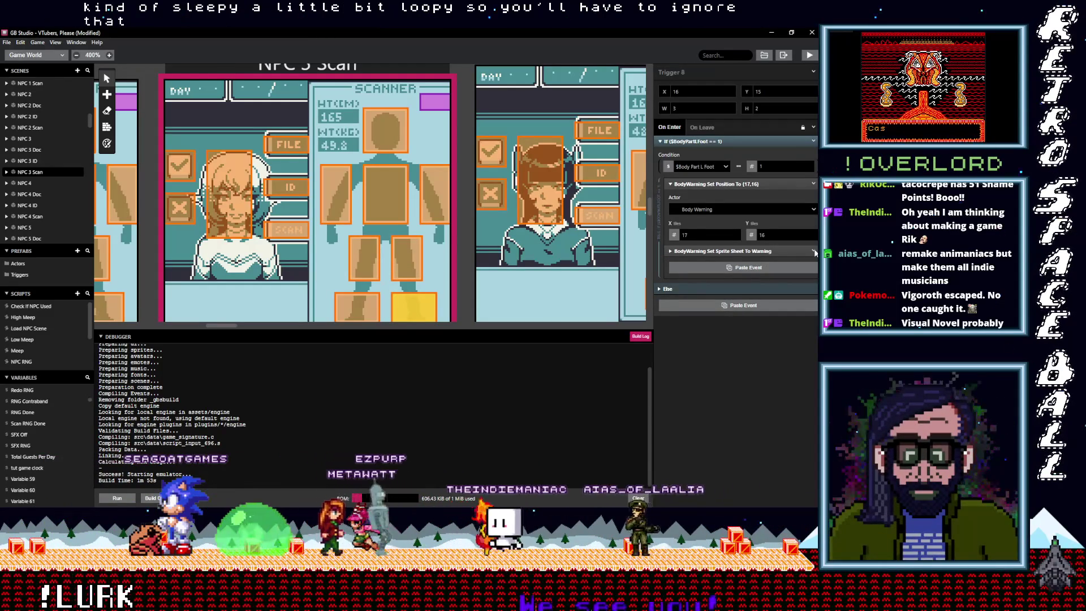
pyautogui.click(748, 268)
pyautogui.click(813, 262)
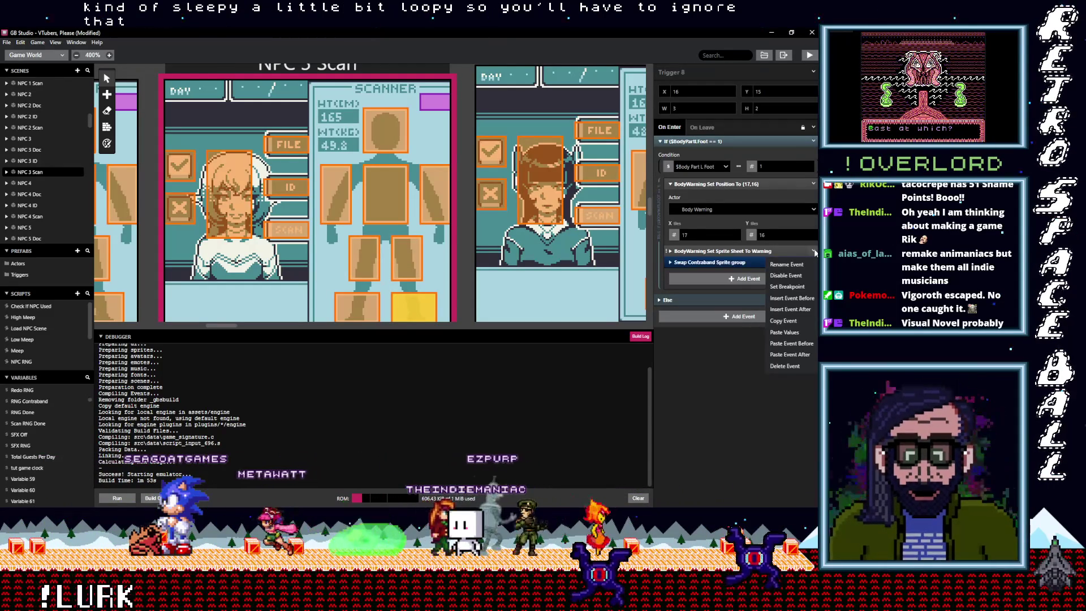
pyautogui.click(790, 368)
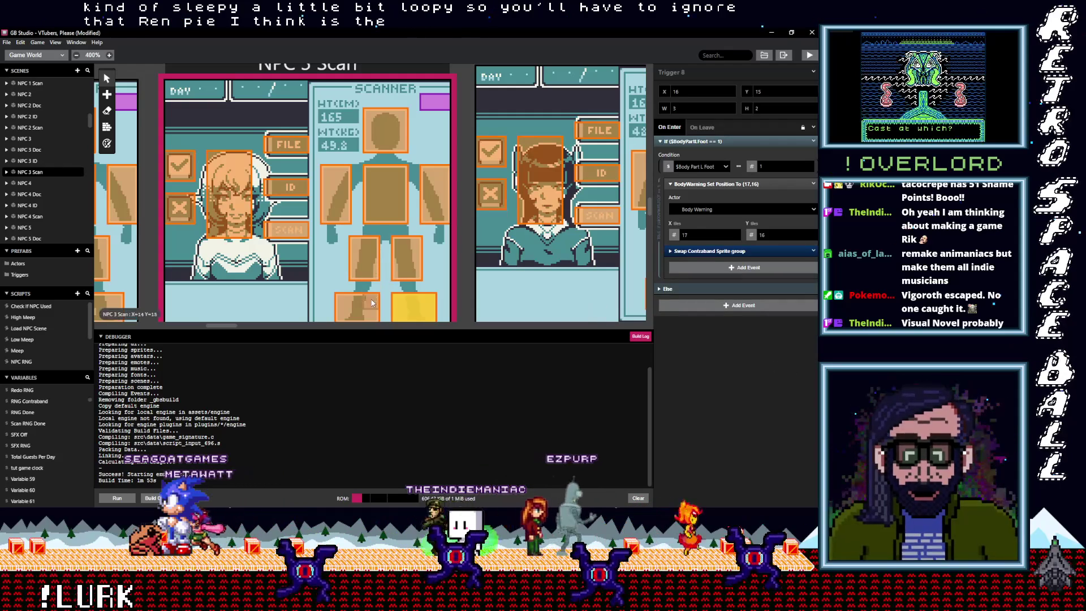
pyautogui.click(357, 305)
pyautogui.press('alt')
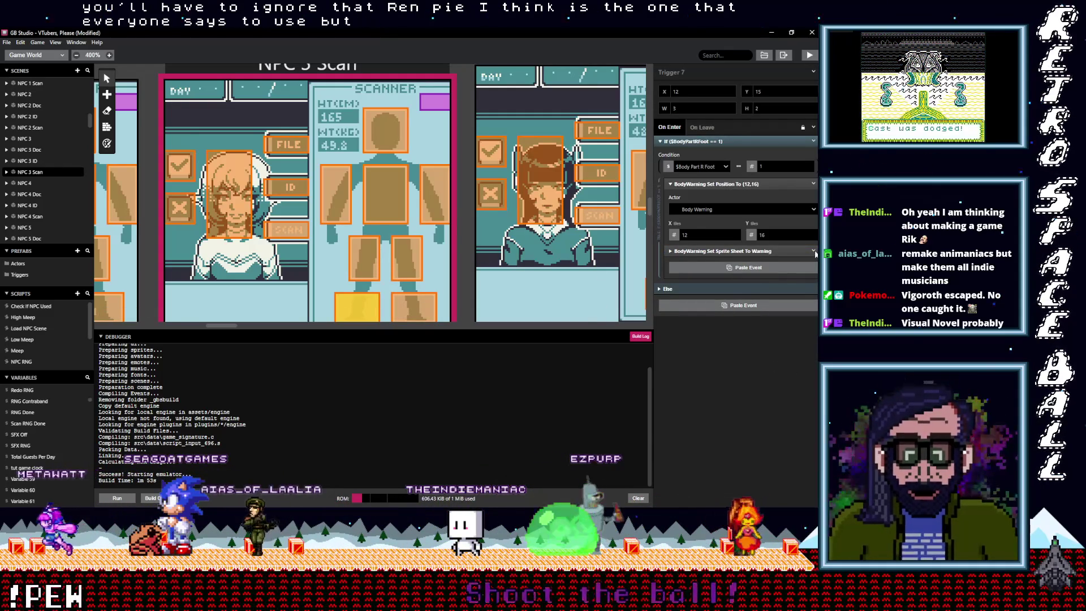
pyautogui.click(815, 254)
pyautogui.click(781, 366)
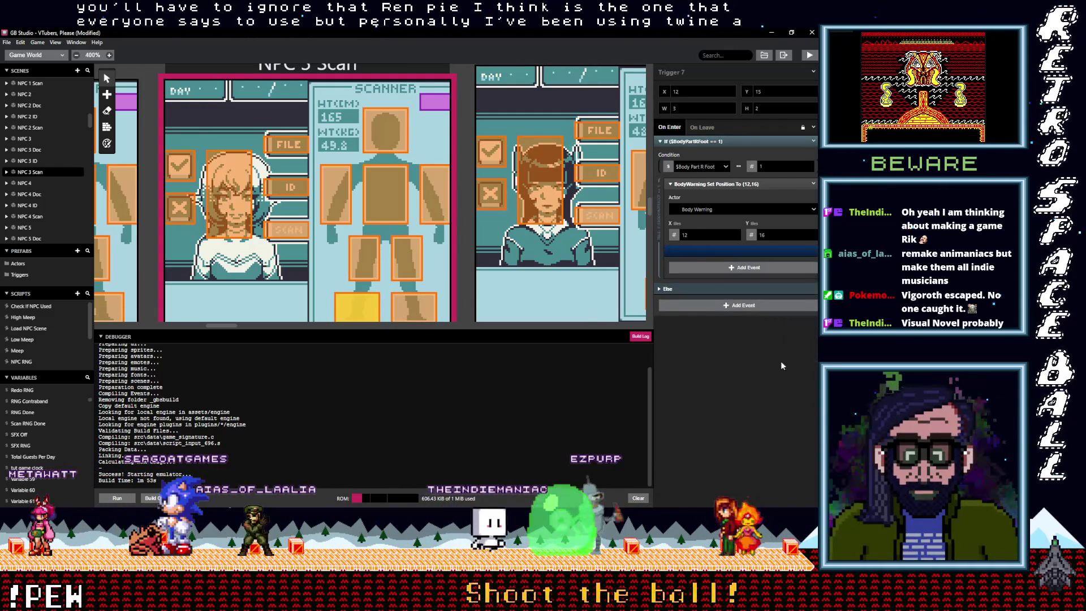
pyautogui.moveTo(221, 325); pyautogui.dragTo(243, 325)
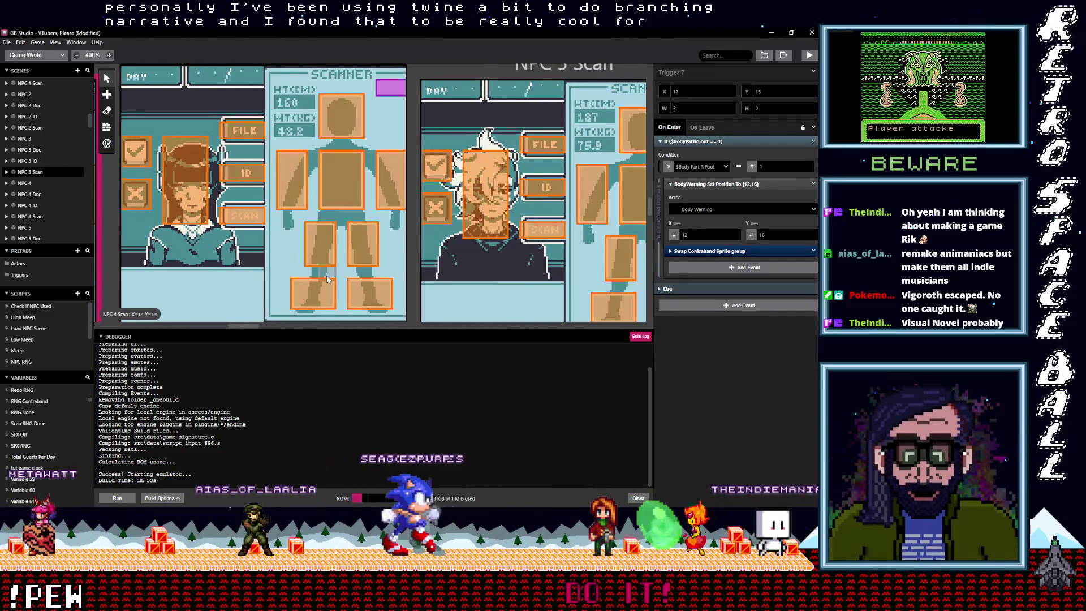
# - In NPC 4 Scan's left-foot and right-foot triggers, paste the Swap Contraband Sprite group and delete the warning event
pyautogui.click(357, 296)
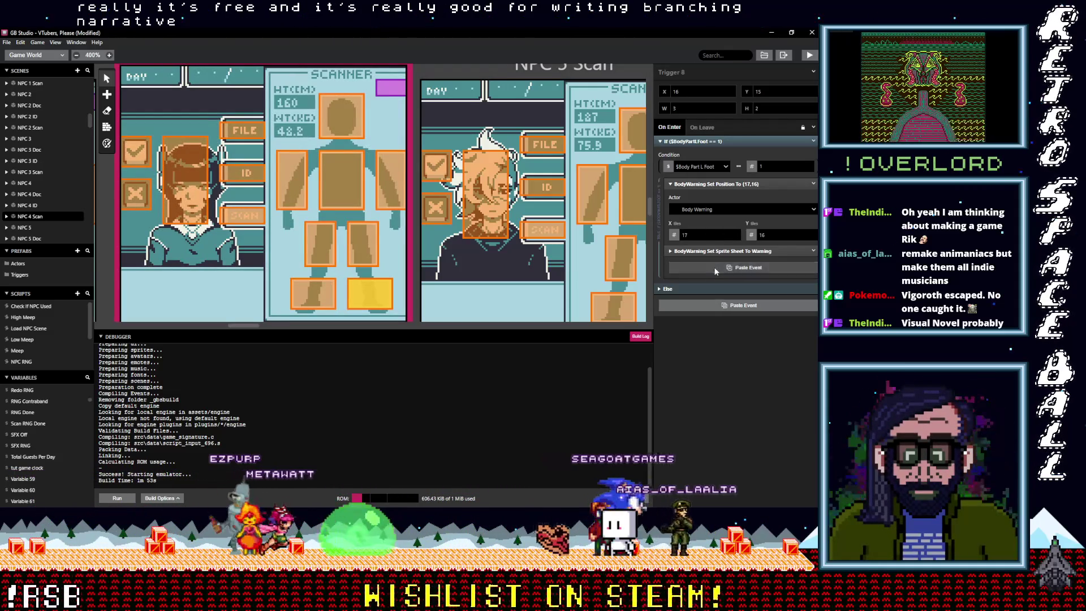
pyautogui.click(813, 252)
pyautogui.click(791, 361)
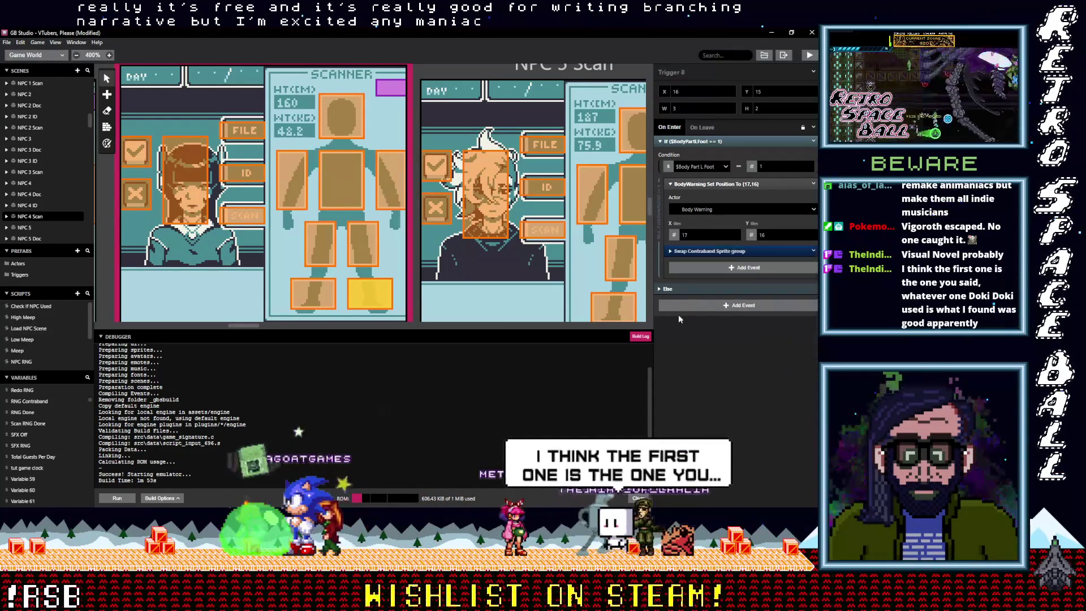
pyautogui.click(321, 296)
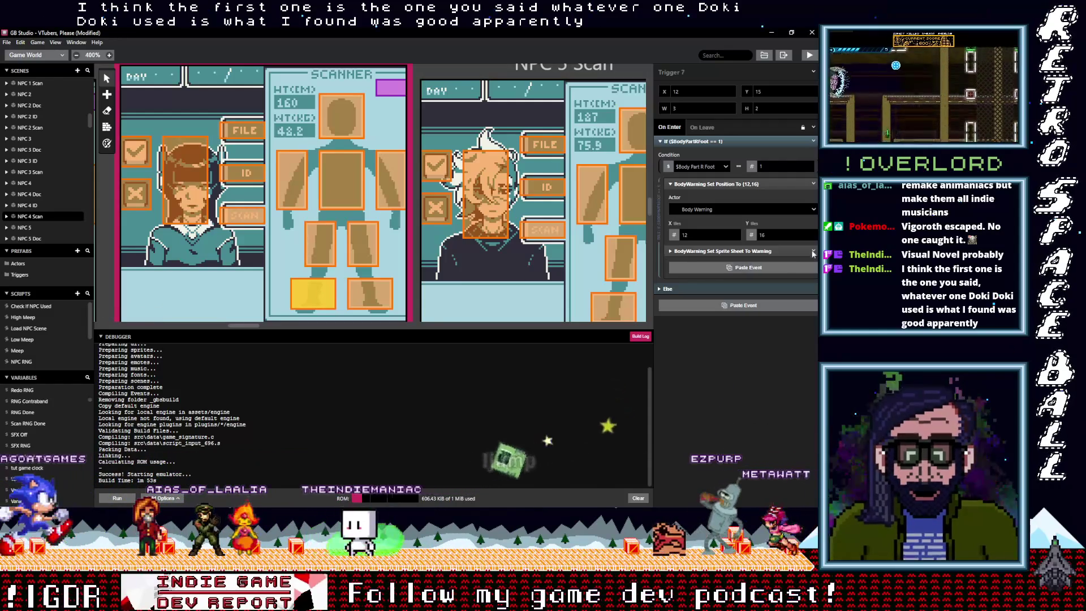
pyautogui.press('alt')
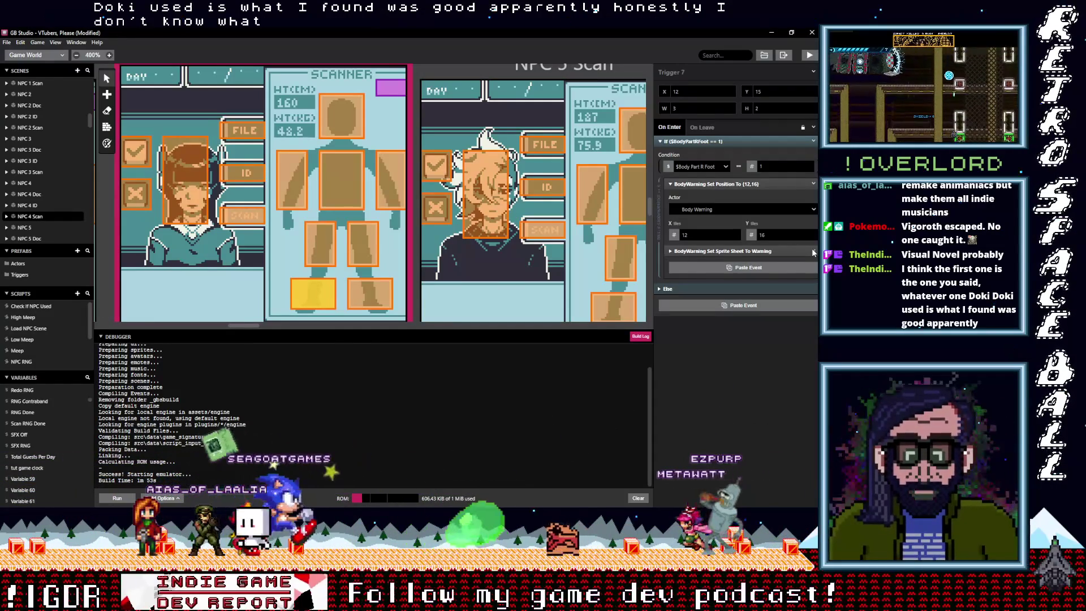
pyautogui.hotkey('ctrl', 'v')
pyautogui.click(813, 250)
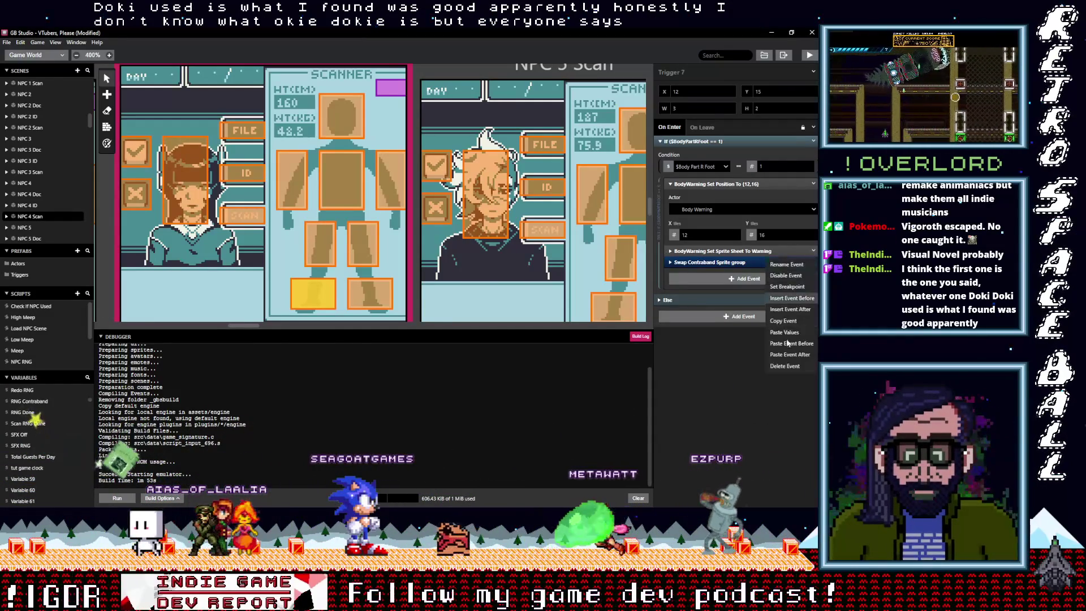
pyautogui.click(788, 367)
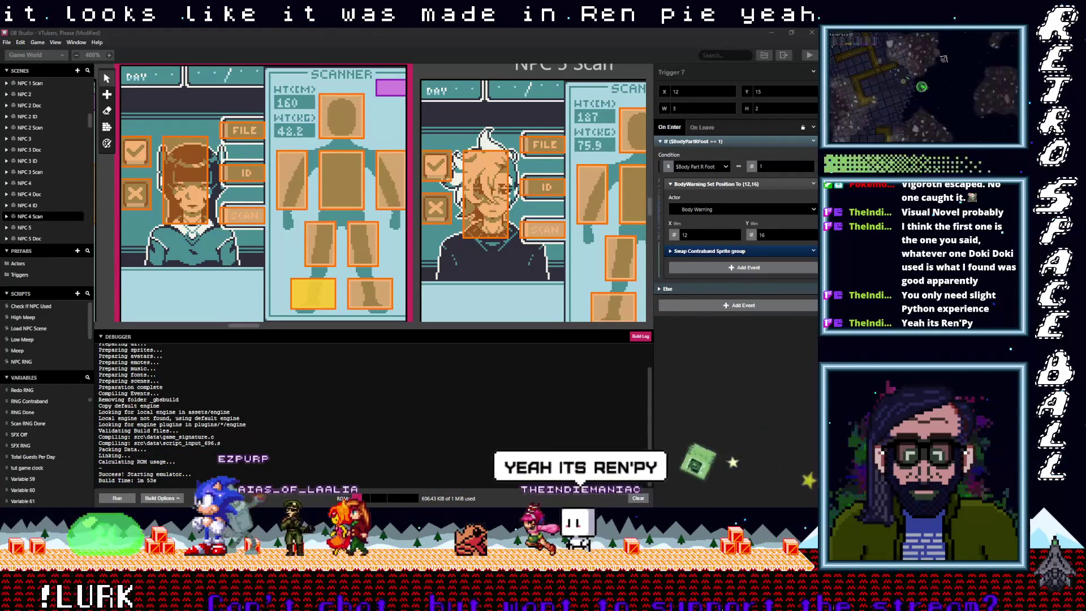
pyautogui.hotkey('alt', 'Tab')
# - Scroll through renpy.org in Chrome, then return to GB Studio and select the left-leg scan trigger
pyautogui.moveTo(312, 30)
pyautogui.mouseDown()
pyautogui.moveTo(311, 134)
pyautogui.moveTo(304, 34)
pyautogui.mouseUp()
pyautogui.scroll(-3, 117, 249)
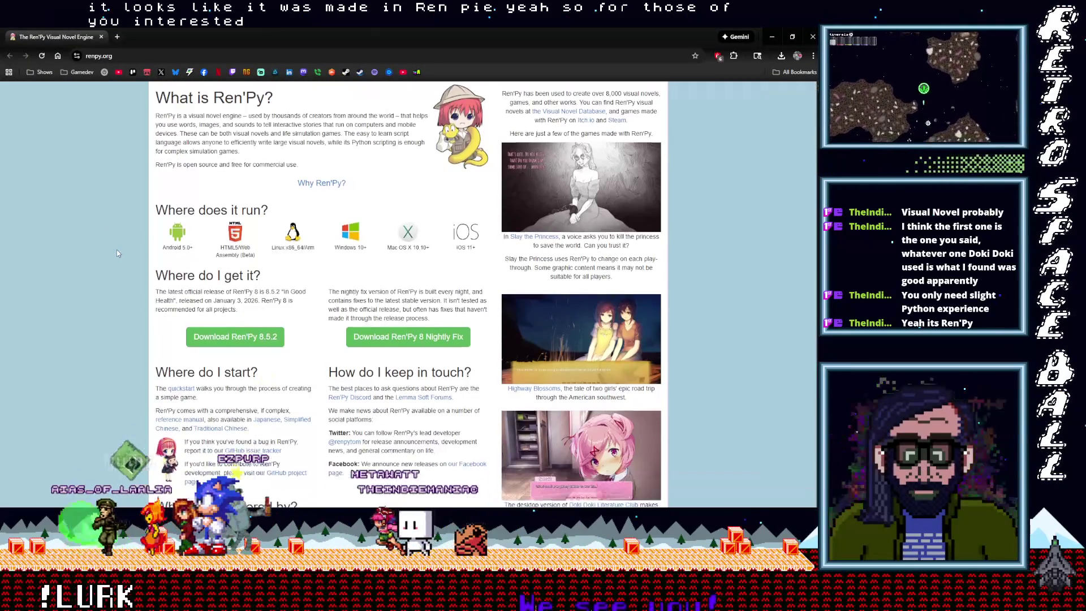
pyautogui.scroll(-1, 116, 250)
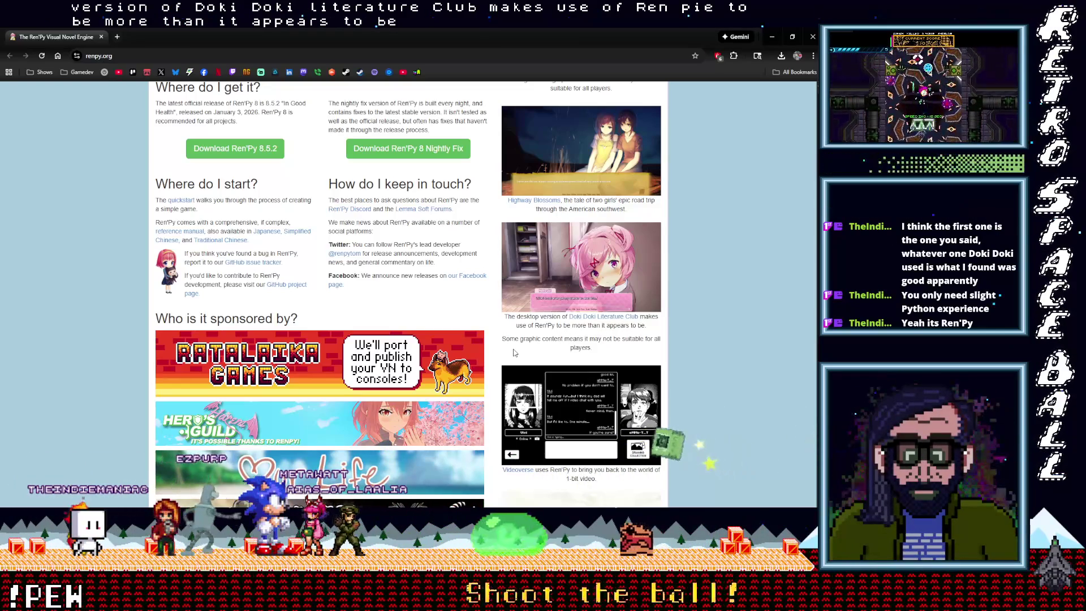
pyautogui.scroll(-5, 521, 351)
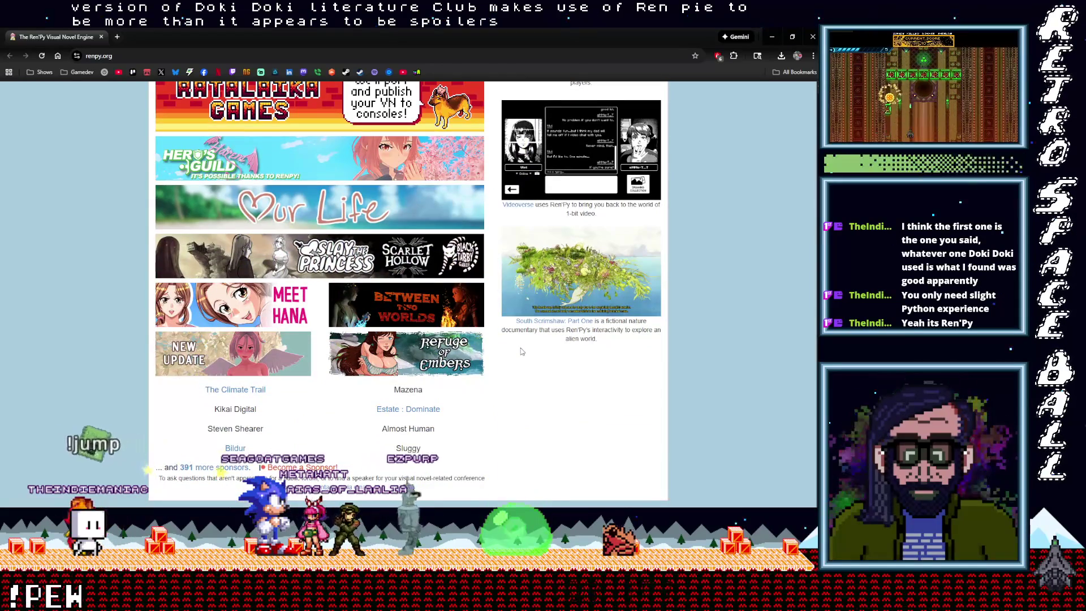
pyautogui.scroll(10, 521, 351)
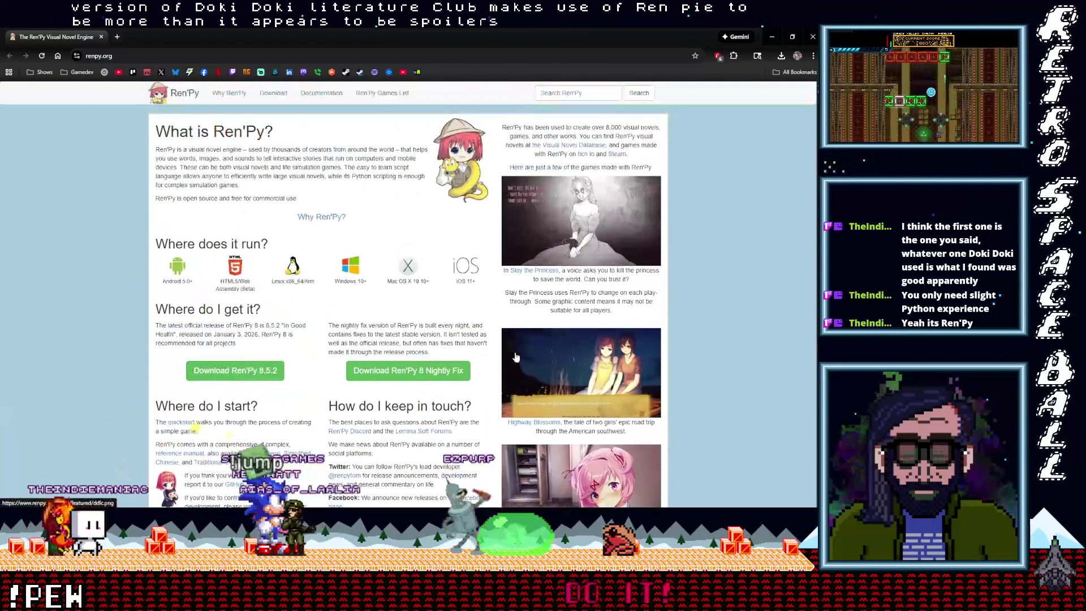
pyautogui.click(127, 56)
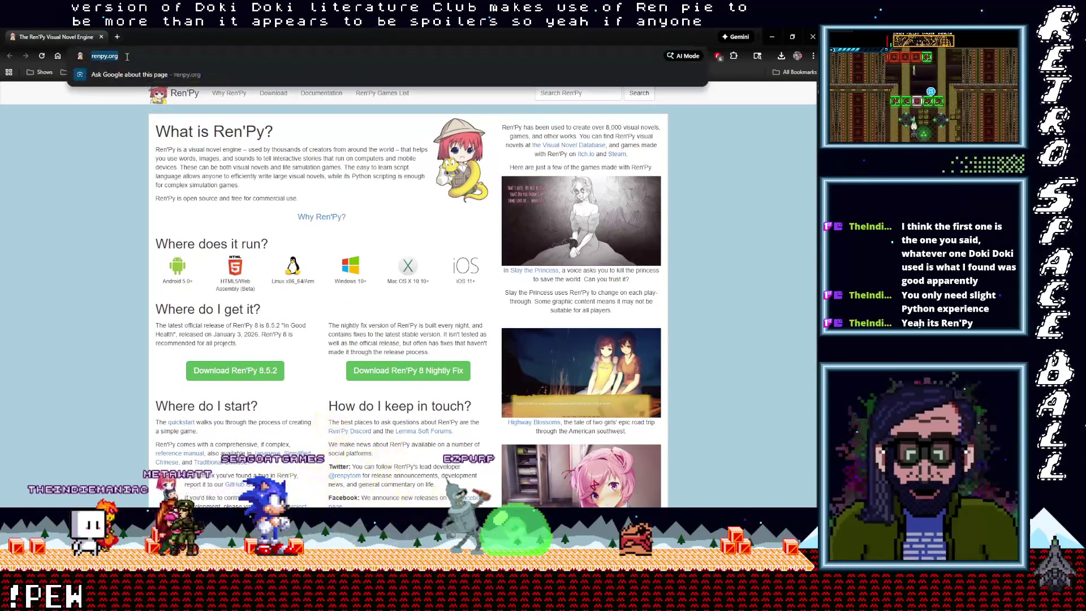
pyautogui.click(771, 36)
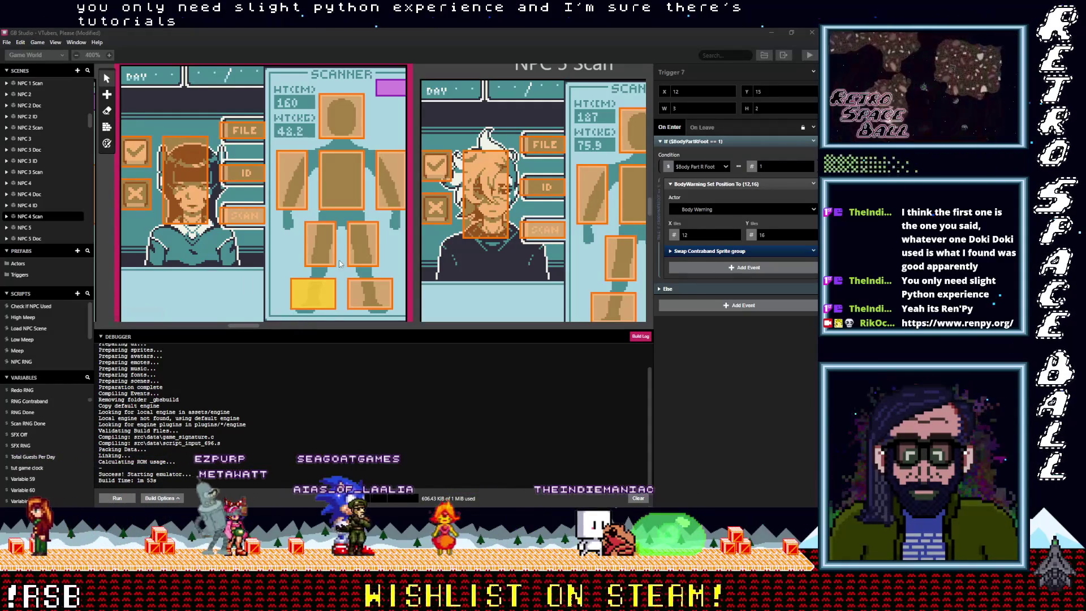
pyautogui.click(362, 245)
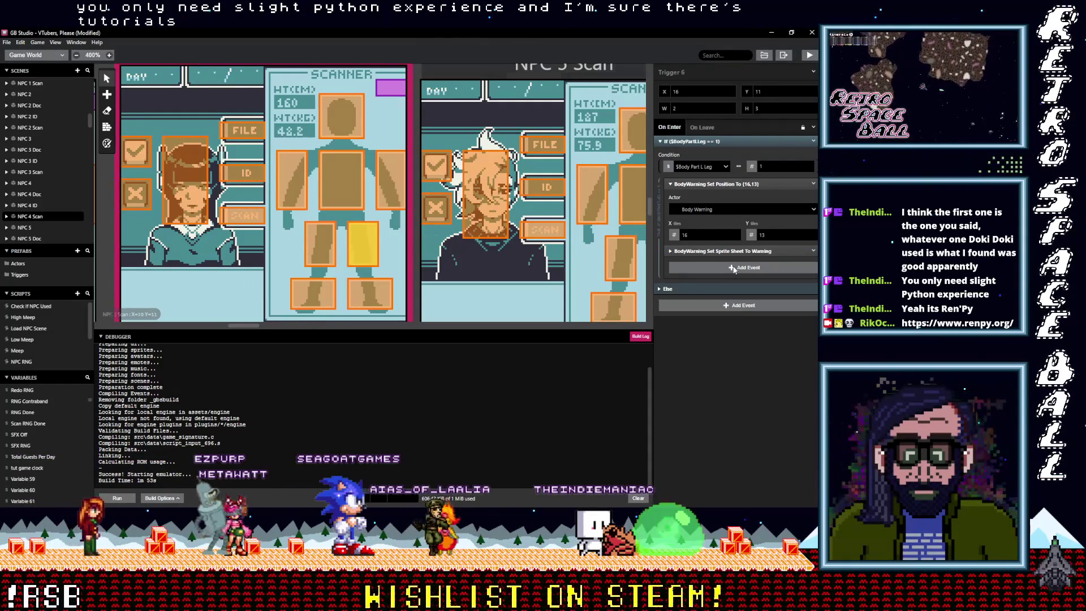
# - Hold Alt over the left-leg trigger's script to reveal the paste option
pyautogui.press('alt')
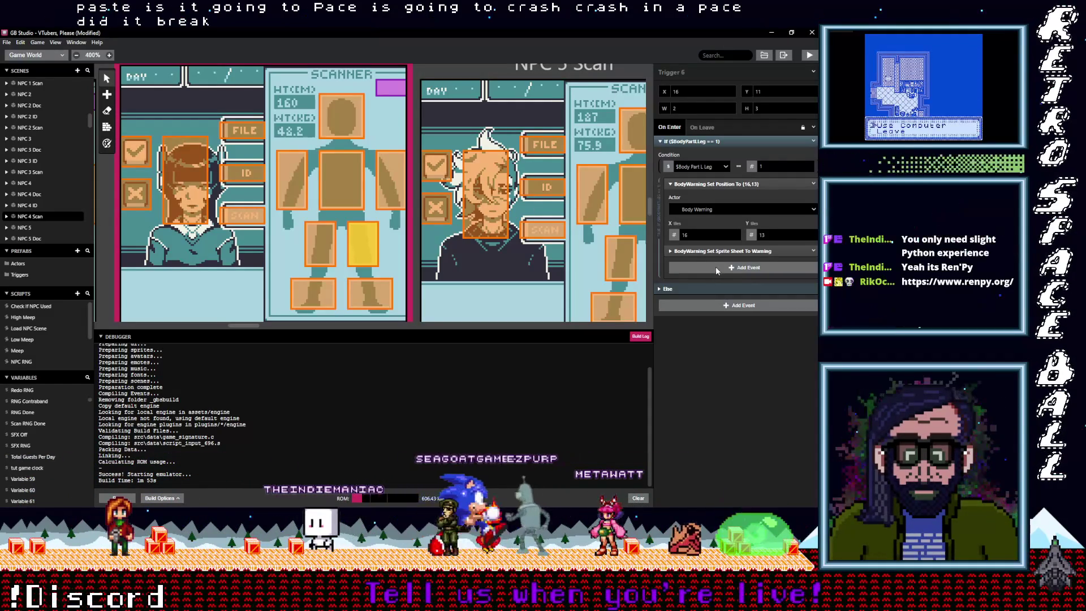
# - Save the project via File > Save and check the foot trigger's script
pyautogui.click(7, 43)
pyautogui.click(23, 86)
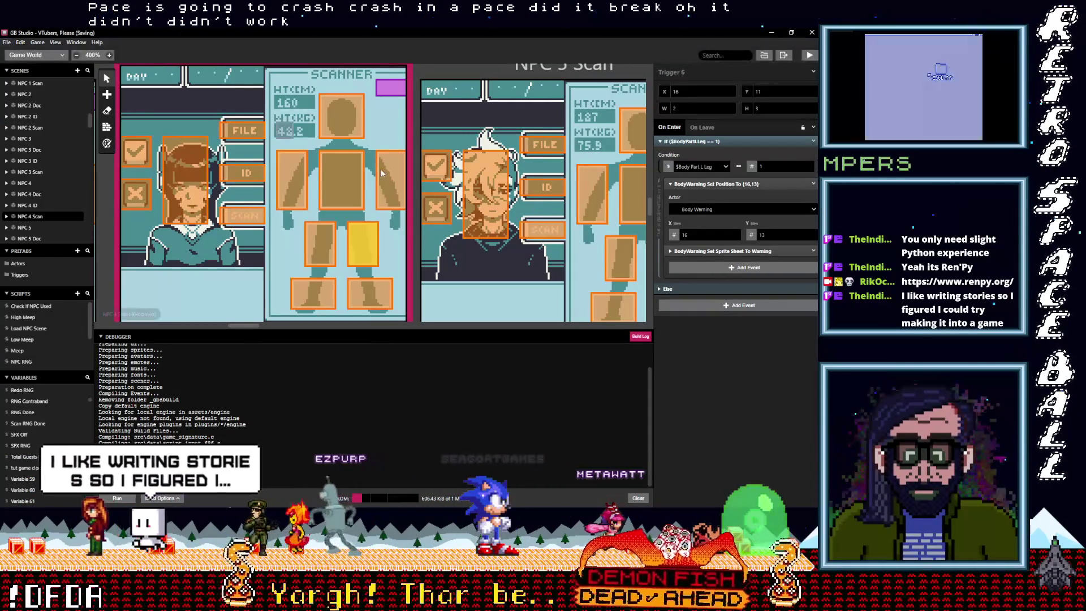
pyautogui.click(377, 300)
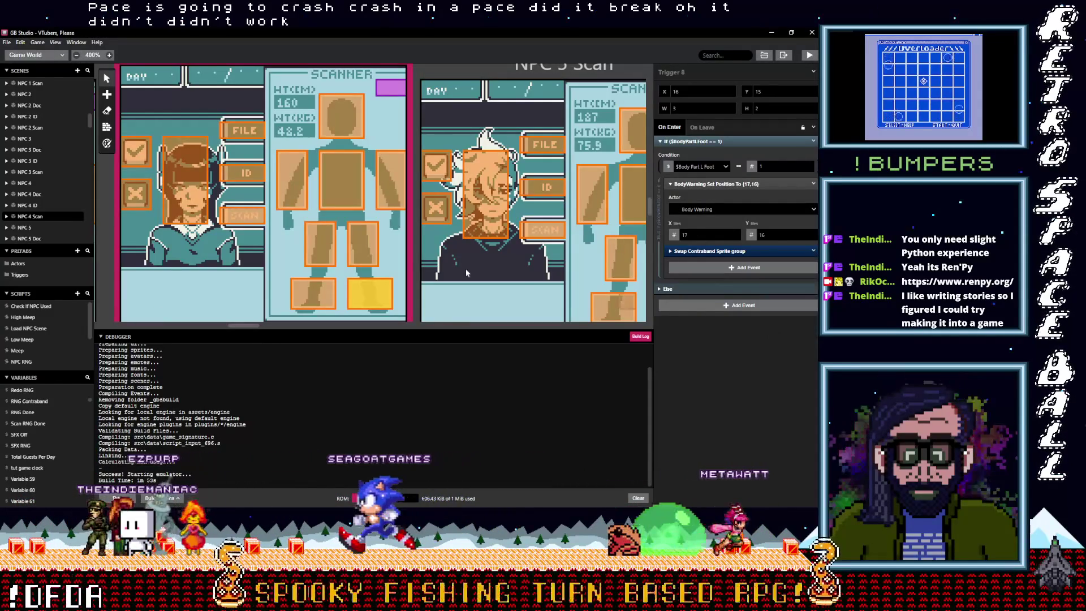
# - Replace the warning event with the pasted Swap Contraband Sprite group in NPC 4 Scan's left- and right-leg triggers
pyautogui.click(362, 244)
pyautogui.click(813, 250)
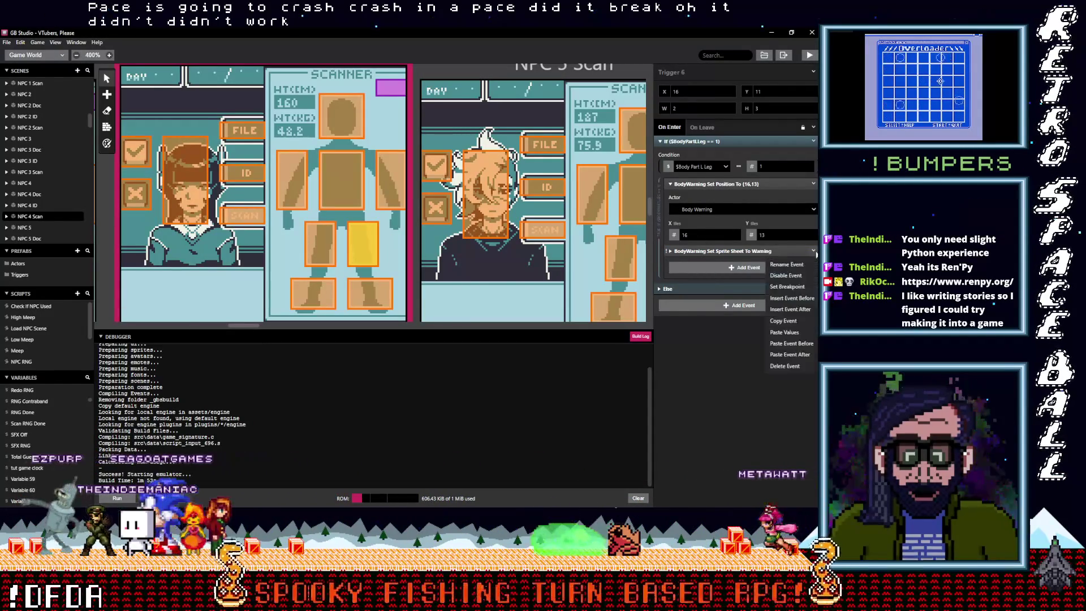
pyautogui.click(785, 366)
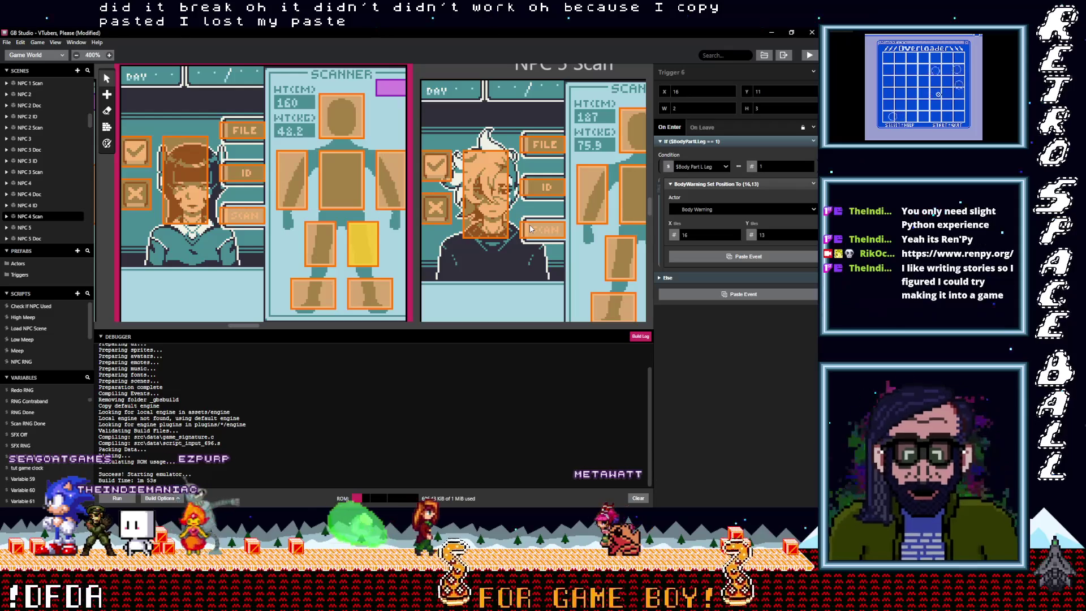
pyautogui.hotkey('ctrl', 'v')
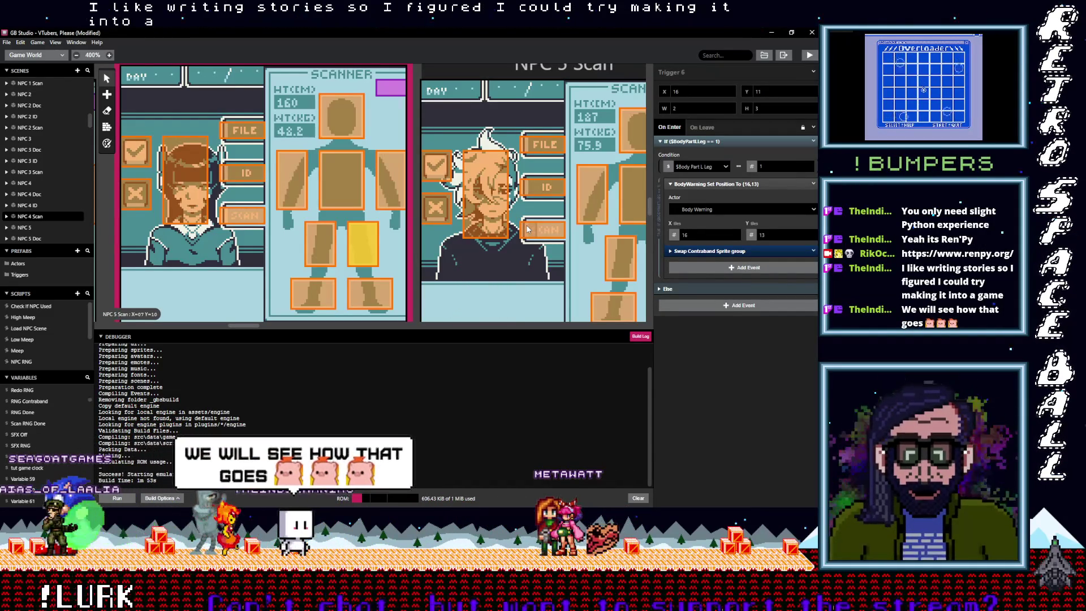
pyautogui.click(314, 251)
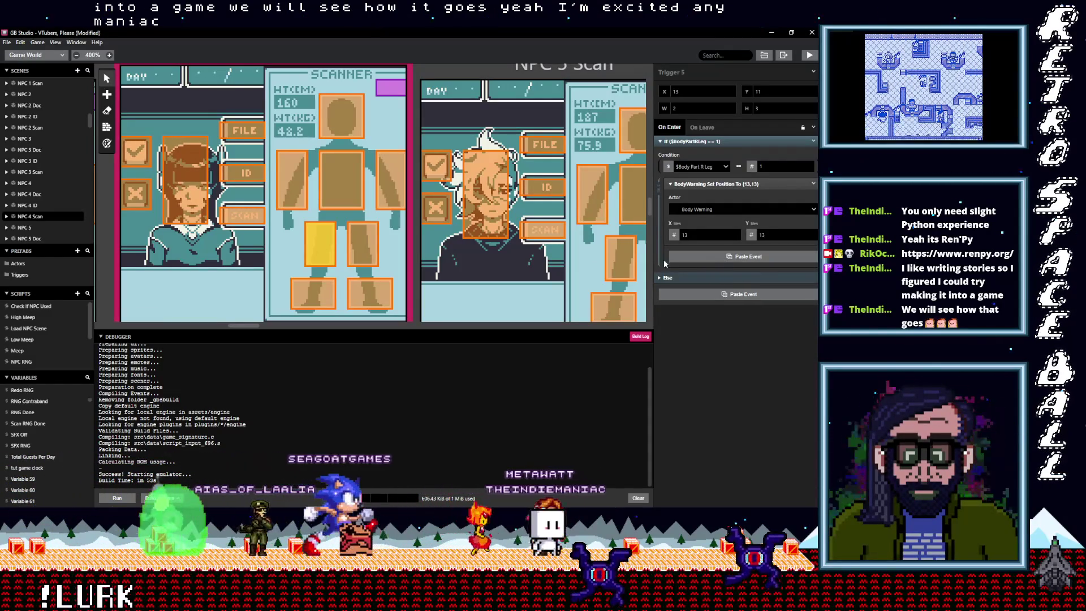
pyautogui.press('alt')
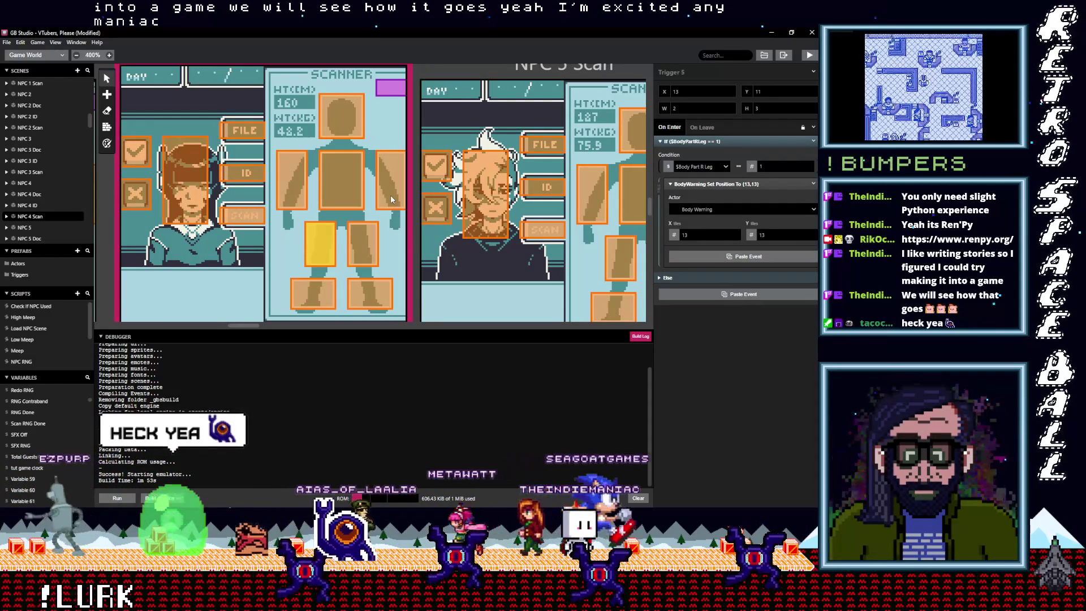
pyautogui.click(391, 180)
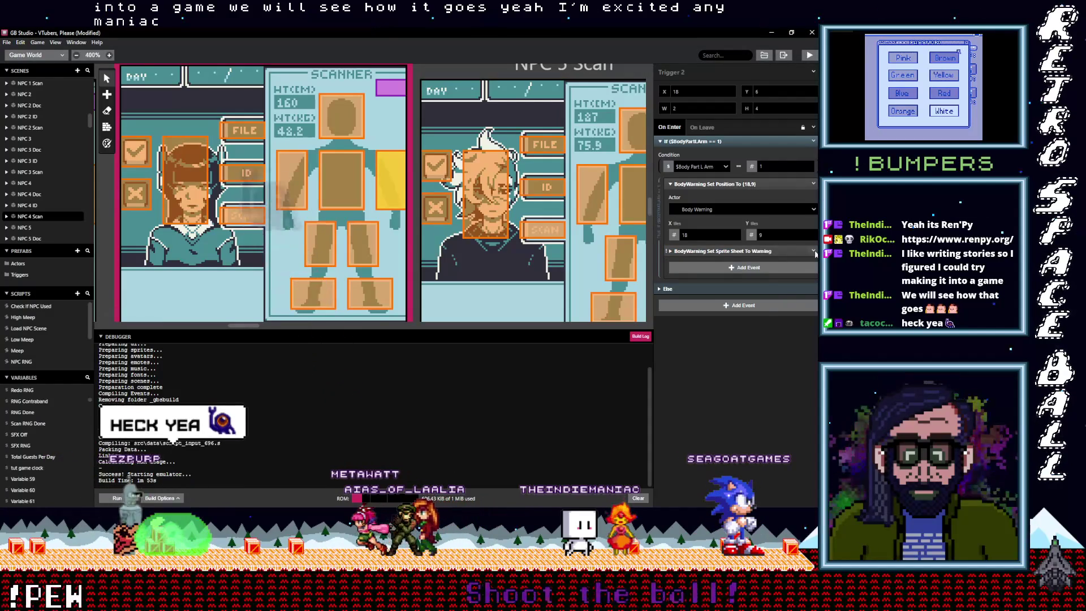
# - Delete Set Sprite Sheet To Warning from the left-arm, chest and right-arm triggers and paste the Swap Contraband Sprite group
pyautogui.click(813, 250)
pyautogui.click(784, 366)
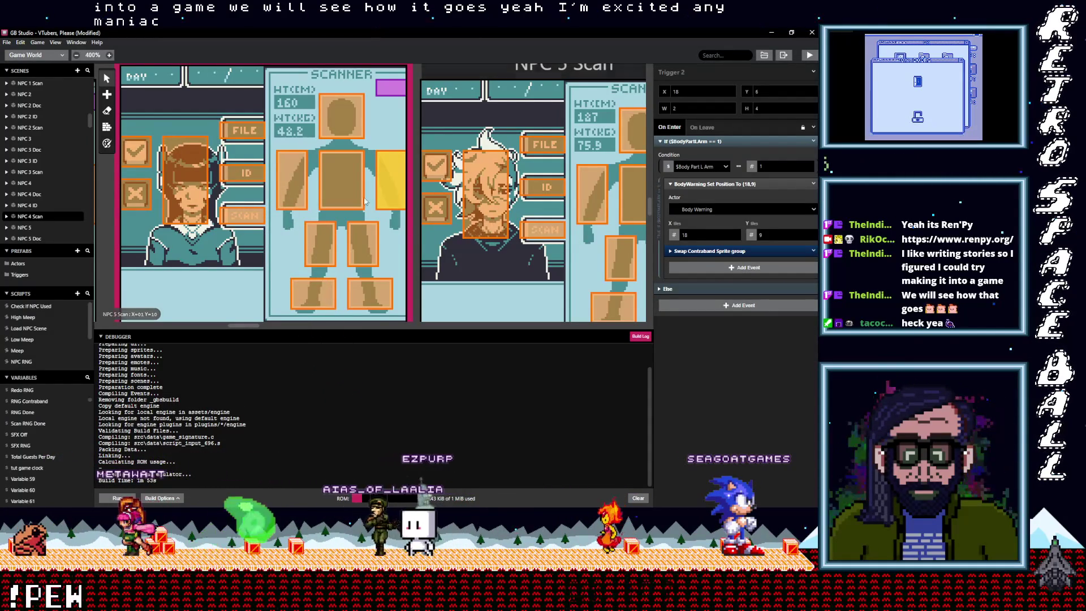
pyautogui.click(342, 180)
pyautogui.click(813, 250)
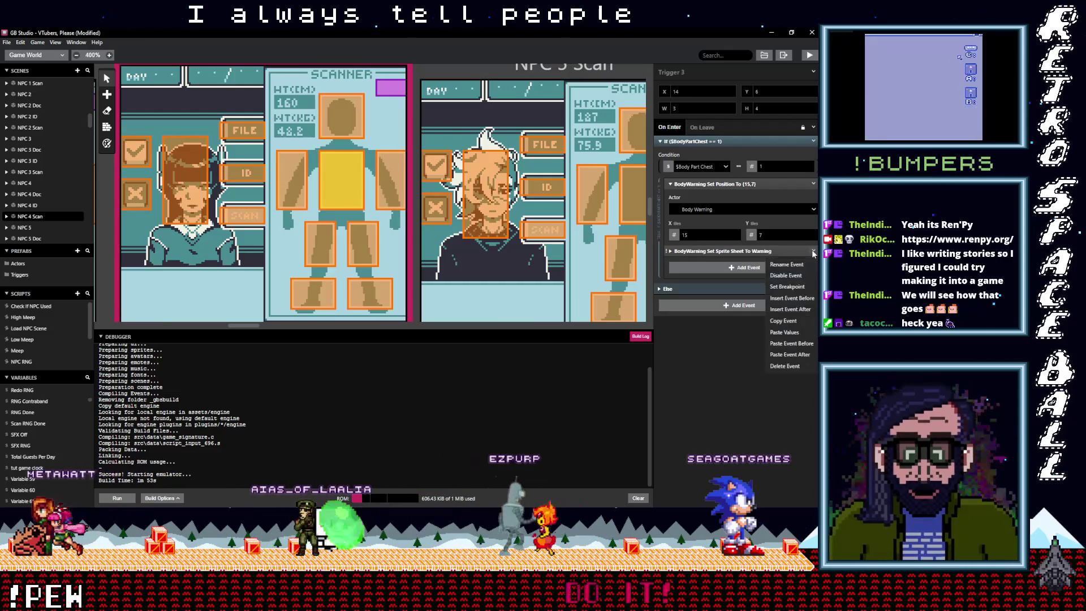
pyautogui.click(785, 365)
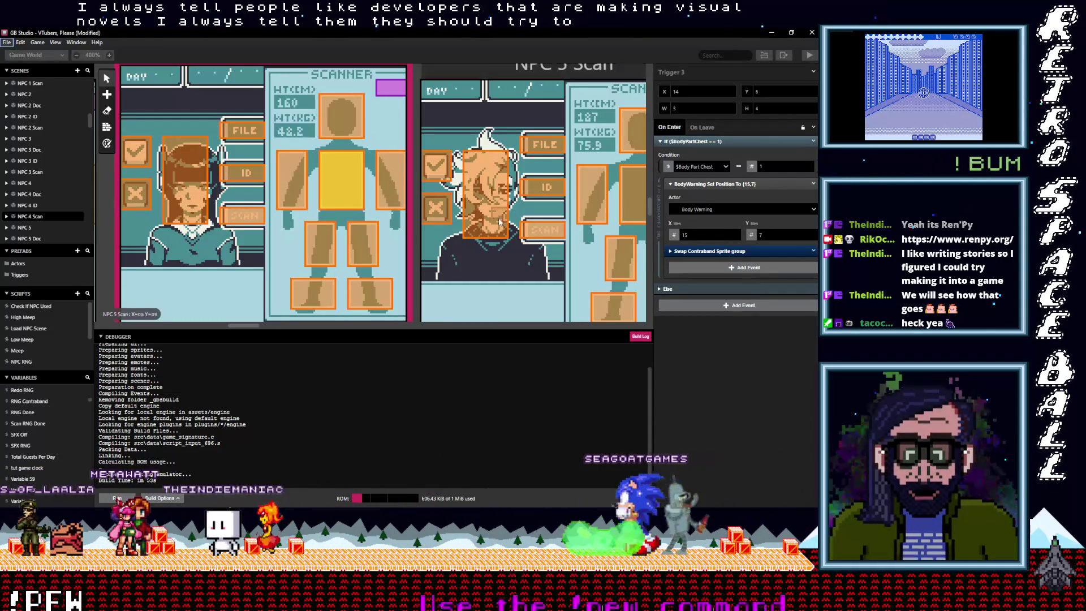
pyautogui.click(294, 191)
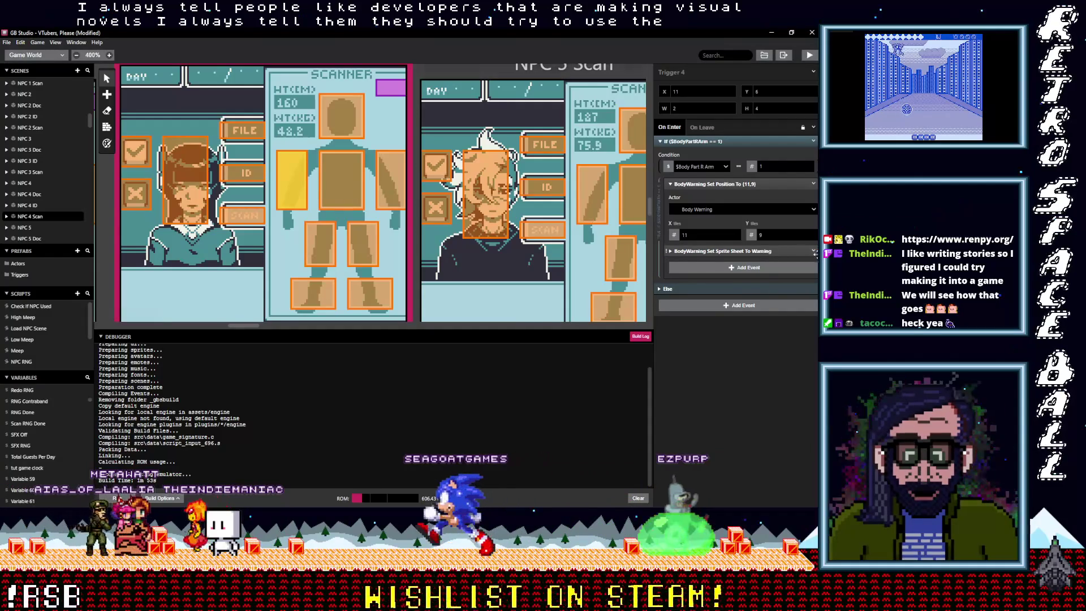
pyautogui.click(813, 251)
pyautogui.click(787, 367)
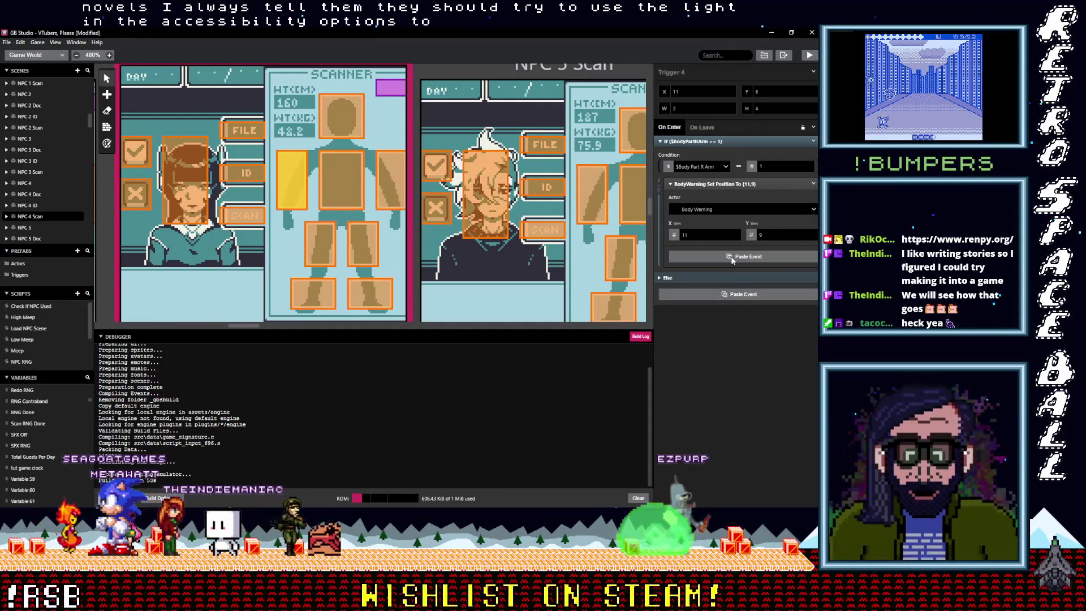
pyautogui.click(732, 257)
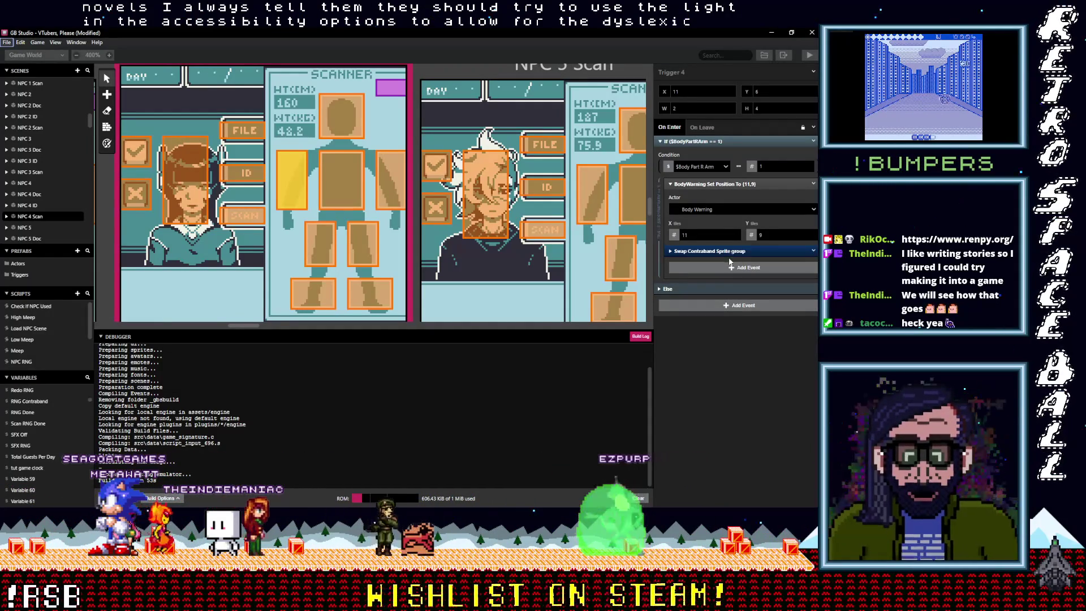
# - In the head trigger, replace the warning sprite-sheet event with the pasted Swap Contraband Sprite group
pyautogui.click(348, 184)
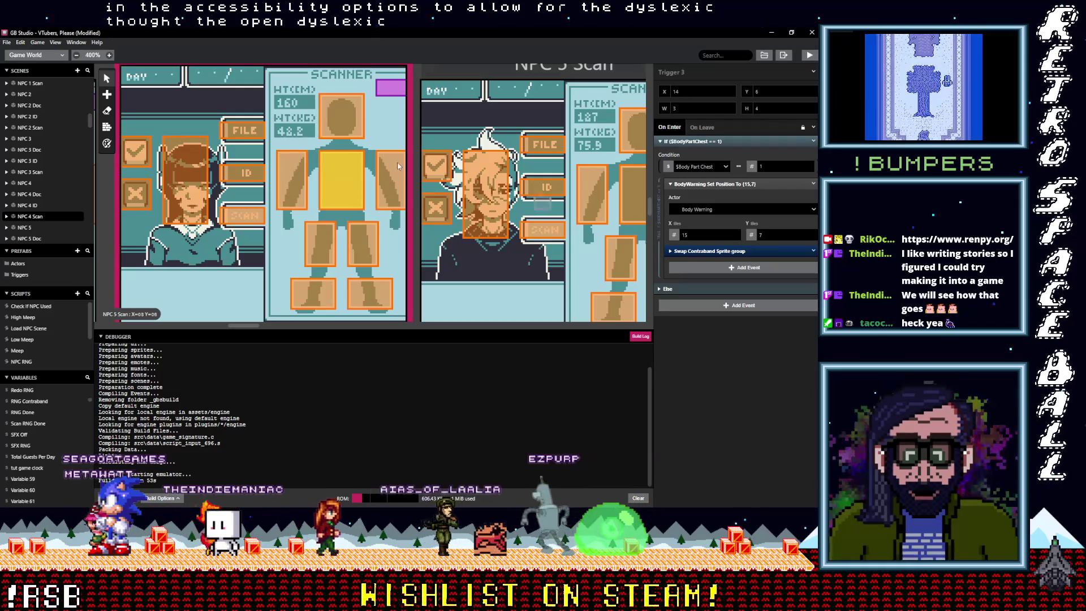
pyautogui.click(334, 122)
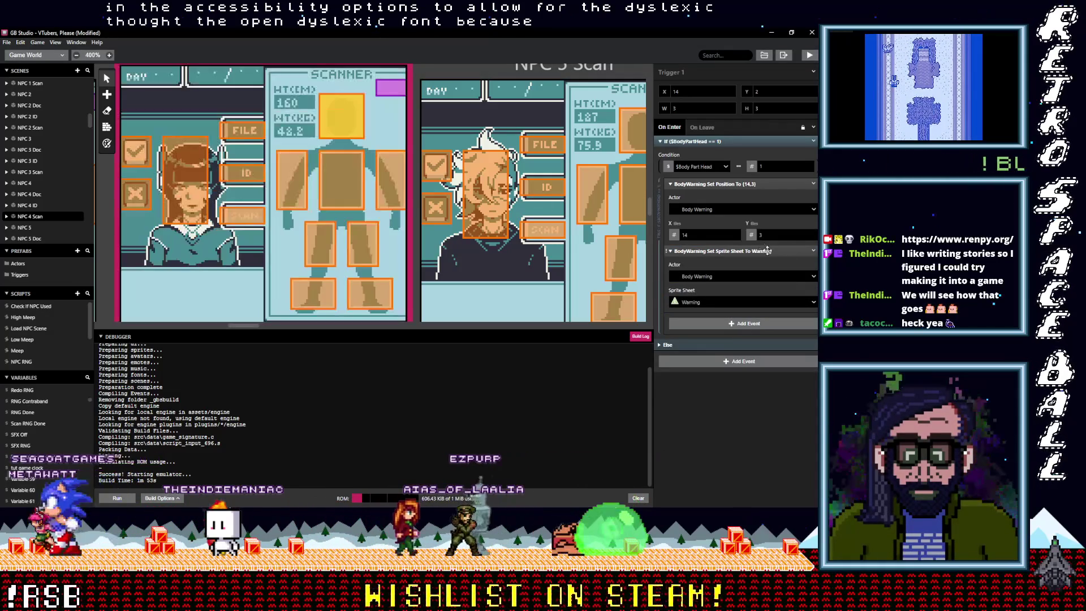
pyautogui.click(764, 251)
pyautogui.click(813, 251)
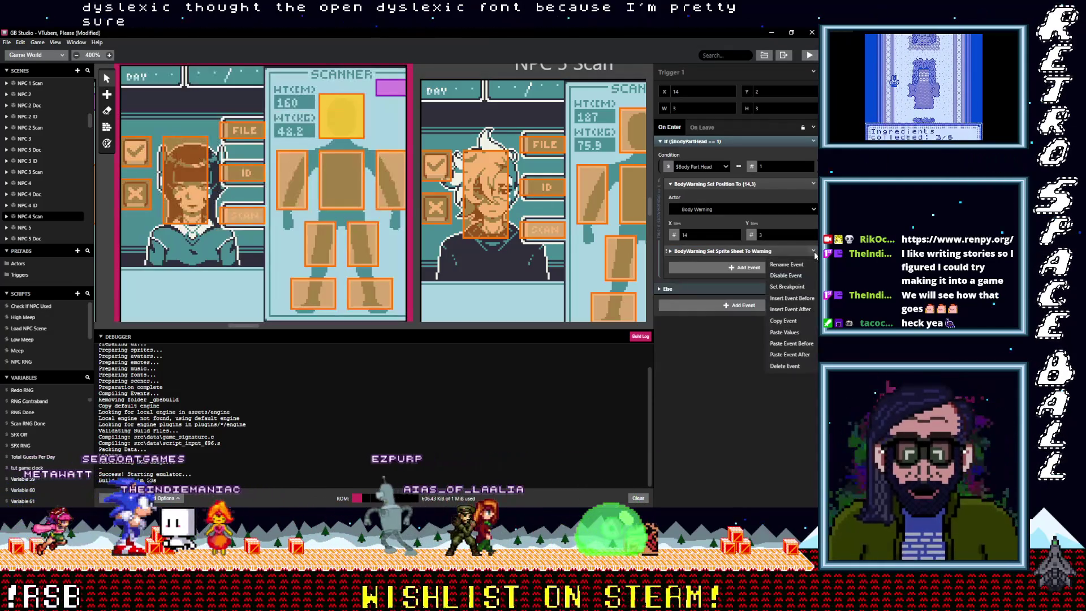
pyautogui.click(790, 365)
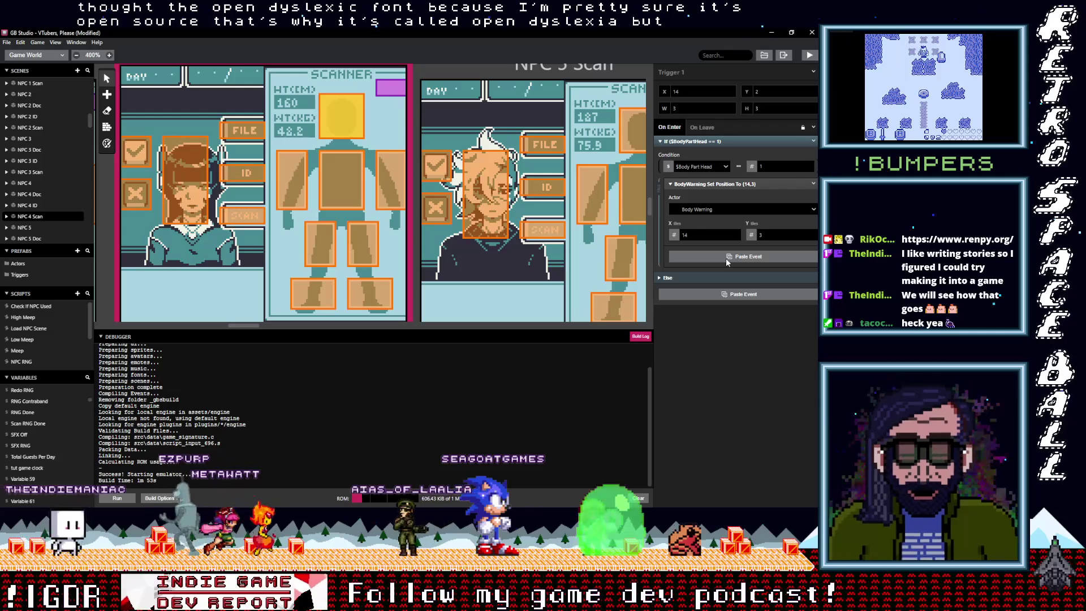
pyautogui.click(725, 258)
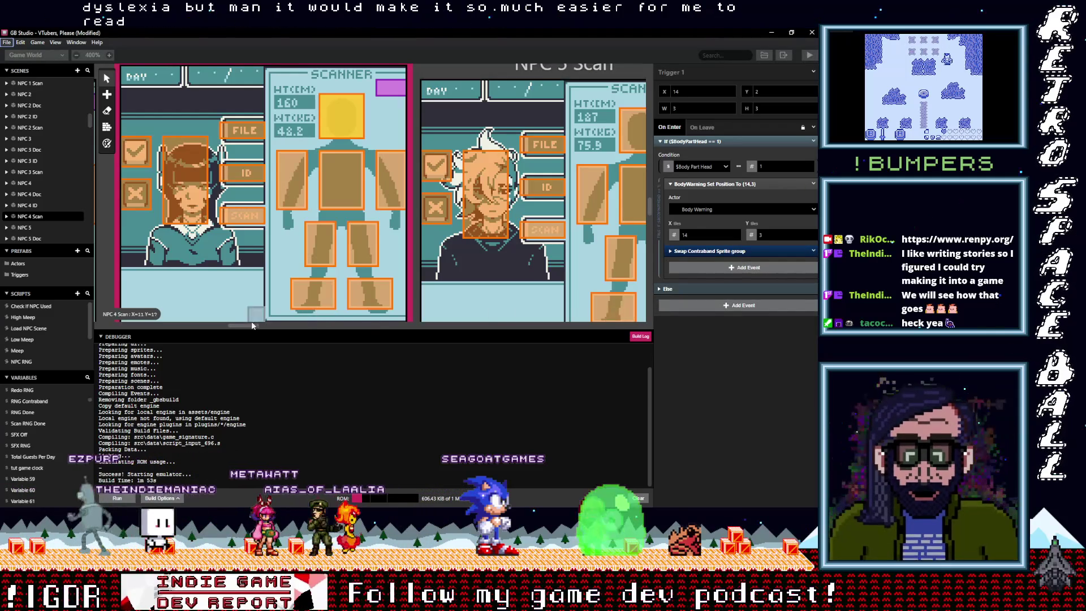
pyautogui.moveTo(256, 325); pyautogui.dragTo(276, 327)
# - Swap the Warning sprite-sheet event for Swap Contraband Sprite group in both NPC 5 Scan foot triggers
pyautogui.click(397, 308)
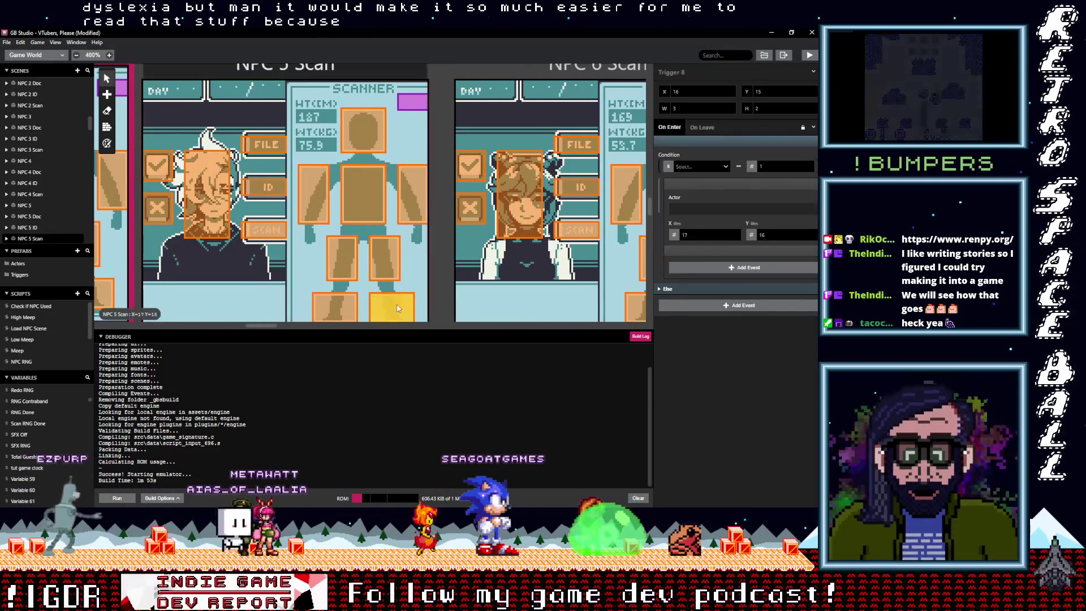
pyautogui.click(814, 251)
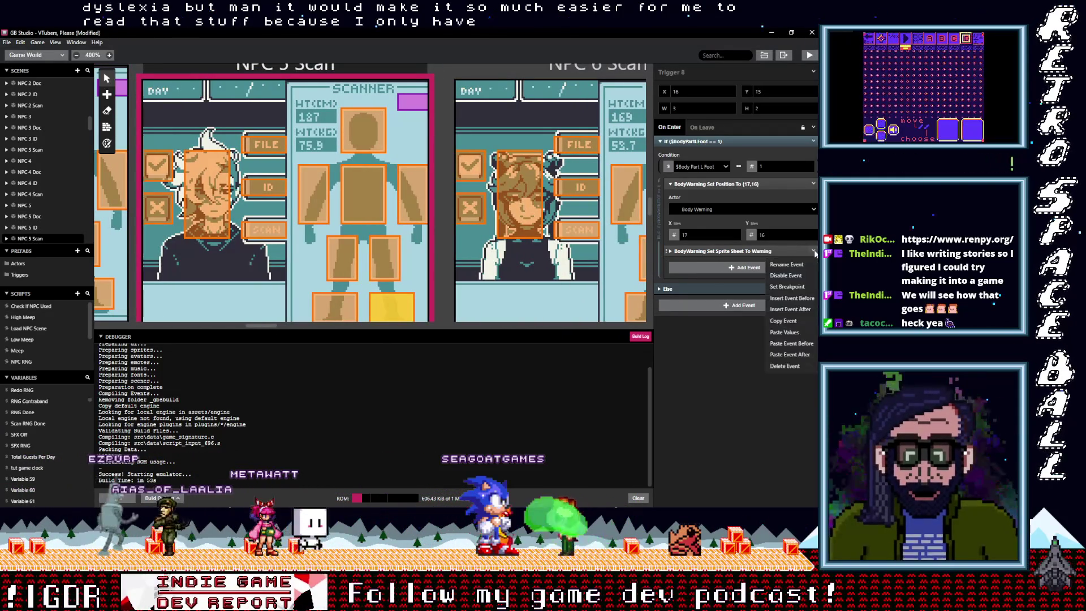
pyautogui.click(780, 366)
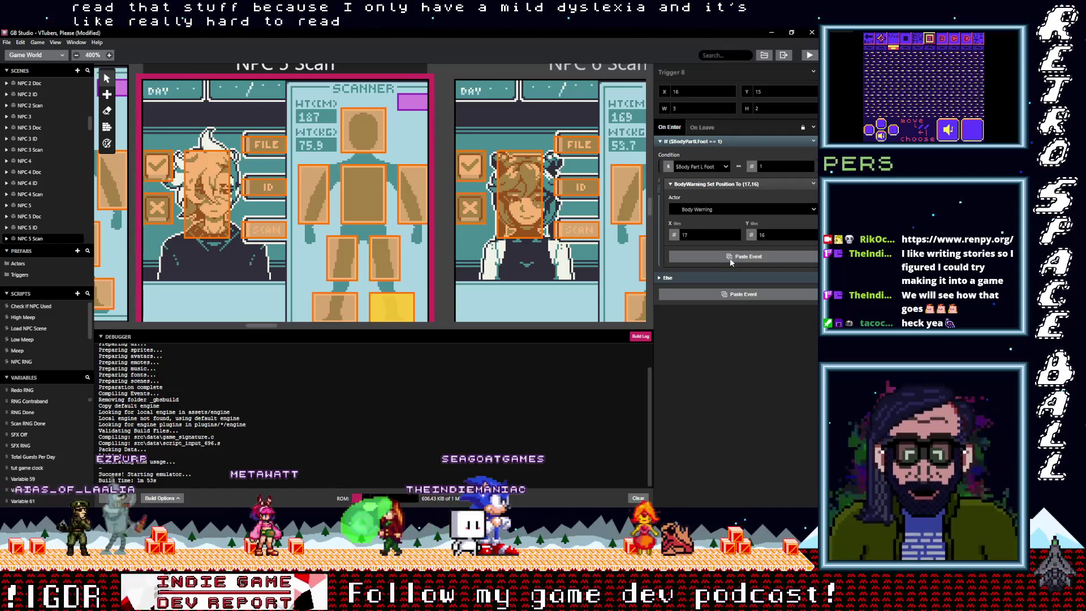
pyautogui.click(730, 260)
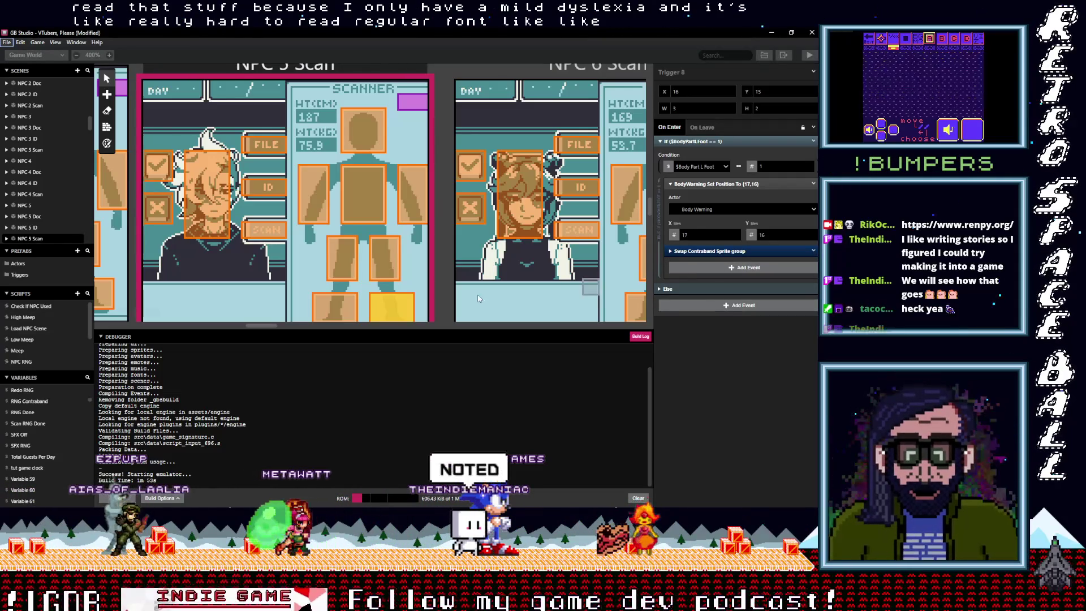
pyautogui.click(349, 303)
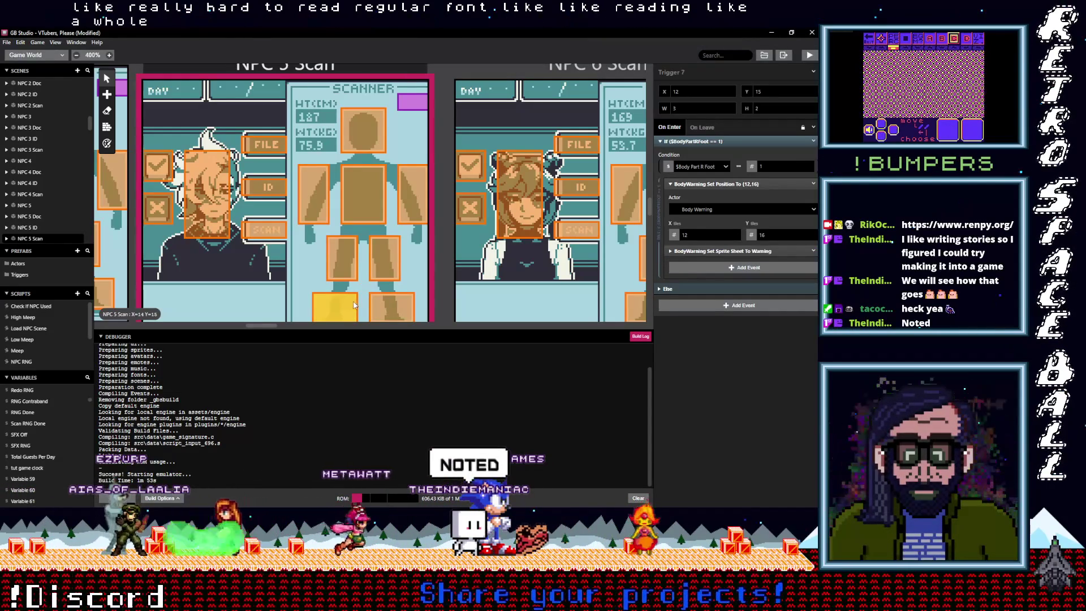
pyautogui.rightClick(758, 251)
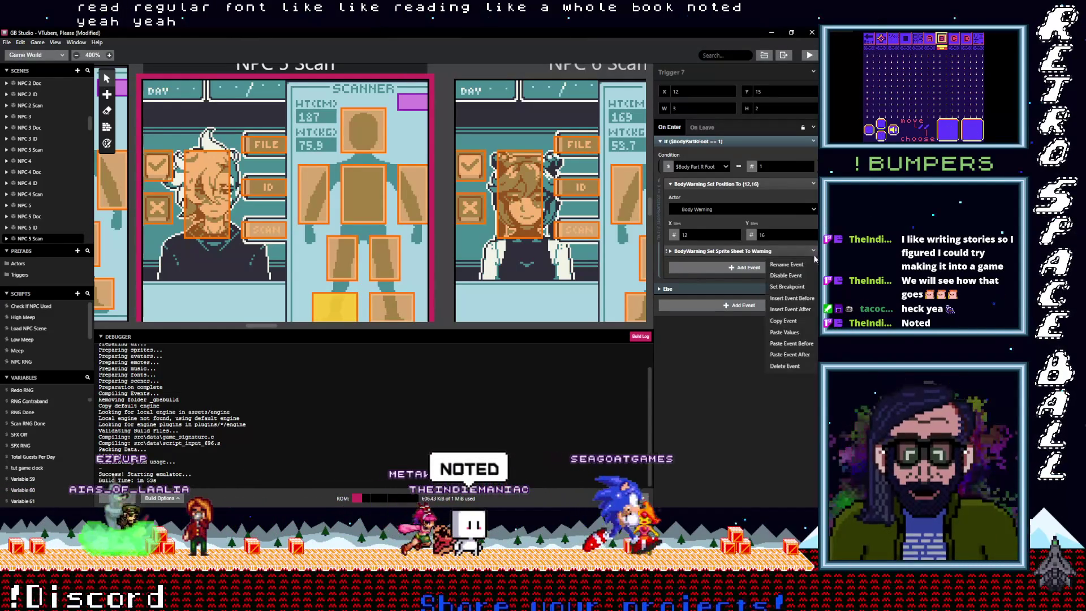
pyautogui.click(789, 367)
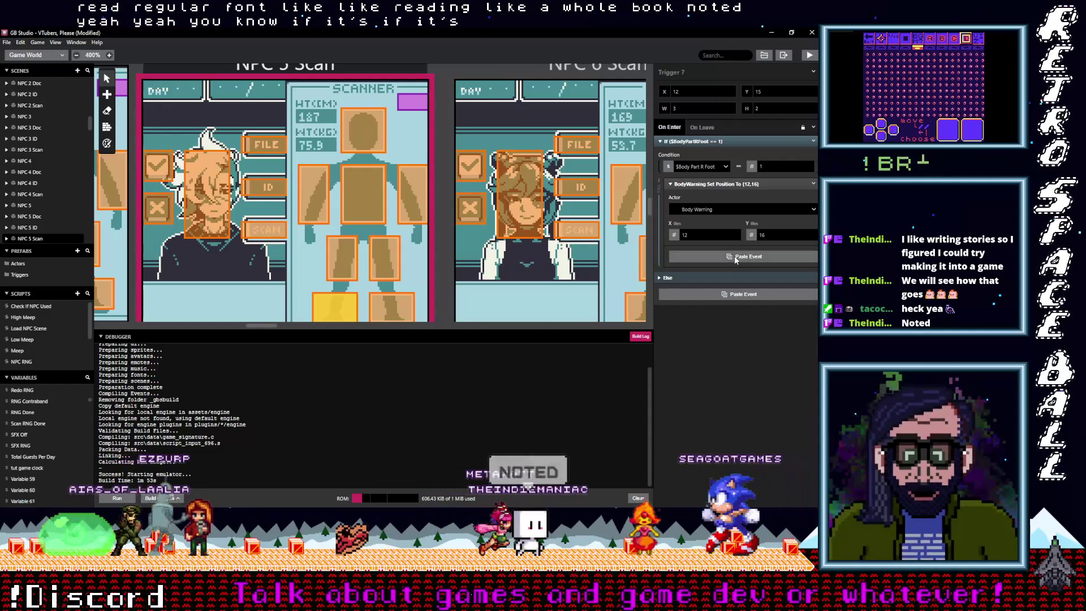
# - Paste Swap Contraband Sprite group into NPC 5 Scan's left- and right-leg triggers, removing the Warning events
pyautogui.press('alt')
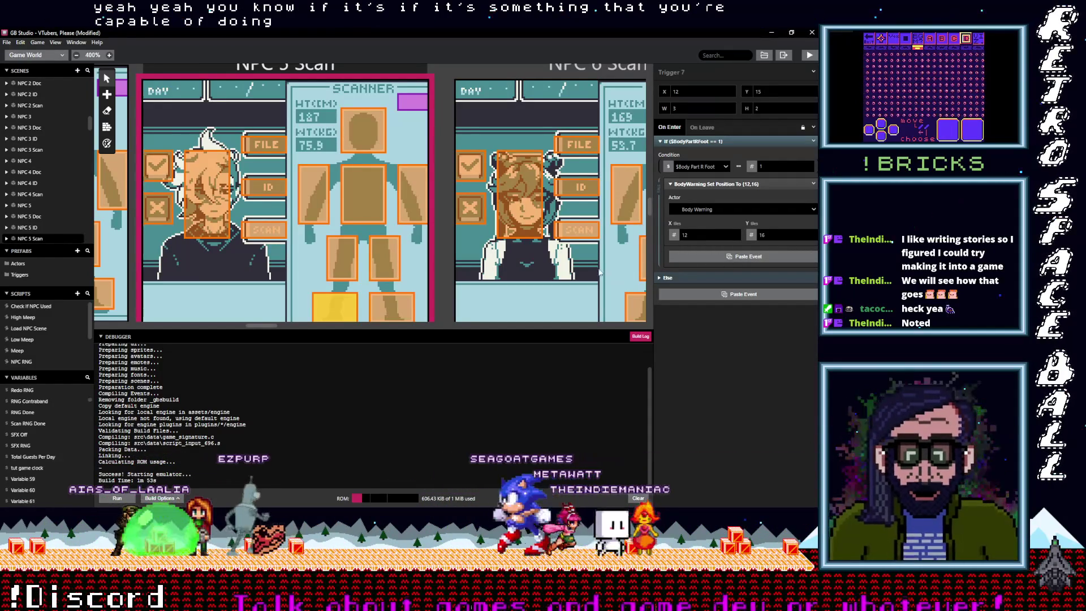
pyautogui.click(388, 258)
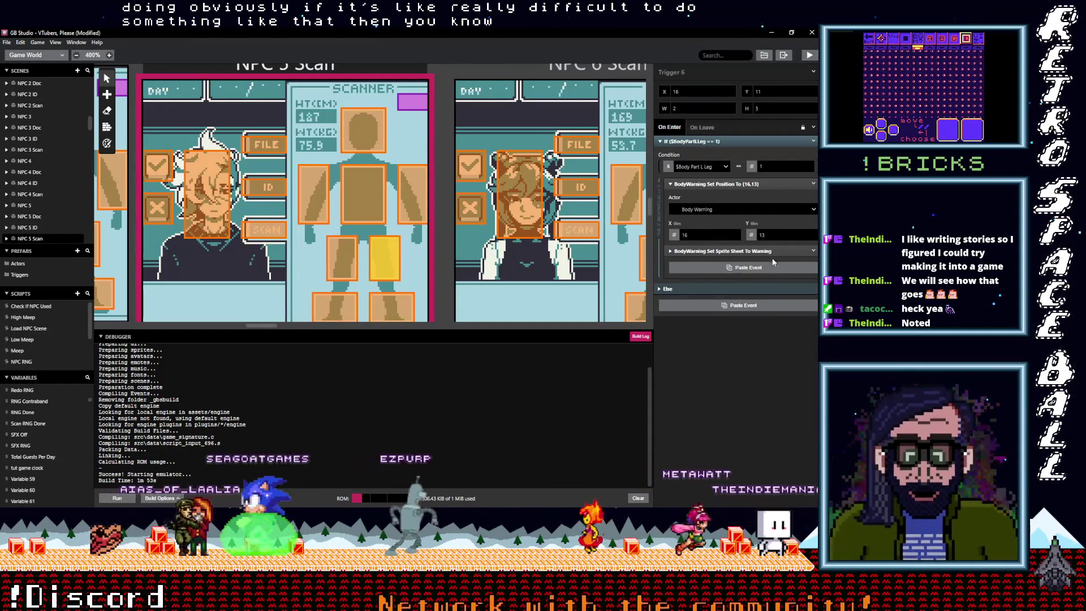
pyautogui.click(813, 251)
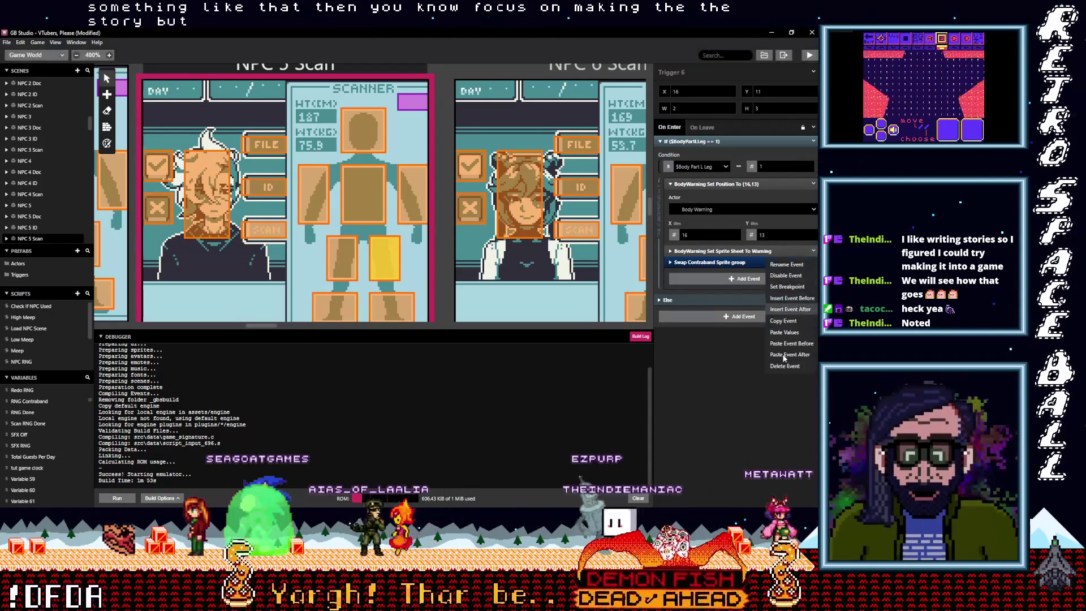
pyautogui.click(792, 340)
pyautogui.click(341, 258)
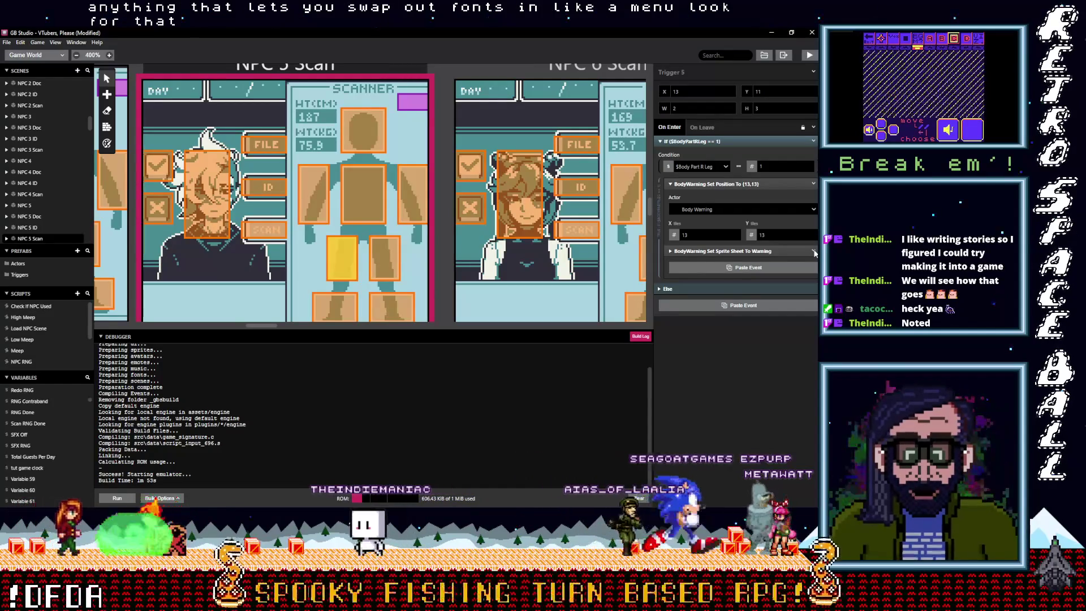
pyautogui.hotkey('ctrl', 'v')
pyautogui.click(813, 250)
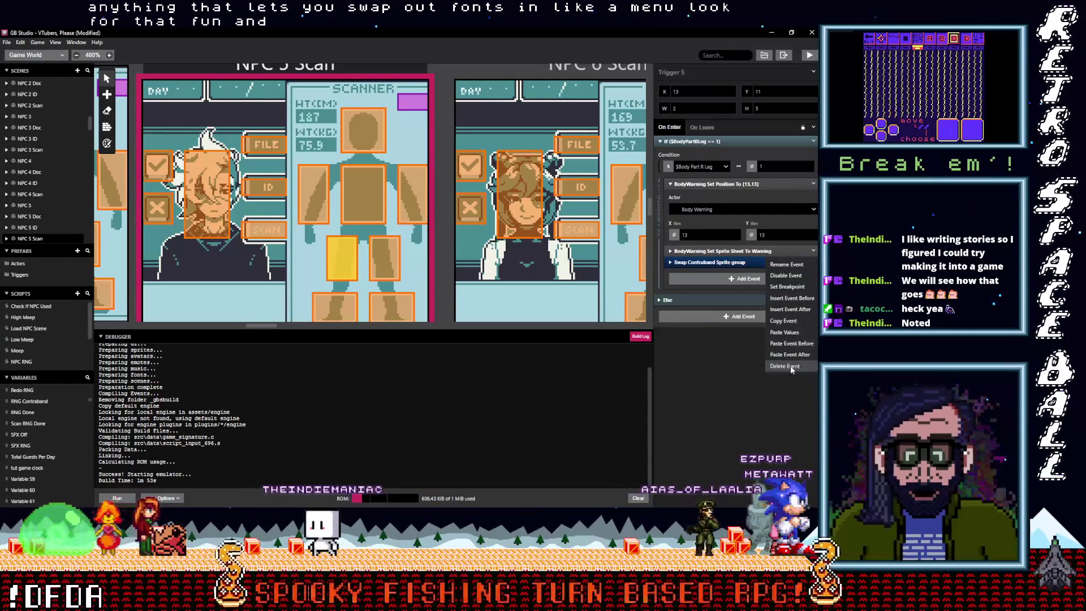
pyautogui.click(413, 199)
pyautogui.click(413, 199)
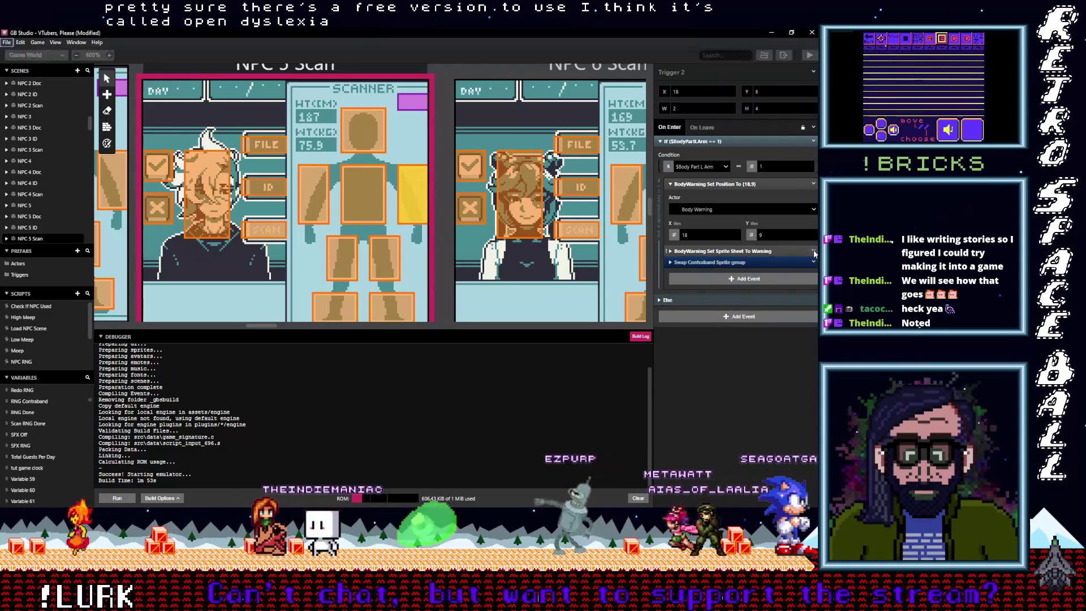
# - Finish the left-arm trigger and give the chest trigger Swap Contraband Sprite group instead of its Warning event
pyautogui.click(815, 252)
pyautogui.click(789, 364)
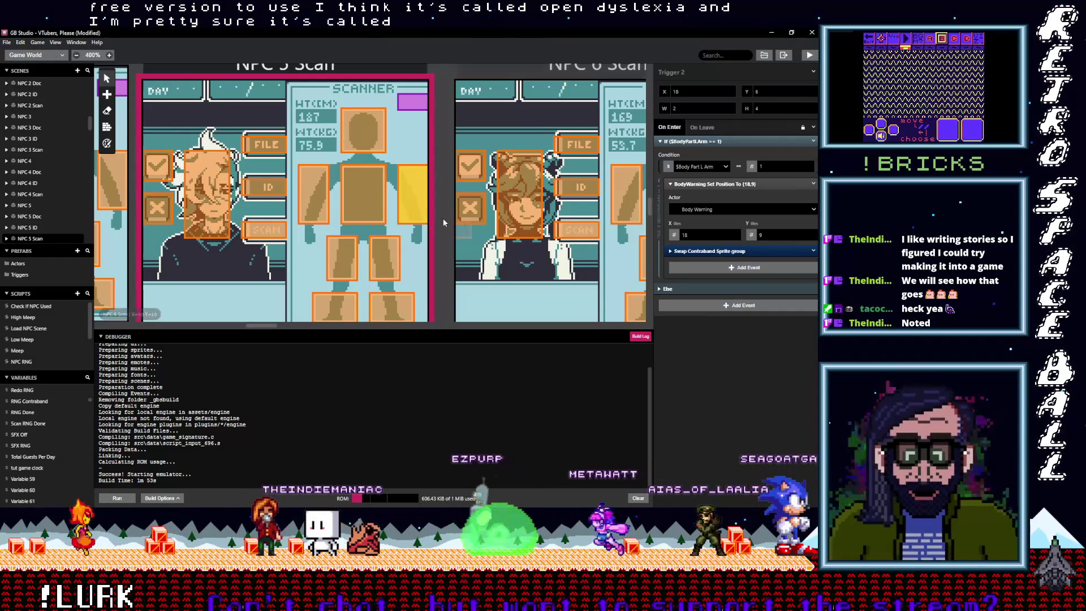
pyautogui.click(363, 196)
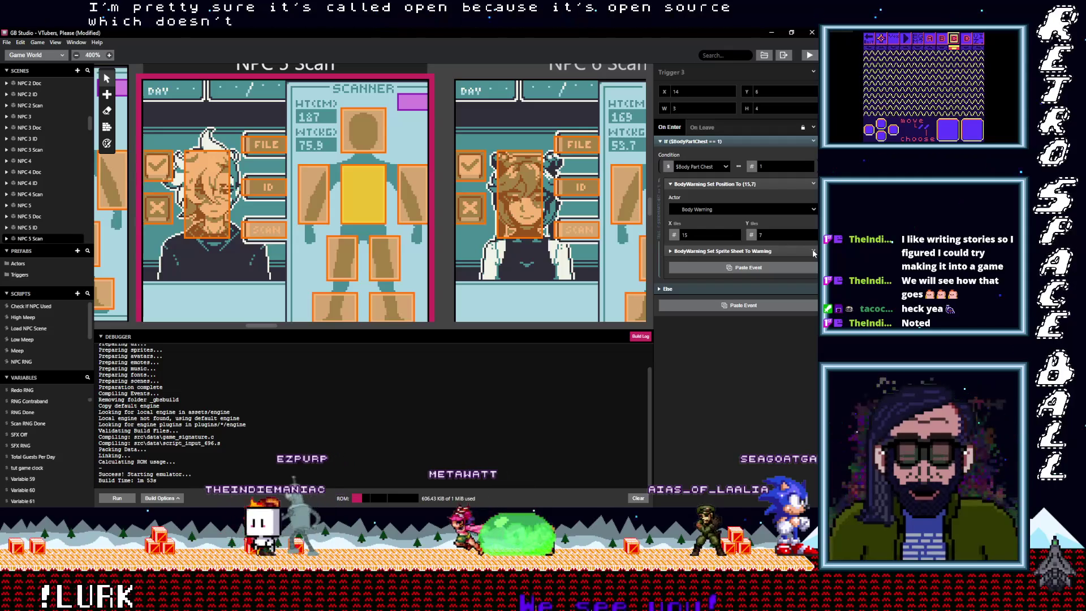
pyautogui.hotkey('ctrl', 'z')
pyautogui.click(814, 252)
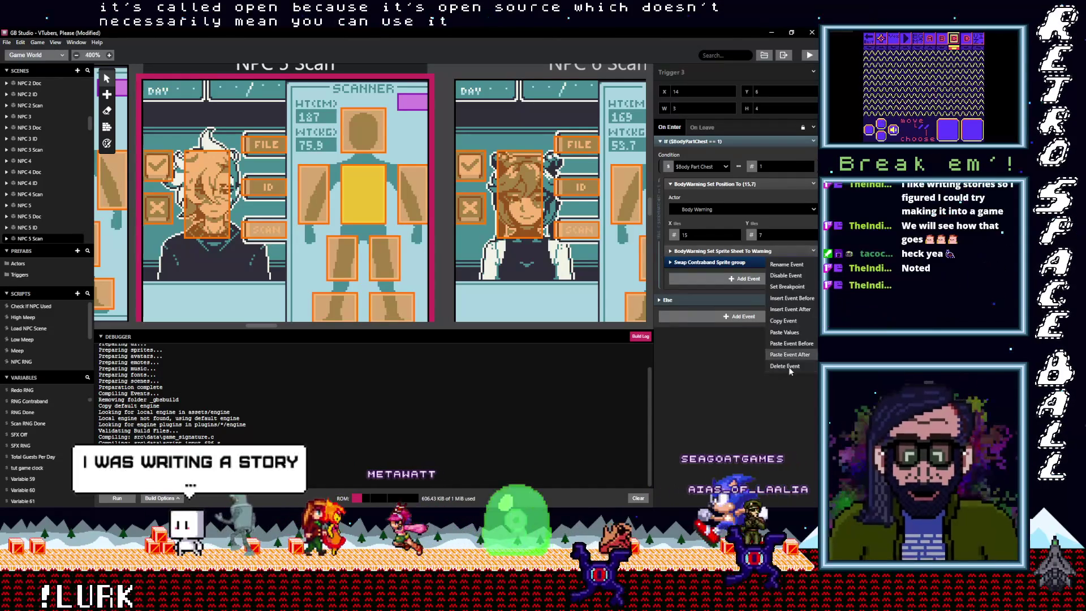
pyautogui.click(788, 366)
# - Replace the Warning sprite-sheet event with Swap Contraband Sprite group in the right-arm and head triggers
pyautogui.click(317, 205)
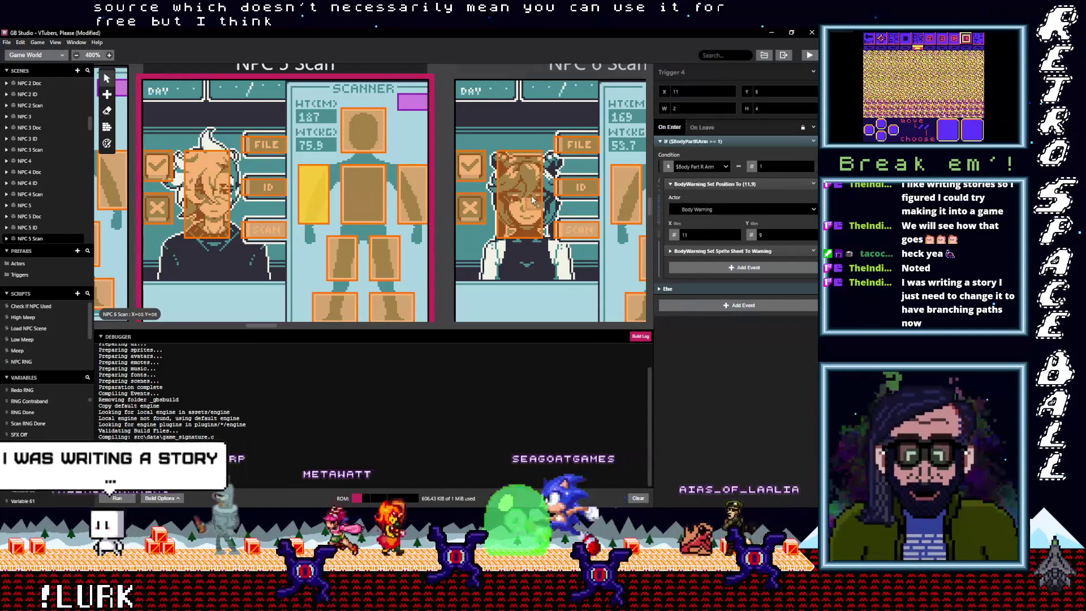
pyautogui.hotkey('ctrl', 'v')
pyautogui.click(812, 250)
pyautogui.click(778, 366)
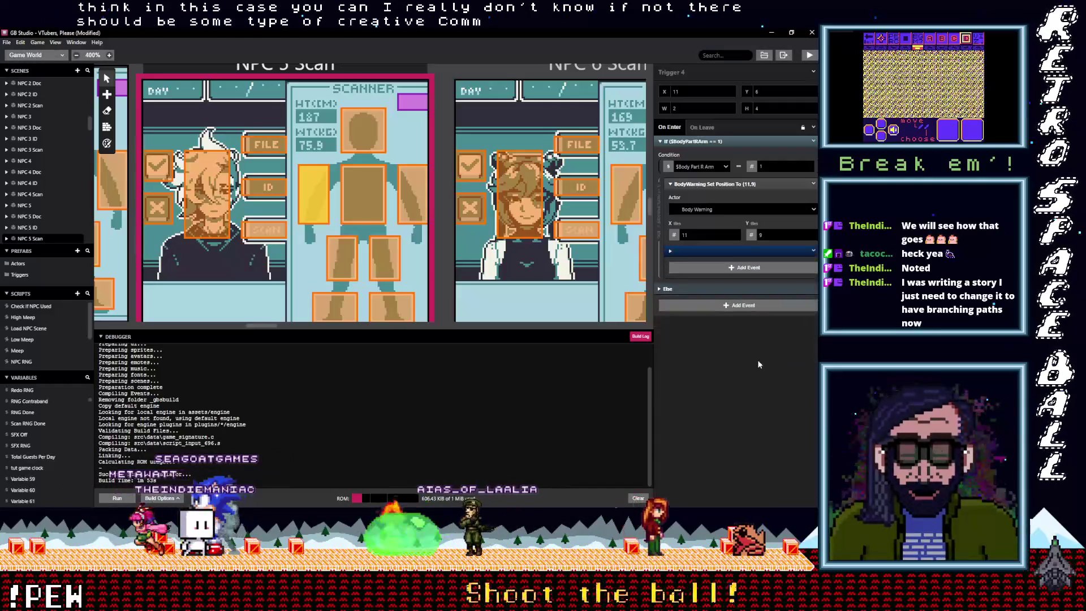
pyautogui.click(358, 178)
pyautogui.click(375, 133)
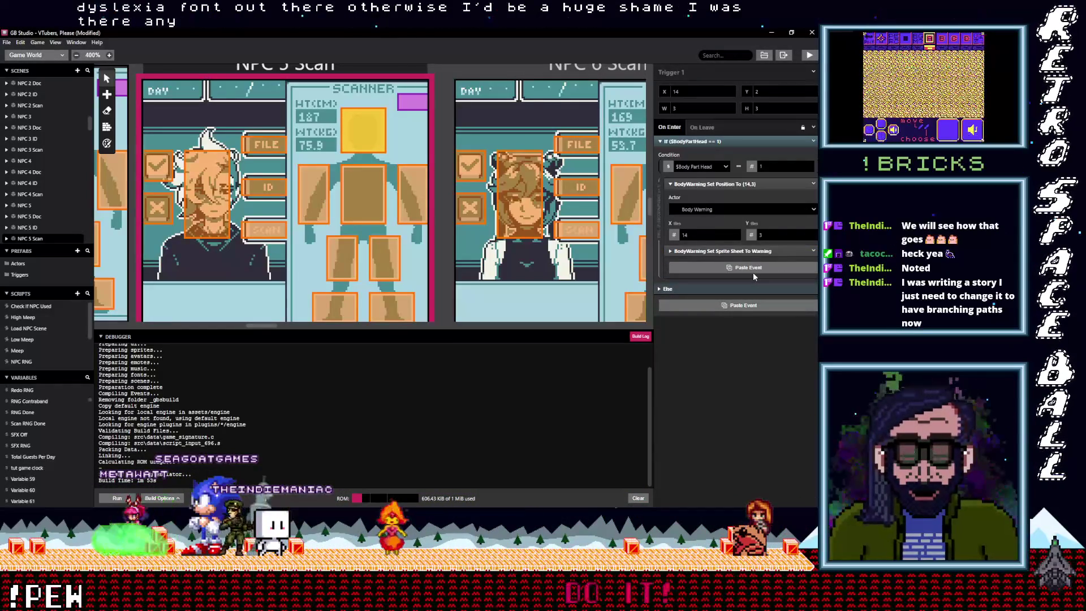
pyautogui.click(752, 273)
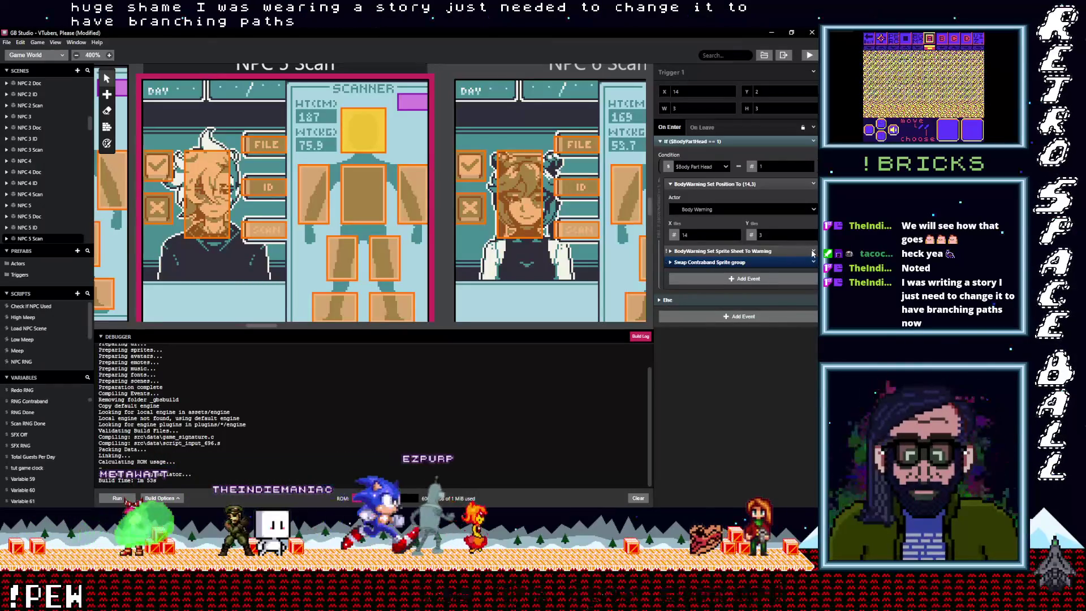
pyautogui.click(813, 262)
pyautogui.click(789, 366)
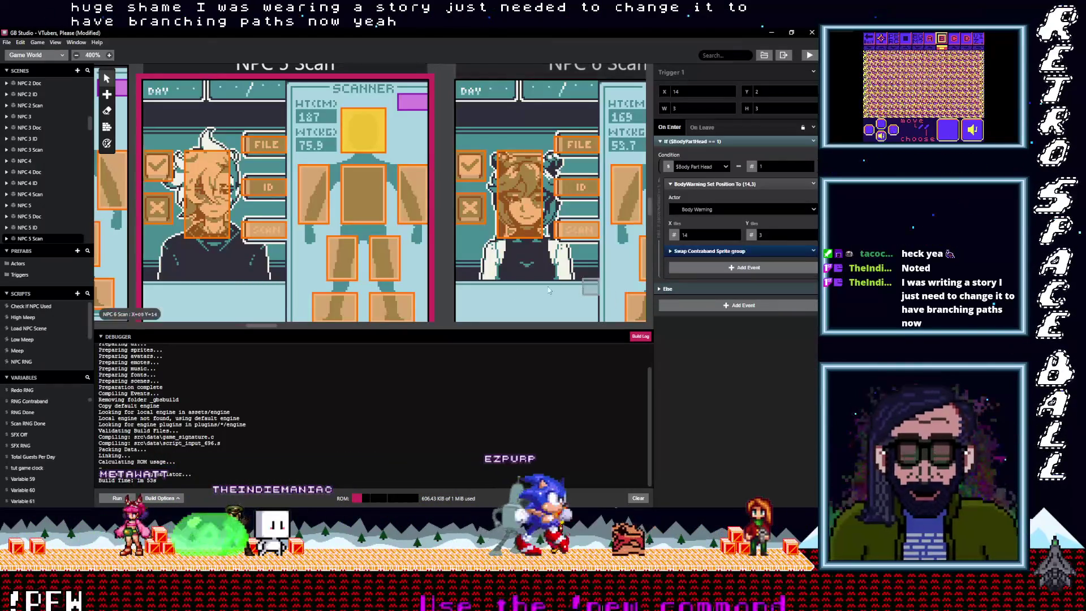
# - In NPC 6 Scan, replace both foot triggers' Warning sprite-sheet events with Swap Contraband Sprite group
pyautogui.moveTo(255, 326); pyautogui.dragTo(273, 326)
pyautogui.click(391, 305)
pyautogui.press('alt')
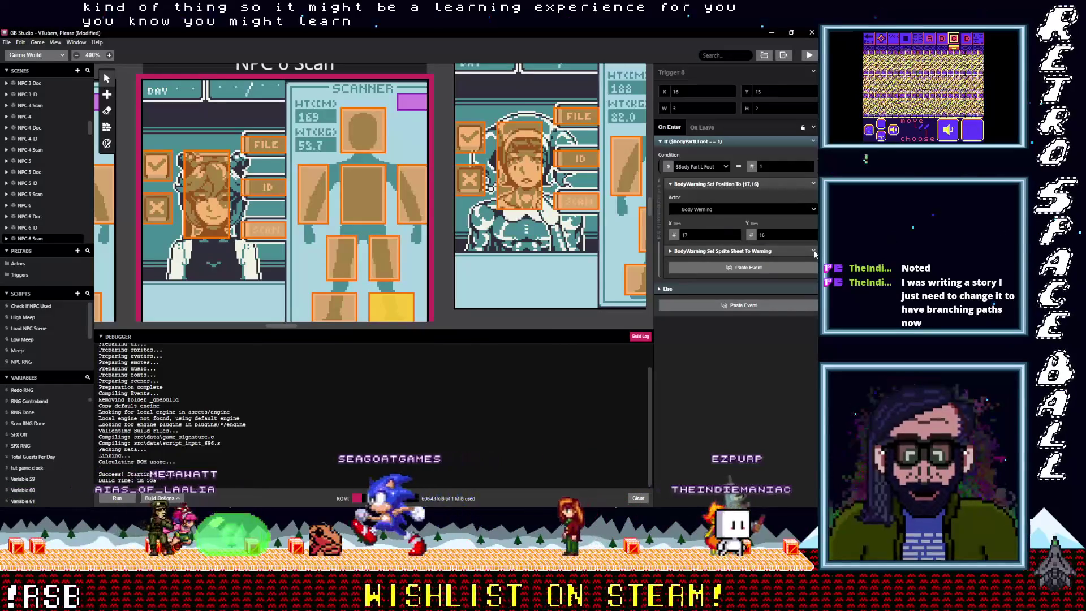
pyautogui.click(814, 251)
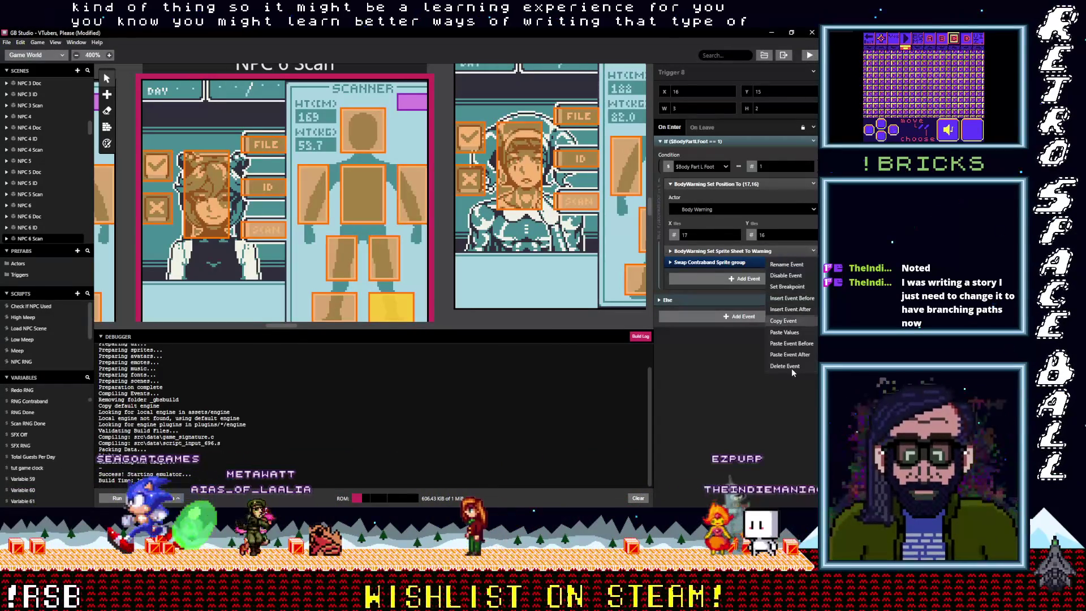
pyautogui.click(792, 368)
pyautogui.click(326, 298)
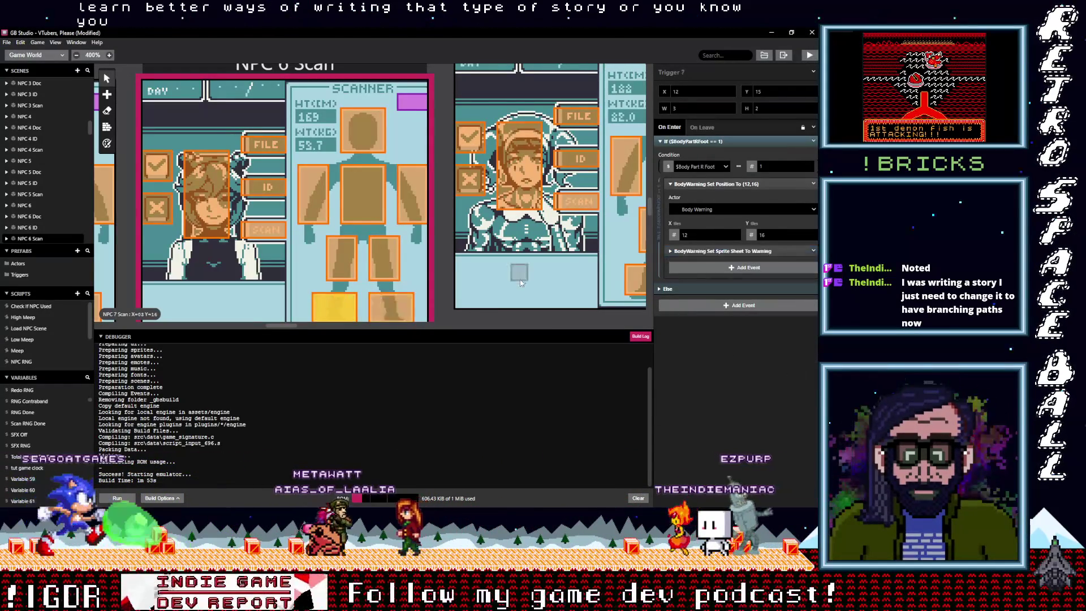
pyautogui.press('alt')
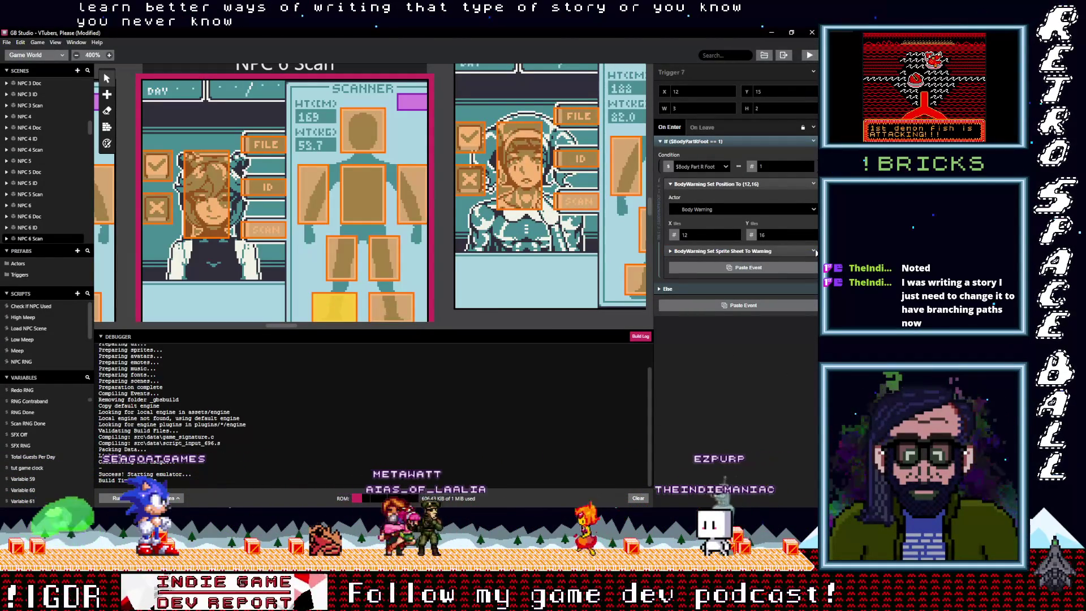
pyautogui.click(814, 252)
pyautogui.click(783, 369)
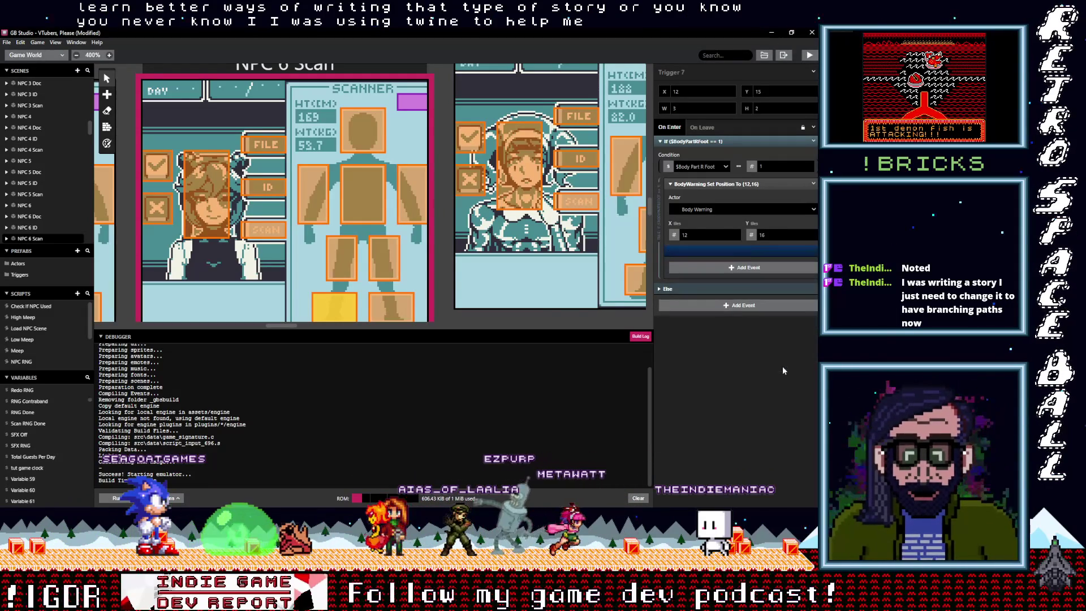
# - Paste Swap Contraband Sprite group into NPC 6 Scan's left- and right-leg triggers, deleting their Warning events
pyautogui.click(386, 262)
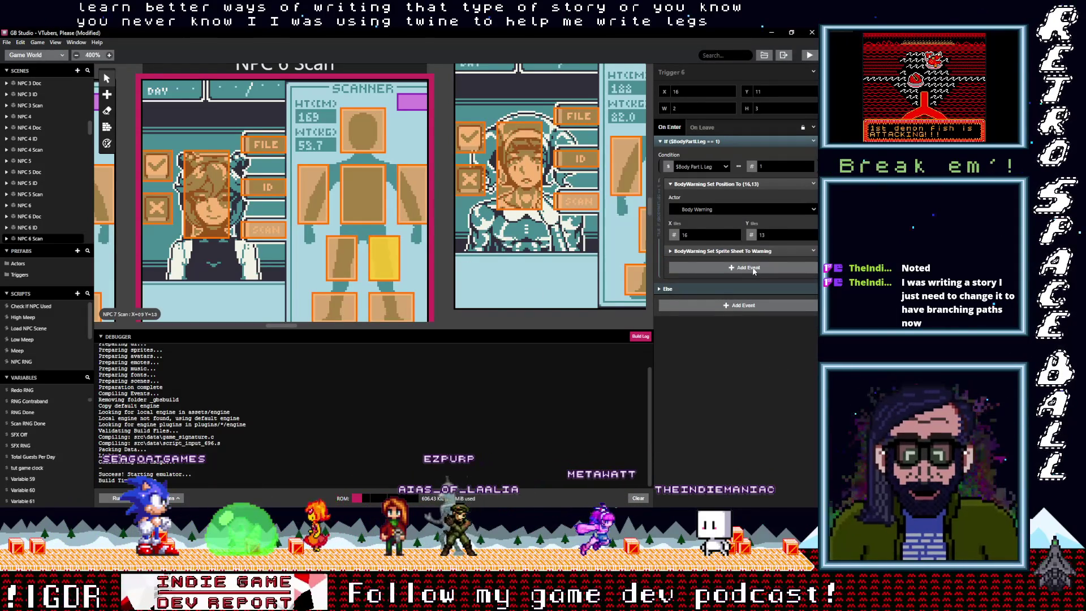
pyautogui.press('alt')
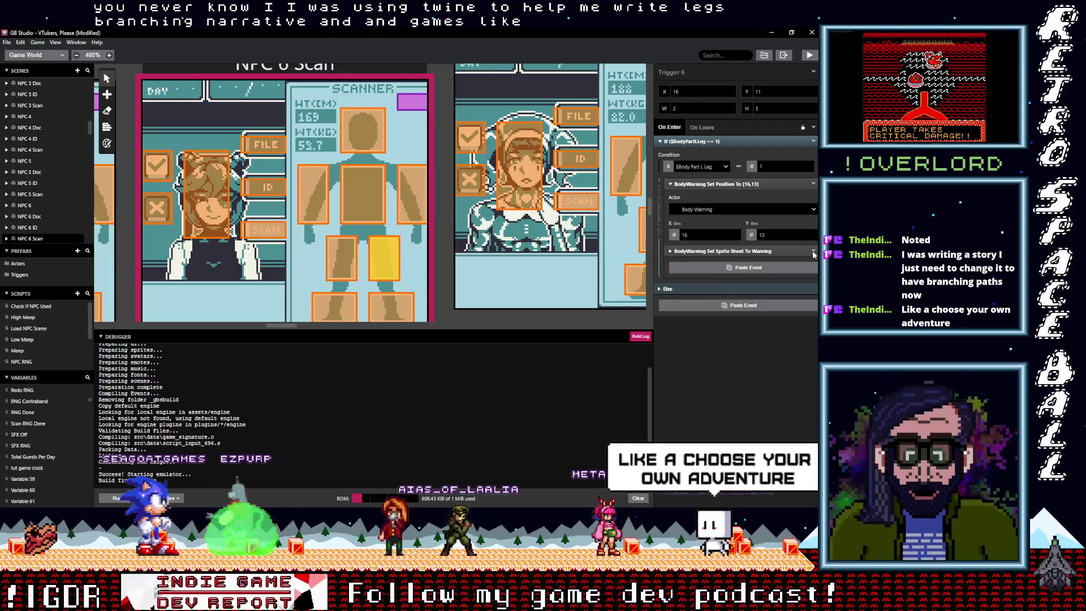
pyautogui.click(812, 250)
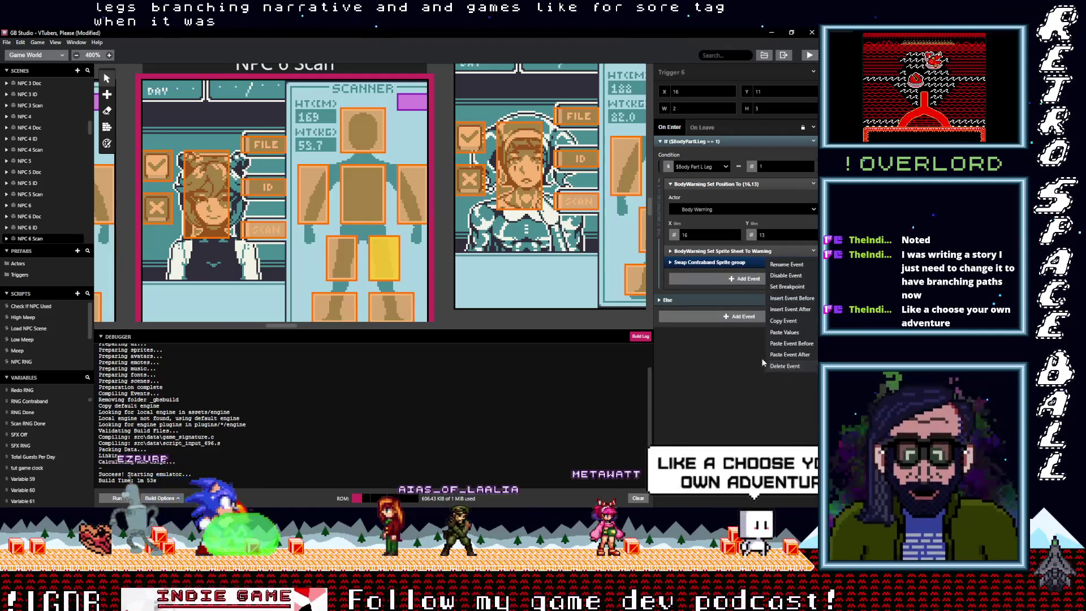
pyautogui.click(784, 366)
pyautogui.click(335, 250)
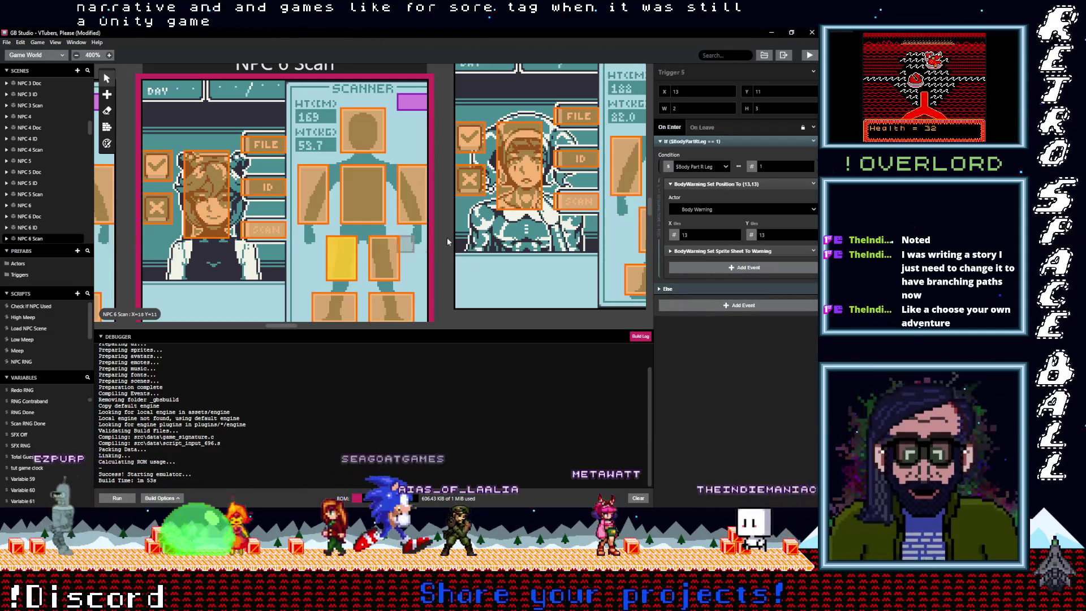
pyautogui.press('alt')
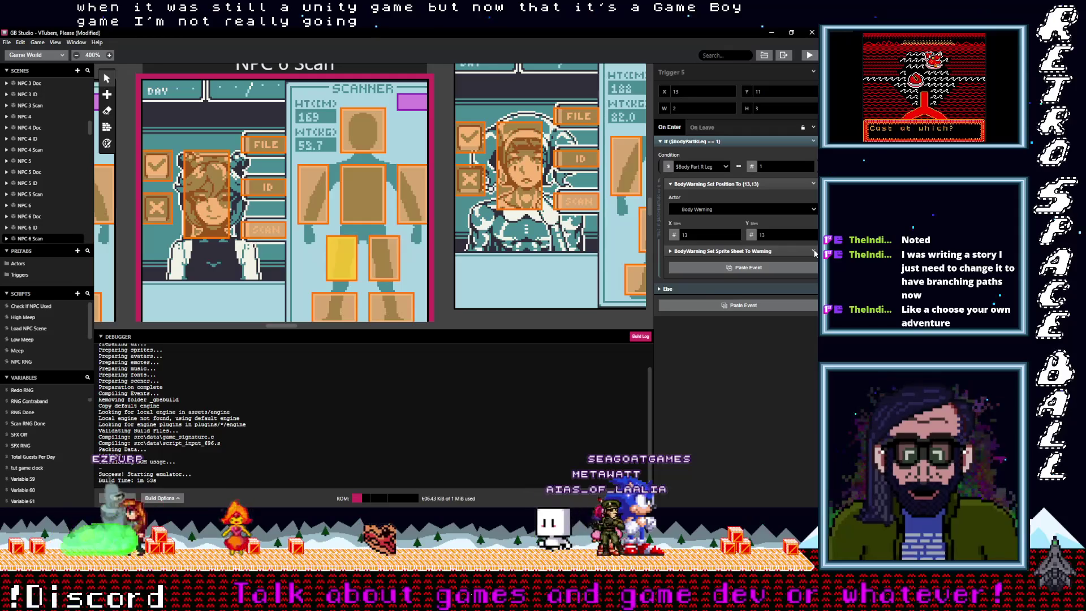
pyautogui.click(809, 268)
pyautogui.click(814, 251)
pyautogui.click(797, 365)
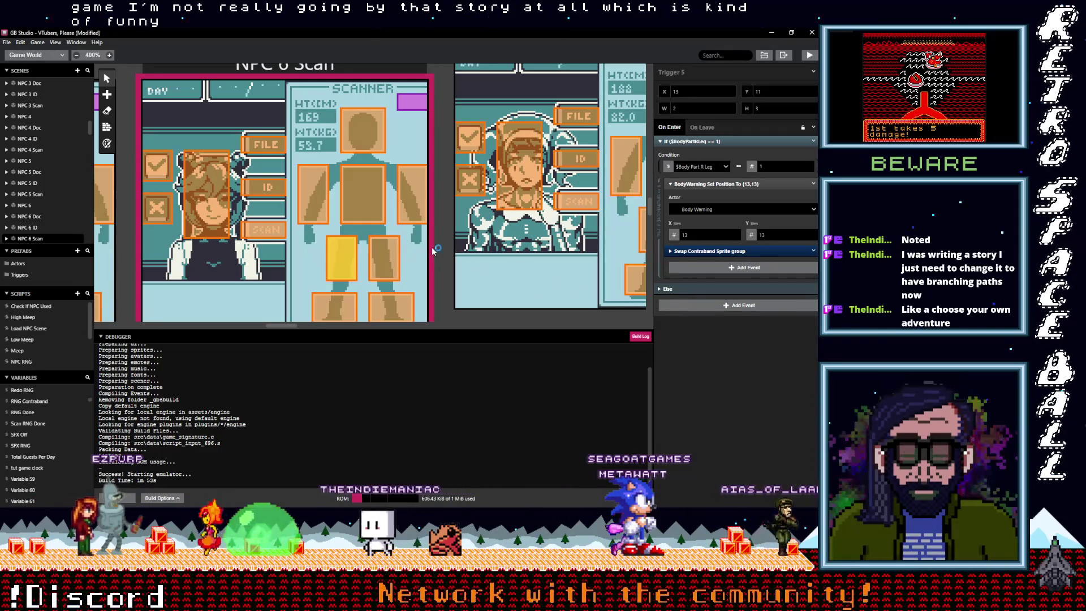
pyautogui.click(421, 221)
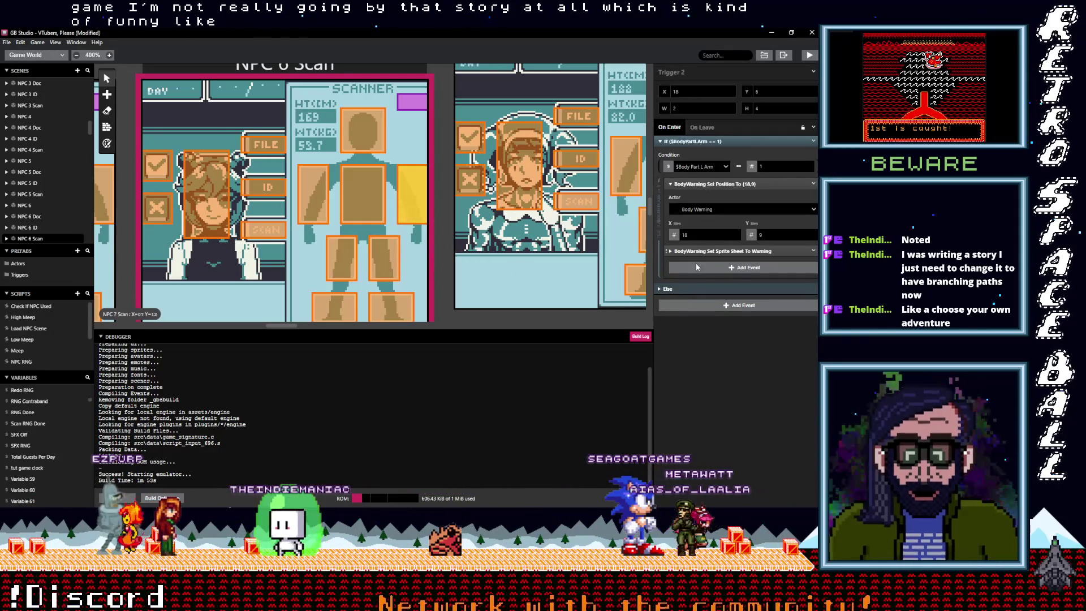
# - Complete the left-arm swap and replace the chest trigger's Warning event with Swap Contraband Sprite group
pyautogui.keyDown('alt'); pyautogui.click(813, 250); pyautogui.keyUp('alt')
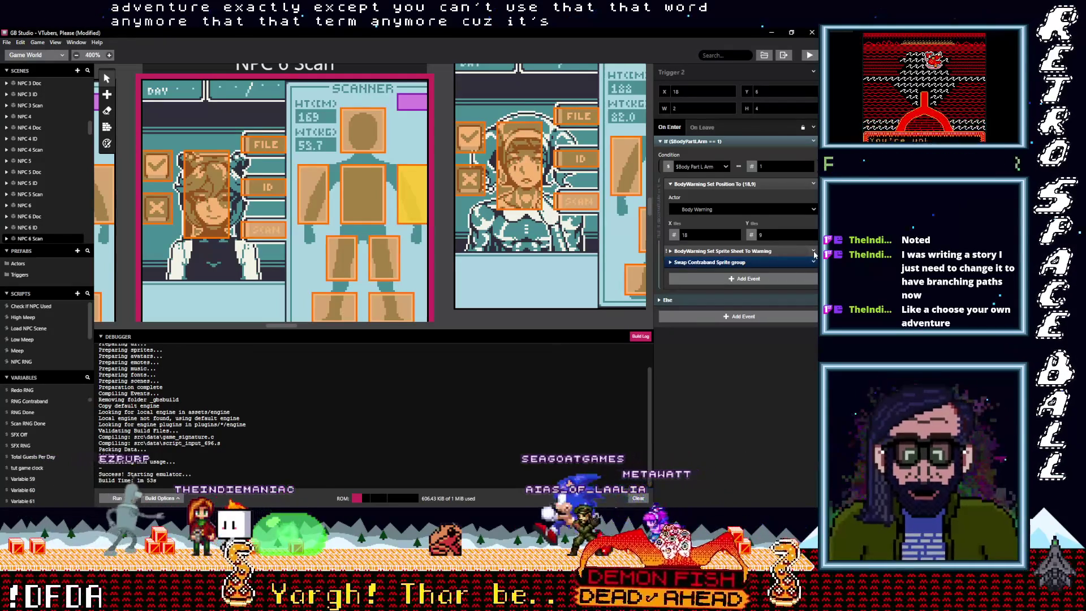
pyautogui.click(814, 250)
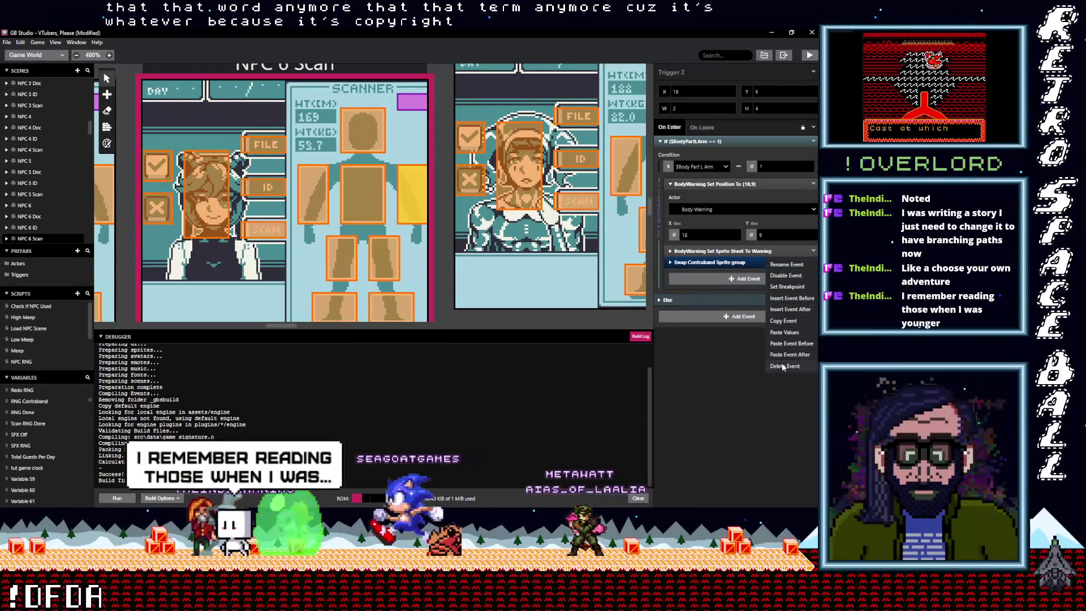
pyautogui.click(781, 362)
pyautogui.click(372, 203)
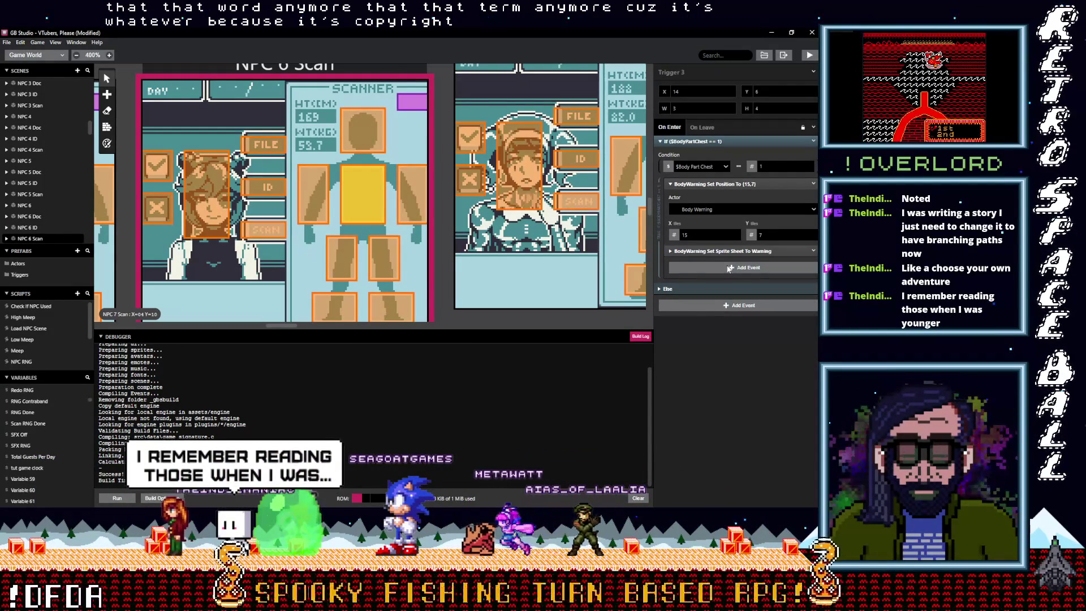
pyautogui.press('alt')
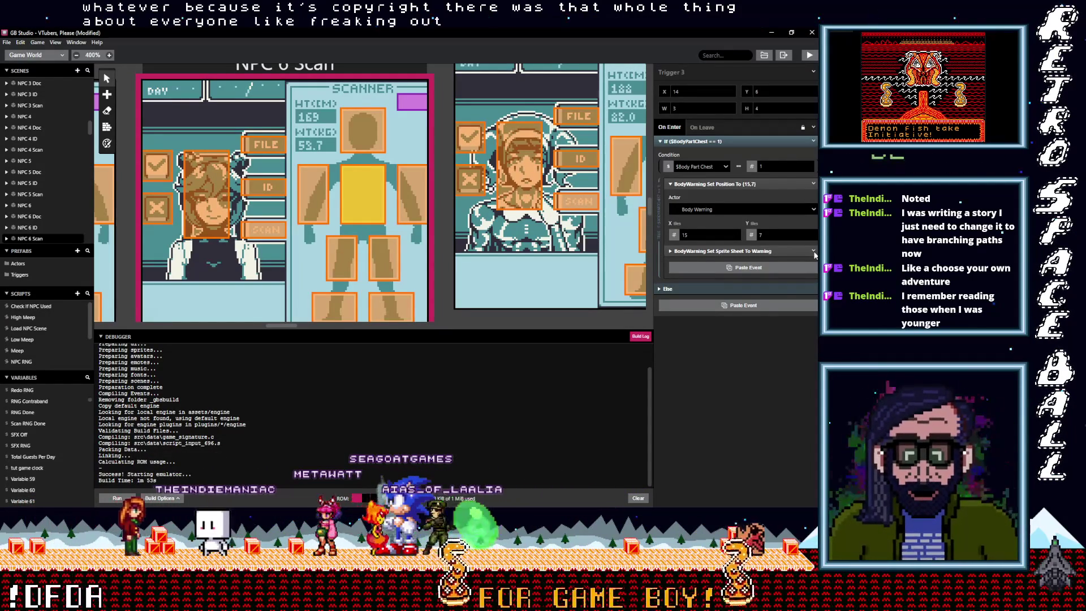
pyautogui.click(813, 251)
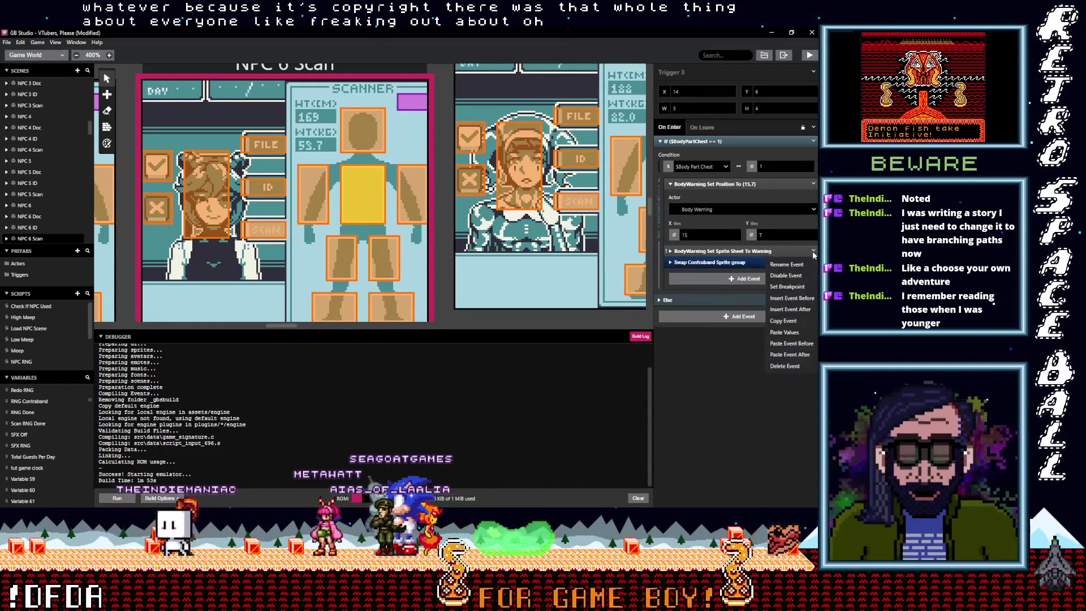
pyautogui.click(786, 367)
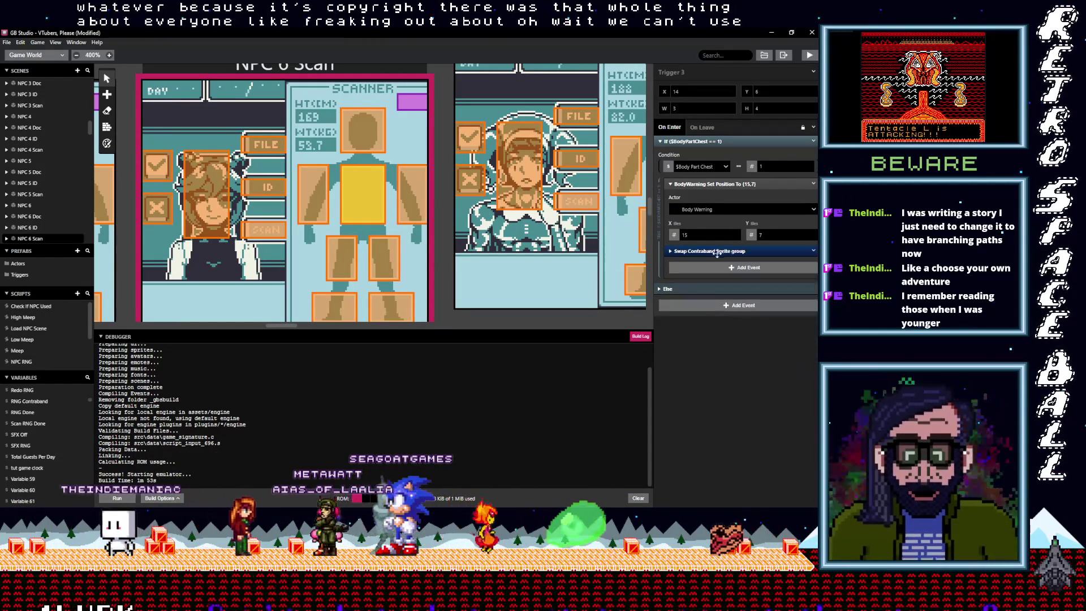
# - Give NPC 6 Scan's right-arm and head triggers Swap Contraband Sprite group, deleting their Warning events
pyautogui.click(314, 193)
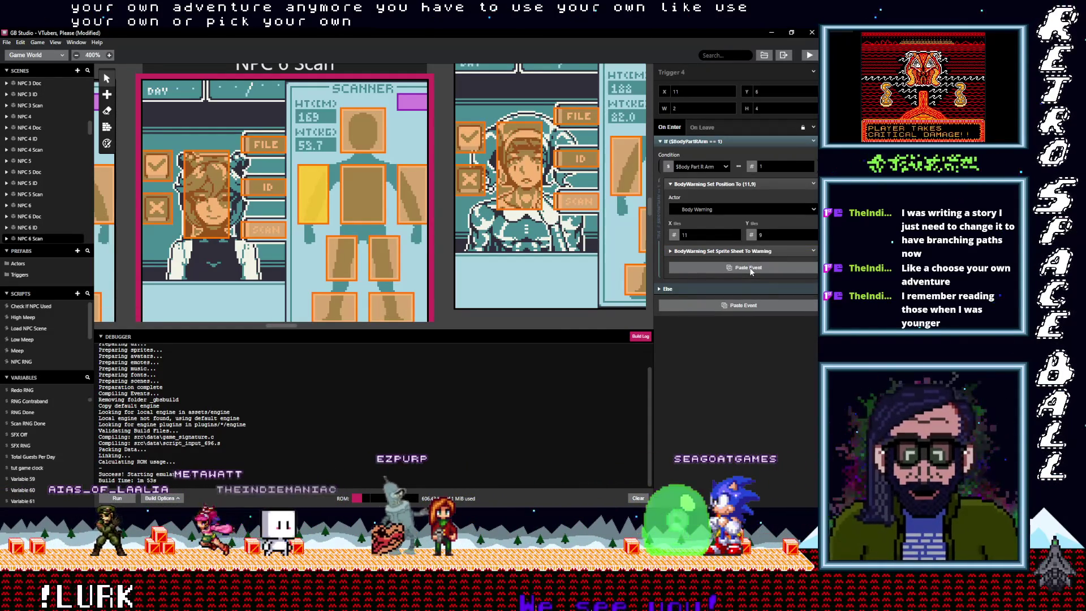
pyautogui.press('alt')
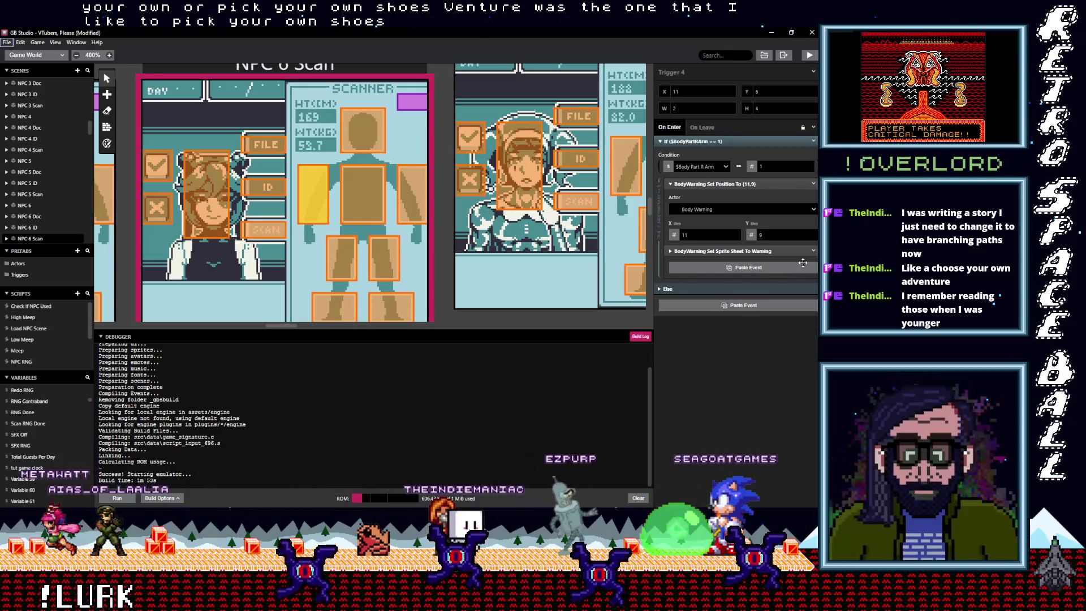
pyautogui.click(803, 264)
pyautogui.click(813, 263)
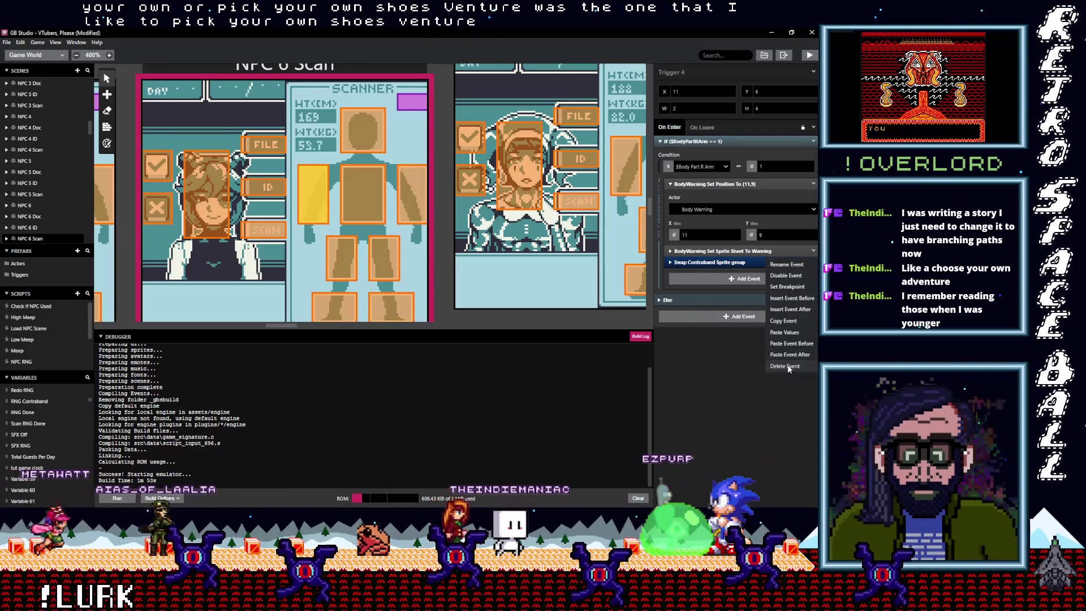
pyautogui.click(788, 366)
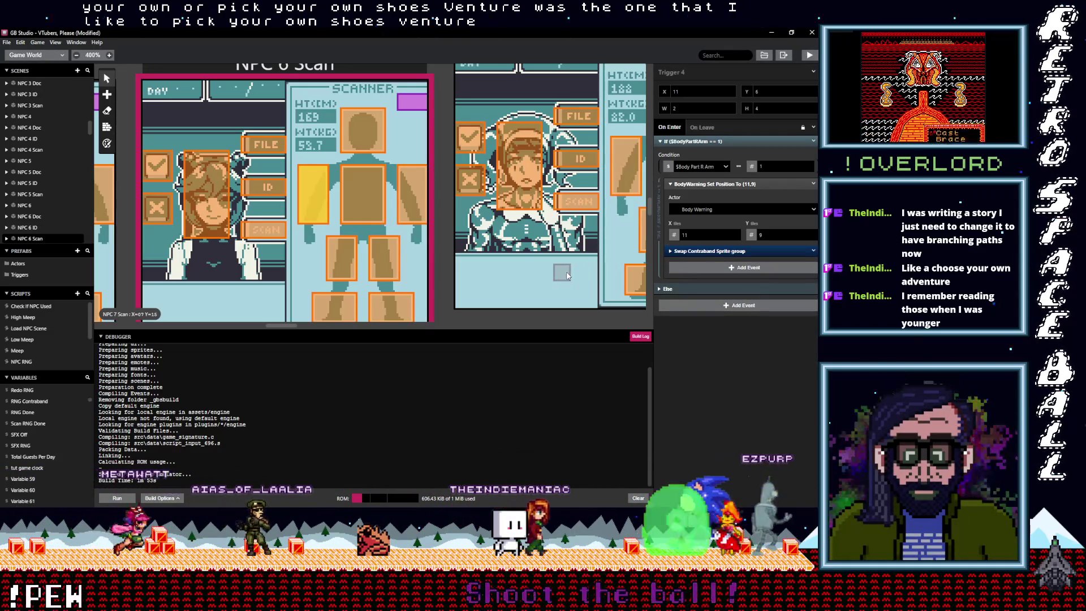
pyautogui.click(378, 185)
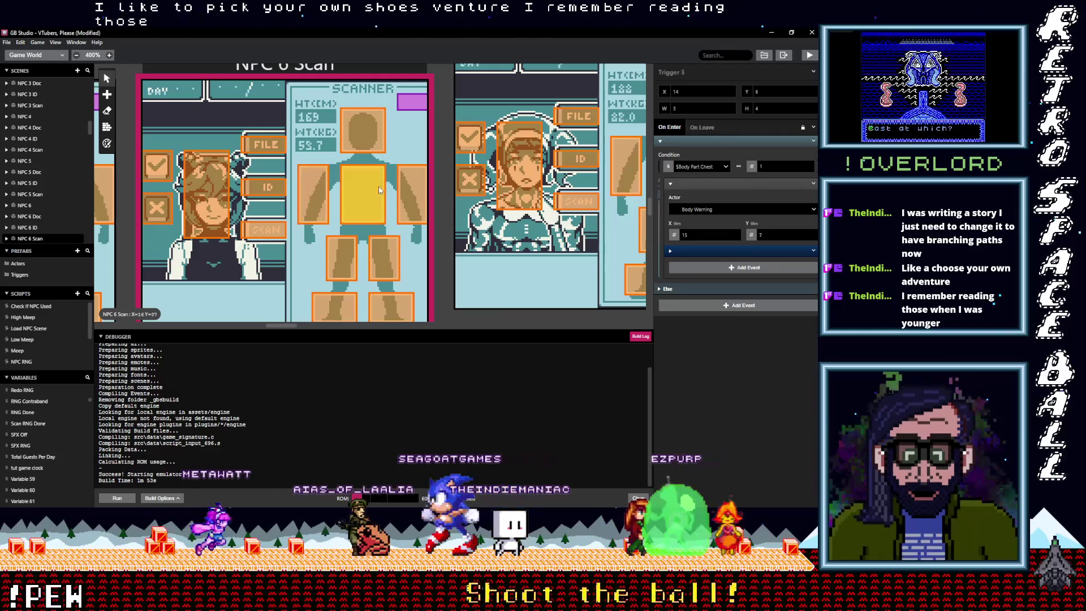
pyautogui.click(368, 138)
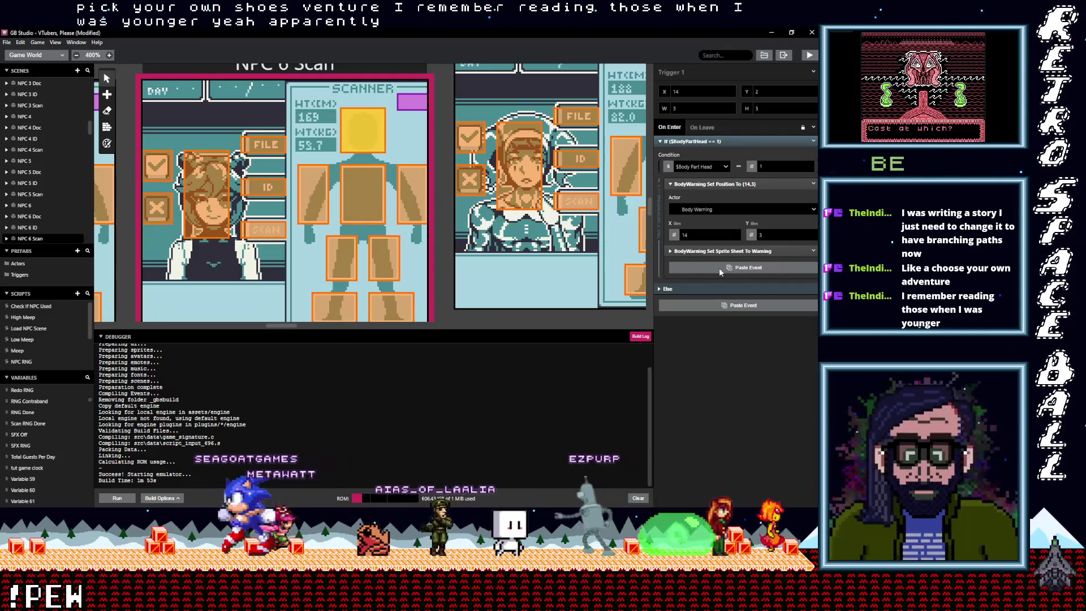
pyautogui.press('alt')
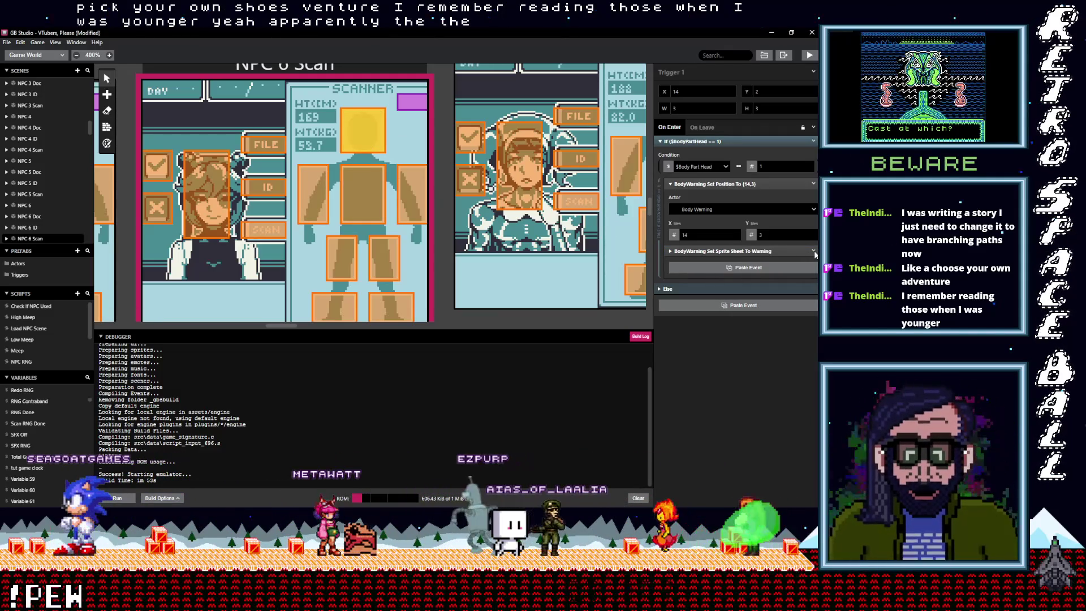
pyautogui.click(815, 255)
pyautogui.click(815, 254)
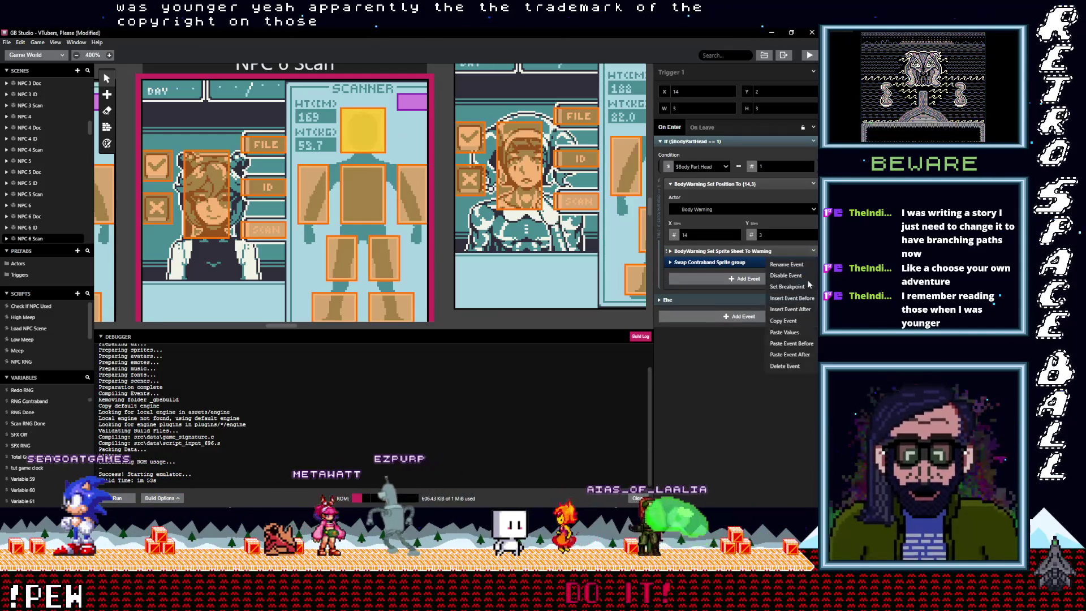
pyautogui.click(788, 364)
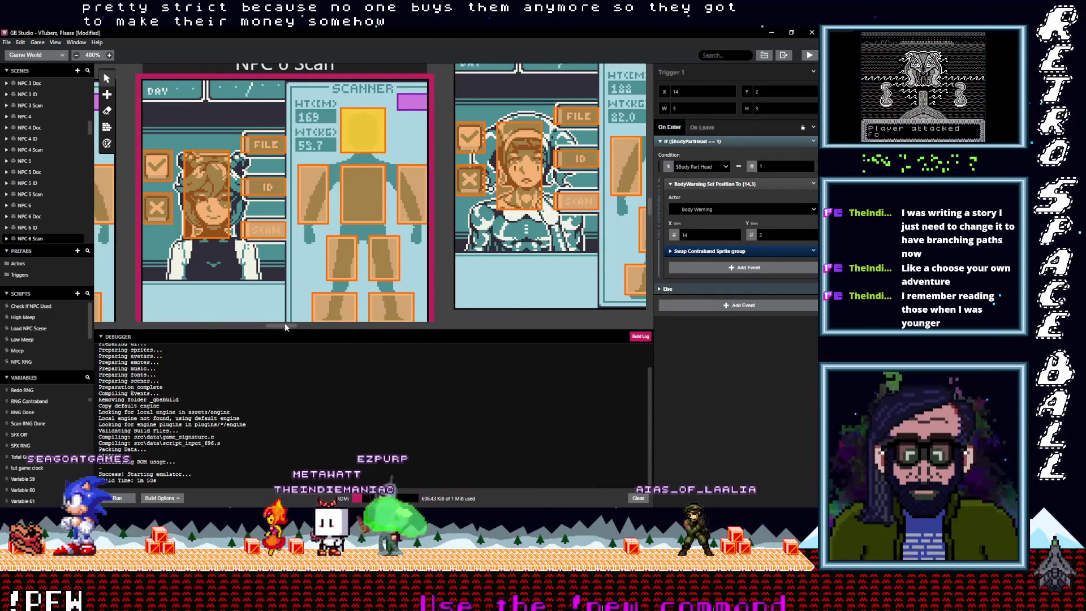
# - In NPC 7 Scan, replace both foot triggers' Warning sprite-sheet events with Swap Contraband Sprite group
pyautogui.hscroll(5, 293, 326)
pyautogui.hscroll(1, 302, 331)
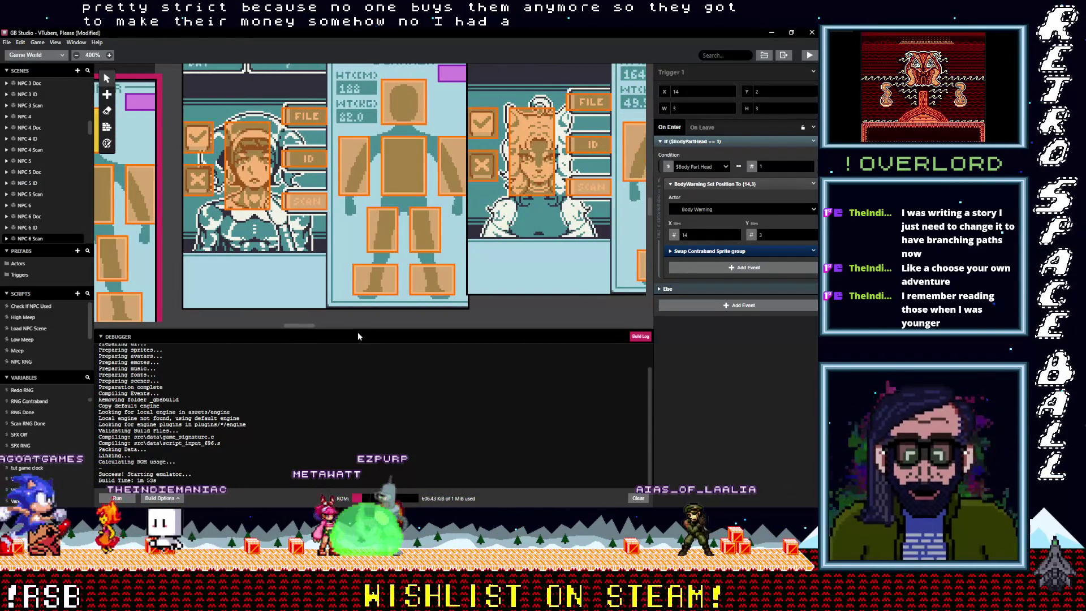
pyautogui.click(425, 276)
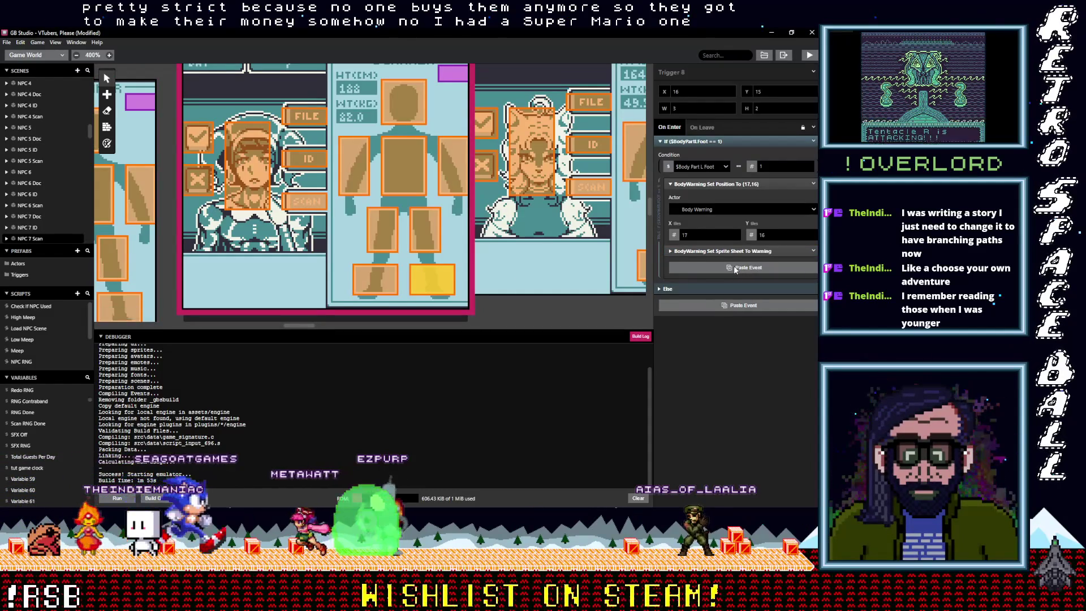
pyautogui.press('alt')
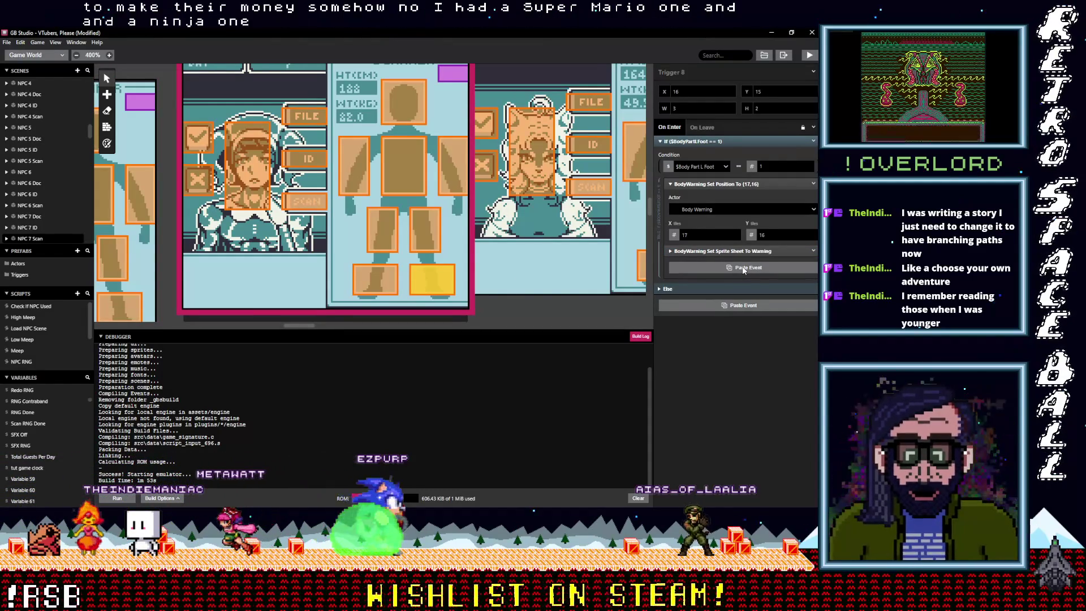
pyautogui.click(745, 269)
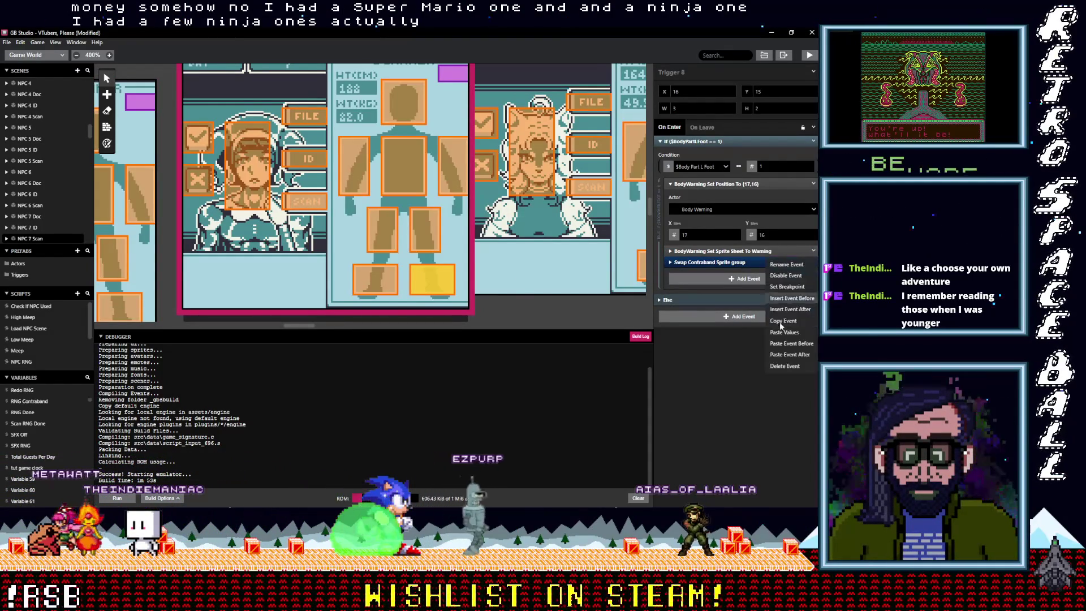
pyautogui.click(813, 251)
pyautogui.click(788, 368)
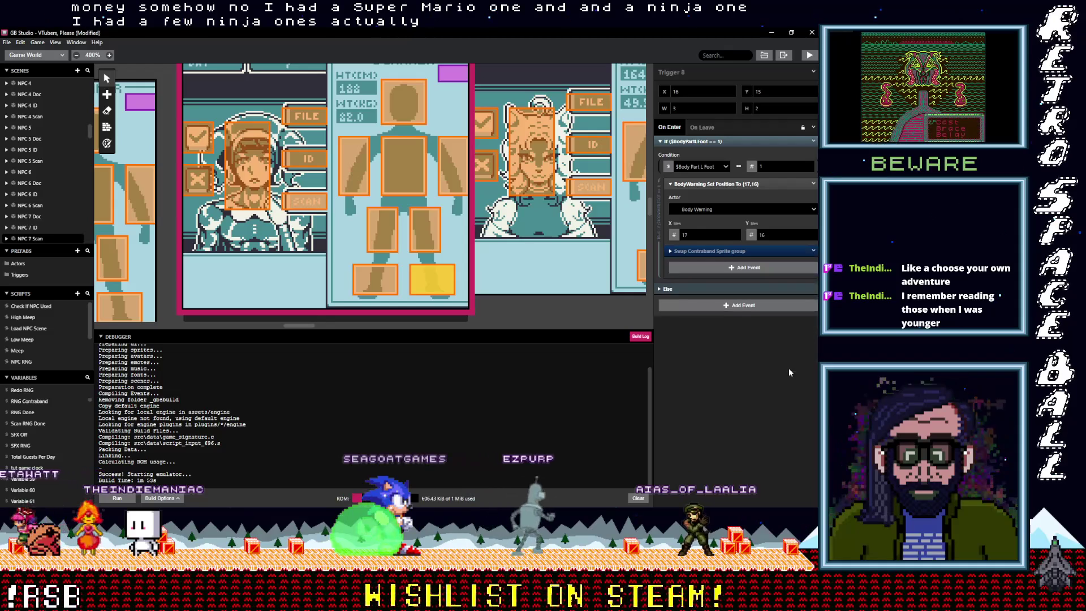
pyautogui.click(375, 279)
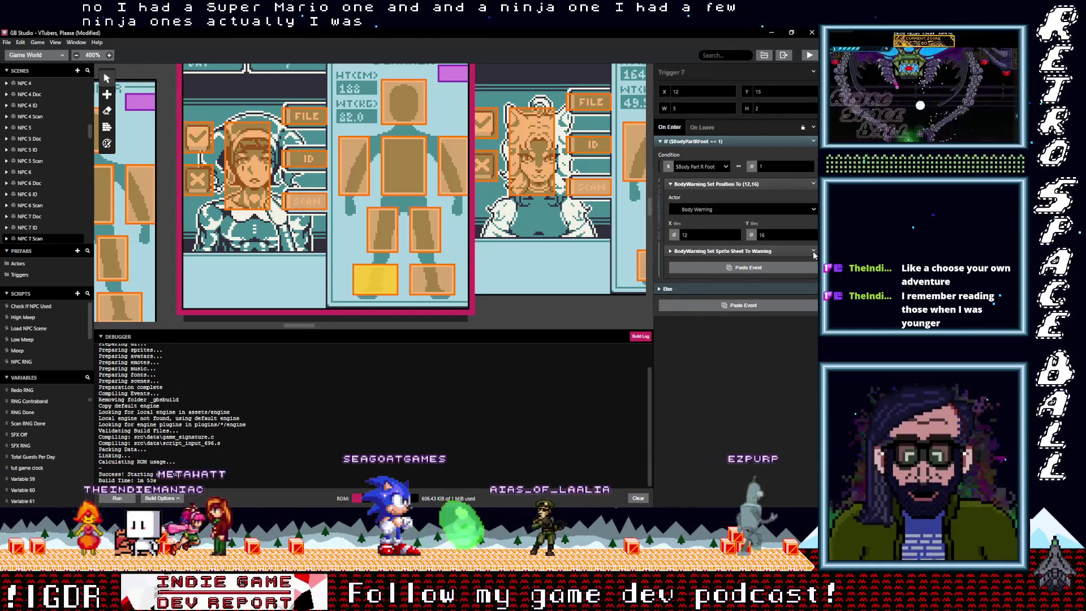
pyautogui.keyDown('alt'); pyautogui.click(814, 251); pyautogui.keyUp('alt')
pyautogui.click(814, 261)
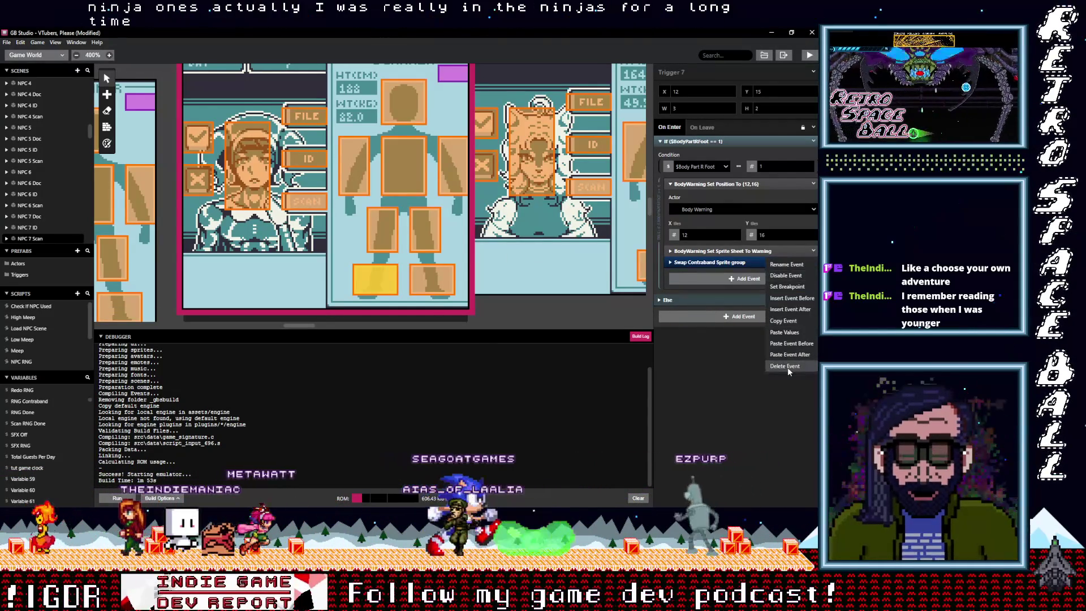
pyautogui.click(786, 367)
# - Swap the left-leg trigger's Warning event for Swap Contraband Sprite group and delete the right-leg's Warning event
pyautogui.click(430, 234)
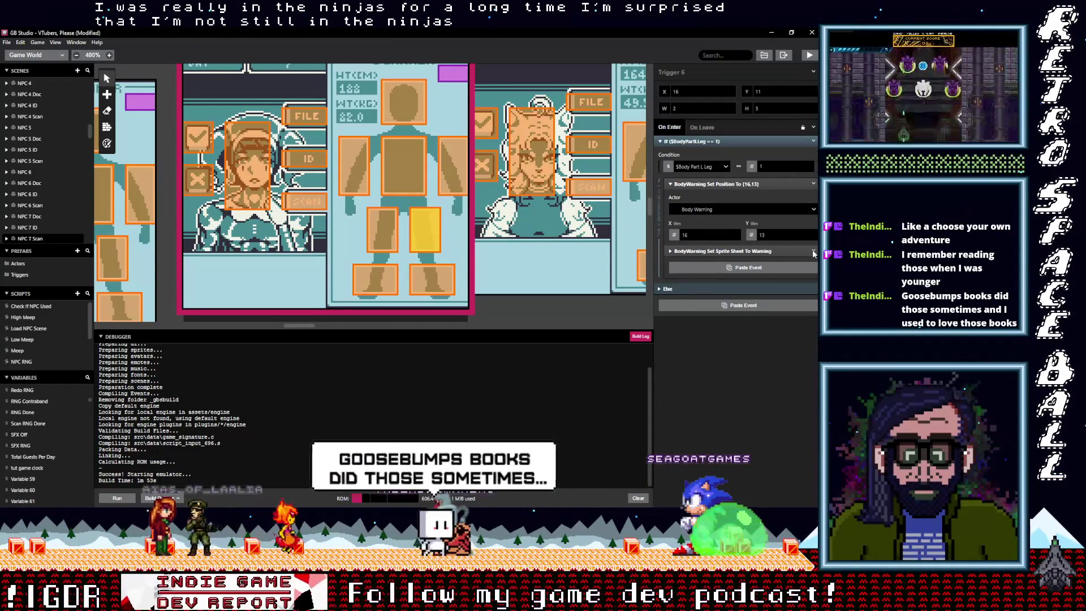
pyautogui.click(814, 254)
pyautogui.click(792, 364)
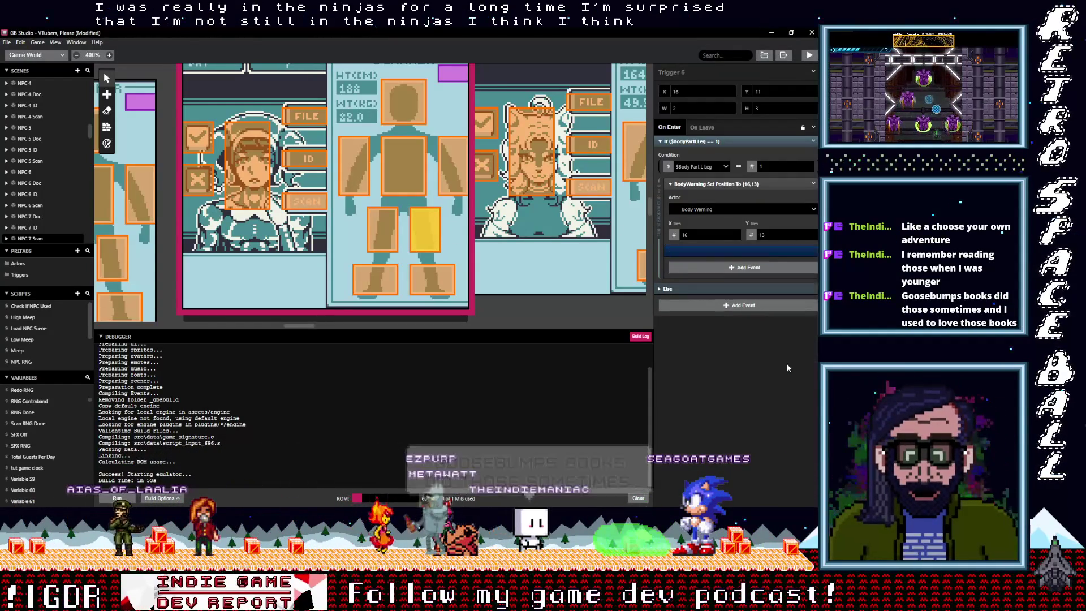
pyautogui.click(378, 232)
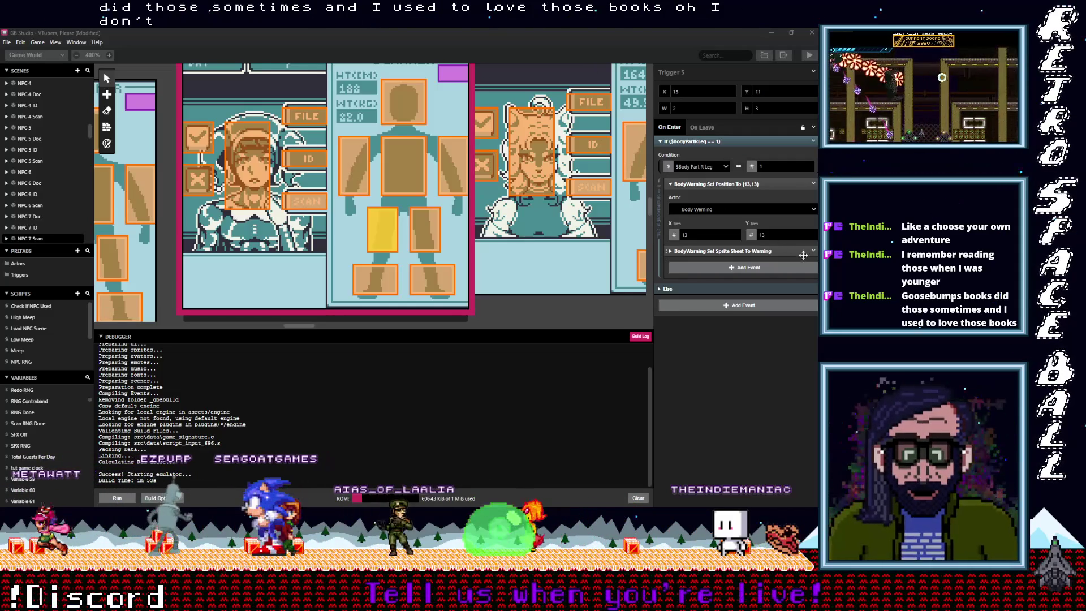
pyautogui.click(812, 252)
pyautogui.click(789, 365)
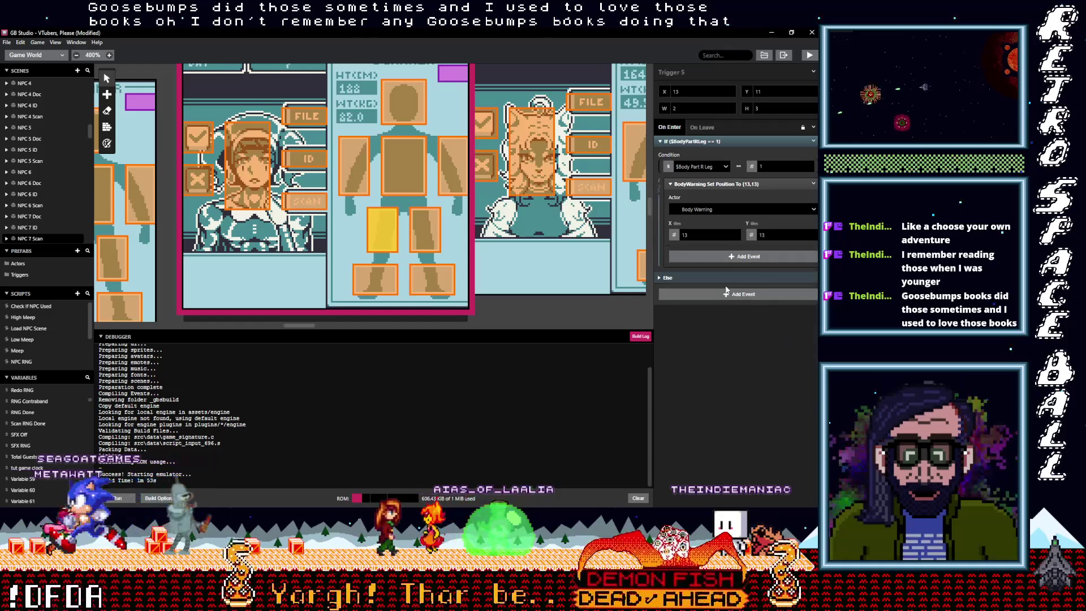
pyautogui.press('alt')
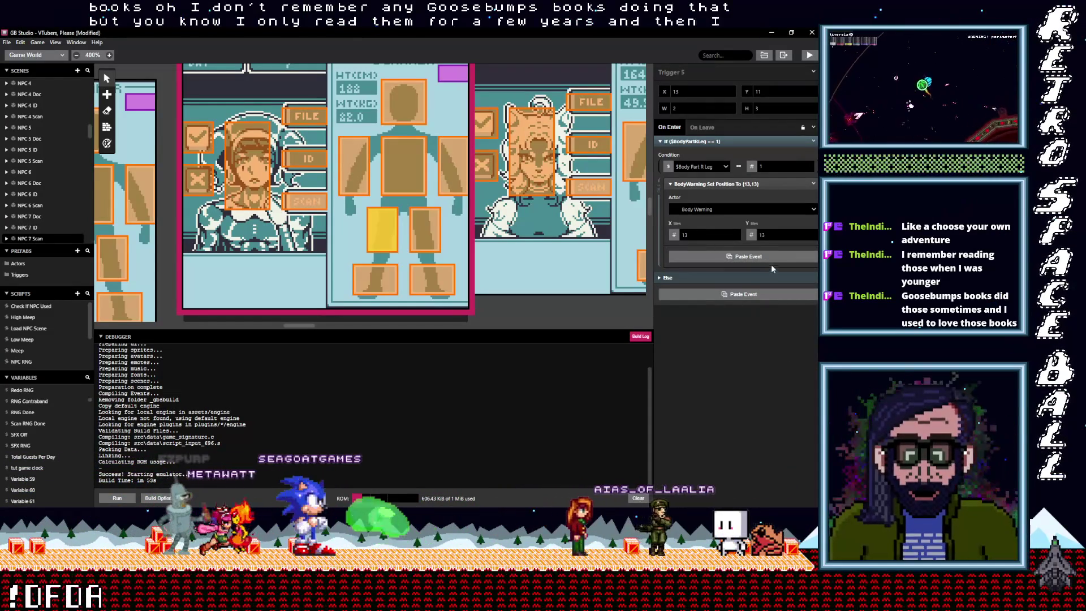
pyautogui.click(427, 237)
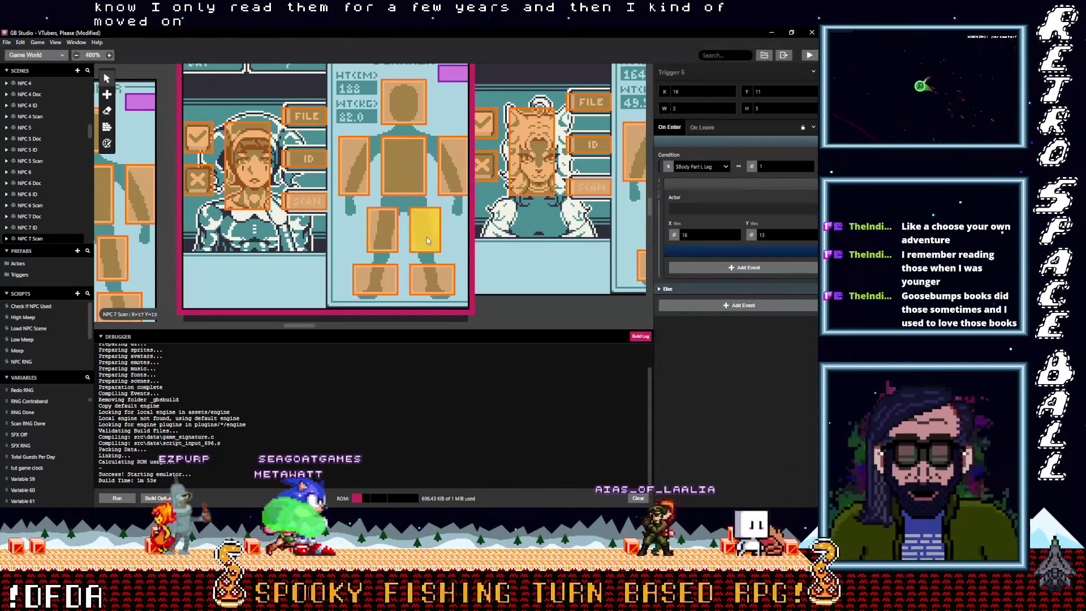
# - Replace the Warning sprite-sheet event with Swap Contraband Sprite group in NPC 7 Scan's left-arm trigger
pyautogui.click(388, 235)
pyautogui.click(452, 187)
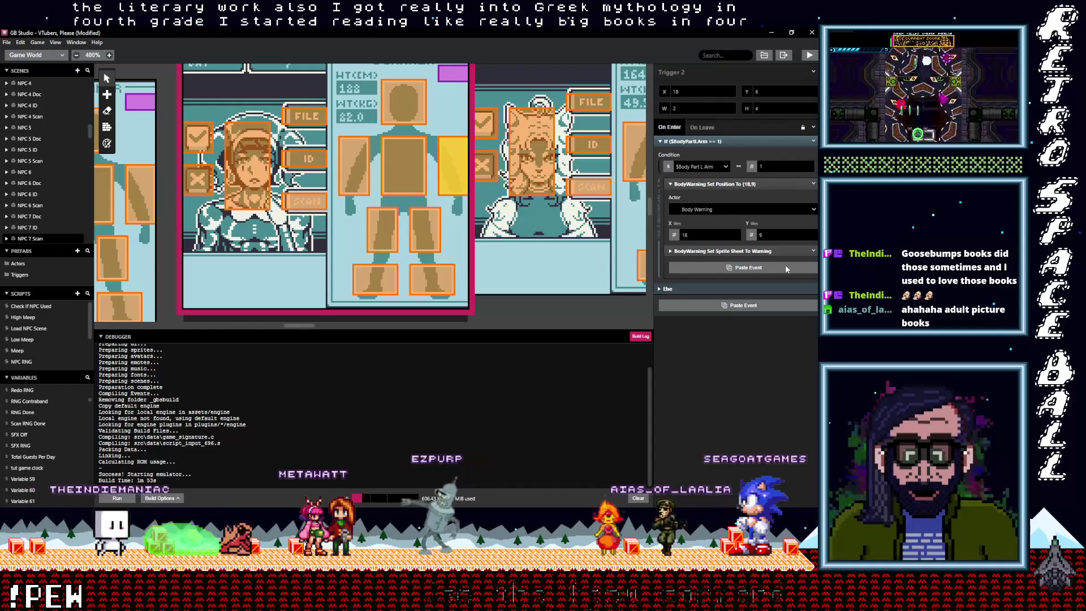
pyautogui.click(787, 267)
pyautogui.click(813, 251)
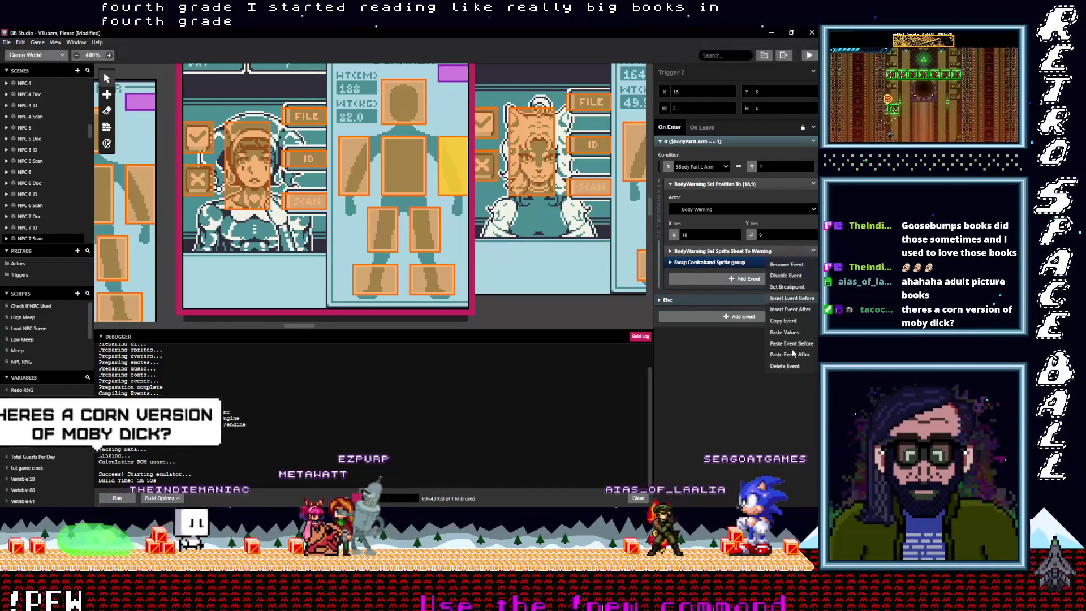
pyautogui.click(786, 355)
# - Paste Swap Contraband Sprite group into the chest and right-arm triggers, removing their Warning events
pyautogui.click(404, 164)
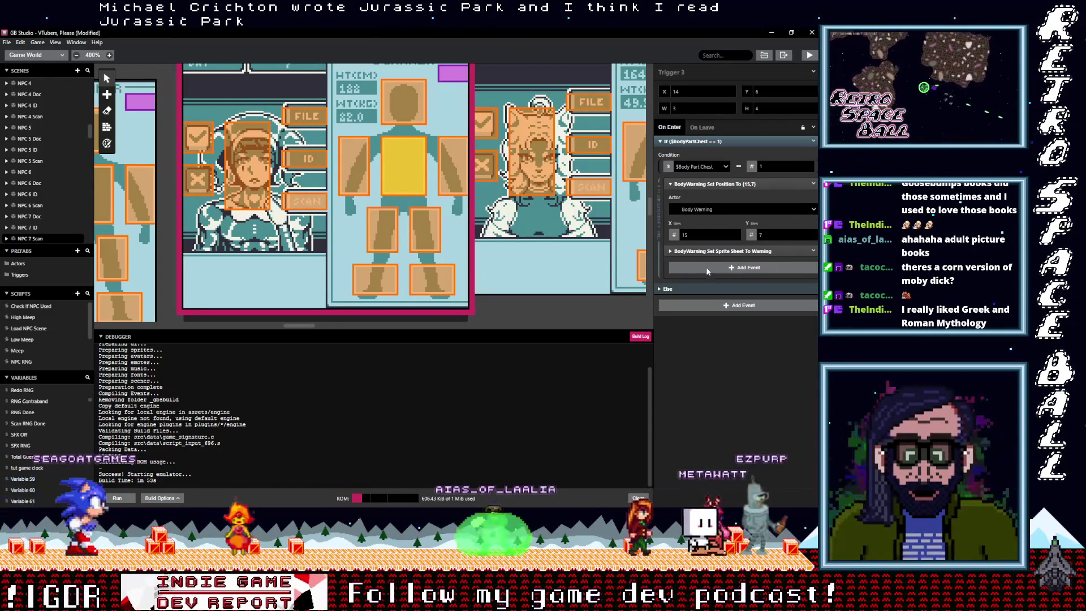
pyautogui.press('alt')
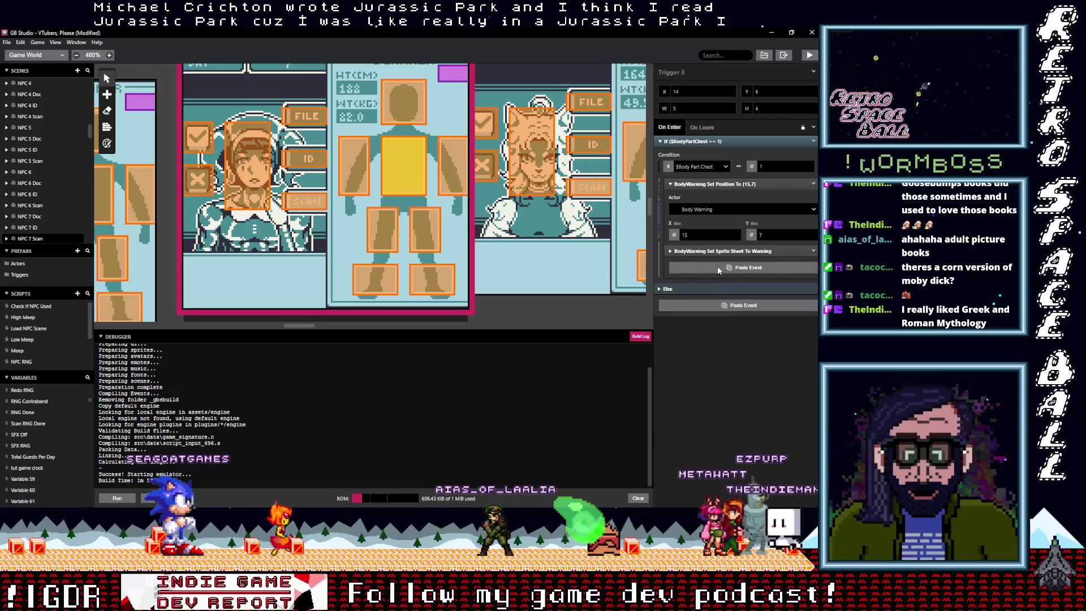
pyautogui.click(813, 251)
pyautogui.click(781, 366)
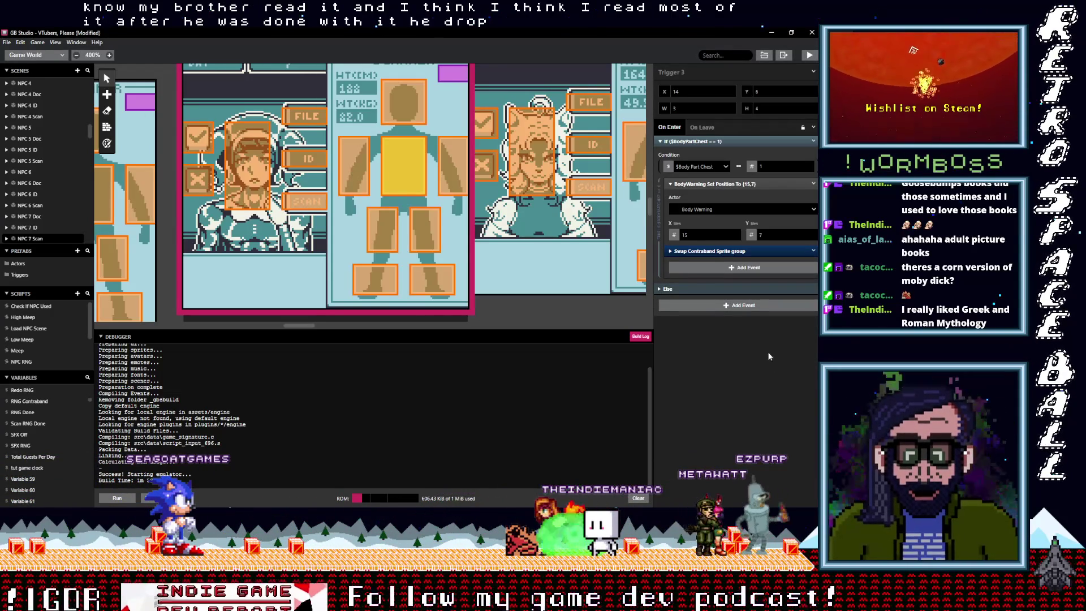
pyautogui.click(359, 180)
pyautogui.press('alt')
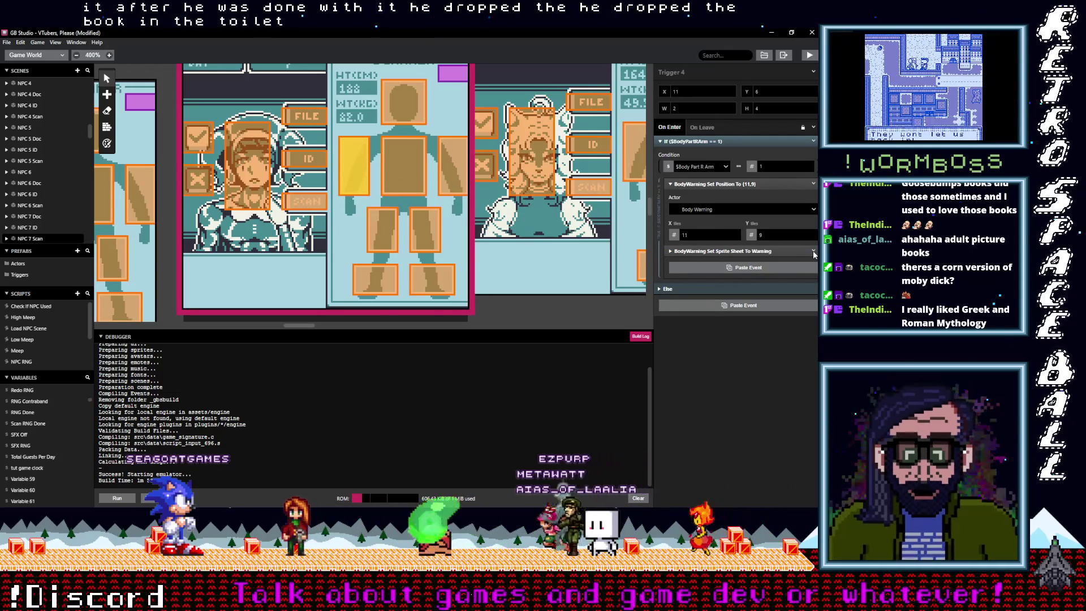
pyautogui.click(813, 250)
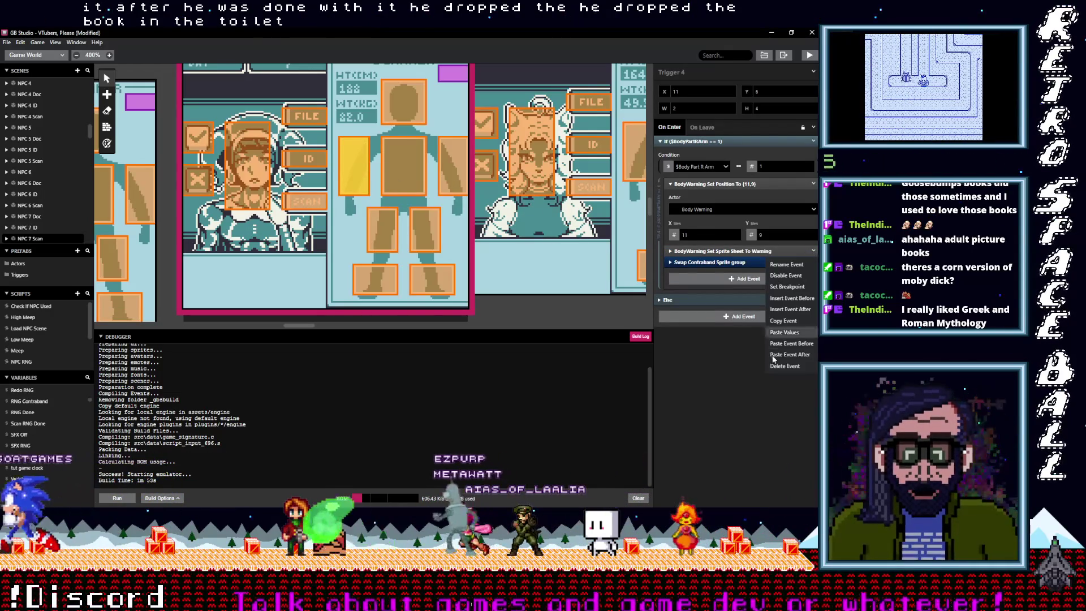
pyautogui.click(778, 365)
pyautogui.click(414, 177)
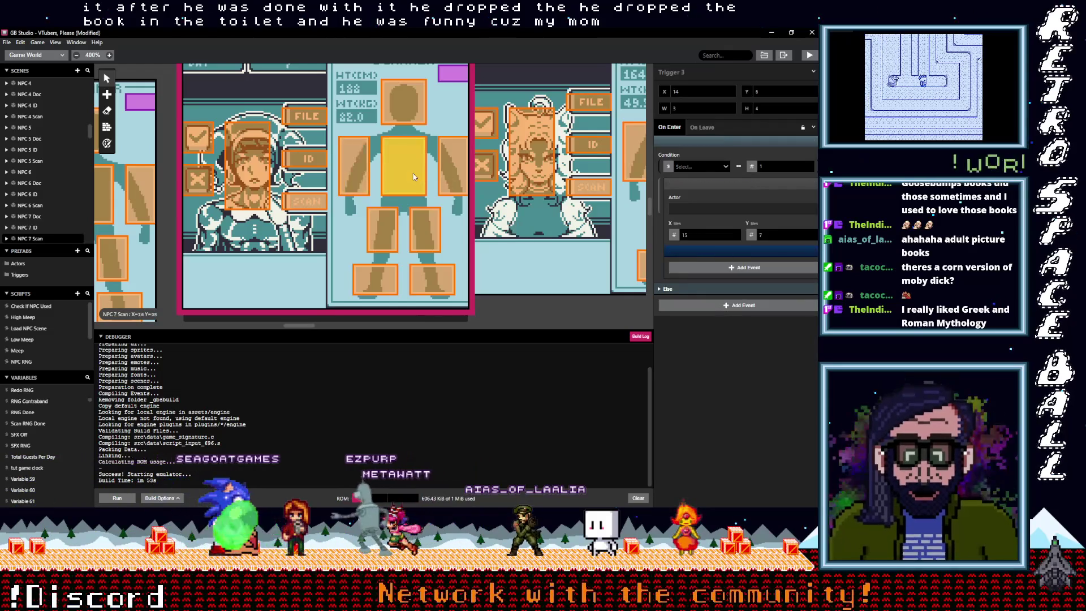
# - Paste Swap Contraband Sprite group into NPC 7 Scan's head trigger and delete its Warning sprite-sheet event
pyautogui.click(403, 107)
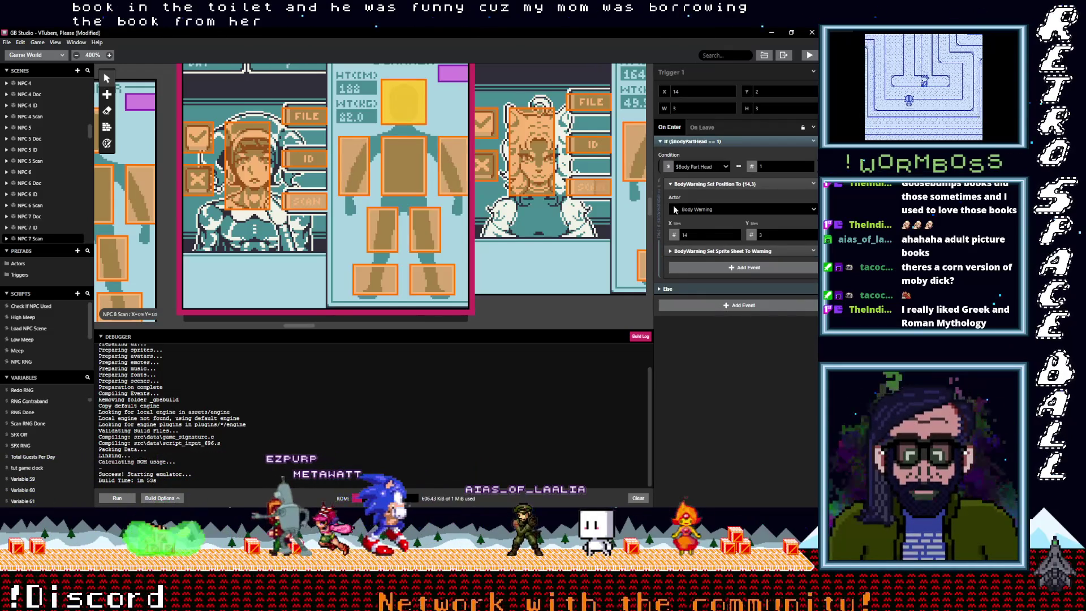
pyautogui.press('alt')
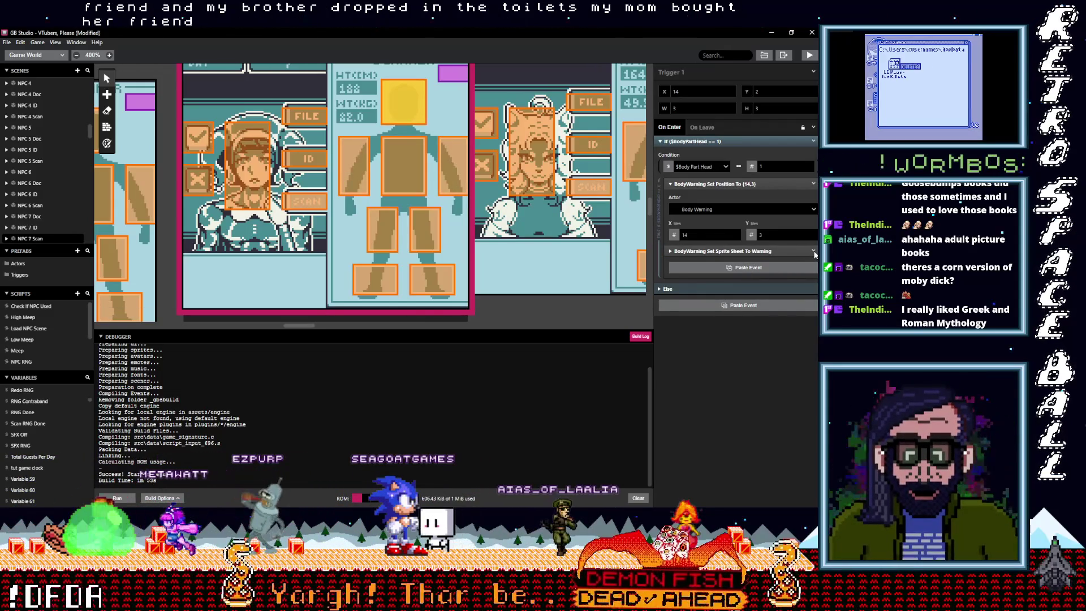
pyautogui.click(748, 267)
pyautogui.click(814, 262)
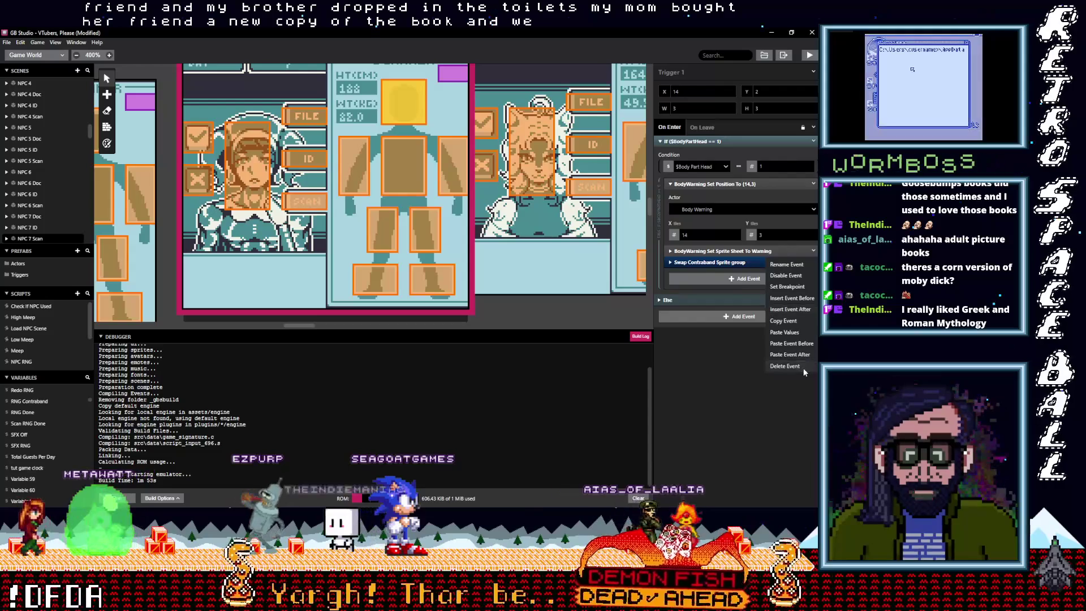
pyautogui.click(803, 367)
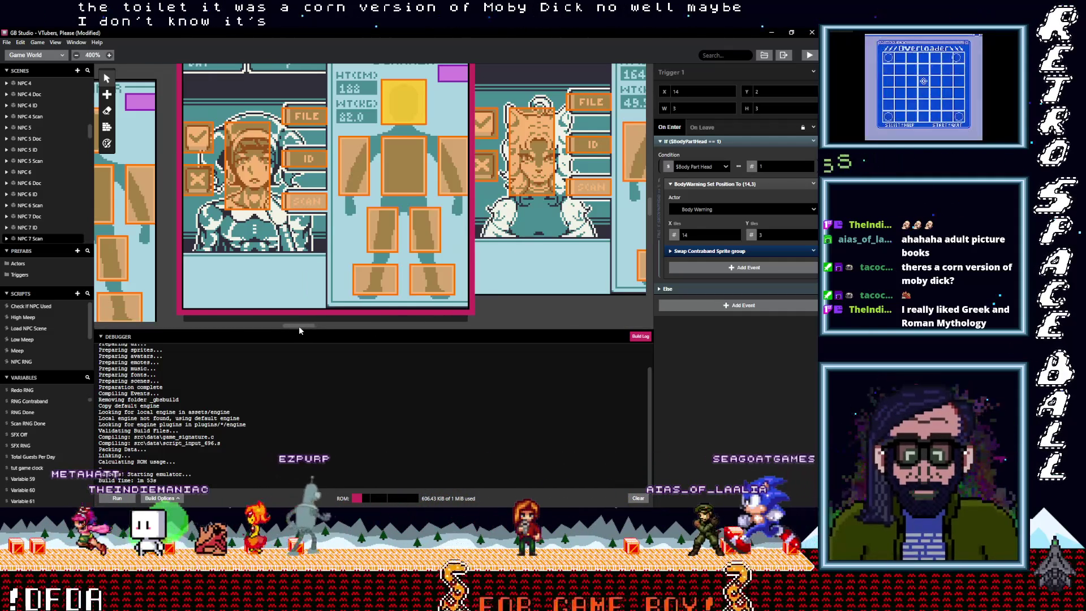
# - In NPC 8 Scan, give the left-foot trigger a pasted Swap Contraband Sprite group event
pyautogui.moveTo(299, 326); pyautogui.dragTo(308, 325)
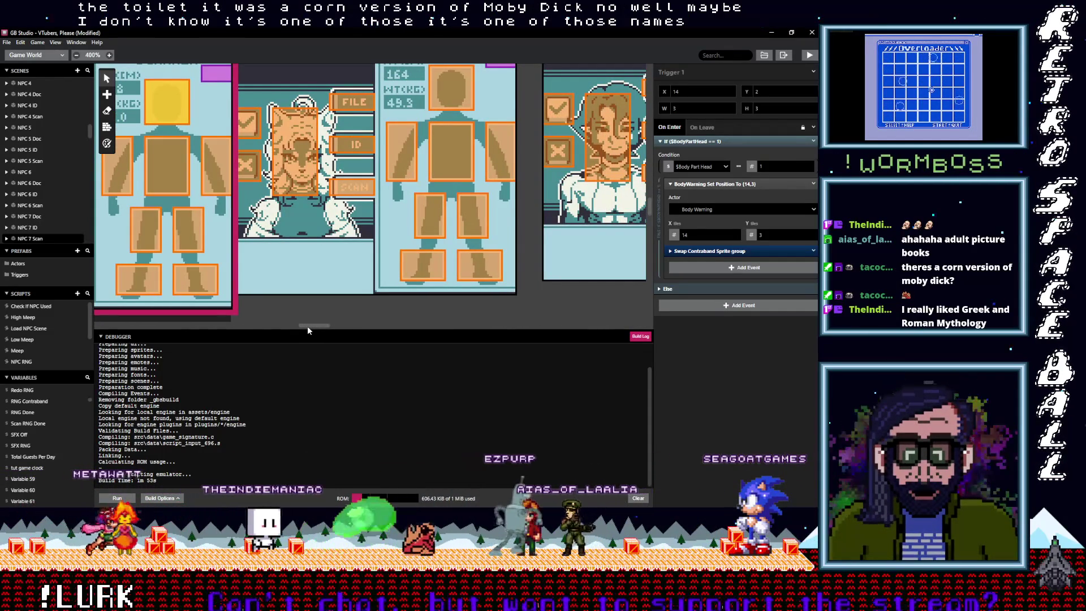
pyautogui.click(486, 270)
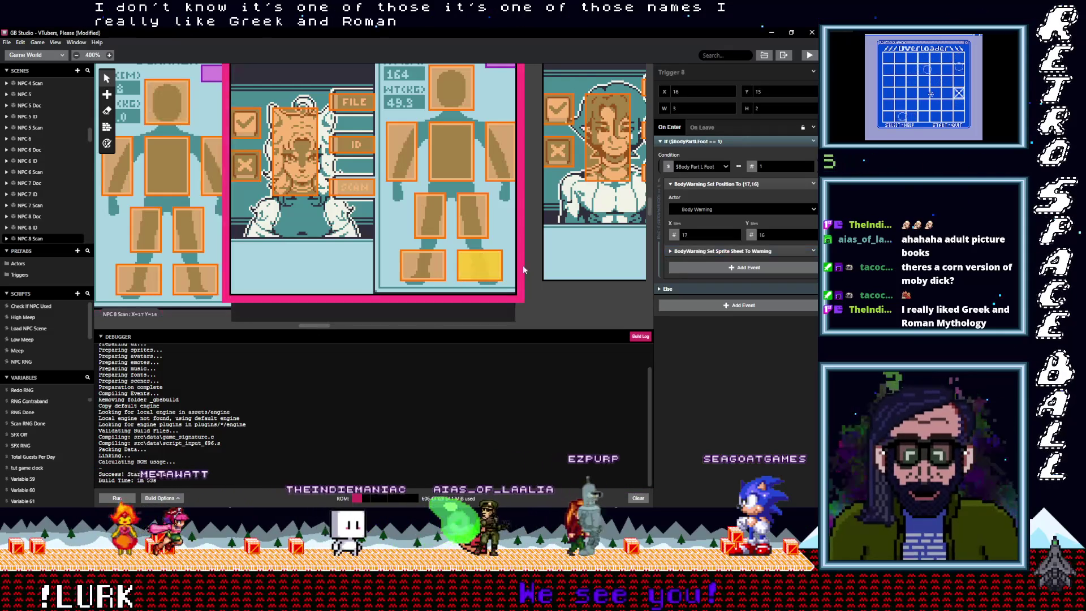
pyautogui.click(707, 251)
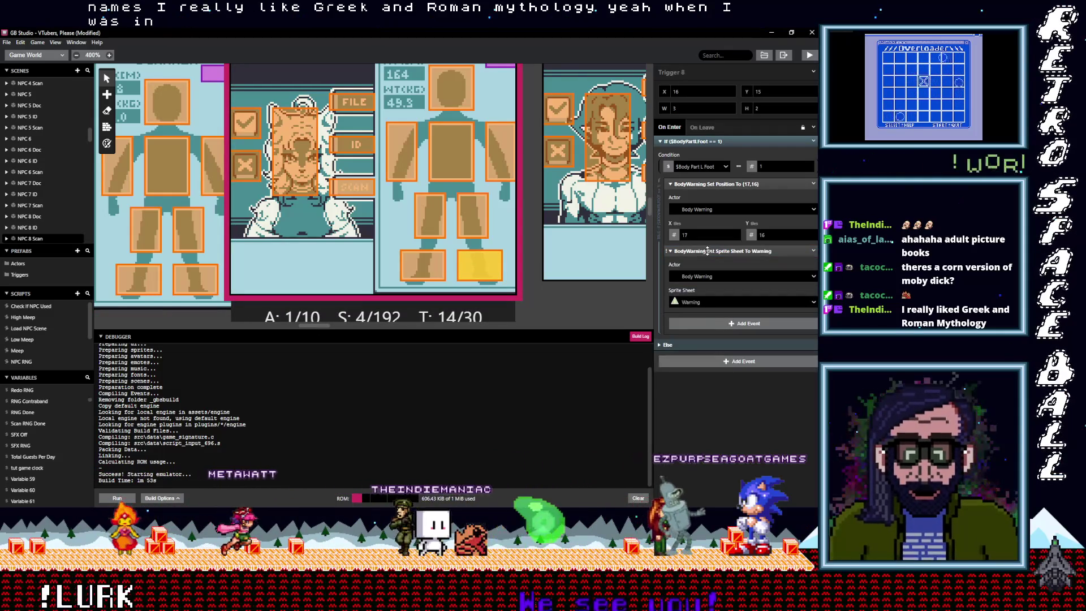
pyautogui.click(707, 251)
pyautogui.click(812, 251)
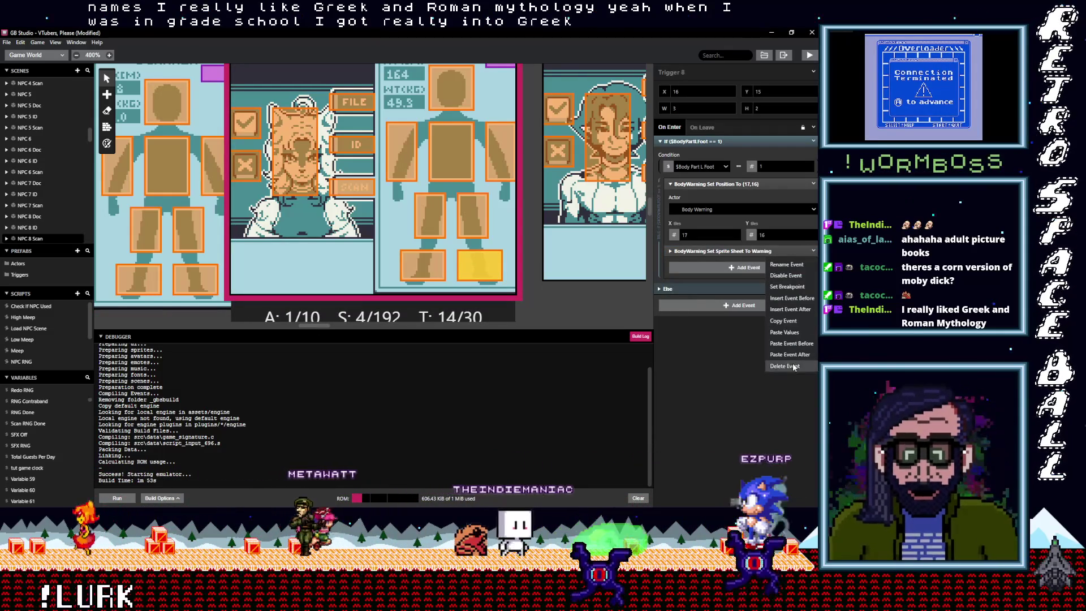
pyautogui.press('Return')
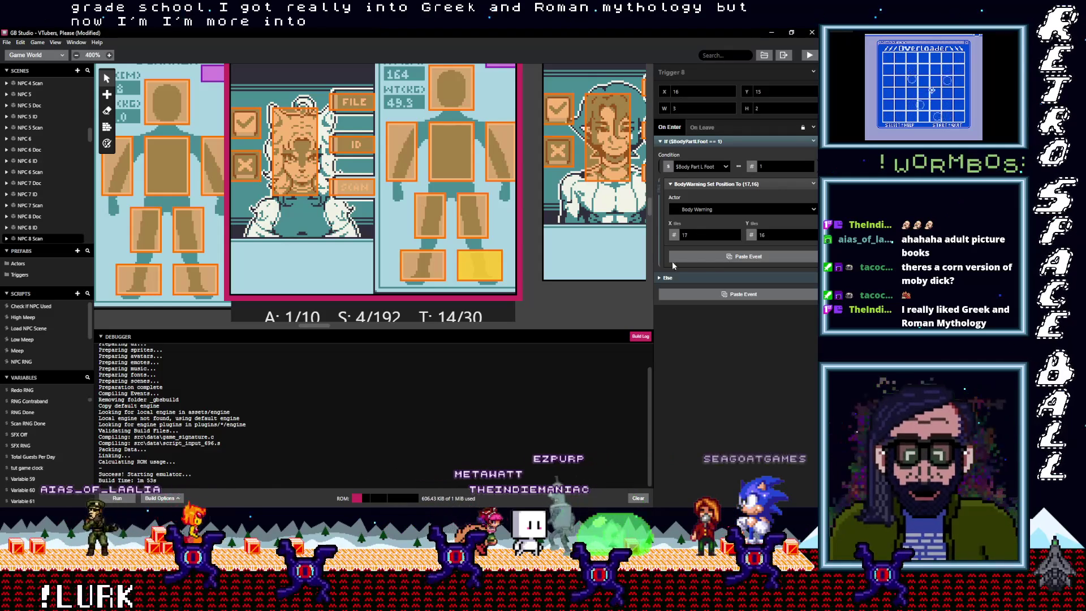
pyautogui.click(702, 261)
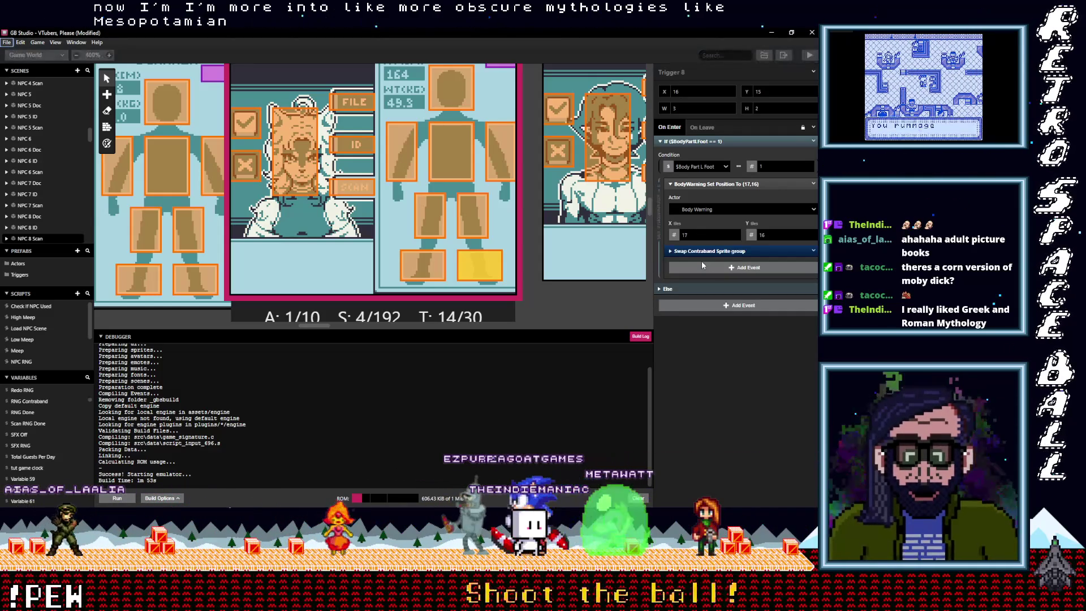
# - Delete the right-foot trigger's Warning sprite-sheet event and paste Swap Contraband Sprite group there
pyautogui.click(432, 266)
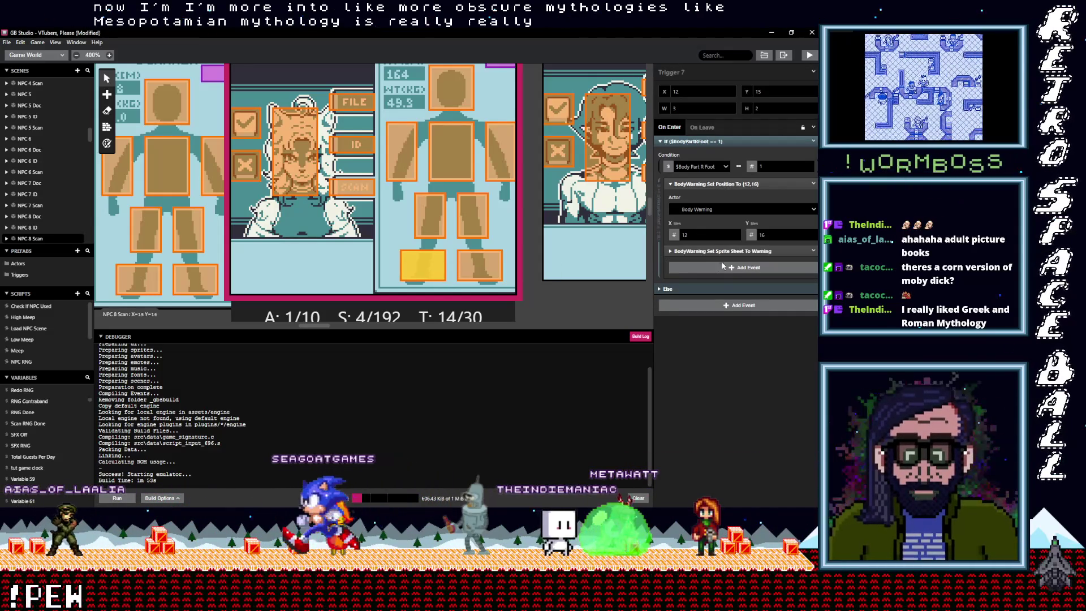
pyautogui.click(813, 251)
pyautogui.click(779, 366)
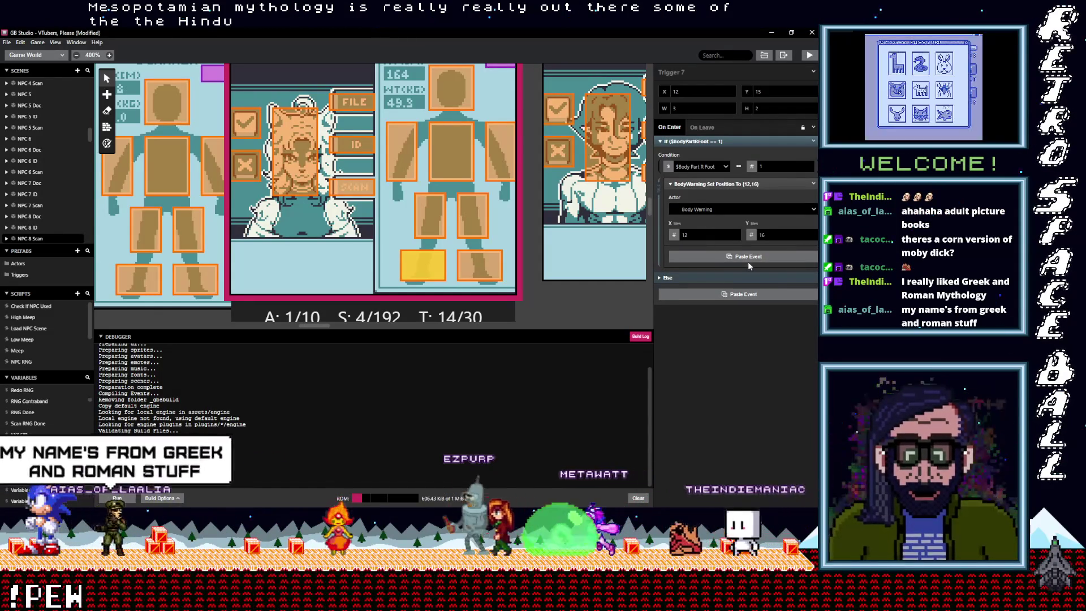
pyautogui.click(748, 261)
pyautogui.click(470, 222)
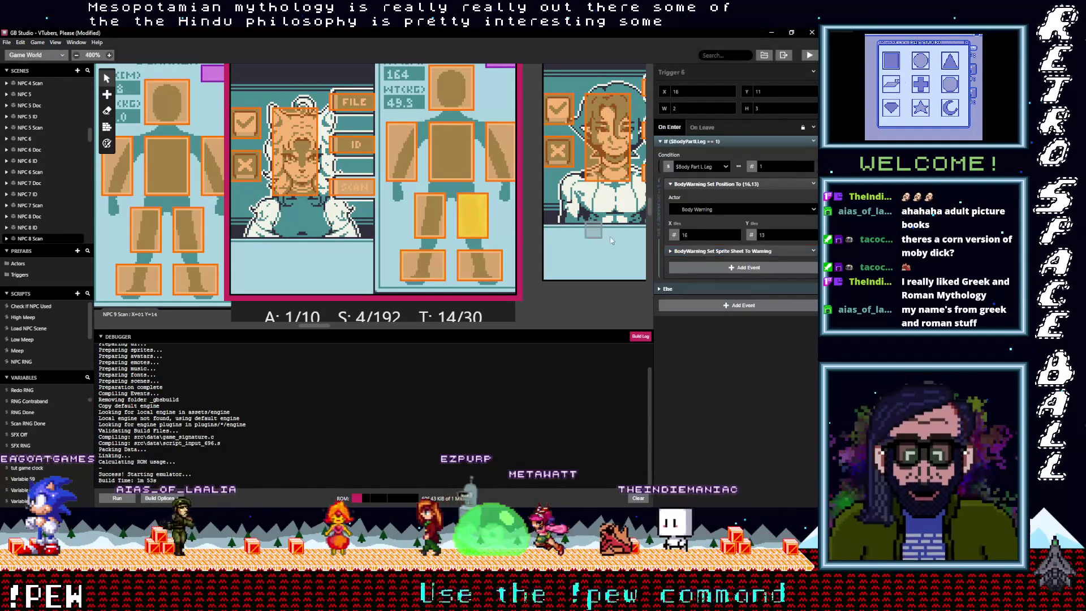
# - Replace both NPC 8 Scan leg triggers' Warning sprite-sheet events with Swap Contraband Sprite group
pyautogui.press('alt')
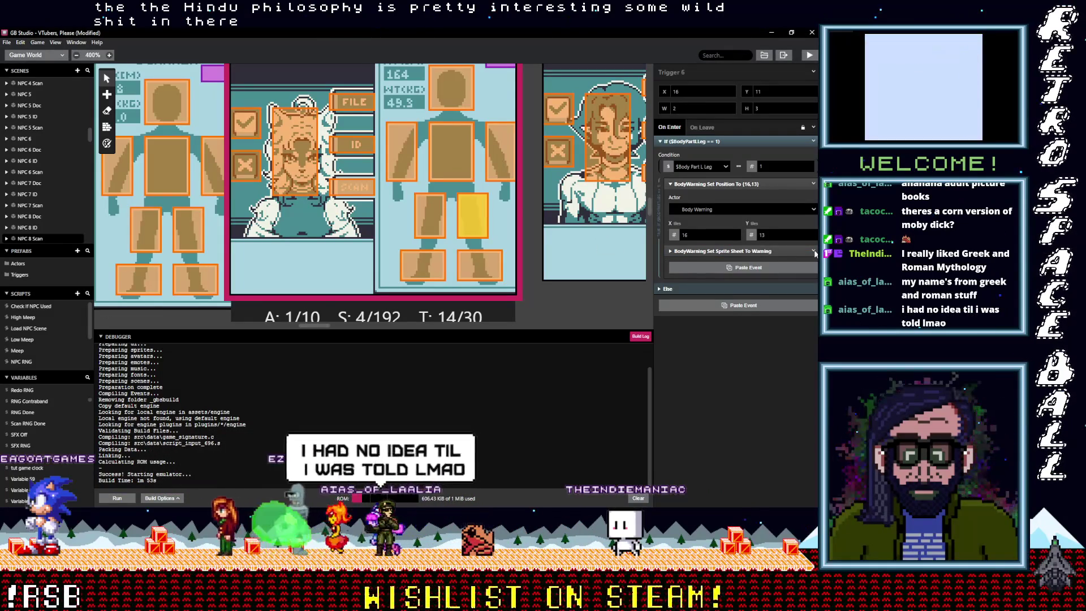
pyautogui.click(814, 251)
pyautogui.click(814, 251)
pyautogui.click(792, 365)
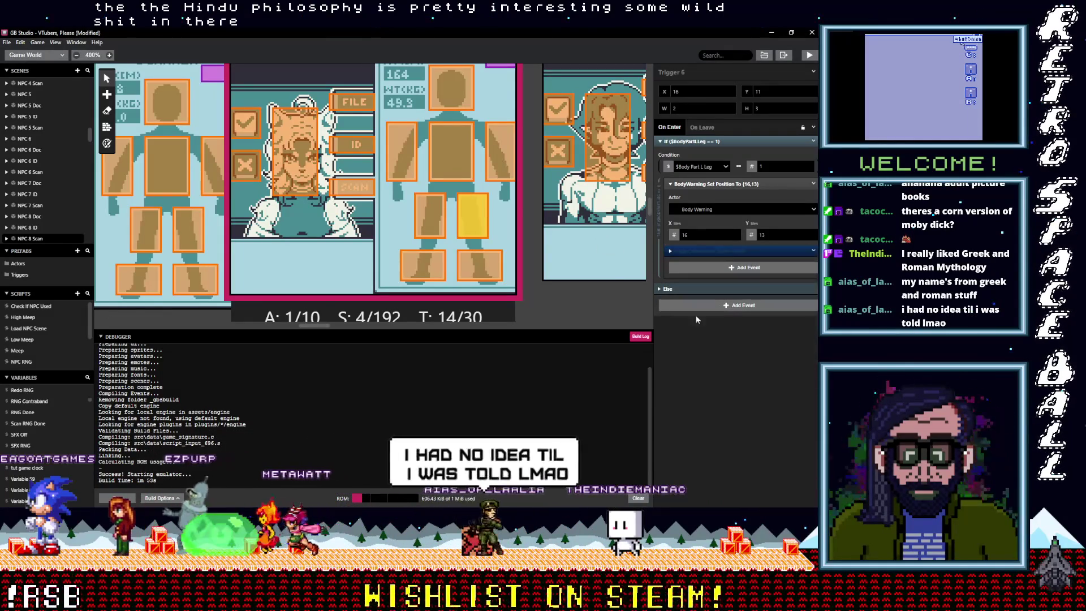
pyautogui.click(433, 221)
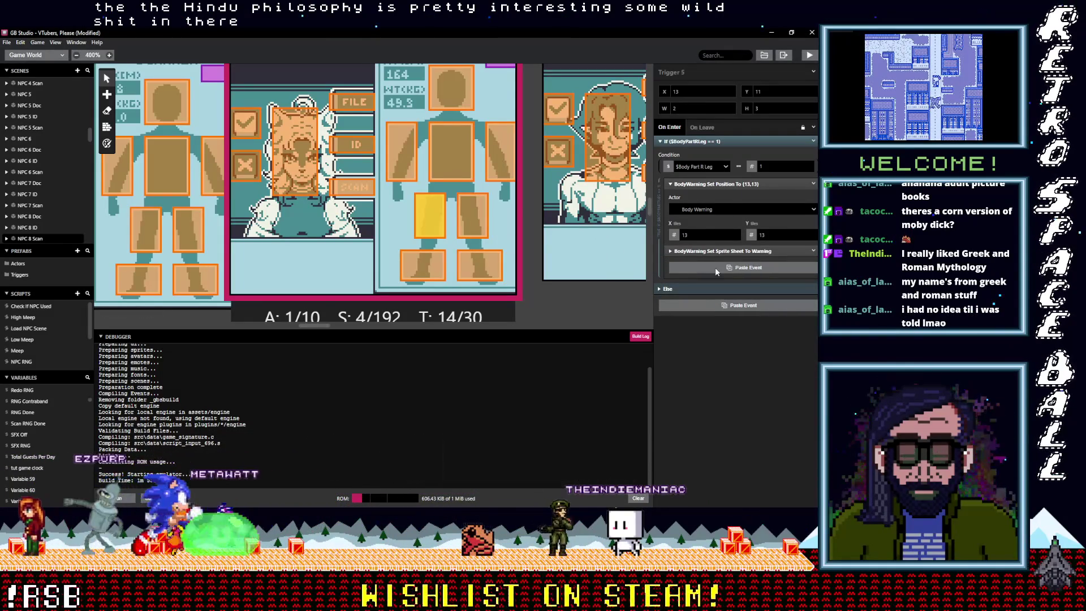
pyautogui.click(814, 252)
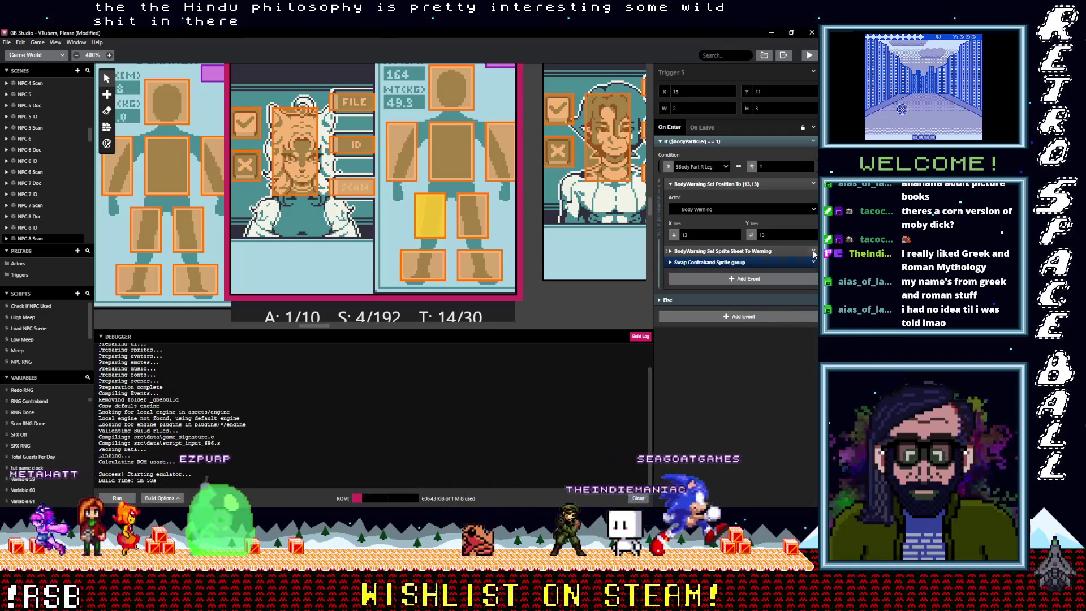
pyautogui.click(814, 253)
pyautogui.click(786, 362)
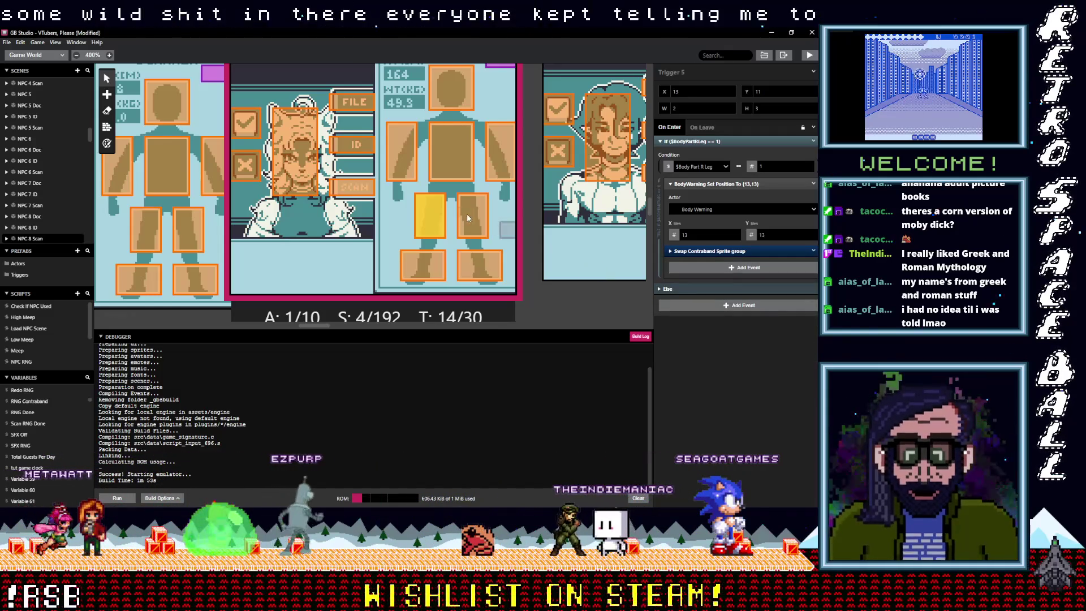
# - Paste Swap Contraband Sprite group into the left-arm trigger and delete its Warning event
pyautogui.click(500, 150)
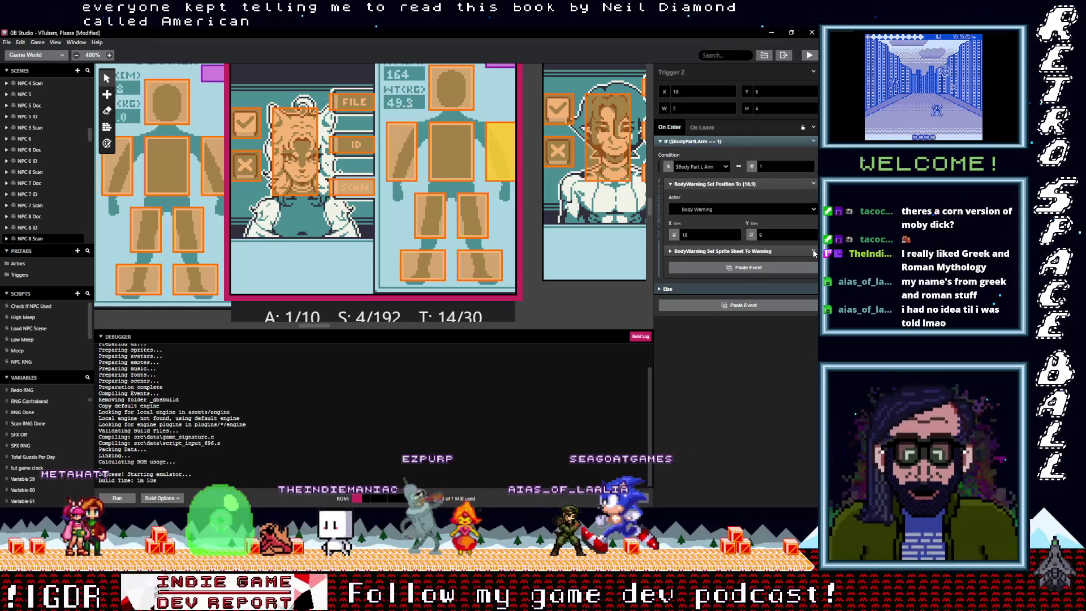
pyautogui.click(748, 267)
pyautogui.click(813, 251)
pyautogui.click(784, 366)
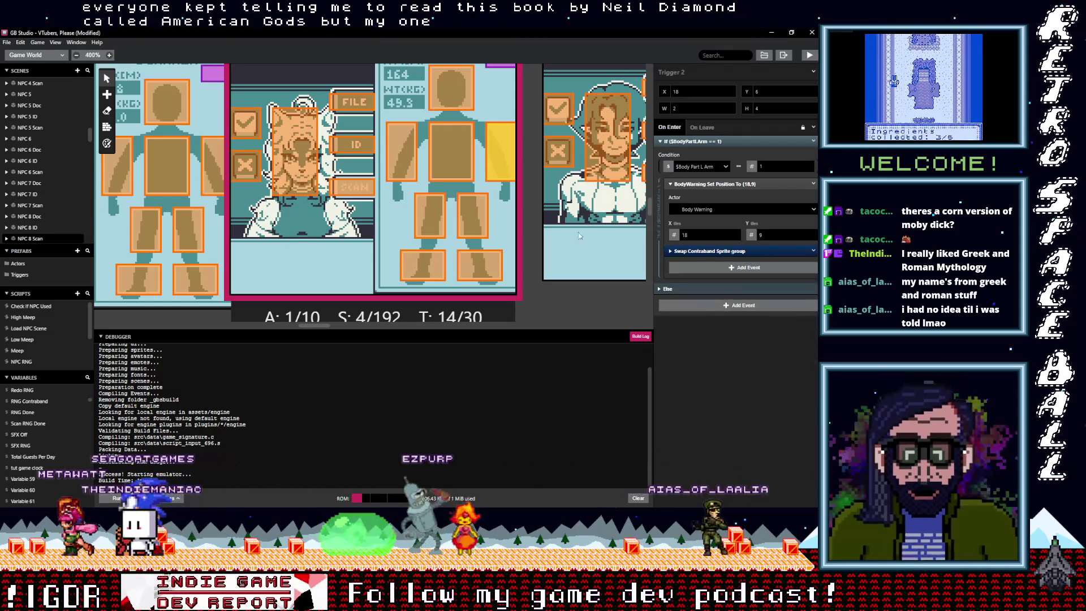
pyautogui.click(451, 152)
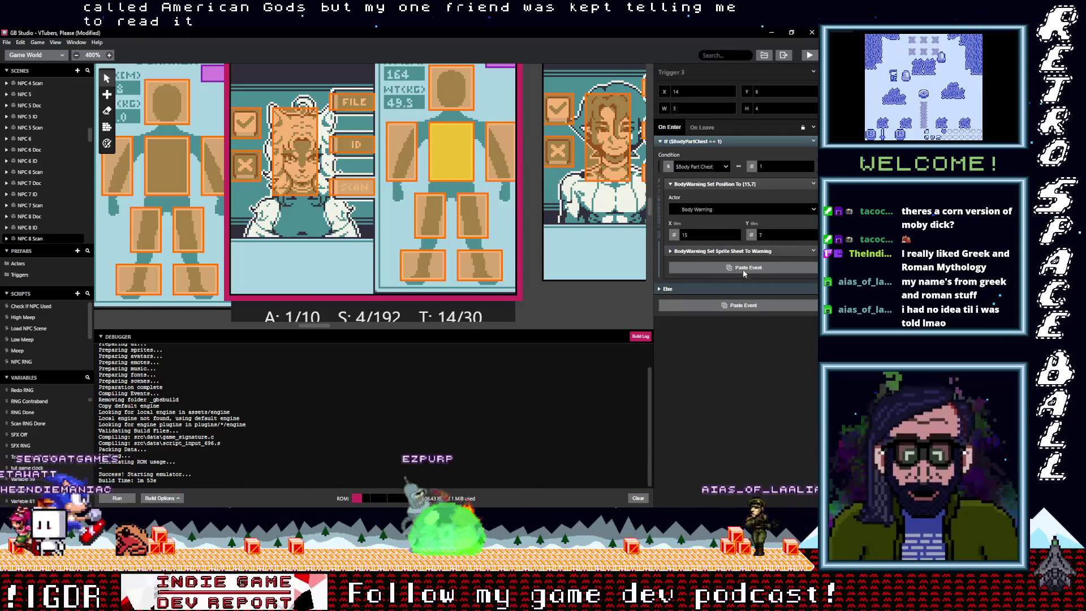
# - Paste Swap Contraband Sprite group into the chest trigger and delete its Warning sprite-sheet event
pyautogui.press('alt')
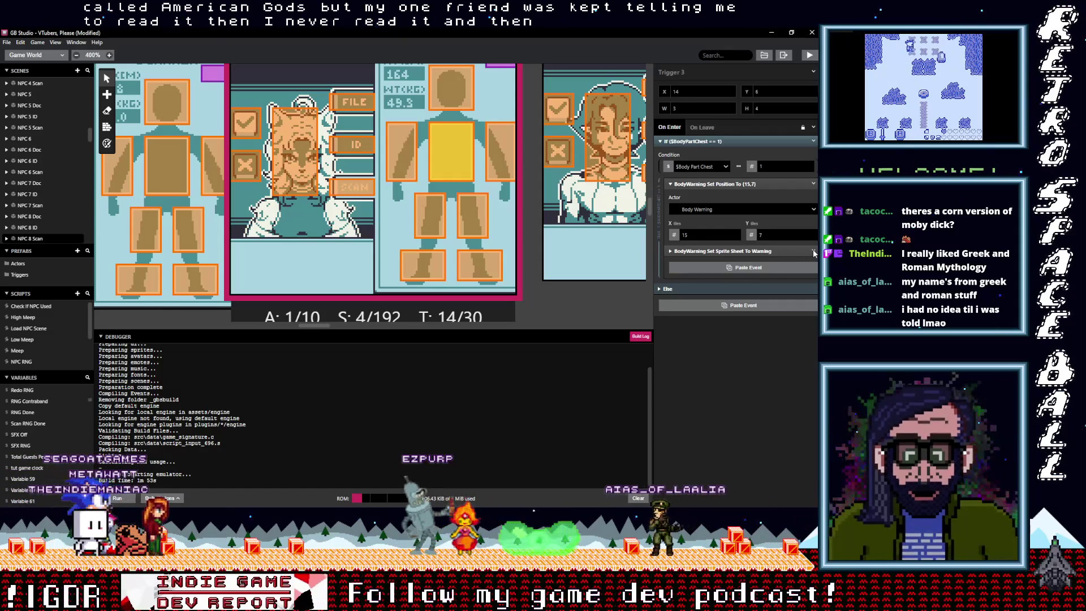
pyautogui.click(804, 267)
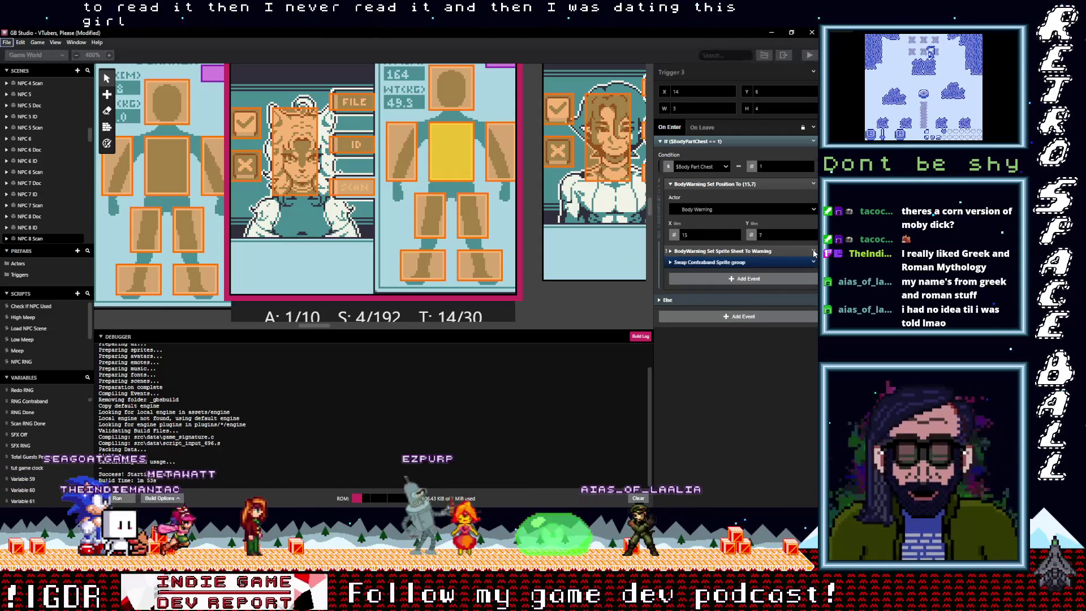
pyautogui.click(814, 252)
pyautogui.click(798, 251)
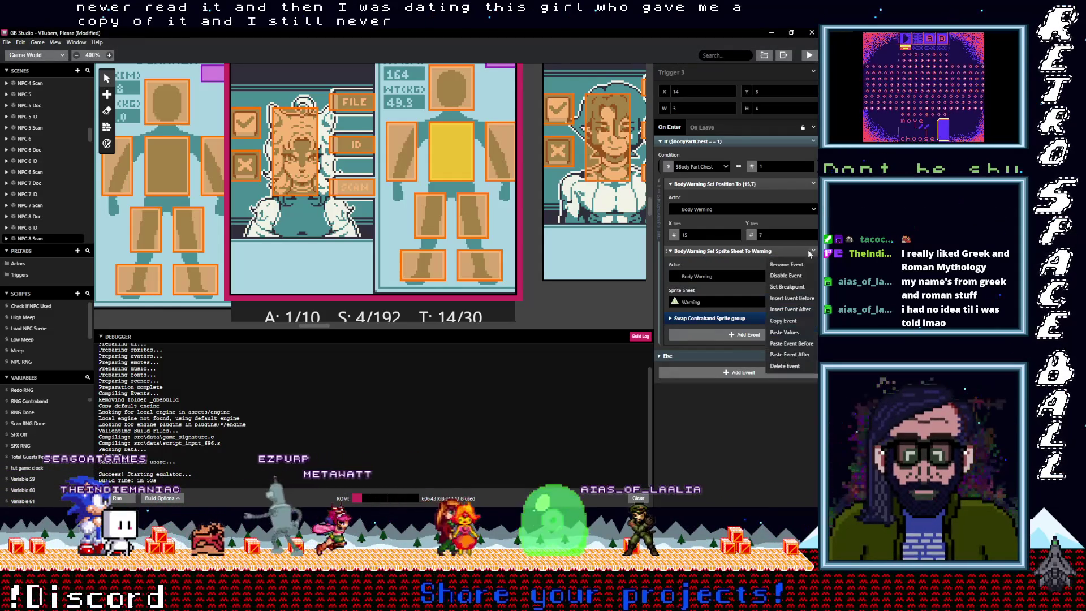
pyautogui.click(815, 252)
pyautogui.click(812, 253)
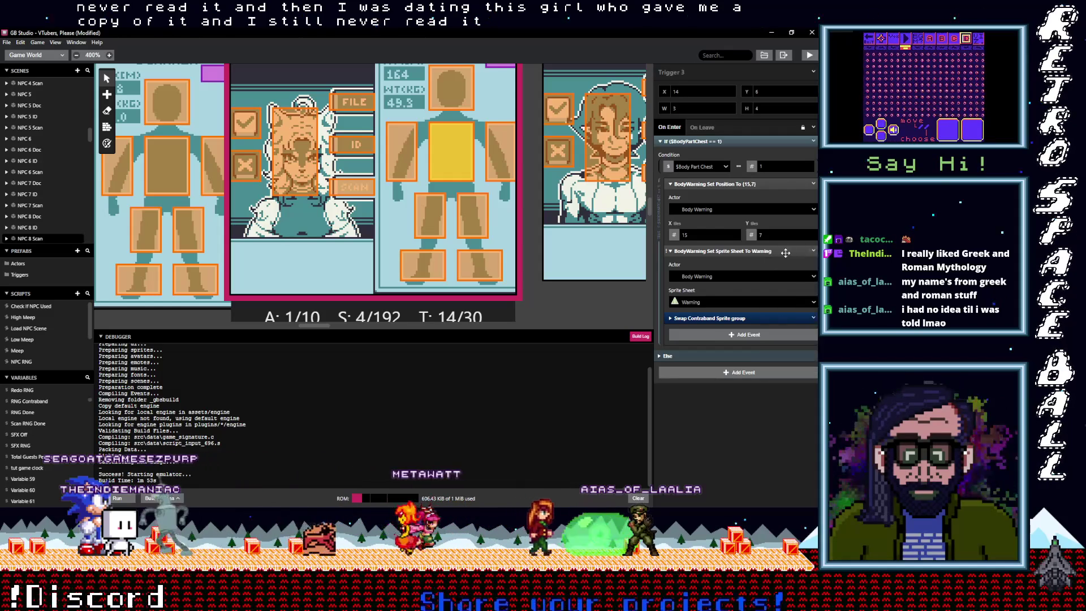
pyautogui.click(814, 253)
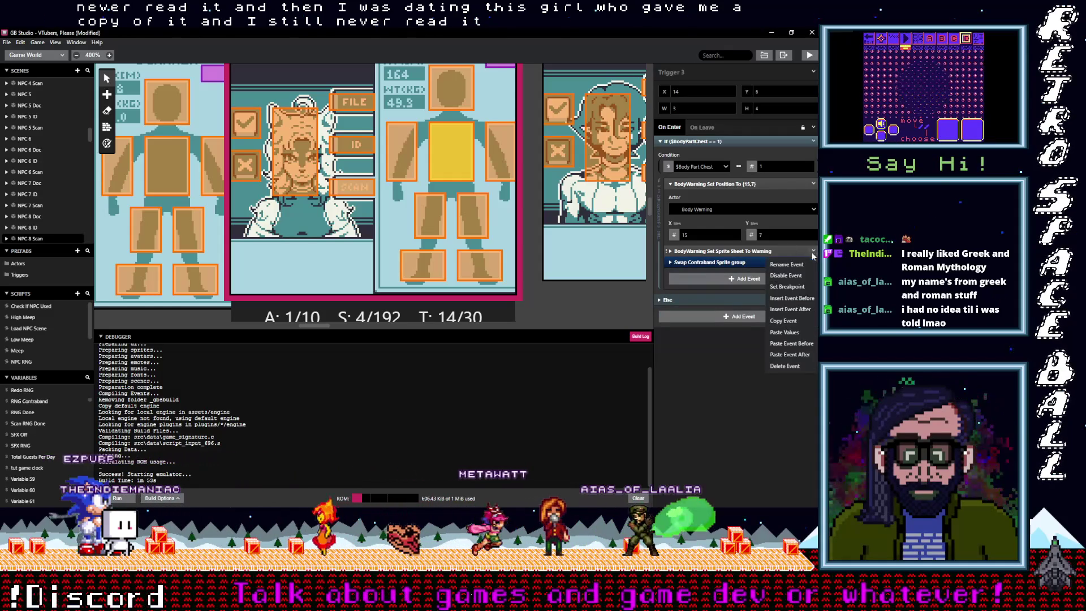
pyautogui.click(801, 365)
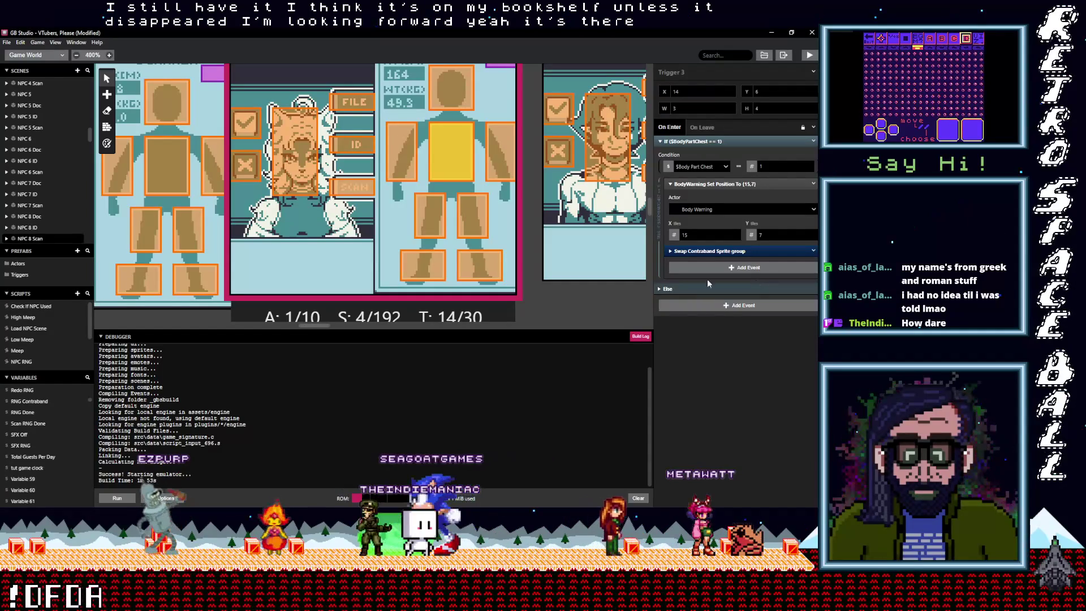
# - Delete the Set Sprite Sheet To Warning event from the other arm trigger
pyautogui.click(401, 164)
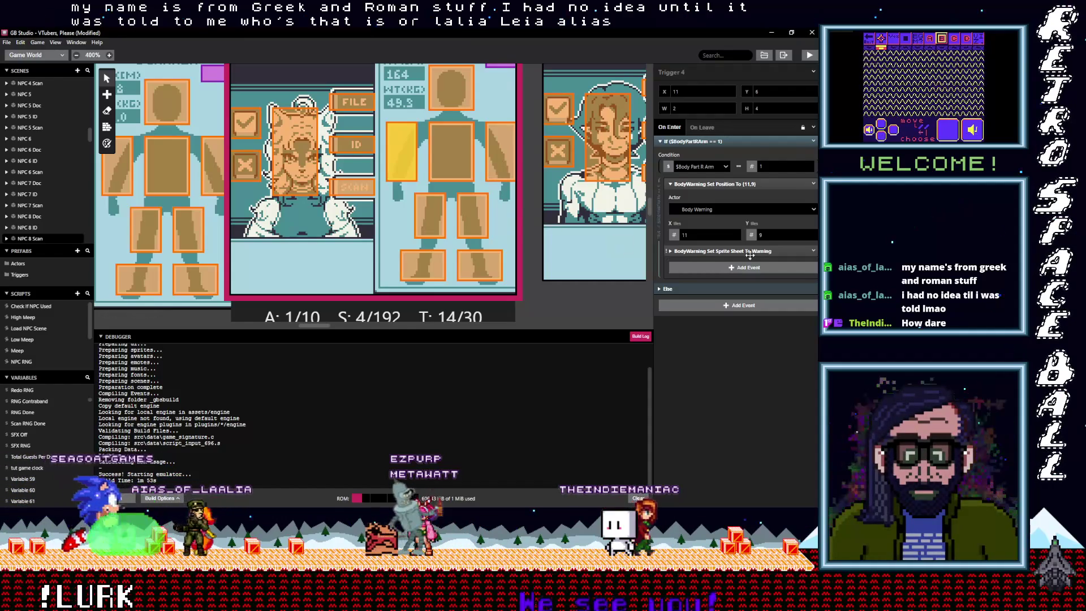
pyautogui.click(814, 251)
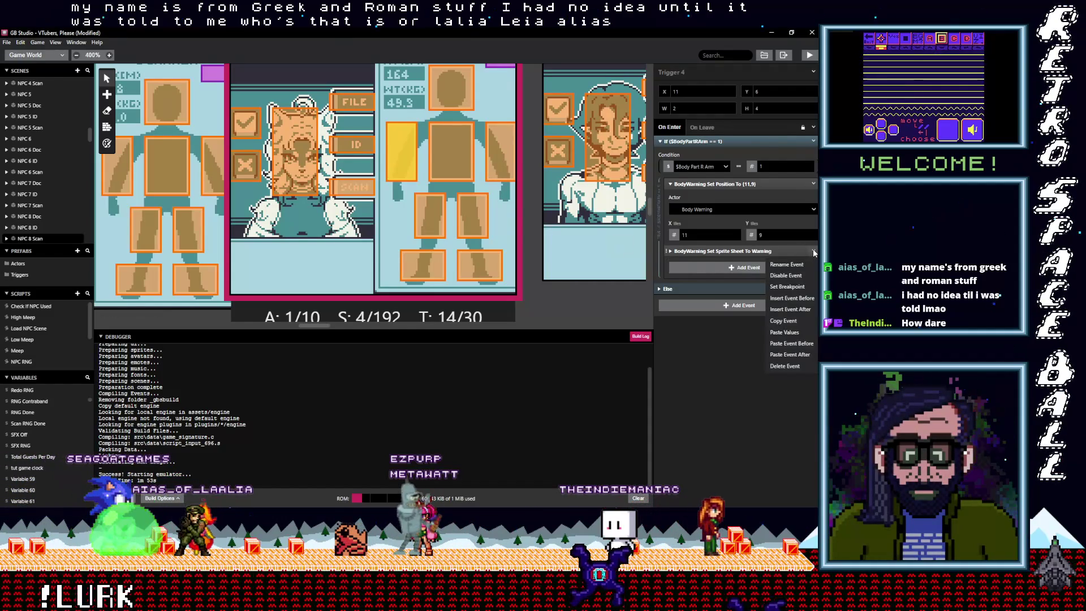
pyautogui.click(789, 365)
pyautogui.press('alt')
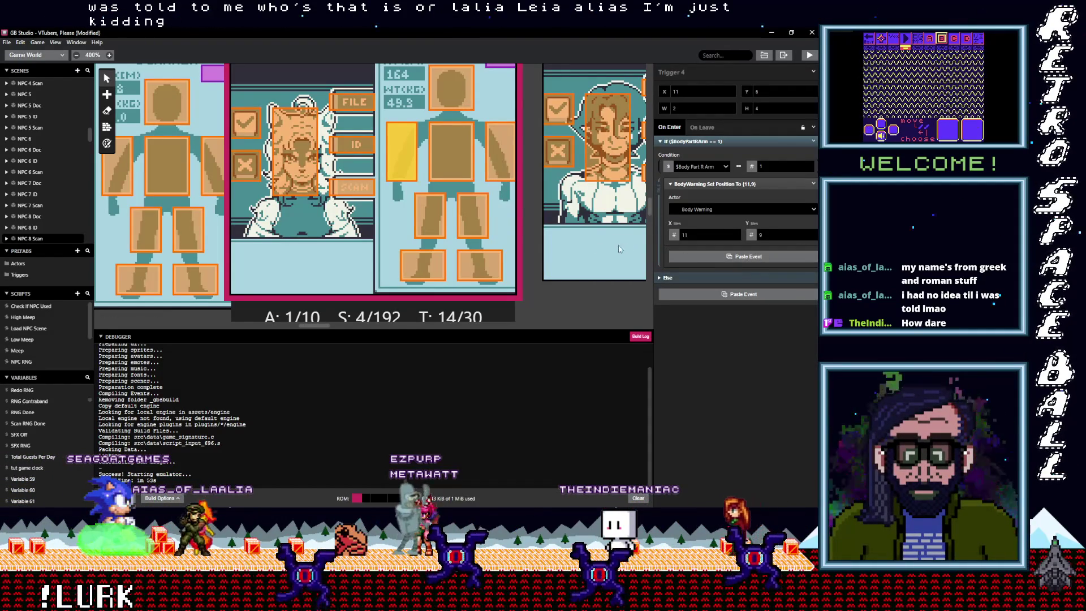
# - In the head trigger, paste Swap Contraband Sprite group and delete the Warning sprite-sheet event
pyautogui.click(500, 163)
pyautogui.click(450, 152)
pyautogui.click(451, 88)
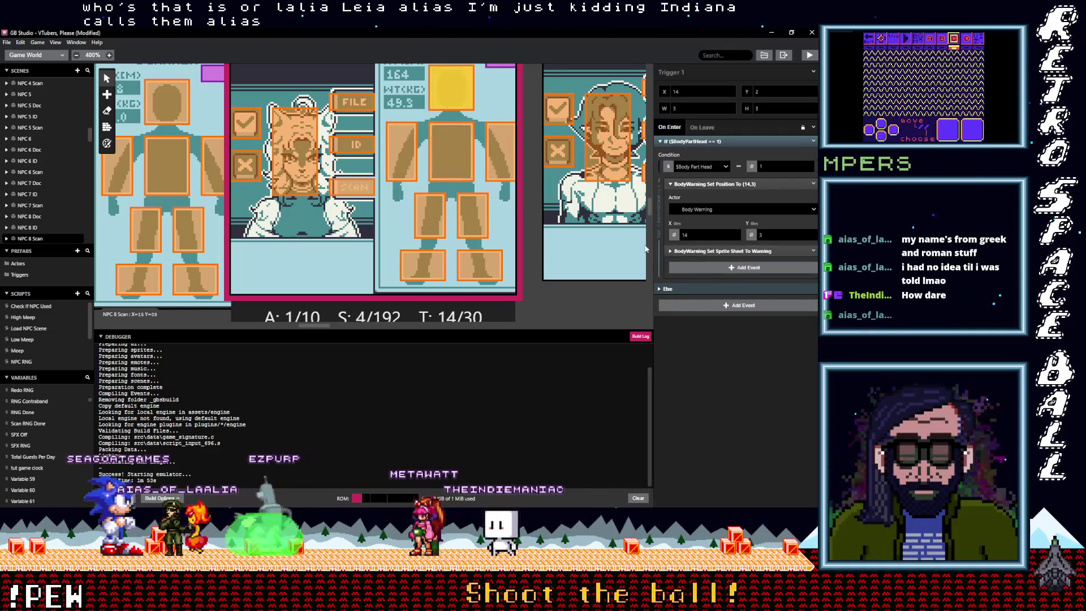
pyautogui.press('alt')
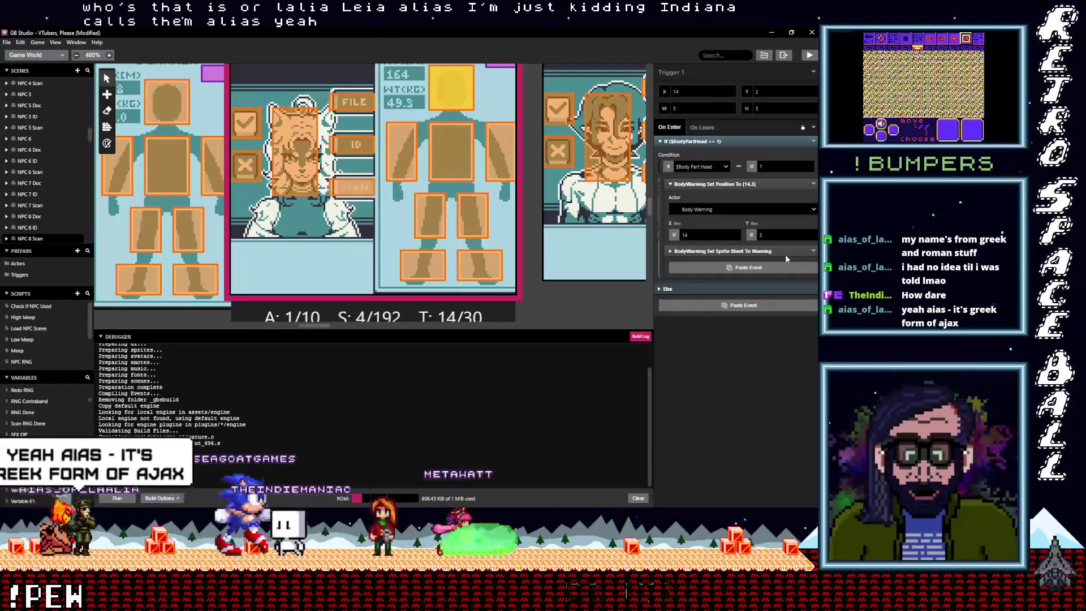
pyautogui.click(785, 265)
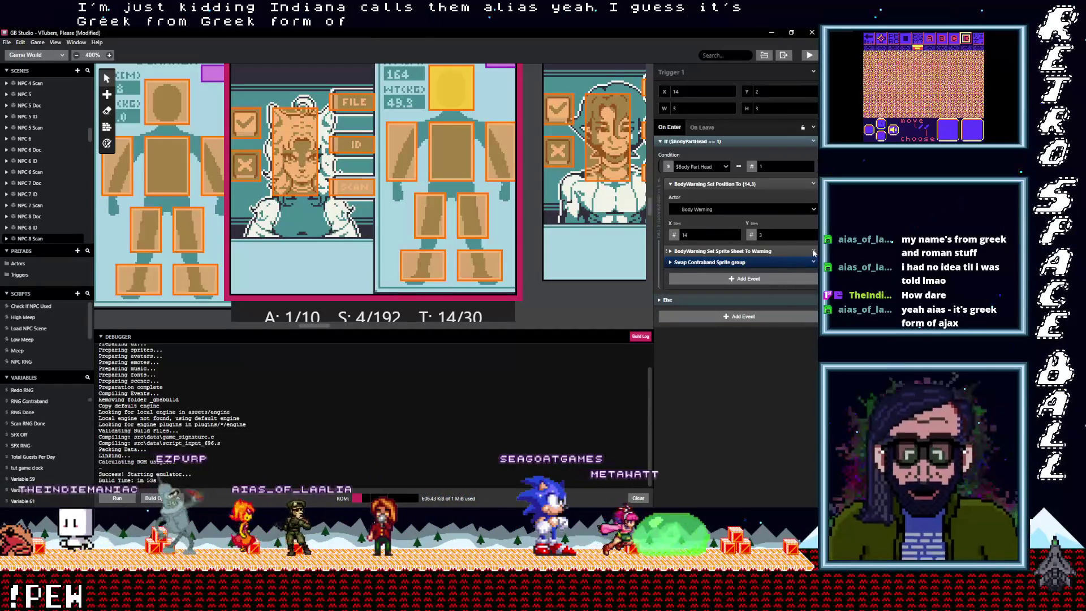
pyautogui.click(813, 251)
pyautogui.click(786, 366)
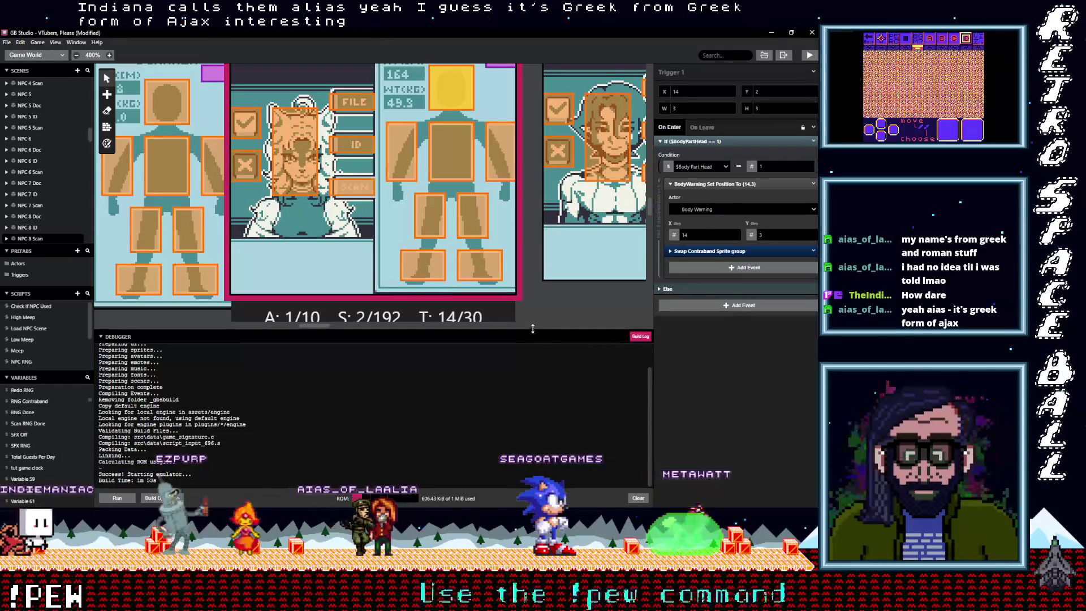
# - Replace the right-foot trigger's Warning sprite-sheet event with Swap Contraband Sprite group
pyautogui.moveTo(324, 325); pyautogui.dragTo(338, 330)
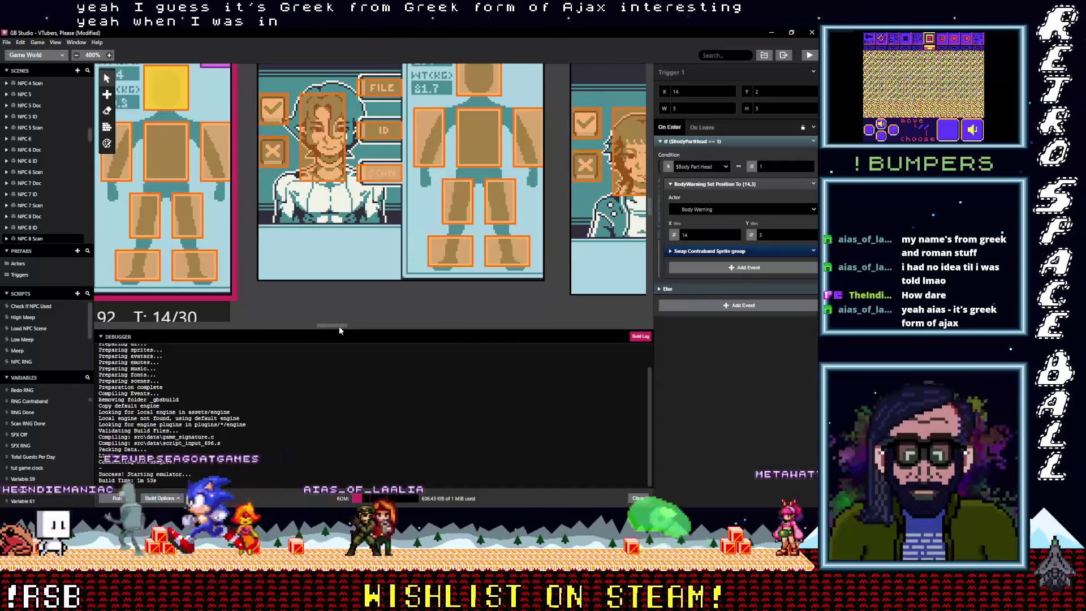
pyautogui.click(453, 250)
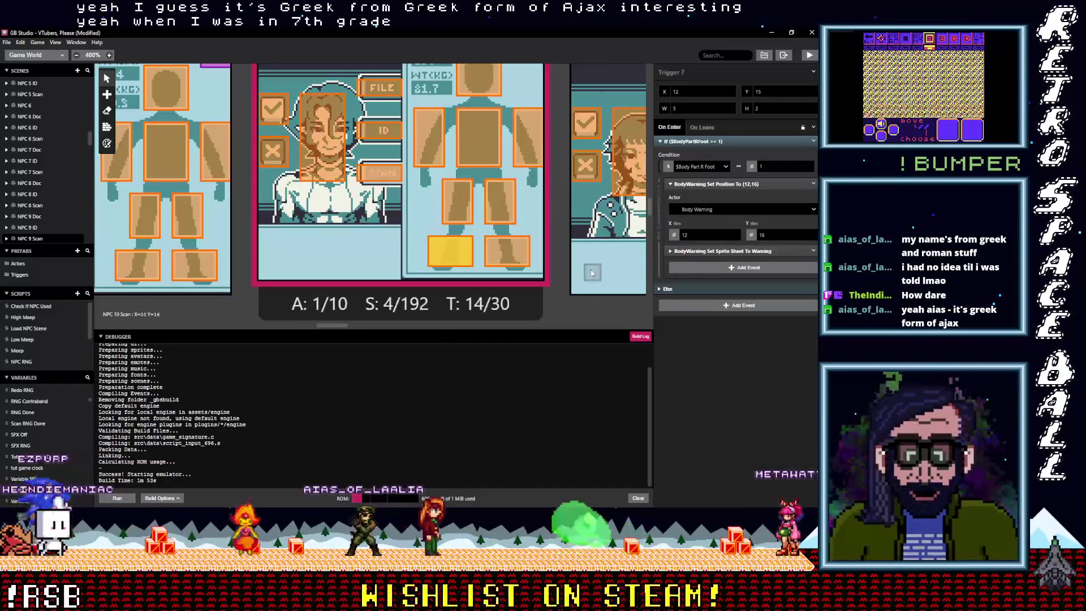
pyautogui.click(815, 254)
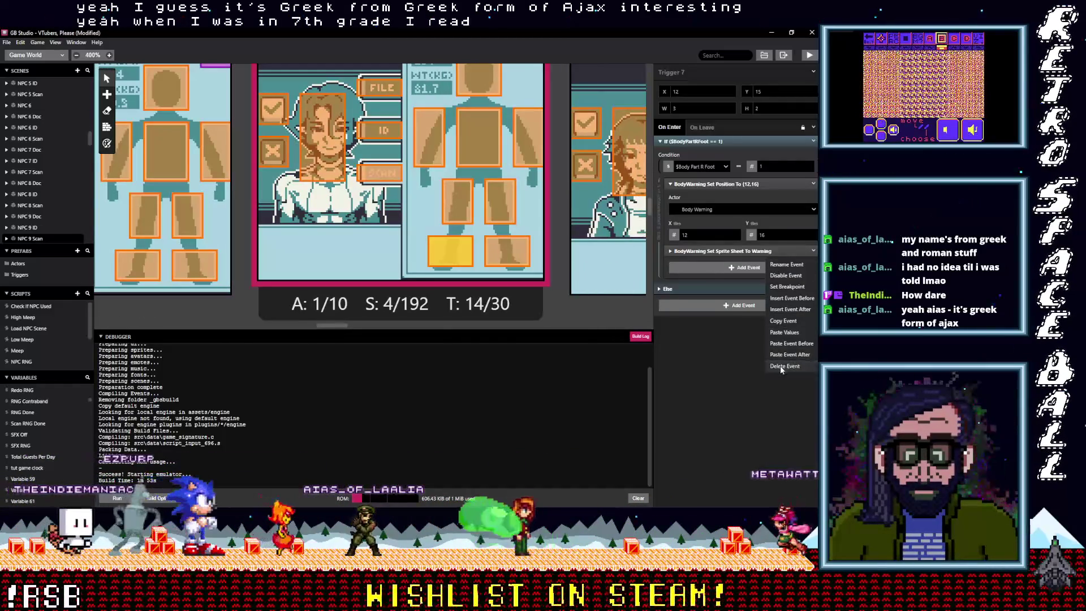
pyautogui.click(789, 366)
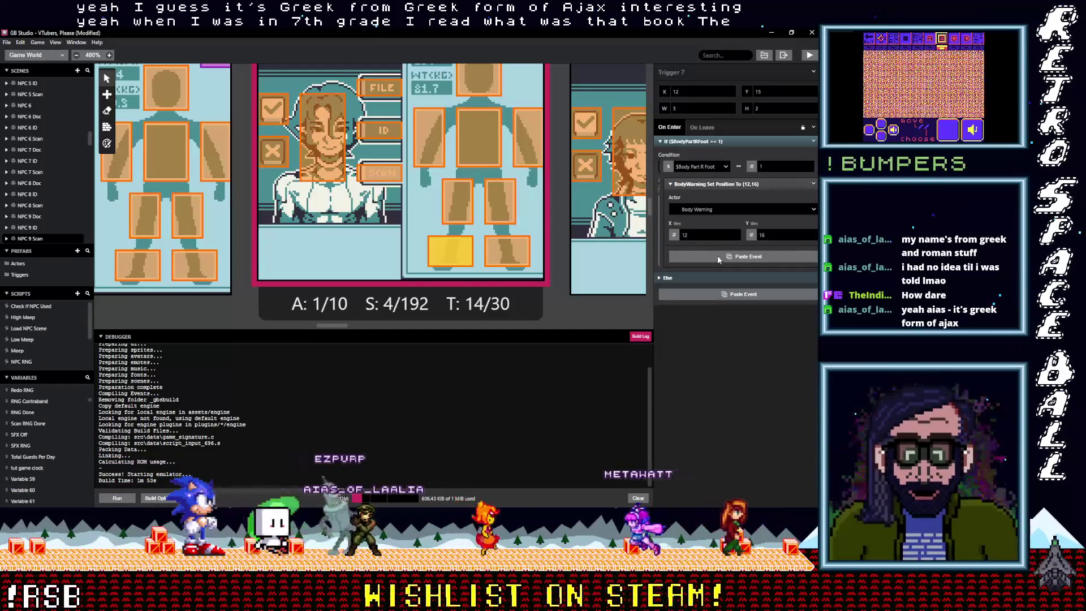
pyautogui.click(717, 256)
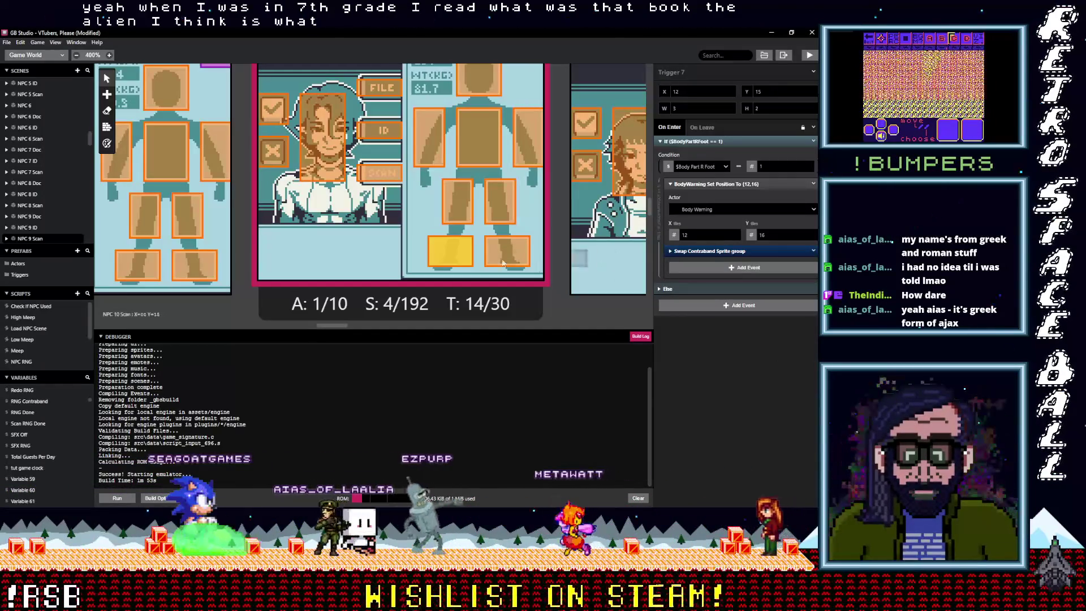
# - Delete the Set Sprite Sheet To Warning events from the left-foot and left-leg triggers
pyautogui.click(494, 259)
pyautogui.click(813, 250)
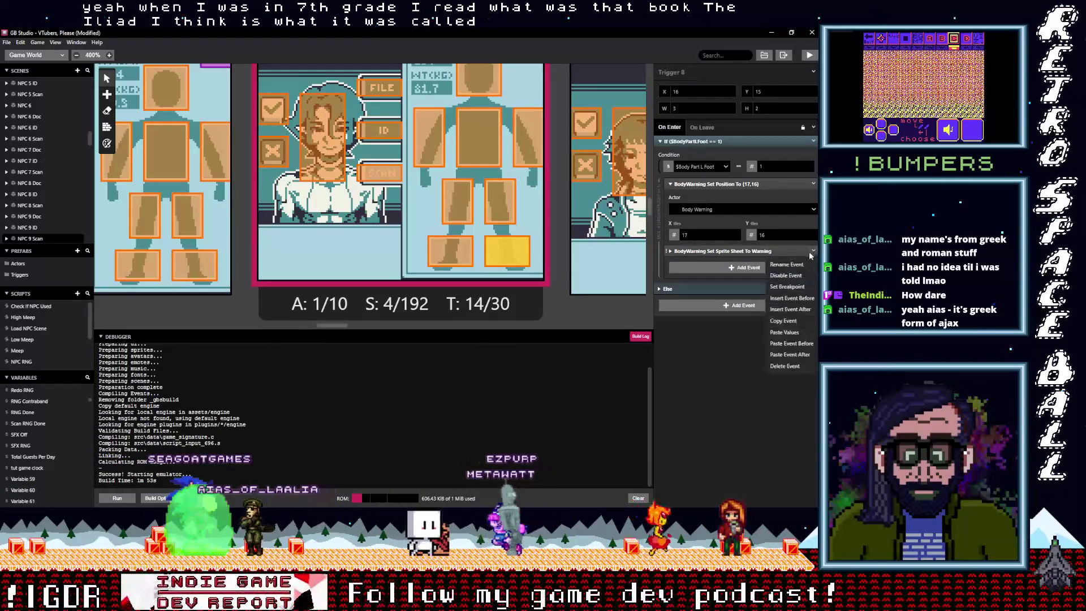
pyautogui.click(792, 365)
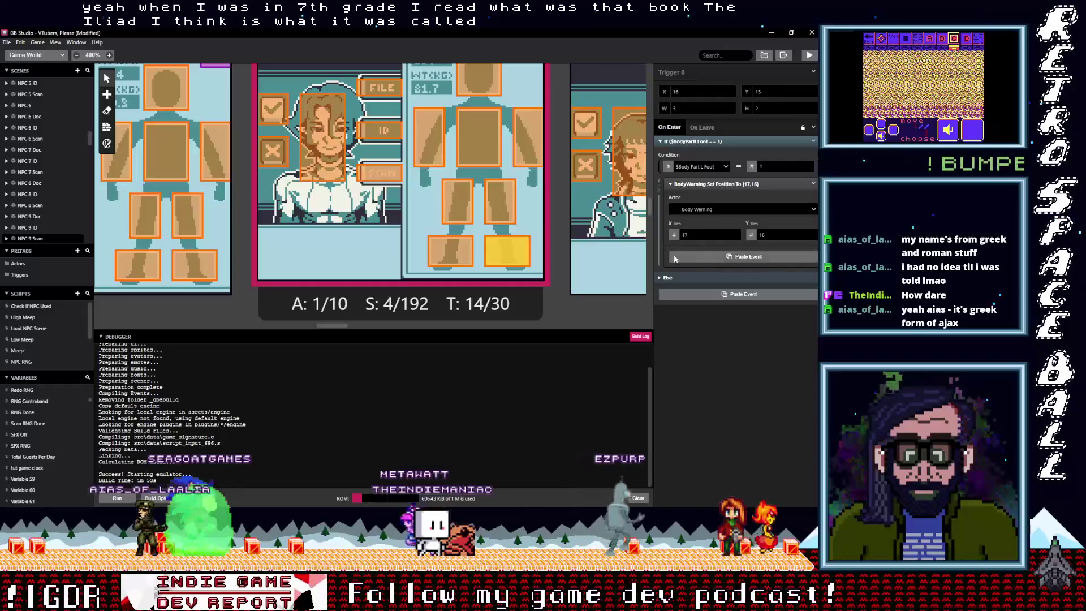
pyautogui.click(501, 204)
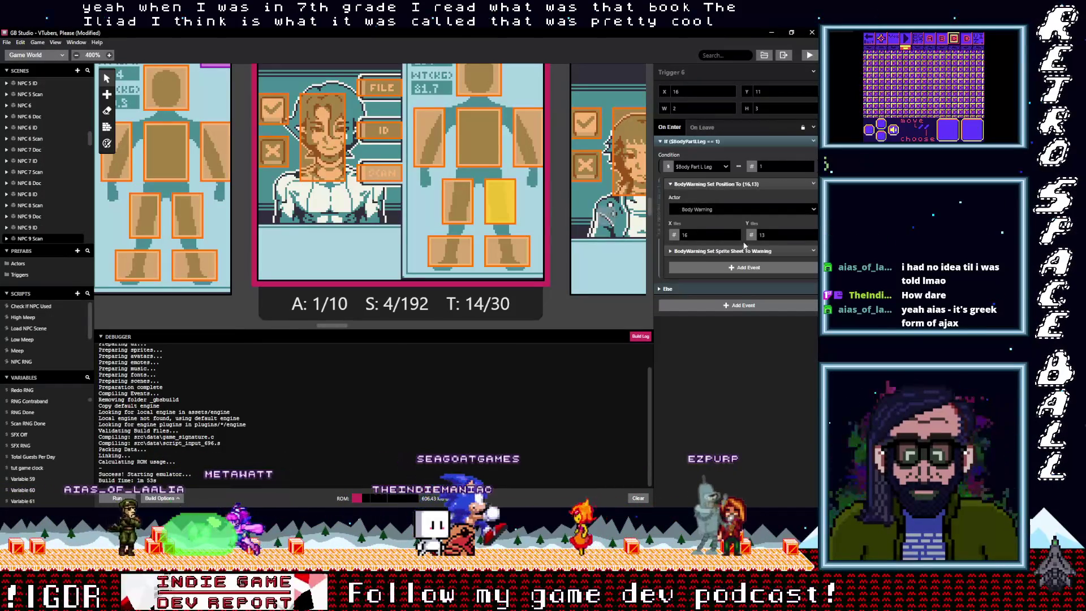
pyautogui.click(813, 250)
pyautogui.click(785, 366)
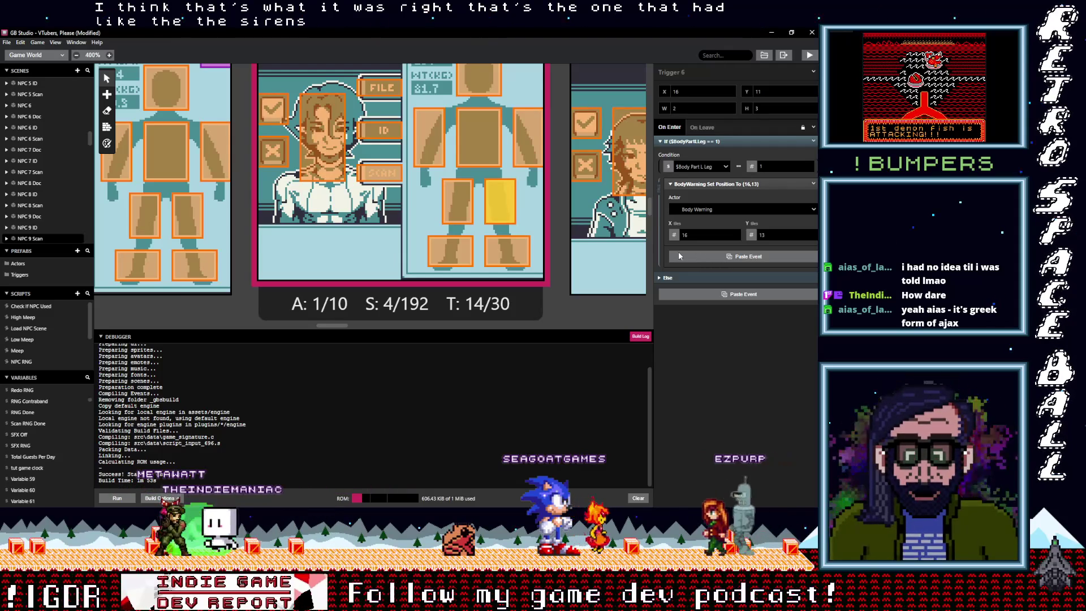
# - Delete the Set Sprite Sheet To Warning events from the right-leg and left-arm triggers
pyautogui.click(457, 201)
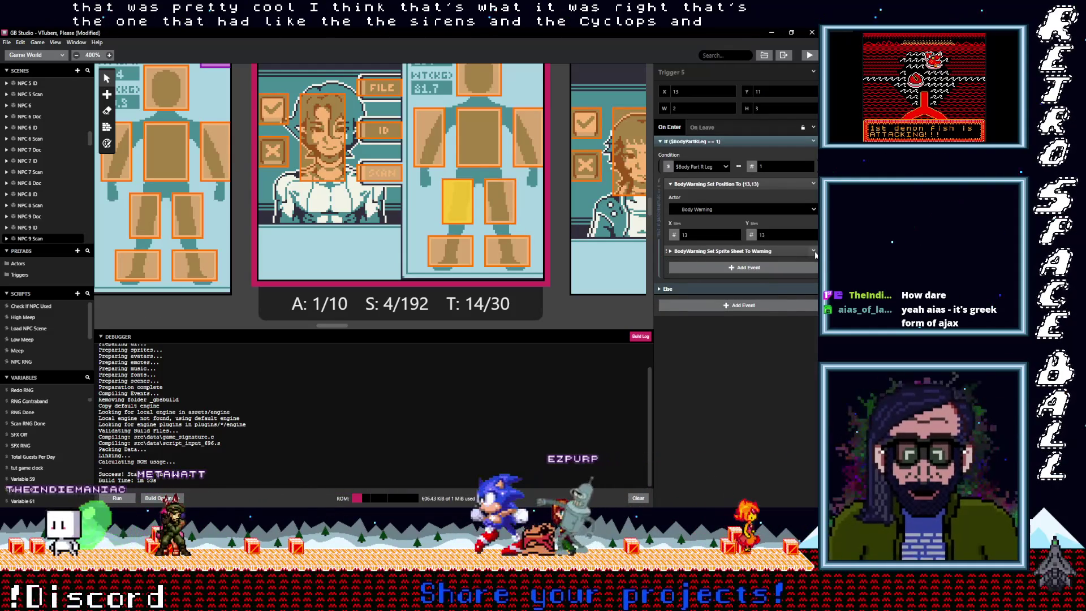
pyautogui.click(813, 251)
pyautogui.click(783, 366)
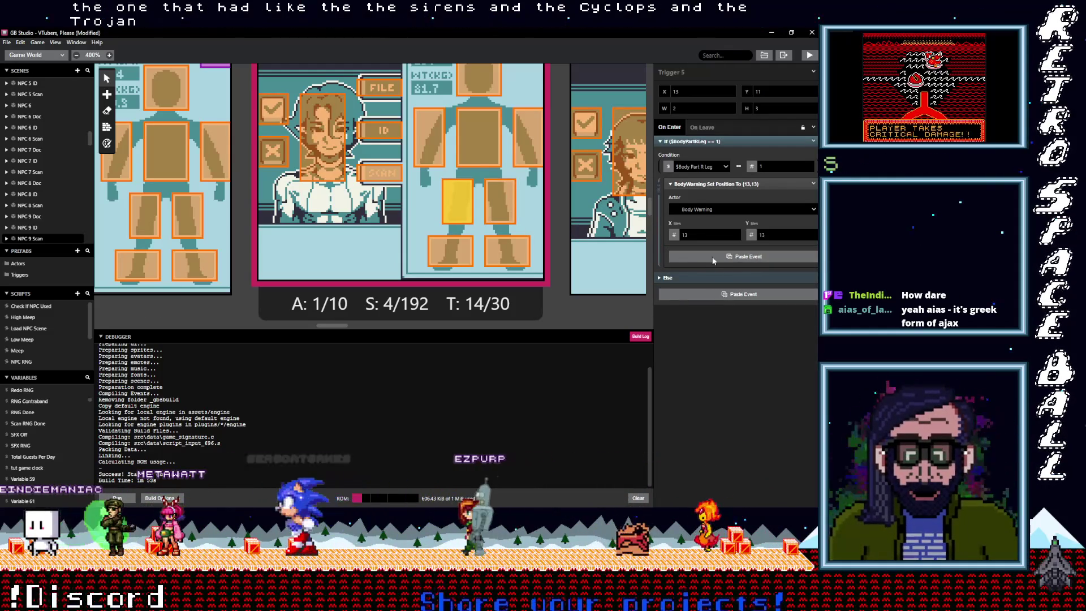
pyautogui.click(521, 157)
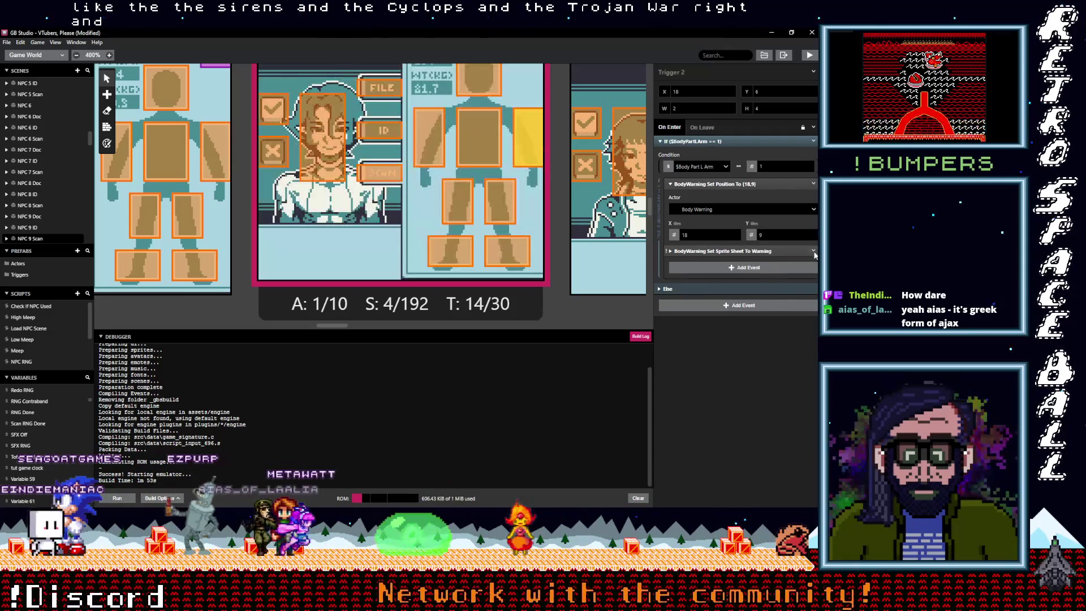
pyautogui.click(813, 250)
pyautogui.click(786, 366)
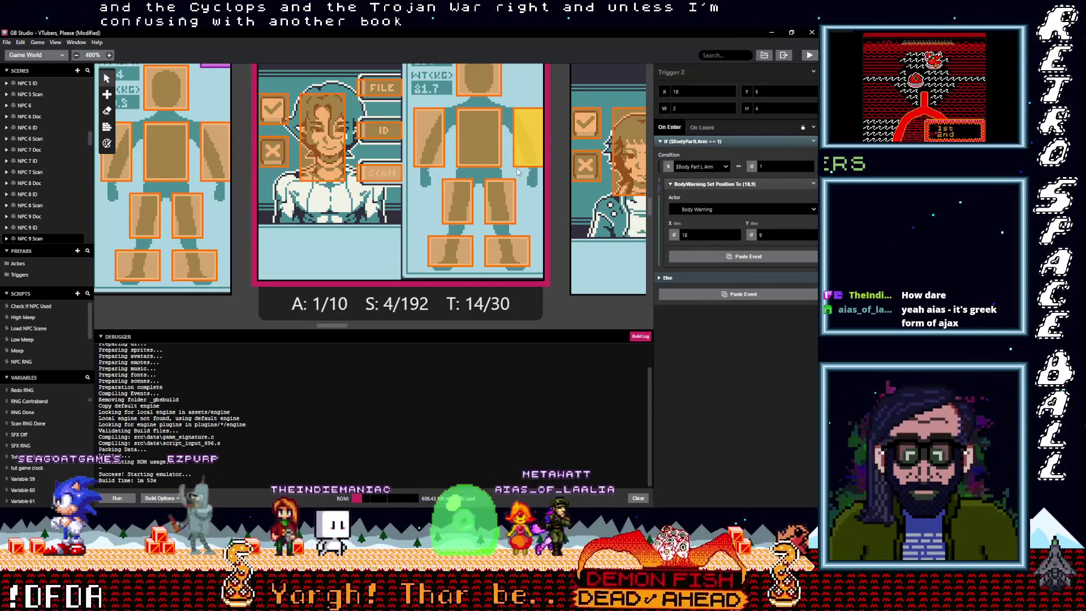
# - Remove the Warning events from the chest and right-arm triggers, pasting Swap Contraband Sprite group into the right arm
pyautogui.click(479, 142)
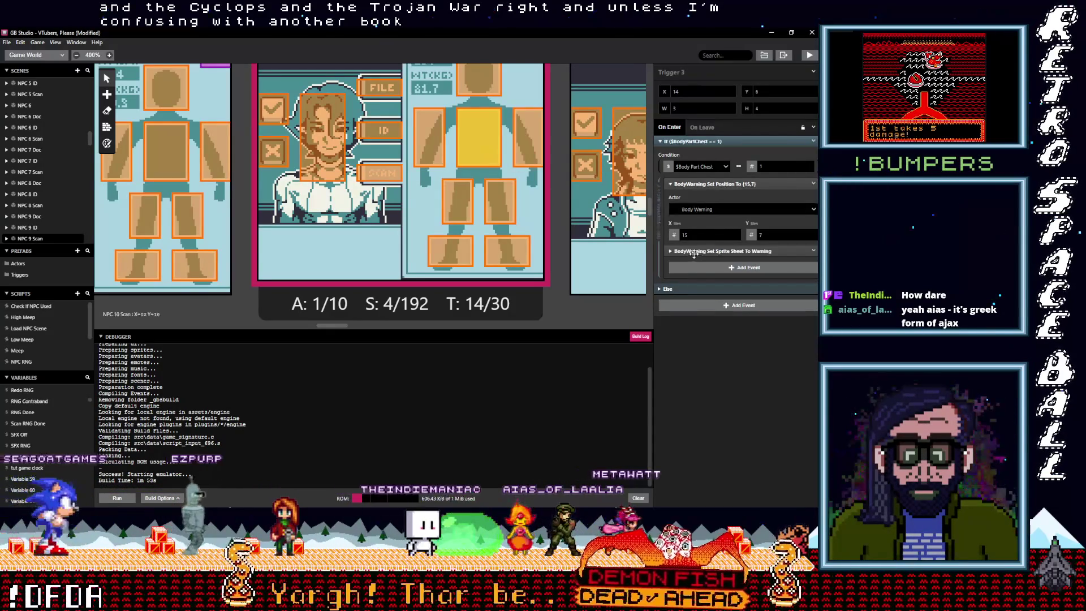
pyautogui.click(812, 251)
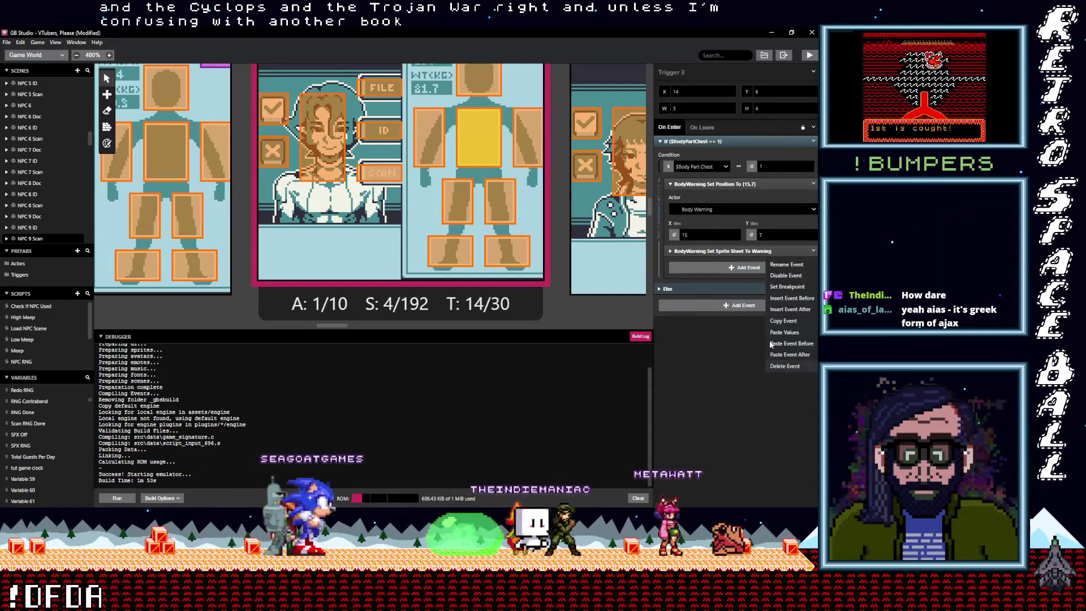
pyautogui.click(785, 366)
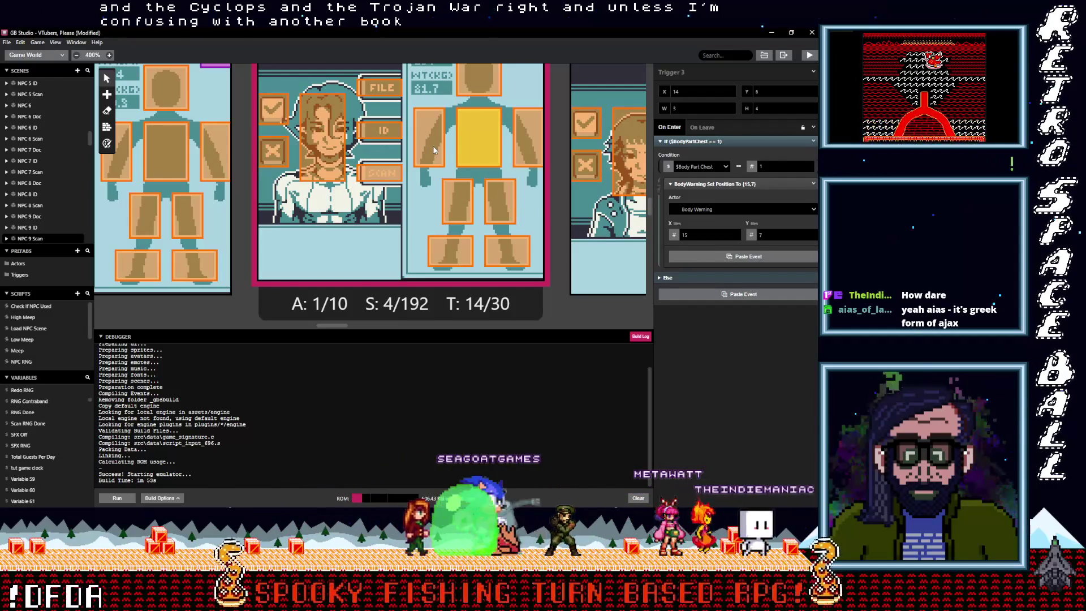
pyautogui.click(433, 145)
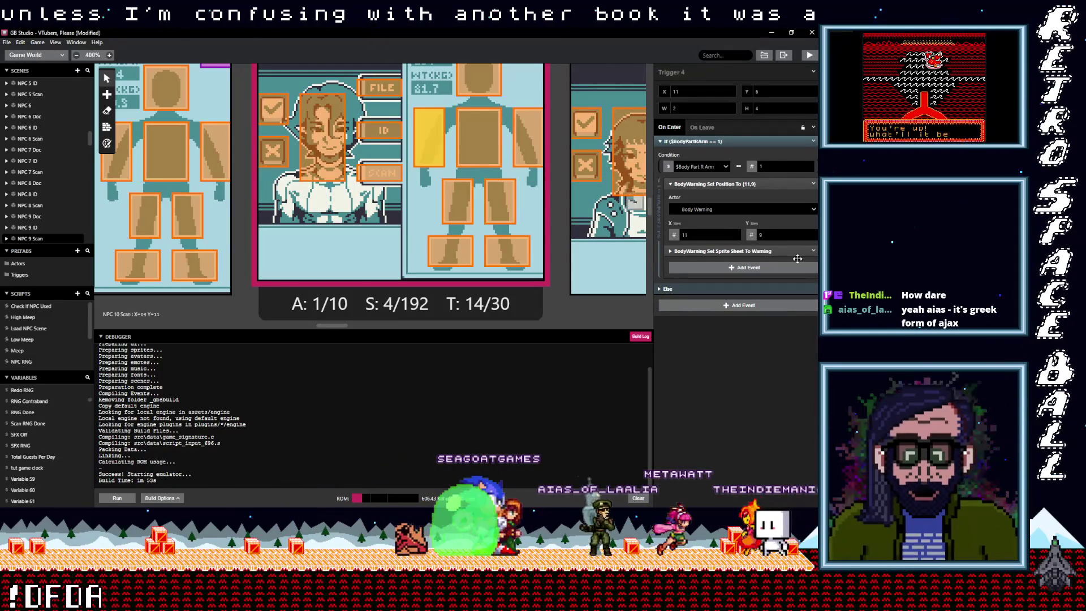
pyautogui.click(813, 251)
pyautogui.click(783, 366)
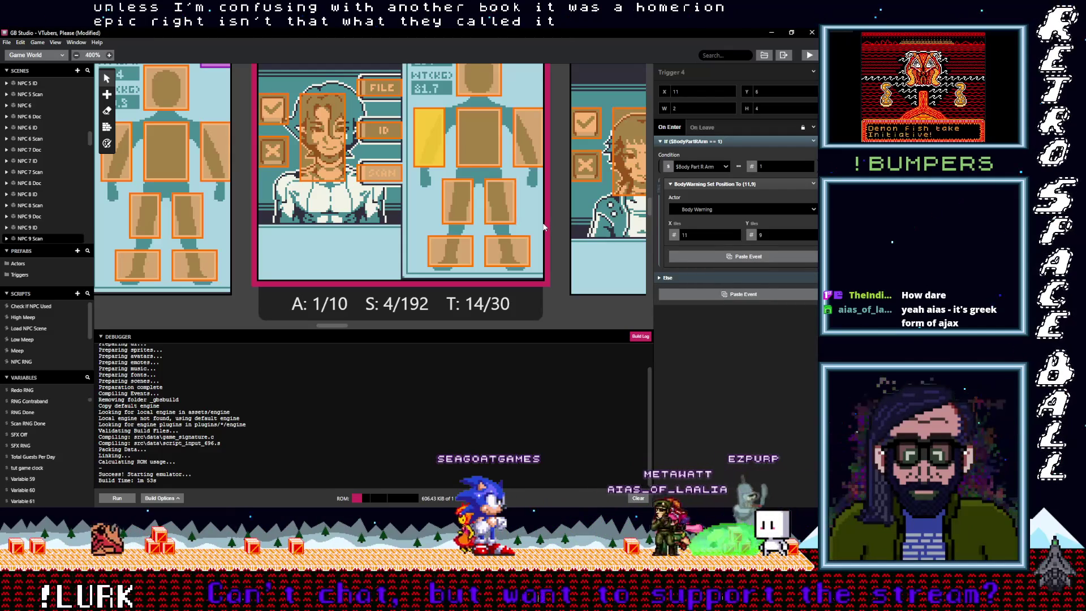
pyautogui.hotkey('ctrl', 'v')
pyautogui.scroll(3, 543, 226)
# - Replace the head trigger's Warning sprite-sheet event with Swap Contraband Sprite group
pyautogui.click(491, 191)
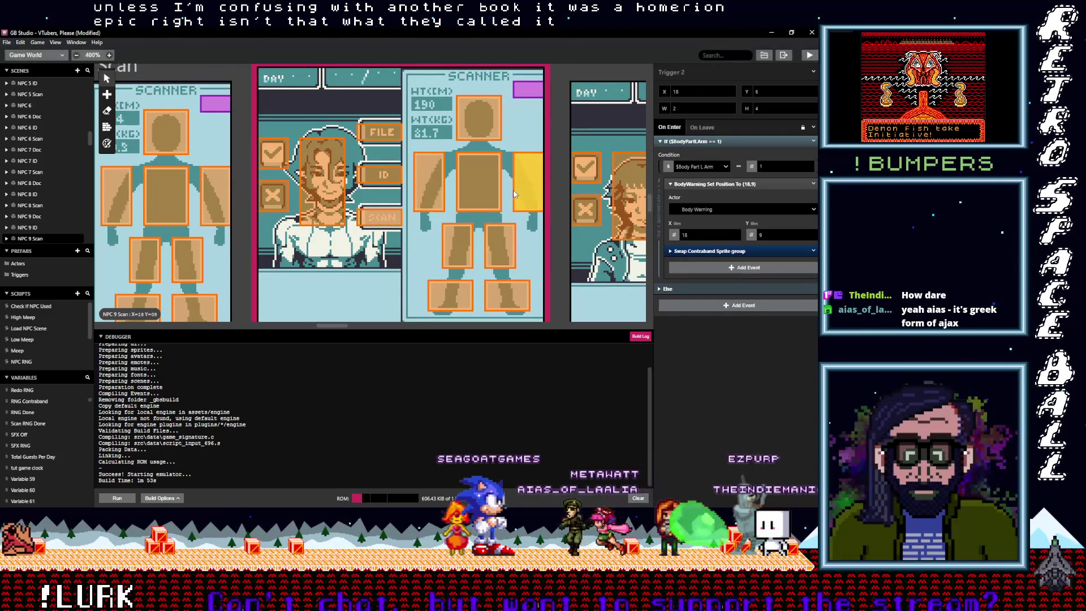
pyautogui.click(482, 132)
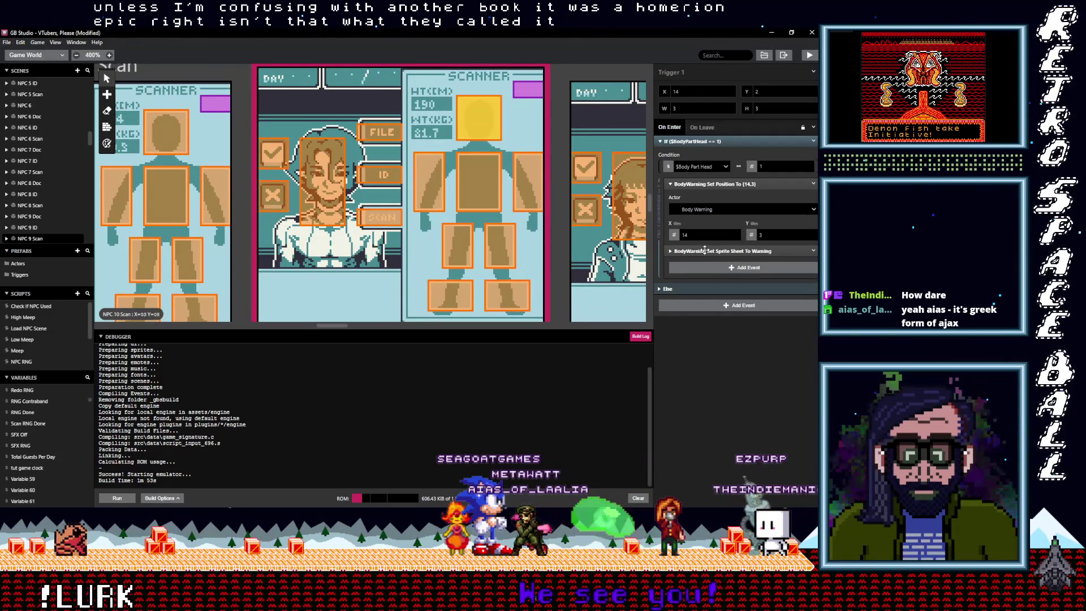
pyautogui.click(812, 251)
pyautogui.click(783, 365)
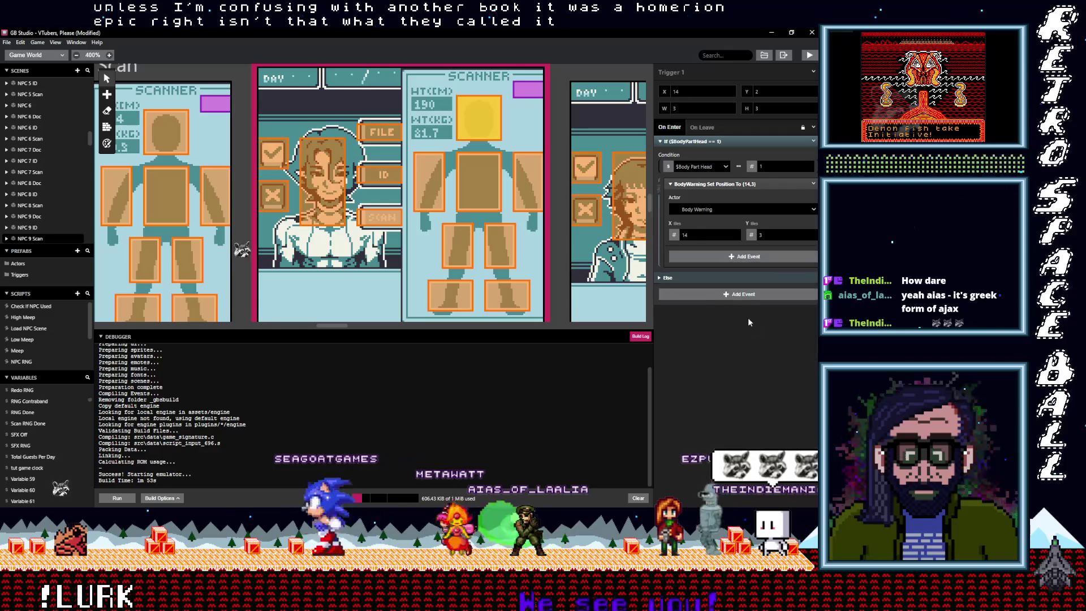
pyautogui.press('alt')
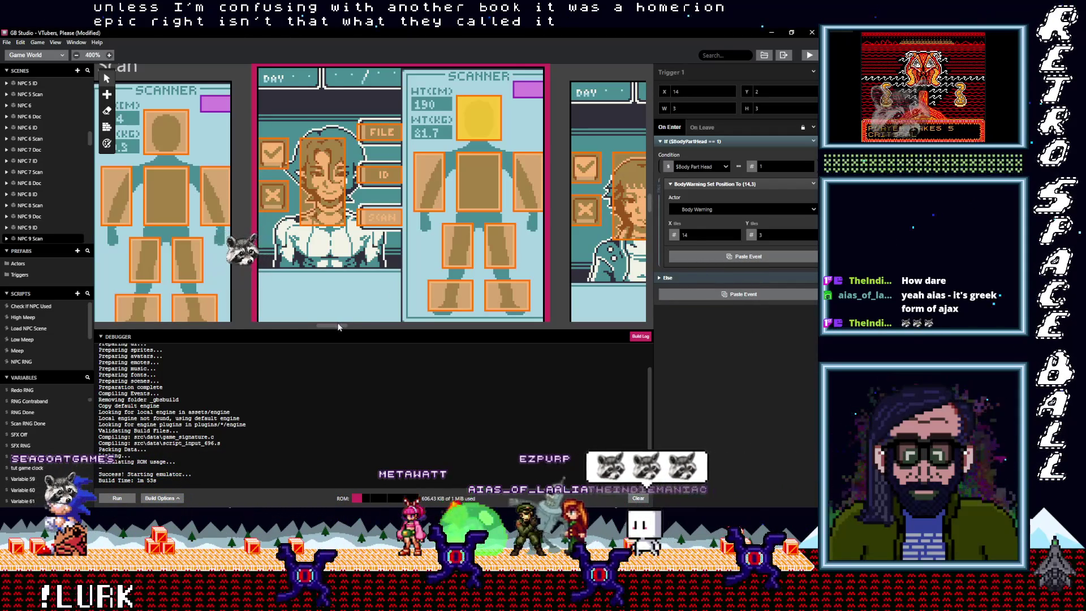
pyautogui.press('alt')
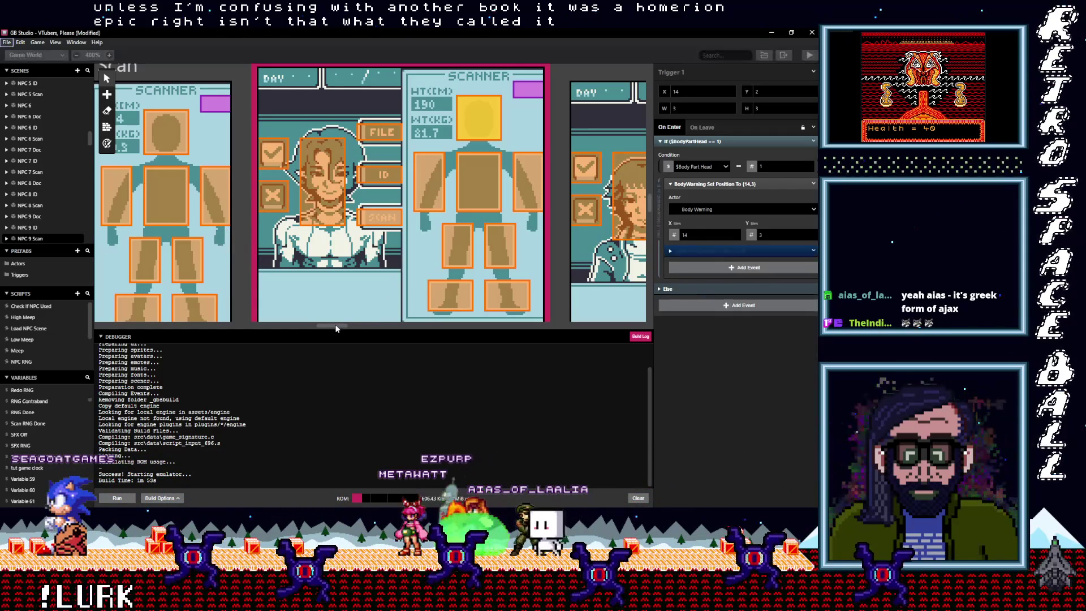
pyautogui.moveTo(336, 327); pyautogui.dragTo(361, 325)
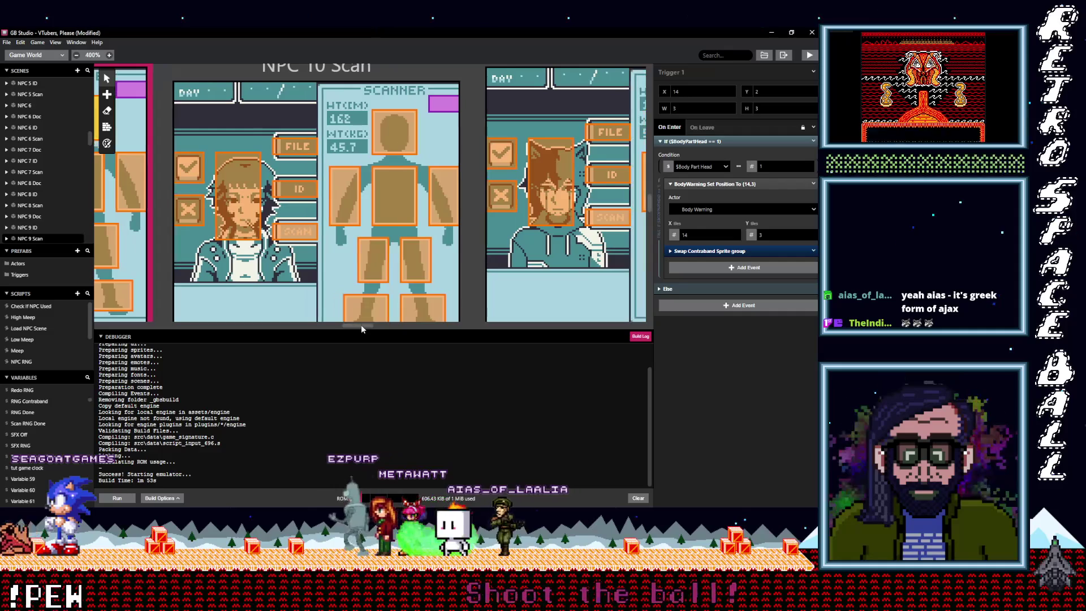
# - Delete the Set Sprite Sheet To Warning events from the left-foot and right-foot triggers
pyautogui.click(426, 306)
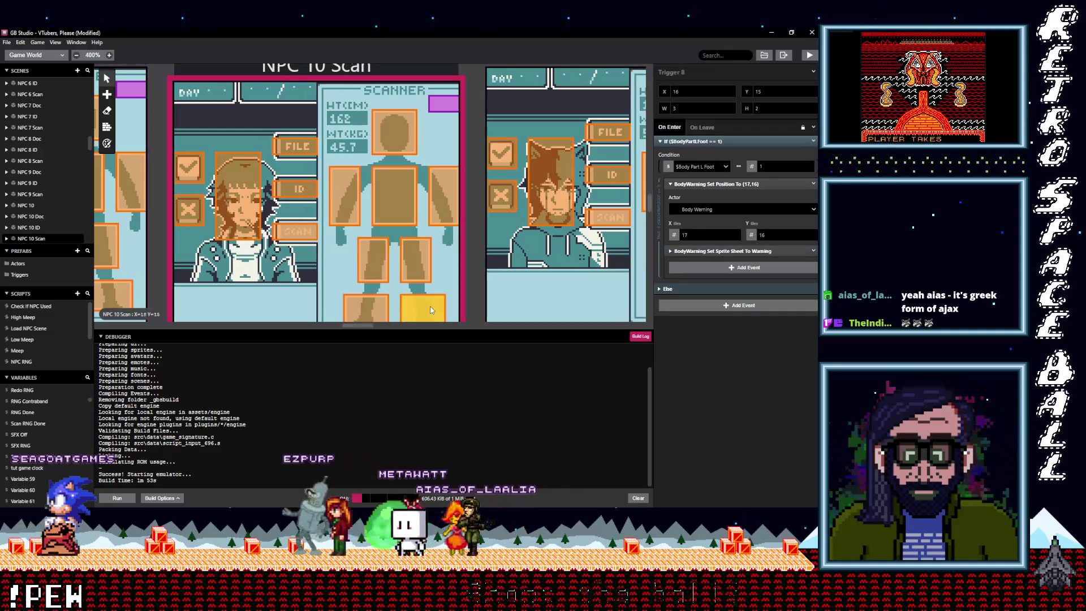
pyautogui.click(814, 251)
pyautogui.click(792, 365)
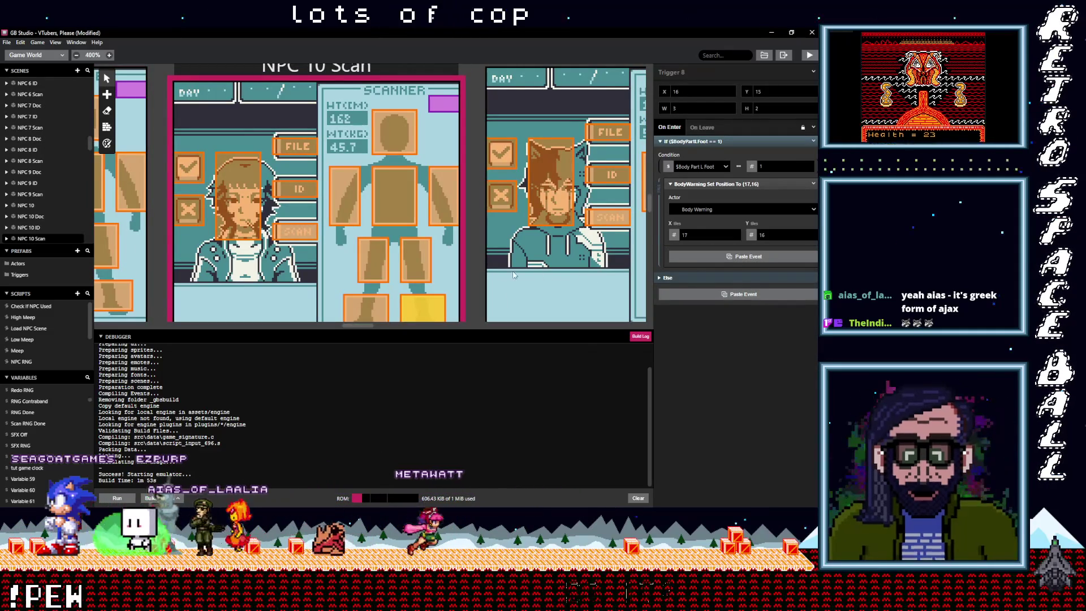
pyautogui.click(371, 305)
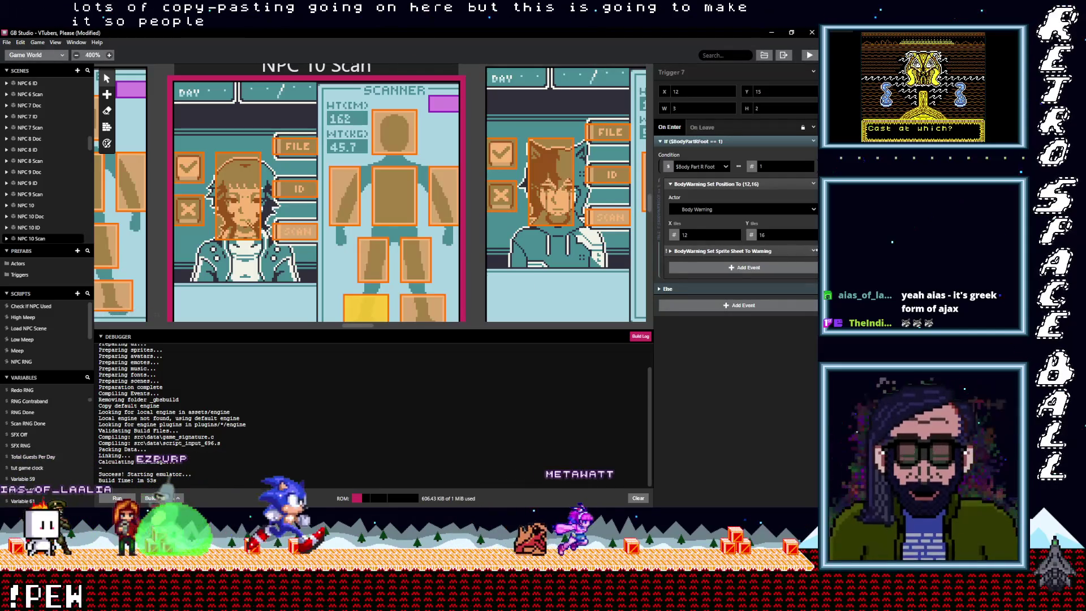
pyautogui.click(813, 251)
pyautogui.click(792, 366)
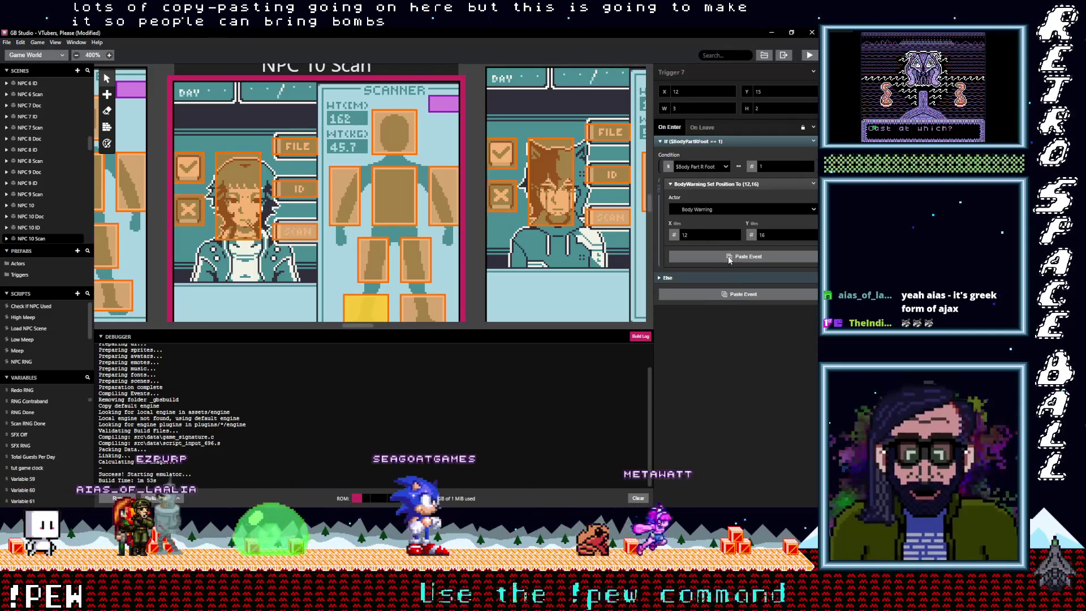
pyautogui.press('alt')
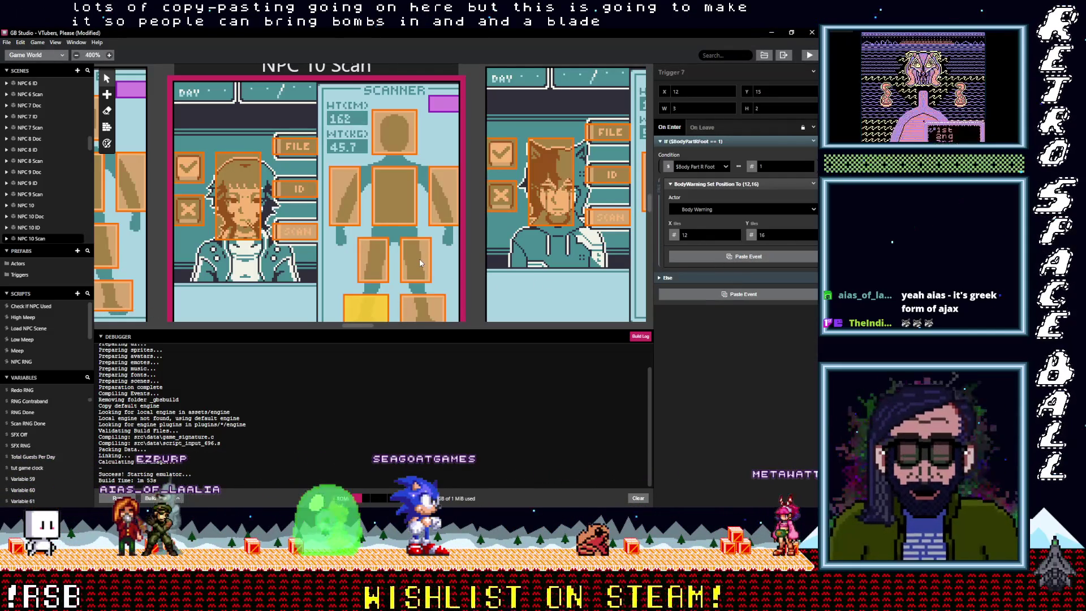
# - Remove the Warning events from both leg triggers and paste Swap Contraband Sprite group into the right leg
pyautogui.click(420, 263)
pyautogui.click(813, 250)
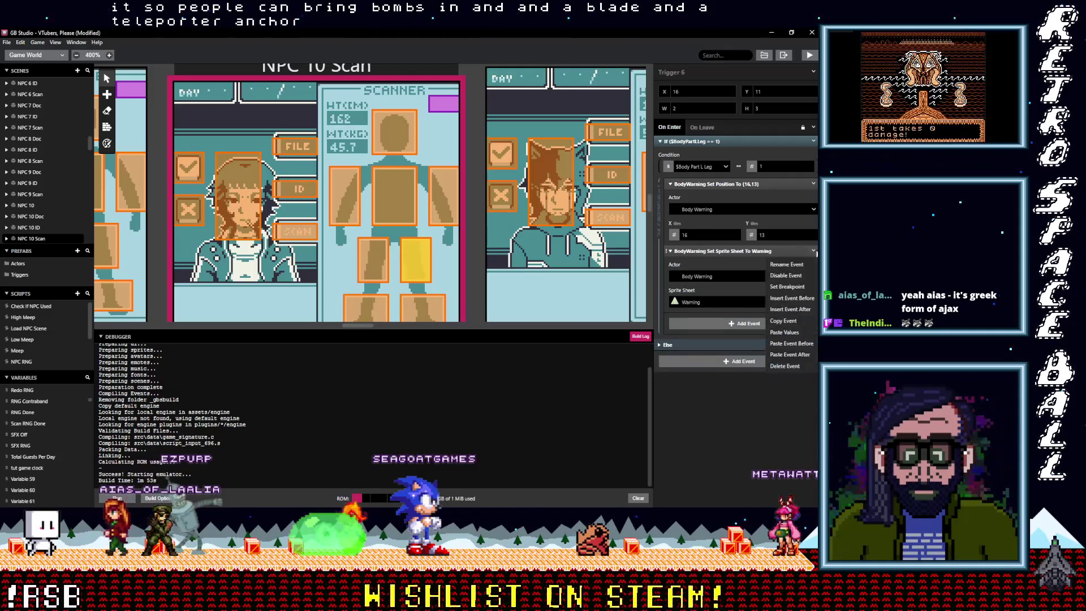
pyautogui.click(786, 366)
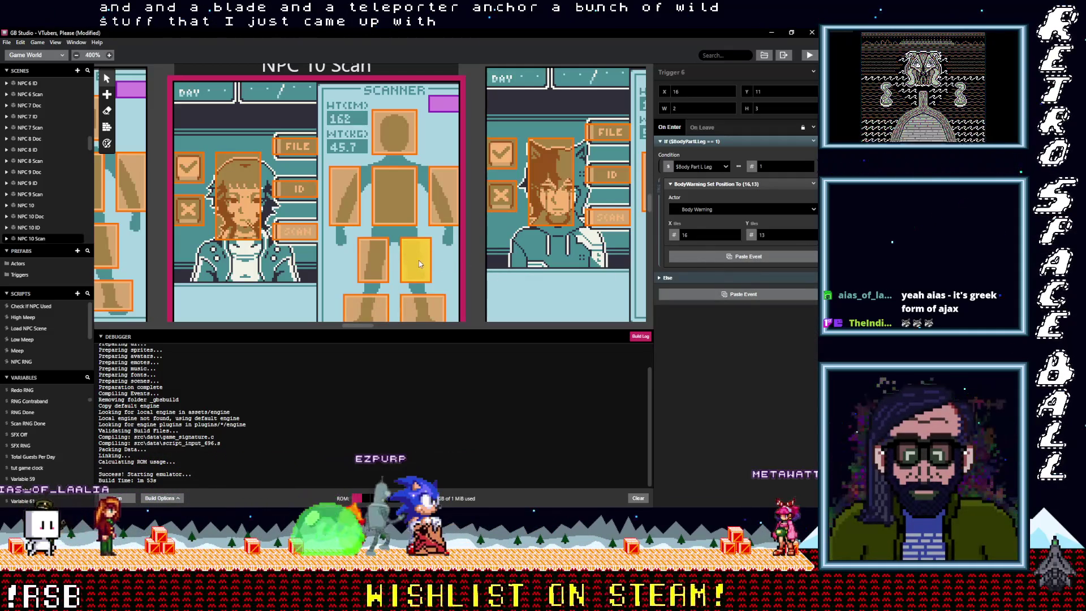
pyautogui.hotkey('ctrl', 'z')
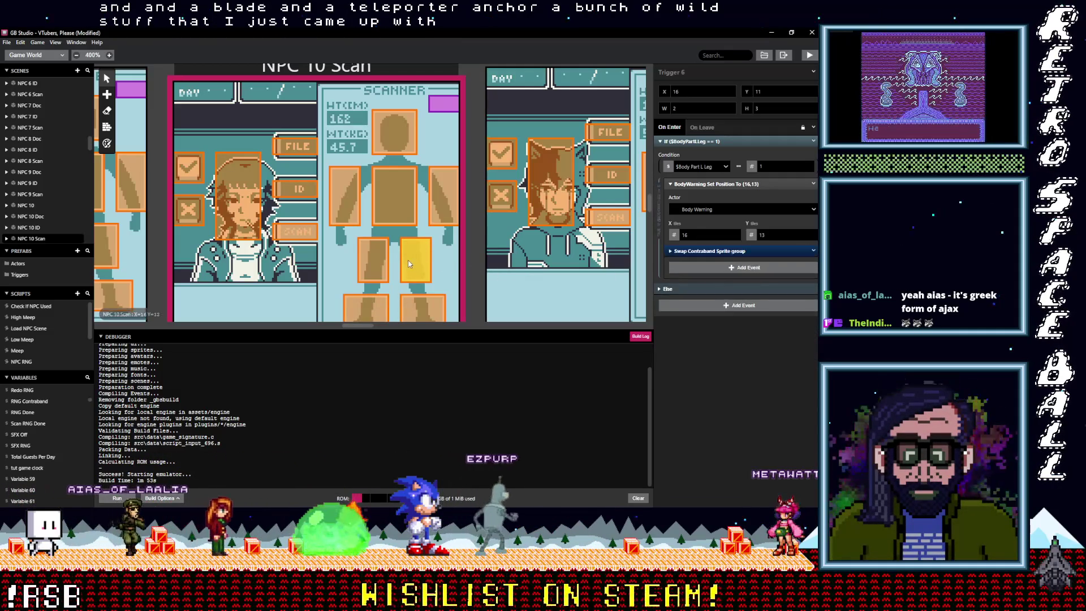
pyautogui.click(387, 265)
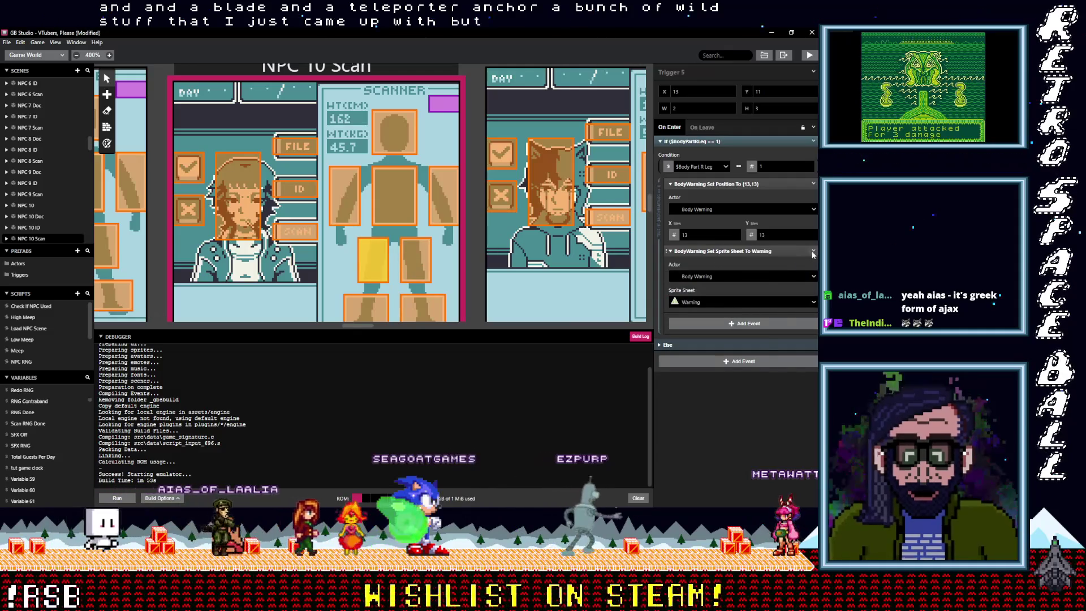
pyautogui.click(813, 251)
pyautogui.click(792, 366)
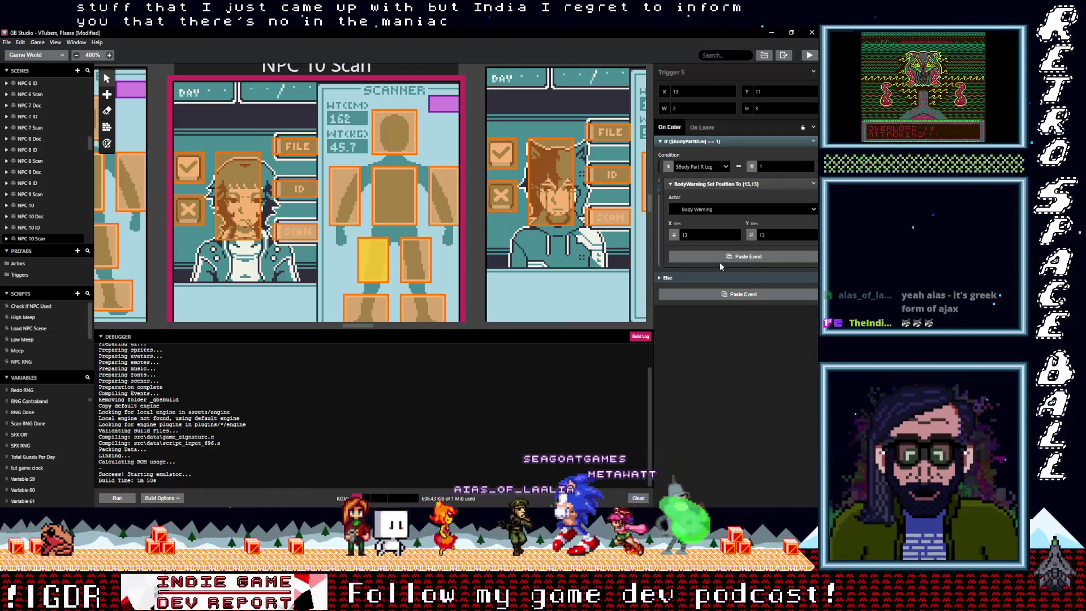
pyautogui.click(726, 258)
# - Delete the Set Sprite Sheet To Warning events from the left-arm and chest triggers
pyautogui.click(444, 195)
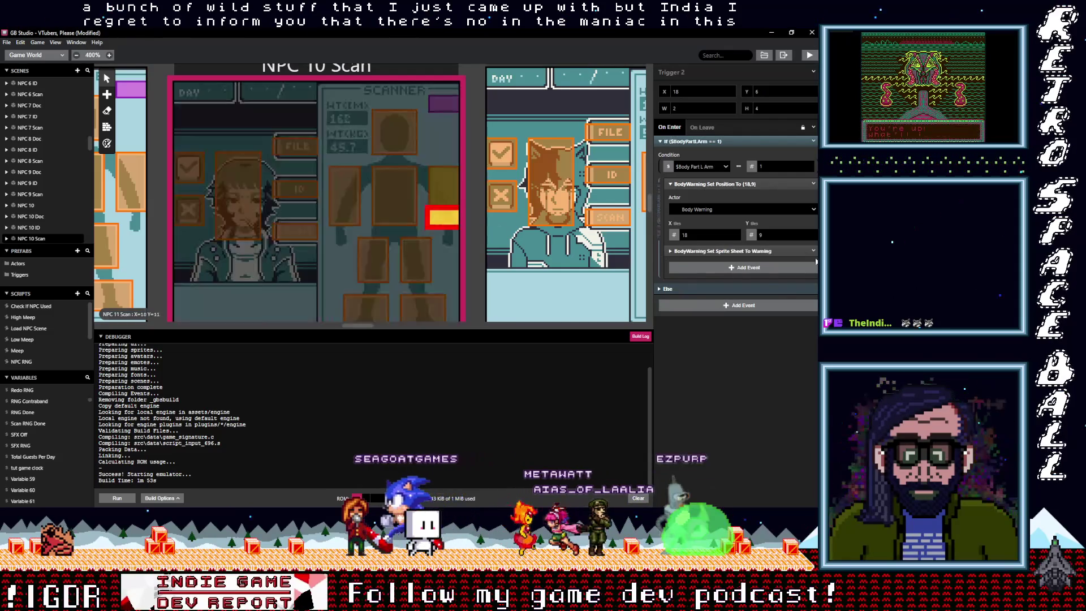
pyautogui.click(814, 251)
pyautogui.click(791, 366)
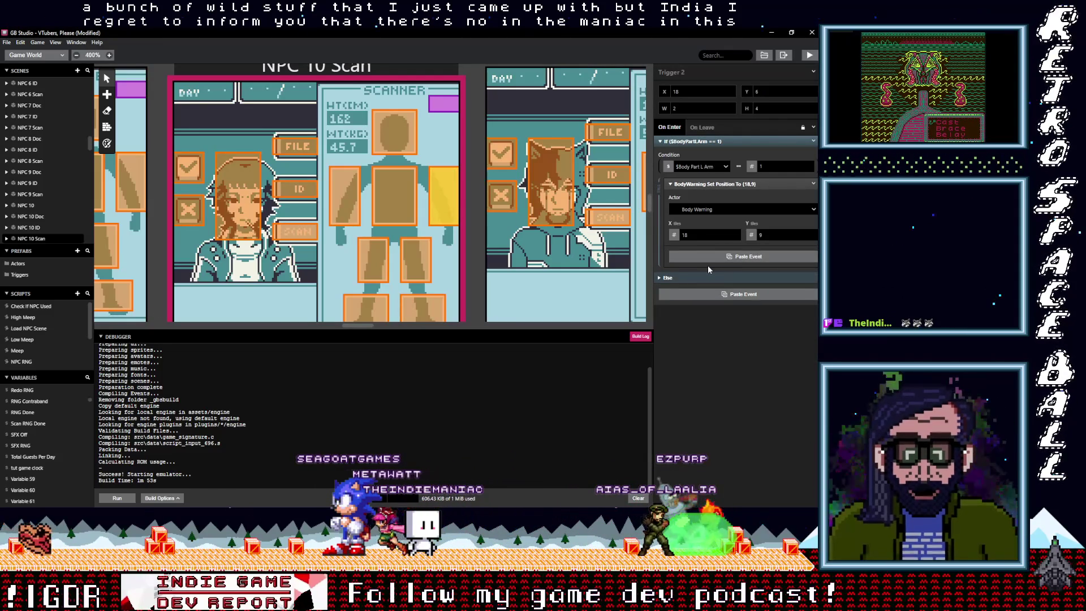
pyautogui.click(401, 202)
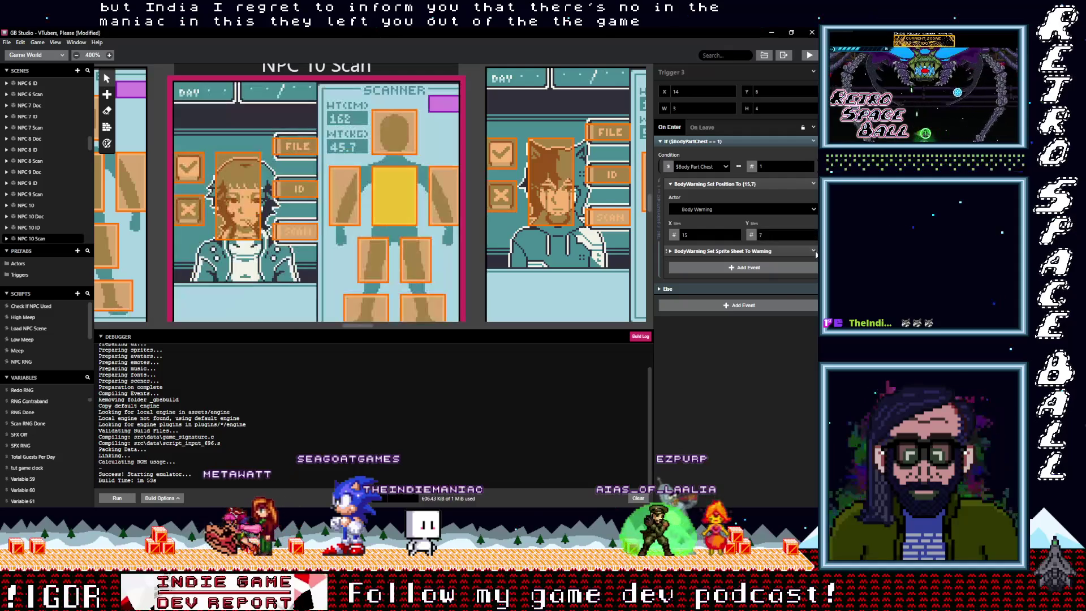
pyautogui.click(813, 251)
pyautogui.click(791, 367)
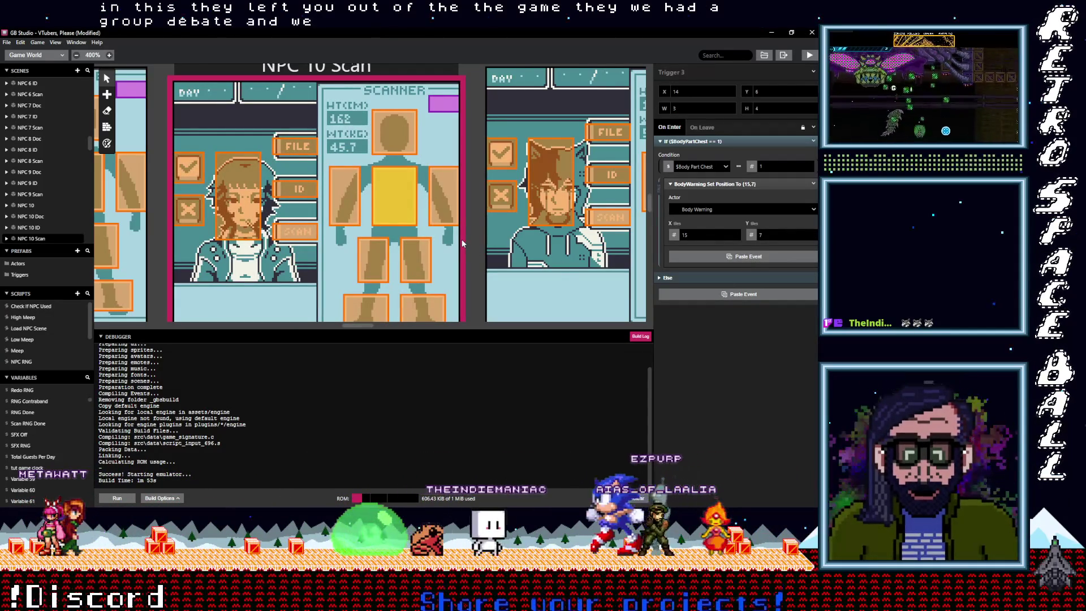
# - Remove the Warning events from the right-arm and head triggers, pasting Swap Contraband Sprite group into the head
pyautogui.click(356, 204)
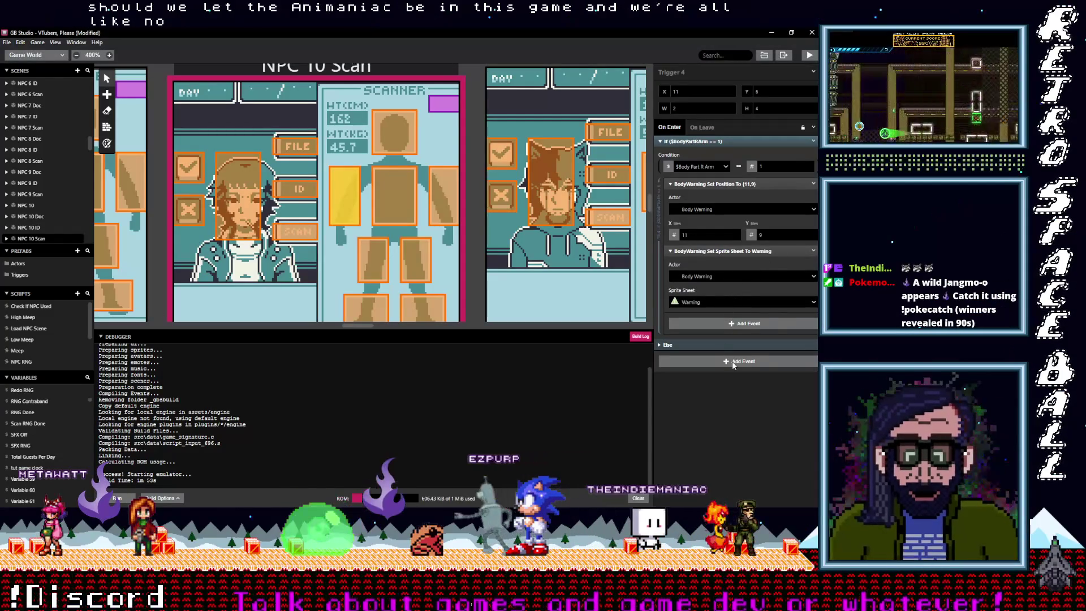
pyautogui.click(813, 253)
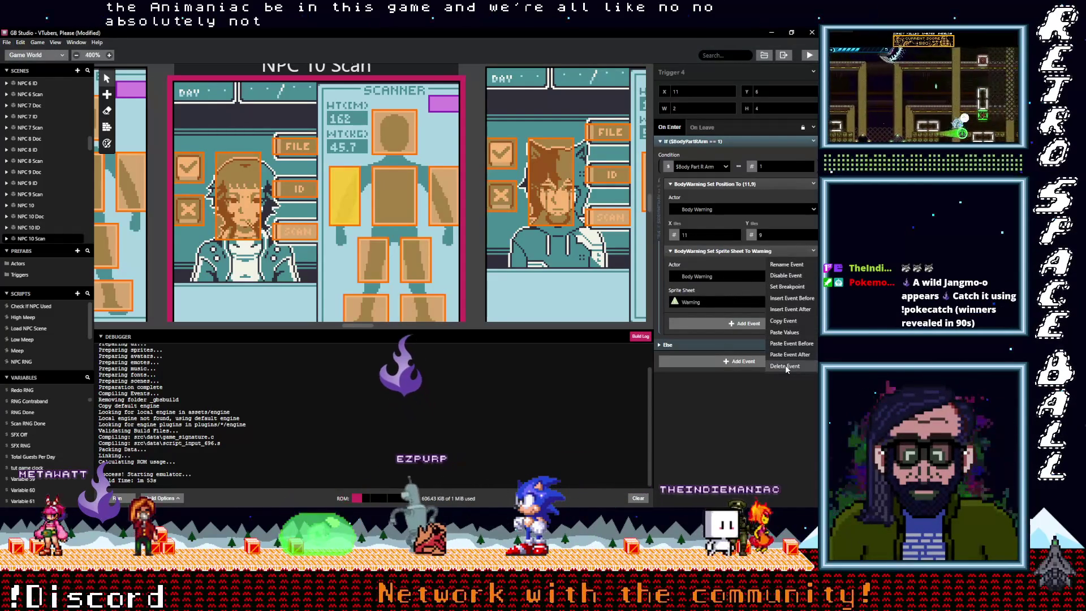
pyautogui.click(758, 323)
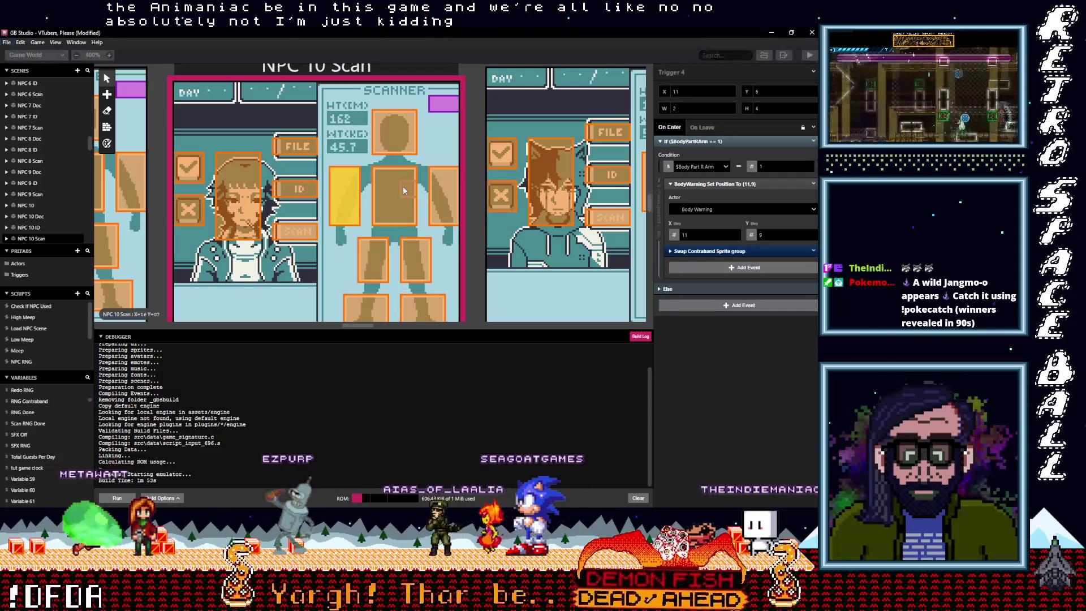
pyautogui.click(396, 132)
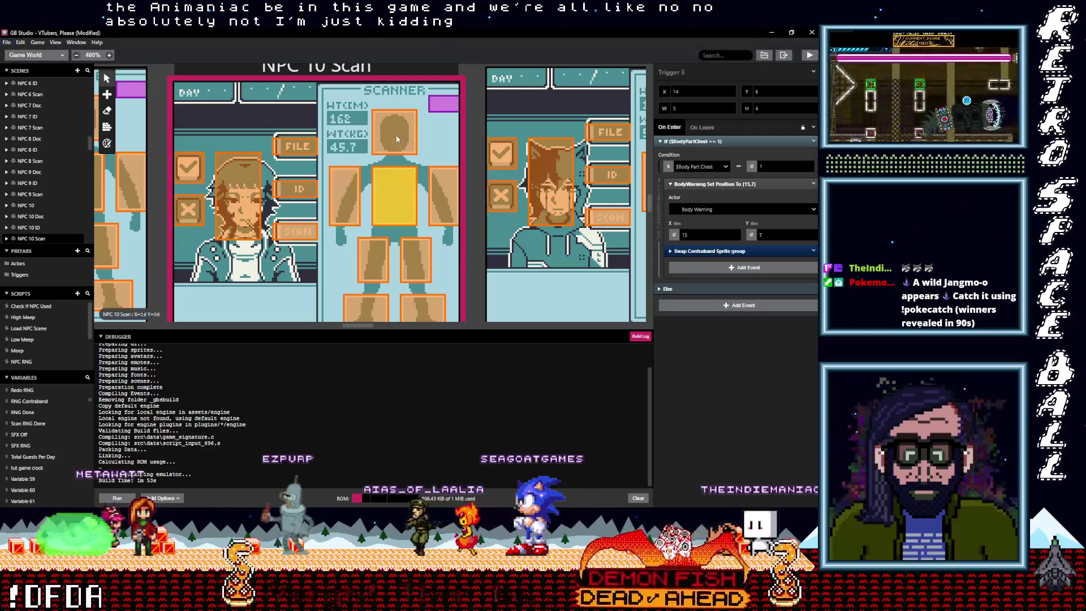
pyautogui.click(814, 252)
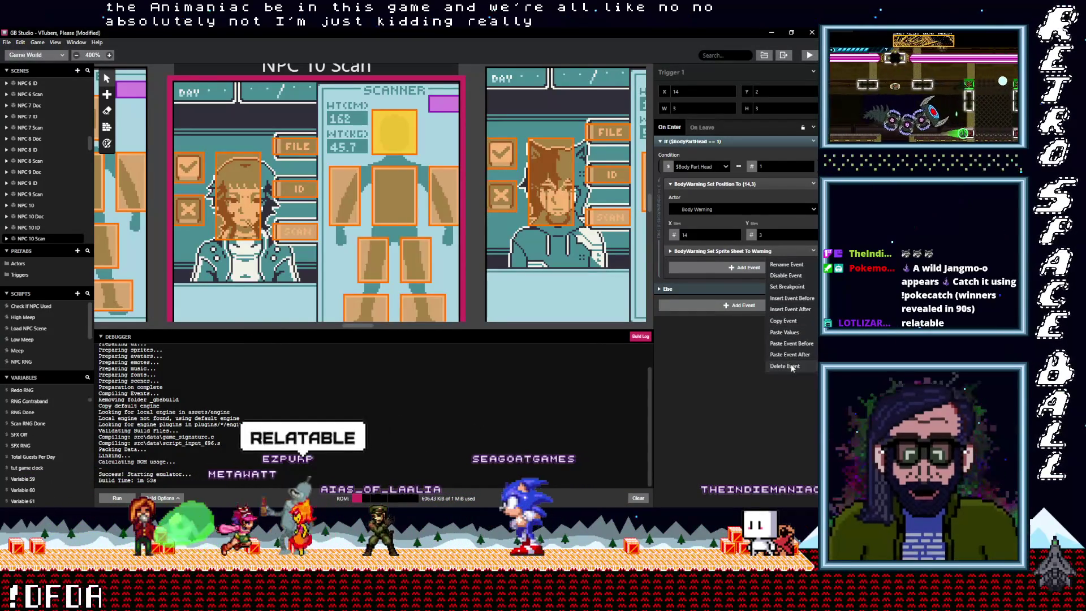
pyautogui.click(761, 322)
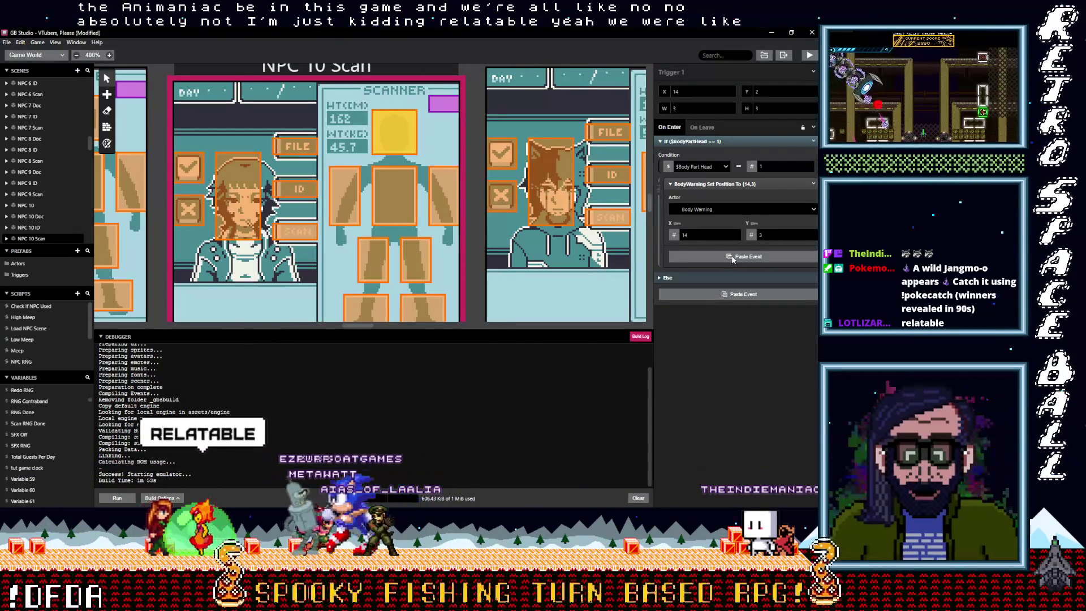
pyautogui.press('alt')
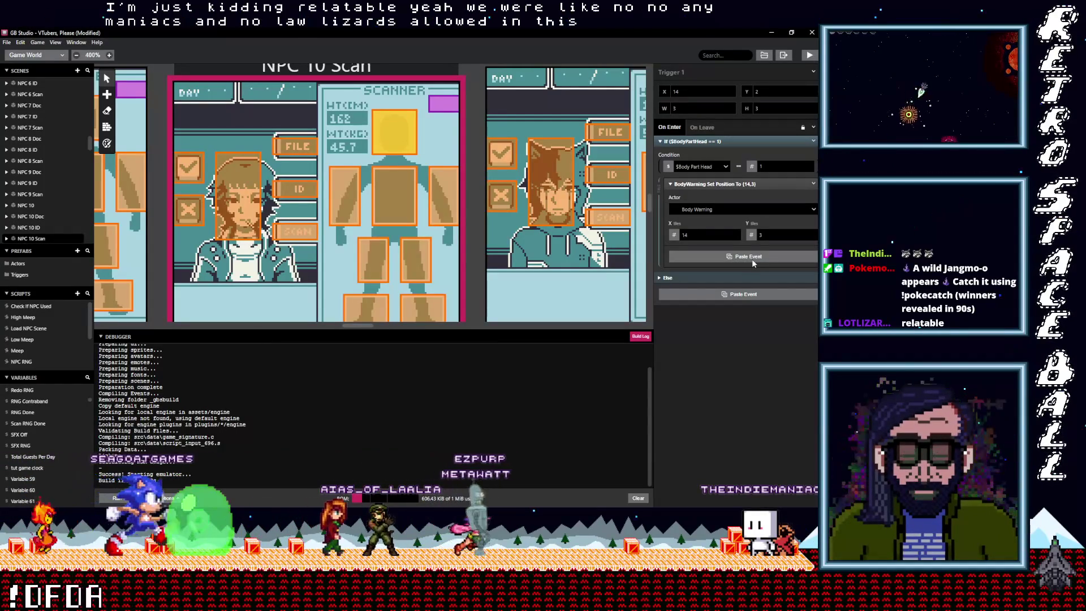
pyautogui.click(752, 259)
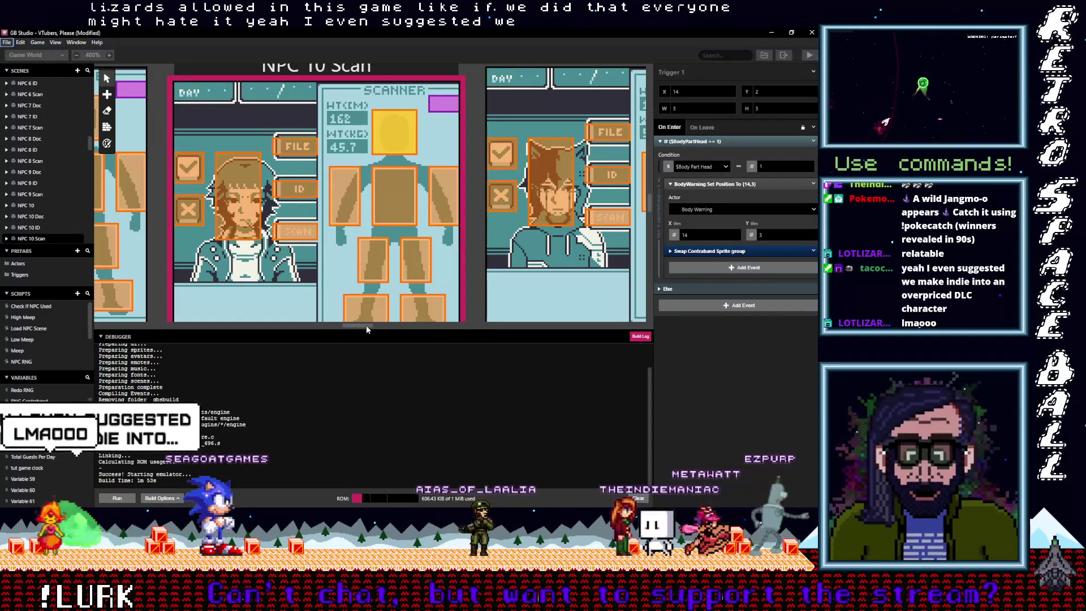
# - Replace the left-foot trigger's Warning sprite-sheet event with Swap Contraband Sprite group
pyautogui.moveTo(366, 325); pyautogui.dragTo(383, 325)
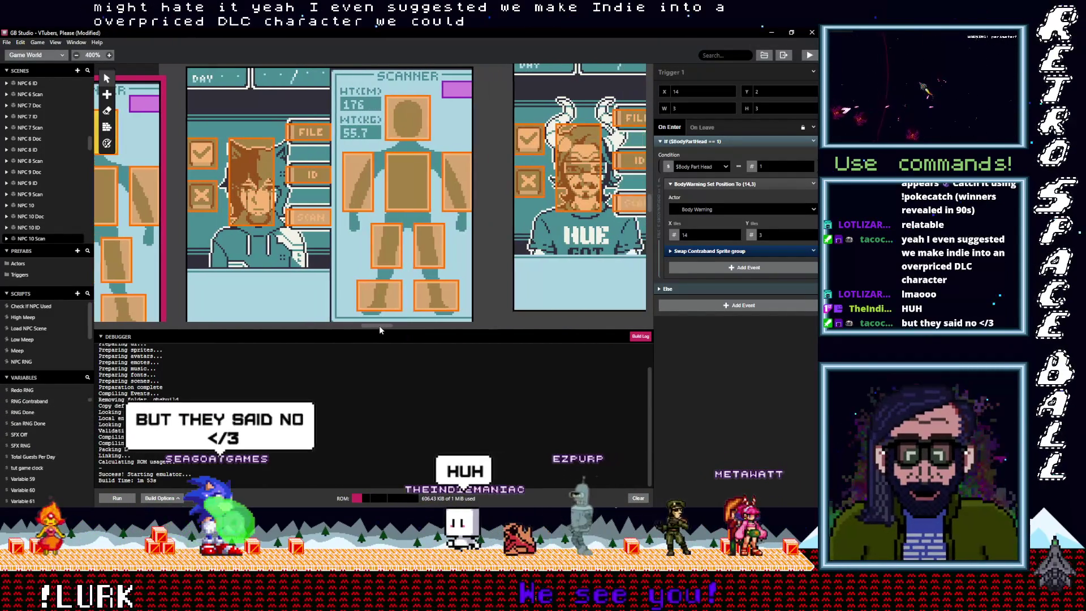
pyautogui.click(436, 295)
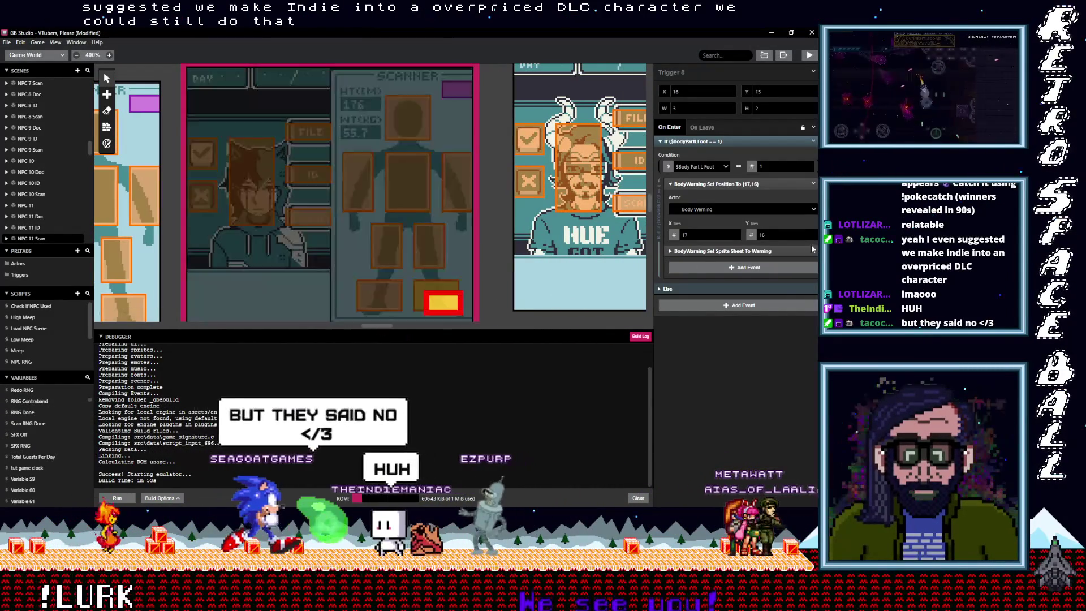
pyautogui.click(814, 251)
pyautogui.click(796, 364)
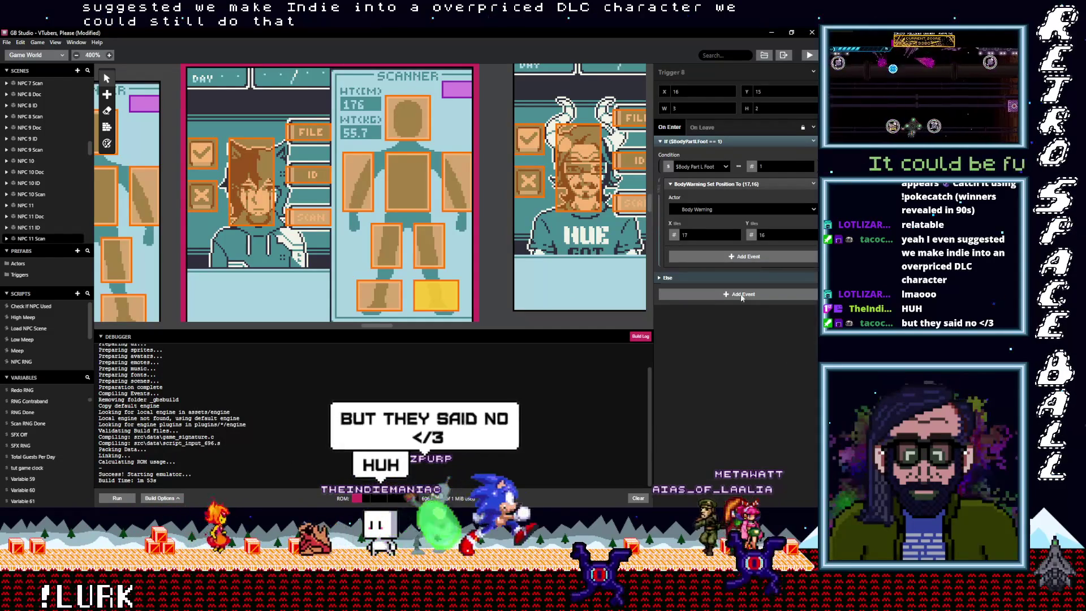
pyautogui.press('alt')
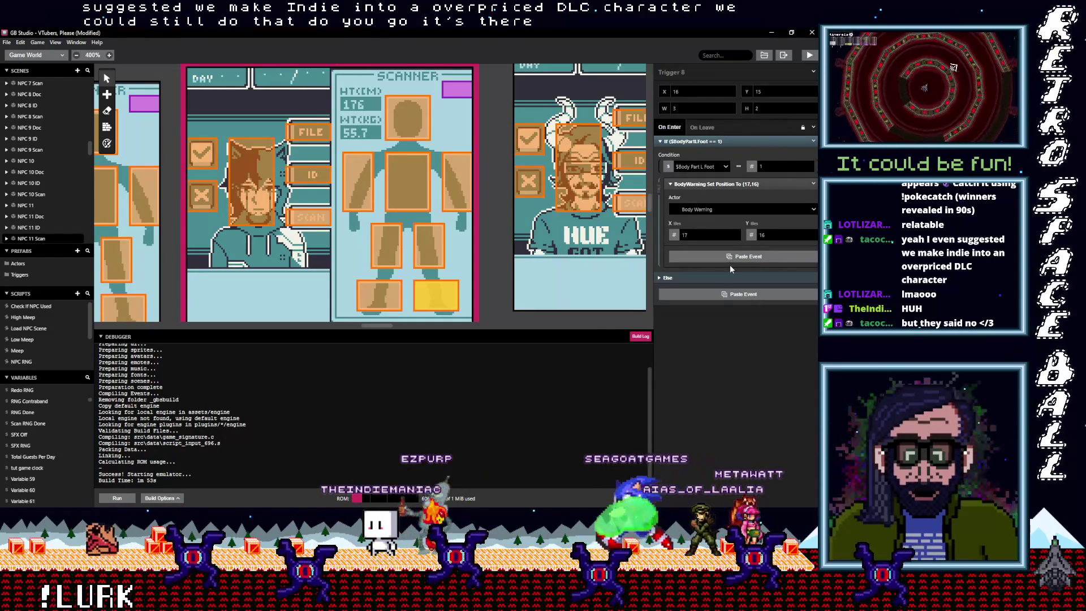
pyautogui.keyDown('alt'); pyautogui.click(730, 265); pyautogui.keyUp('alt')
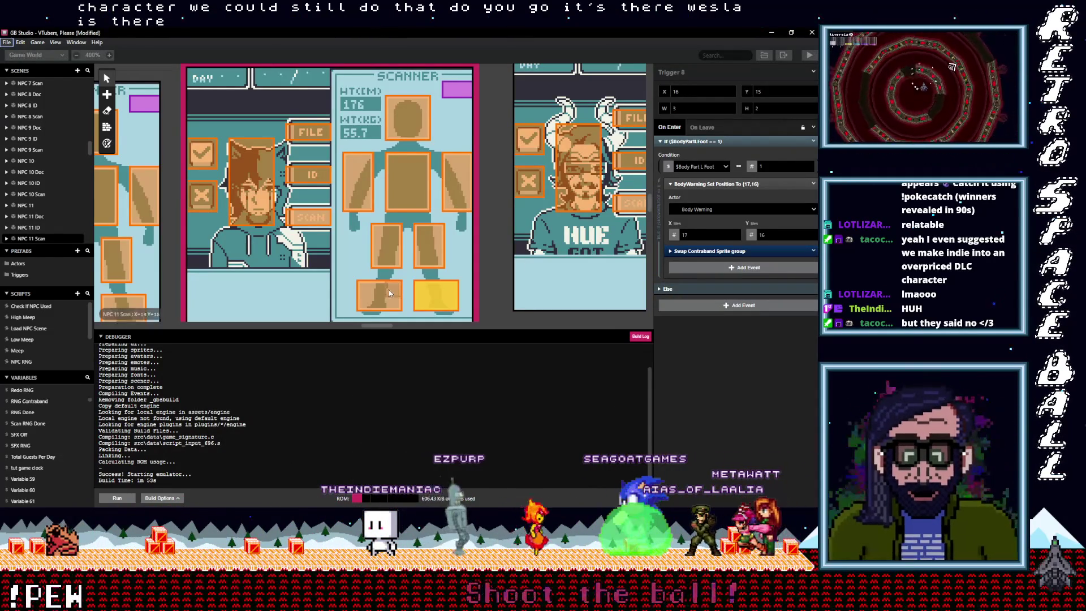
# - Swap the Warning events for Swap Contraband Sprite group in the right-foot and left-leg triggers
pyautogui.click(389, 292)
pyautogui.click(813, 252)
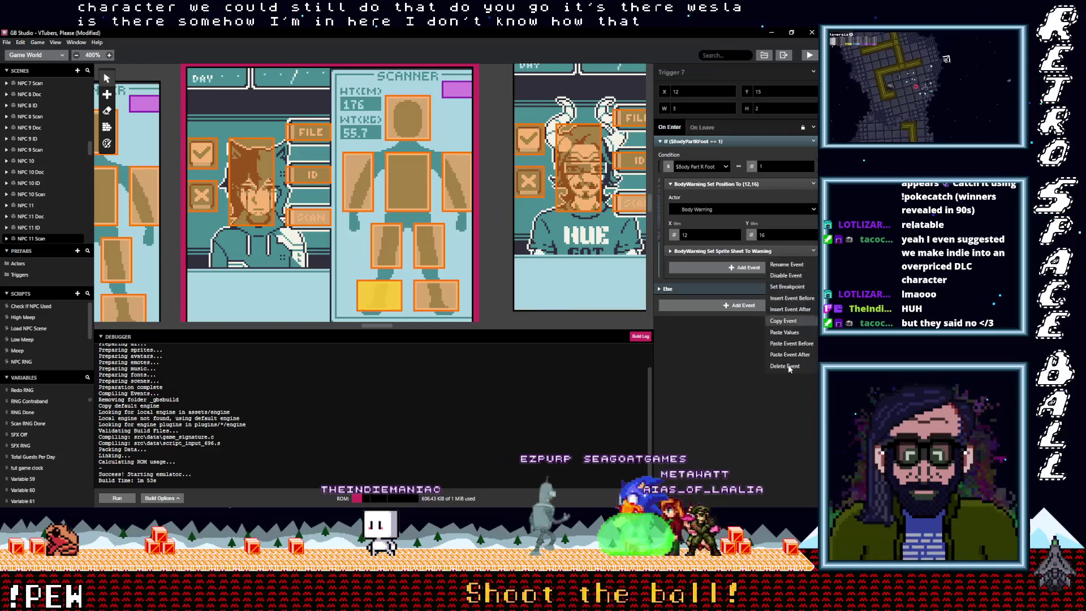
pyautogui.click(752, 314)
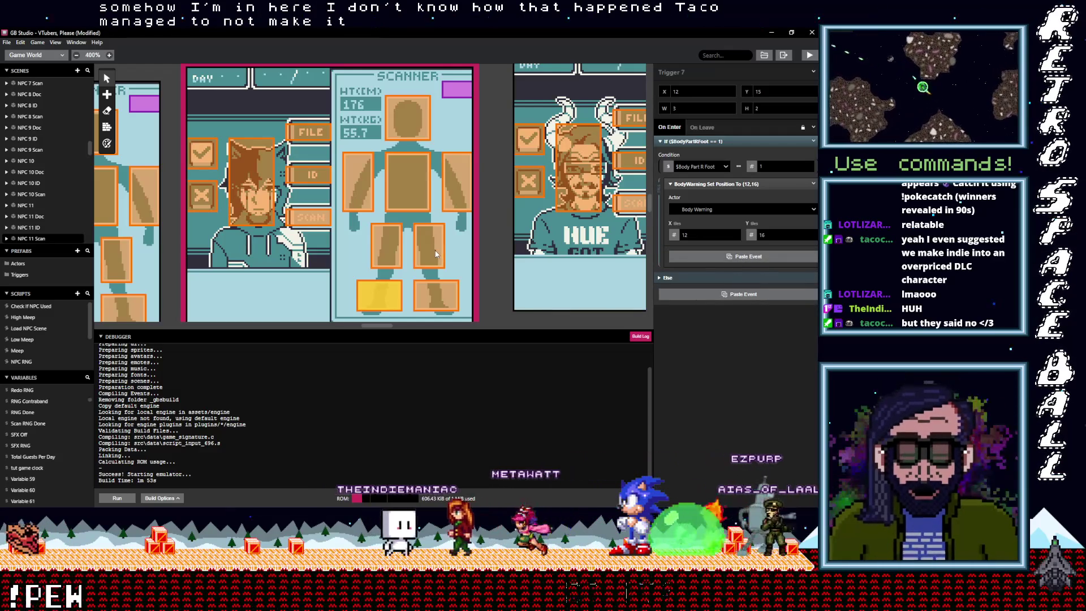
pyautogui.hotkey('ctrl', 'v')
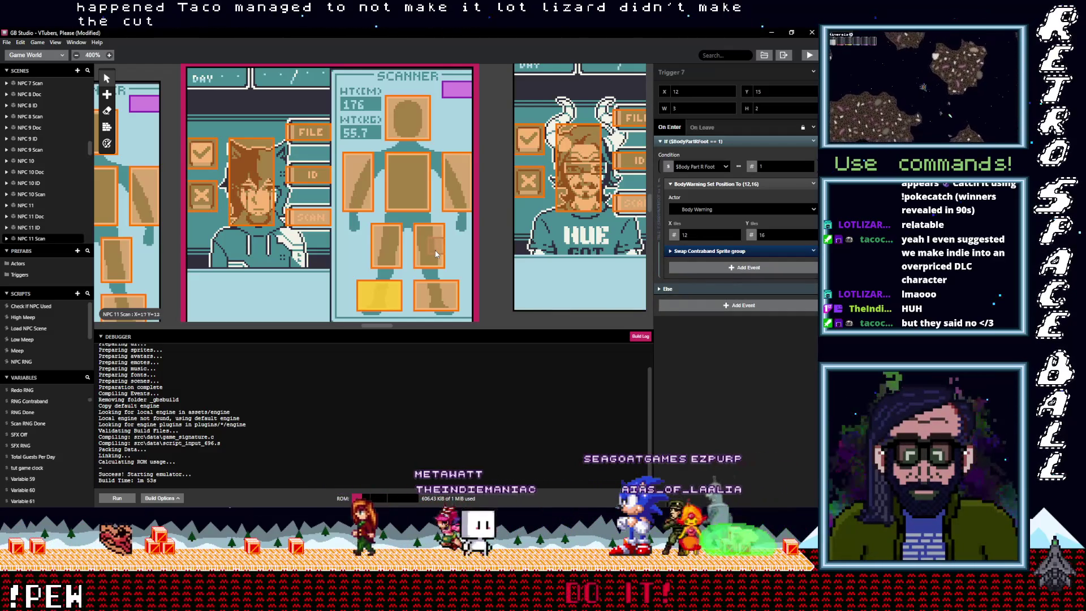
pyautogui.click(435, 253)
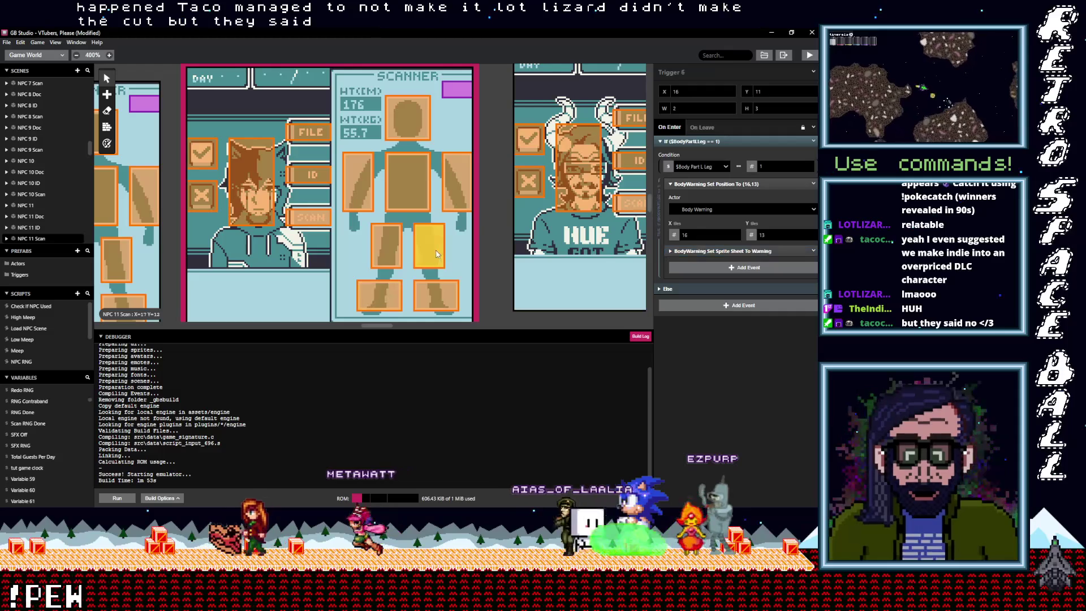
pyautogui.click(813, 252)
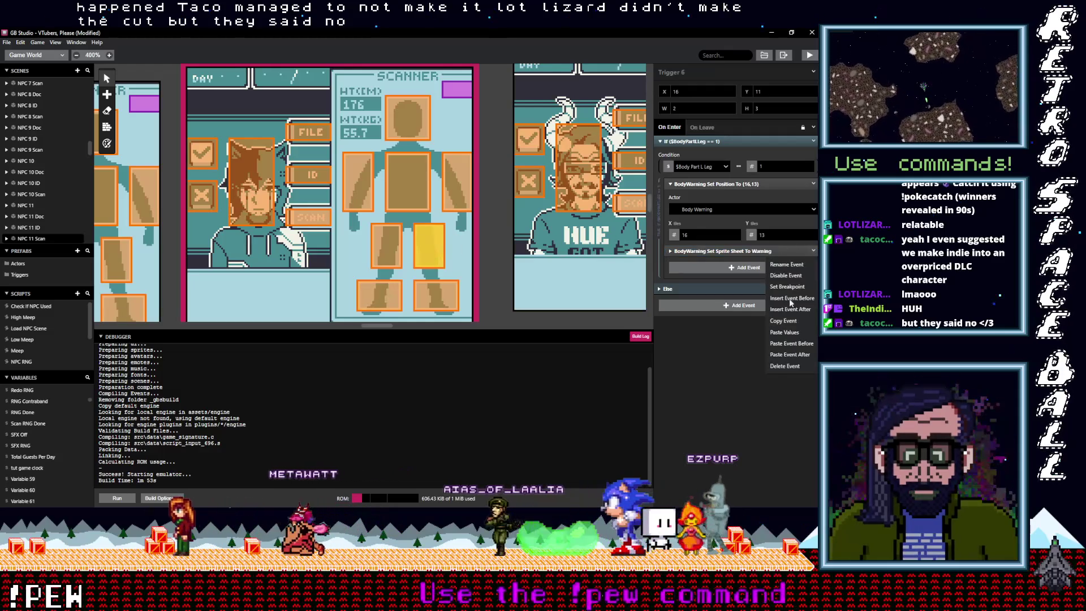
pyautogui.click(776, 369)
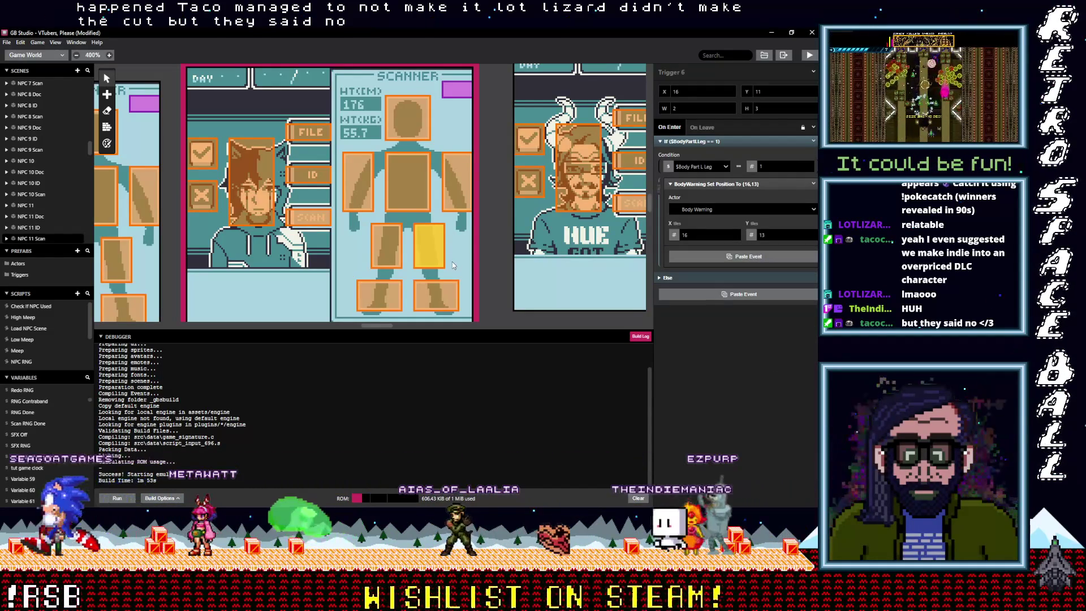
pyautogui.hotkey('ctrl', 'v')
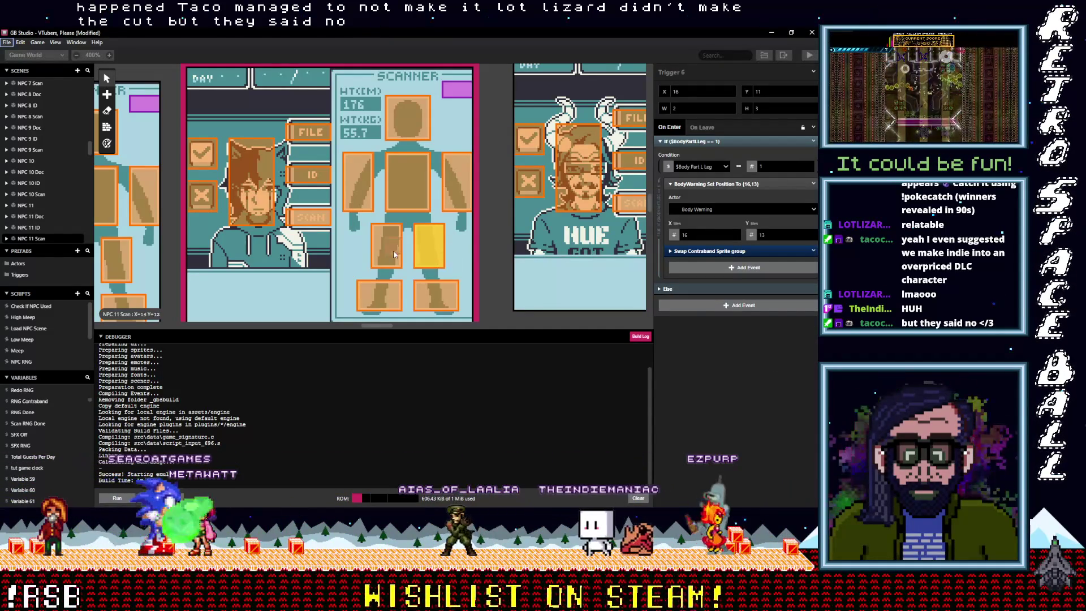
# - Replace the right-leg trigger's Warning event with Swap Contraband Sprite group and clear the left arm's
pyautogui.click(390, 254)
pyautogui.click(814, 252)
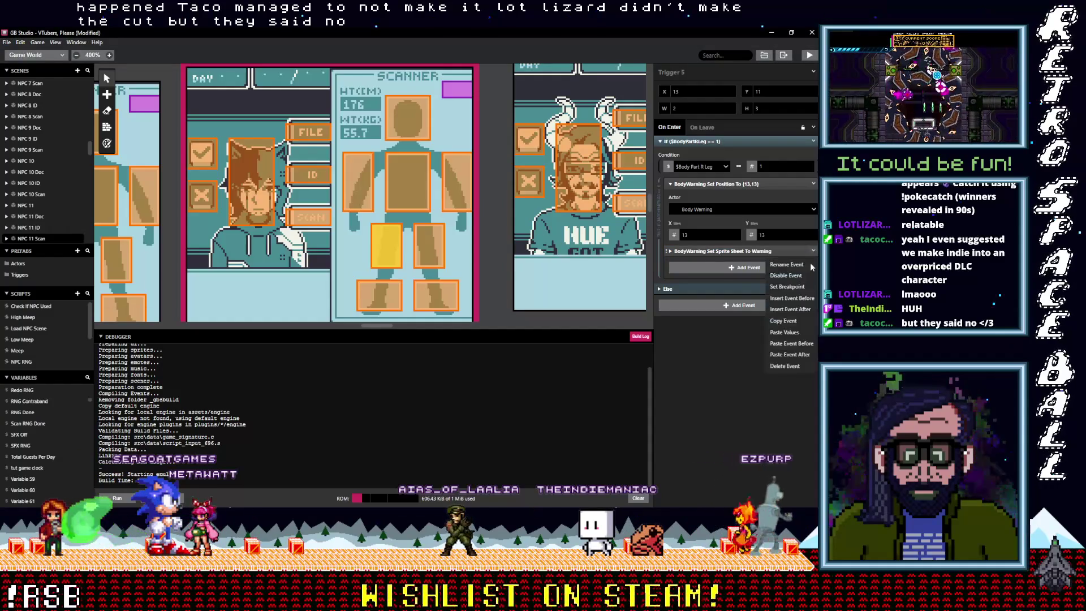
pyautogui.click(792, 367)
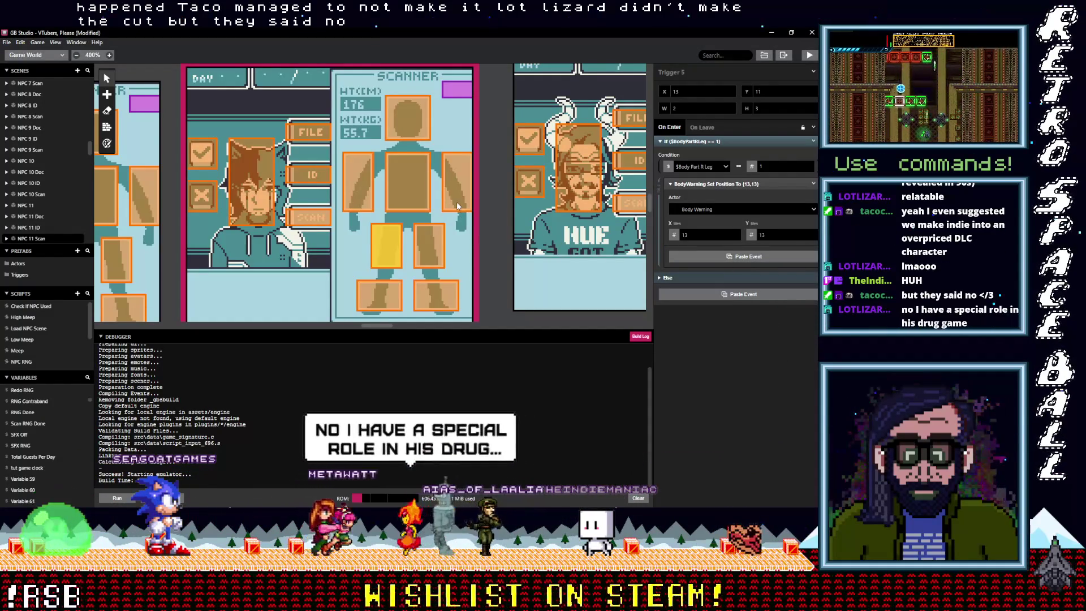
pyautogui.hotkey('ctrl', 'v')
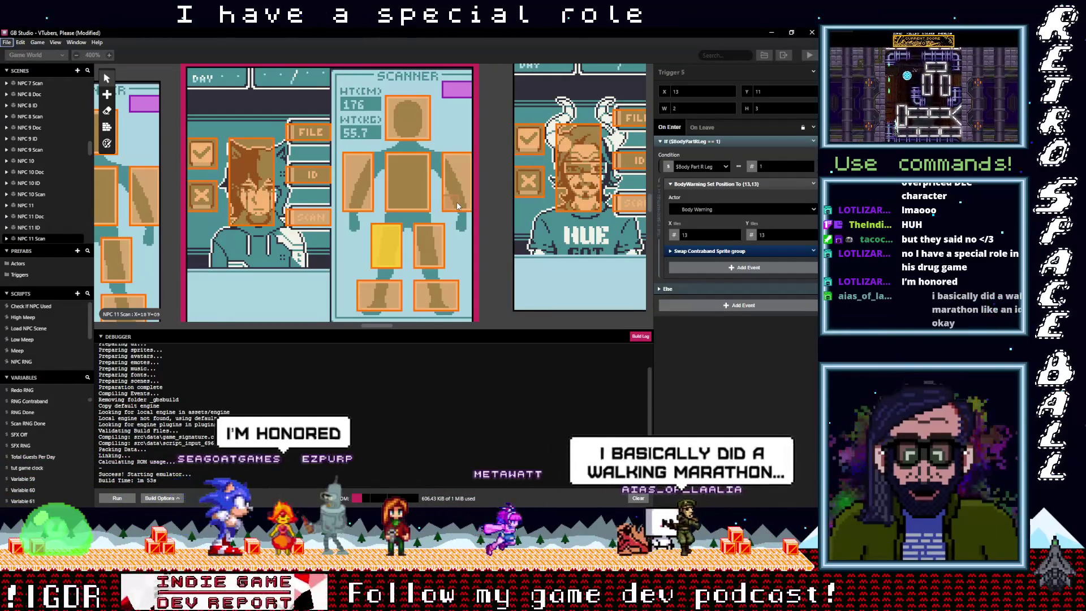
pyautogui.click(458, 206)
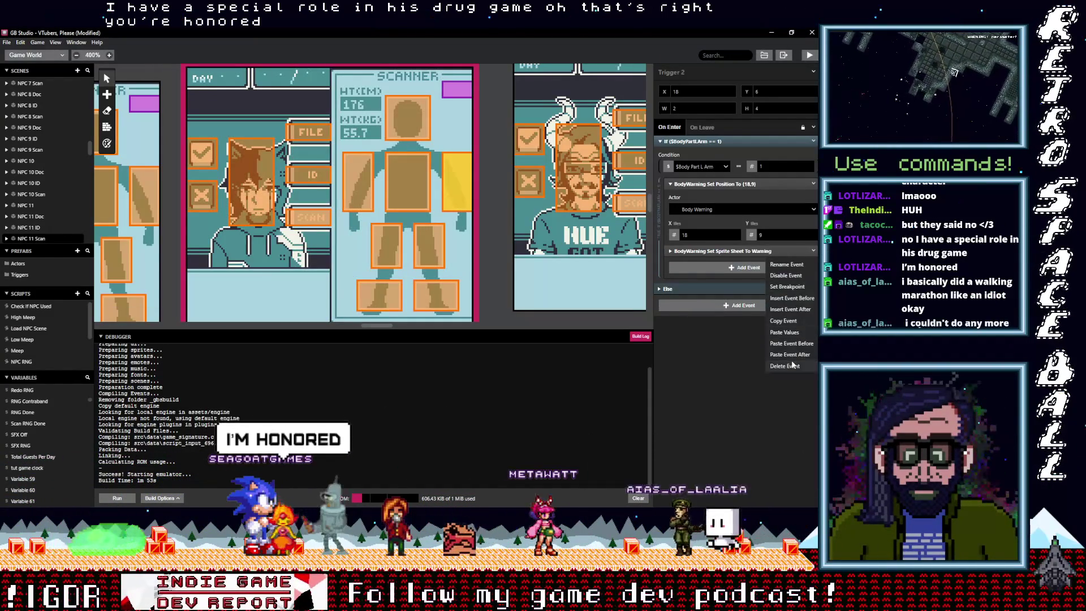
pyautogui.keyDown('alt'); pyautogui.click(707, 250); pyautogui.keyUp('alt')
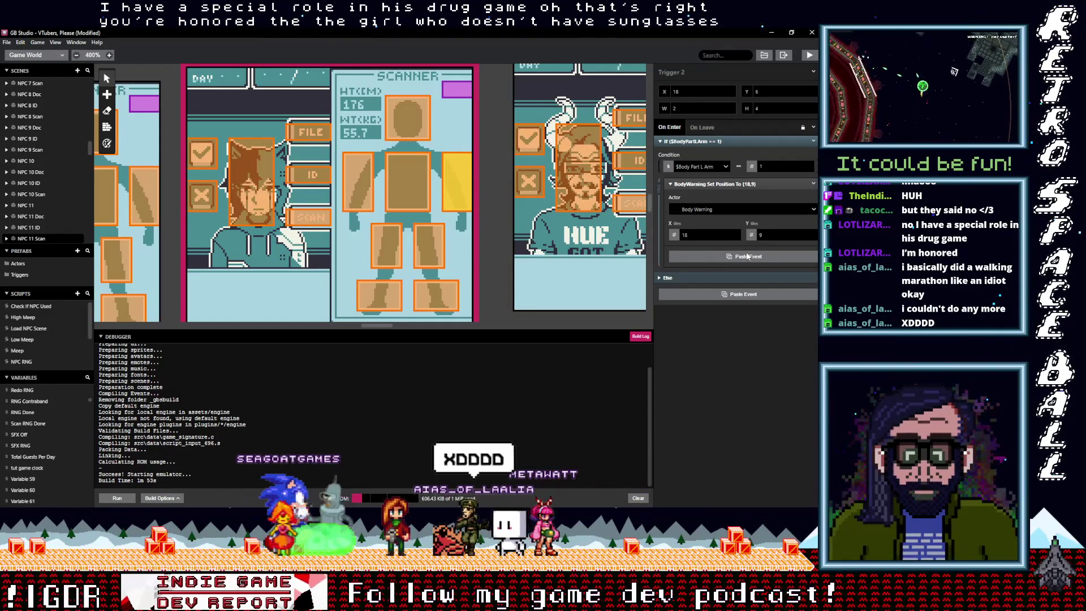
# - Remove the Warning events from the chest and R Arm triggers, pasting Swap Contraband Sprite group into R Arm
pyautogui.click(421, 186)
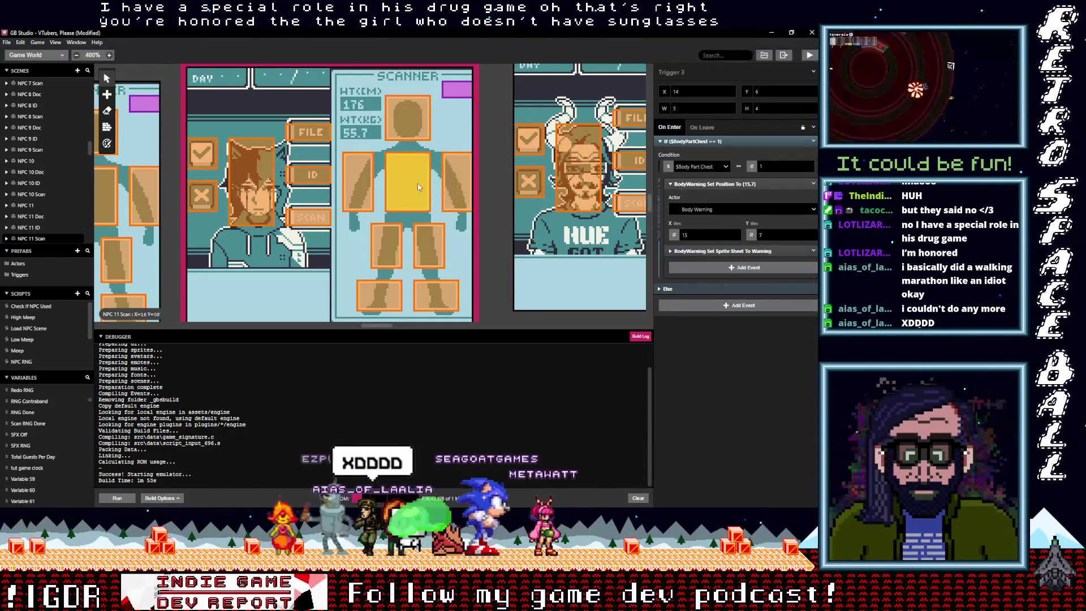
pyautogui.click(814, 250)
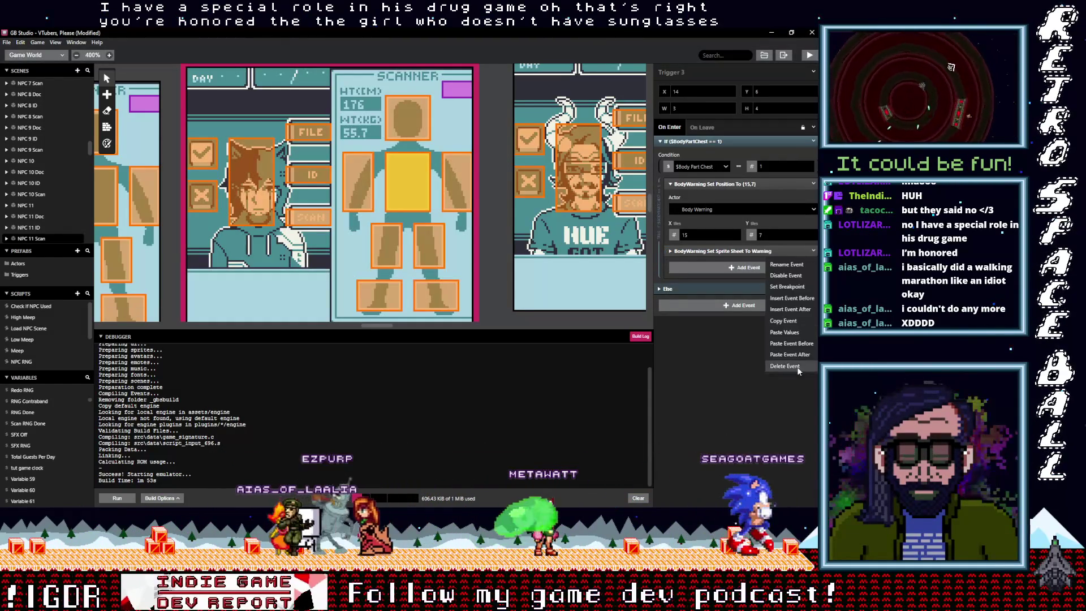
pyautogui.click(783, 347)
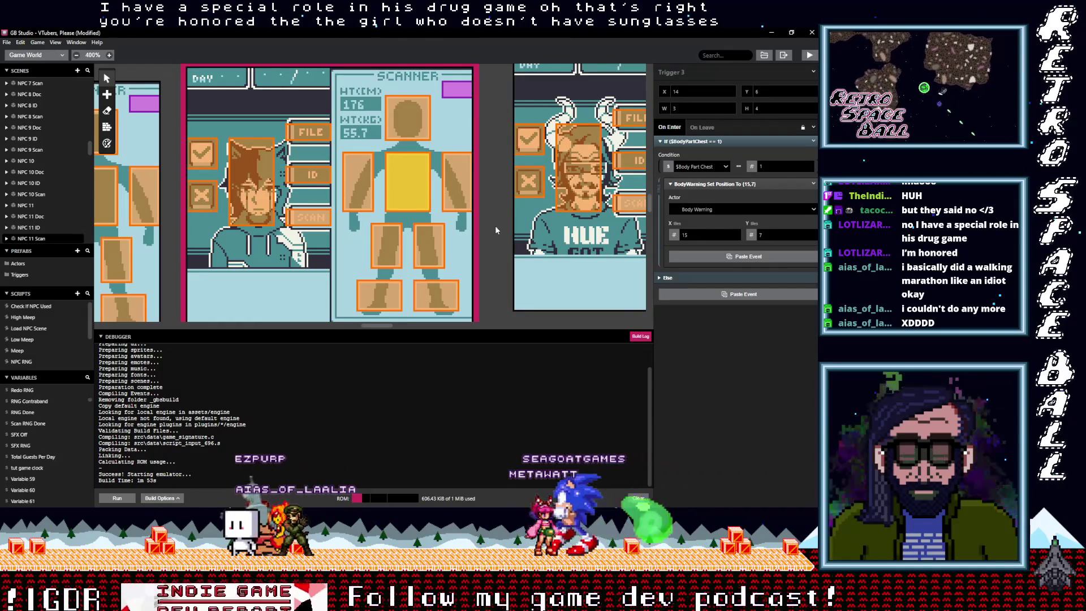
pyautogui.click(368, 189)
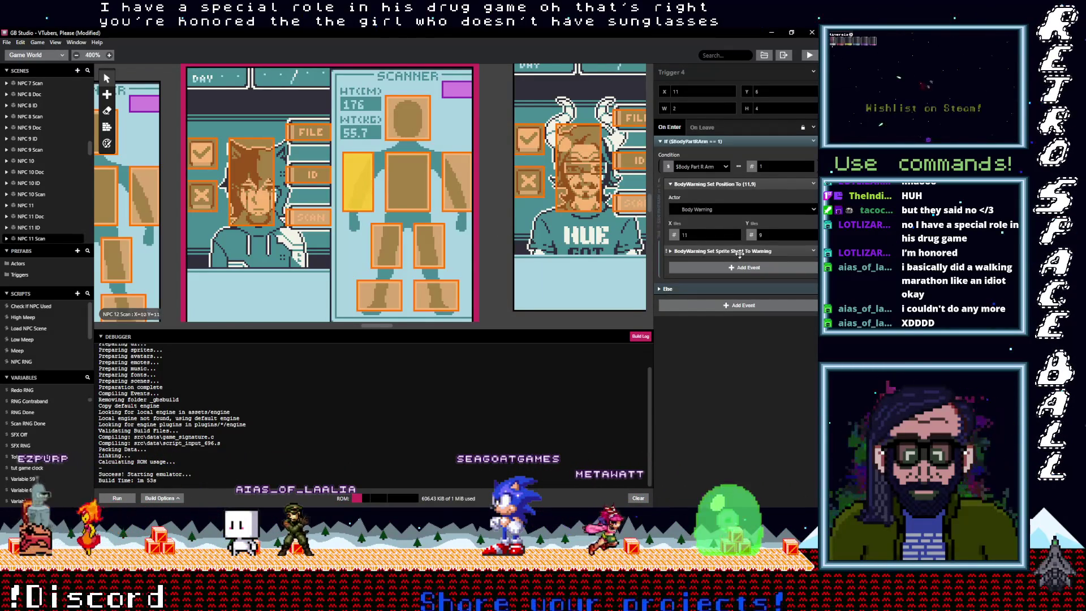
pyautogui.click(813, 251)
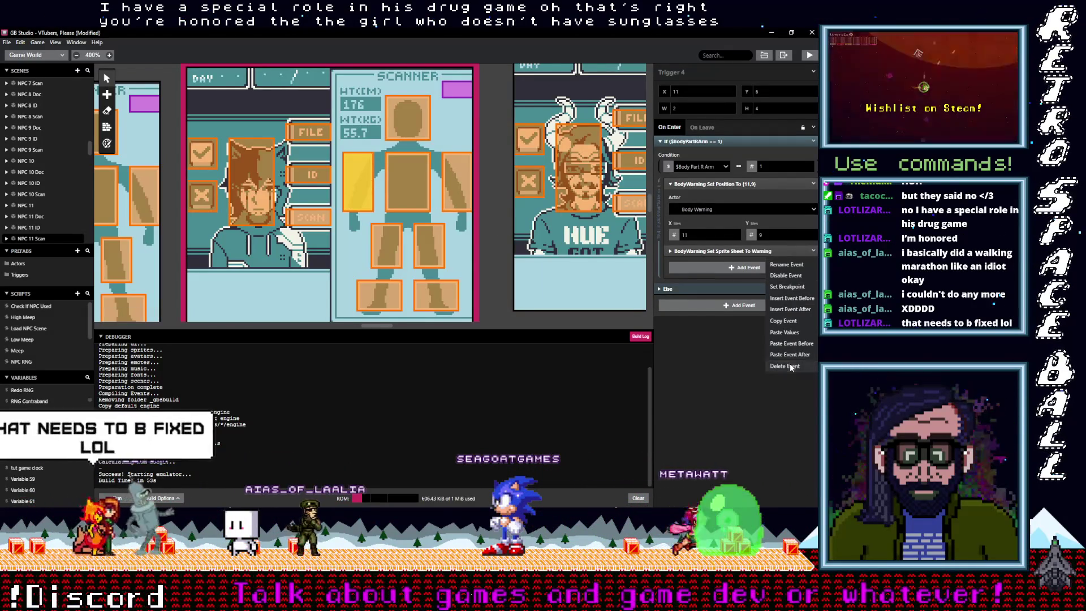
pyautogui.click(783, 347)
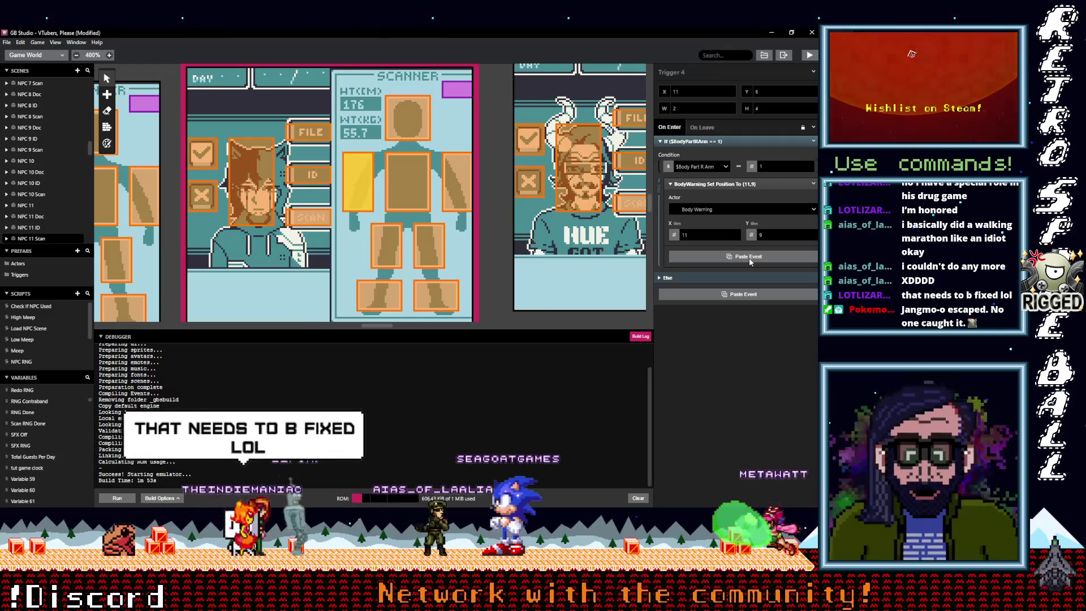
pyautogui.click(748, 257)
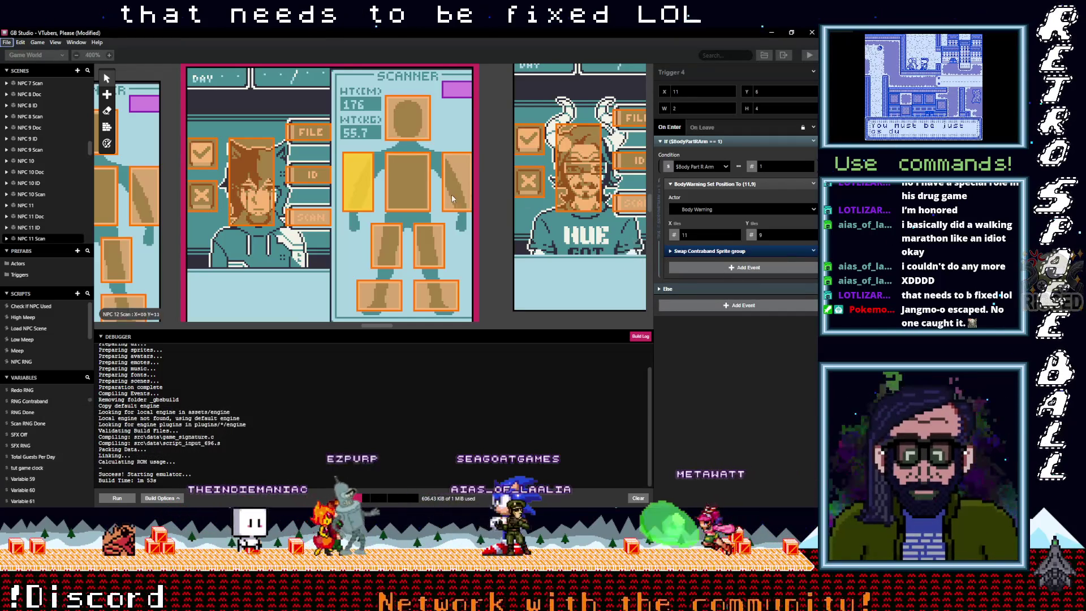
# - Delete the head trigger's Set Sprite Sheet To Warning event
pyautogui.click(426, 103)
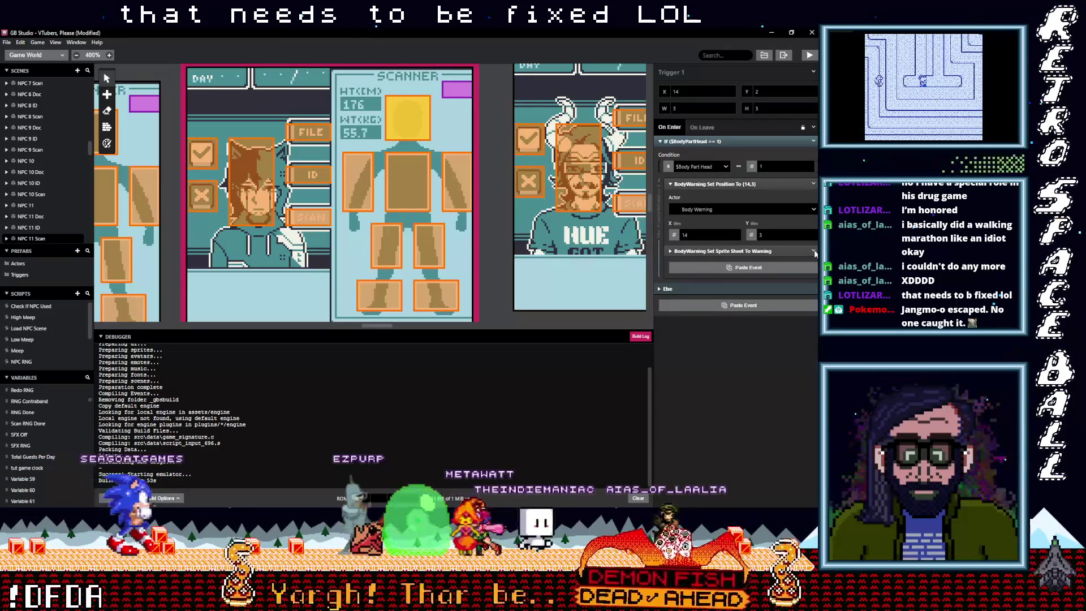
pyautogui.click(814, 252)
pyautogui.click(792, 366)
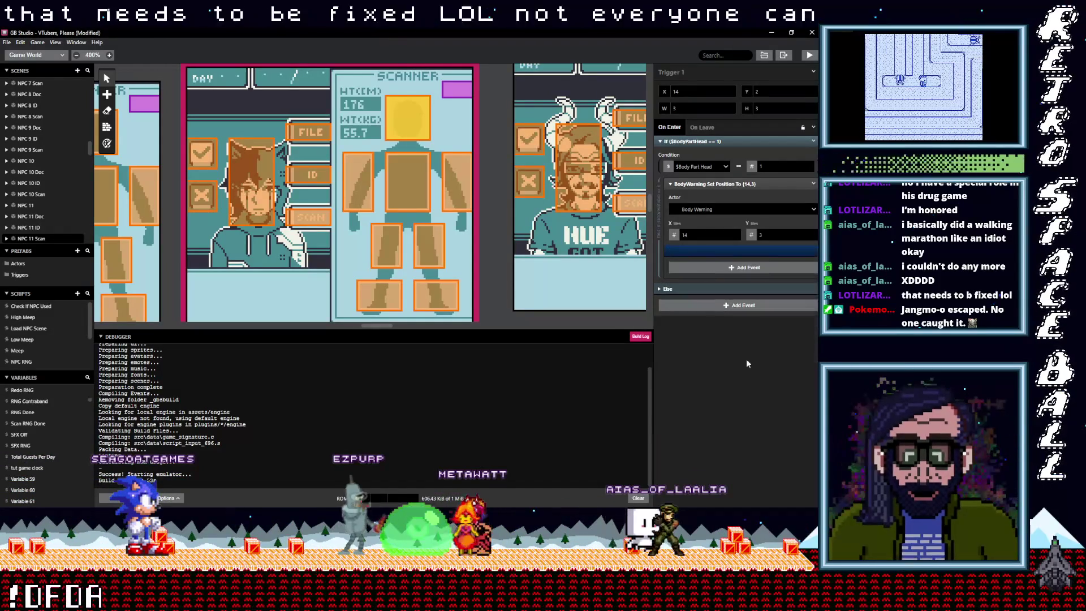
pyautogui.scroll(1, 493, 263)
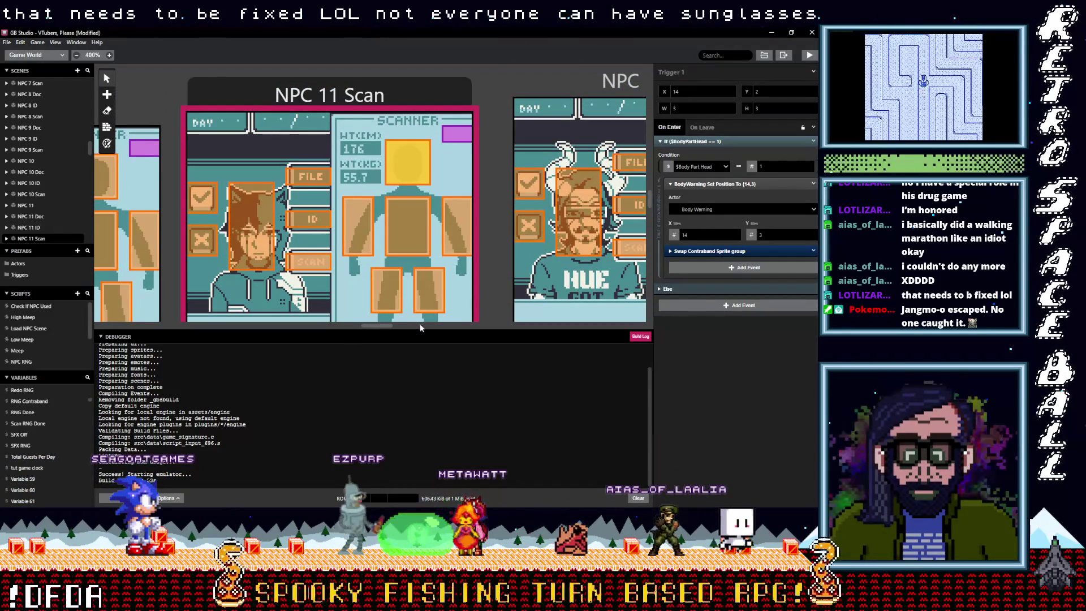
# - In the NPC 12 Scan L Foot trigger, paste Swap Contraband Sprite group and delete the Warning event
pyautogui.moveTo(380, 326)
pyautogui.mouseDown()
pyautogui.moveTo(403, 325)
pyautogui.moveTo(458, 362)
pyautogui.moveTo(456, 383)
pyautogui.mouseUp()
pyautogui.scroll(-2, 467, 289)
pyautogui.scroll(2, 459, 353)
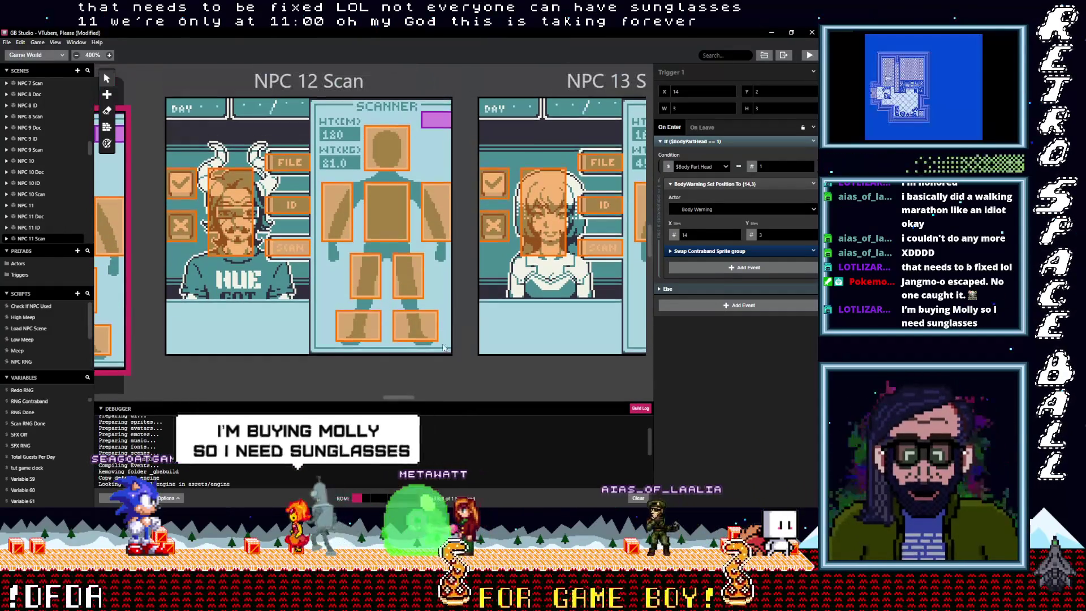
pyautogui.click(427, 331)
pyautogui.keyDown('alt'); pyautogui.click(779, 263); pyautogui.keyUp('alt')
pyautogui.click(814, 262)
pyautogui.click(794, 366)
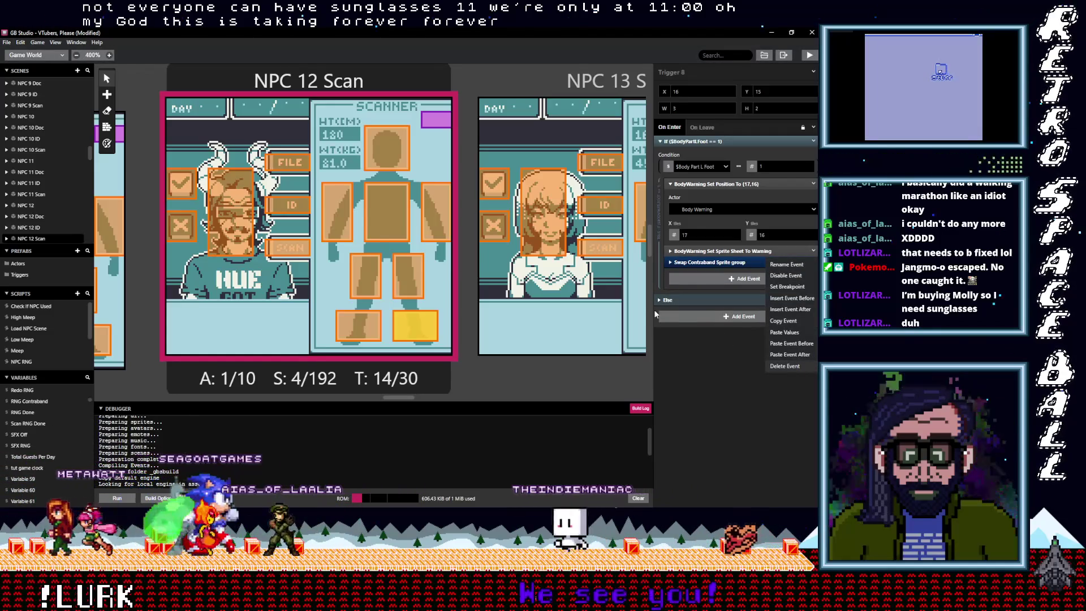
# - Replace the R Foot trigger's Warning sprite-sheet event with Swap Contraband Sprite group
pyautogui.click(366, 328)
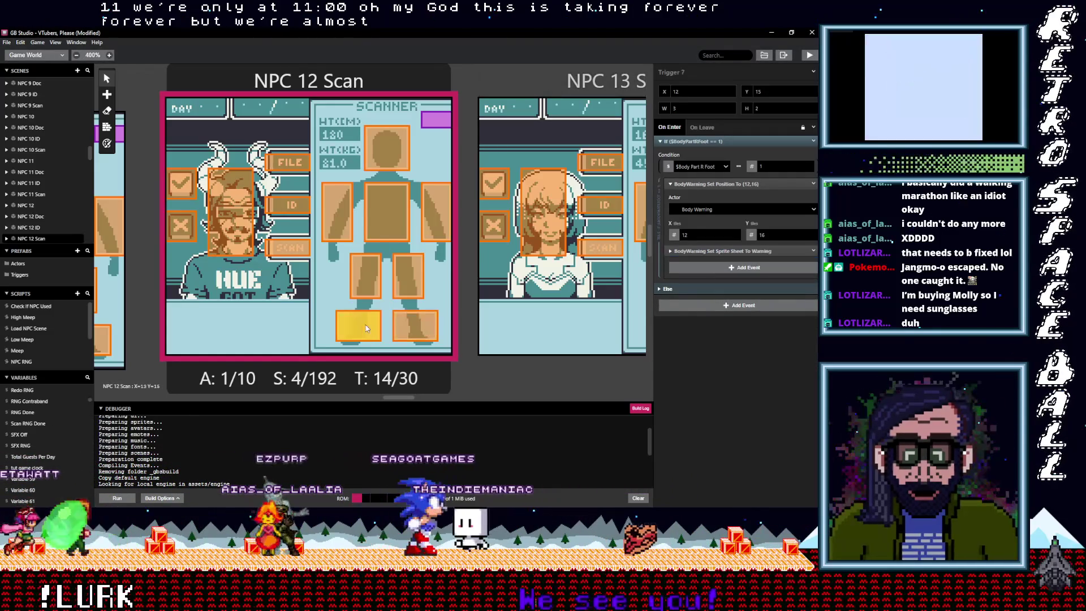
pyautogui.press('alt')
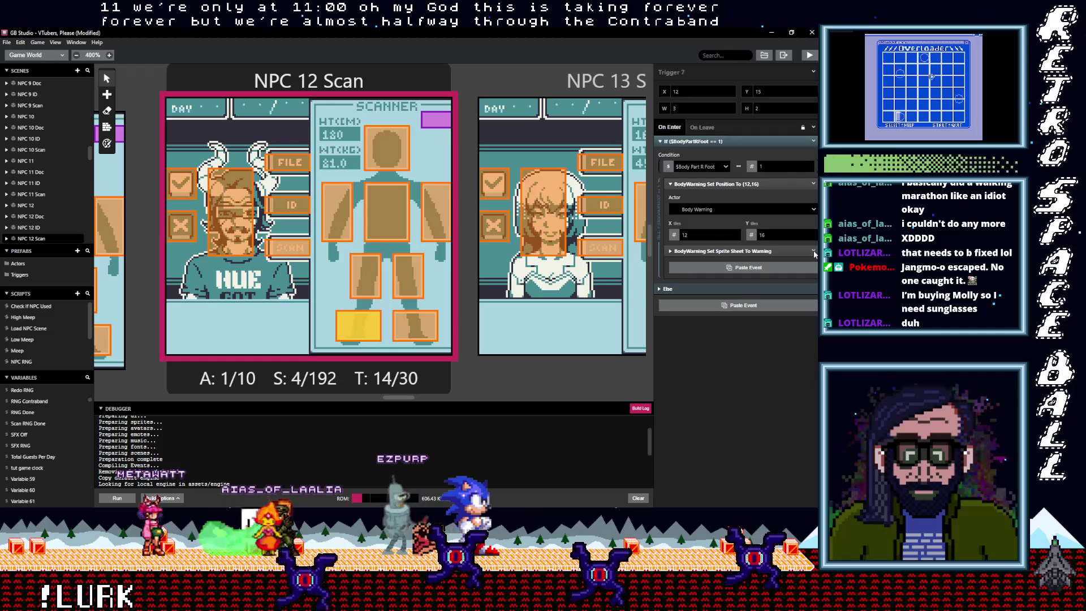
pyautogui.click(813, 250)
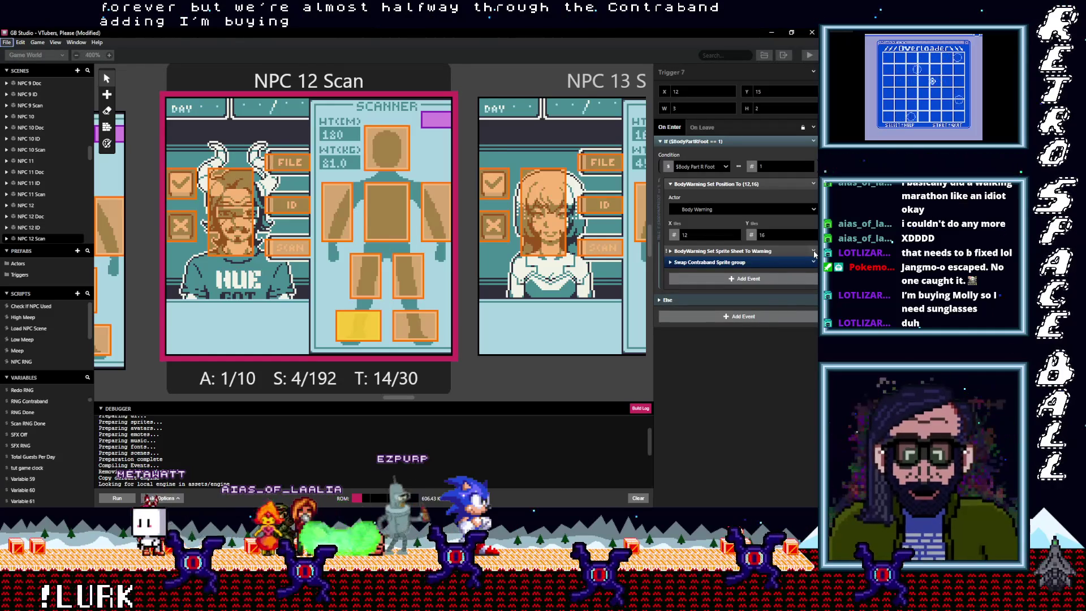
pyautogui.click(813, 250)
pyautogui.click(792, 365)
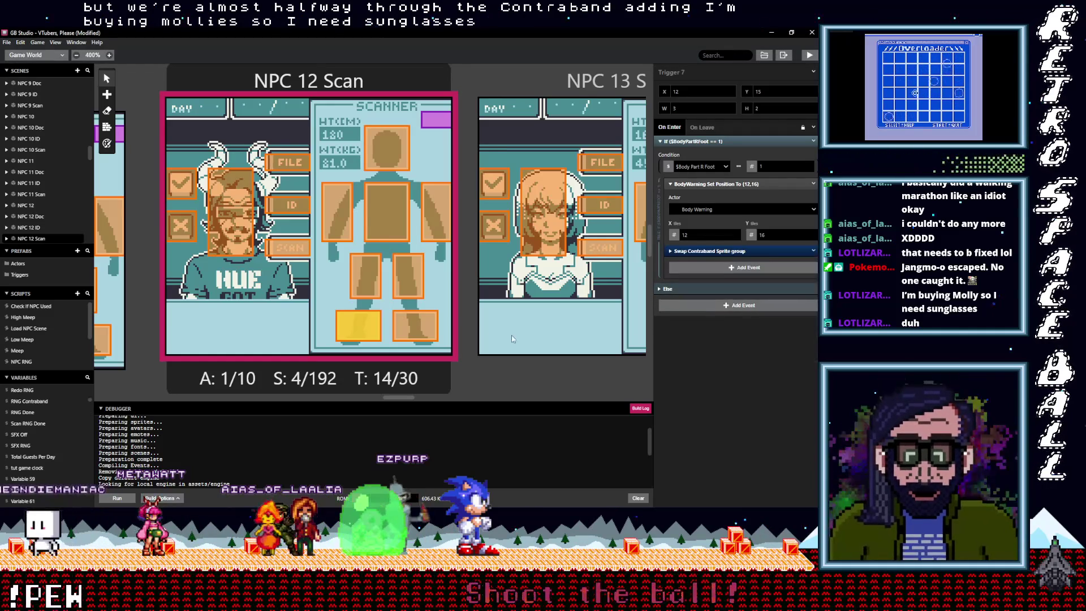
# - Remove the Warning events from L Leg and R Leg, pasting Swap Contraband Sprite group into R Leg
pyautogui.click(411, 284)
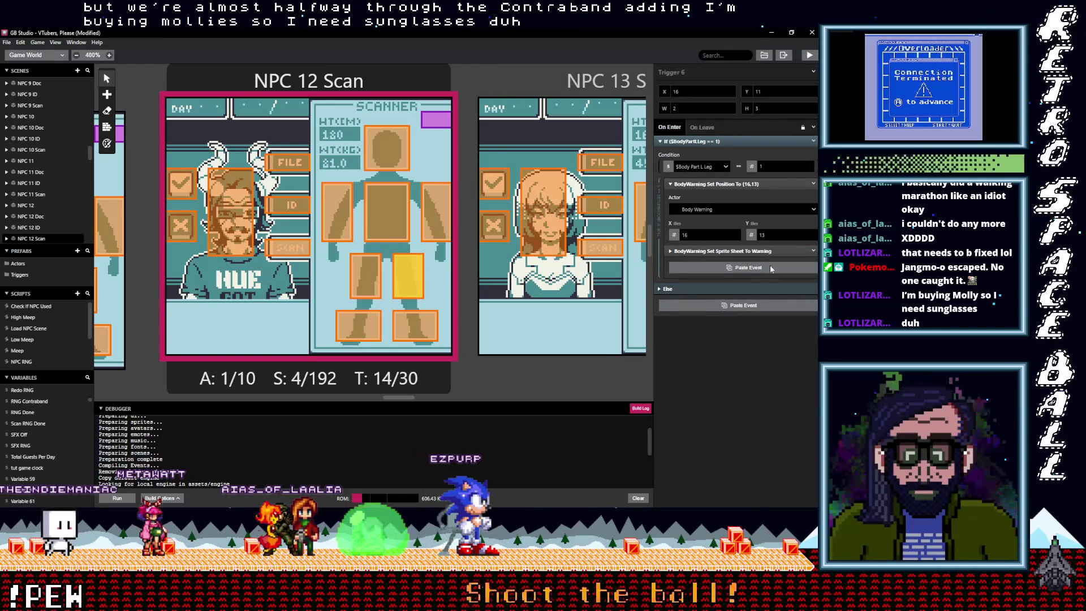
pyautogui.click(813, 250)
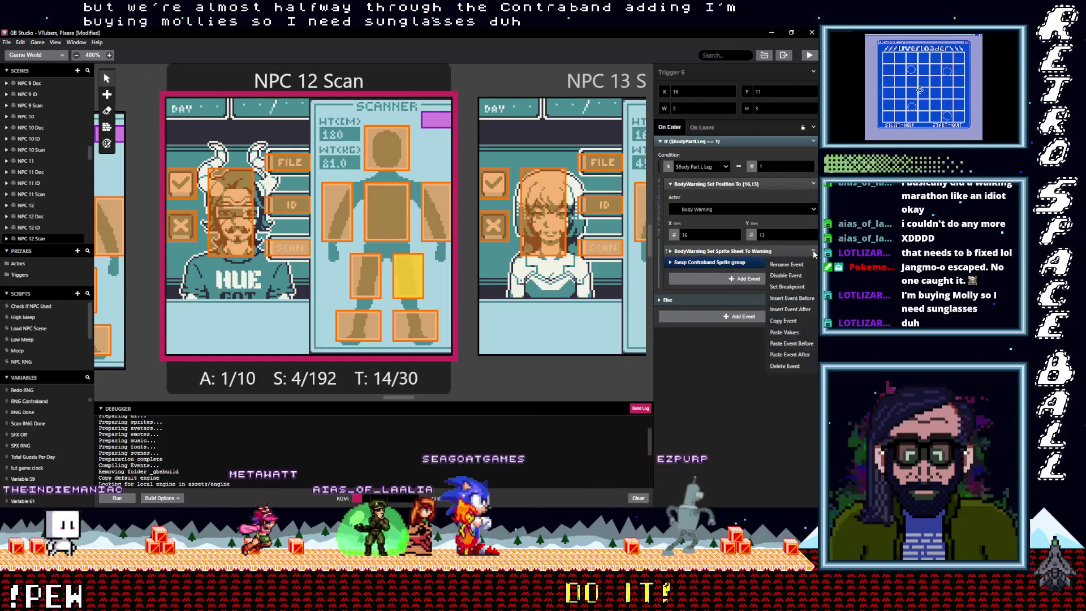
pyautogui.click(785, 366)
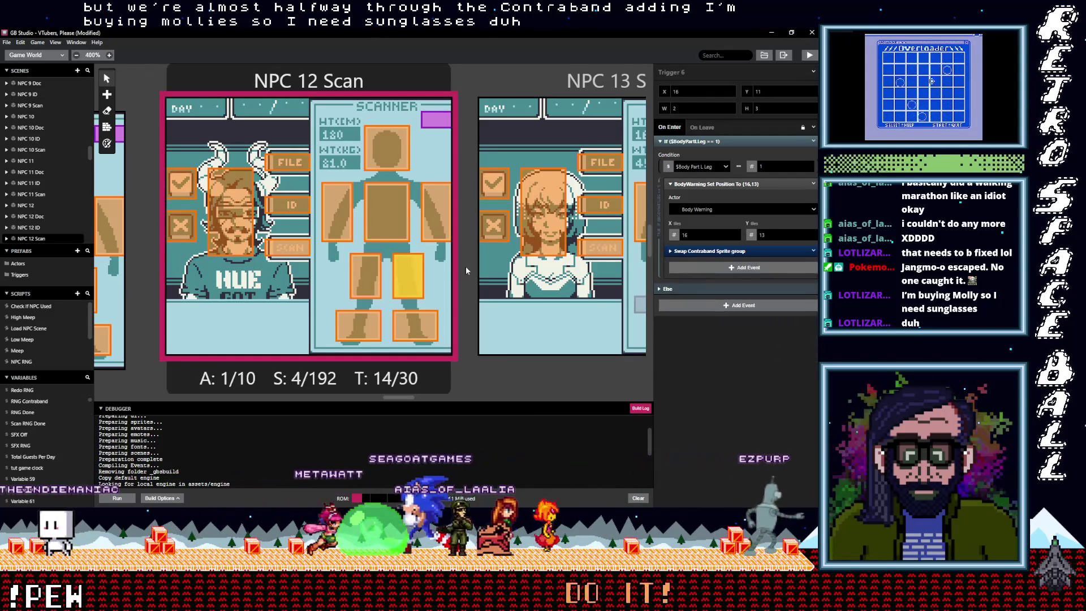
pyautogui.click(368, 280)
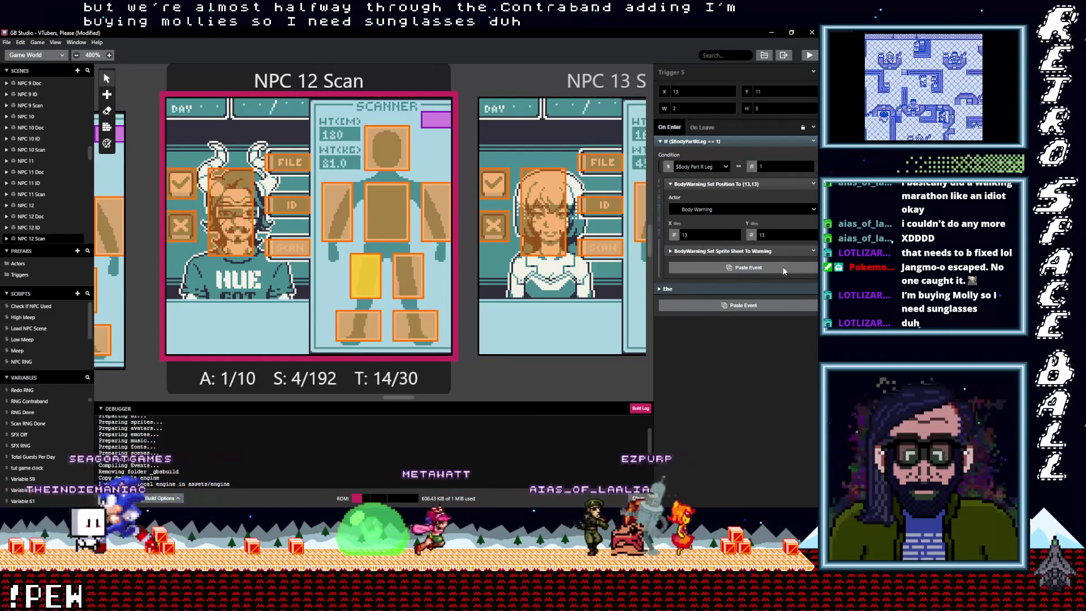
pyautogui.hotkey('ctrl', 'v')
pyautogui.click(814, 253)
pyautogui.click(782, 366)
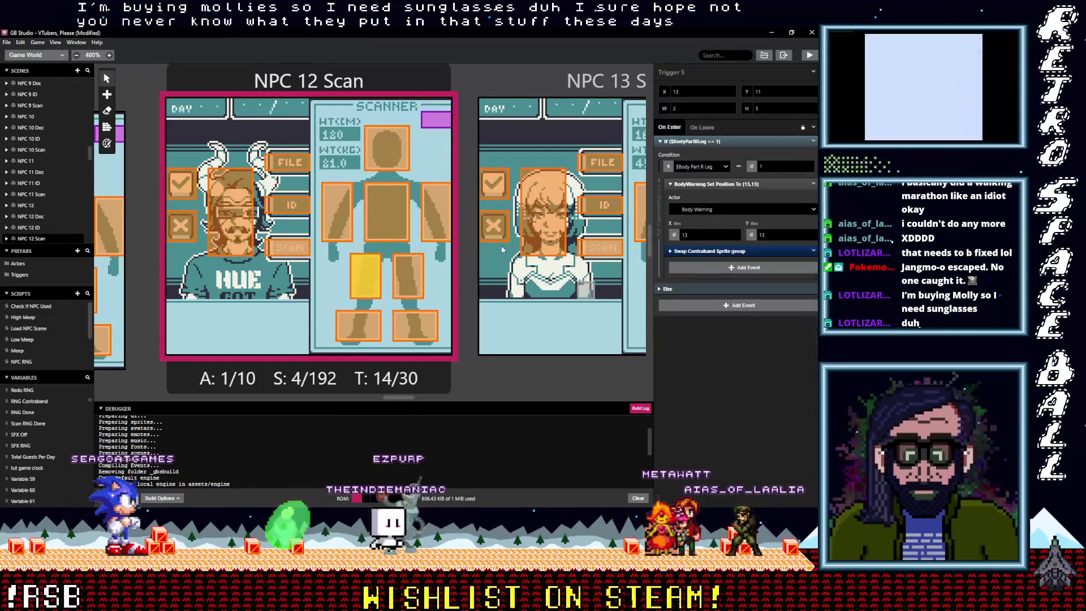
# - Replace the L Arm trigger's Warning sprite-sheet event with Swap Contraband Sprite group
pyautogui.click(436, 213)
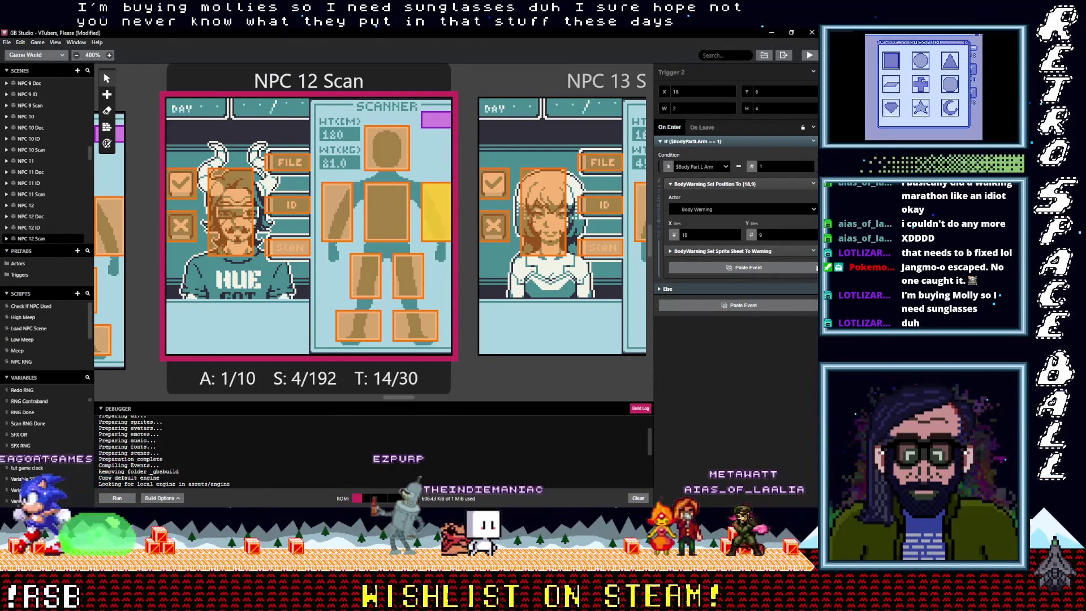
pyautogui.click(807, 266)
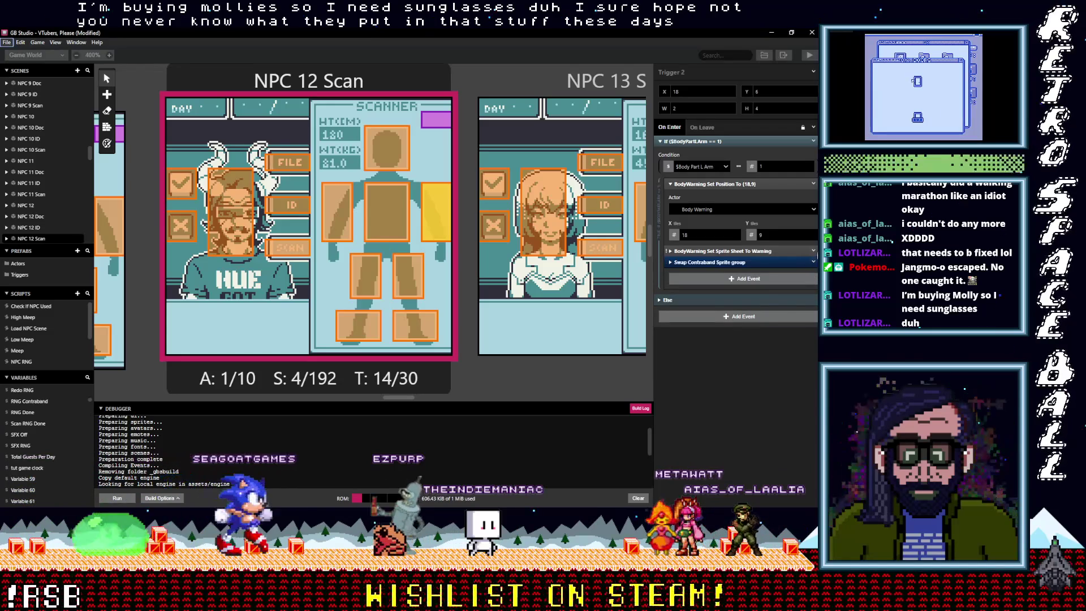
pyautogui.click(814, 262)
pyautogui.click(806, 367)
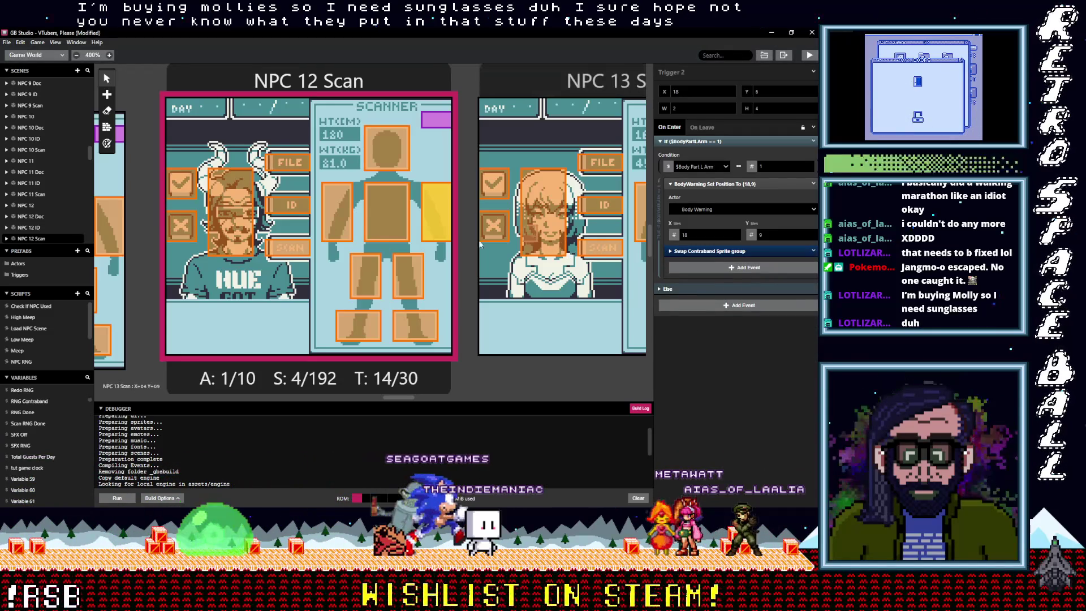
pyautogui.click(399, 227)
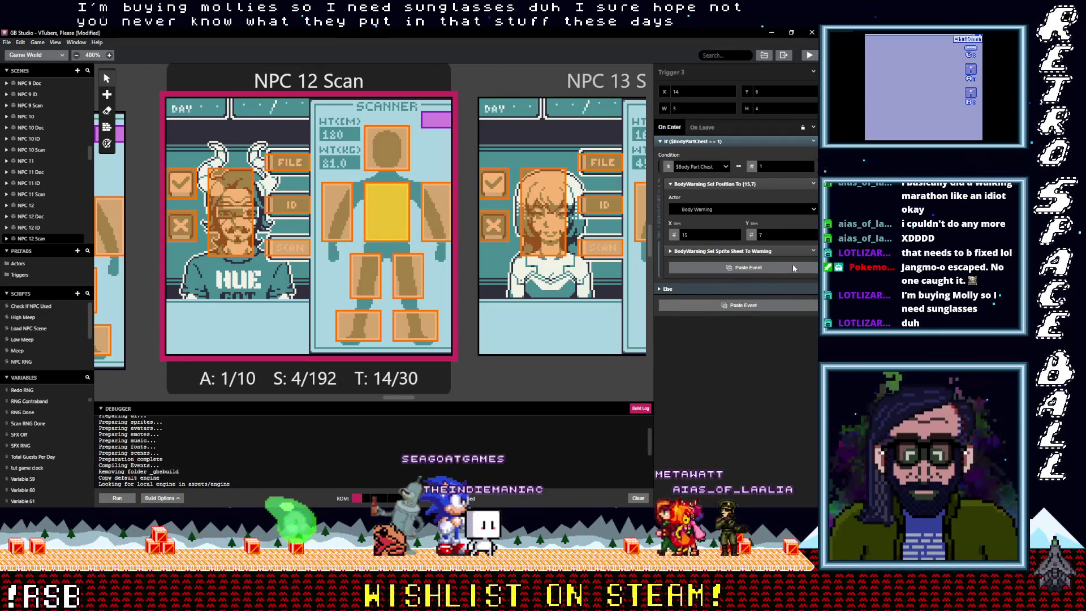
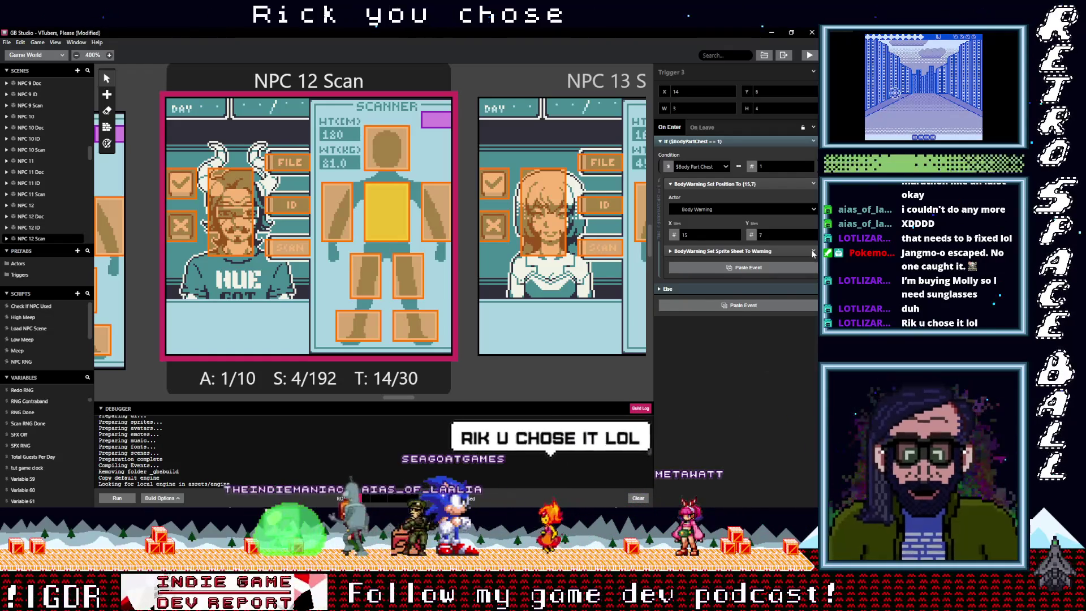
# - In NPC 12 Scan's chest and right-arm triggers, swap the Warning sprite-sheet event for the Swap Contraband Sprite group
pyautogui.keyDown('alt'); pyautogui.click(803, 267); pyautogui.keyUp('alt')
pyautogui.click(814, 262)
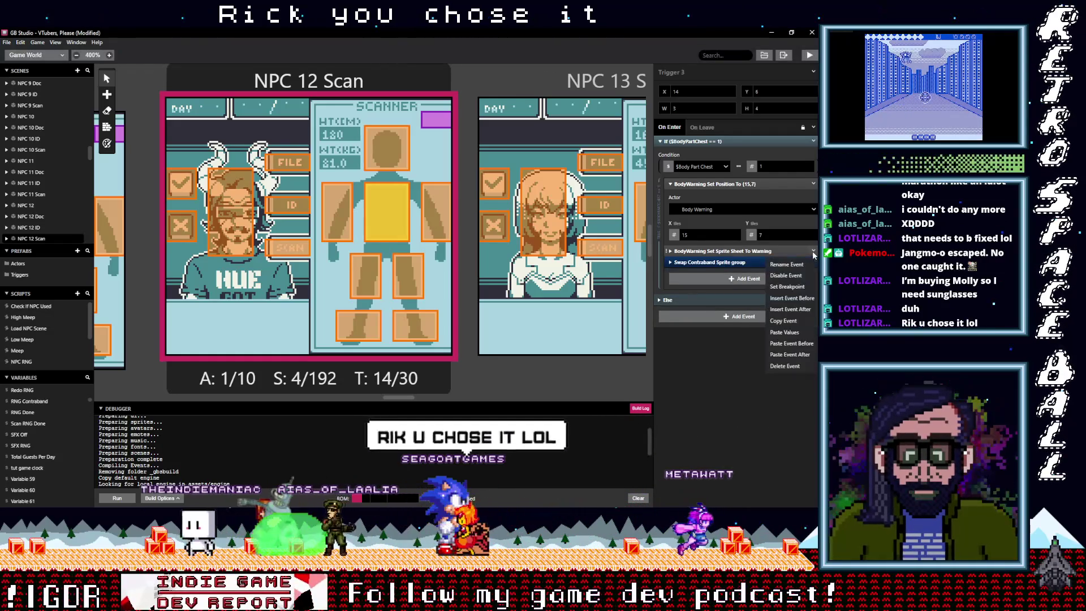
pyautogui.click(783, 367)
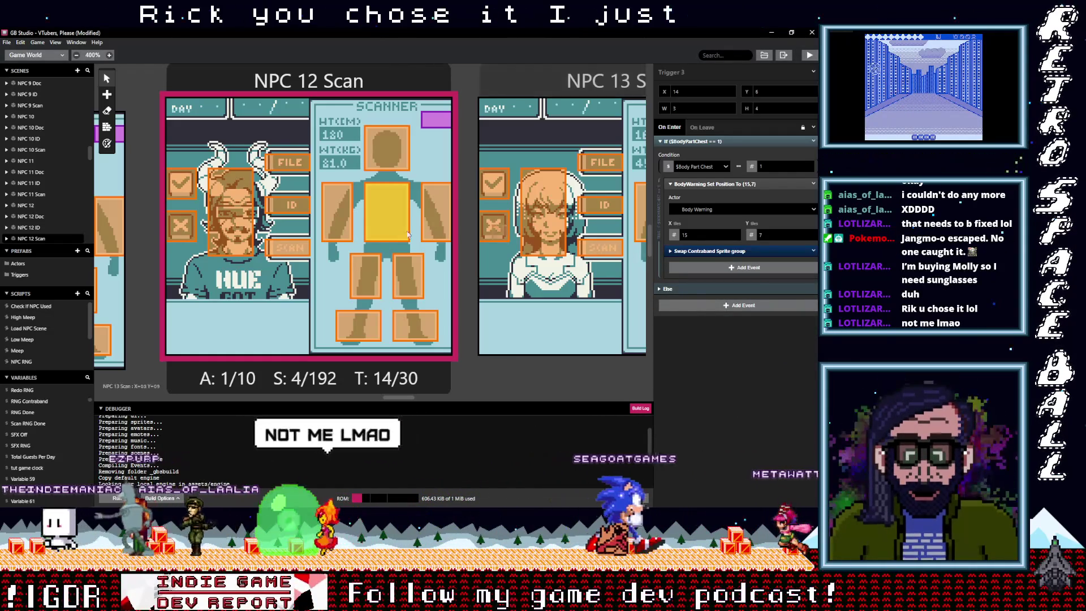
pyautogui.click(337, 211)
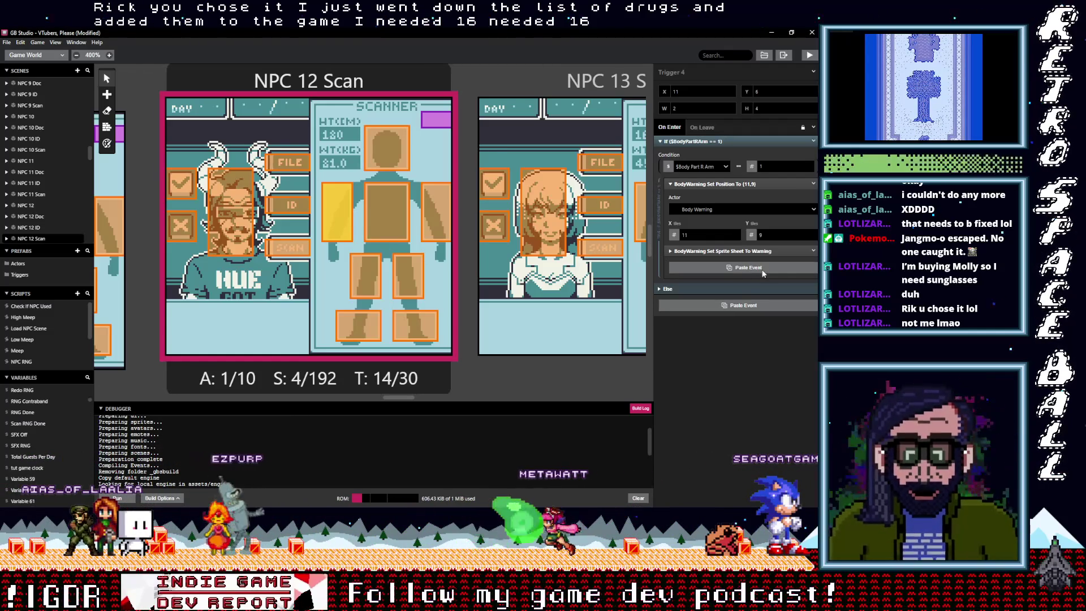
pyautogui.click(763, 272)
pyautogui.rightClick(768, 263)
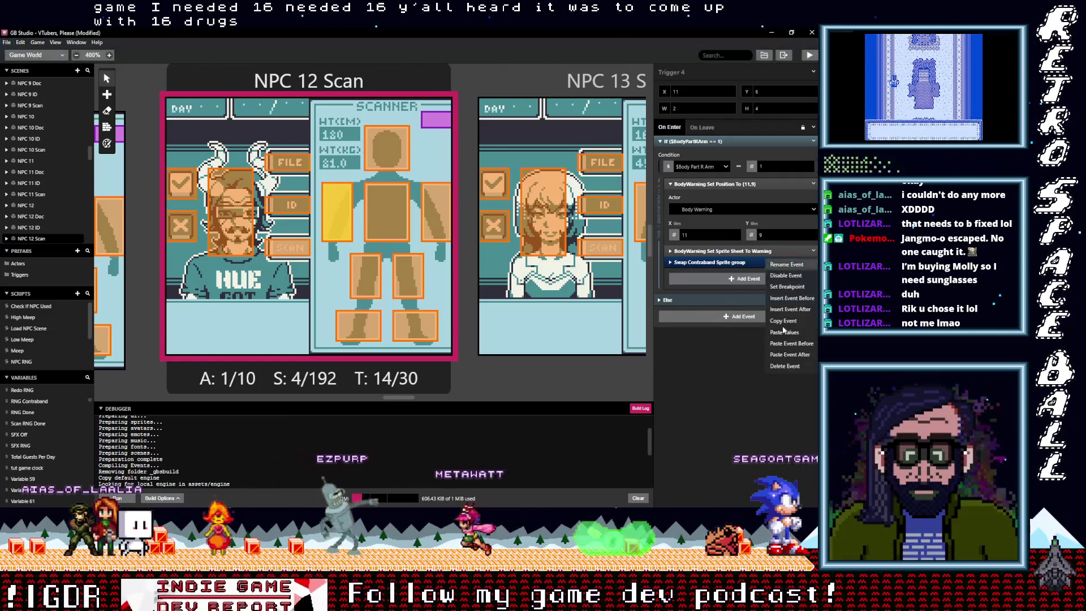
pyautogui.click(781, 367)
# - Paste Swap Contraband Sprite into NPC 12 Scan's head trigger and delete its Warning sprite-sheet event
pyautogui.click(400, 193)
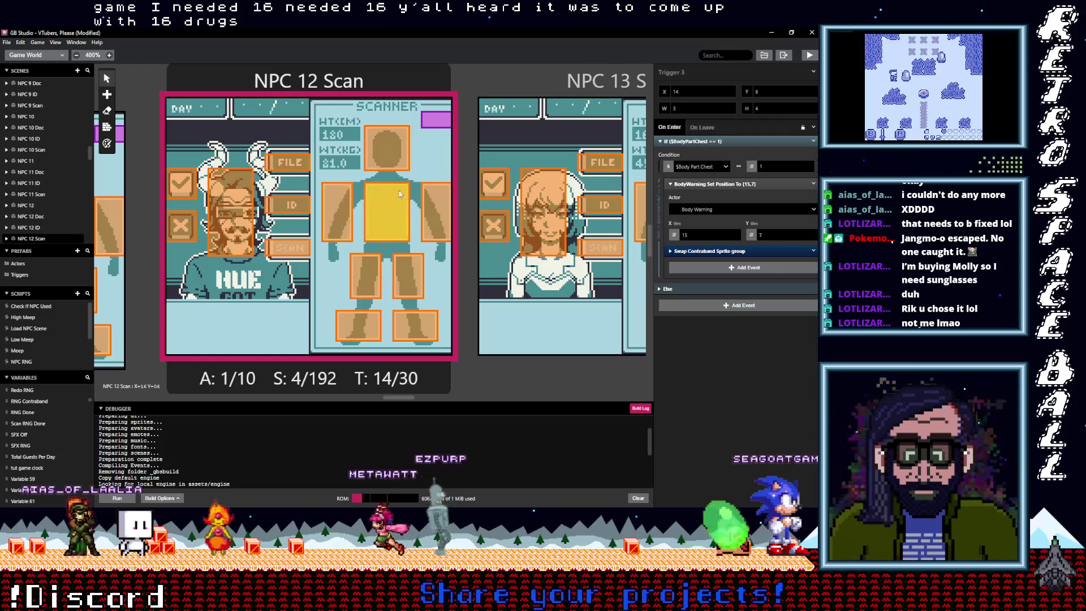
pyautogui.click(396, 164)
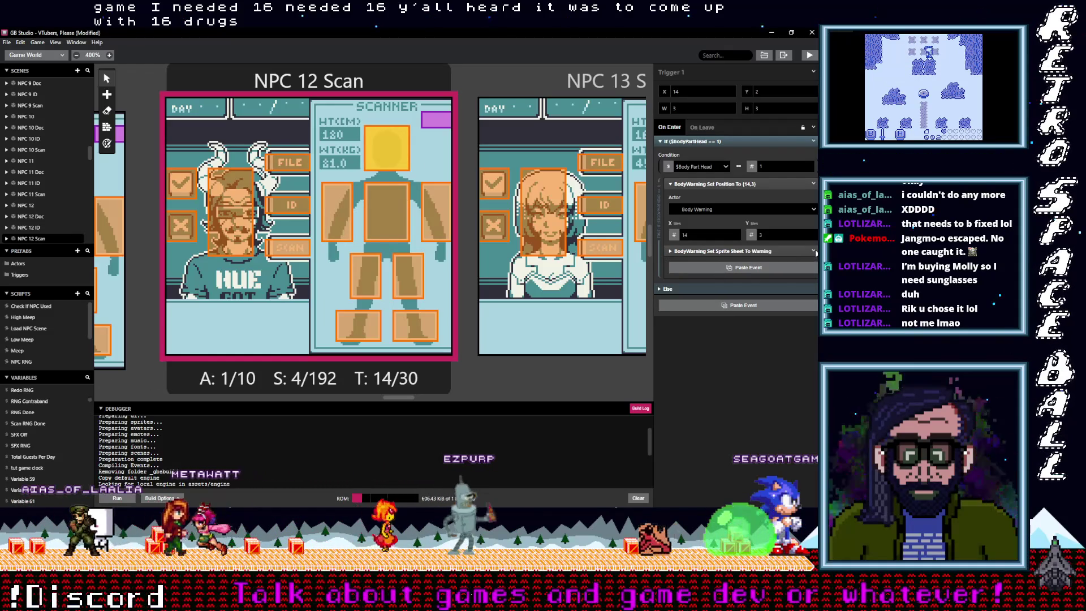
pyautogui.hotkey('ctrl', 'v')
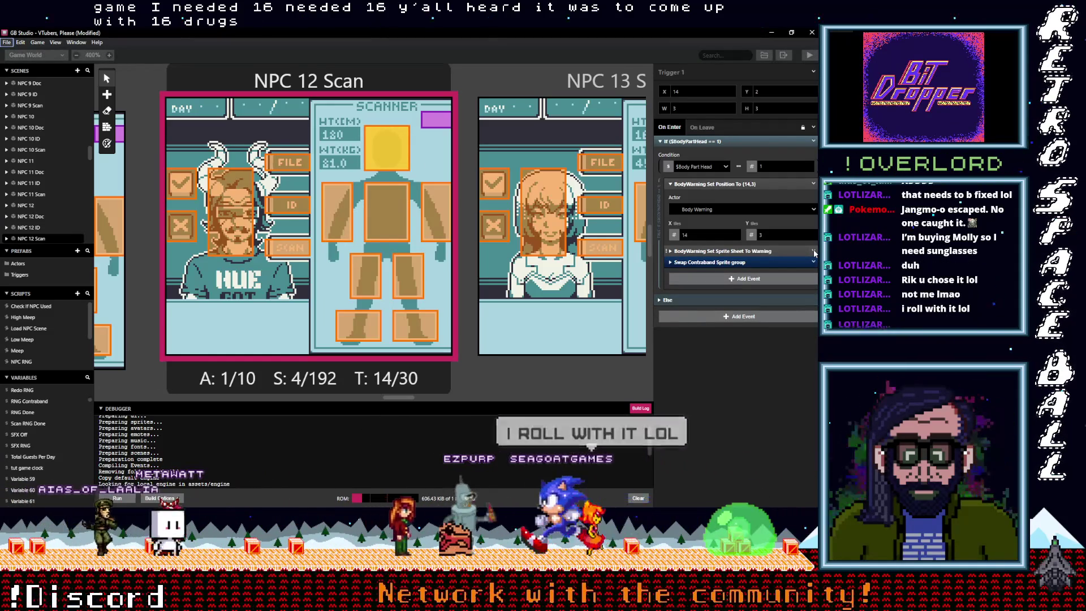
pyautogui.click(814, 252)
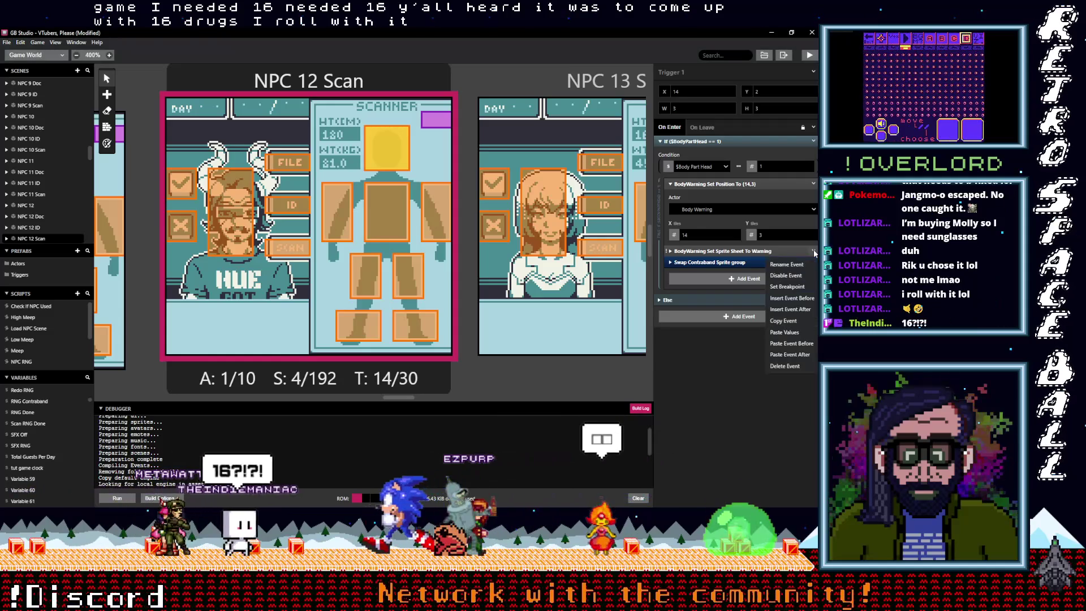
pyautogui.click(791, 366)
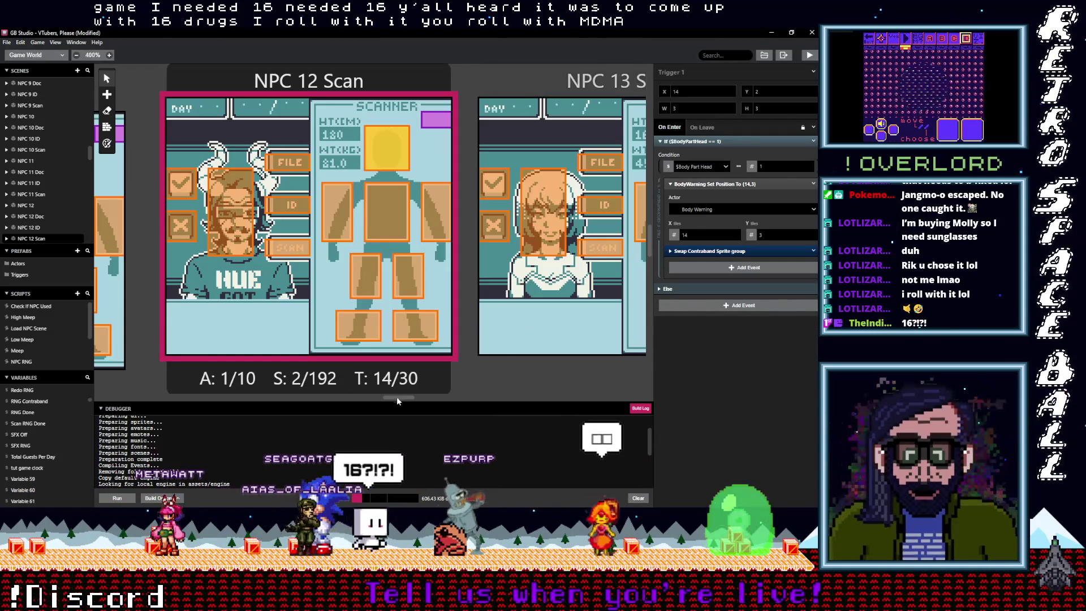
pyautogui.moveTo(396, 398); pyautogui.dragTo(421, 398)
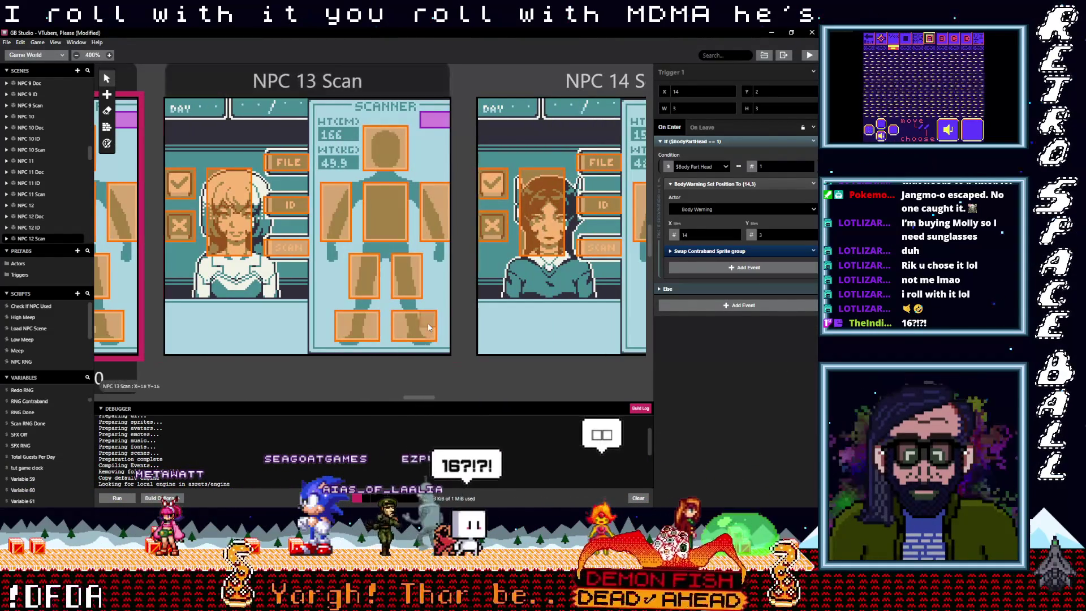
# - In NPC 13 Scan's left- and right-foot triggers, replace the Warning sprite-sheet event with Swap Contraband Sprite
pyautogui.click(428, 325)
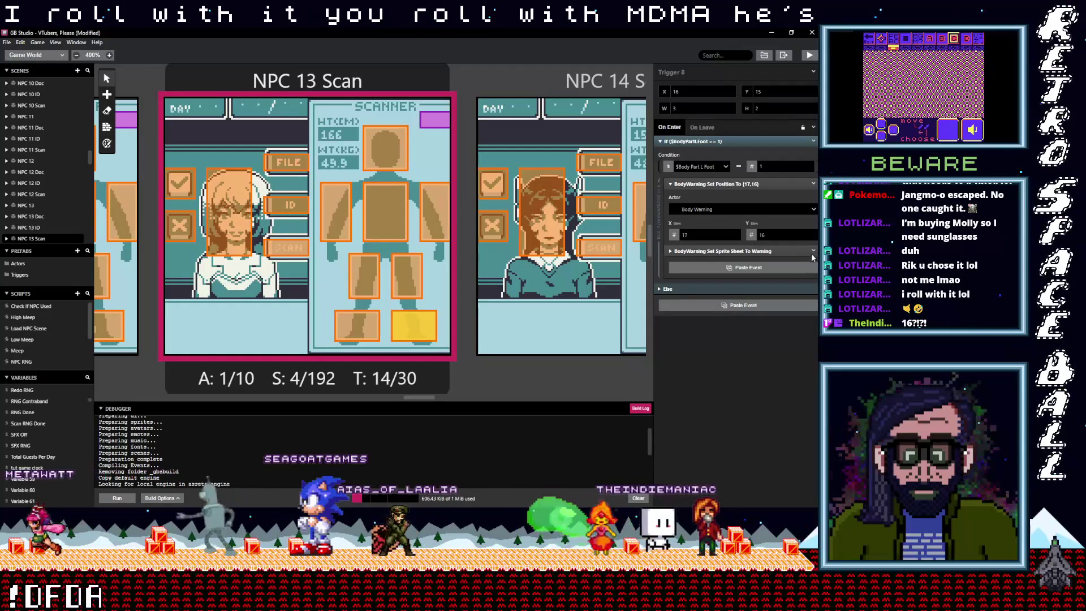
pyautogui.click(814, 251)
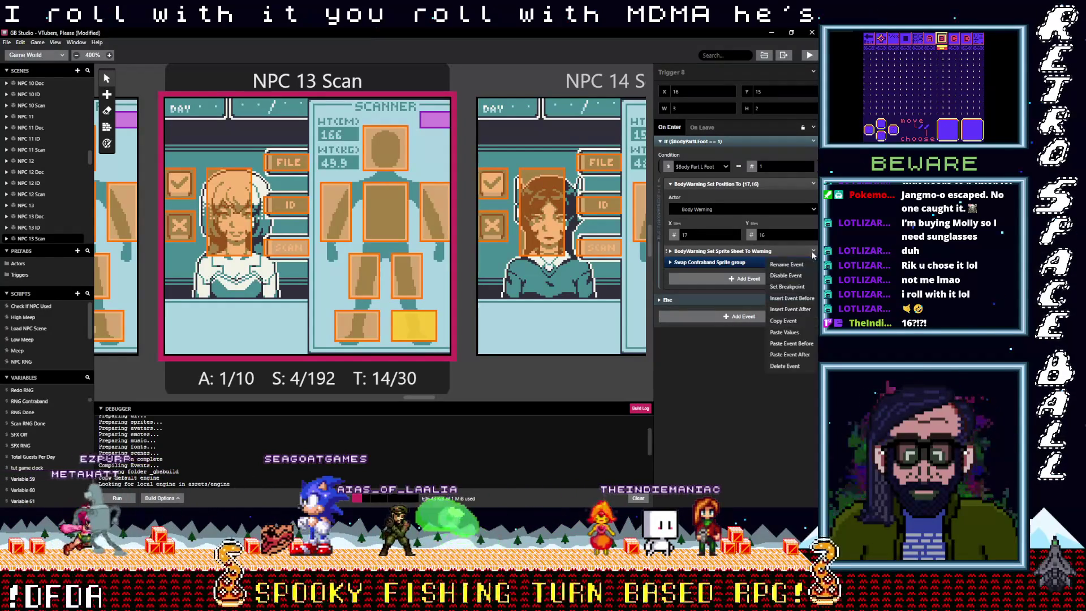
pyautogui.click(785, 366)
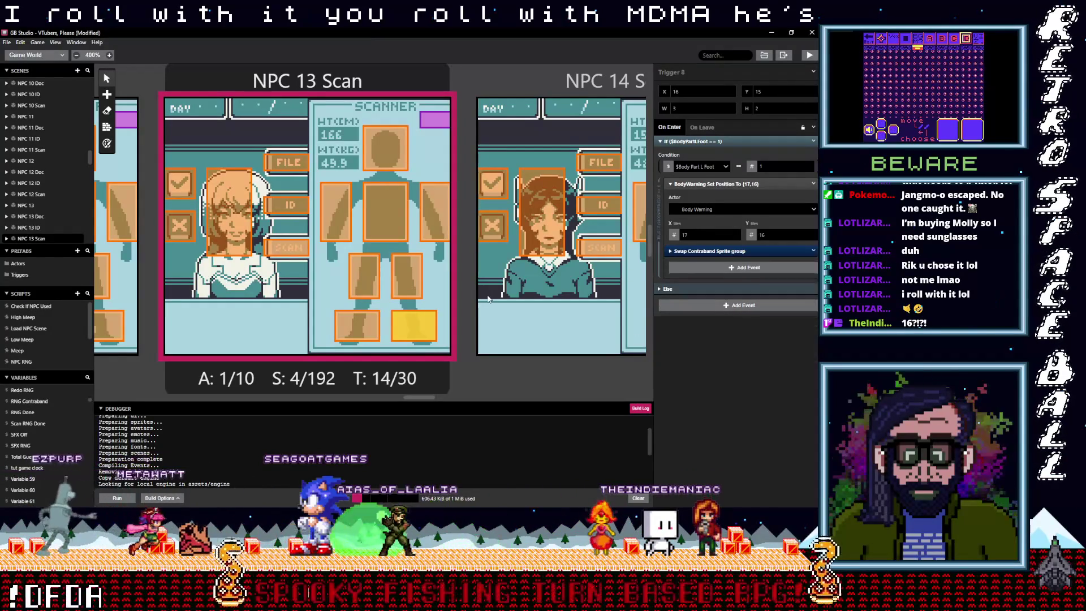
pyautogui.click(358, 325)
pyautogui.press('alt')
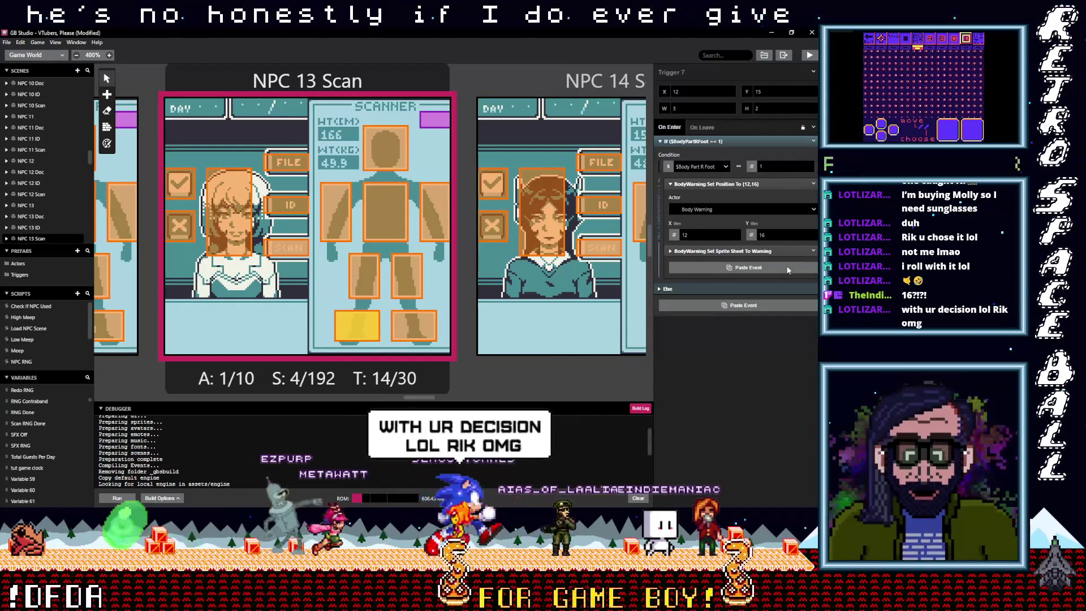
pyautogui.click(792, 267)
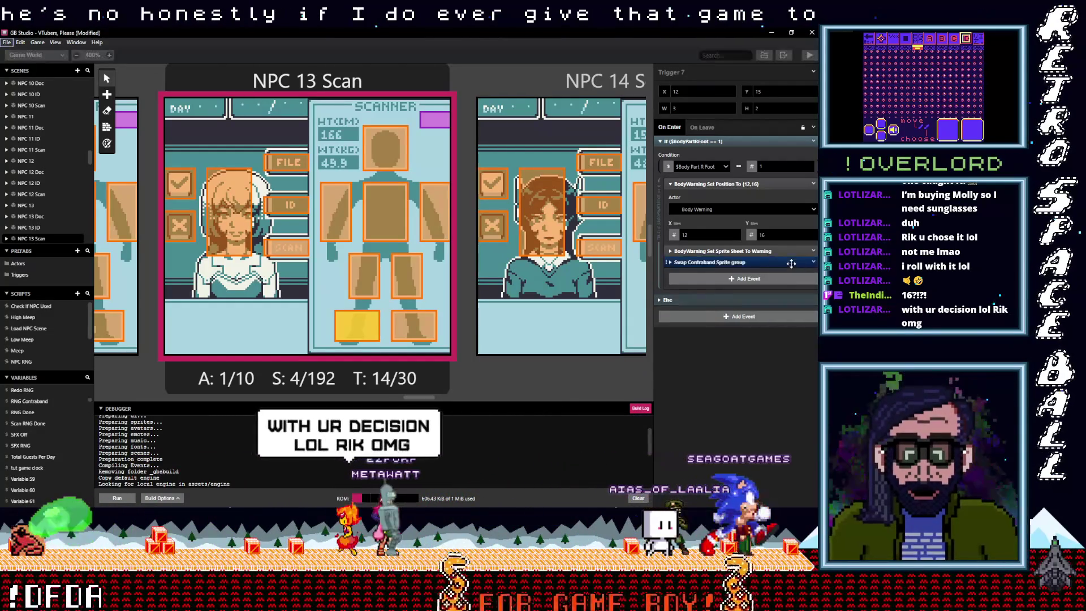
pyautogui.click(813, 251)
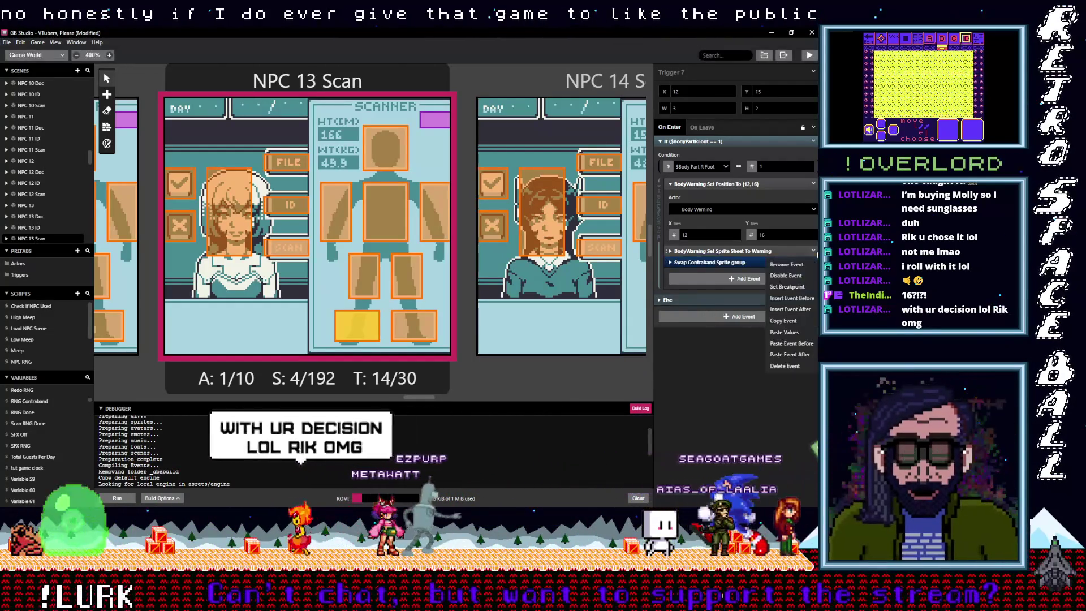
pyautogui.click(785, 366)
pyautogui.click(422, 325)
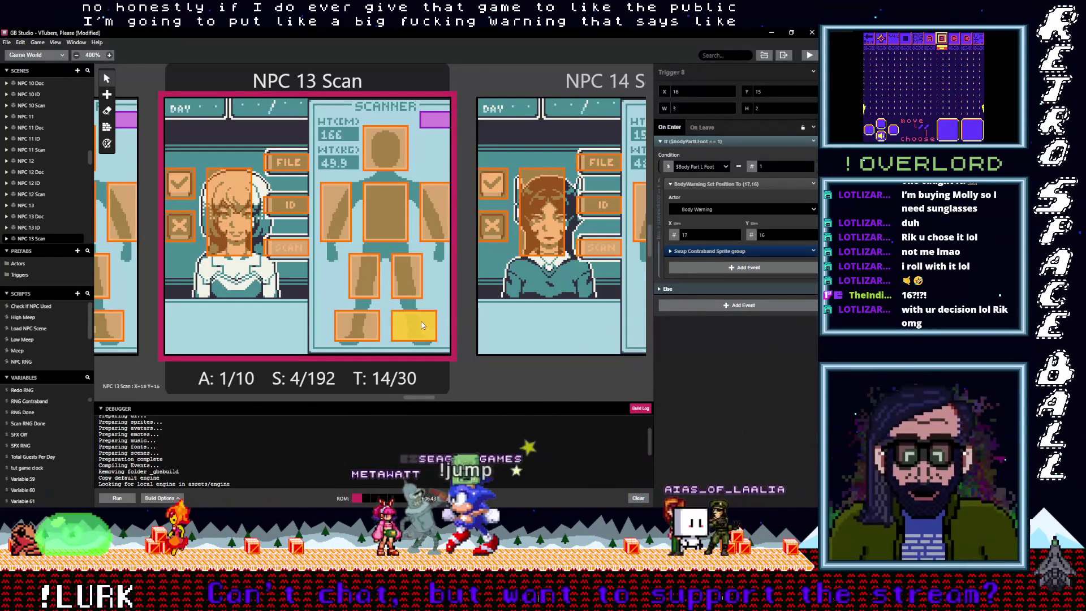
# - Give NPC 13 Scan's left- and right-leg triggers Swap Contraband Sprite instead of the Warning sprite sheet
pyautogui.click(400, 277)
pyautogui.click(700, 267)
pyautogui.click(735, 268)
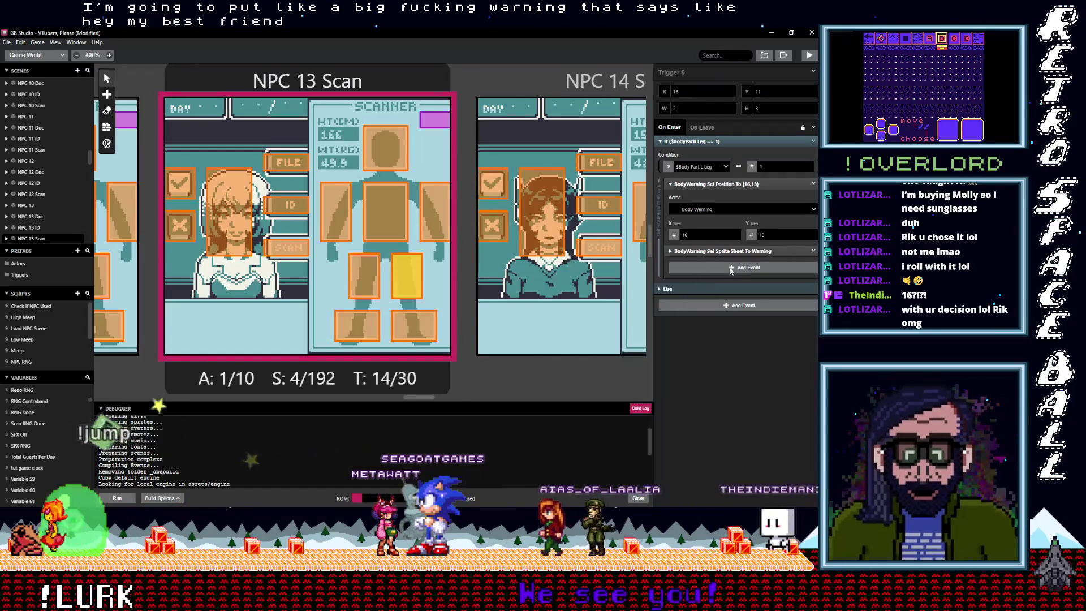
pyautogui.press('alt')
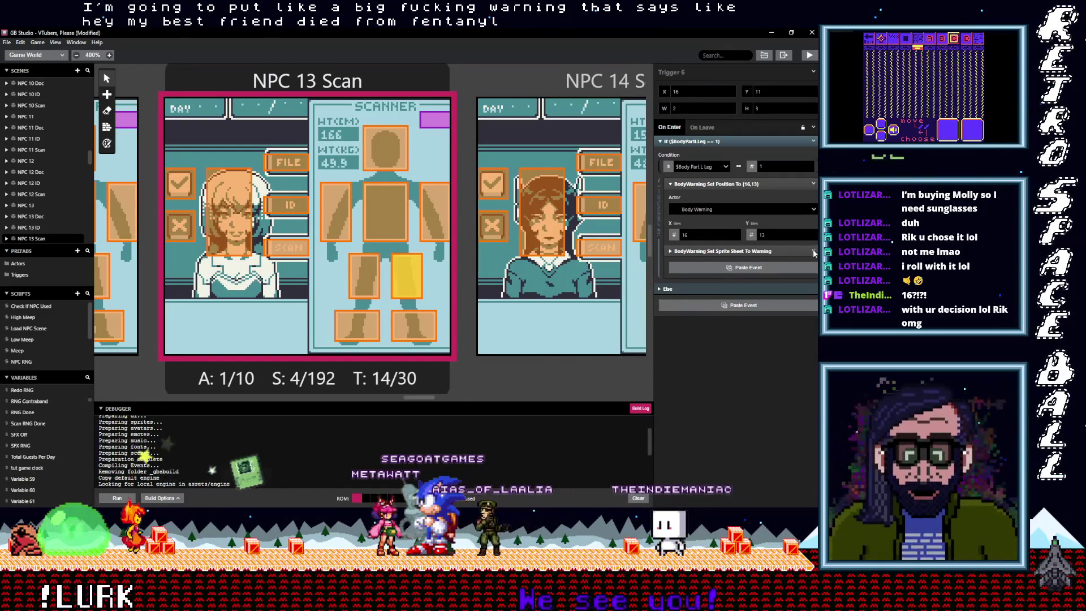
pyautogui.click(813, 251)
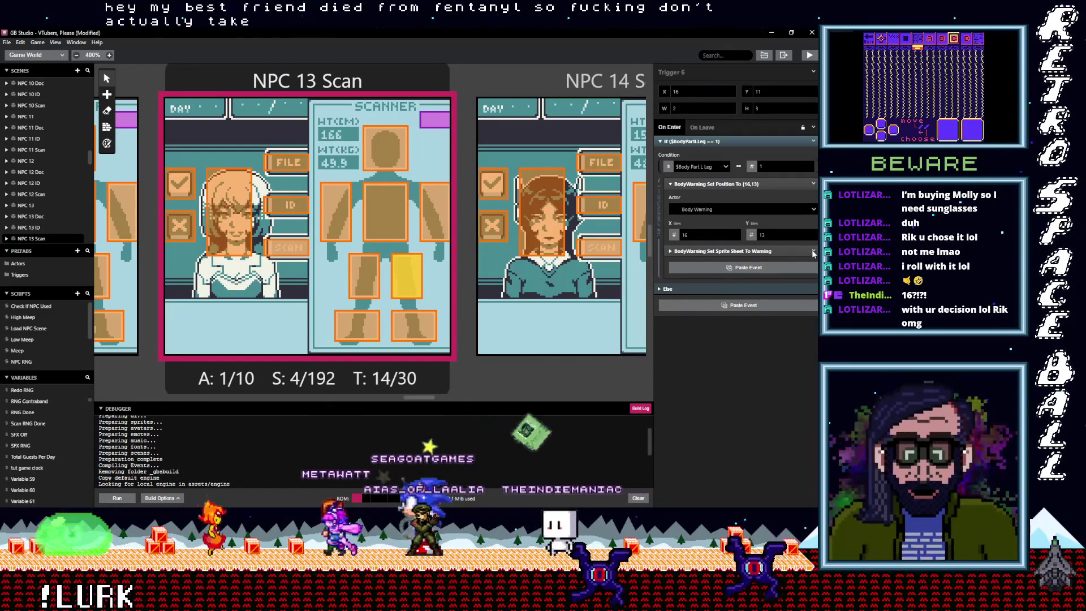
pyautogui.click(789, 354)
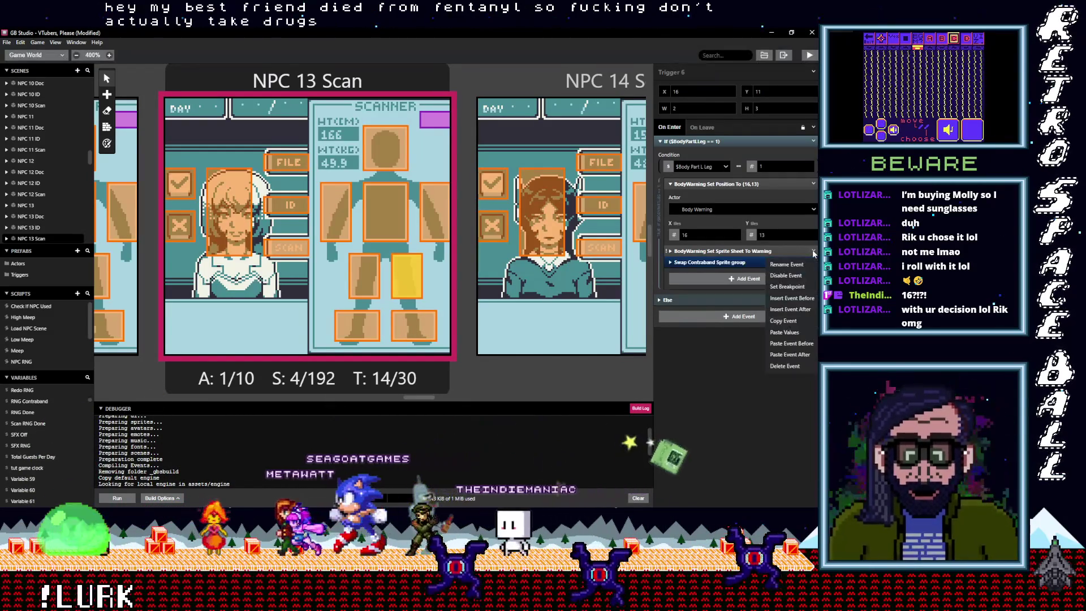
pyautogui.click(784, 366)
pyautogui.click(373, 294)
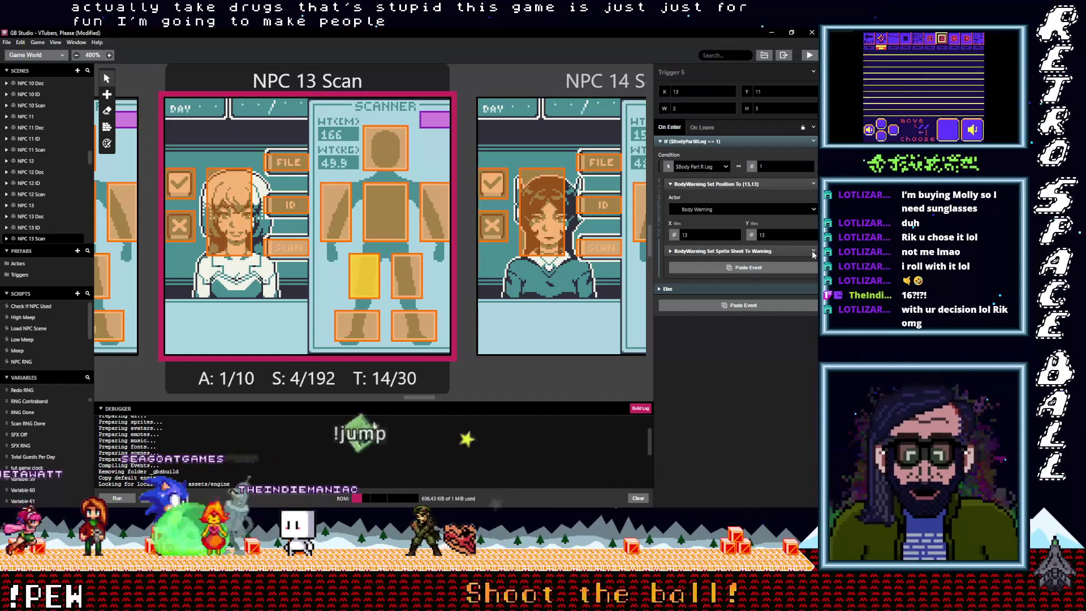
pyautogui.click(813, 255)
pyautogui.click(813, 260)
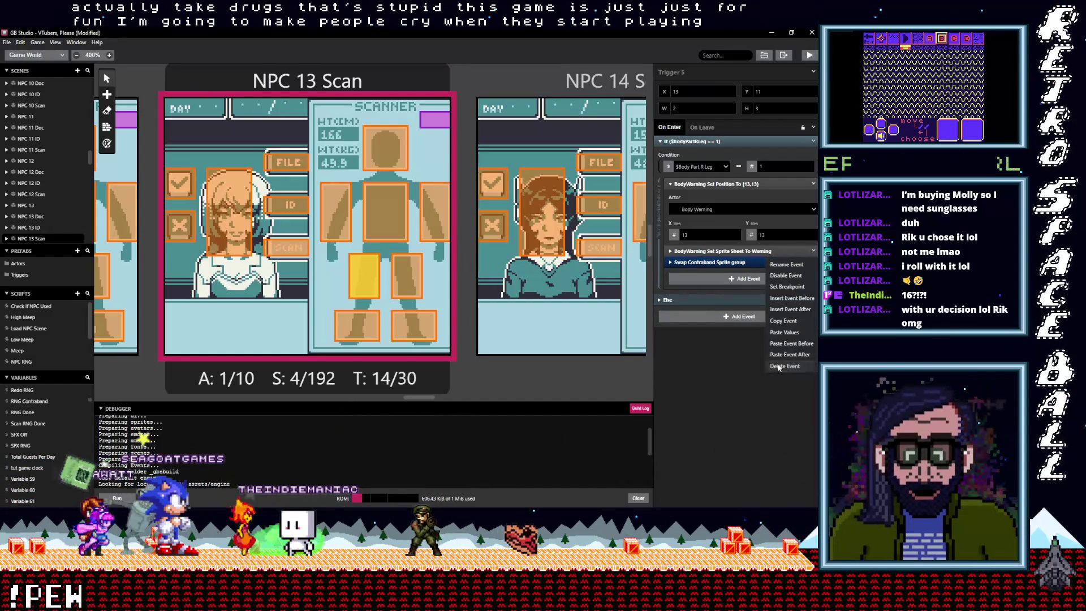
pyautogui.click(779, 367)
# - Replace the Warning sprite-sheet event with Swap Contraband Sprite in NPC 13 Scan's left-arm, chest and right-arm triggers
pyautogui.click(434, 223)
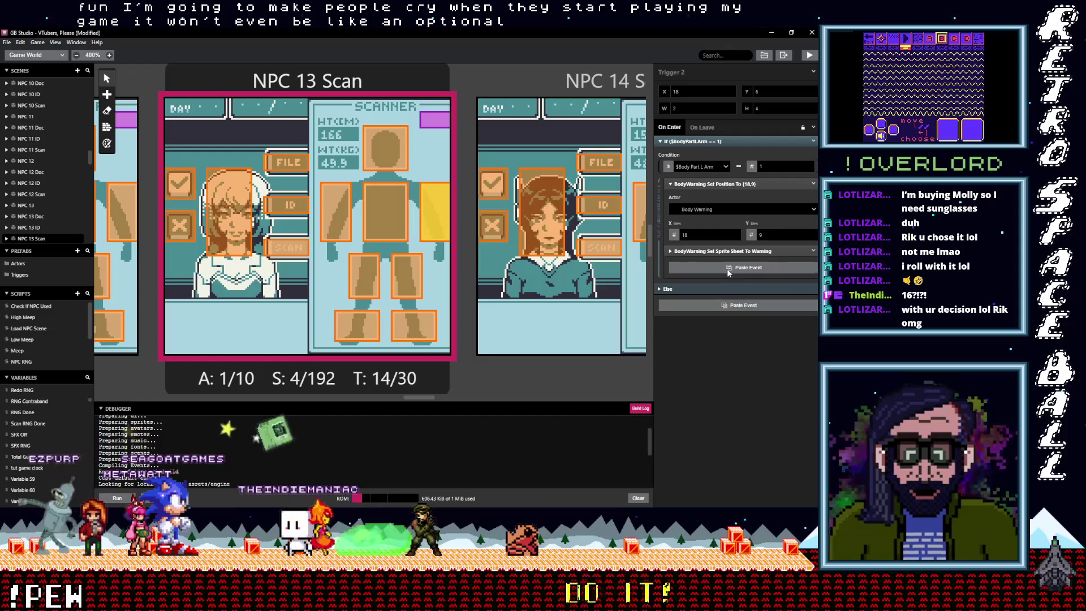
pyautogui.click(814, 253)
pyautogui.click(790, 367)
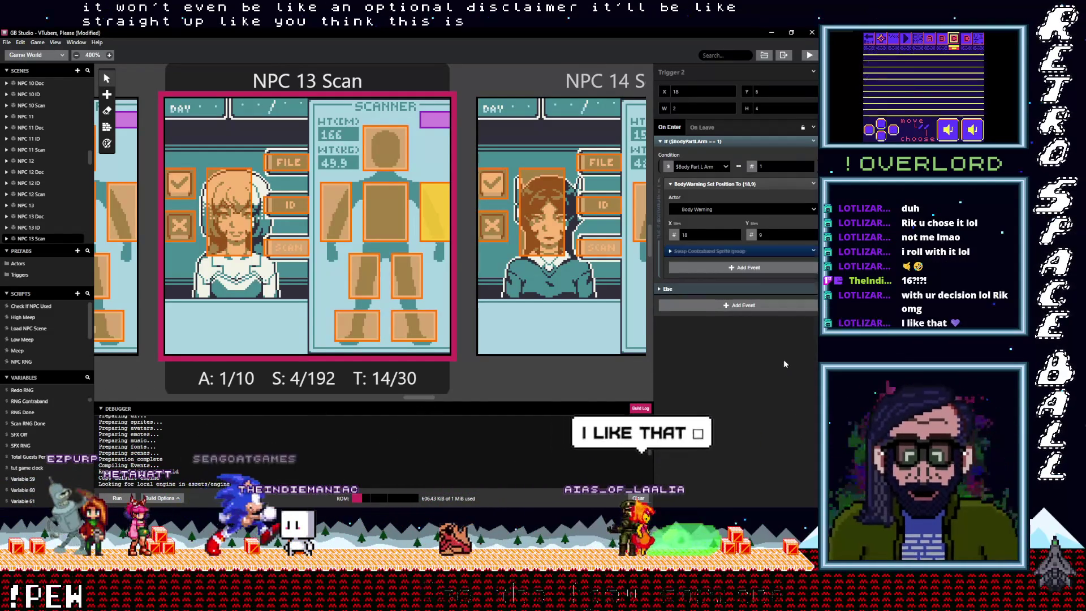
pyautogui.click(389, 231)
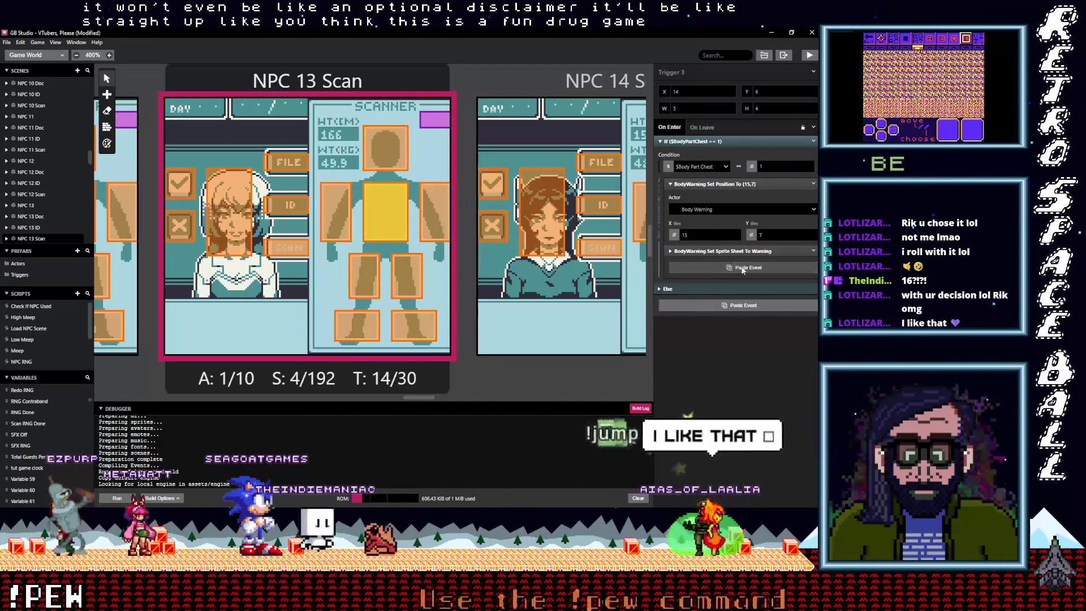
pyautogui.press('alt')
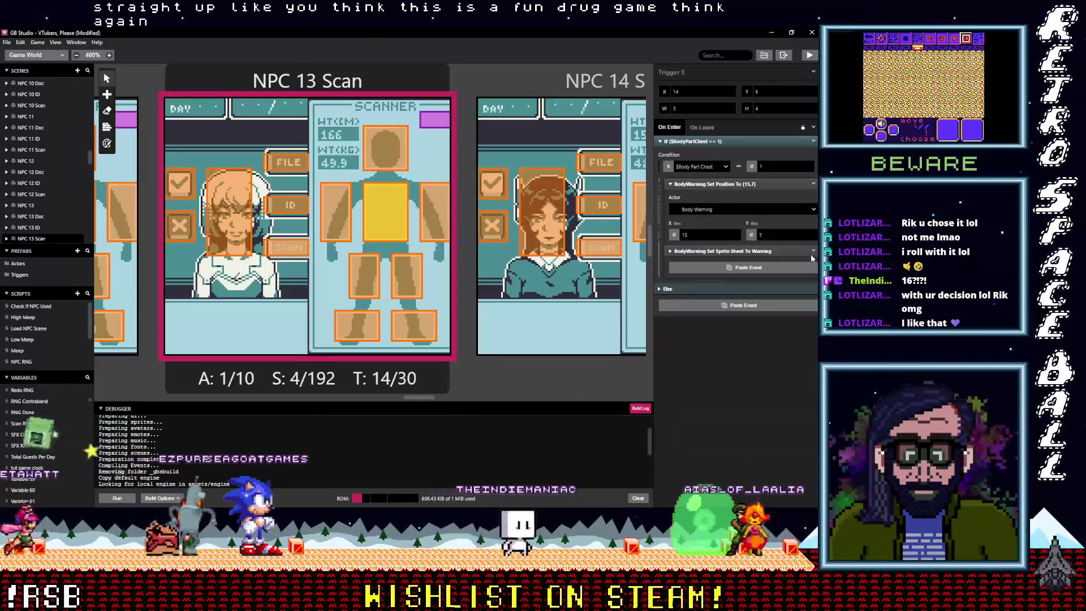
pyautogui.click(813, 251)
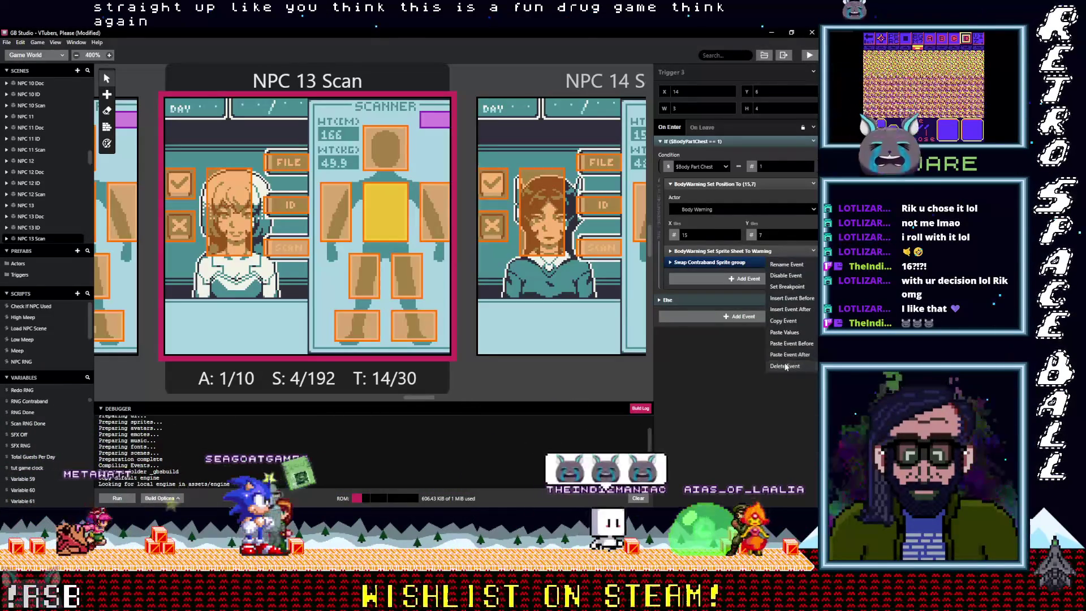
pyautogui.click(349, 228)
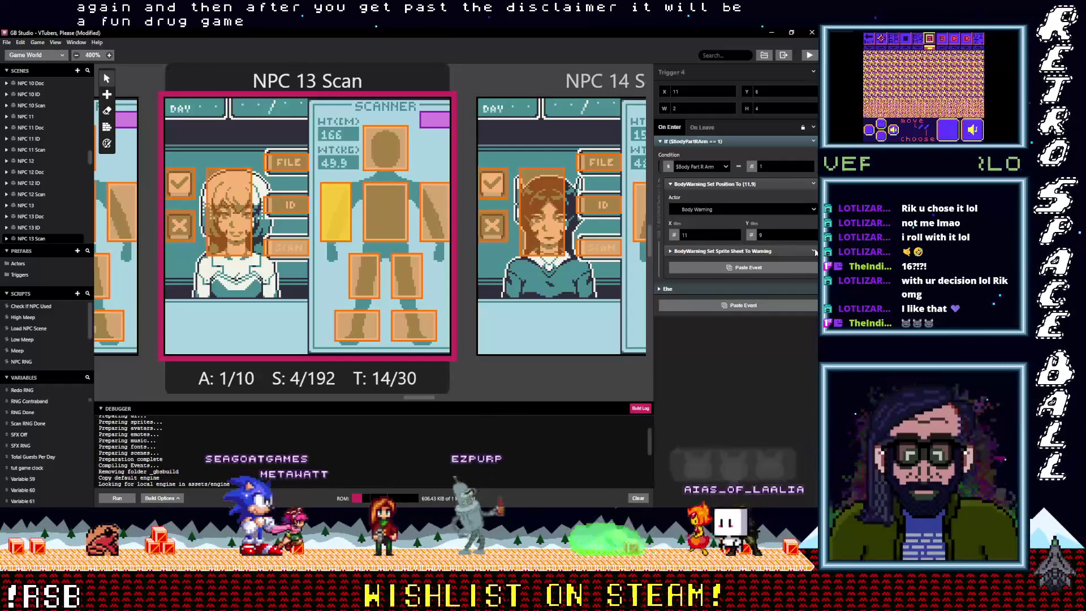
pyautogui.click(813, 251)
pyautogui.click(789, 348)
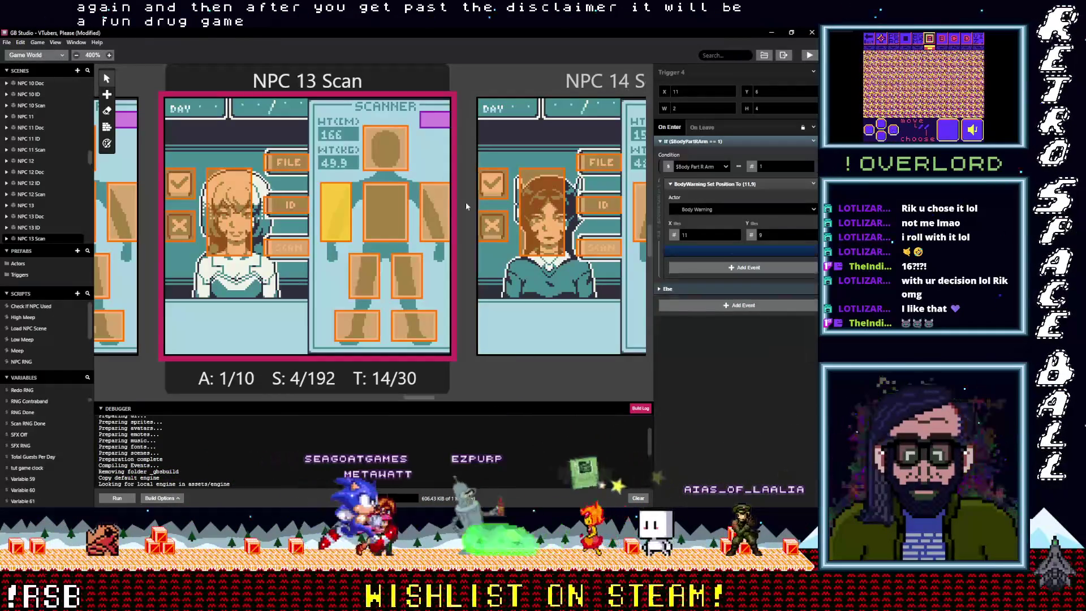
# - Paste Swap Contraband Sprite into NPC 13 Scan's head trigger and delete its Warning sprite-sheet event
pyautogui.click(396, 162)
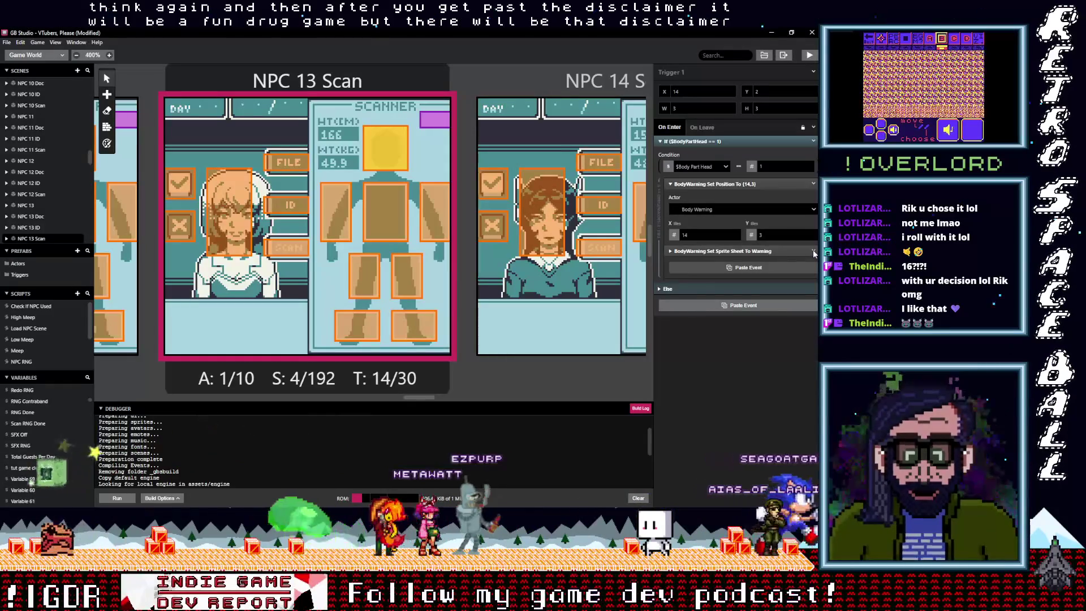
pyautogui.click(811, 268)
pyautogui.click(813, 262)
pyautogui.click(785, 366)
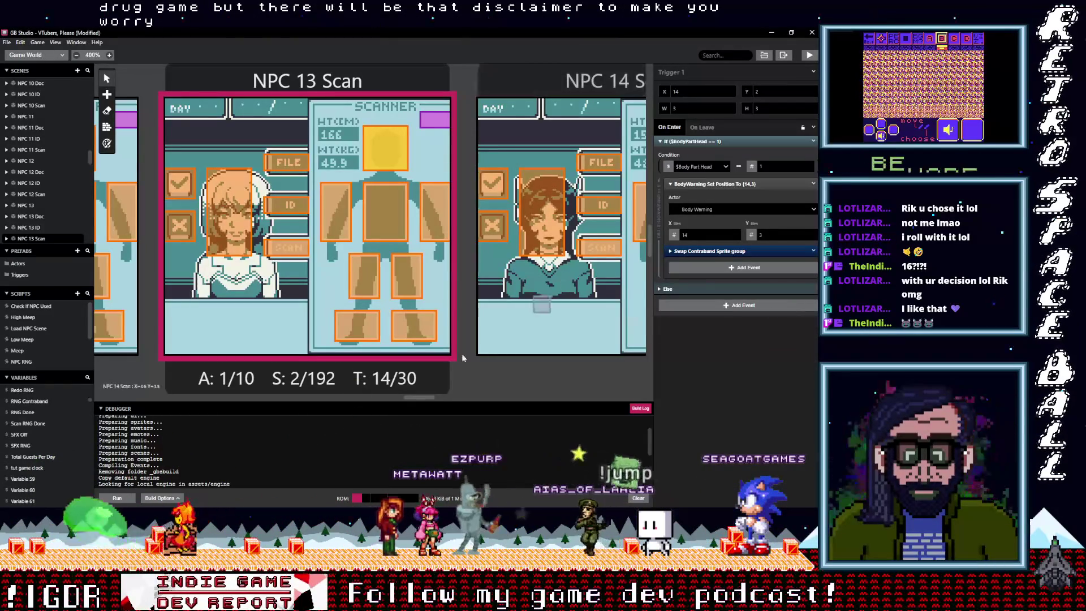
# - In NPC 14 Scan's left- and right-foot triggers, replace the Warning sprite-sheet event with Swap Contraband Sprite
pyautogui.moveTo(426, 396); pyautogui.dragTo(446, 398)
pyautogui.click(418, 328)
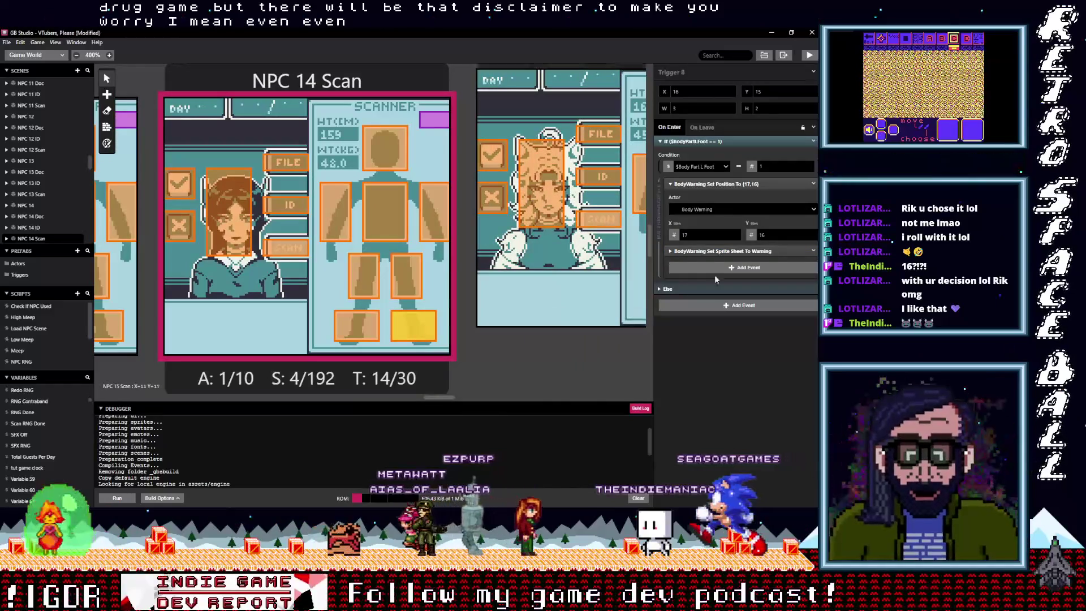
pyautogui.press('alt')
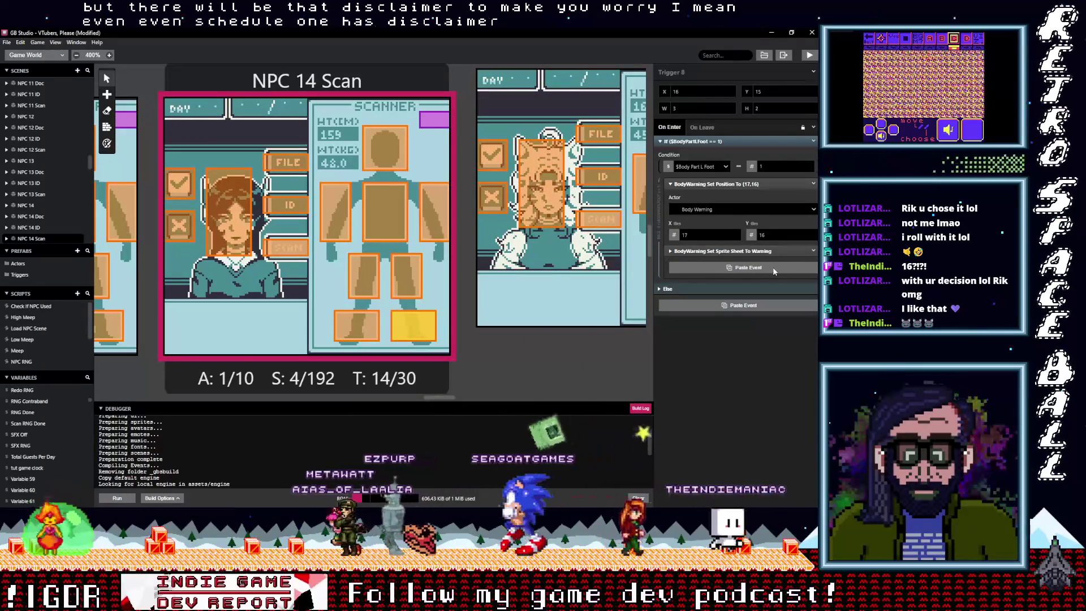
pyautogui.click(813, 251)
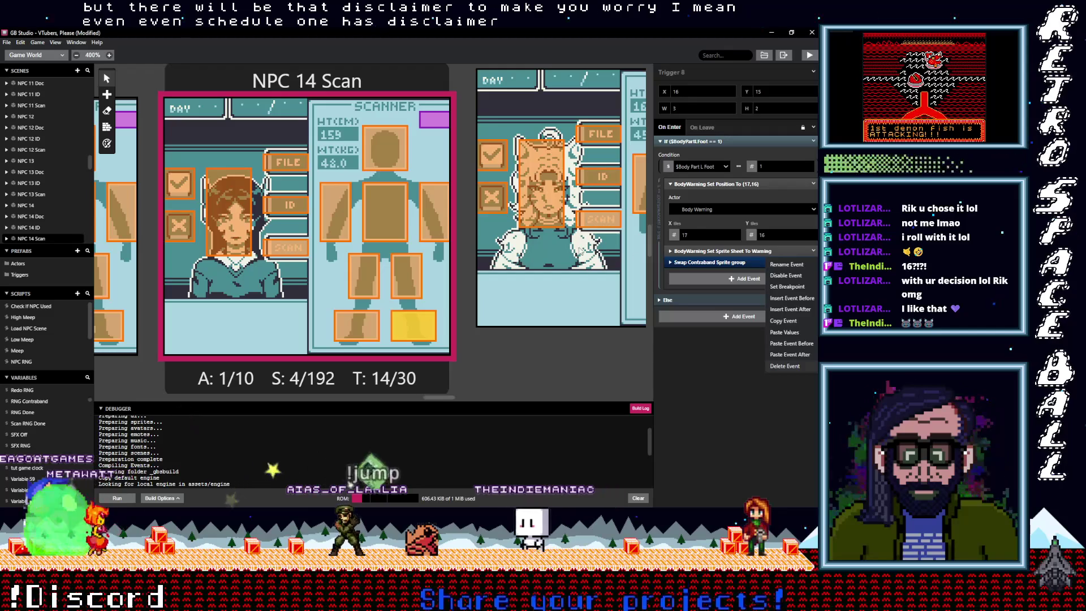
pyautogui.click(785, 366)
pyautogui.click(371, 333)
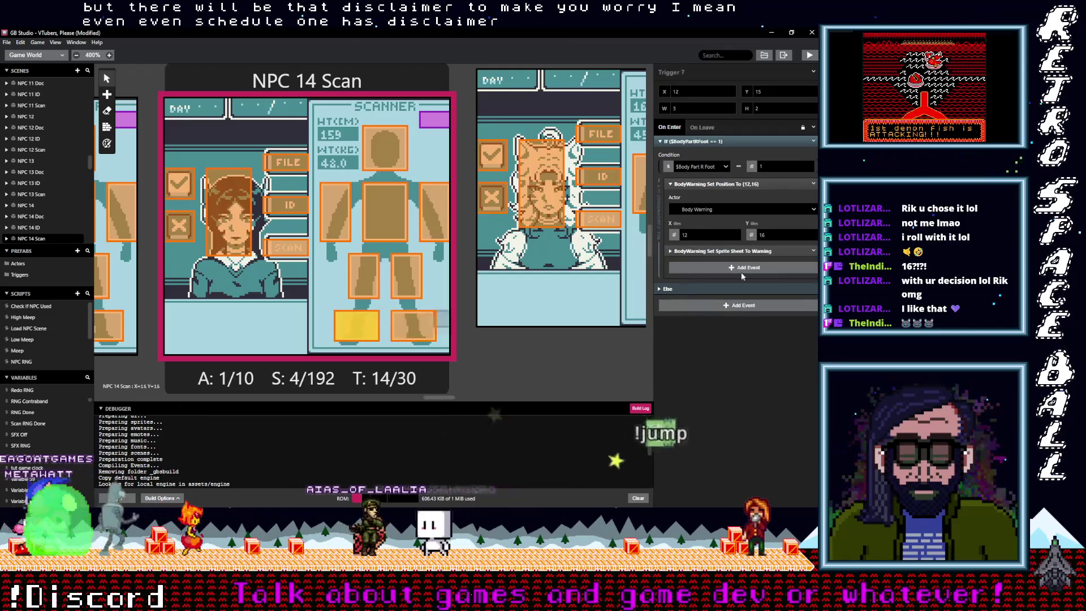
pyautogui.press('alt')
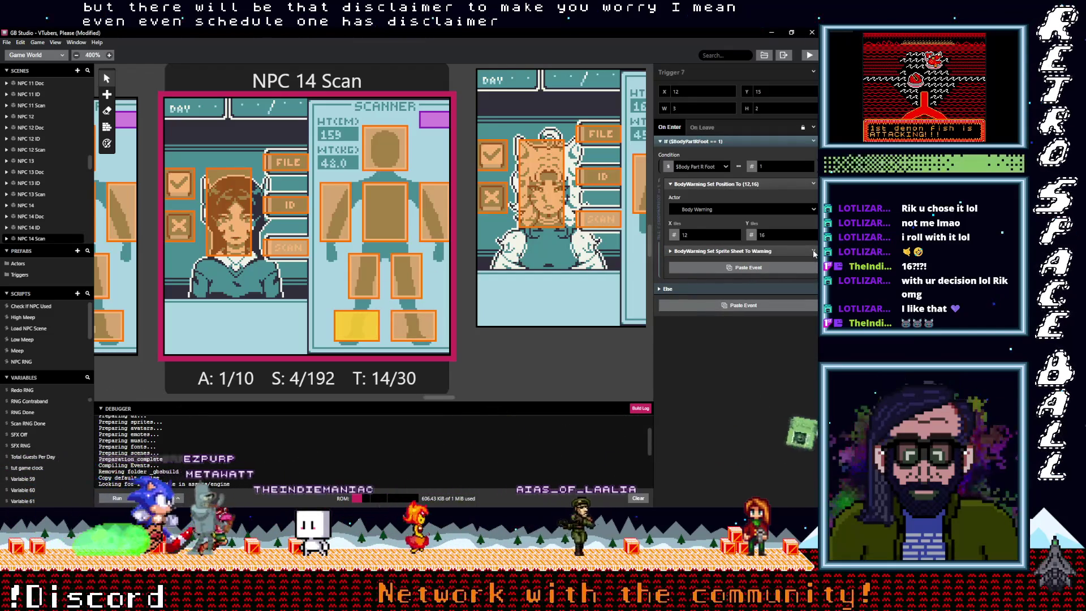
pyautogui.click(814, 252)
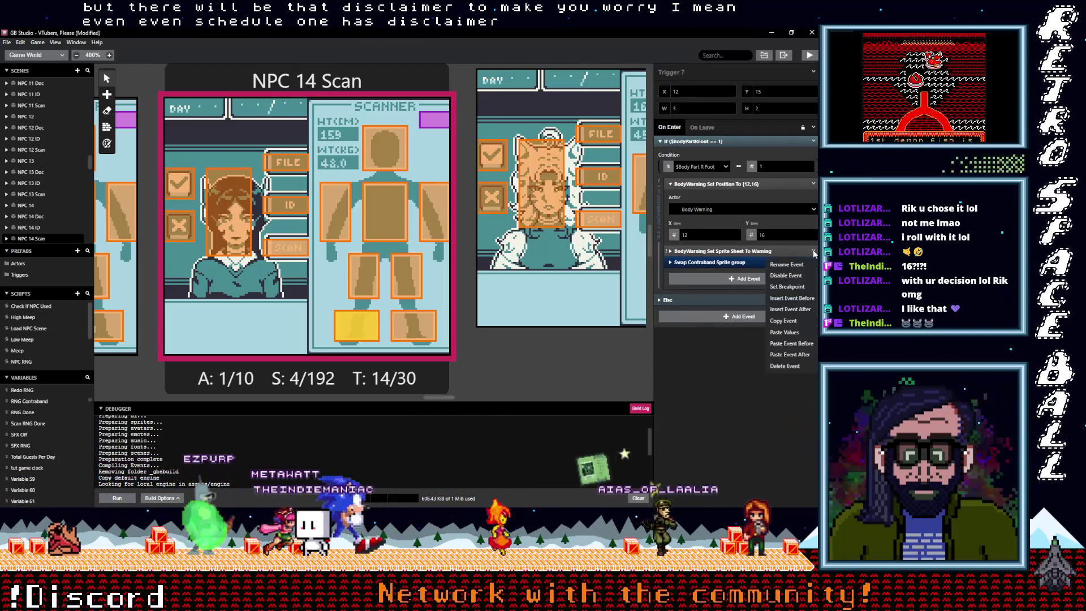
pyautogui.click(803, 354)
# - Give NPC 14 Scan's left- and right-leg triggers Swap Contraband Sprite instead of the Warning sprite sheet
pyautogui.click(406, 276)
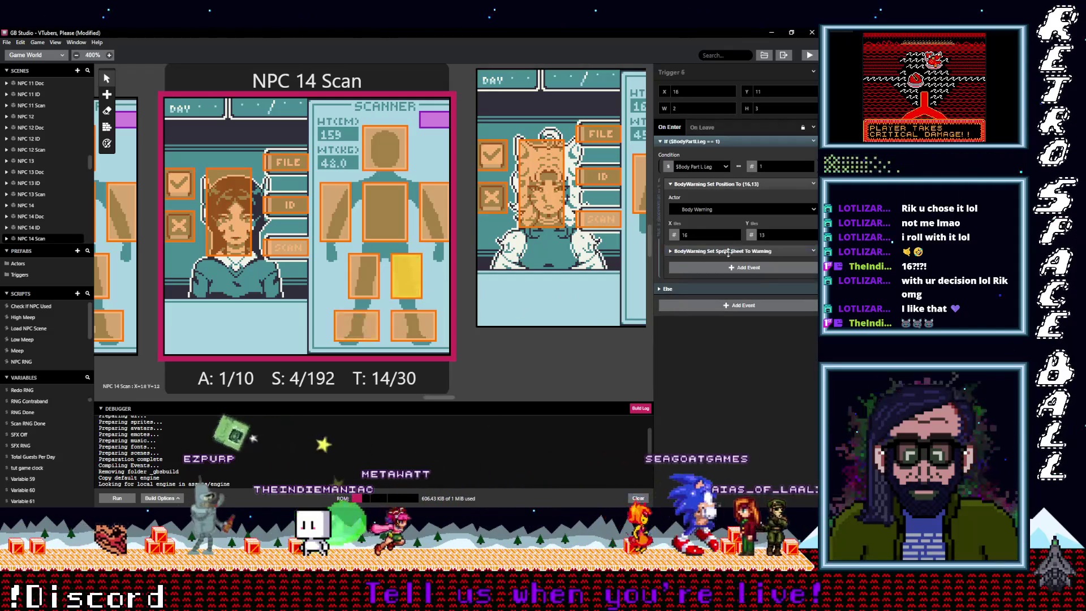
pyautogui.press('alt')
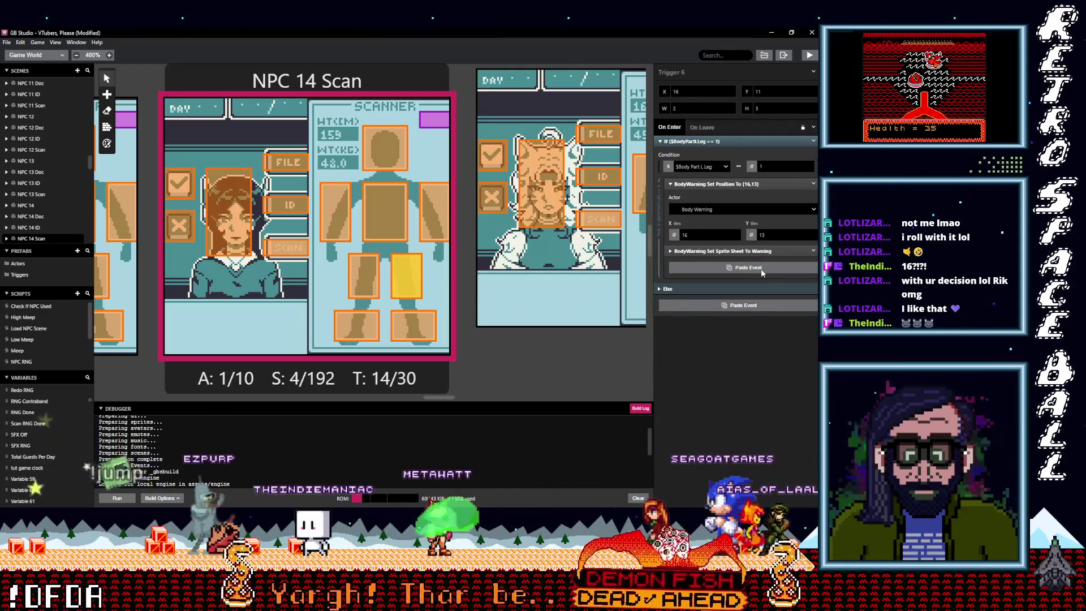
pyautogui.click(809, 268)
pyautogui.click(814, 261)
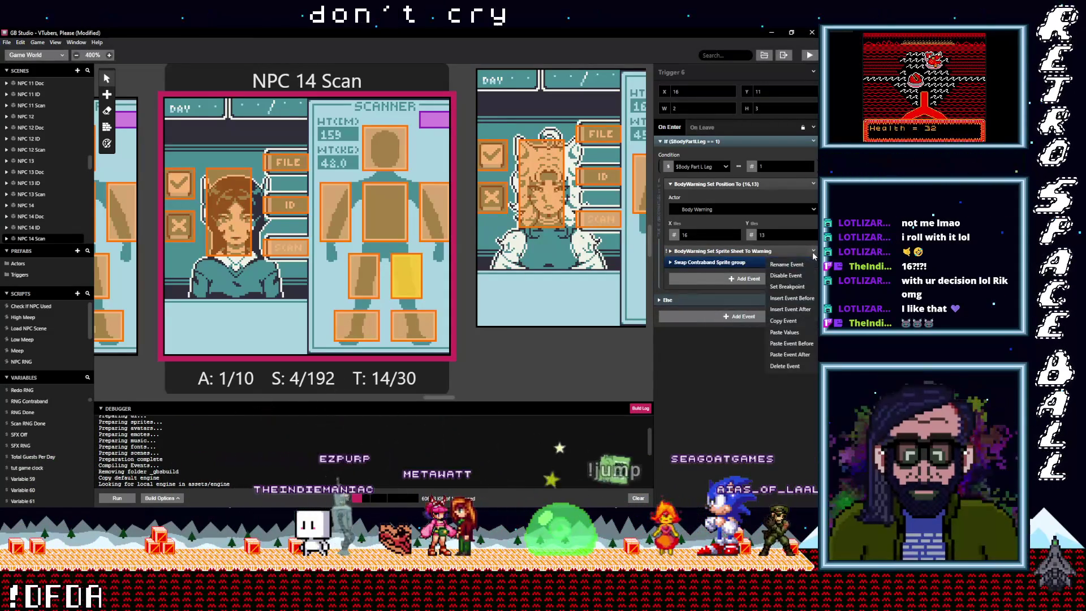
pyautogui.click(801, 366)
pyautogui.click(372, 281)
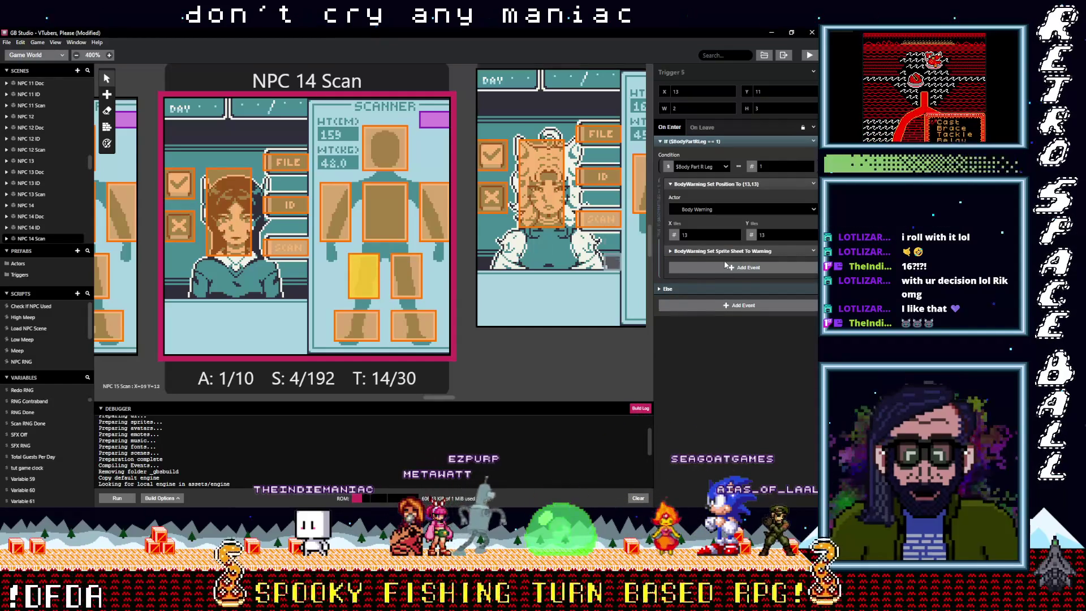
pyautogui.press('alt')
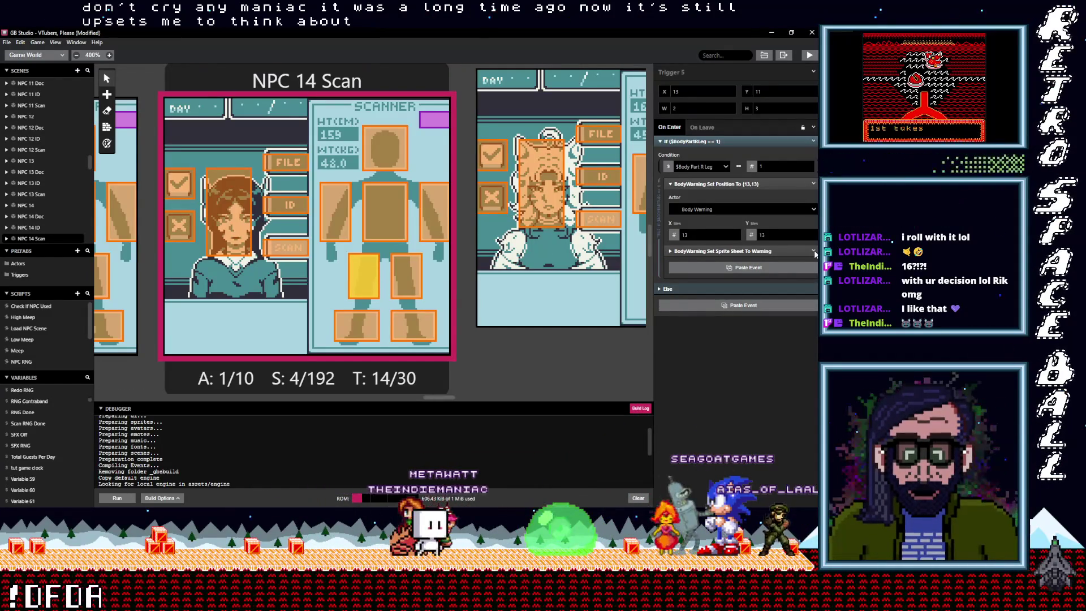
pyautogui.click(814, 252)
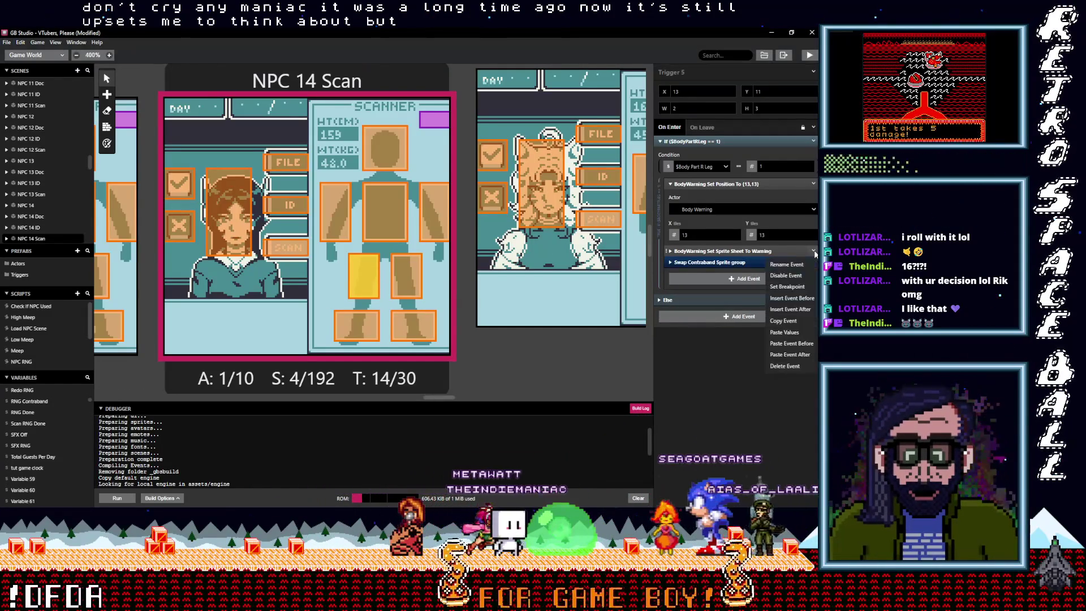
pyautogui.click(789, 366)
pyautogui.click(409, 267)
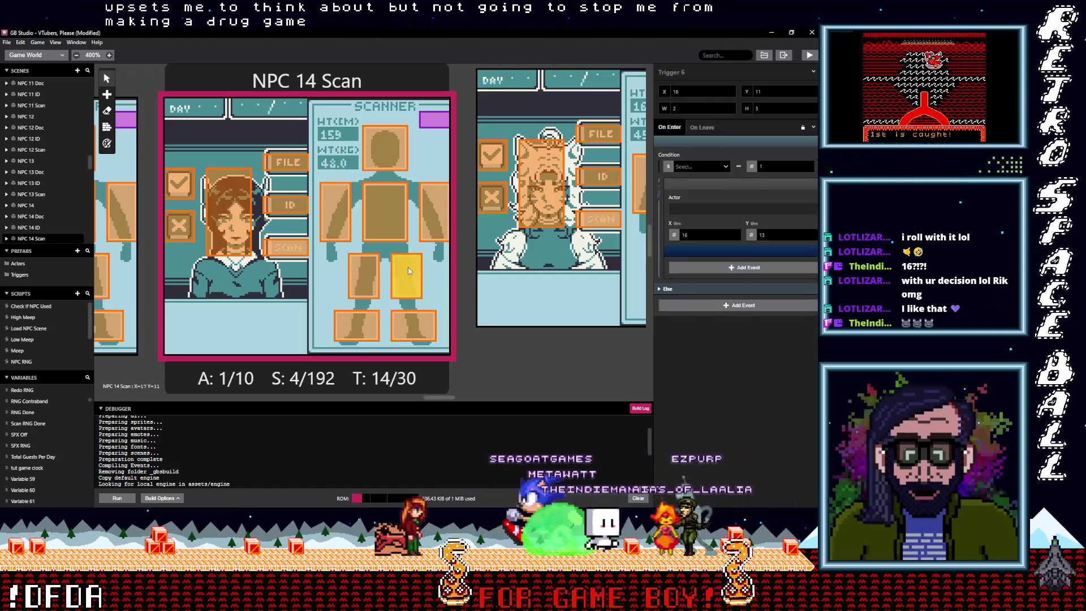
# - Replace the Warning sprite-sheet event with Swap Contraband Sprite in NPC 14 Scan's left-arm and chest triggers
pyautogui.click(436, 227)
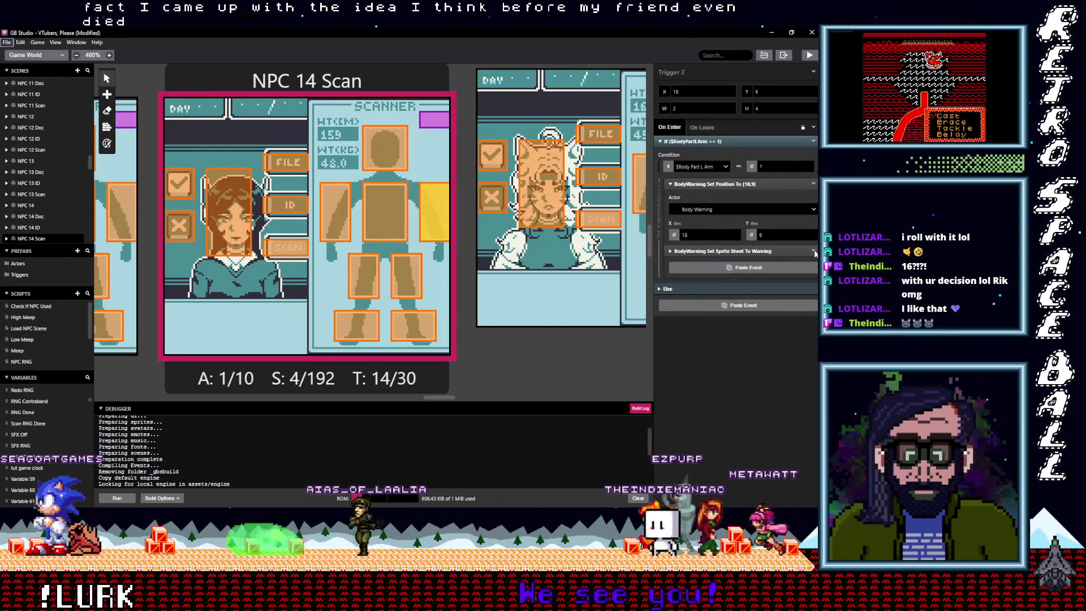
pyautogui.click(814, 251)
pyautogui.click(792, 367)
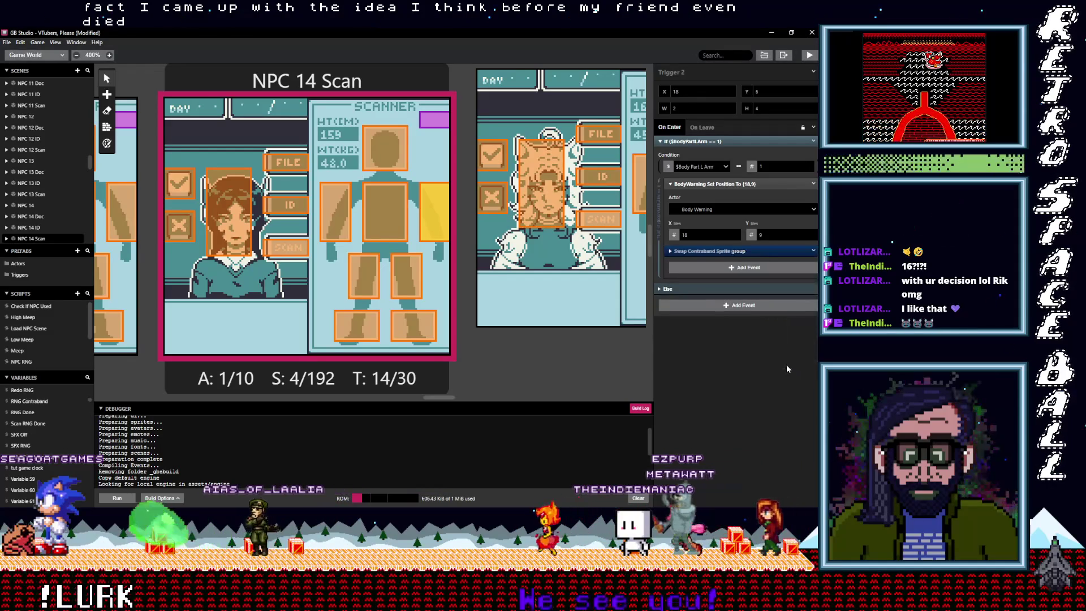
pyautogui.click(389, 235)
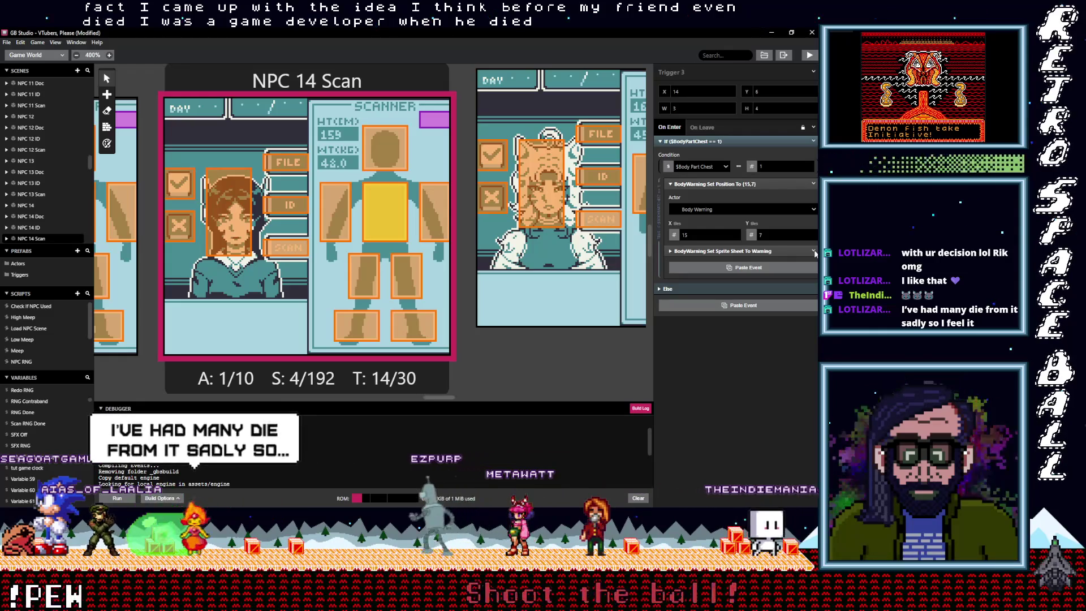
pyautogui.click(803, 267)
pyautogui.rightClick(767, 261)
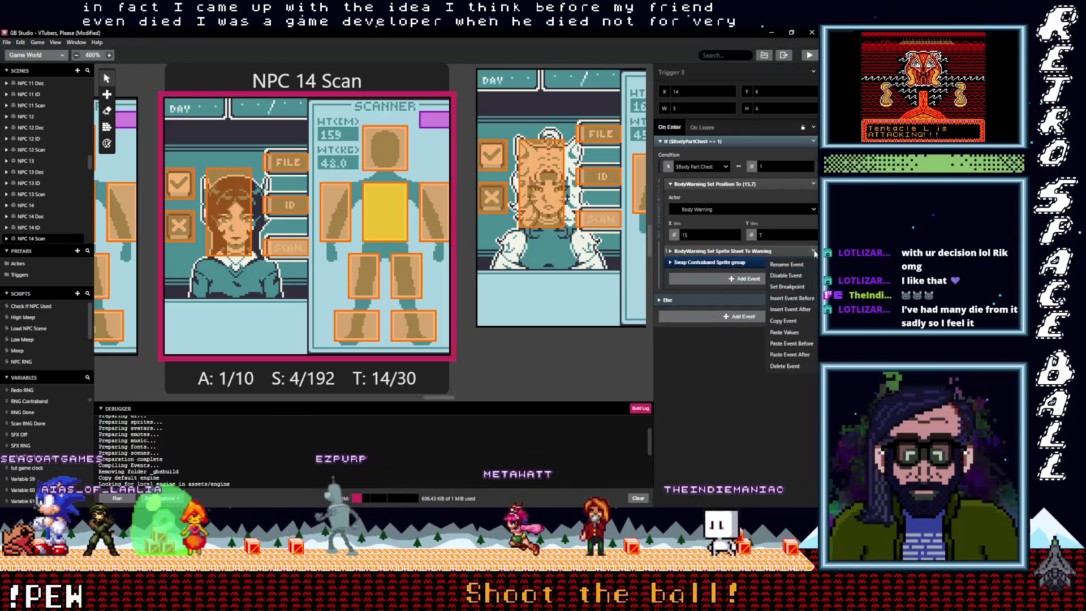
pyautogui.click(792, 367)
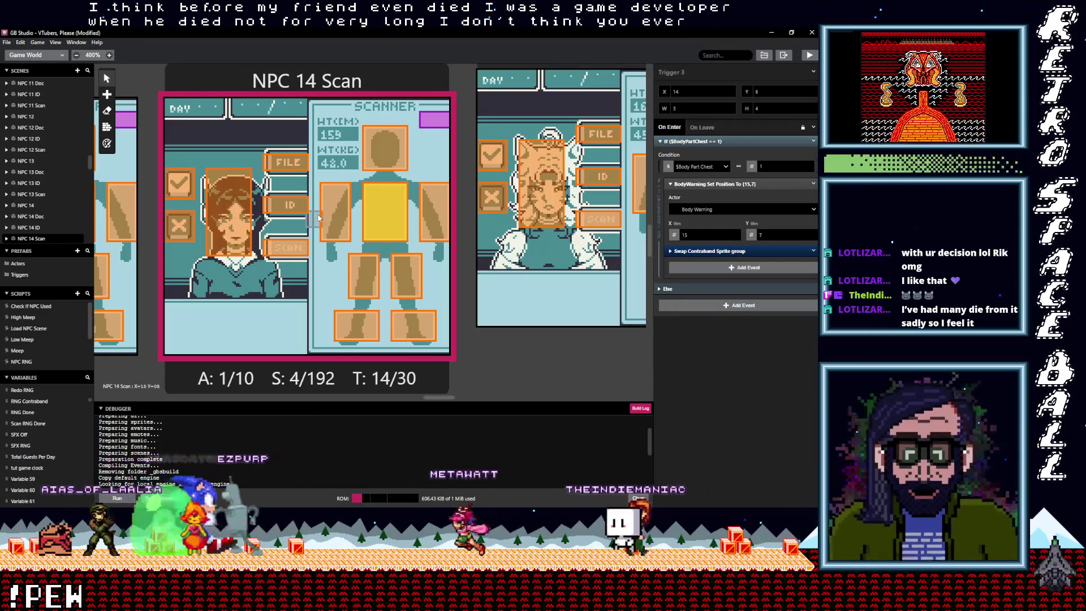
# - Do the same swap in NPC 14 Scan's right-arm and head triggers
pyautogui.click(345, 222)
pyautogui.press('alt')
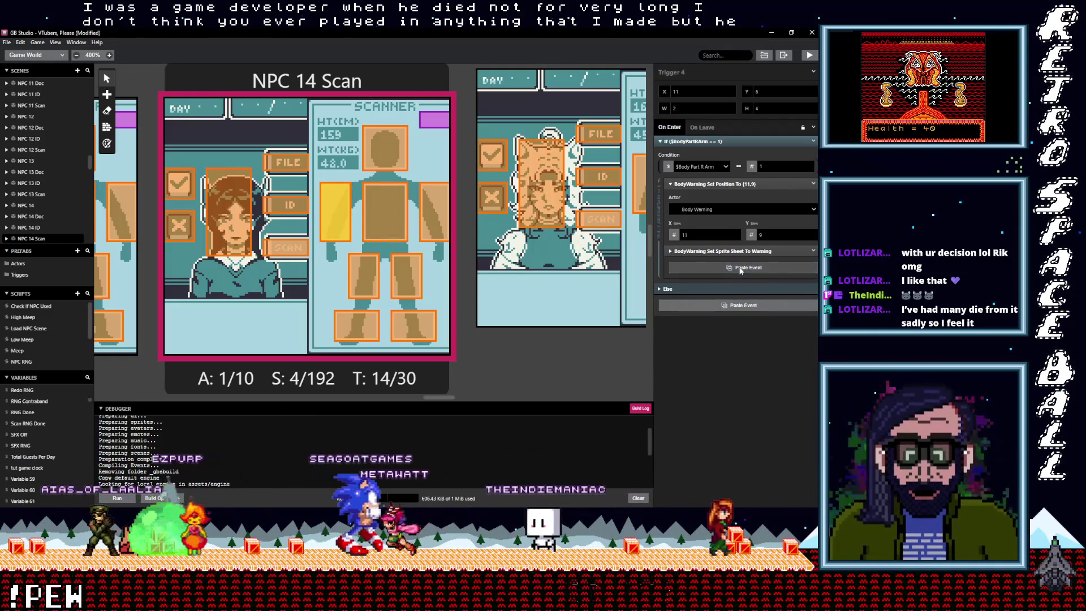
pyautogui.click(786, 267)
pyautogui.rightClick(788, 263)
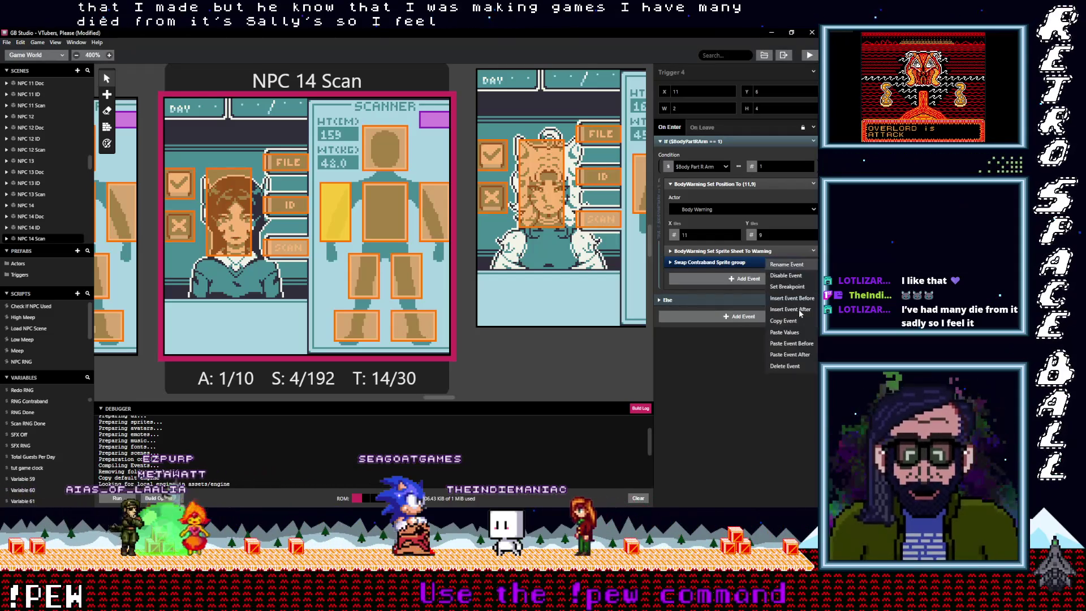
pyautogui.click(792, 366)
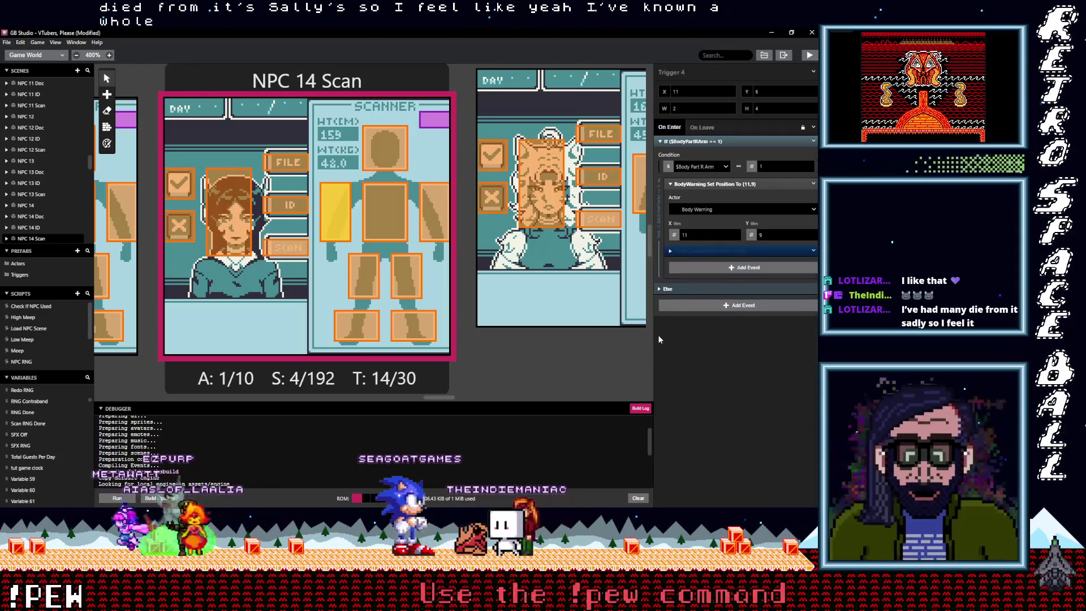
pyautogui.click(395, 155)
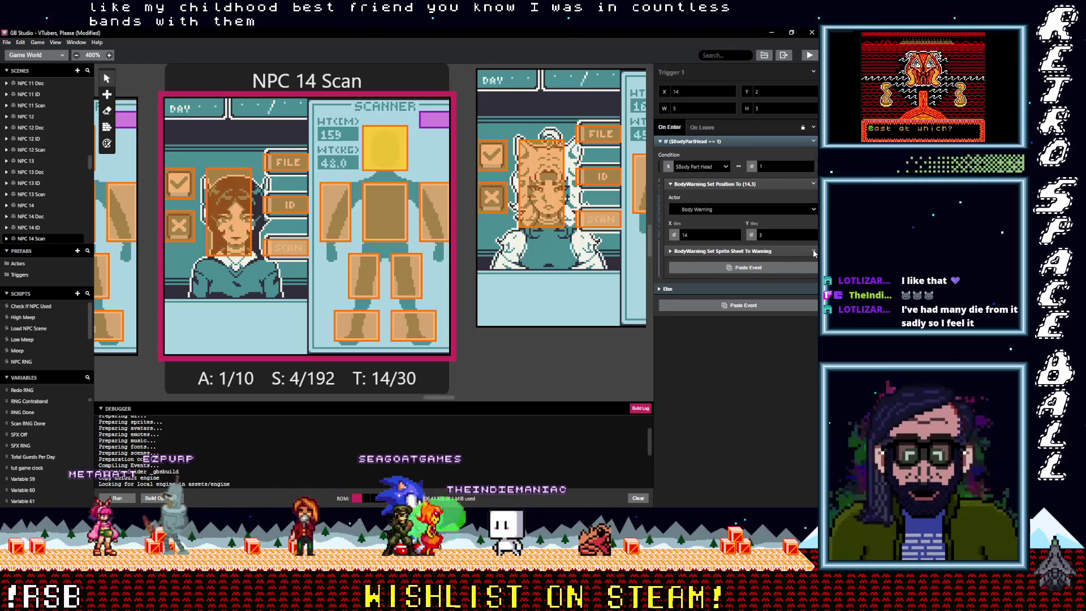
pyautogui.click(814, 252)
pyautogui.click(795, 367)
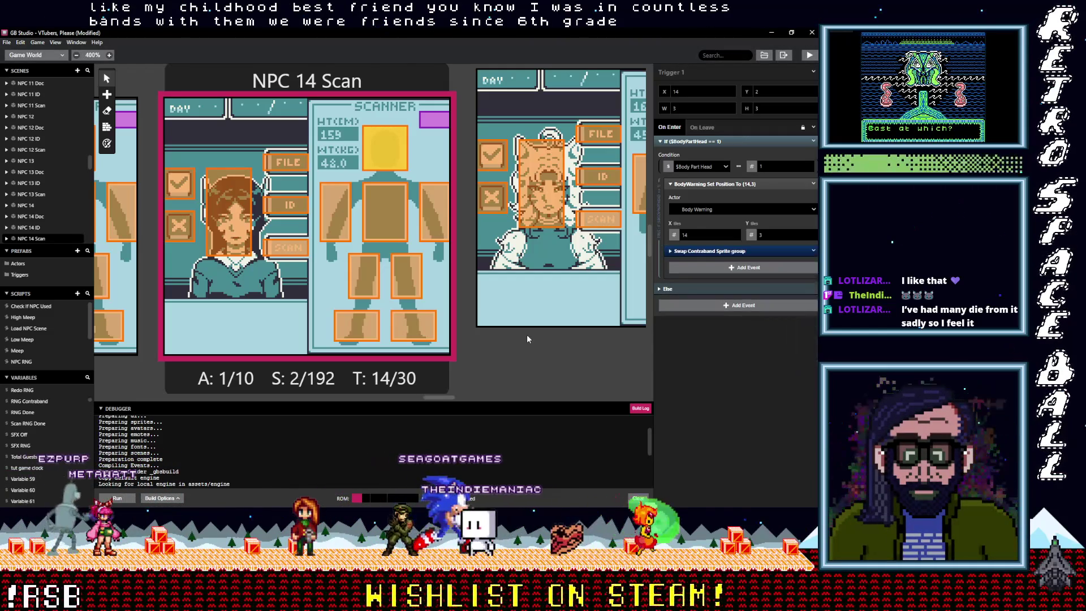
# - In NPC 15 Scan's left- and right-foot triggers, replace the Warning sprite-sheet event with Swap Contraband Sprite
pyautogui.moveTo(431, 399); pyautogui.dragTo(453, 397)
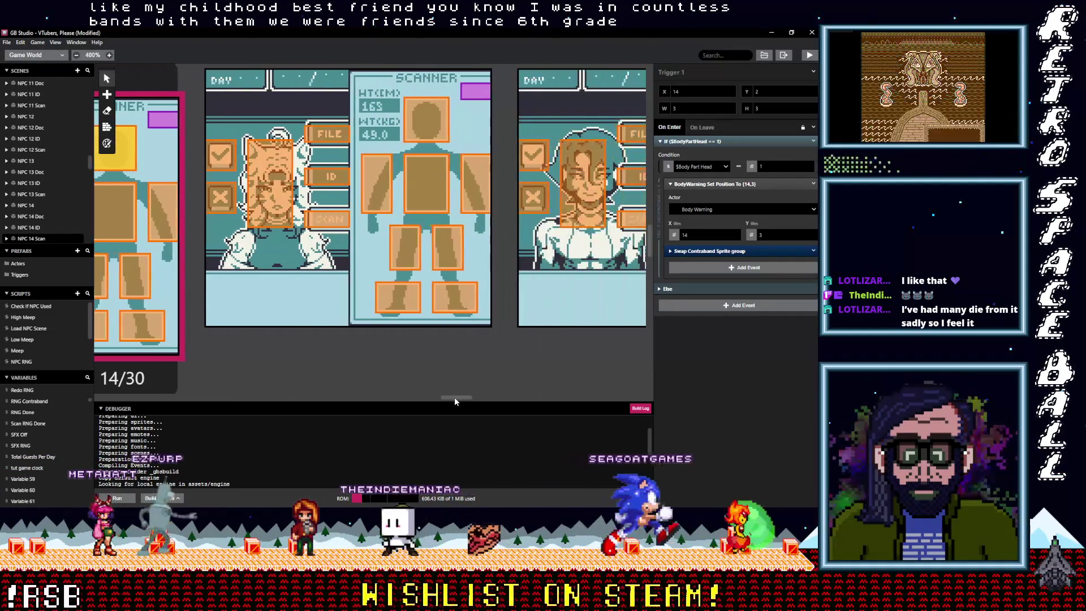
pyautogui.click(450, 304)
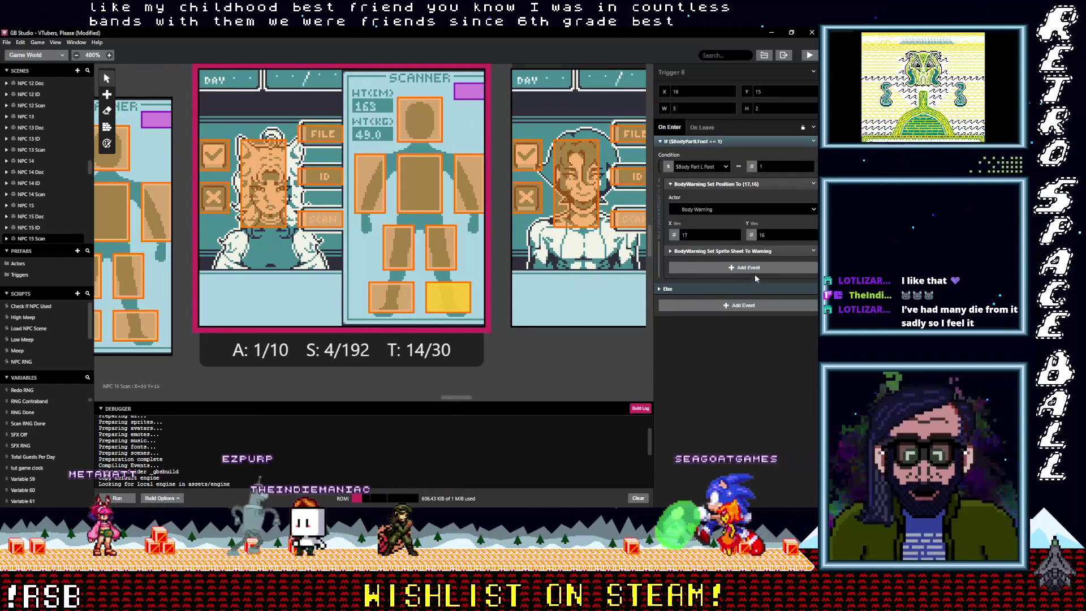
pyautogui.press('alt')
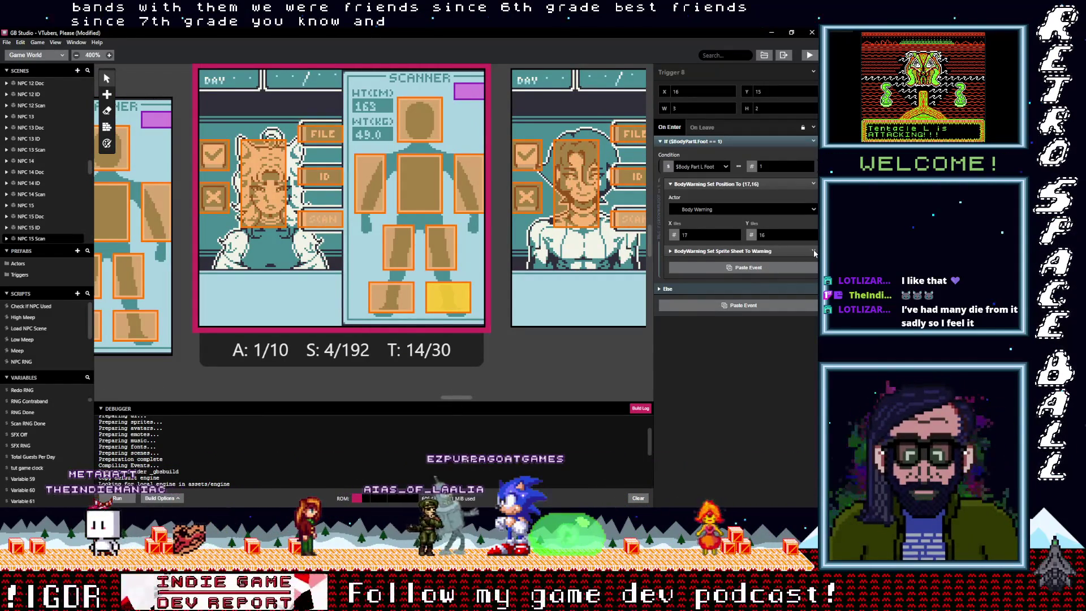
pyautogui.click(746, 267)
pyautogui.click(813, 263)
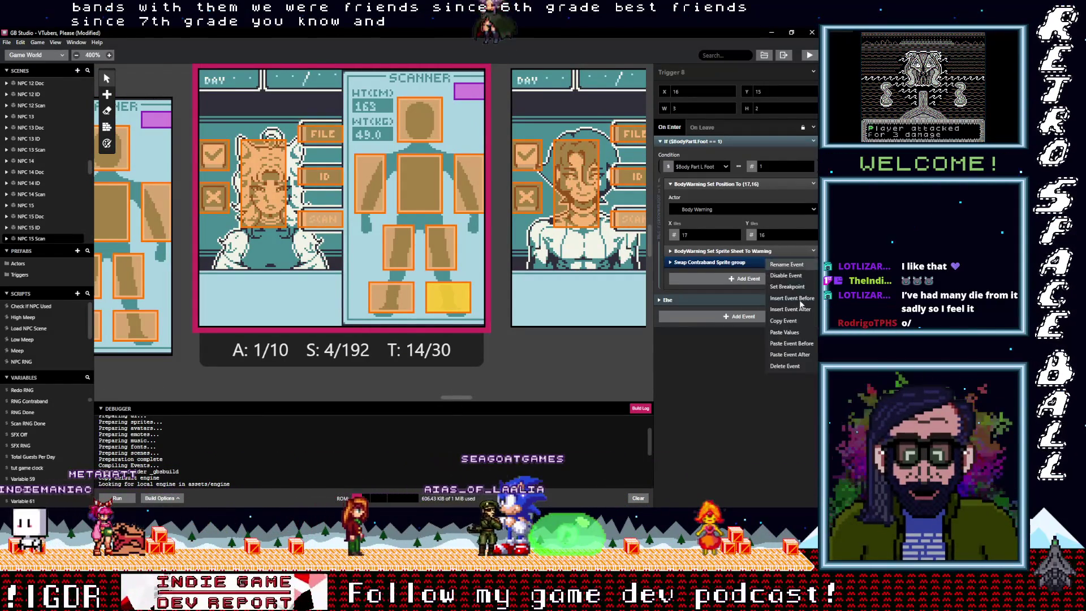
pyautogui.click(789, 366)
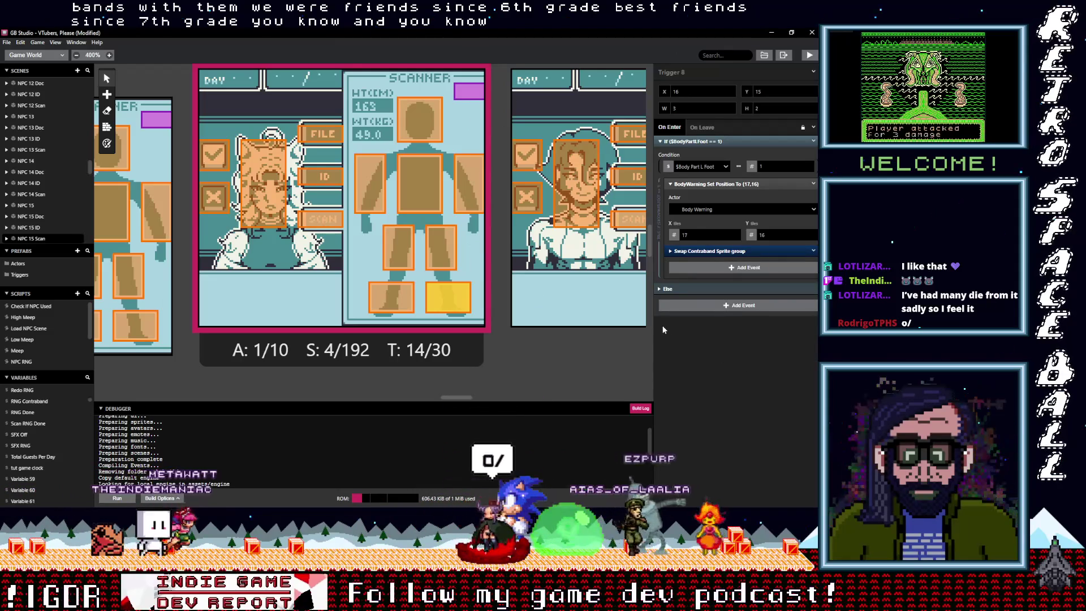
pyautogui.click(395, 308)
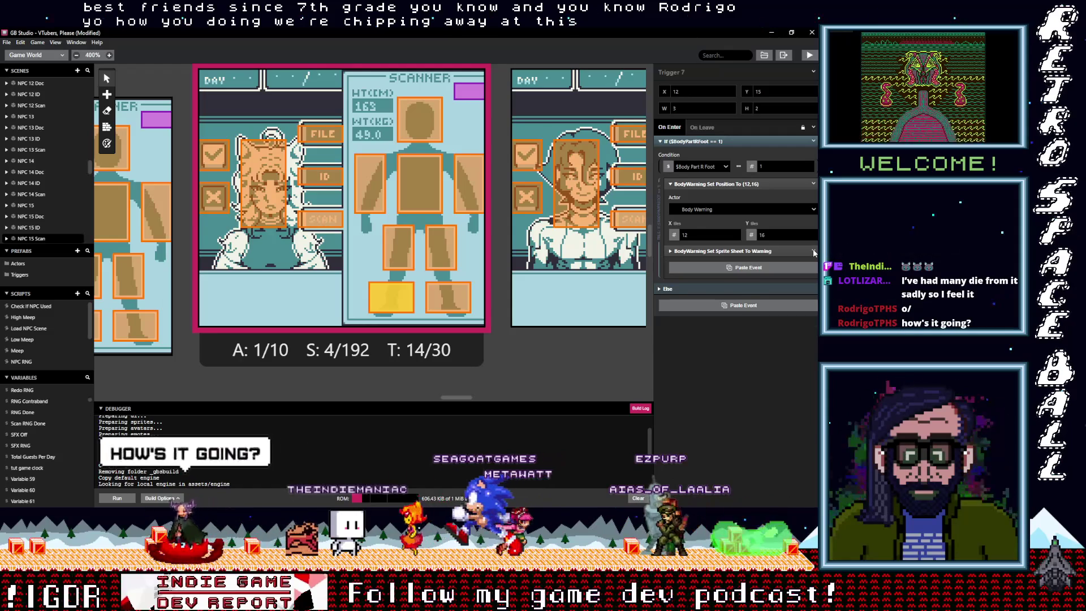
pyautogui.click(813, 253)
pyautogui.click(785, 367)
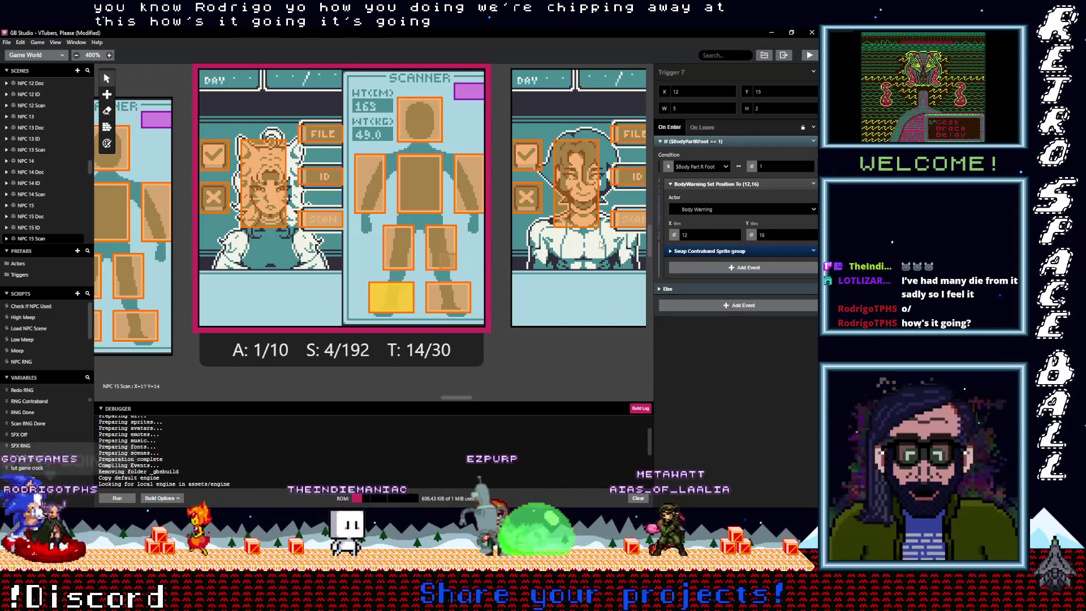
# - In NPC 15 Scan's leg Trigger 6, delete the Set Sprite Sheet To Warning event, then undo and revisit its options
pyautogui.click(441, 247)
pyautogui.press('alt')
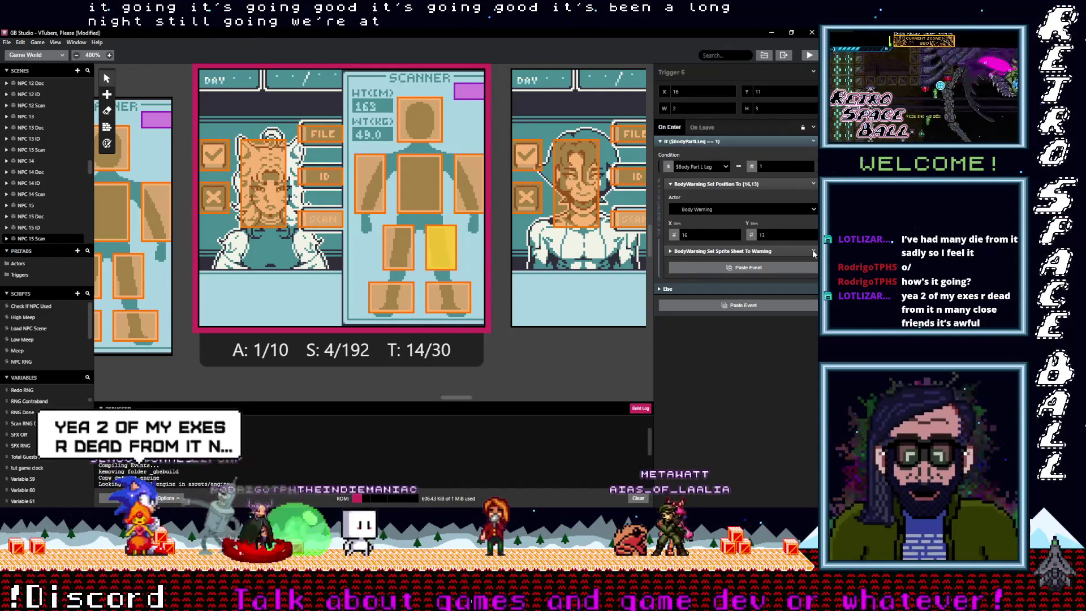
pyautogui.click(813, 252)
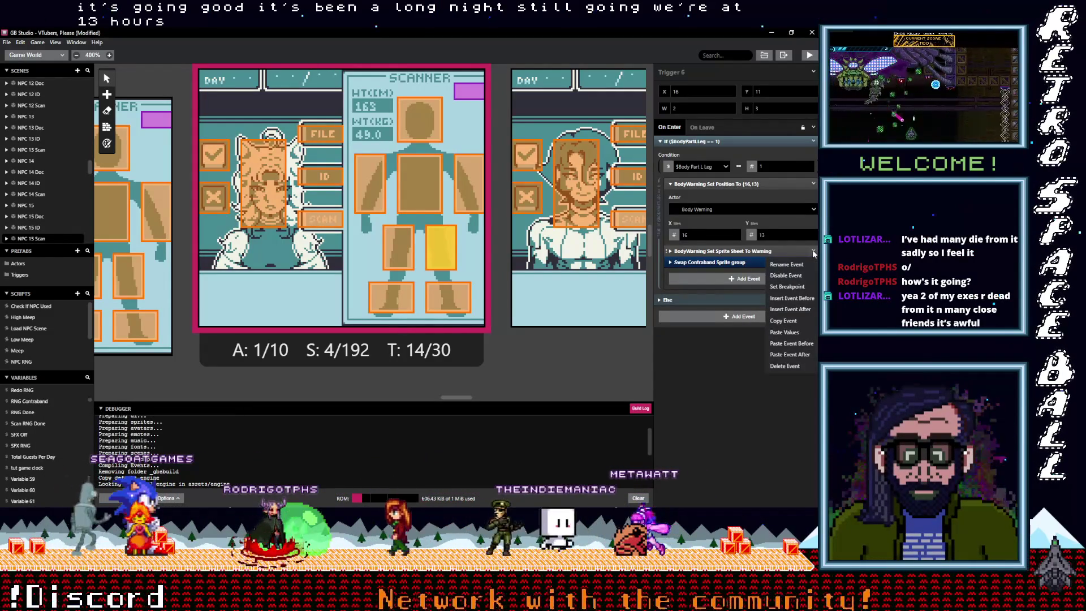
pyautogui.click(793, 366)
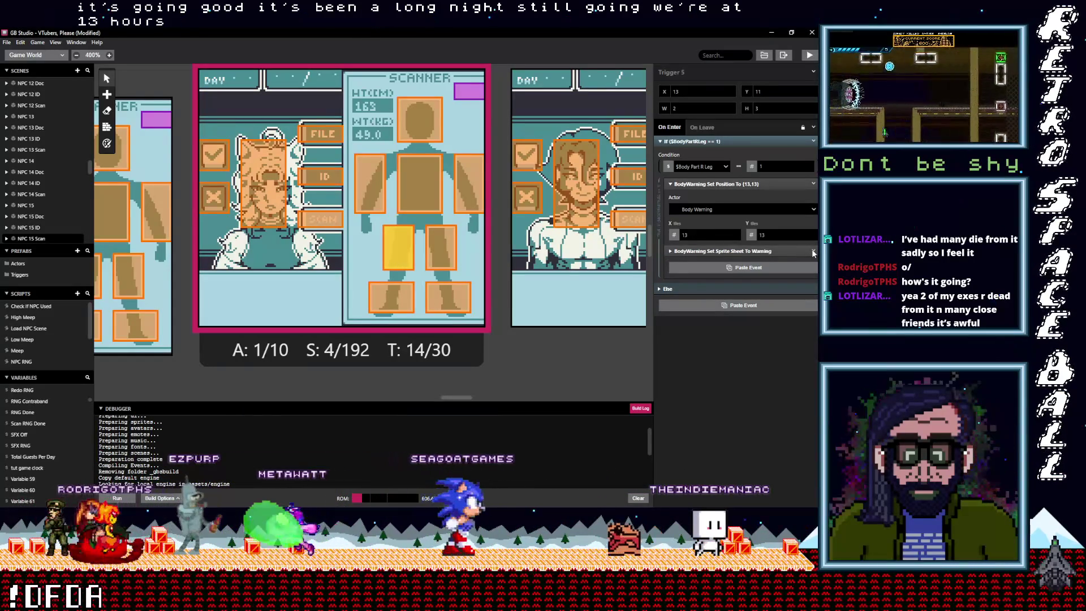
pyautogui.hotkey('ctrl', 'z')
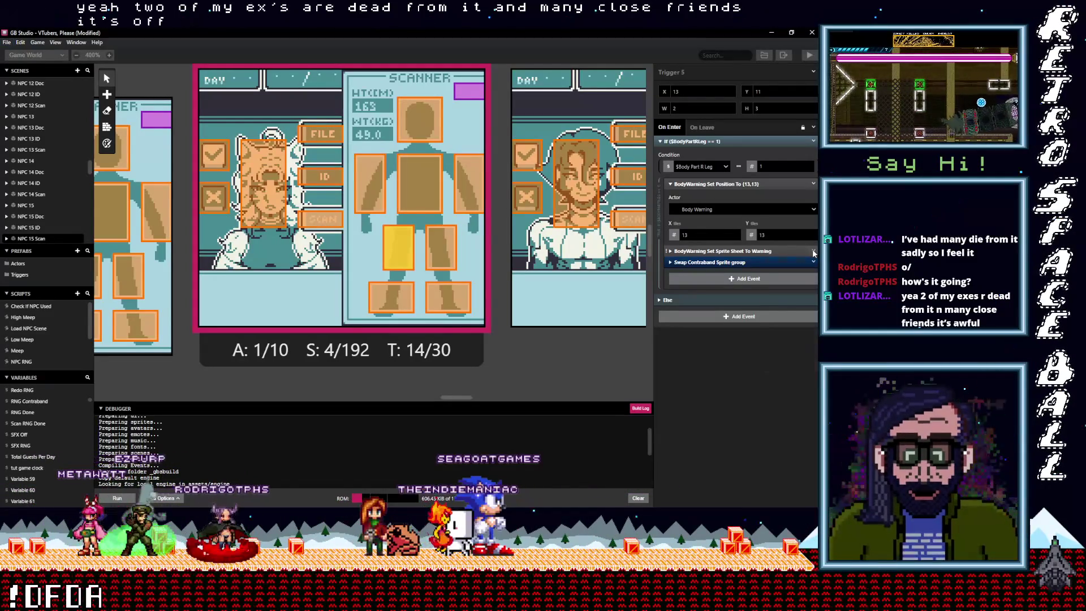
pyautogui.click(812, 261)
# - Remove the remaining Warning sprite-sheet event, then give arm Trigger 2 Swap Contraband Sprite instead
pyautogui.click(786, 366)
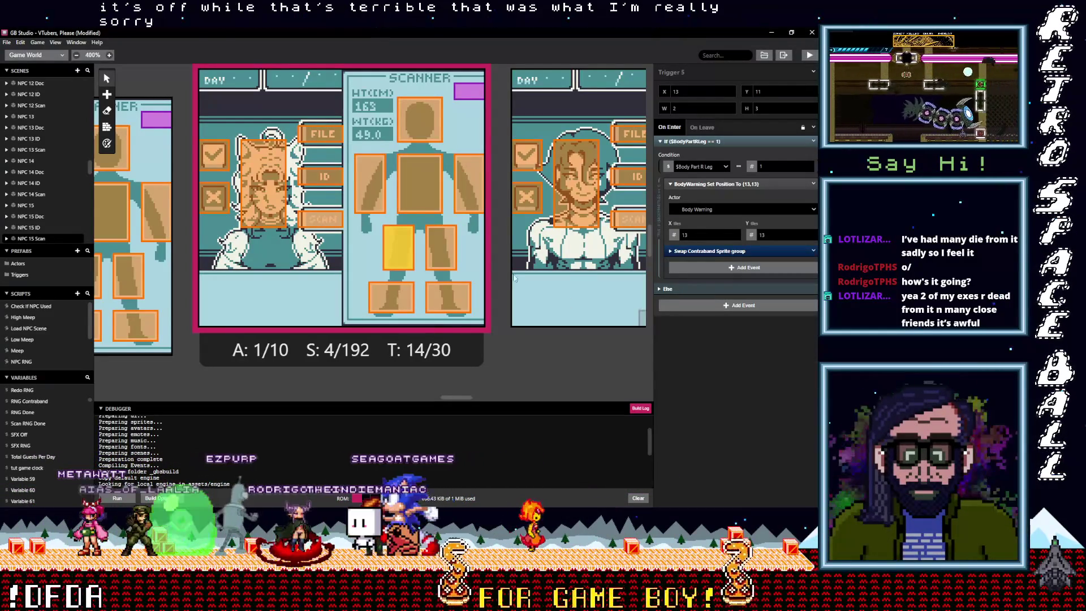
pyautogui.click(475, 209)
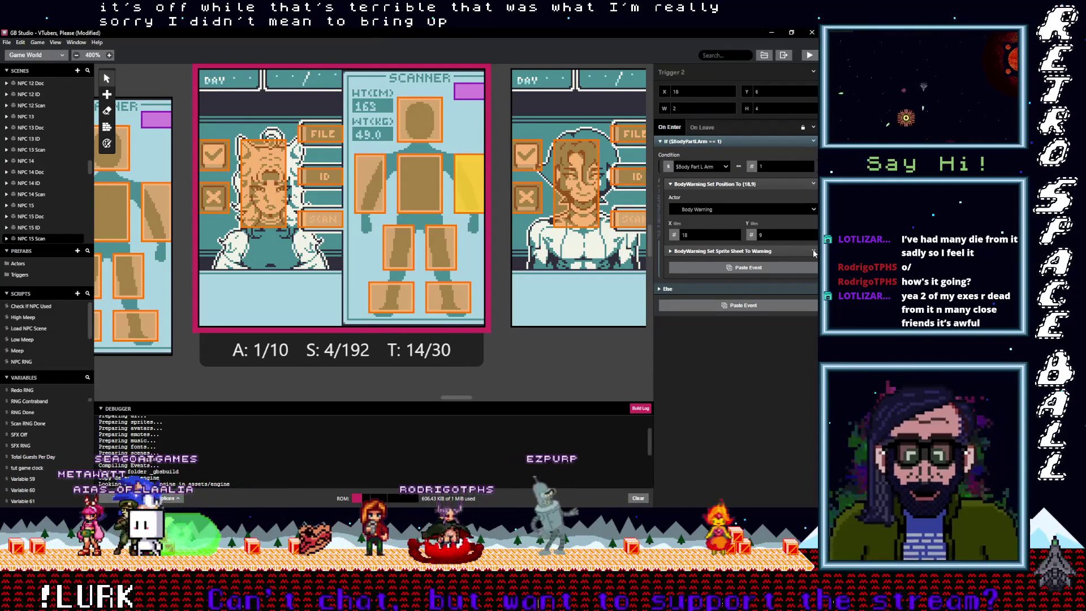
pyautogui.hotkey('ctrl', 'v')
pyautogui.click(813, 262)
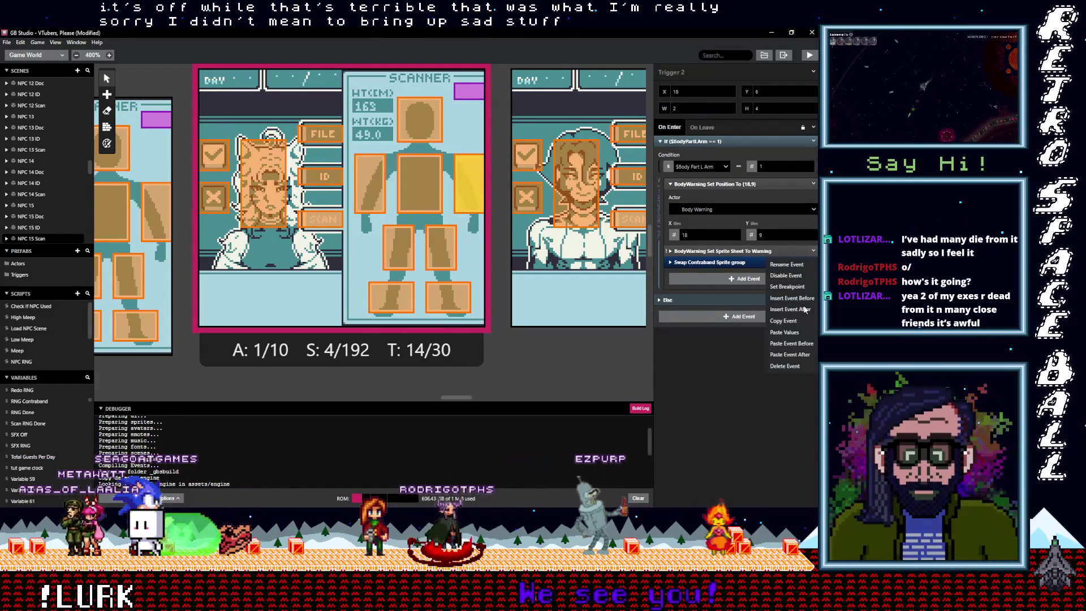
pyautogui.click(785, 366)
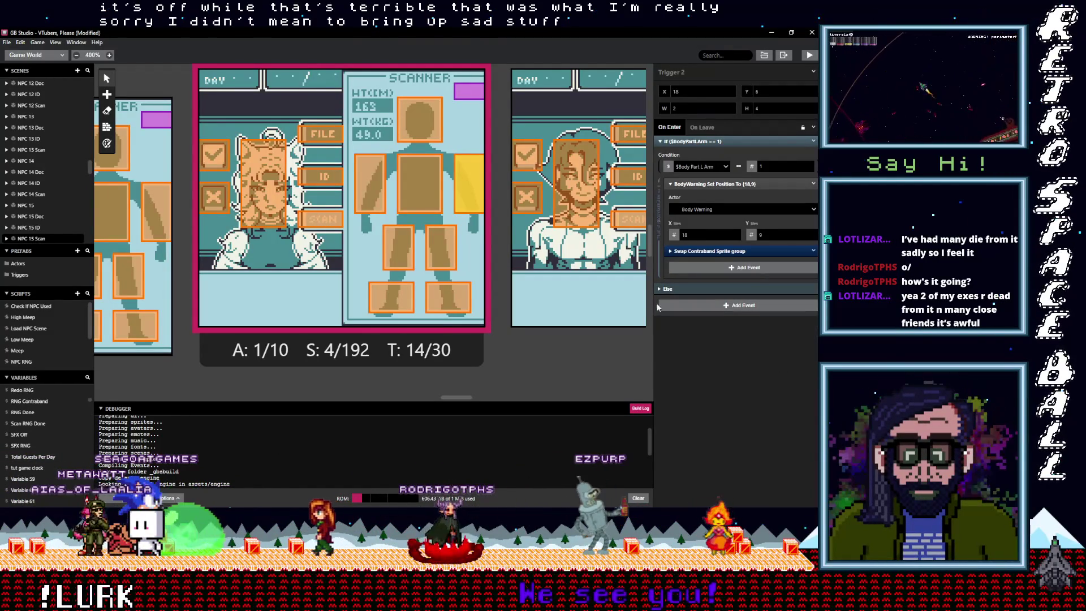
# - Replace the Warning sprite-sheet event with Swap Contraband Sprite in chest Trigger 3 and arm Trigger 4
pyautogui.click(436, 206)
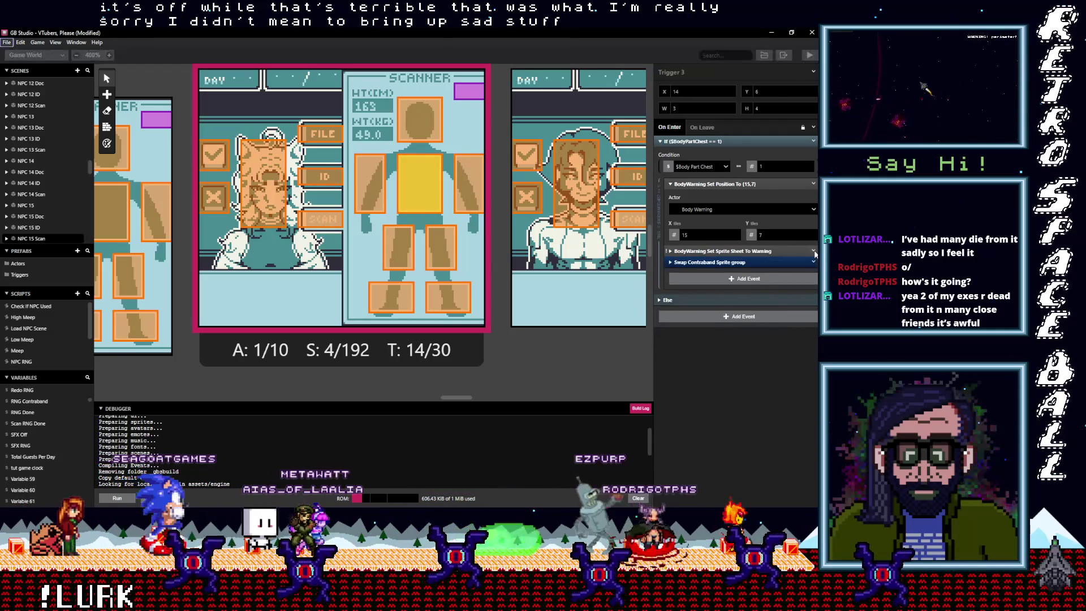
pyautogui.click(814, 250)
pyautogui.click(792, 365)
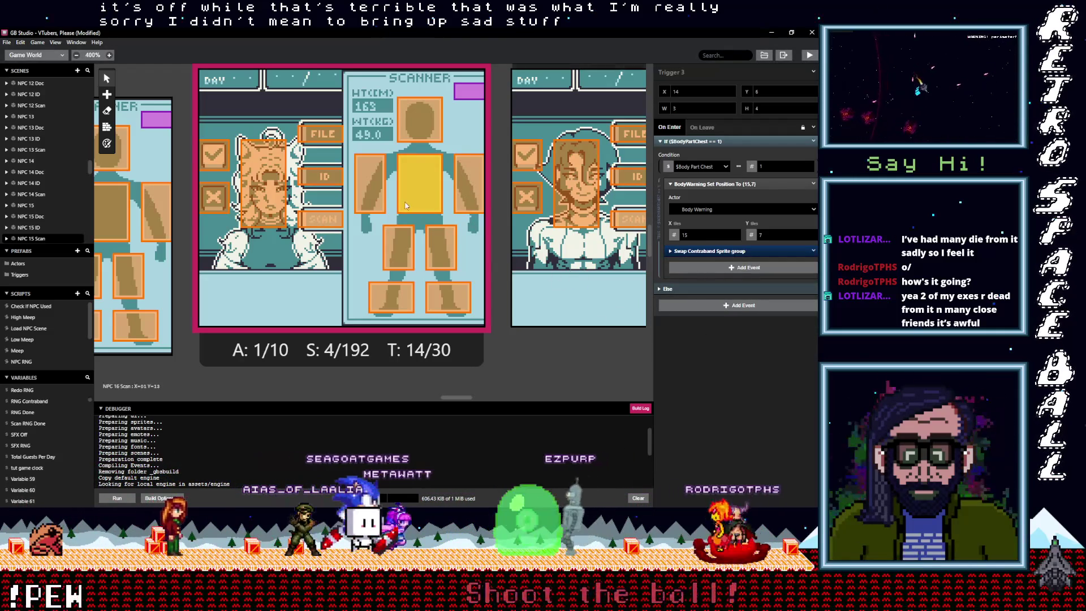
pyautogui.click(377, 192)
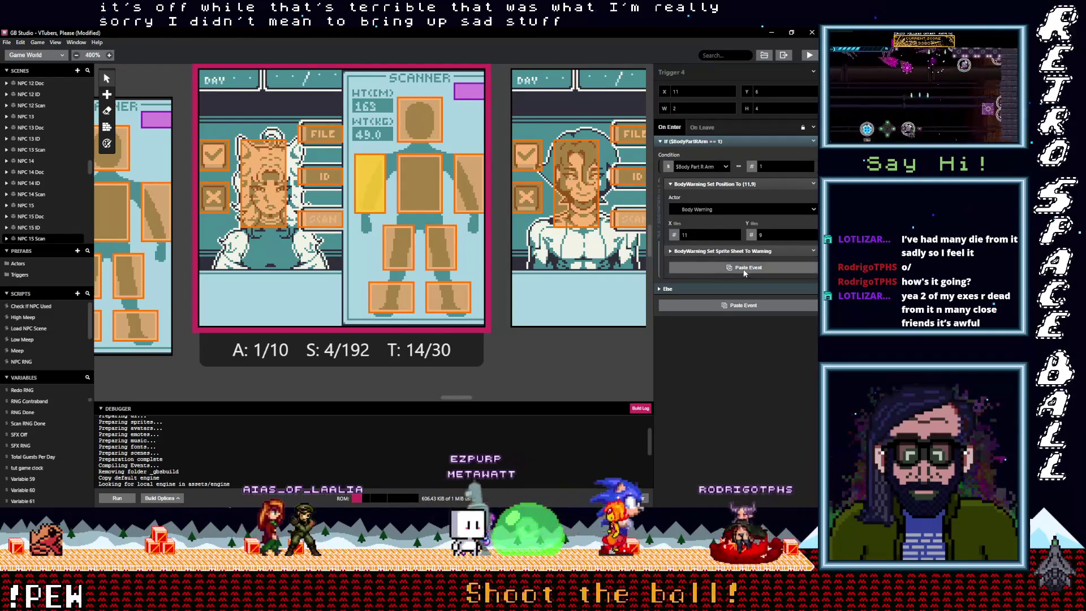
pyautogui.keyDown('alt'); pyautogui.click(813, 253); pyautogui.keyUp('alt')
pyautogui.click(813, 250)
pyautogui.click(783, 368)
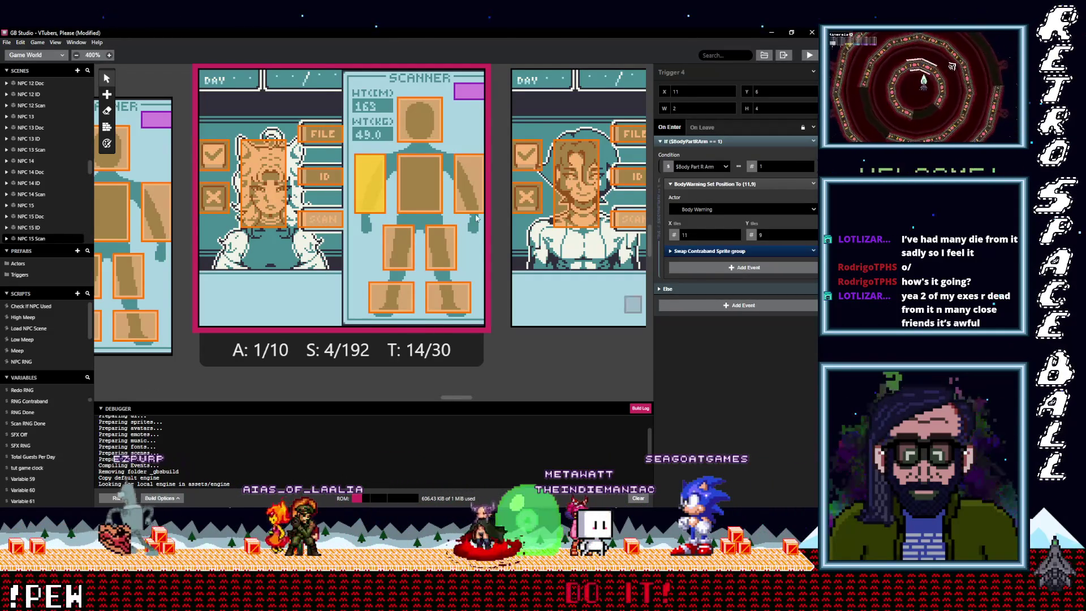
# - Paste Swap Contraband Sprite into head Trigger 1 and delete its Set Sprite Sheet To Warning event
pyautogui.click(470, 191)
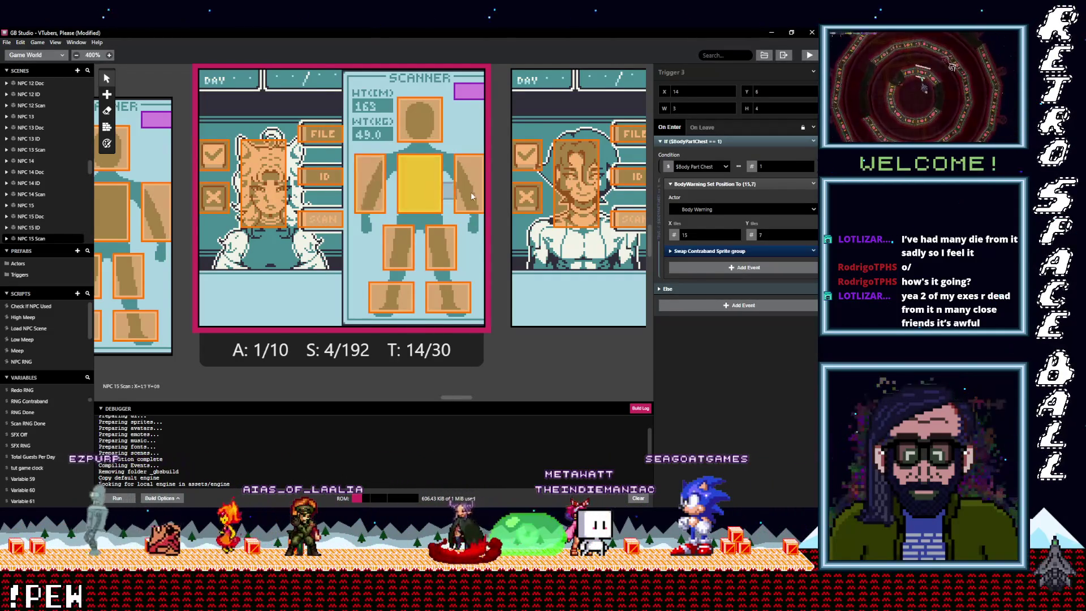
pyautogui.click(407, 129)
pyautogui.click(736, 251)
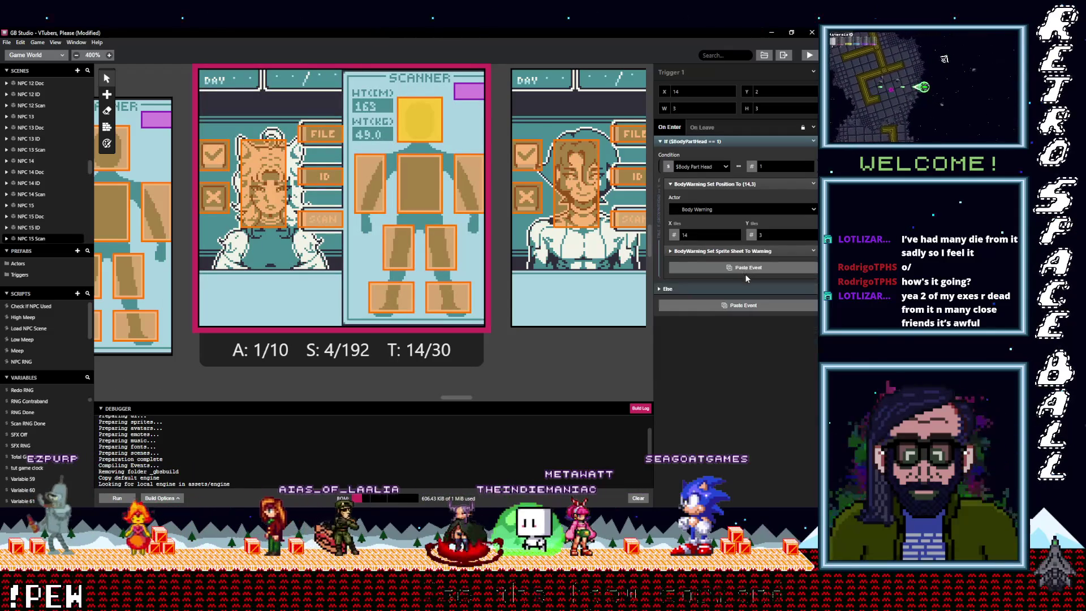
pyautogui.keyDown('alt'); pyautogui.click(775, 268); pyautogui.keyUp('alt')
pyautogui.click(814, 251)
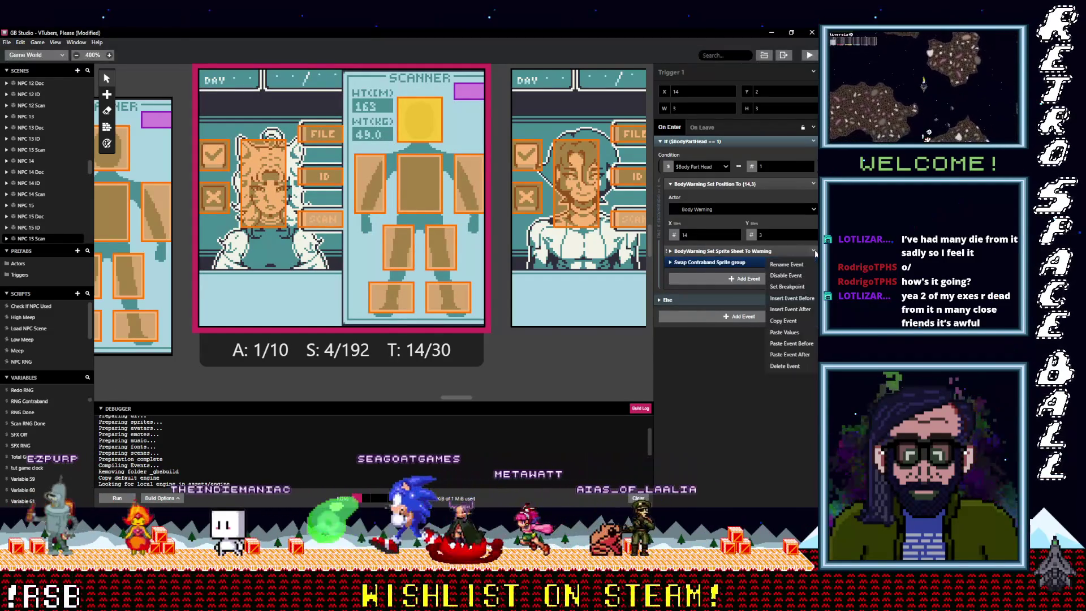
pyautogui.click(790, 366)
pyautogui.hscroll(10, 463, 395)
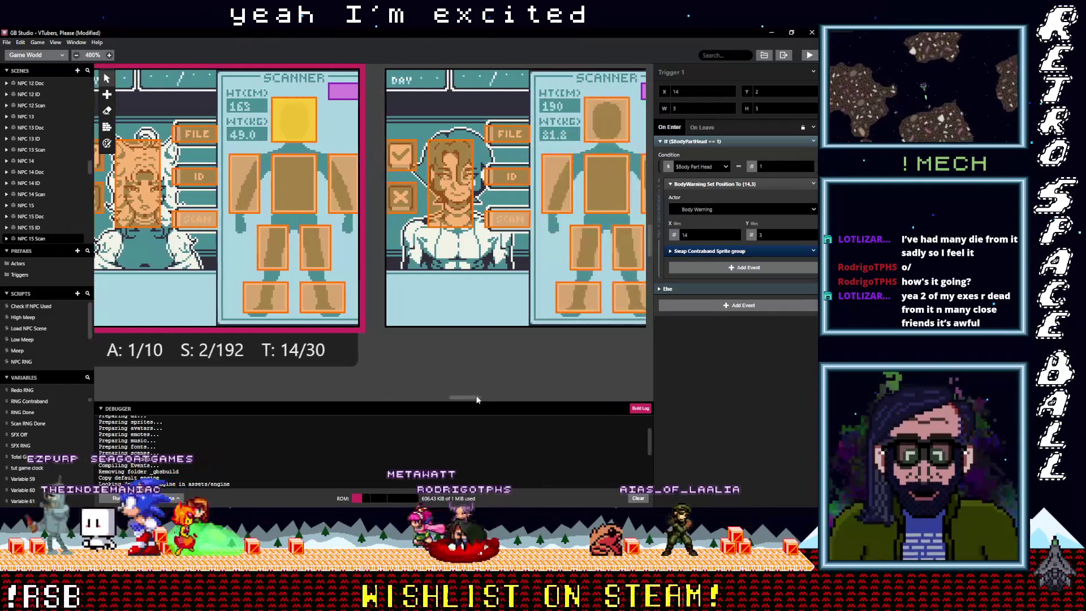
# - In both foot triggers (8 and 7), replace the Warning sprite-sheet event with the Swap Contraband Sprite group
pyautogui.click(442, 294)
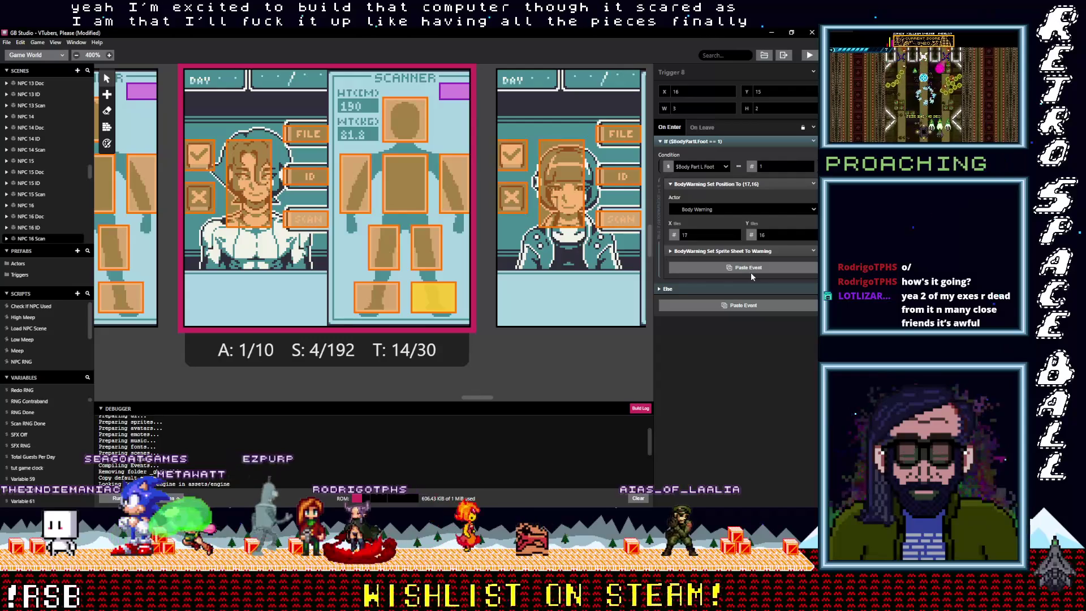
pyautogui.keyDown('alt'); pyautogui.click(749, 273); pyautogui.keyUp('alt')
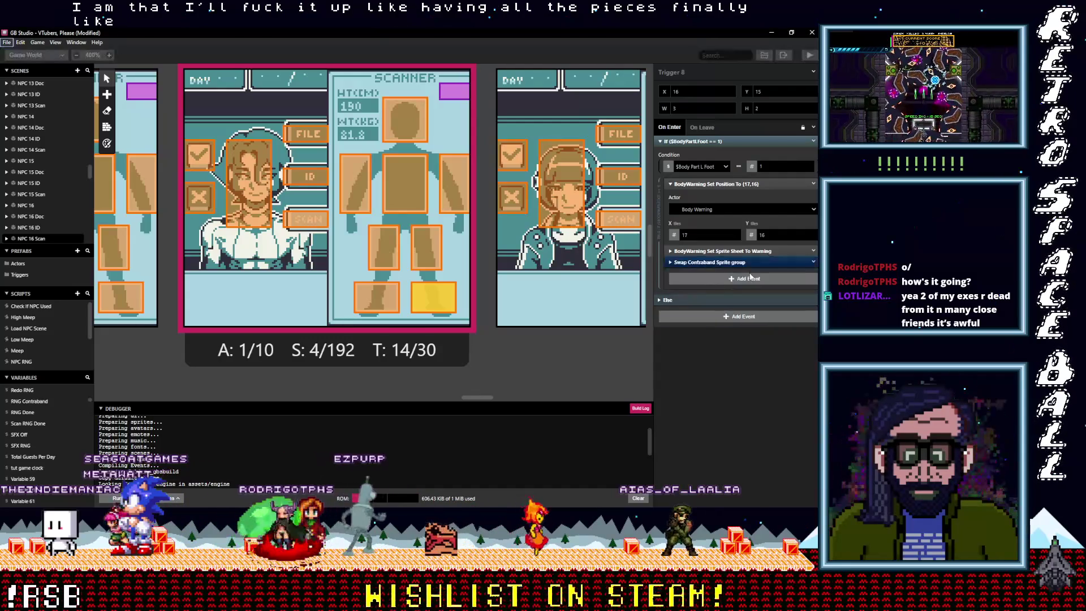
pyautogui.click(814, 252)
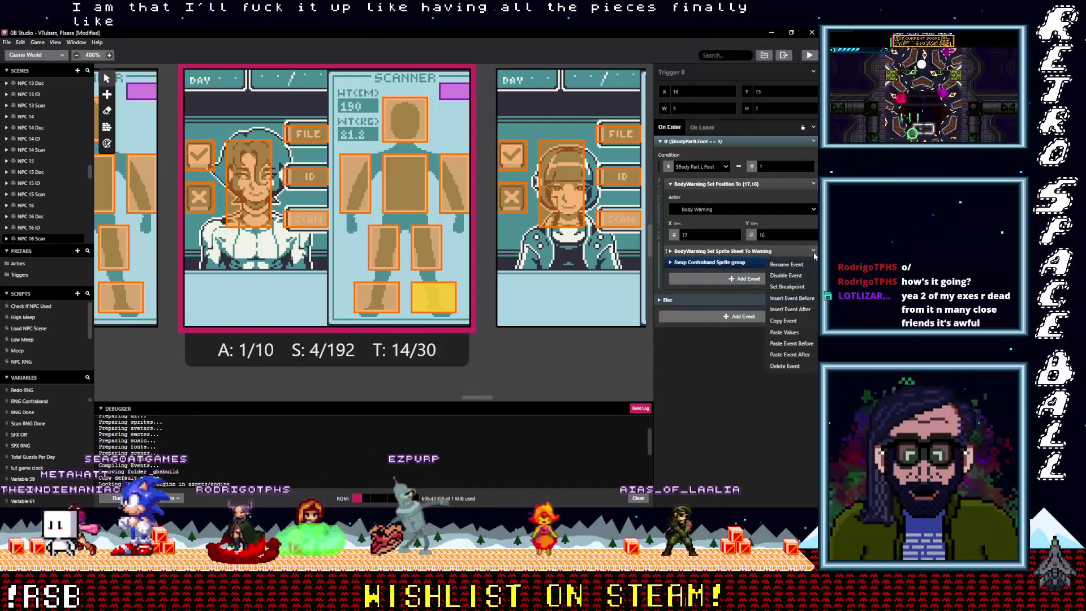
pyautogui.click(789, 366)
pyautogui.click(378, 299)
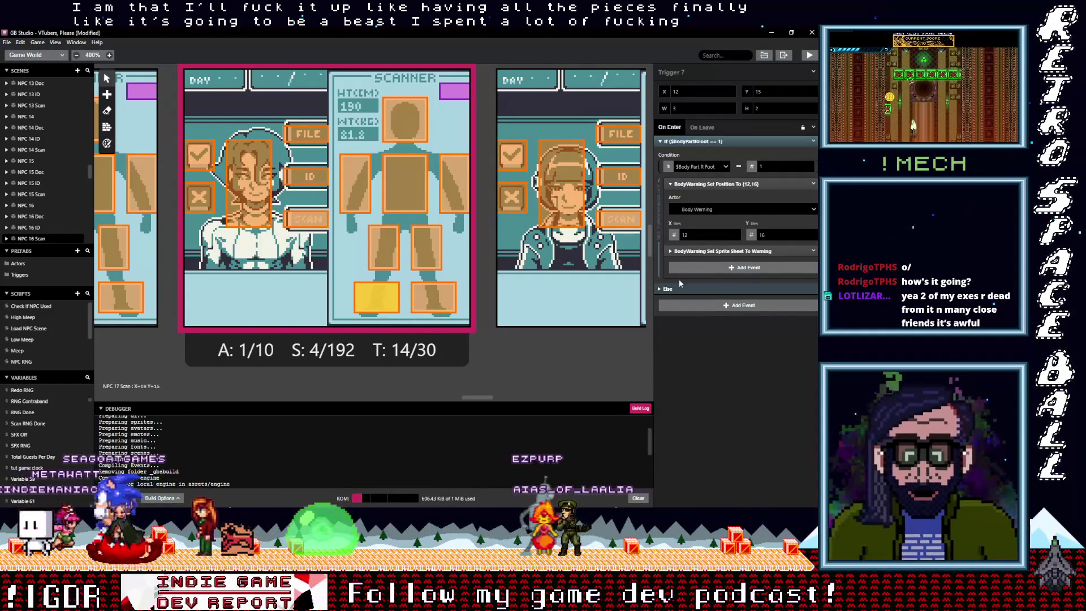
pyautogui.click(815, 254)
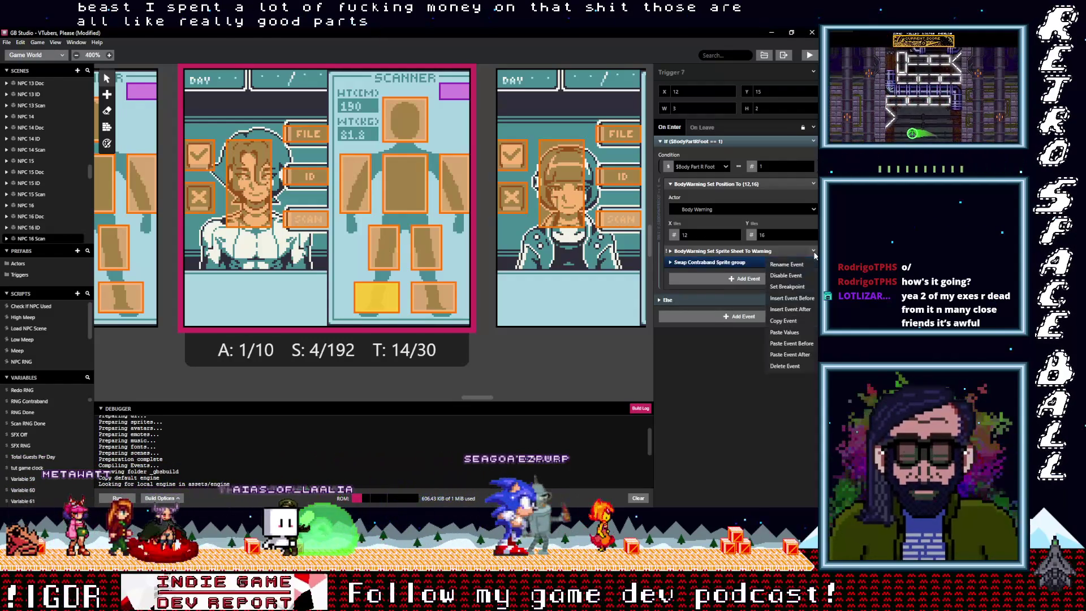
pyautogui.click(784, 366)
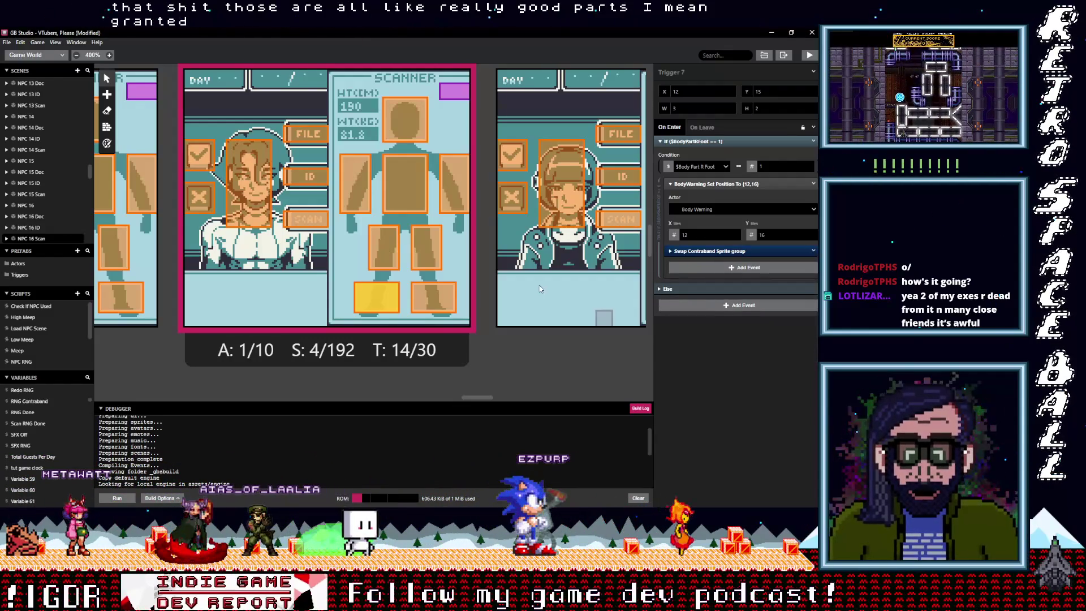
# - Do the same swap in both leg triggers (6 and 5), deleting their Set Sprite Sheet To Warning events
pyautogui.click(422, 247)
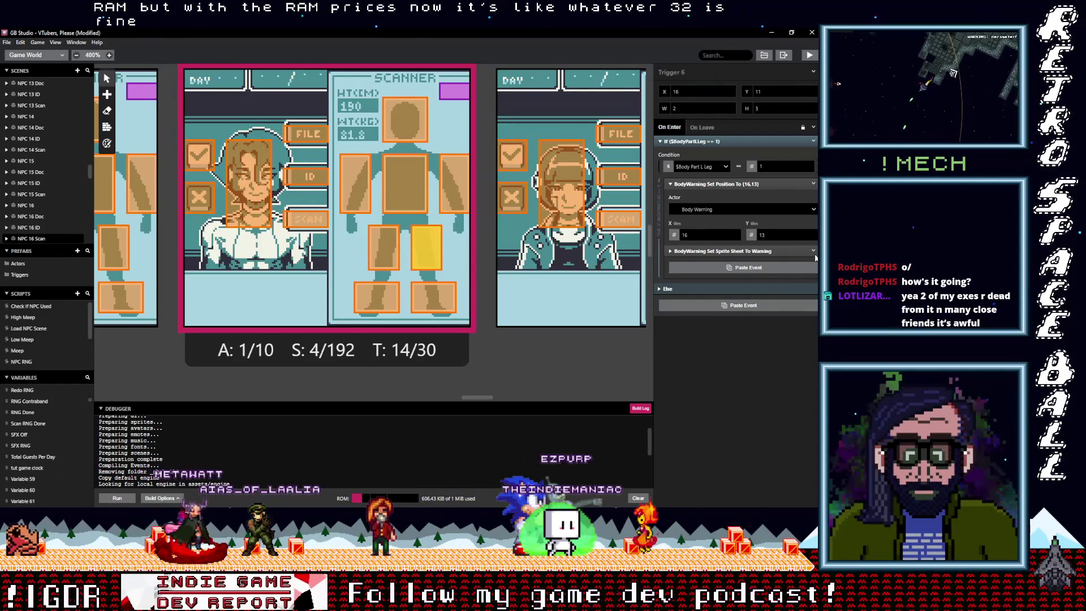
pyautogui.hotkey('ctrl', 'v')
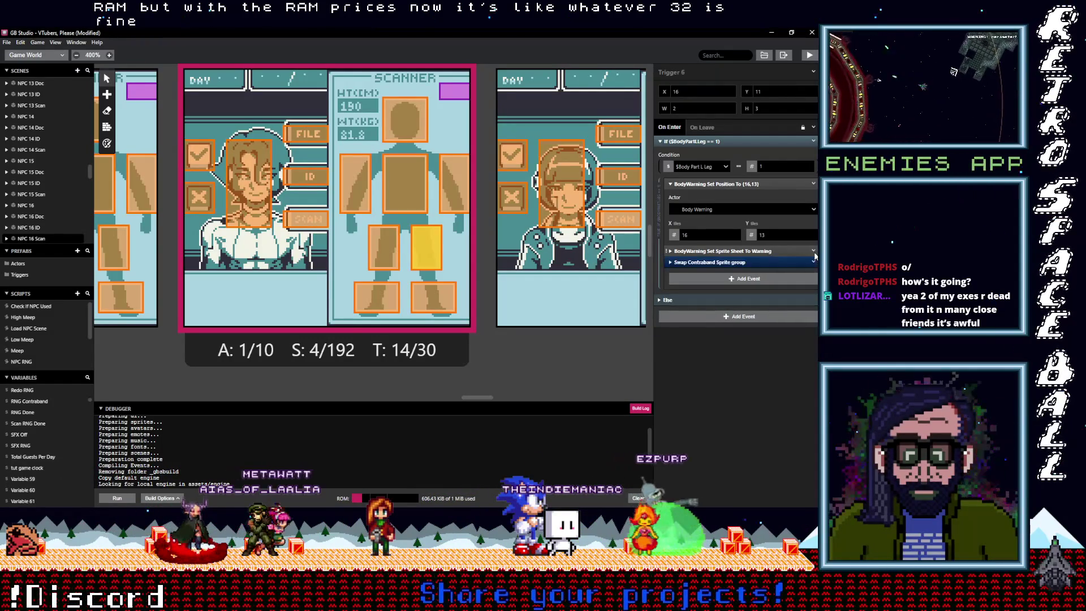
pyautogui.click(814, 253)
pyautogui.click(784, 366)
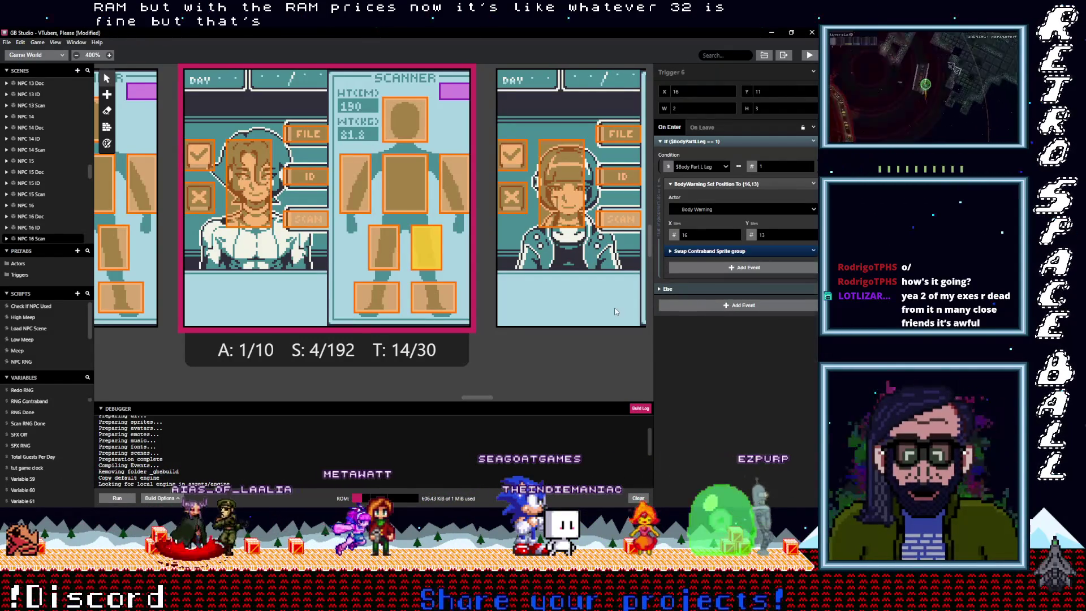
pyautogui.click(383, 247)
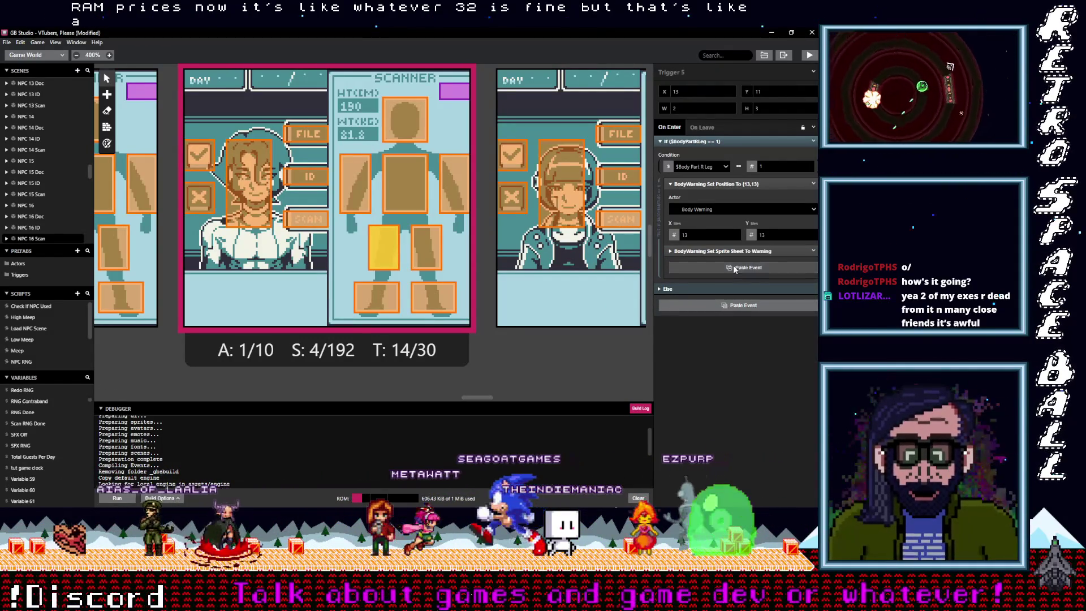
pyautogui.keyDown('alt'); pyautogui.click(815, 253); pyautogui.keyUp('alt')
pyautogui.click(814, 262)
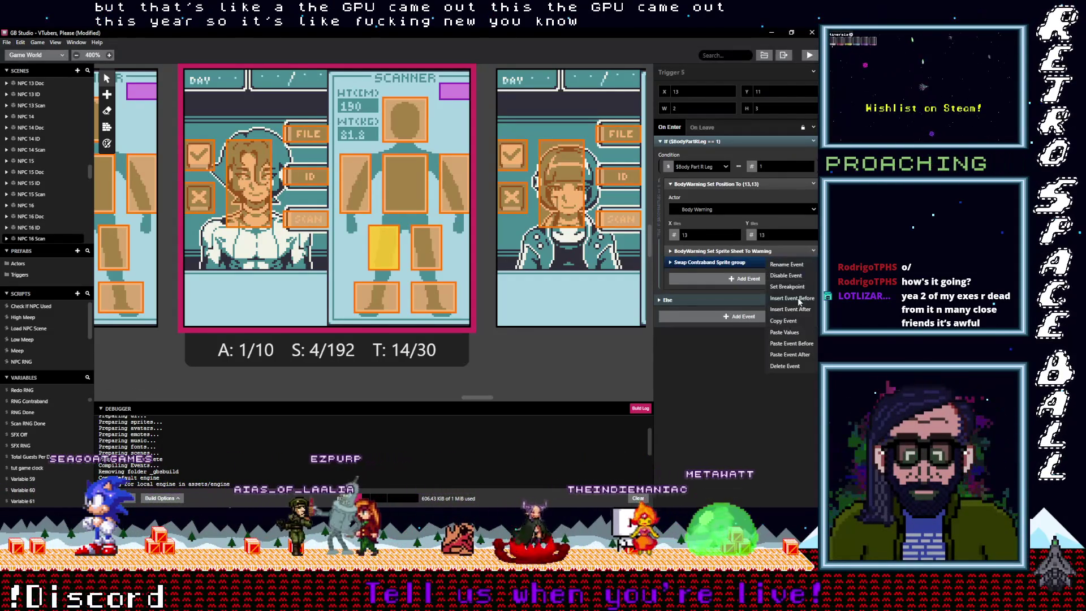
pyautogui.click(790, 367)
# - Paste the Swap Contraband Sprite group into arm Trigger 2 and chest Trigger 3, removing the arm's old sprite-sheet event
pyautogui.click(460, 195)
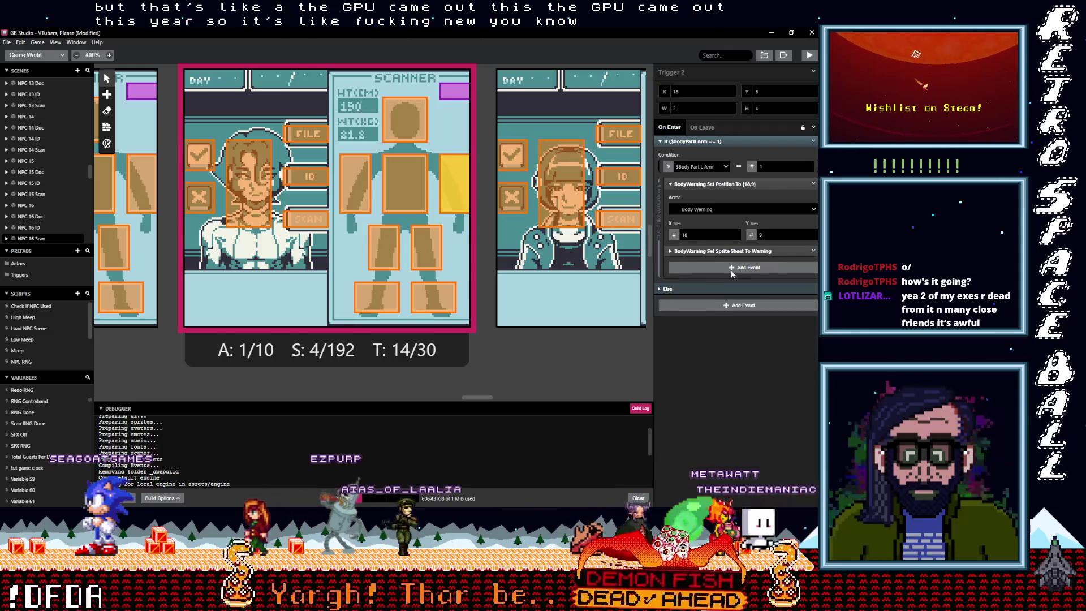
pyautogui.click(812, 250)
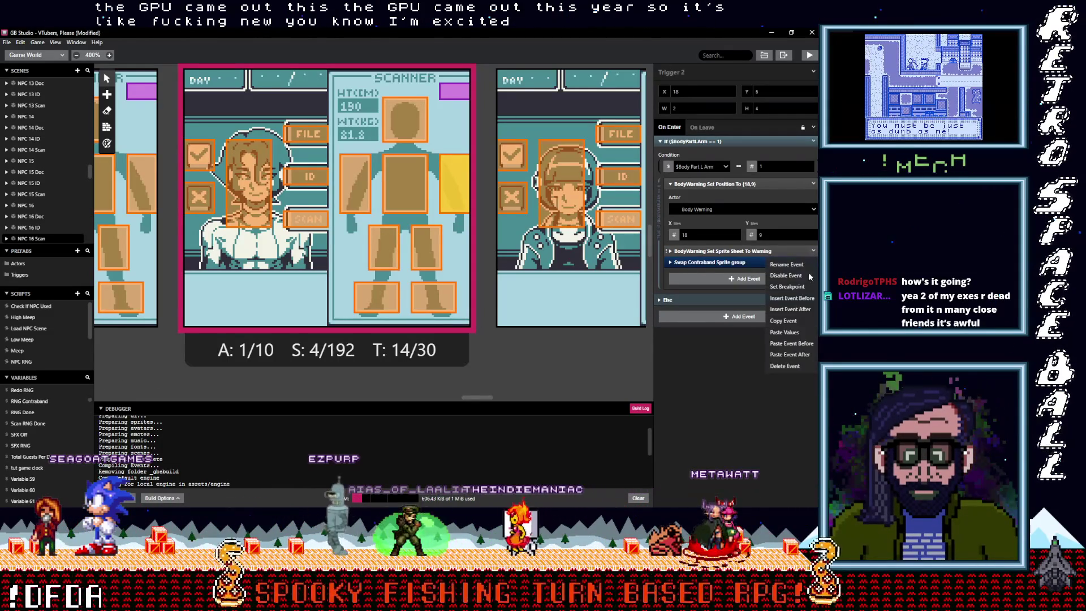
pyautogui.click(792, 366)
pyautogui.click(408, 189)
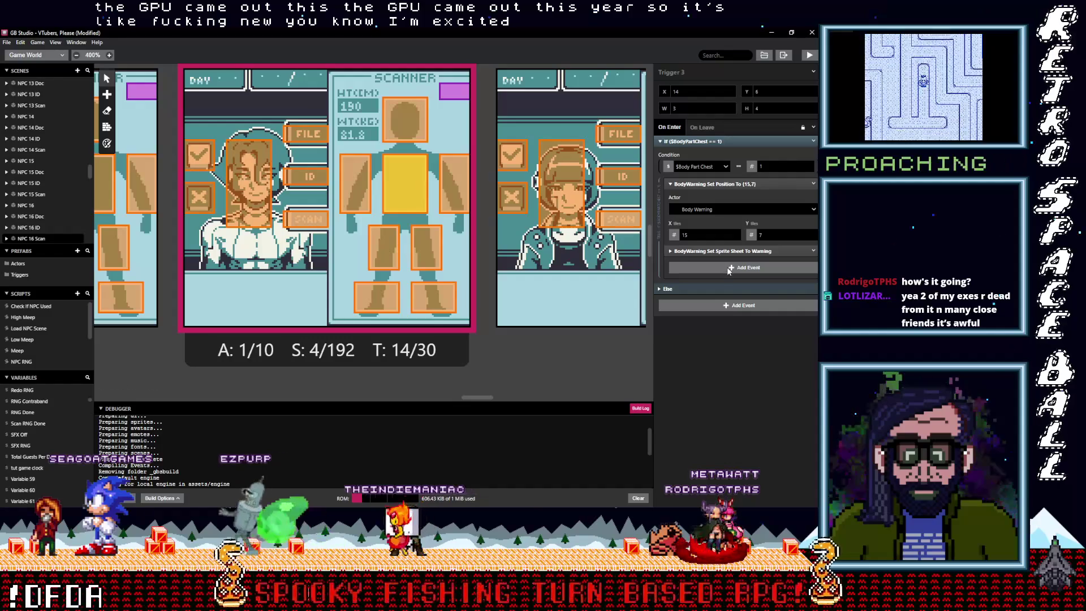
pyautogui.press('alt')
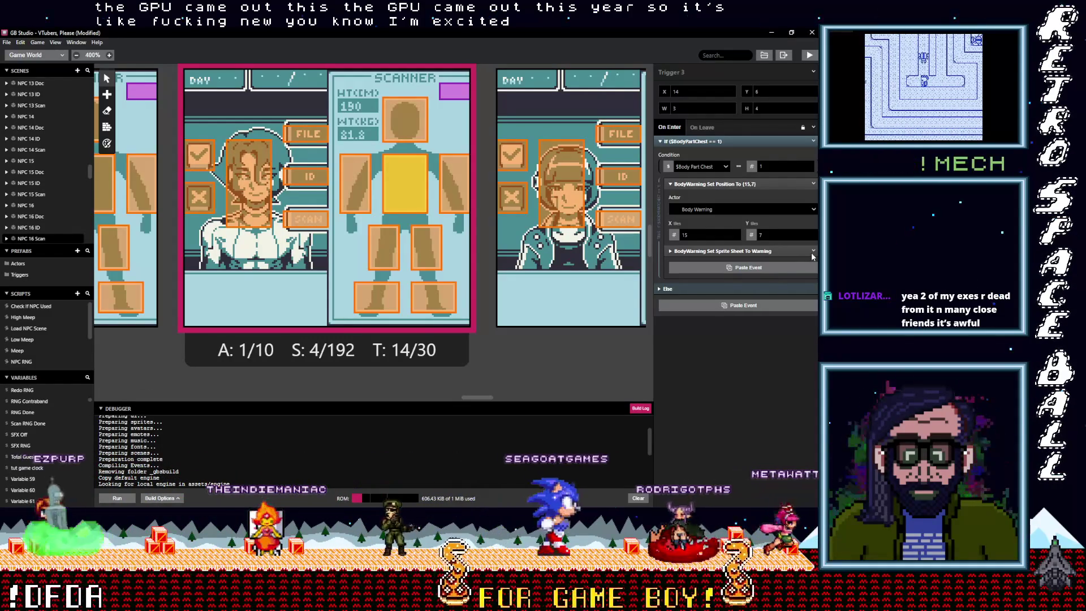
pyautogui.click(811, 267)
pyautogui.click(813, 262)
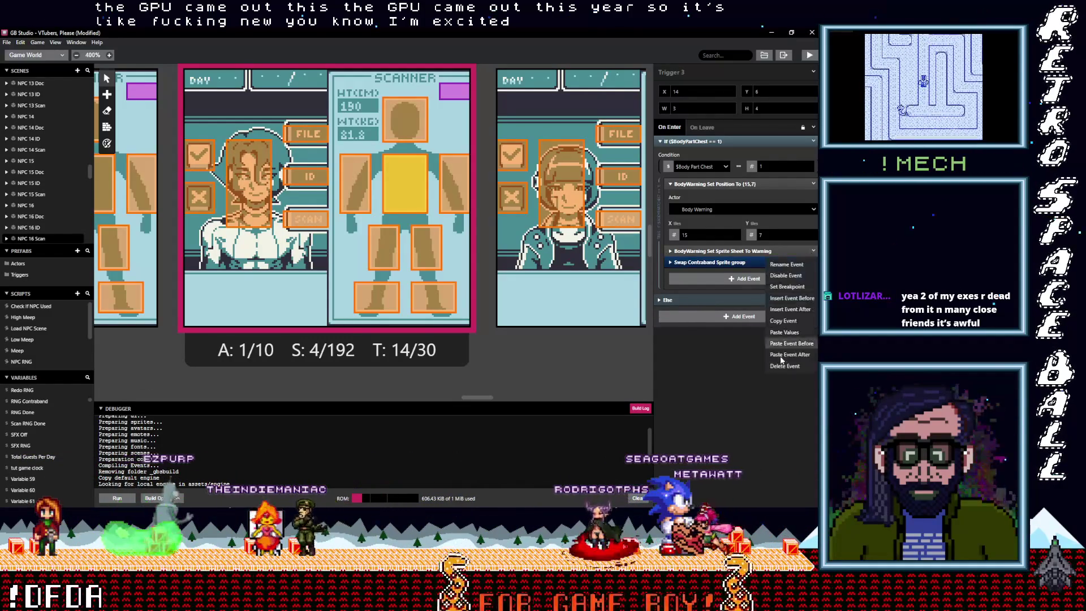
# - In the right-arm and head triggers, paste the Swap Contraband Sprite group and delete the Warning sprite-sheet events
pyautogui.click(355, 178)
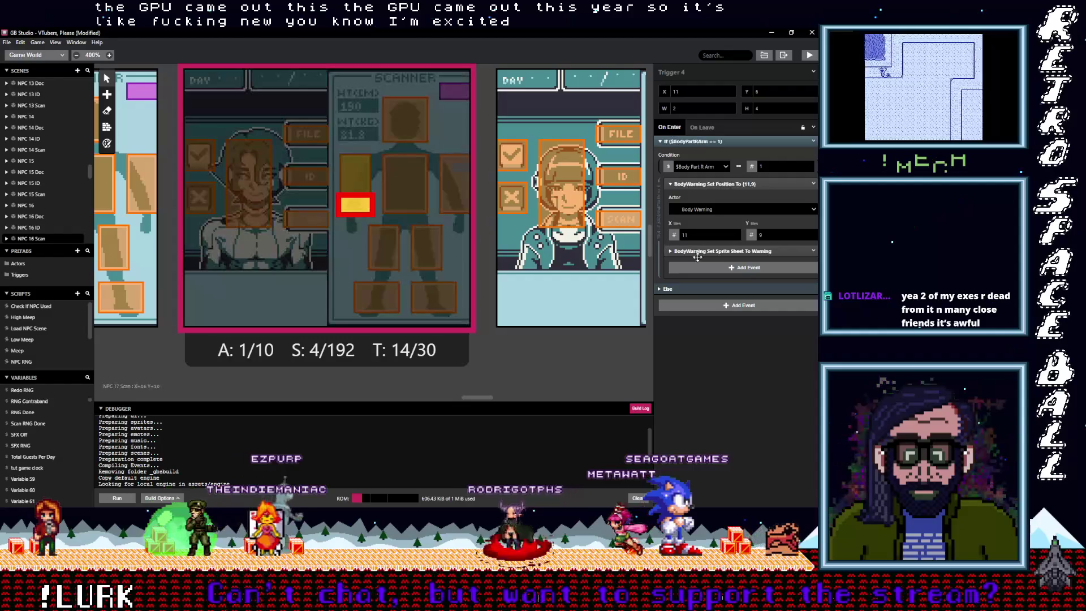
pyautogui.press('alt')
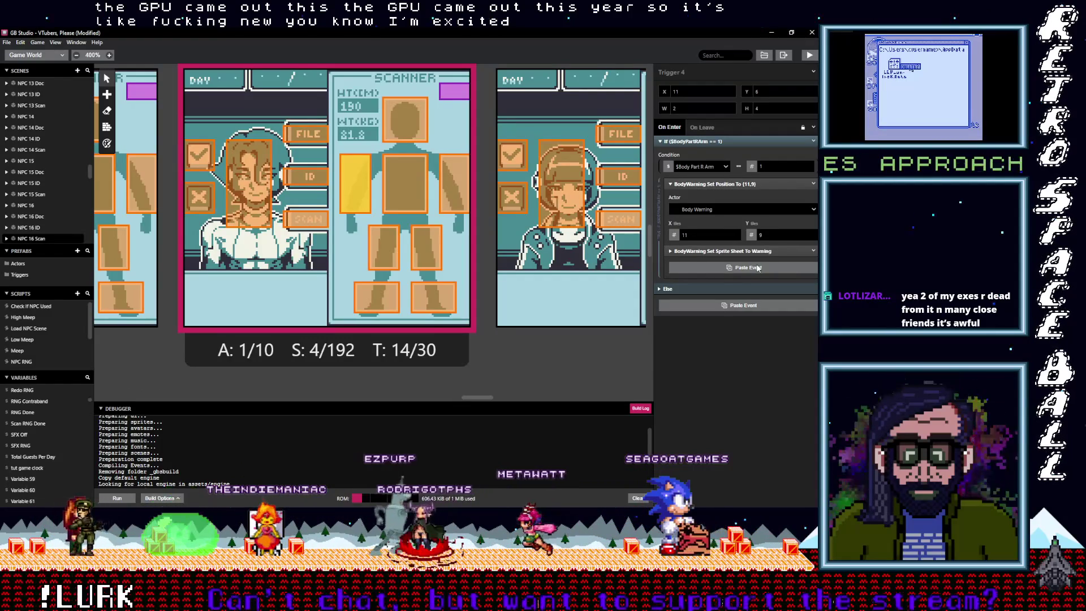
pyautogui.keyDown('alt'); pyautogui.click(805, 265); pyautogui.keyUp('alt')
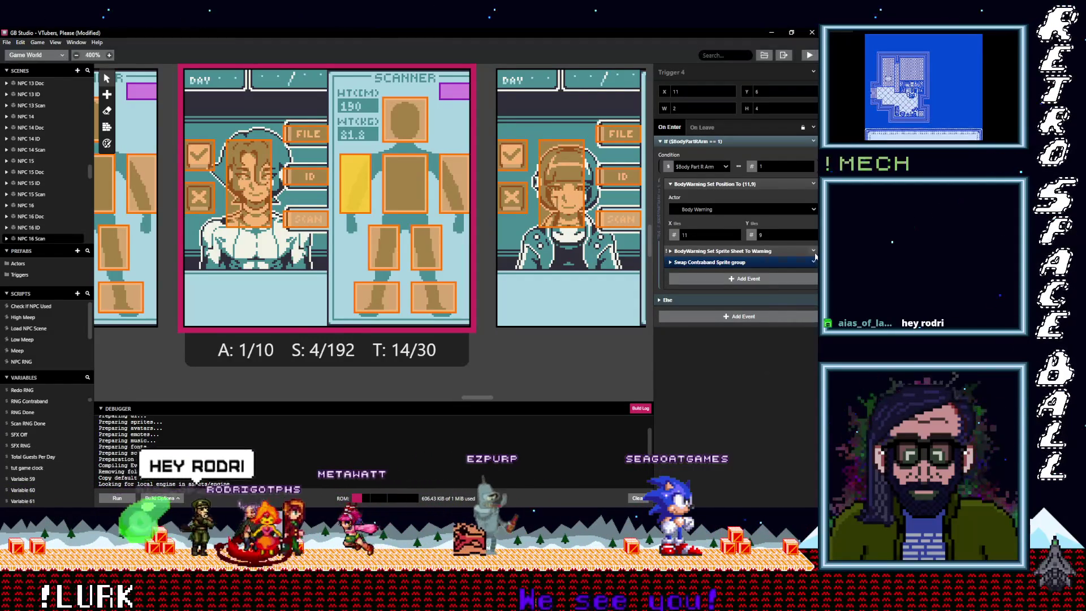
pyautogui.click(815, 256)
pyautogui.click(784, 367)
pyautogui.click(405, 119)
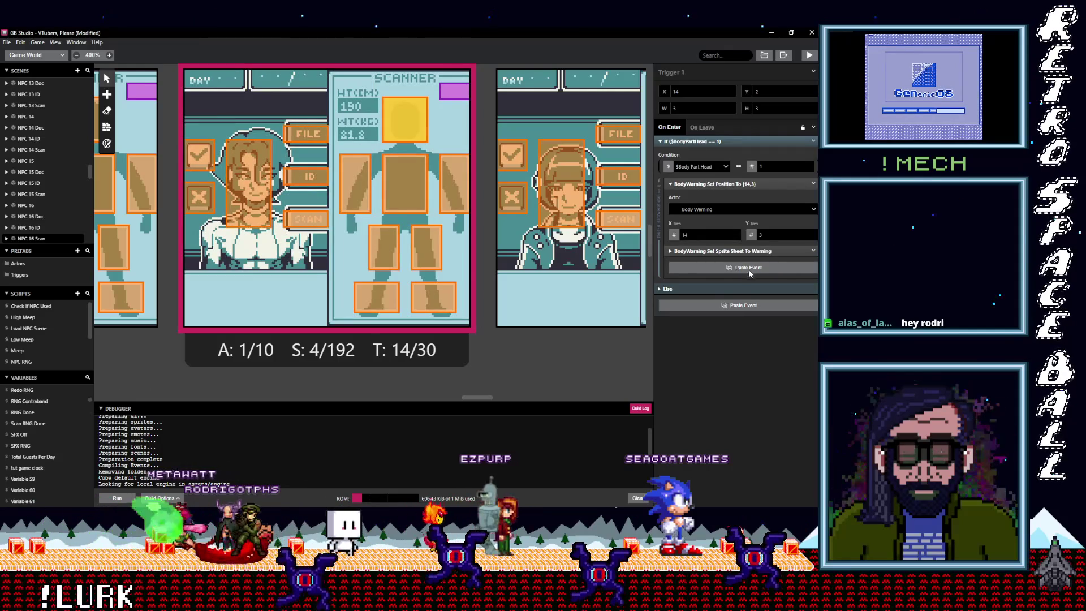
pyautogui.hotkey('ctrl', 'v')
pyautogui.press('alt')
pyautogui.click(812, 254)
pyautogui.click(787, 361)
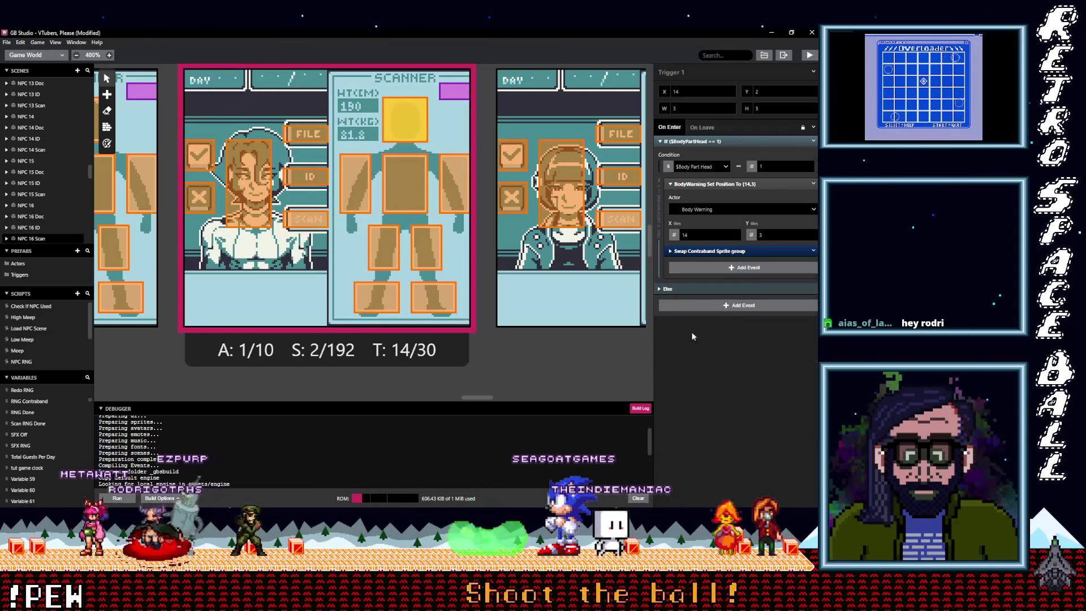
# - In NPC 17 Scan's left- and right-foot triggers, swap the Warning sprite-sheet event for the Swap Contraband Sprite group
pyautogui.moveTo(475, 399); pyautogui.dragTo(500, 396)
pyautogui.click(364, 303)
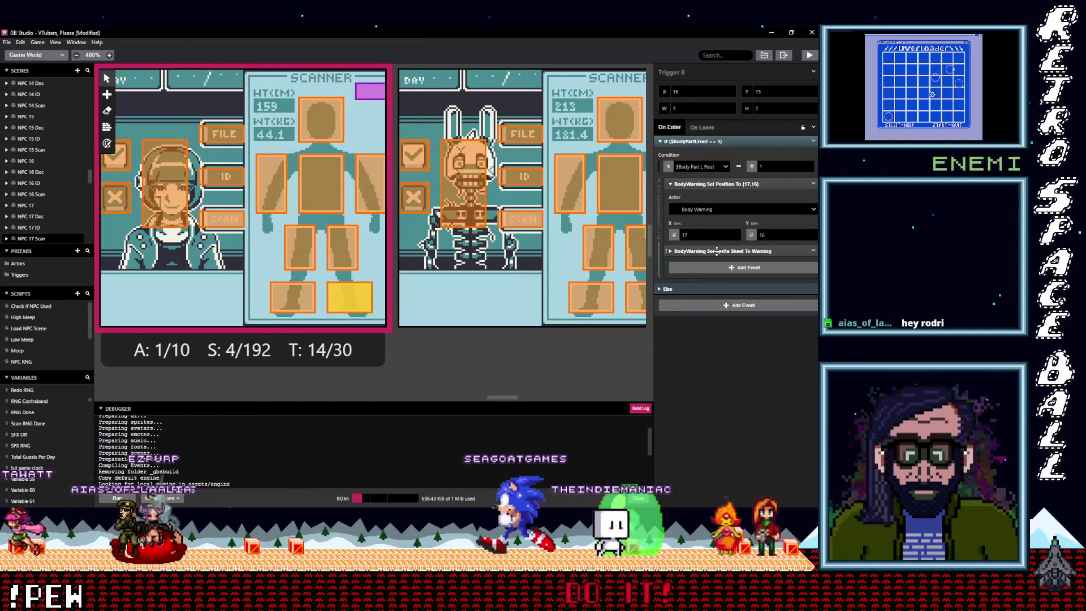
pyautogui.press('alt')
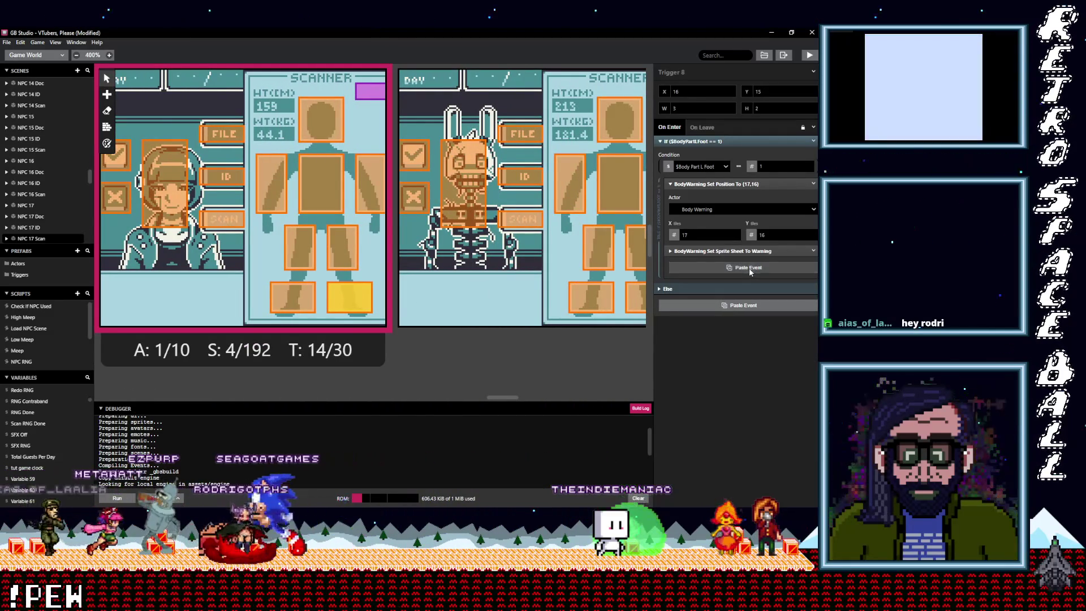
pyautogui.click(787, 269)
pyautogui.click(814, 262)
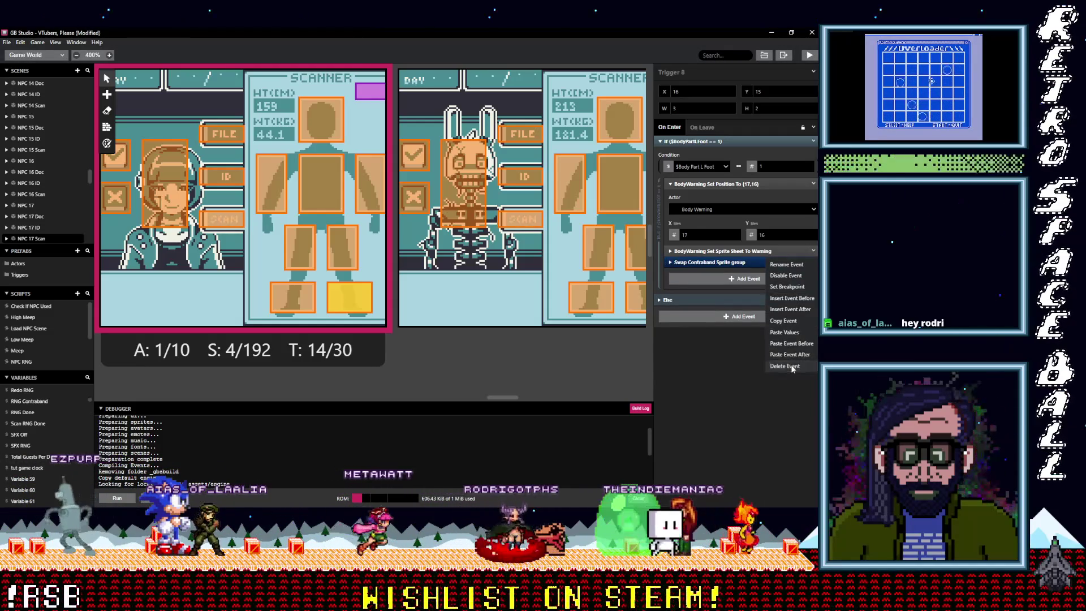
pyautogui.click(785, 366)
pyautogui.click(292, 297)
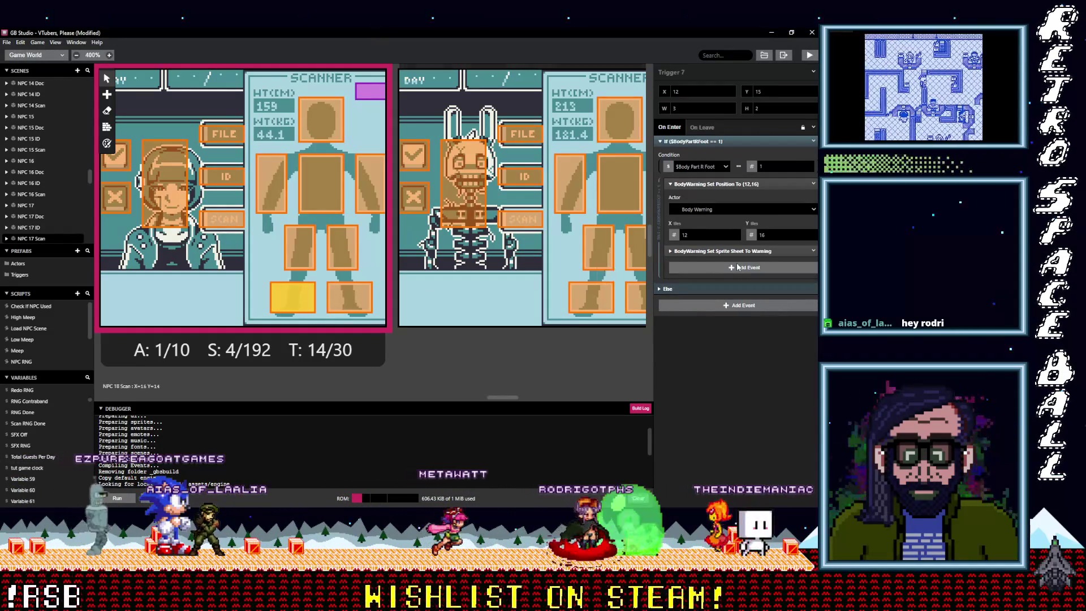
pyautogui.press('alt')
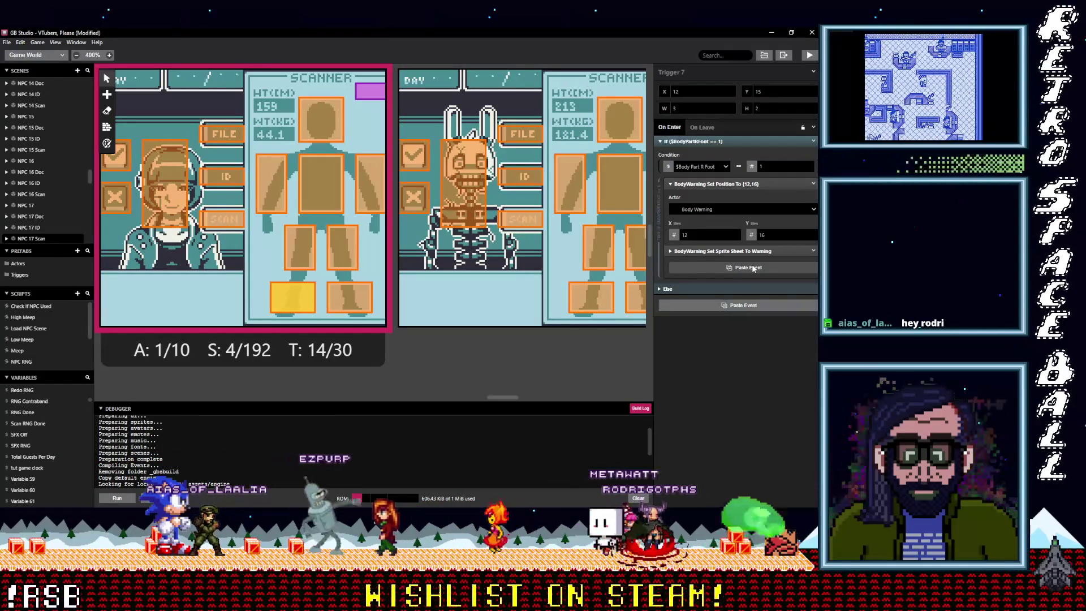
pyautogui.click(753, 269)
pyautogui.click(813, 251)
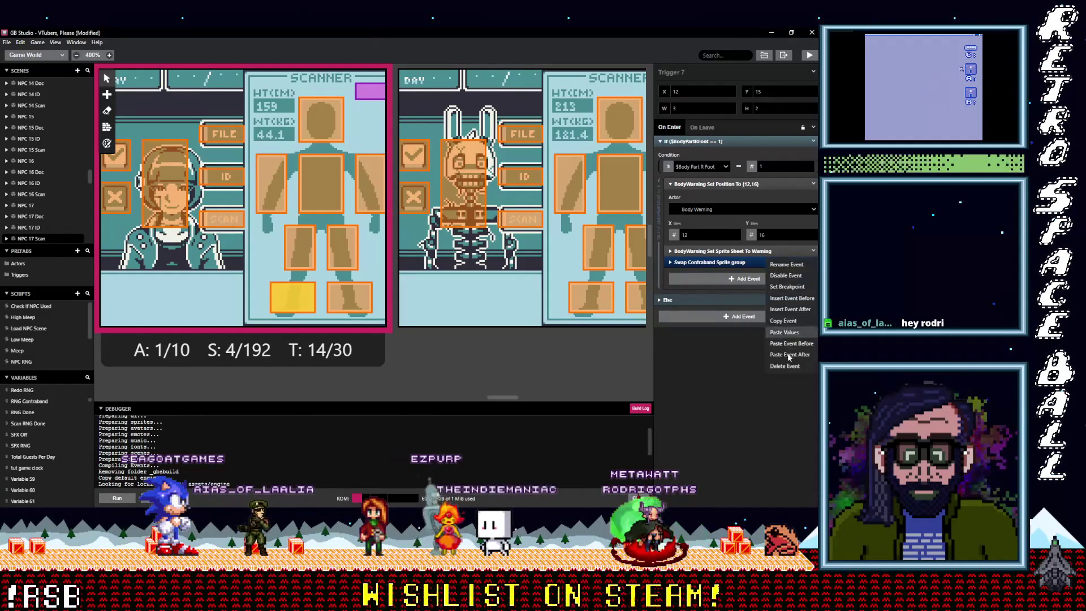
pyautogui.click(787, 366)
# - Do the same for the left-leg trigger, then expand its Swap Contraband Sprite group to inspect it
pyautogui.click(356, 256)
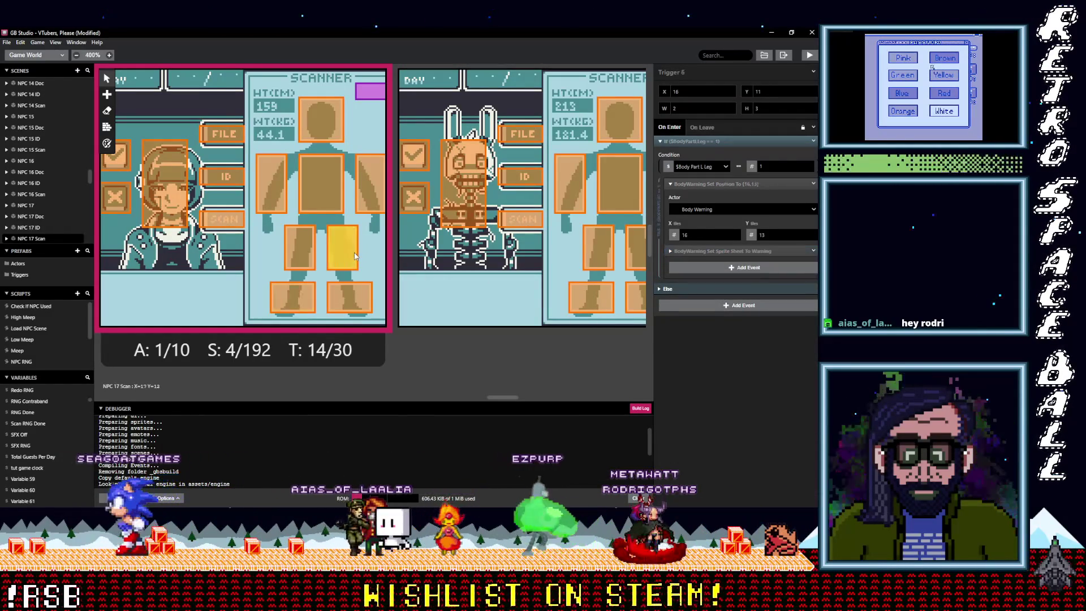
pyautogui.press('alt')
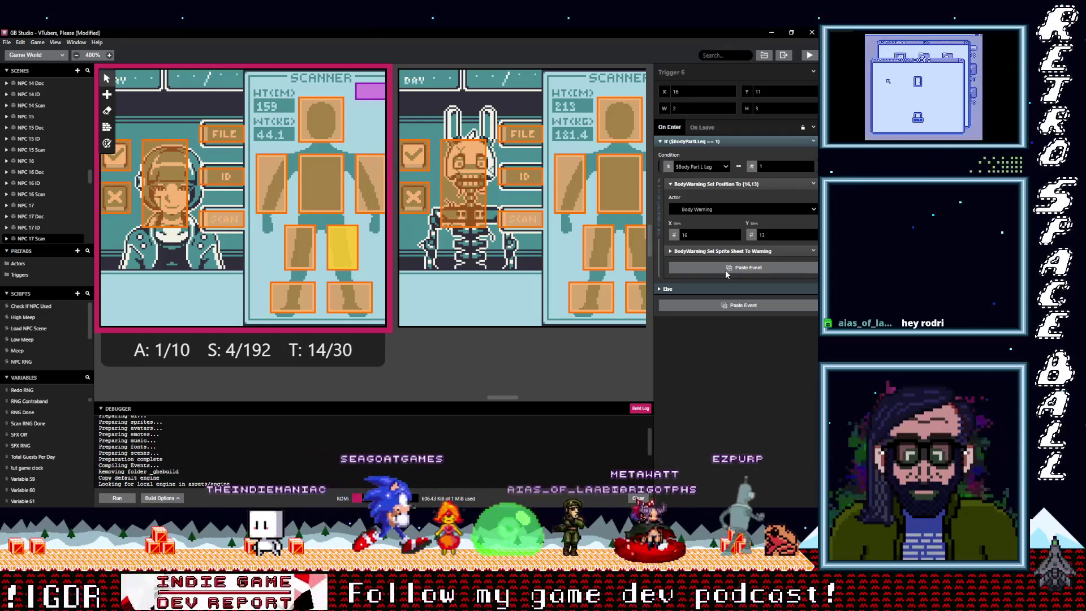
pyautogui.click(739, 270)
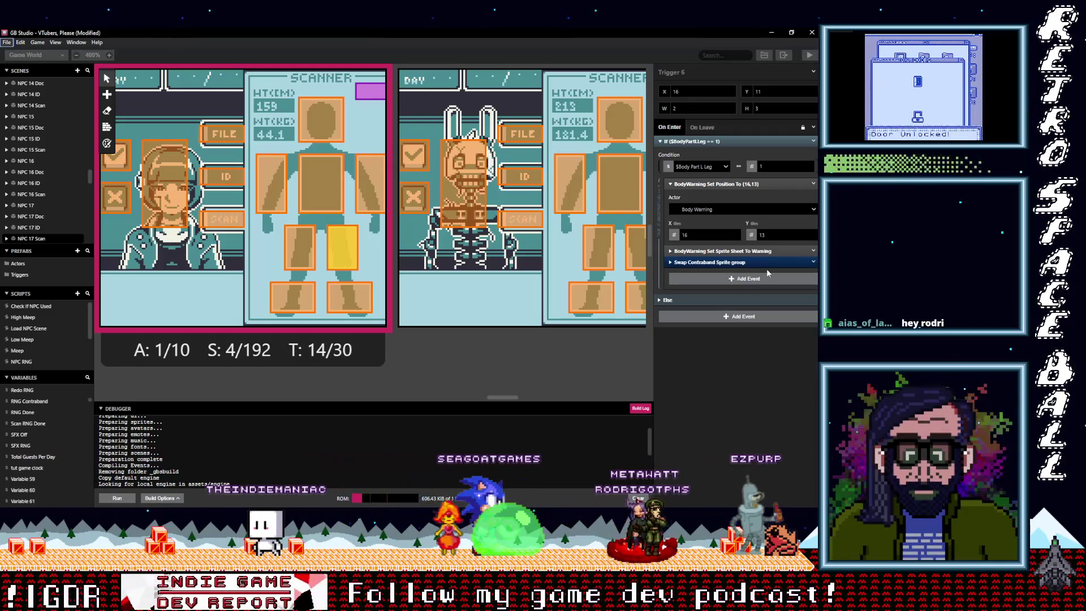
pyautogui.click(812, 250)
pyautogui.click(782, 367)
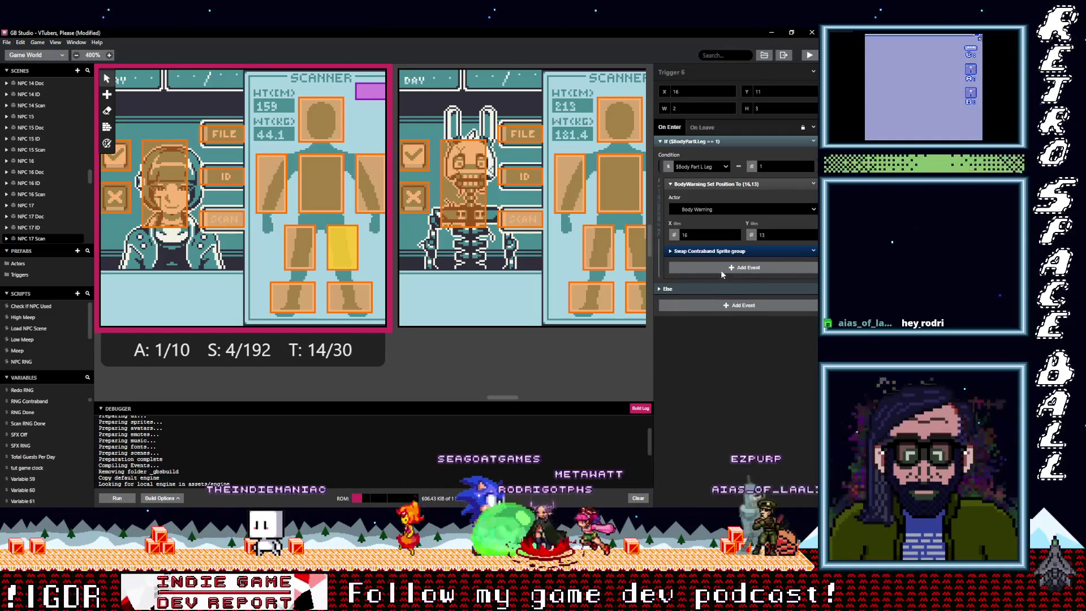
pyautogui.click(702, 250)
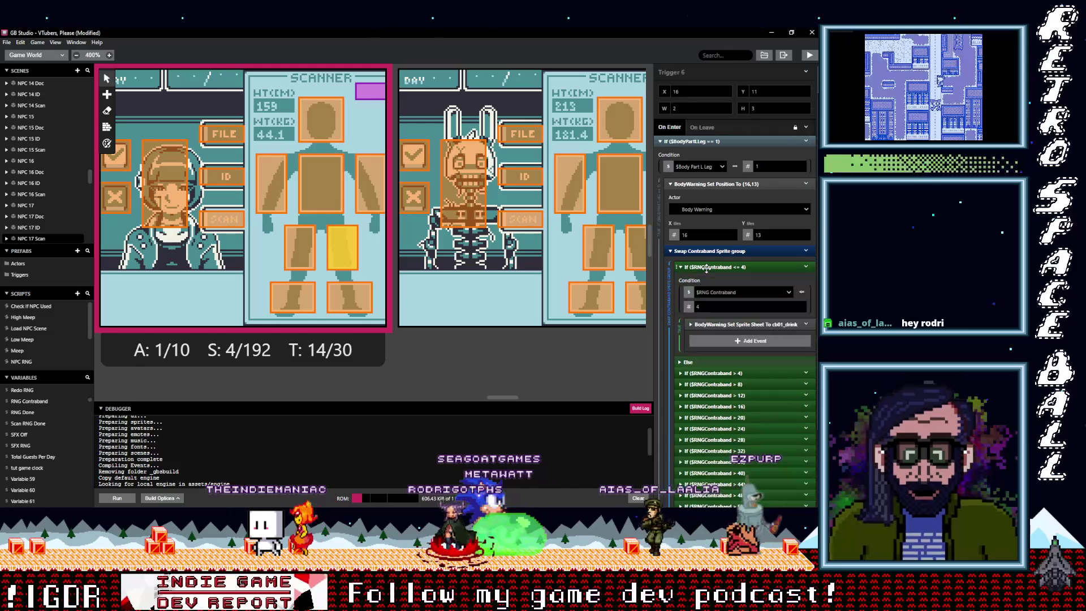
# - Set the actor to Body Warning for the cb01_drink swap and the swap in the > 4 branch
pyautogui.click(717, 324)
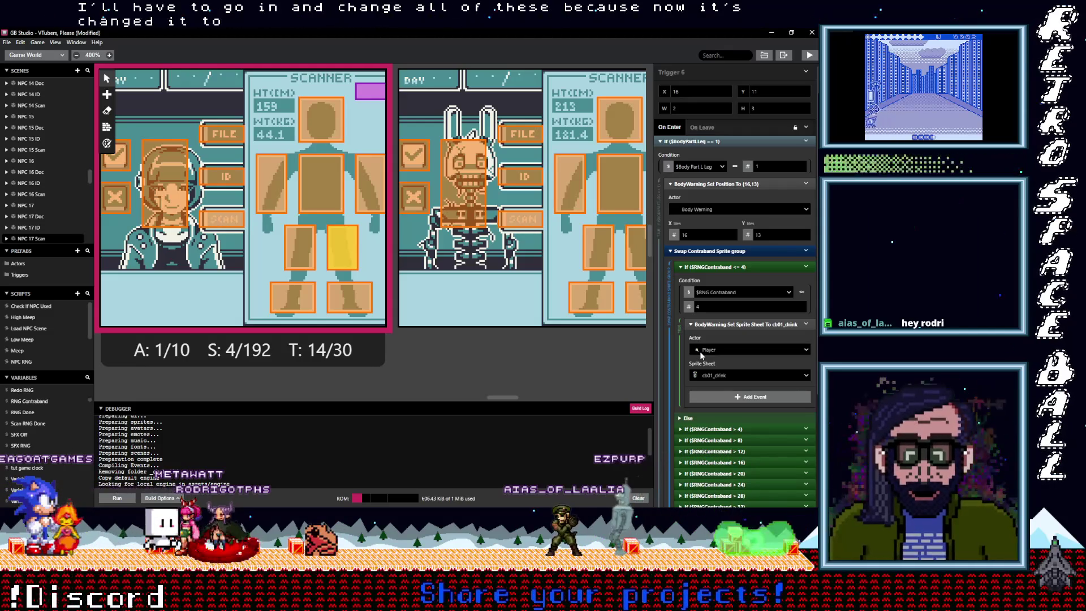
pyautogui.click(701, 351)
pyautogui.click(718, 376)
pyautogui.scroll(-1, 720, 396)
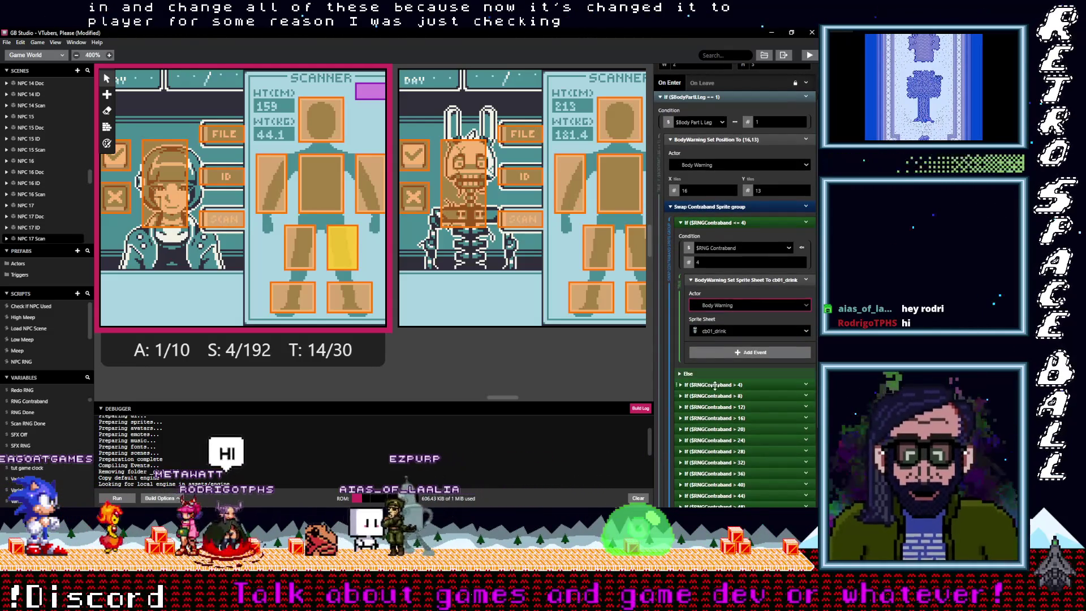
pyautogui.click(718, 384)
pyautogui.scroll(-3, 721, 388)
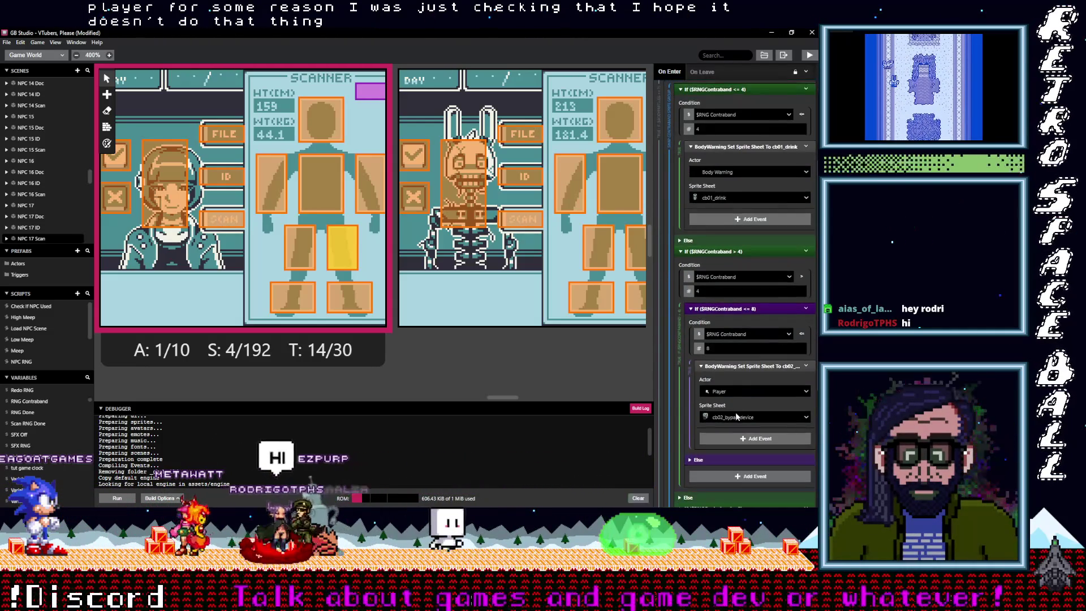
pyautogui.click(725, 391)
pyautogui.click(727, 419)
# - Switch the cb03 (> 8) and cb04_blade (> 12) sprite swaps to act on Body Warning
pyautogui.scroll(-4, 717, 401)
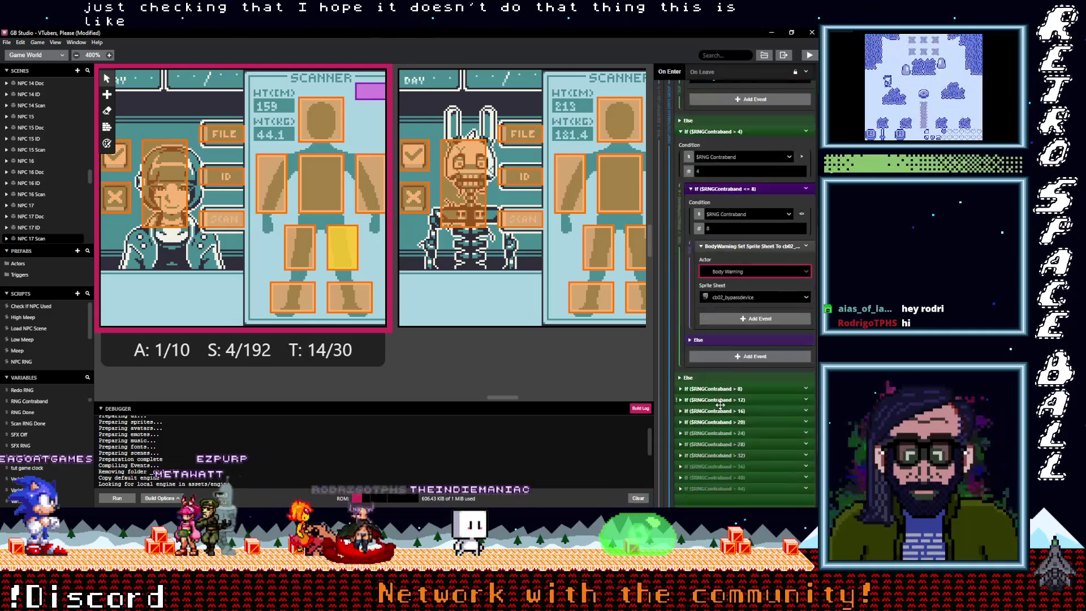
pyautogui.scroll(-1, 718, 400)
pyautogui.click(709, 331)
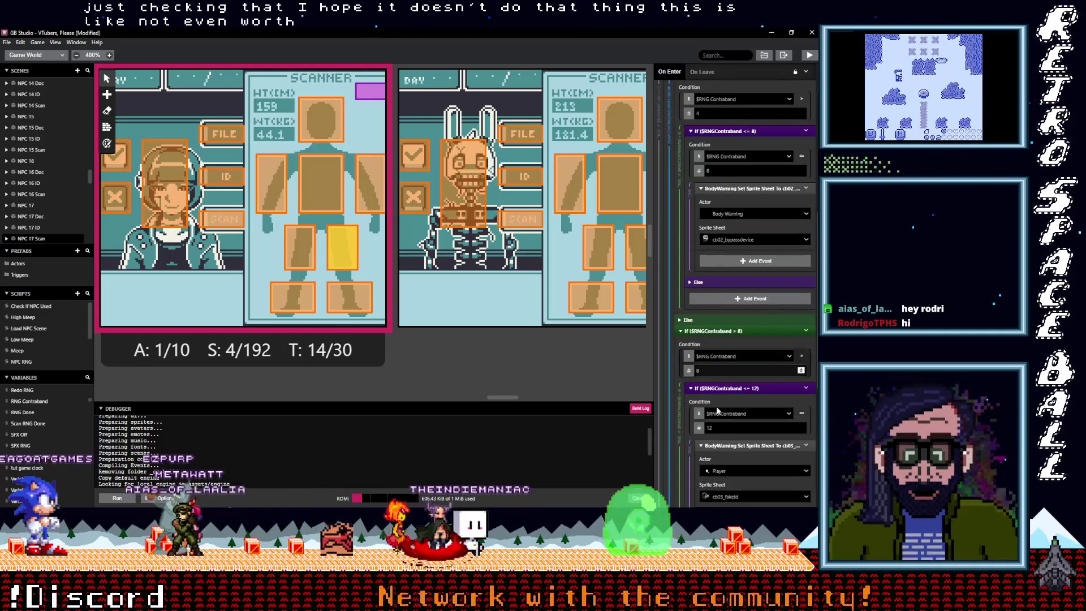
pyautogui.scroll(-3, 725, 426)
pyautogui.click(726, 338)
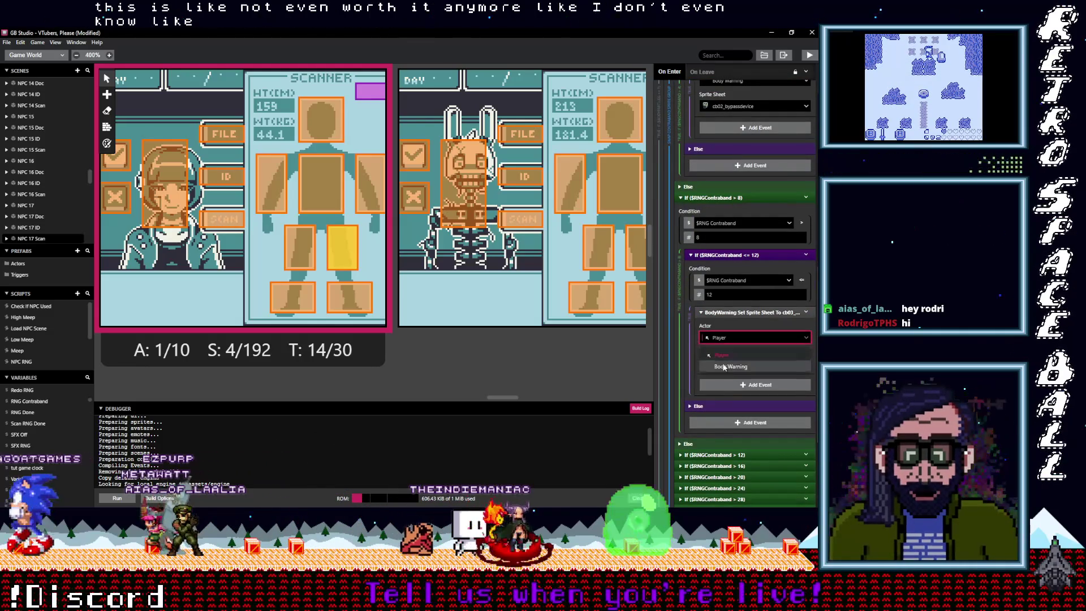
pyautogui.click(727, 365)
pyautogui.scroll(-2, 715, 374)
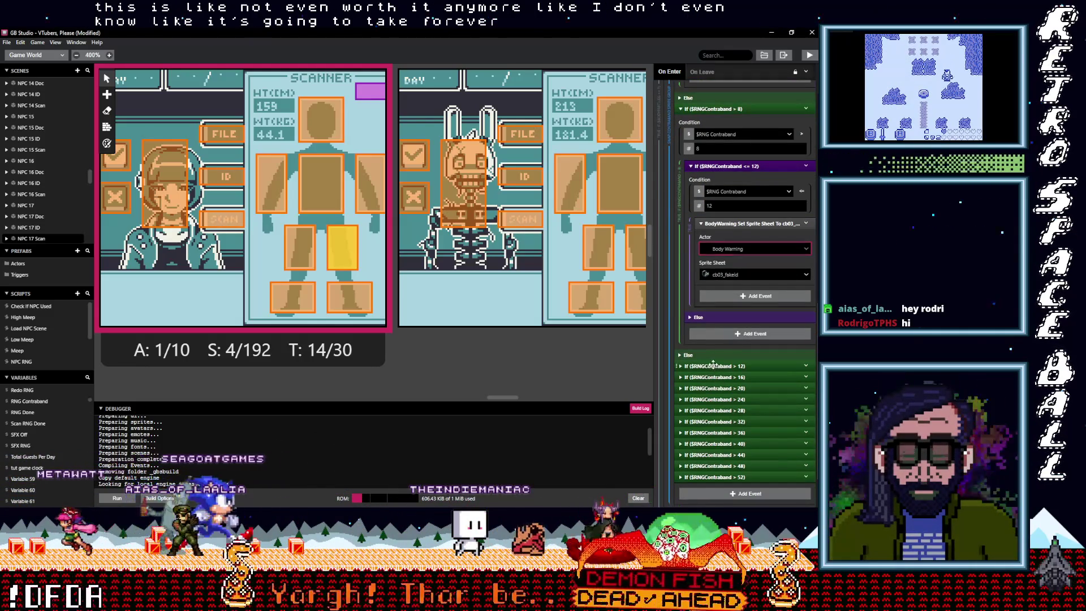
pyautogui.click(713, 365)
pyautogui.scroll(-2, 726, 379)
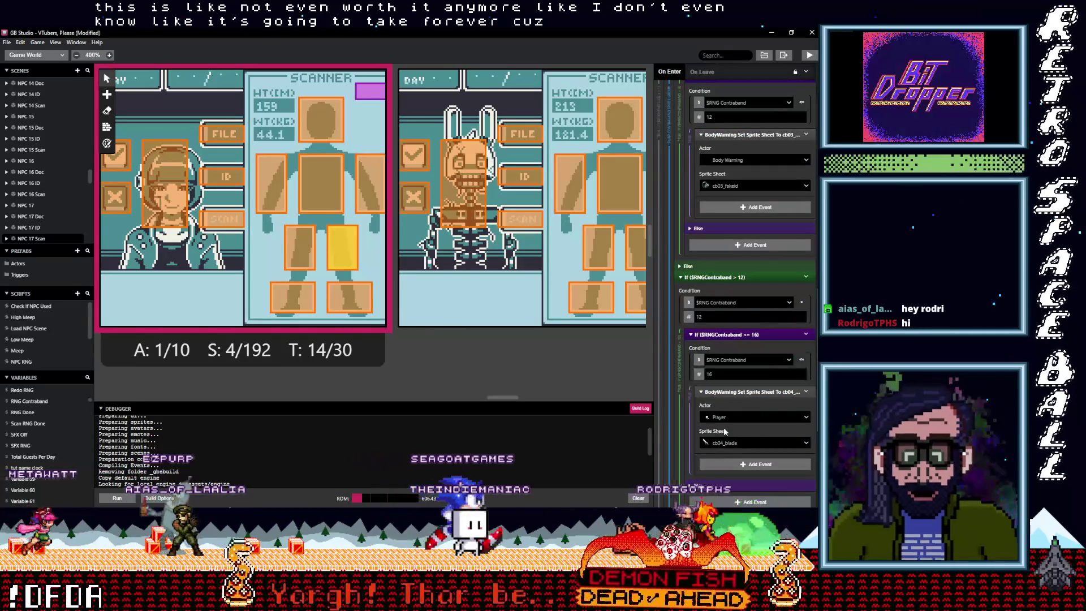
pyautogui.click(725, 417)
pyautogui.click(725, 444)
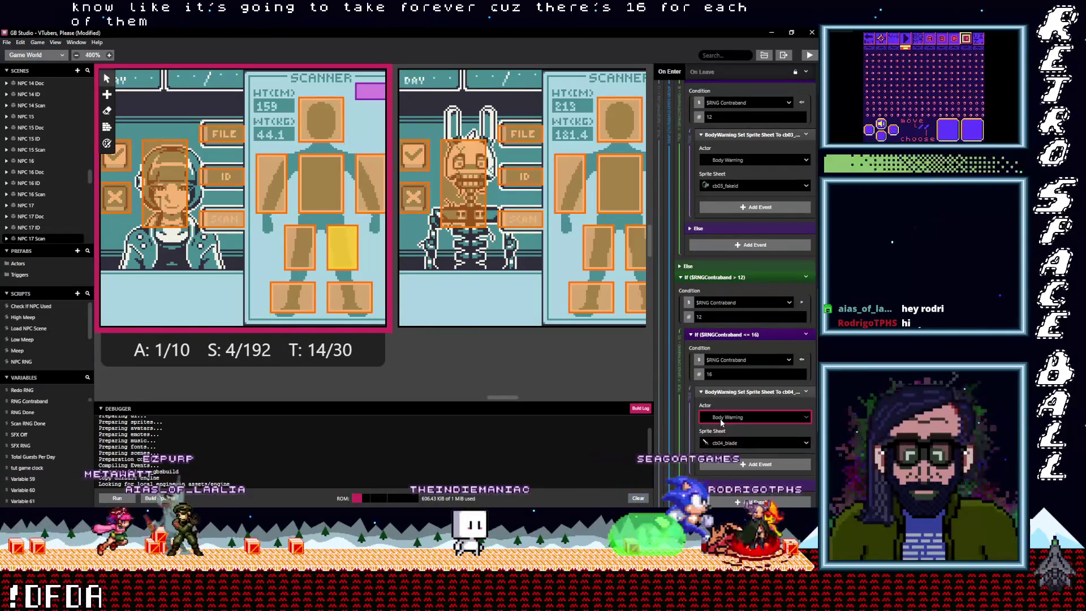
# - Switch the cb05 (> 16) and > 20 branch sprite swaps to act on Body Warning
pyautogui.scroll(-3, 719, 415)
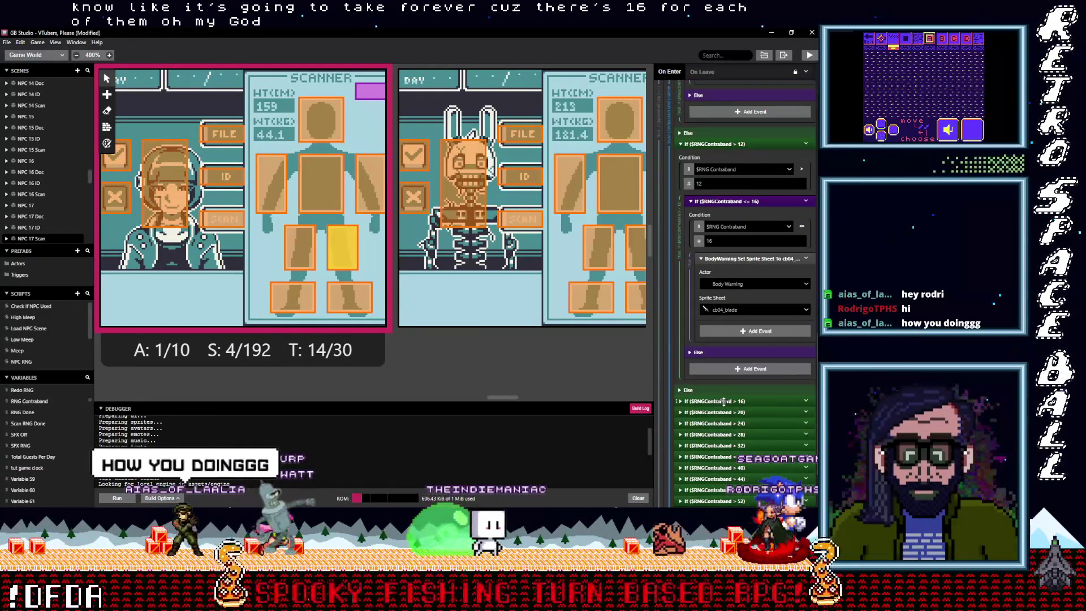
pyautogui.click(726, 401)
pyautogui.scroll(-1, 725, 403)
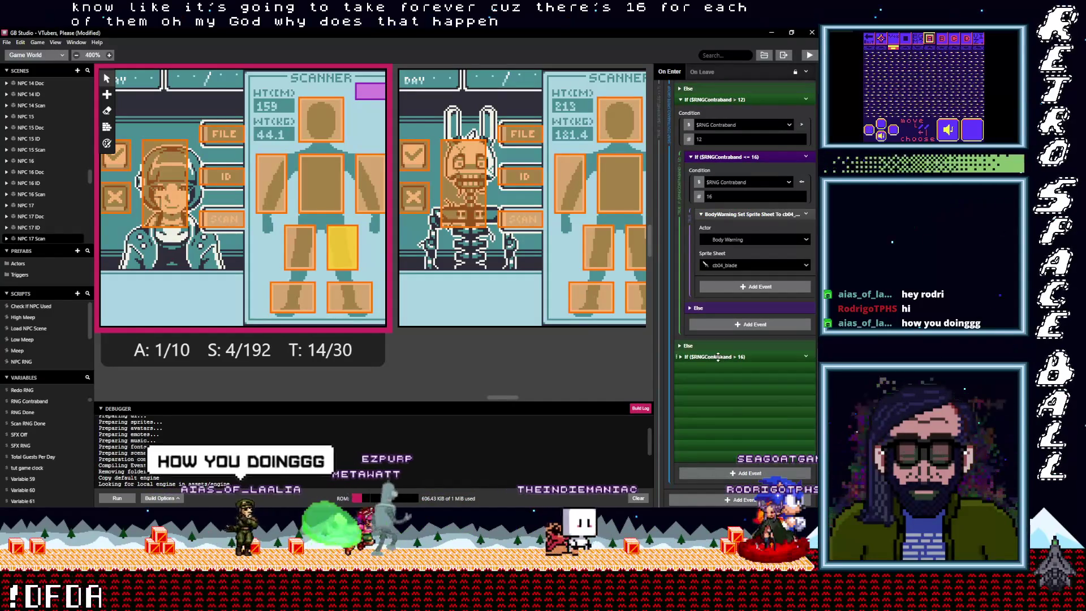
pyautogui.scroll(-3, 733, 374)
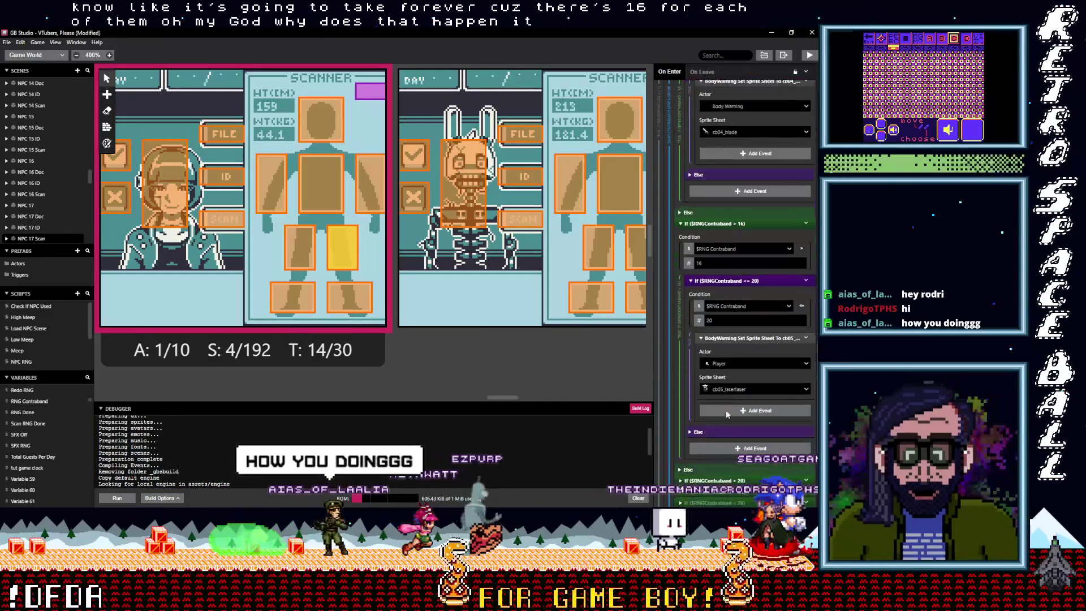
pyautogui.click(729, 363)
pyautogui.click(731, 387)
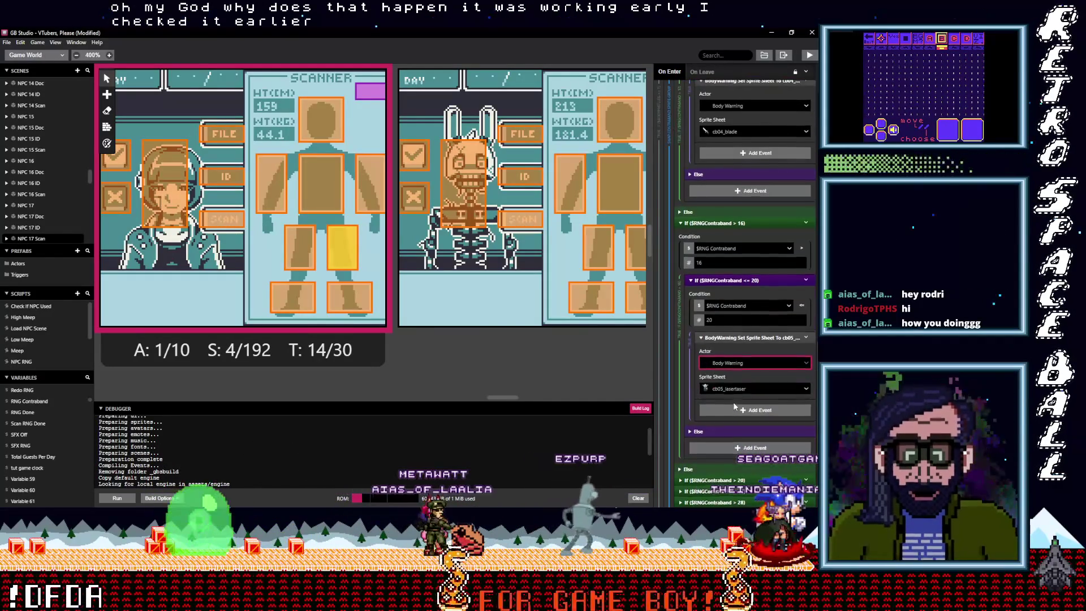
pyautogui.scroll(-2, 733, 402)
pyautogui.click(719, 392)
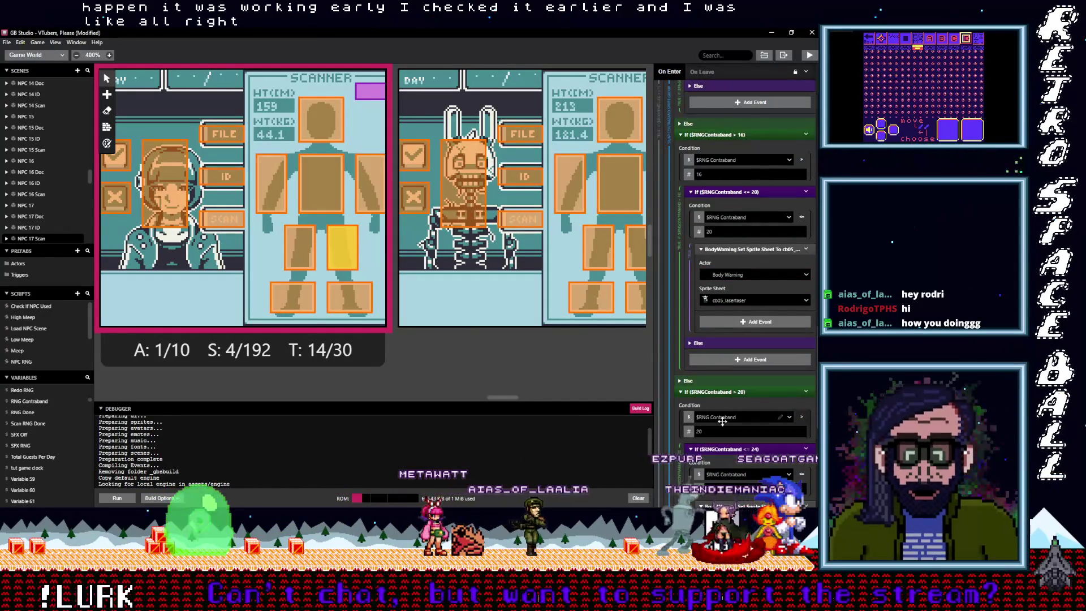
pyautogui.scroll(-2, 722, 421)
pyautogui.click(725, 443)
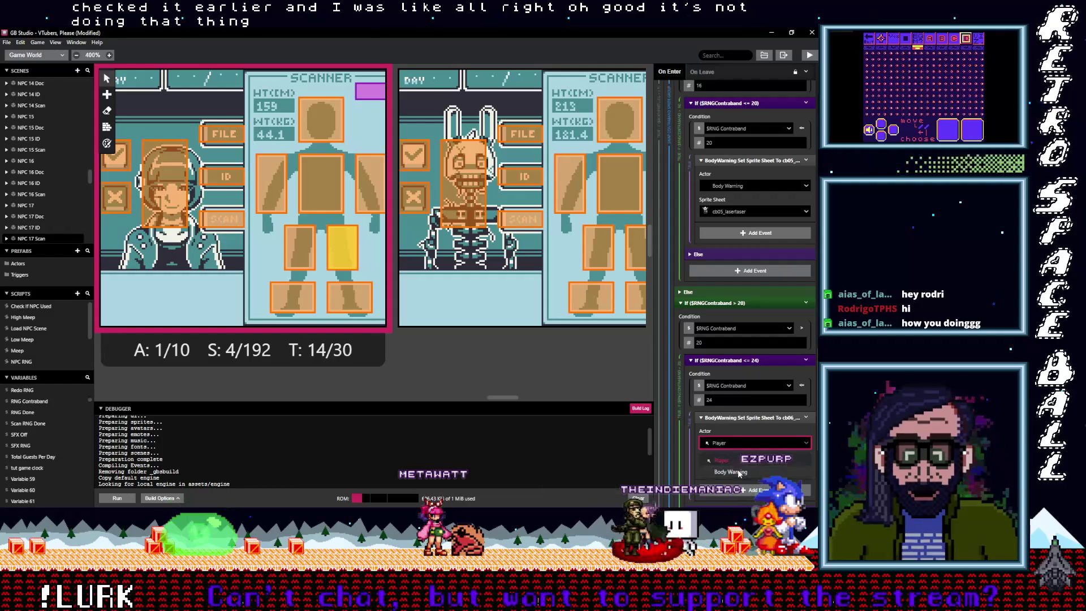
pyautogui.click(727, 466)
# - Set the <= 28, <= 32 and <= 36 sprite swaps' actor to Body Warning
pyautogui.scroll(-3, 745, 407)
pyautogui.scroll(-1, 744, 407)
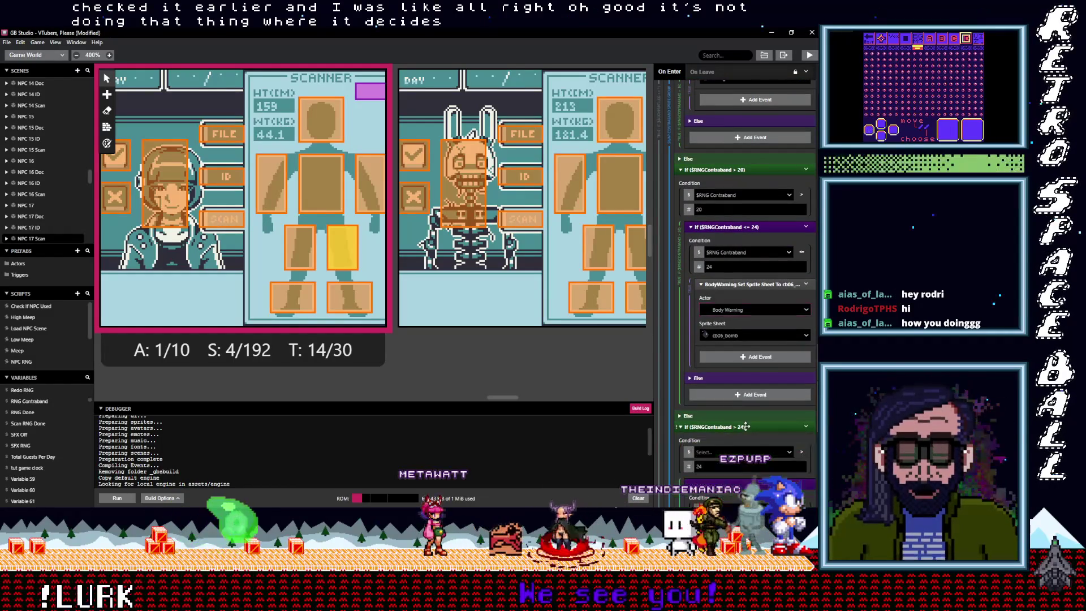
pyautogui.click(741, 426)
pyautogui.scroll(-3, 746, 426)
pyautogui.click(730, 434)
pyautogui.click(731, 462)
pyautogui.scroll(-5, 707, 384)
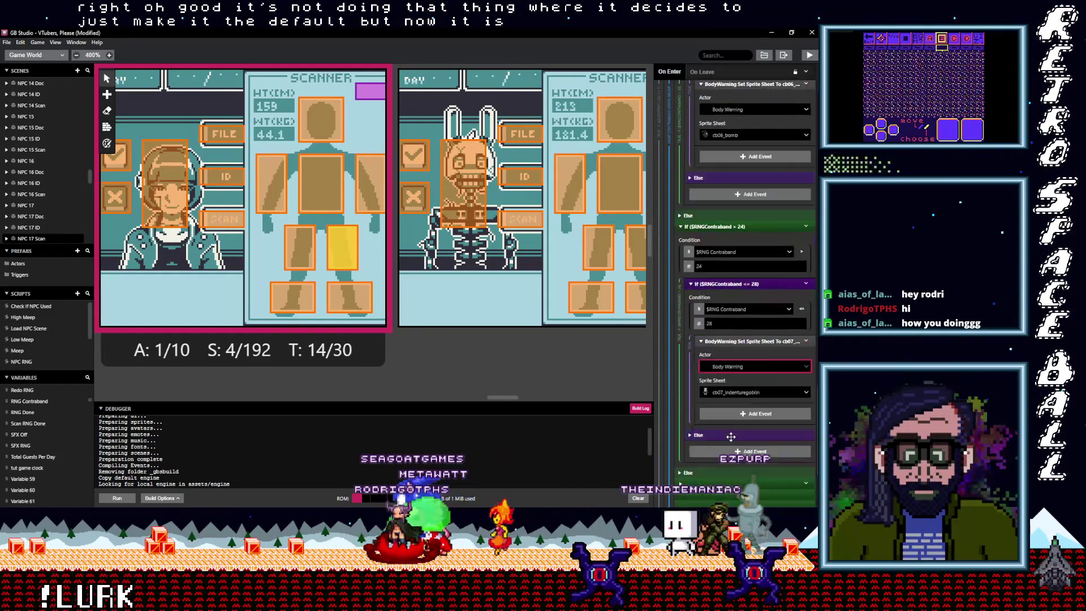
pyautogui.click(717, 372)
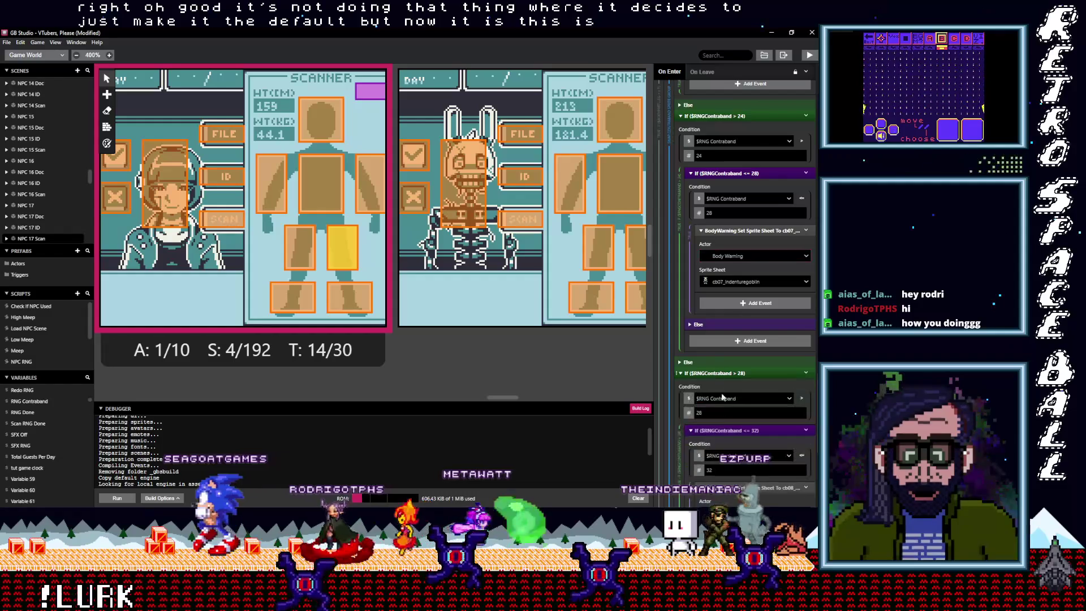
pyautogui.scroll(-3, 721, 408)
pyautogui.click(721, 381)
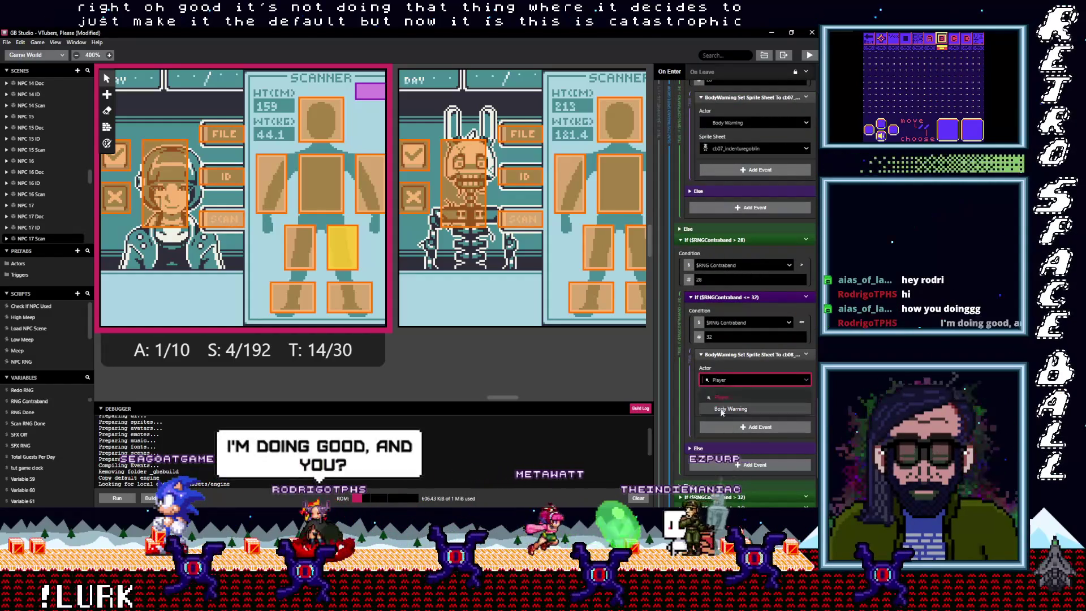
pyautogui.click(725, 412)
pyautogui.scroll(-3, 719, 391)
pyautogui.click(716, 367)
pyautogui.scroll(-3, 724, 395)
pyautogui.click(725, 368)
pyautogui.click(728, 400)
# - Set the <= 40 and <= 44 sprite swaps' actor to Body Warning
pyautogui.scroll(-2, 717, 407)
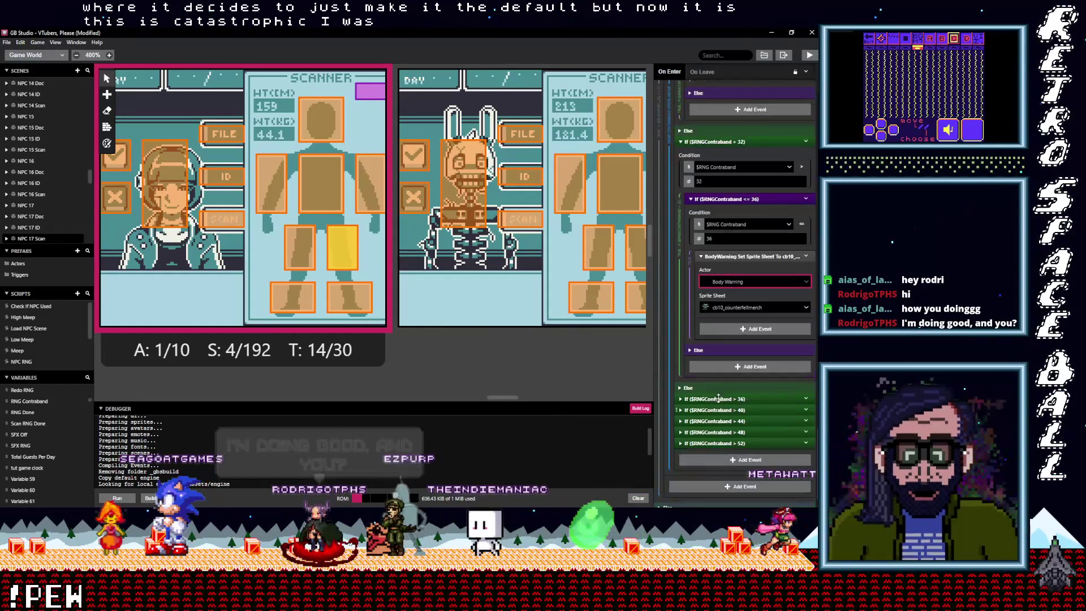
pyautogui.click(716, 398)
pyautogui.scroll(-3, 718, 431)
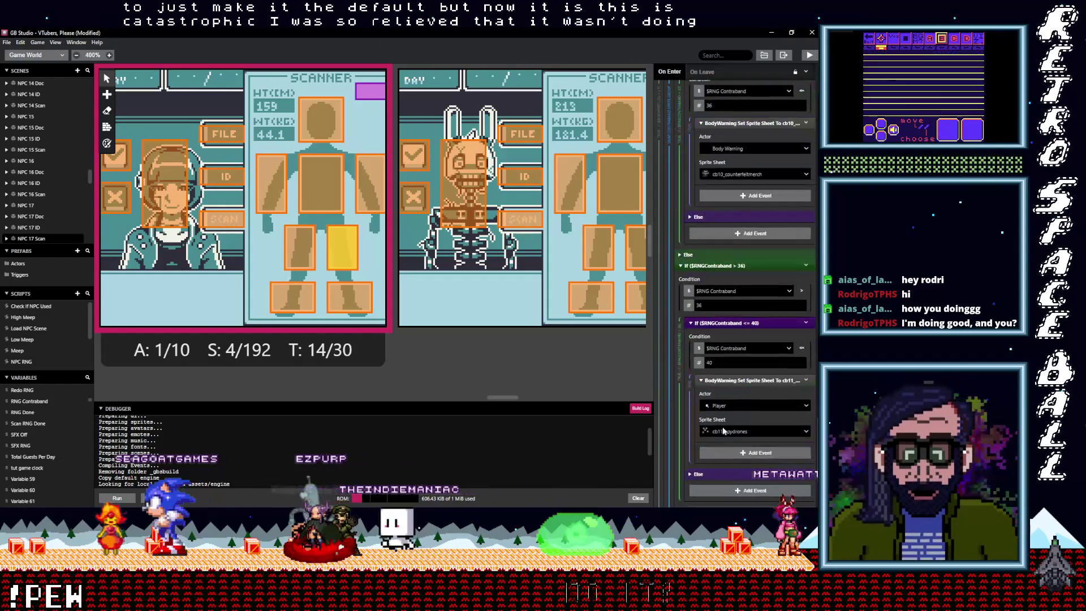
pyautogui.click(736, 406)
pyautogui.click(723, 434)
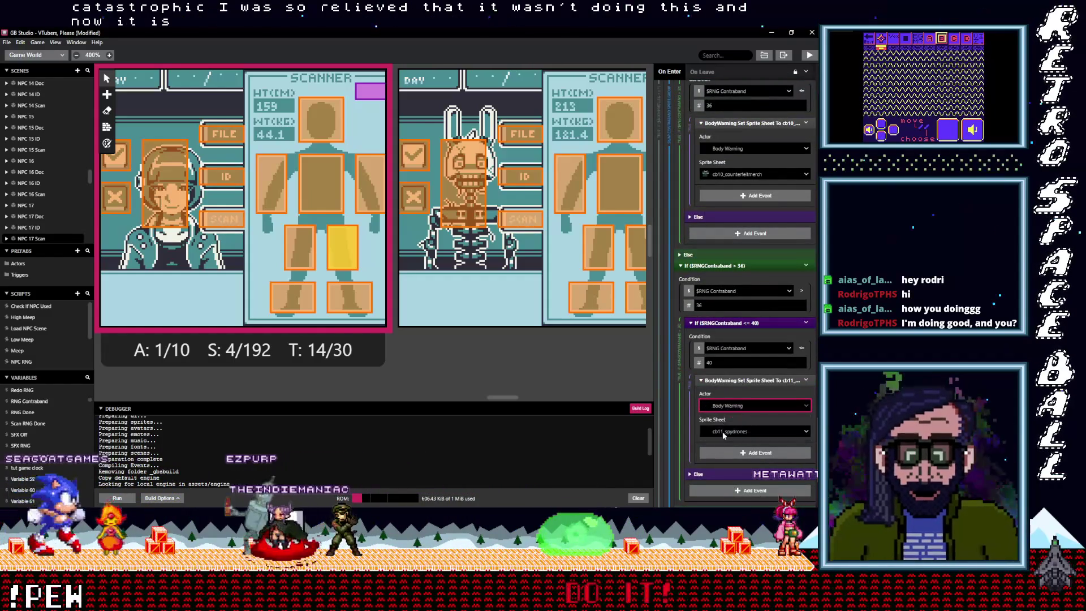
pyautogui.scroll(-3, 723, 436)
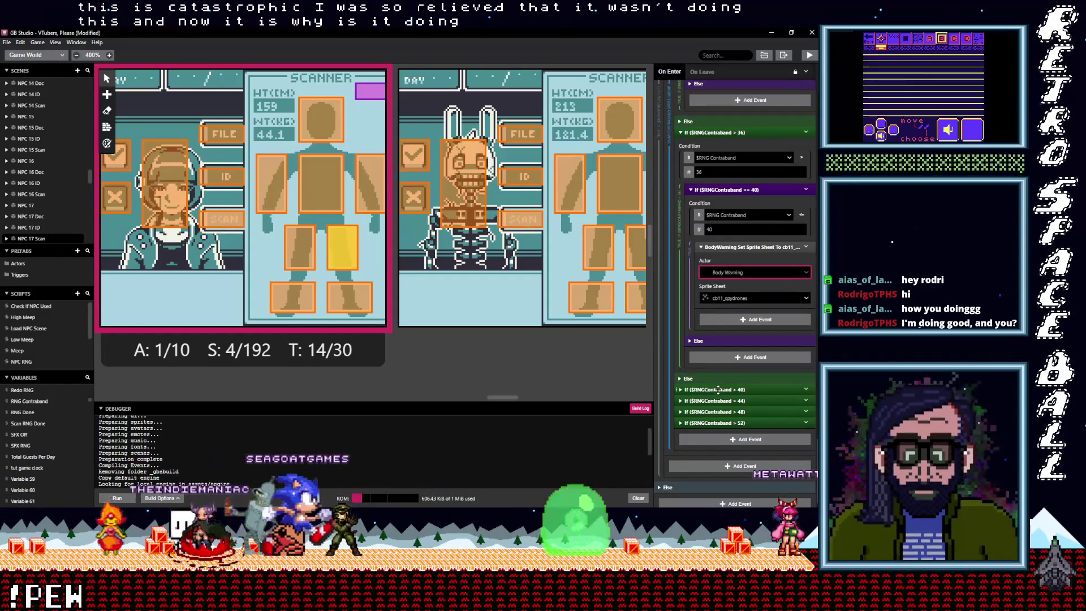
pyautogui.click(718, 389)
pyautogui.scroll(-3, 723, 407)
pyautogui.click(736, 396)
pyautogui.click(722, 426)
# - Set the <= 48 sprite swap to Body Warning, then expand the > 52 and <= 64 ranges
pyautogui.scroll(-3, 720, 426)
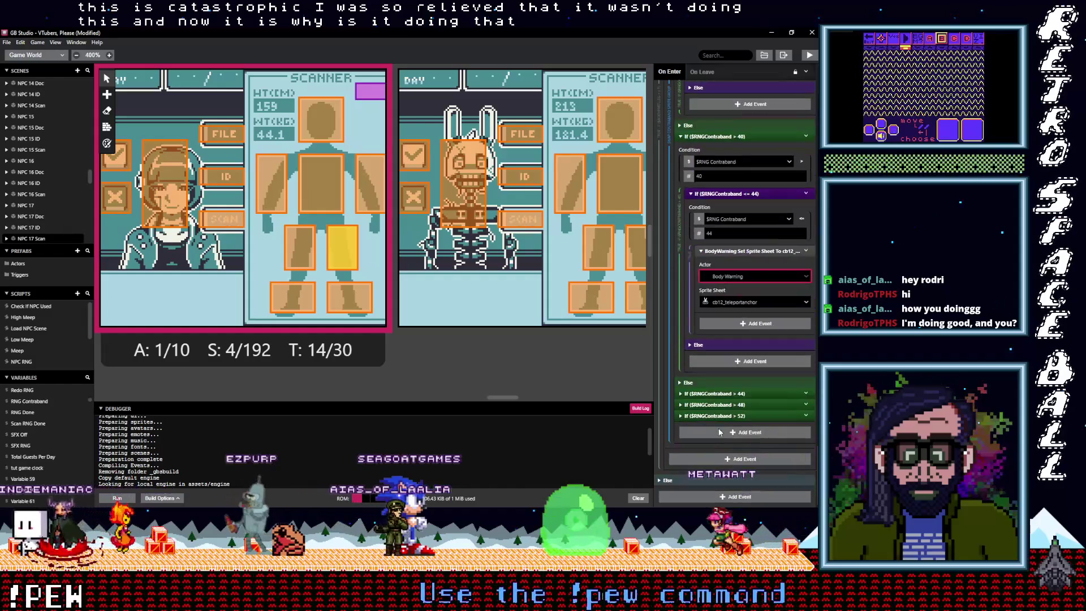
pyautogui.click(724, 395)
pyautogui.scroll(-3, 722, 418)
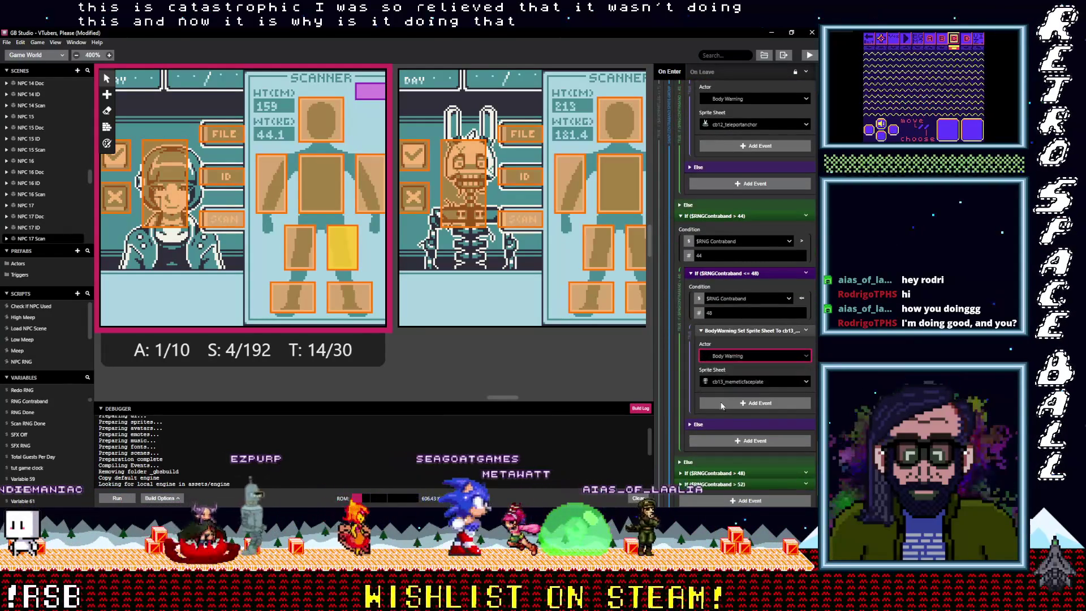
pyautogui.scroll(-2, 722, 405)
pyautogui.click(714, 404)
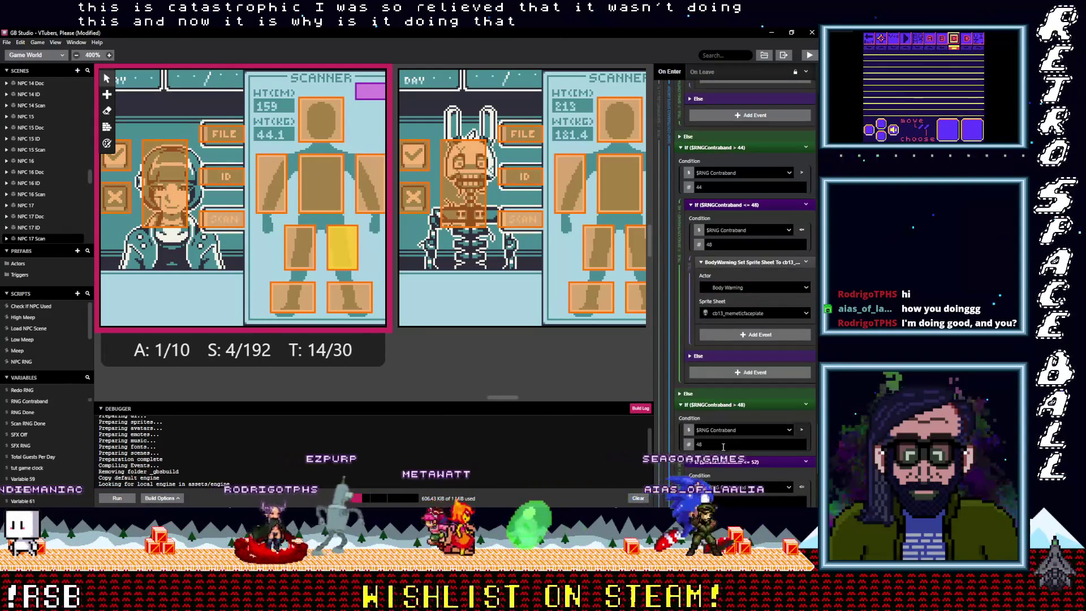
pyautogui.scroll(-3, 724, 448)
pyautogui.scroll(-1, 723, 449)
pyautogui.click(722, 412)
pyautogui.click(732, 441)
pyautogui.scroll(-3, 745, 429)
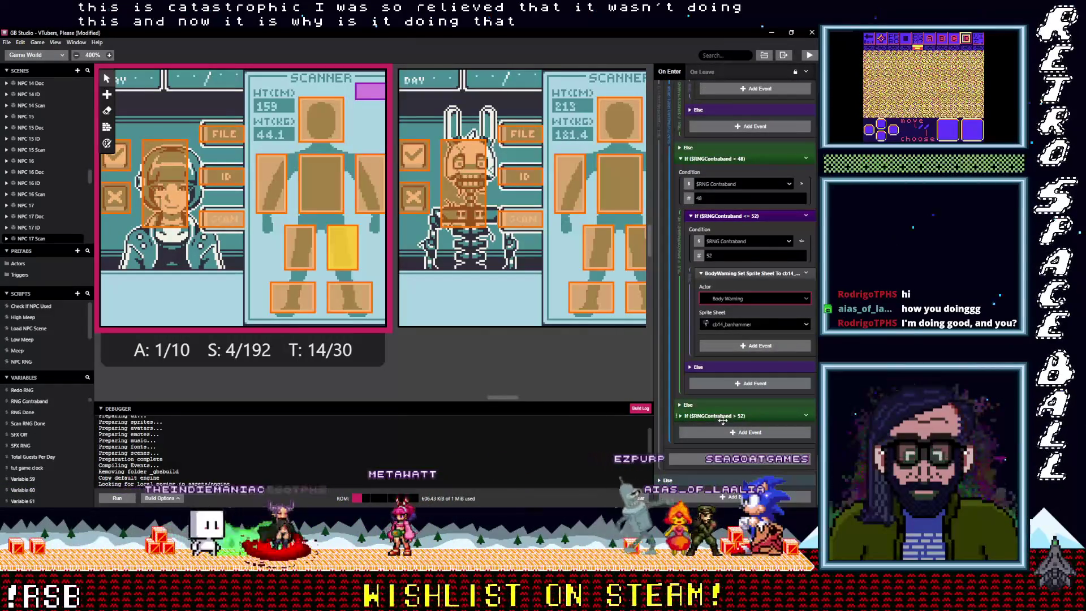
pyautogui.click(725, 416)
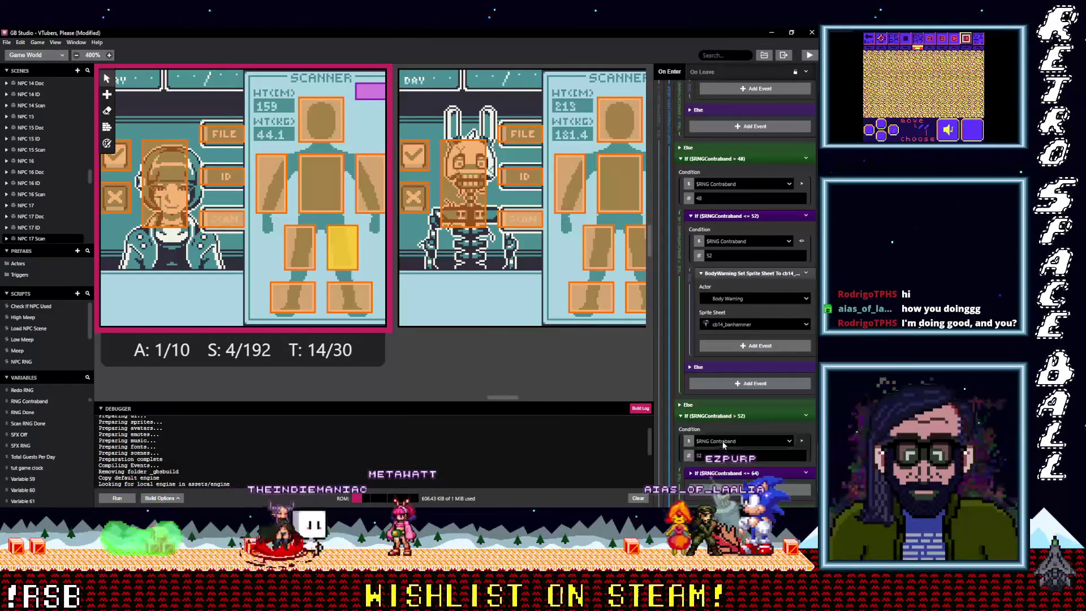
pyautogui.scroll(-1, 724, 445)
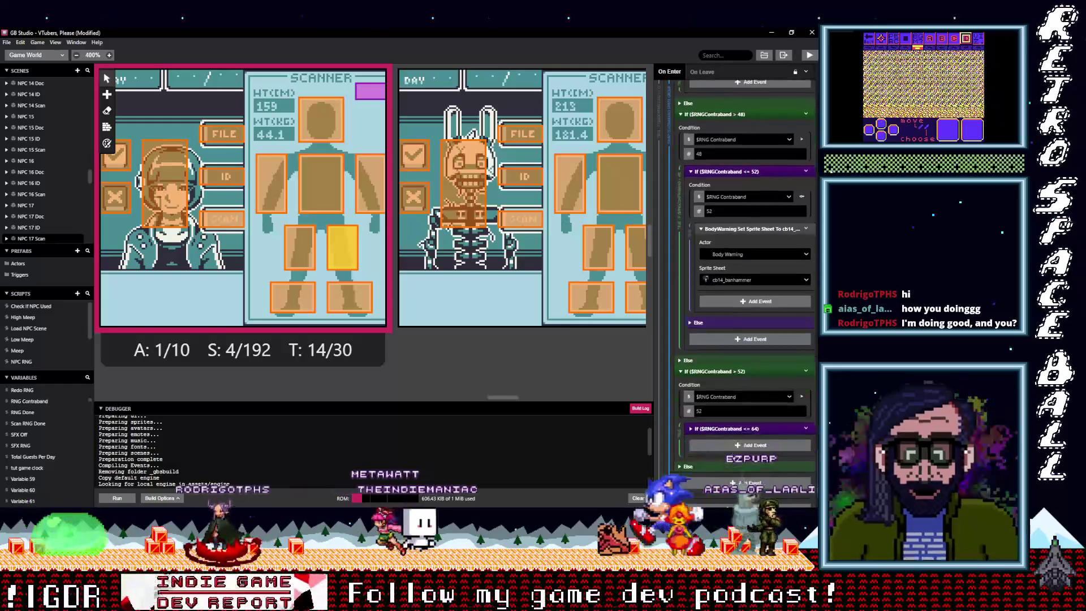
pyautogui.click(726, 428)
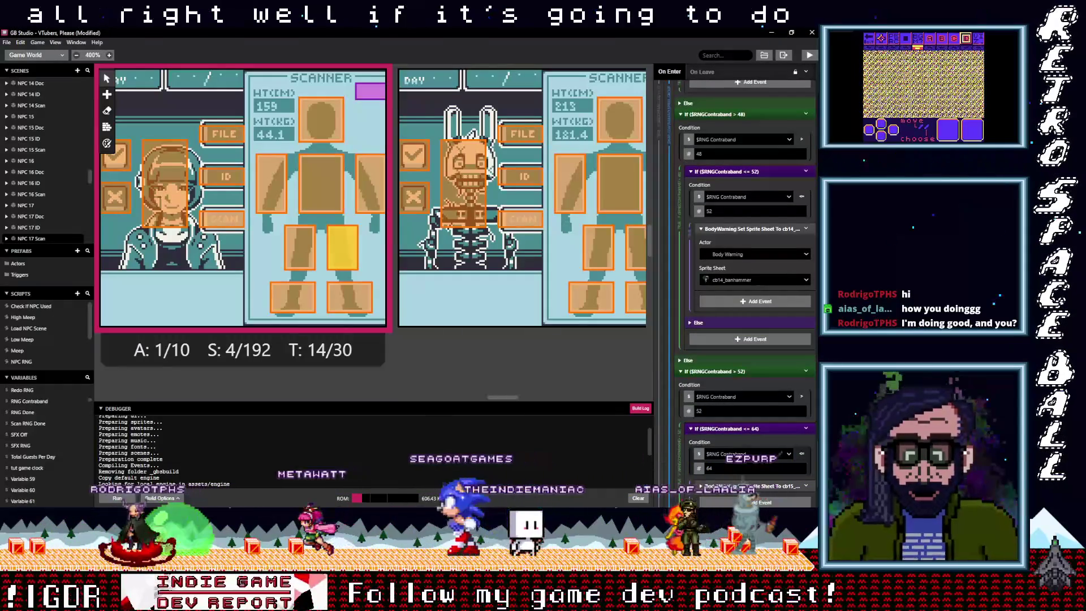
# - Show the cb15 sprite swap's settings and its actor choices
pyautogui.scroll(-1, 779, 454)
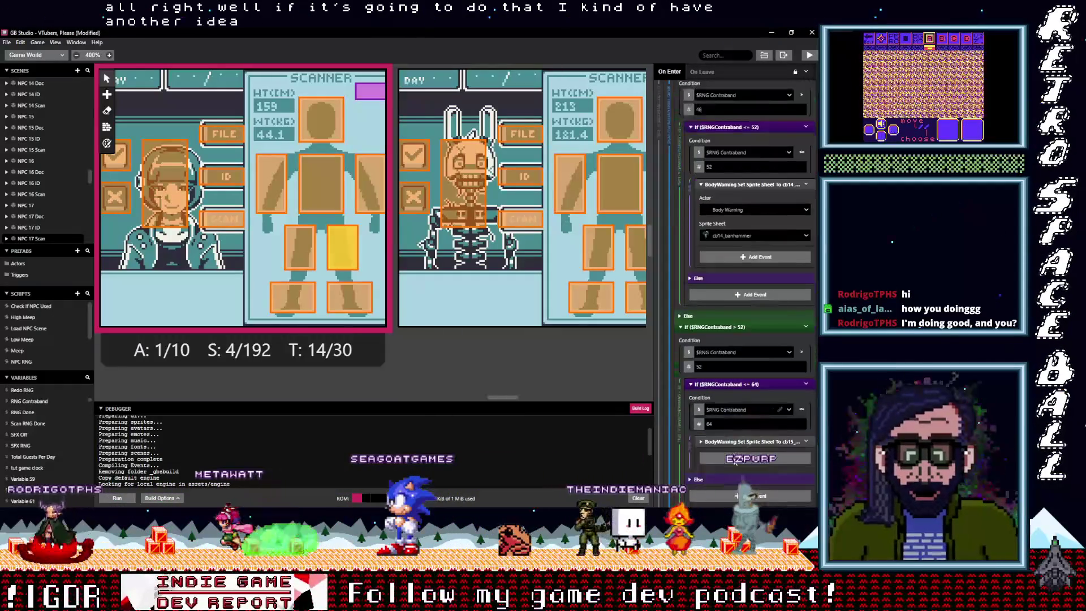
pyautogui.click(731, 442)
pyautogui.scroll(-2, 728, 409)
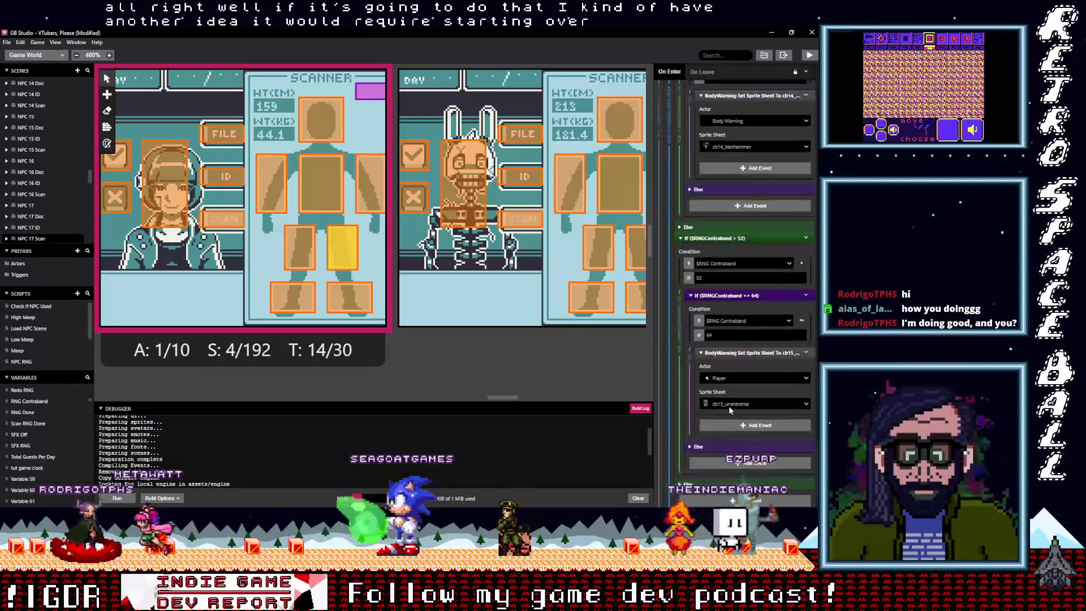
pyautogui.click(729, 379)
# - Collapse and copy Trigger 6's Swap Contraband Sprite group, then create a new empty script
pyautogui.scroll(9, 735, 407)
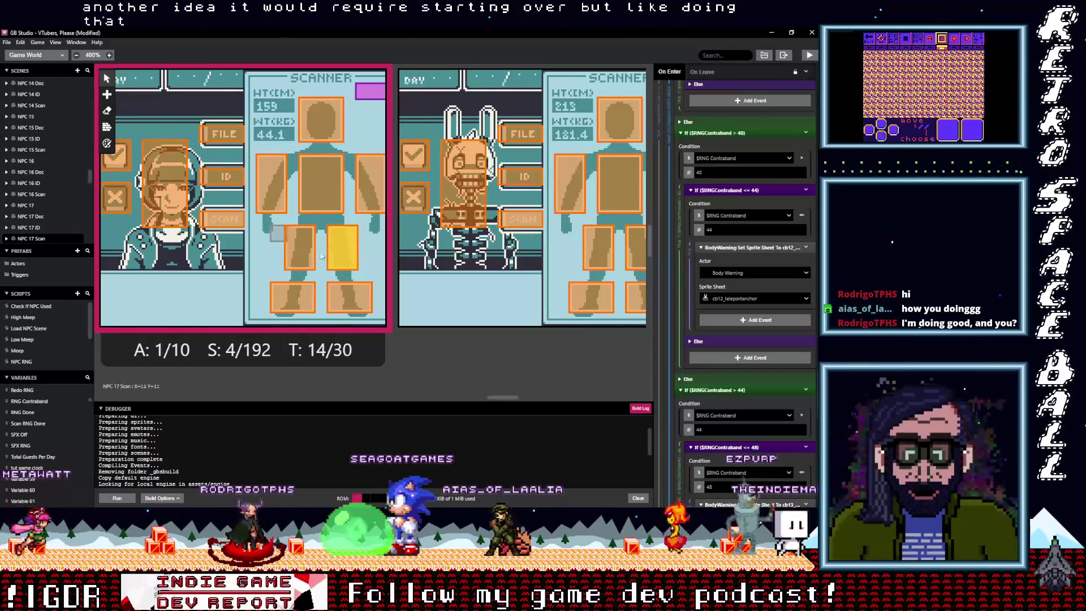
pyautogui.scroll(7, 726, 361)
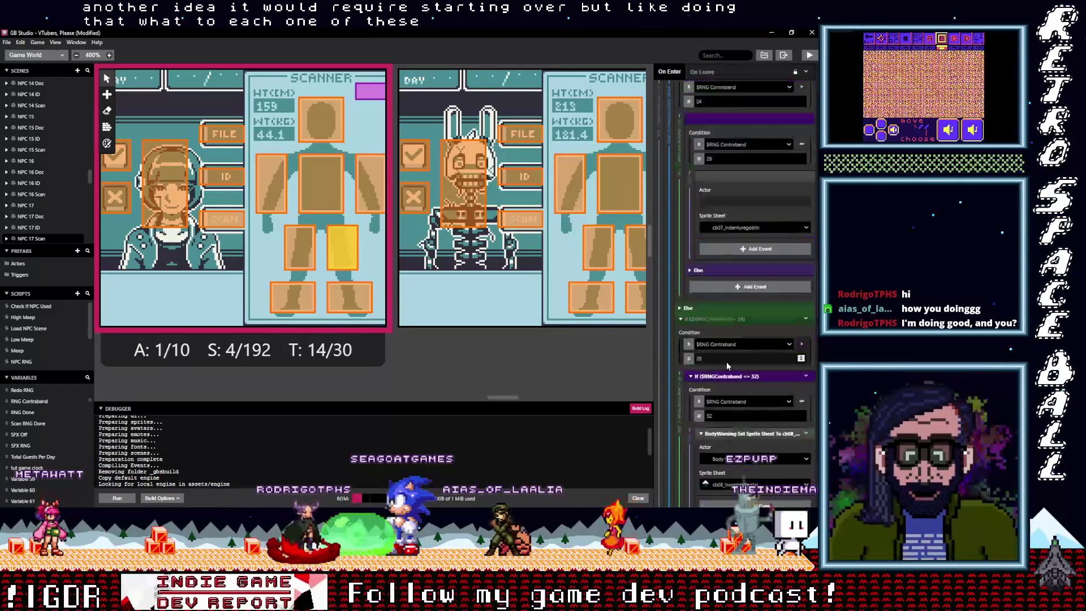
pyautogui.scroll(8, 727, 361)
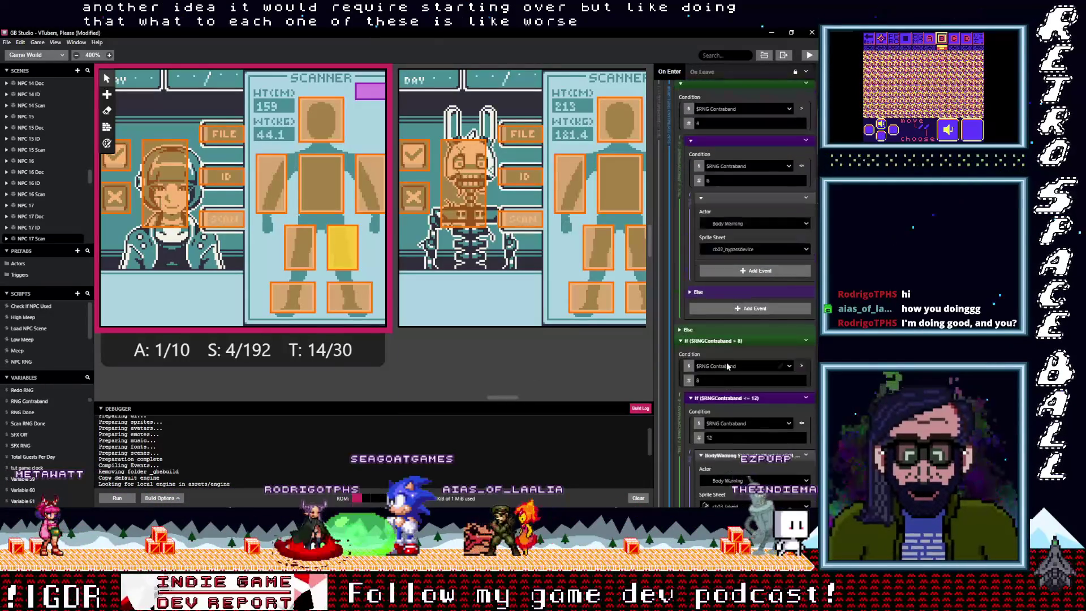
pyautogui.scroll(5, 726, 367)
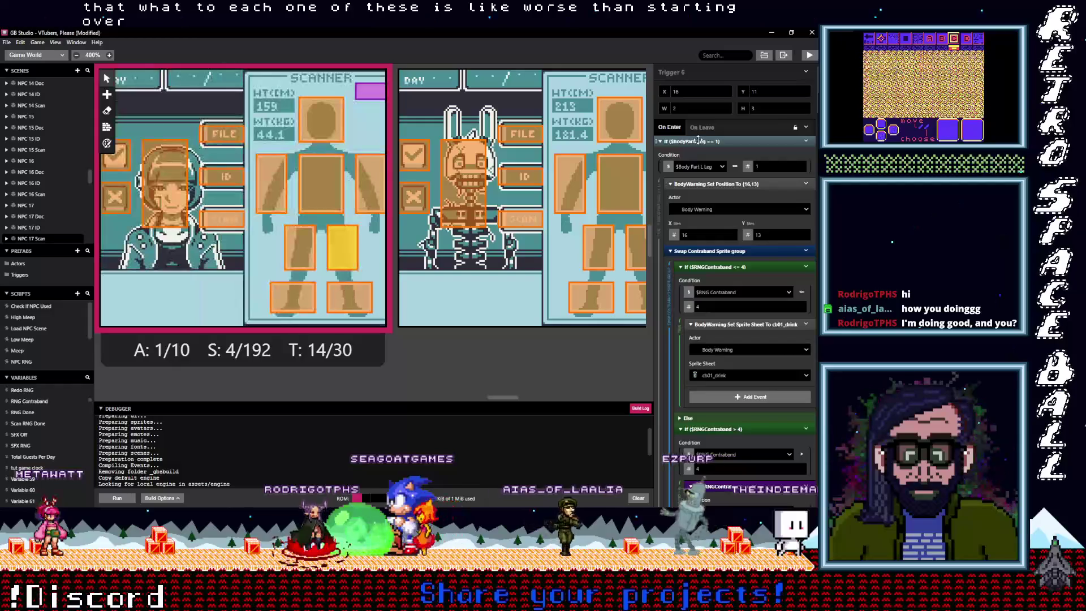
pyautogui.click(699, 140)
pyautogui.click(699, 141)
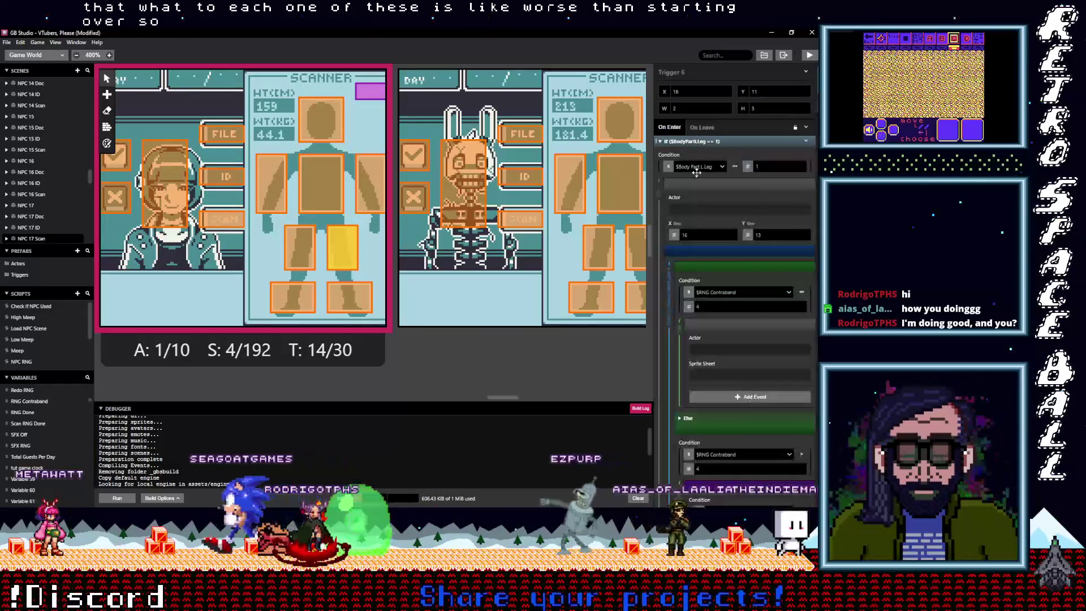
pyautogui.click(798, 252)
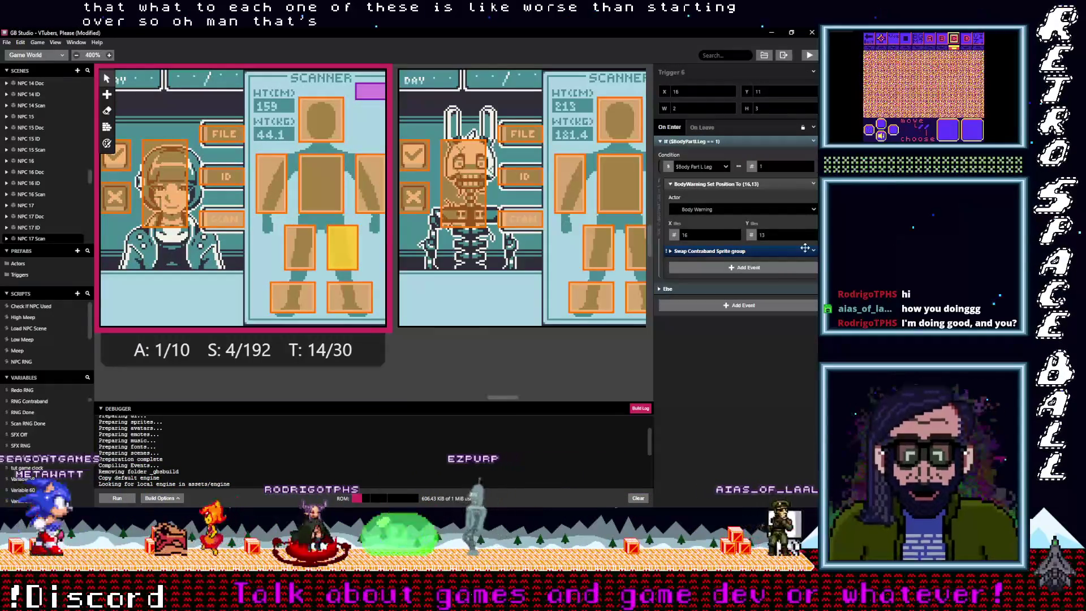
pyautogui.click(813, 251)
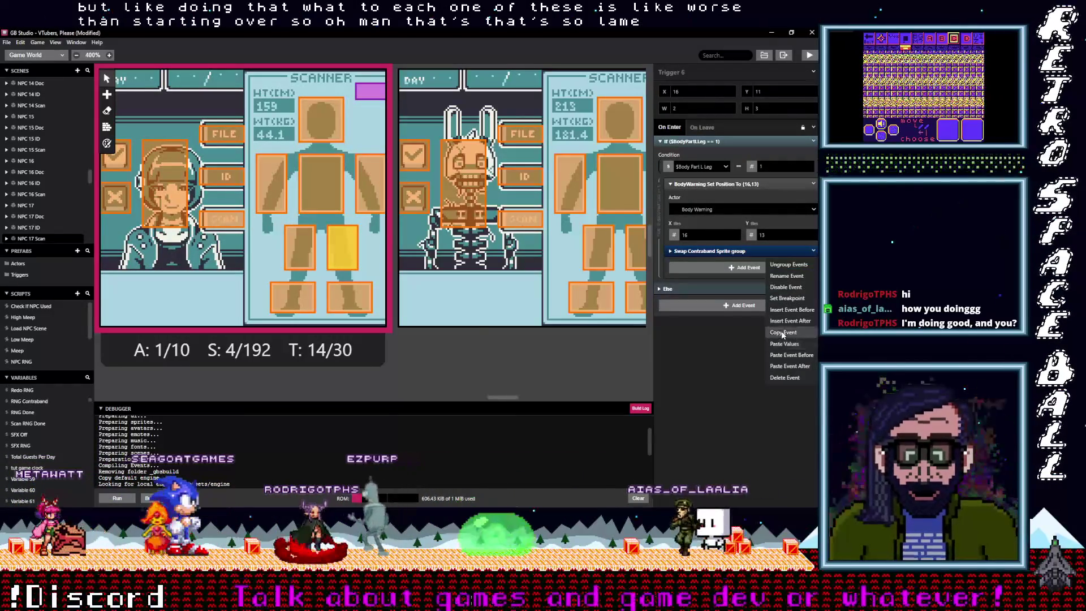
pyautogui.click(758, 331)
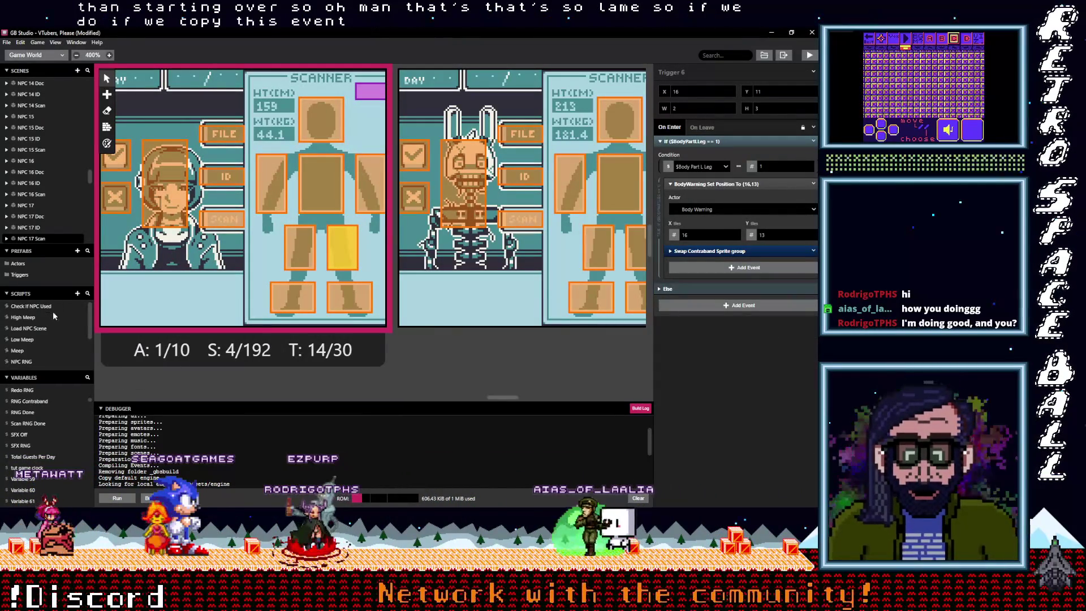
pyautogui.click(77, 293)
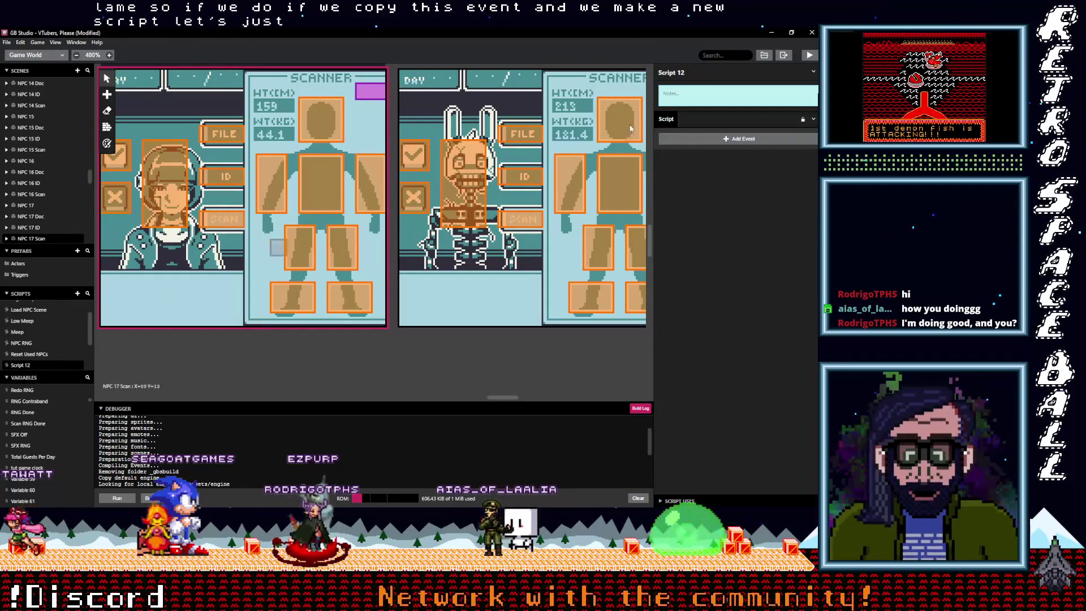
# - Name the new script 'Swap Contraband' and paste the copied Swap Contraband Sprite group into it
pyautogui.click(688, 73)
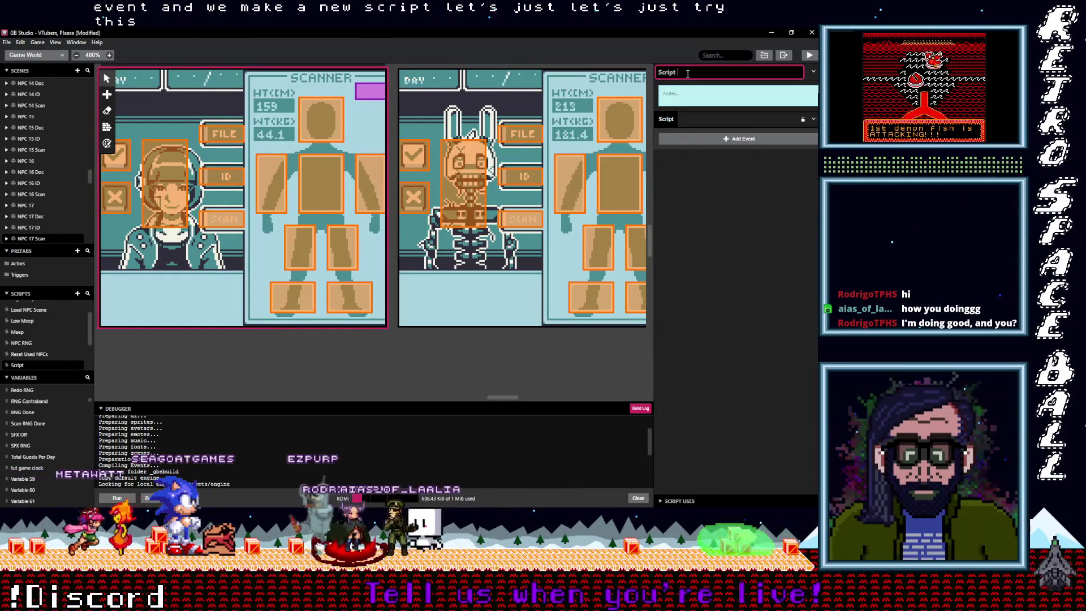
pyautogui.write('Sa')
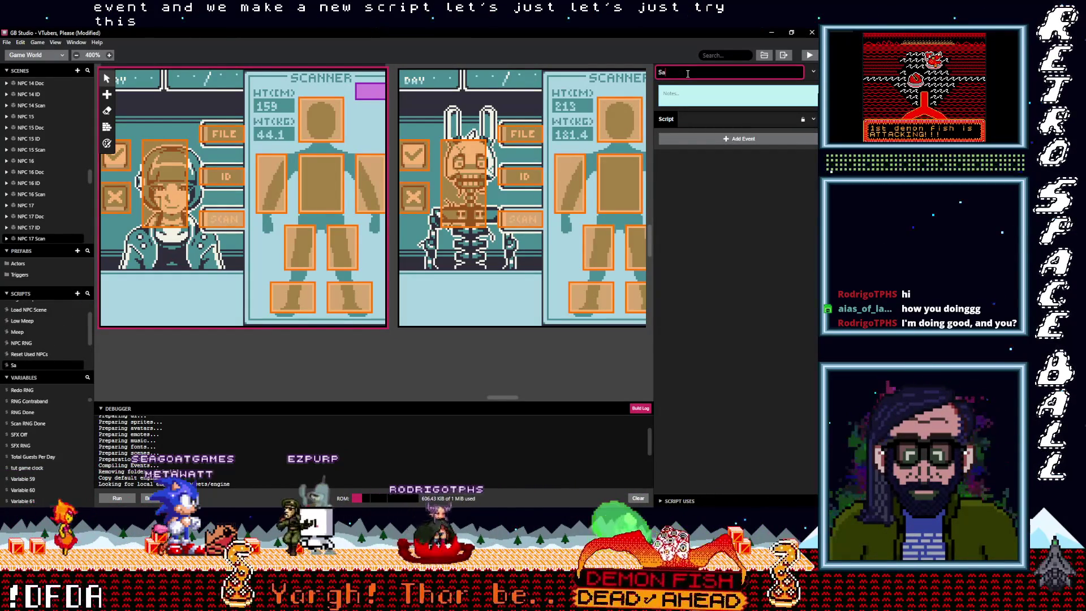
pyautogui.write('wap Contraband')
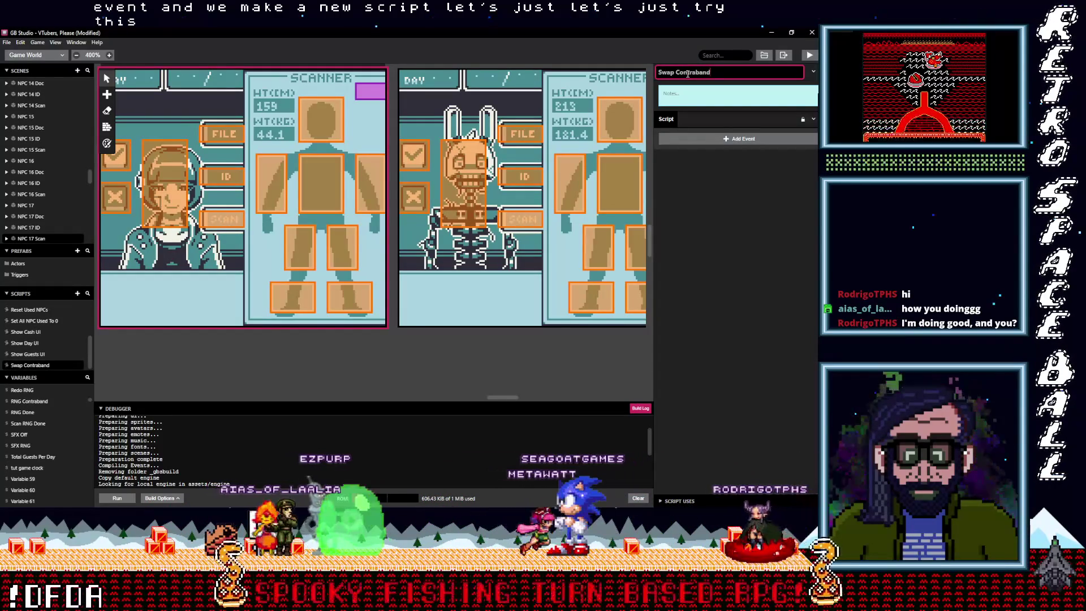
pyautogui.click(703, 222)
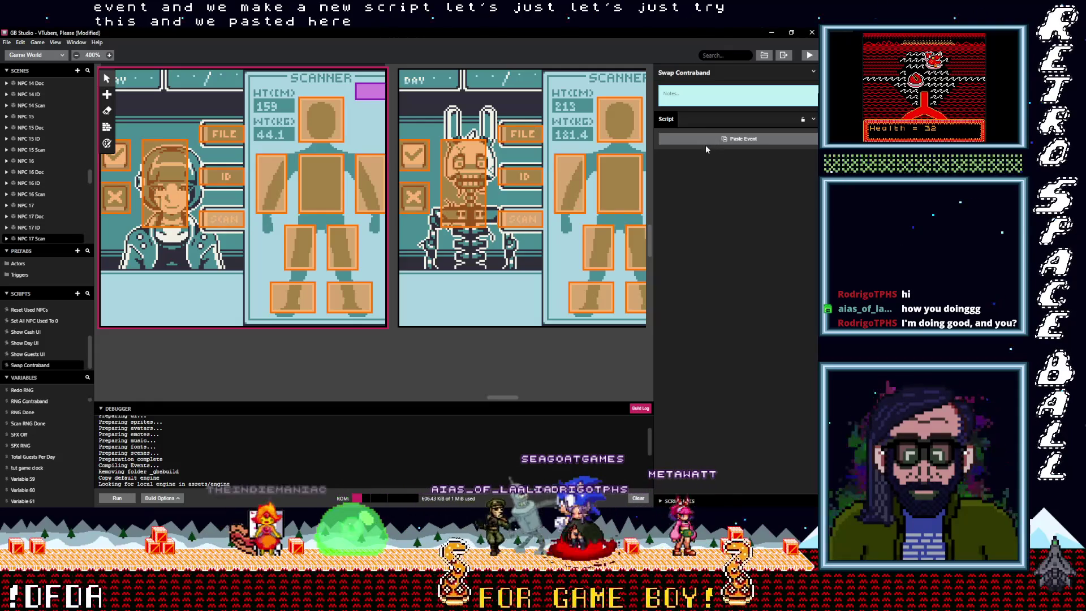
pyautogui.hotkey('ctrl', 'v')
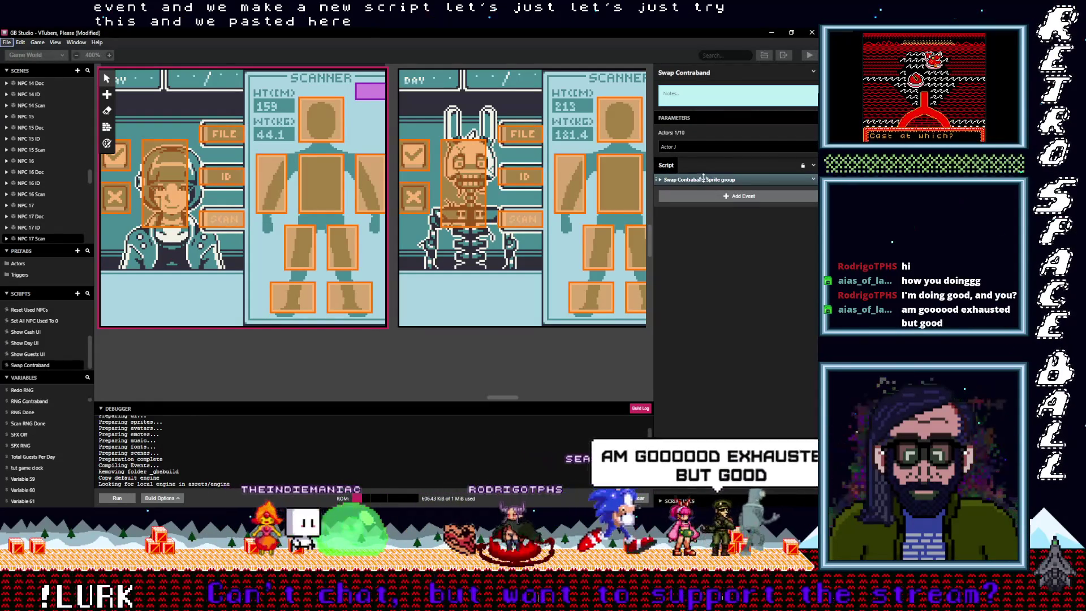
pyautogui.click(703, 179)
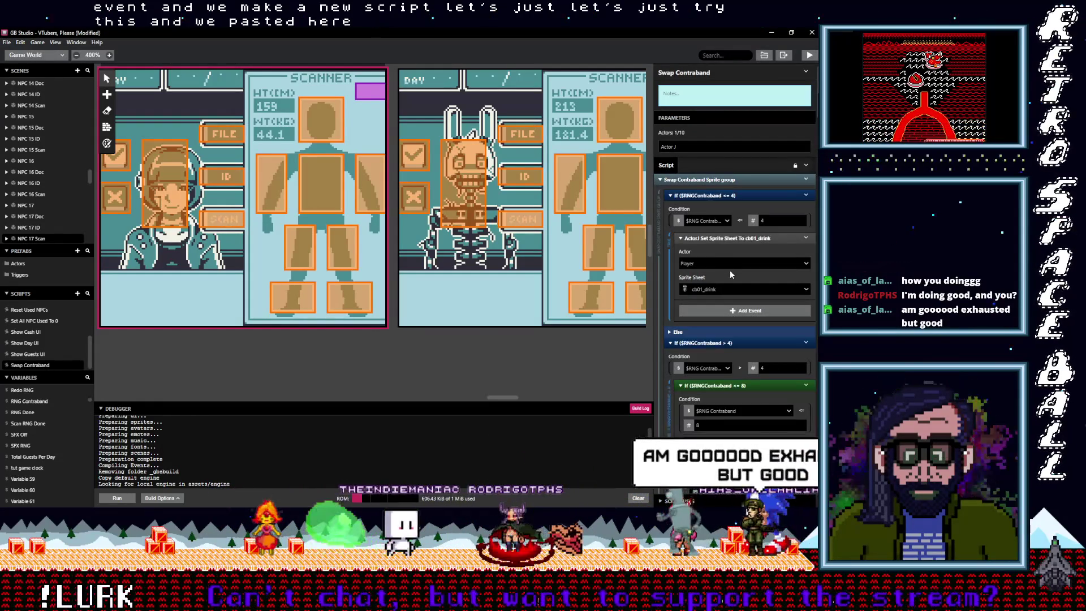
# - Retarget the first, second, ≤12 and ≤16 Set Sprite Sheet events from Player to Actor A
pyautogui.click(701, 262)
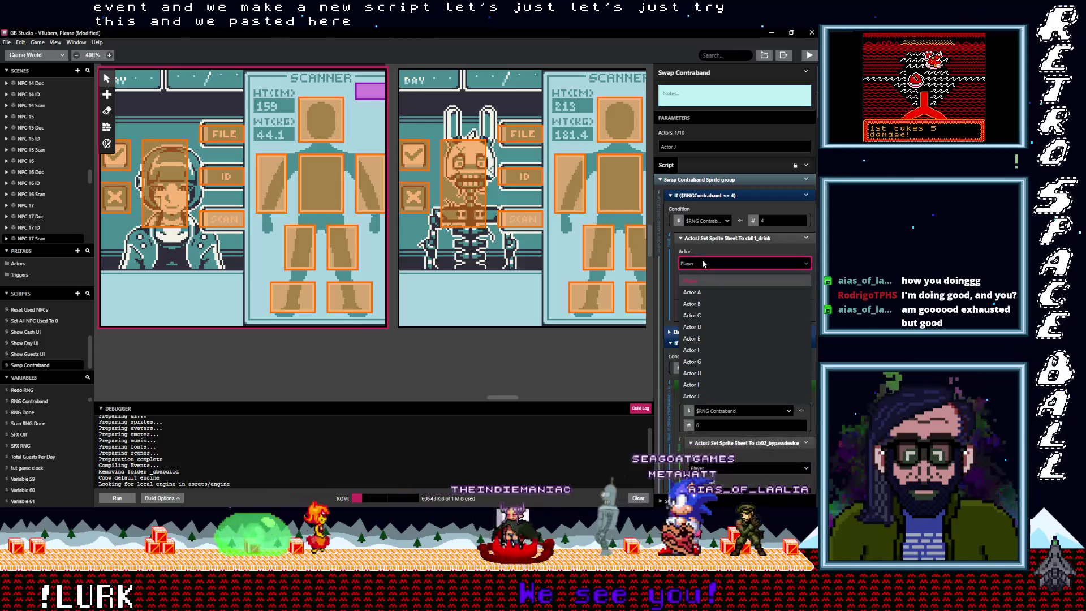
pyautogui.click(707, 290)
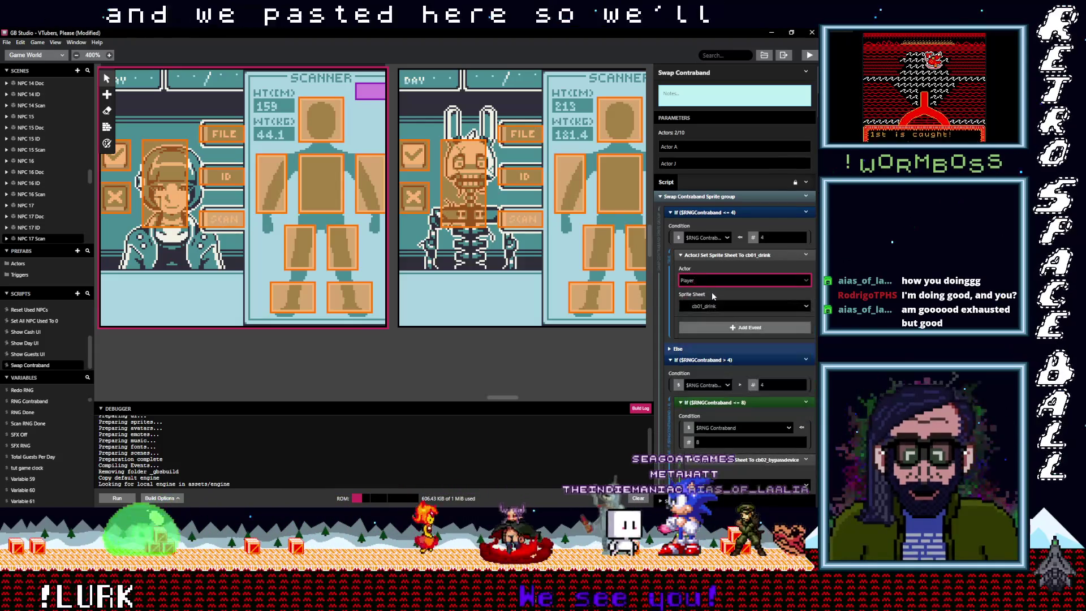
pyautogui.scroll(-2, 714, 292)
pyautogui.scroll(-2, 715, 295)
pyautogui.click(713, 305)
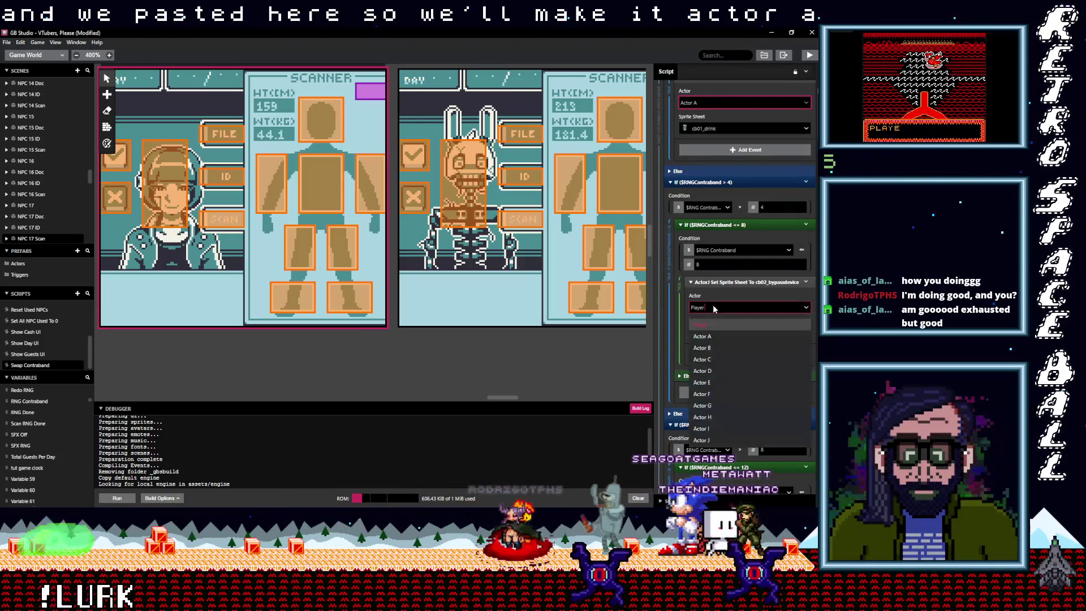
pyautogui.click(718, 336)
pyautogui.scroll(-2, 718, 351)
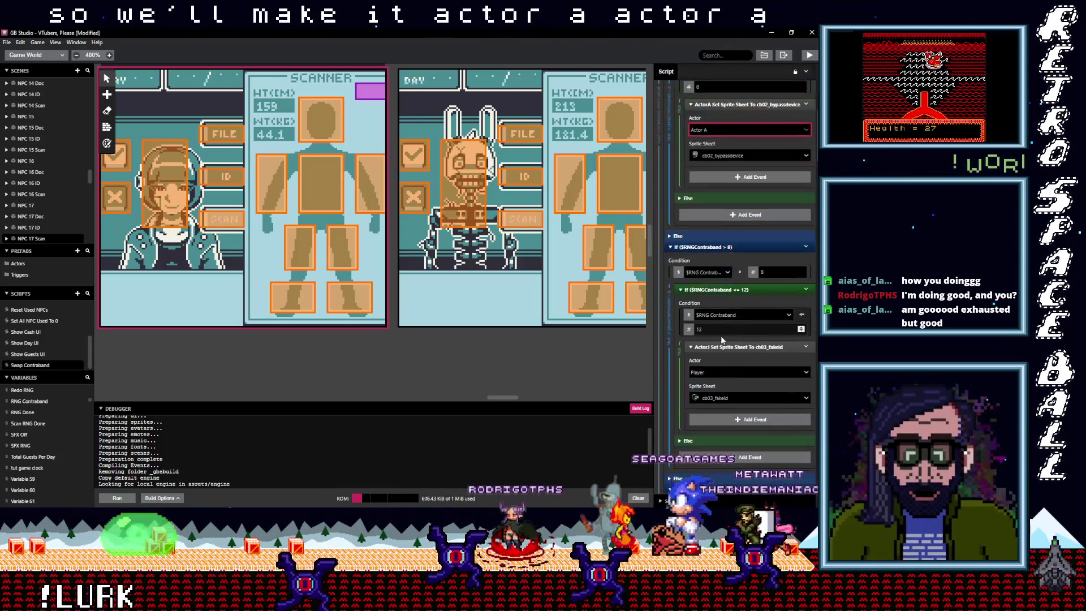
pyautogui.click(714, 371)
pyautogui.click(707, 387)
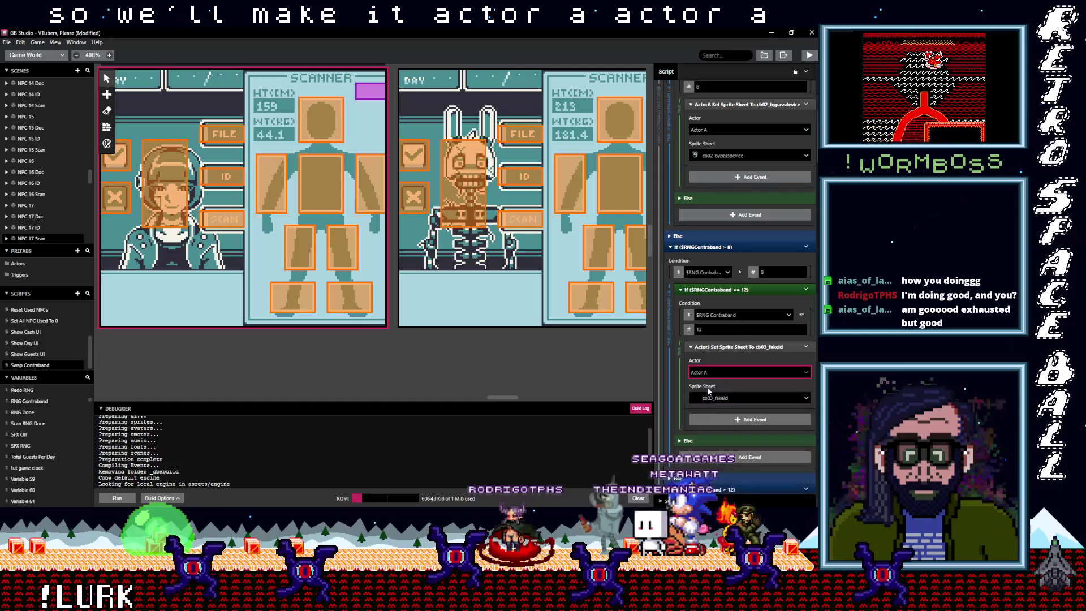
pyautogui.scroll(-4, 708, 388)
pyautogui.scroll(-1, 709, 389)
pyautogui.click(714, 395)
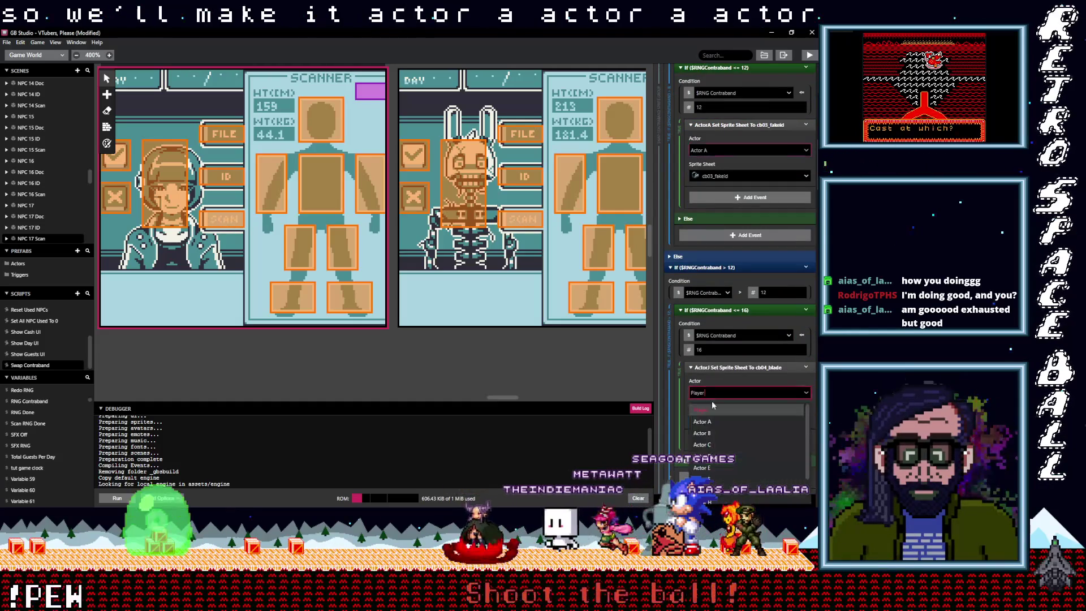
pyautogui.click(715, 420)
pyautogui.scroll(-6, 716, 391)
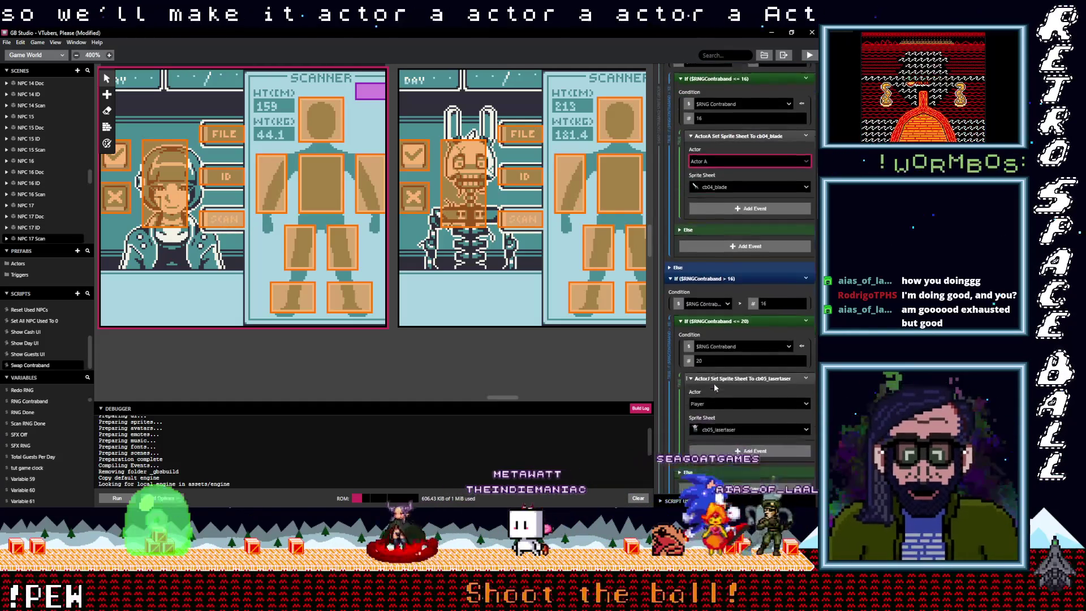
# - Switch the ≤20 through ≤40 sprite swaps to target Actor A
pyautogui.click(708, 368)
pyautogui.click(716, 399)
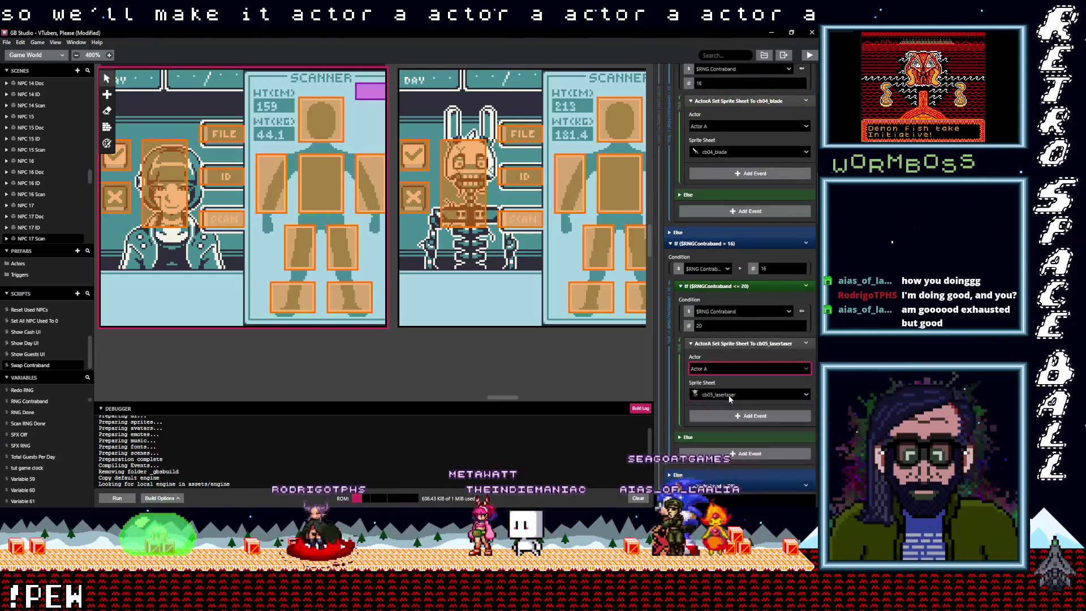
pyautogui.scroll(-4, 724, 393)
pyautogui.scroll(-1, 720, 392)
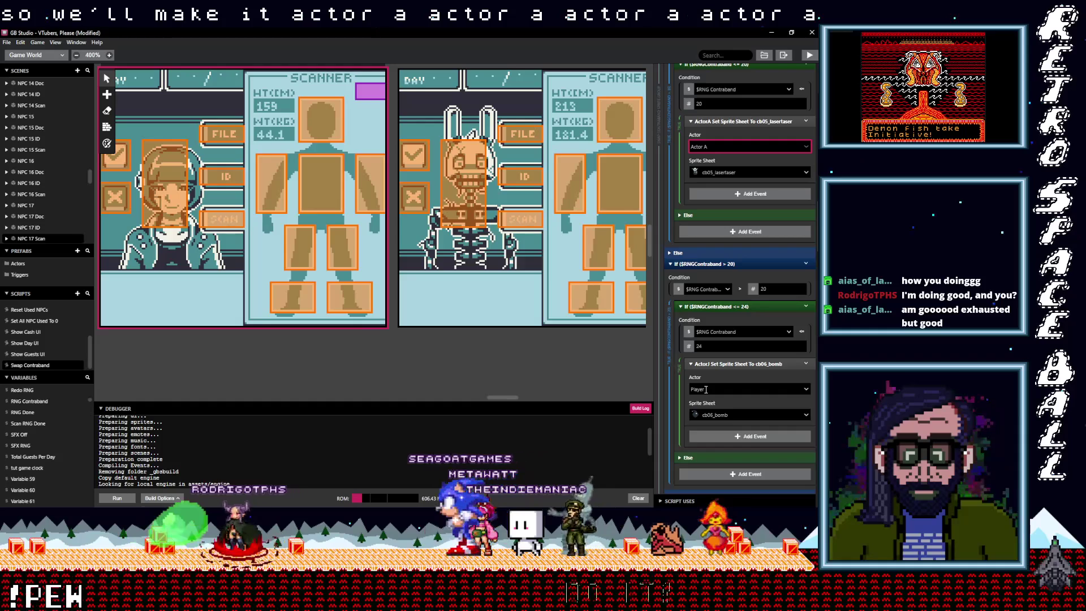
pyautogui.click(706, 389)
pyautogui.click(720, 405)
pyautogui.scroll(-1, 721, 405)
pyautogui.scroll(-4, 719, 405)
pyautogui.click(708, 410)
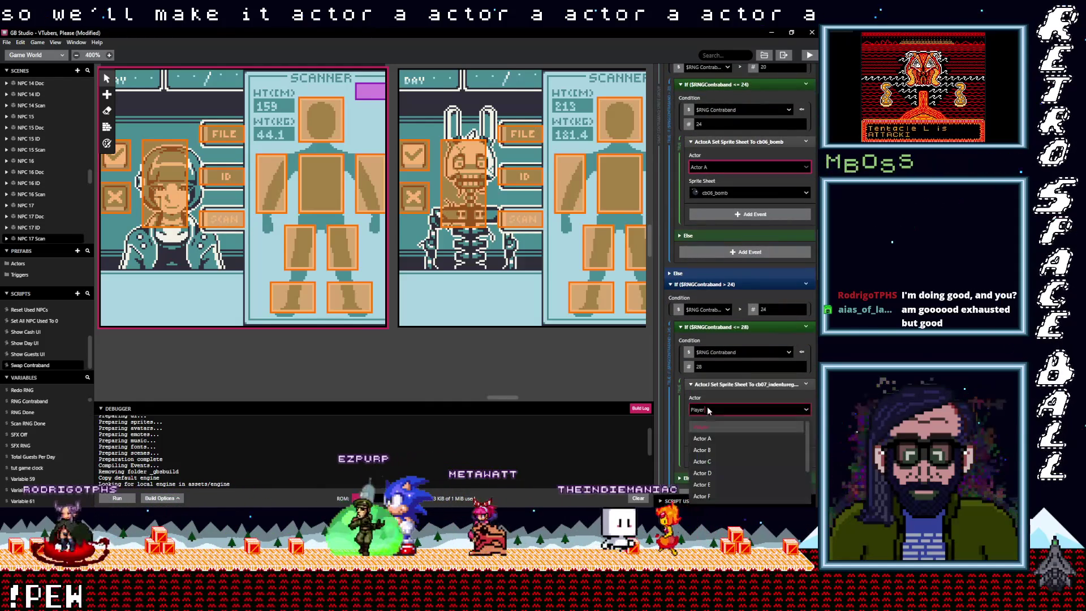
pyautogui.press('Return')
pyautogui.scroll(-5, 719, 416)
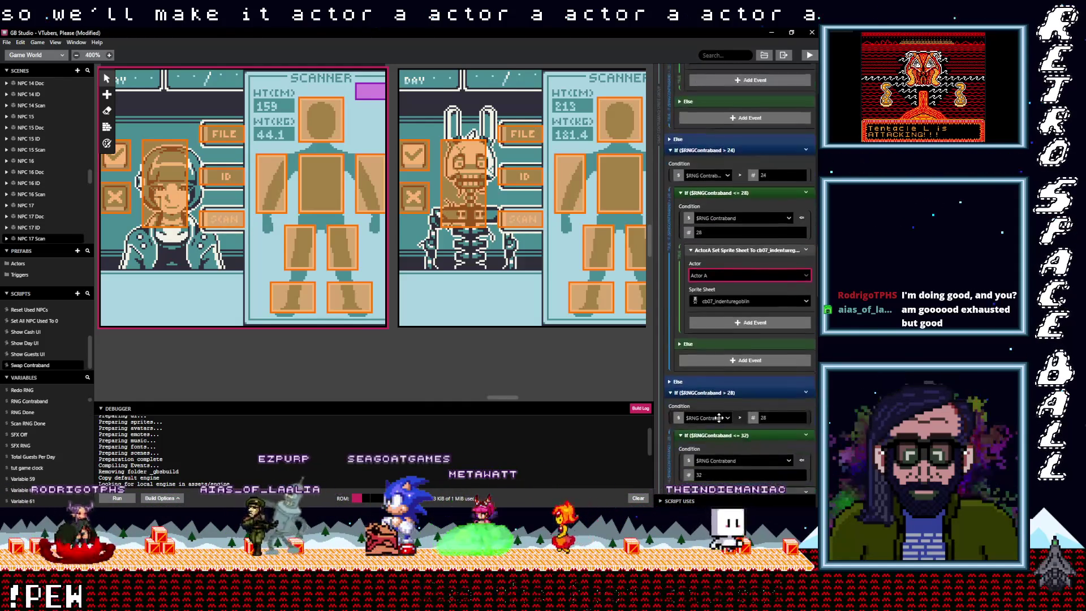
pyautogui.click(706, 428)
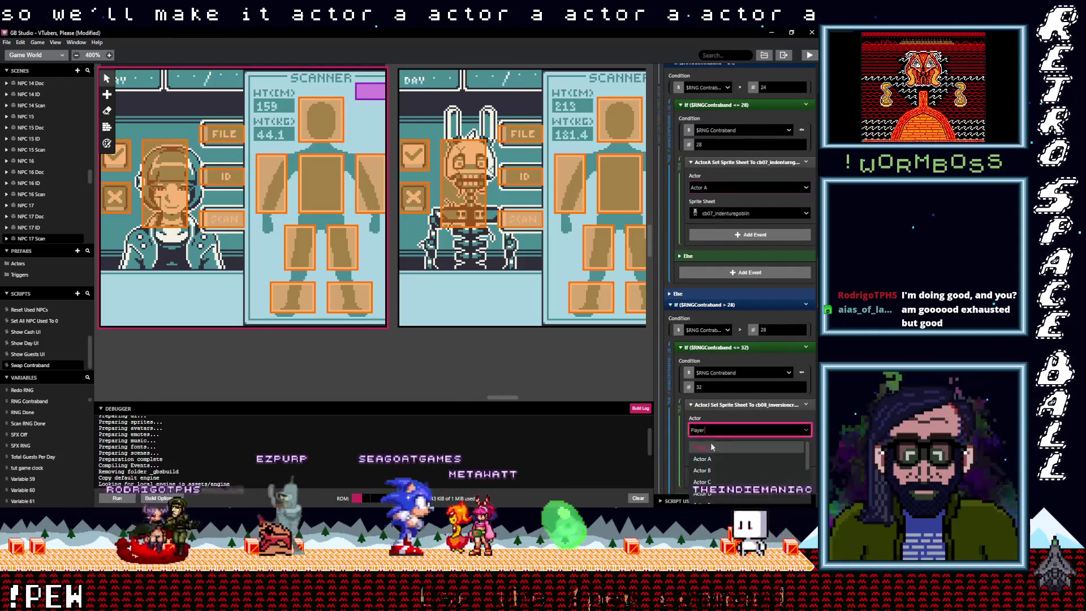
pyautogui.click(712, 444)
pyautogui.scroll(-6, 722, 436)
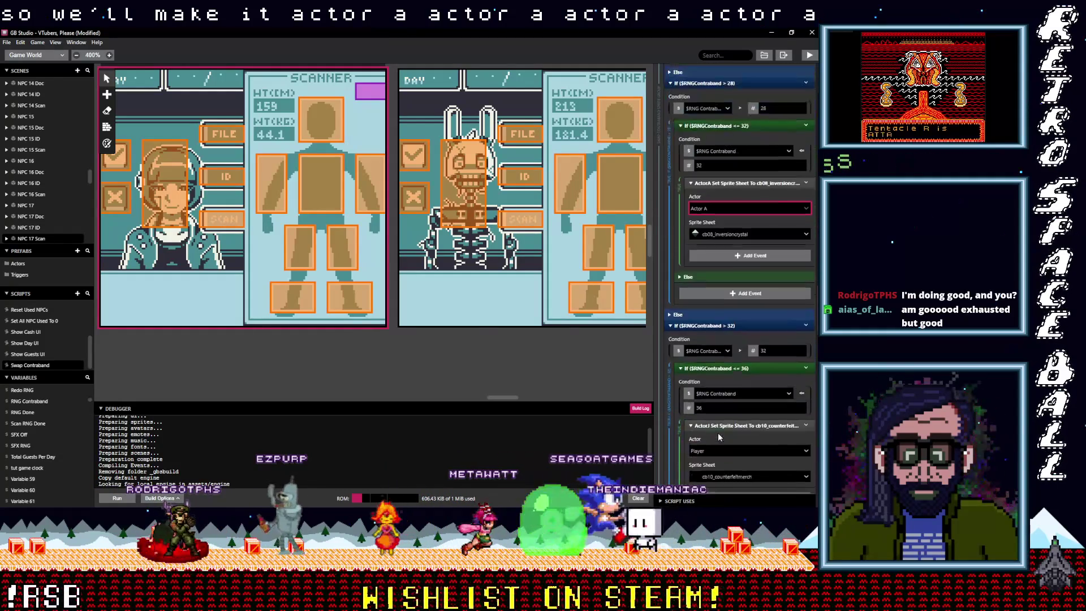
pyautogui.click(710, 406)
pyautogui.click(714, 435)
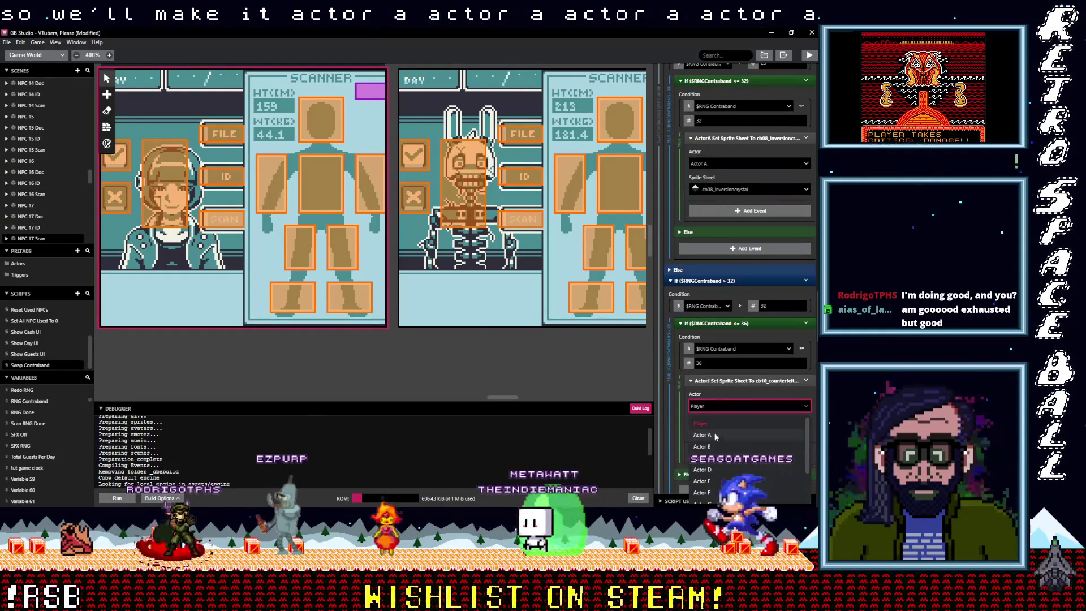
pyautogui.scroll(-2, 721, 425)
pyautogui.scroll(-3, 723, 430)
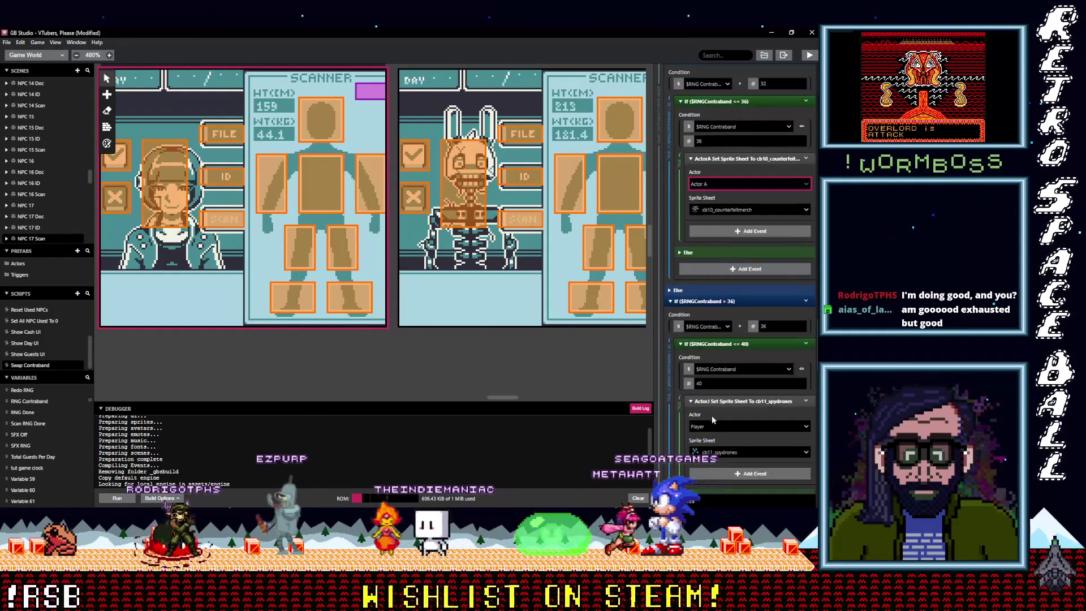
pyautogui.click(710, 425)
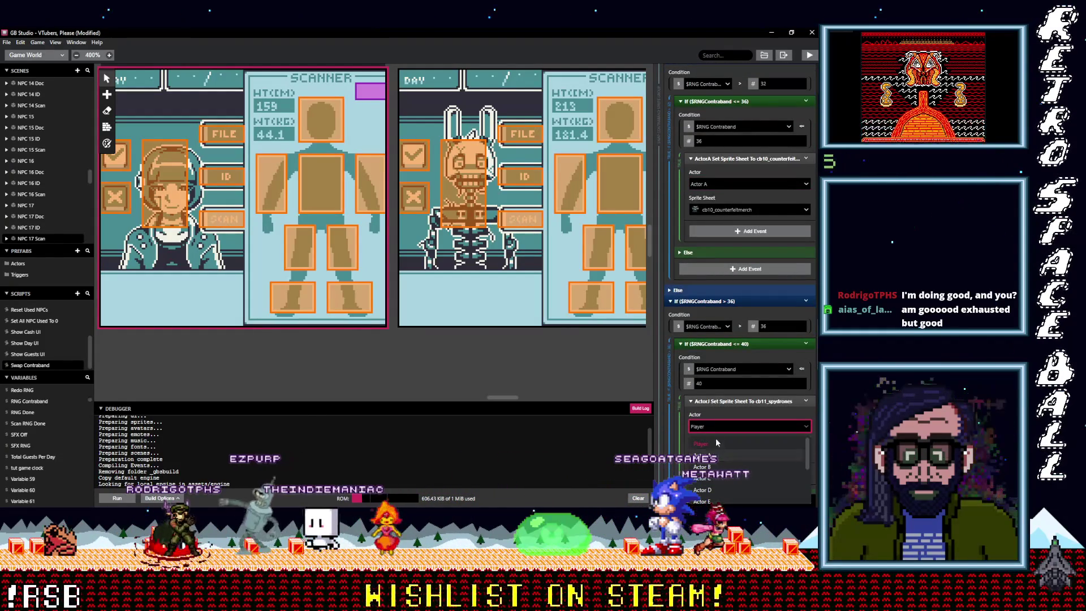
pyautogui.click(716, 440)
pyautogui.scroll(-6, 717, 434)
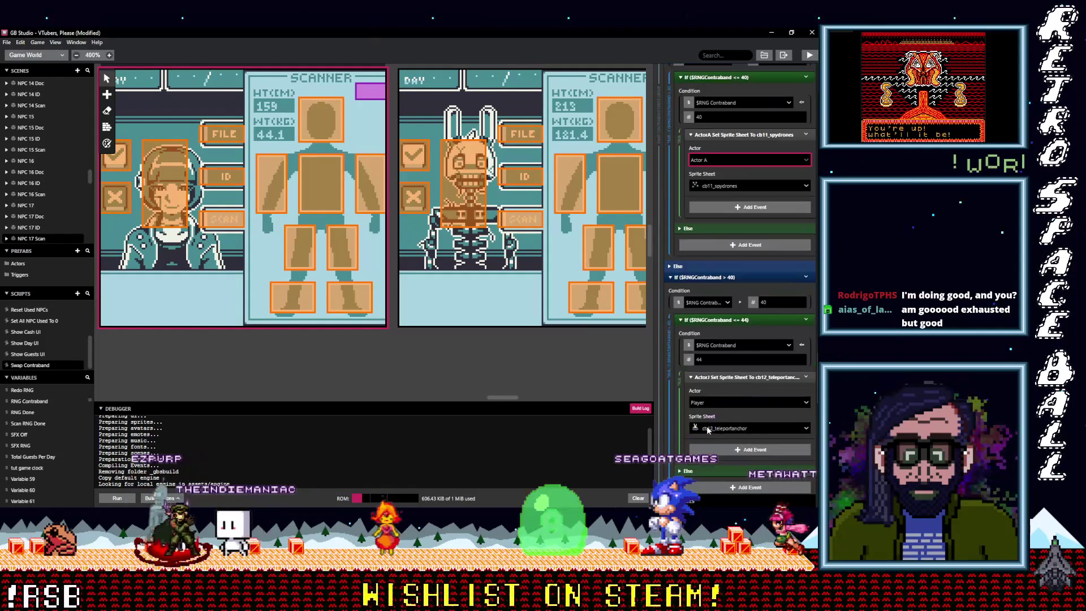
# - Set the ≤44, ≤48, ≤52 and remaining sprite swaps to Actor A, then collapse the group
pyautogui.click(707, 403)
pyautogui.click(727, 423)
pyautogui.scroll(-4, 728, 423)
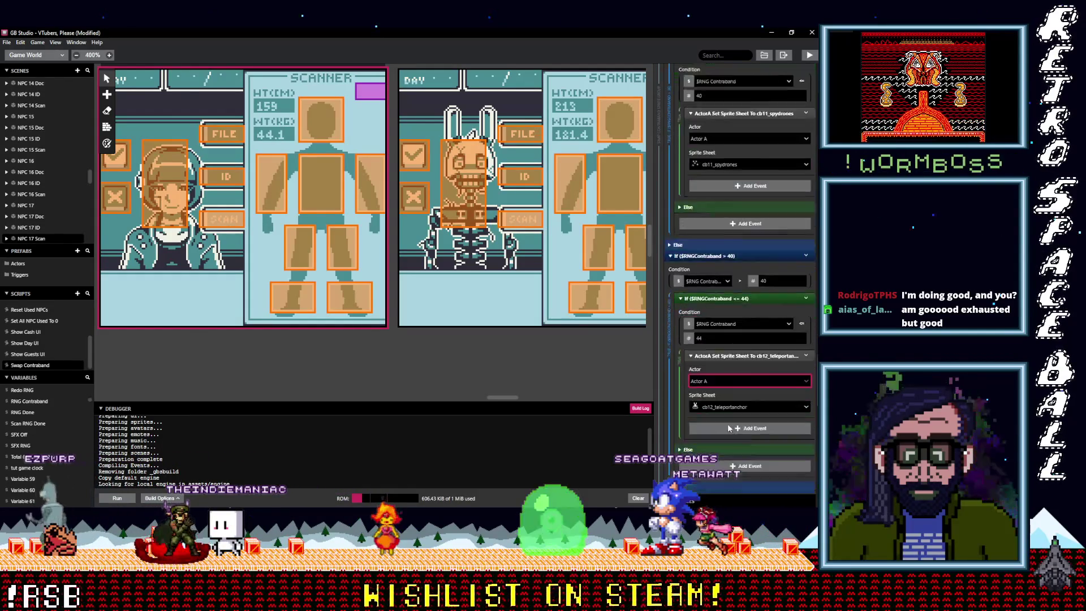
pyautogui.scroll(-1, 727, 424)
pyautogui.click(714, 425)
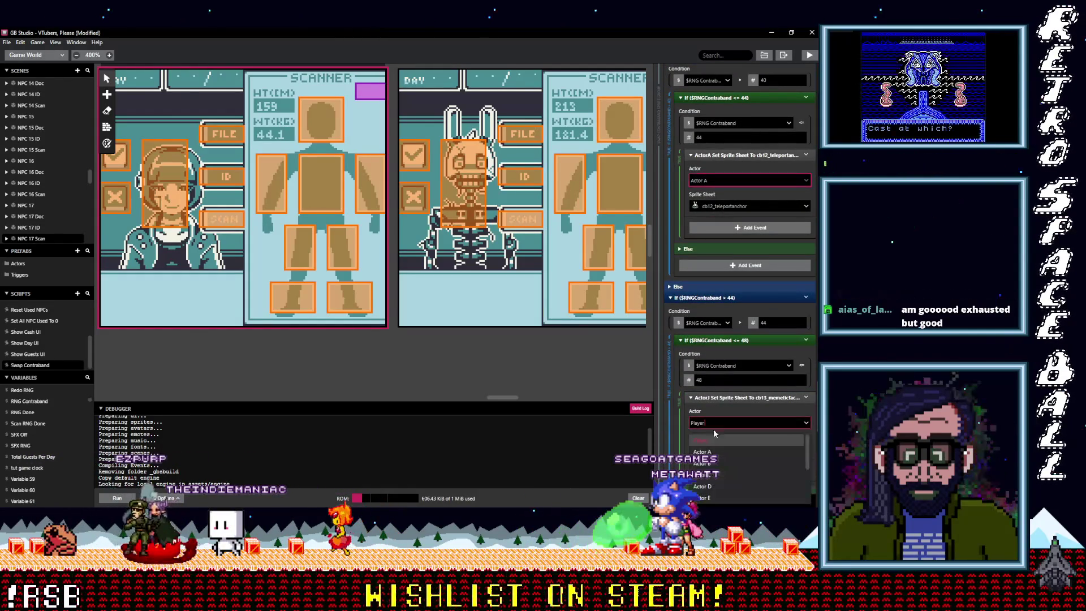
pyautogui.click(716, 439)
pyautogui.click(712, 429)
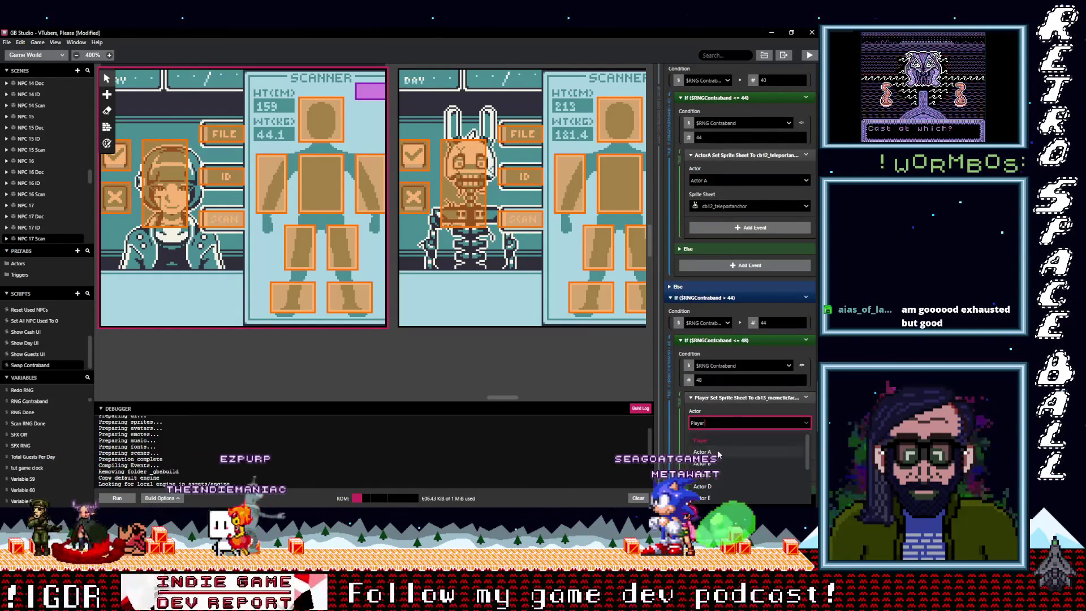
pyautogui.click(715, 453)
pyautogui.scroll(-6, 734, 440)
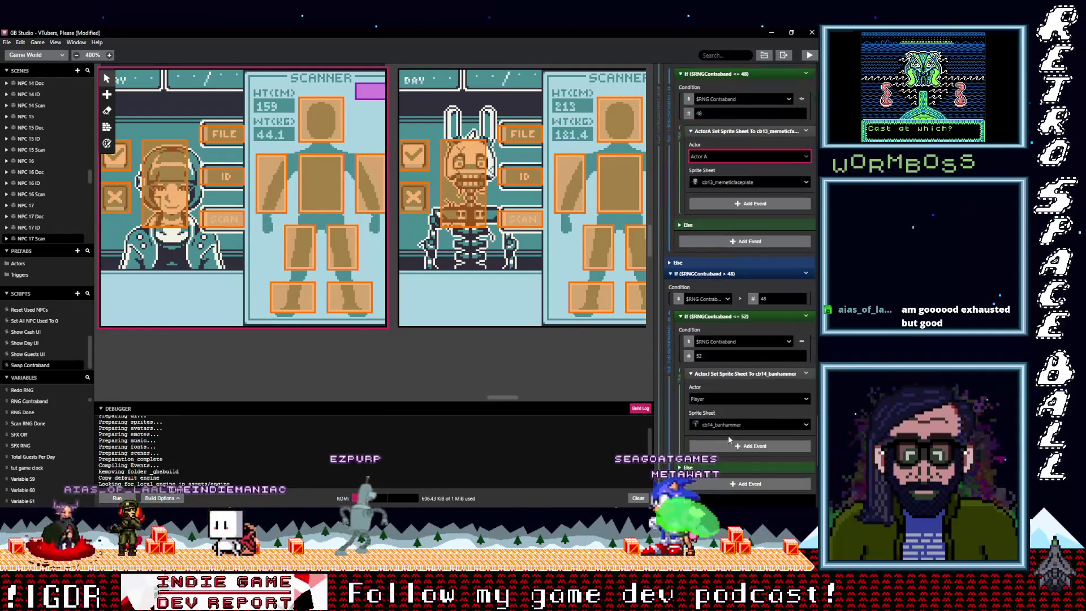
pyautogui.click(707, 399)
pyautogui.click(735, 428)
pyautogui.scroll(-5, 734, 429)
pyautogui.click(707, 421)
pyautogui.click(713, 446)
pyautogui.scroll(-2, 729, 446)
pyautogui.scroll(-10, 738, 444)
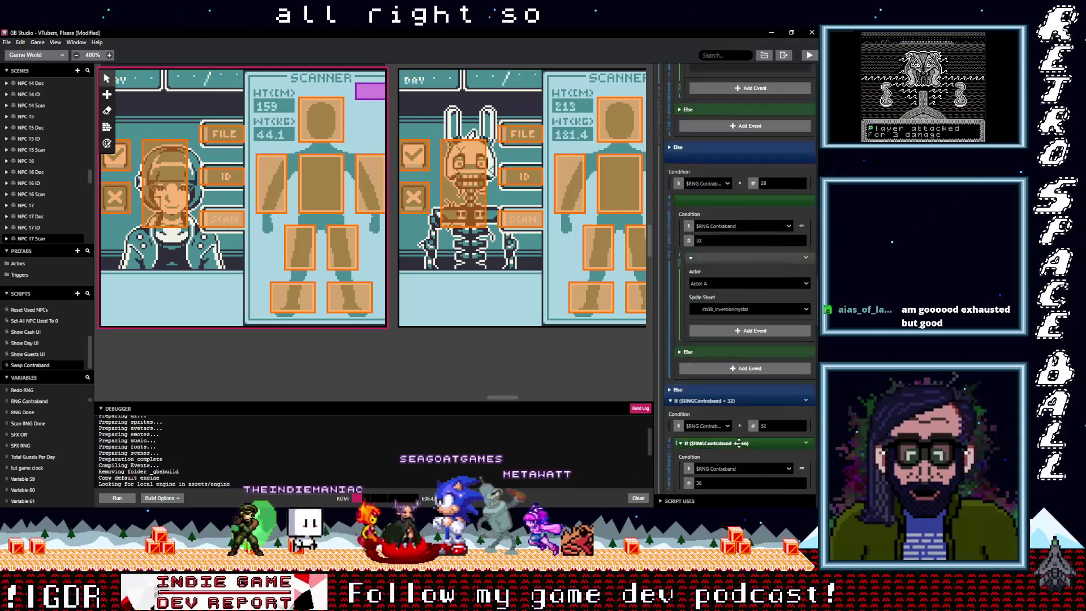
pyautogui.scroll(10, 738, 443)
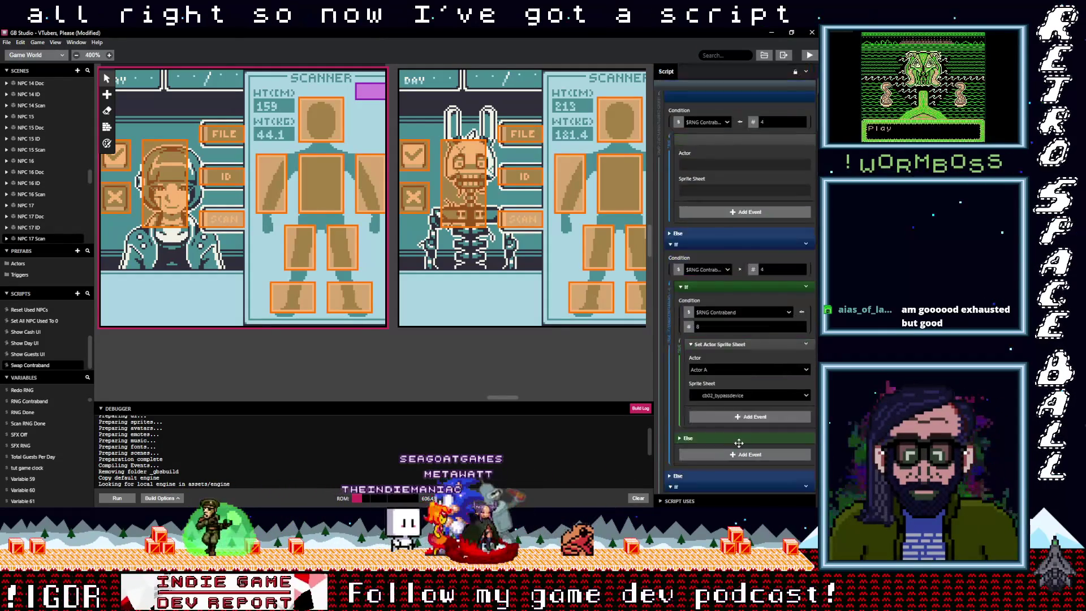
pyautogui.scroll(3, 739, 442)
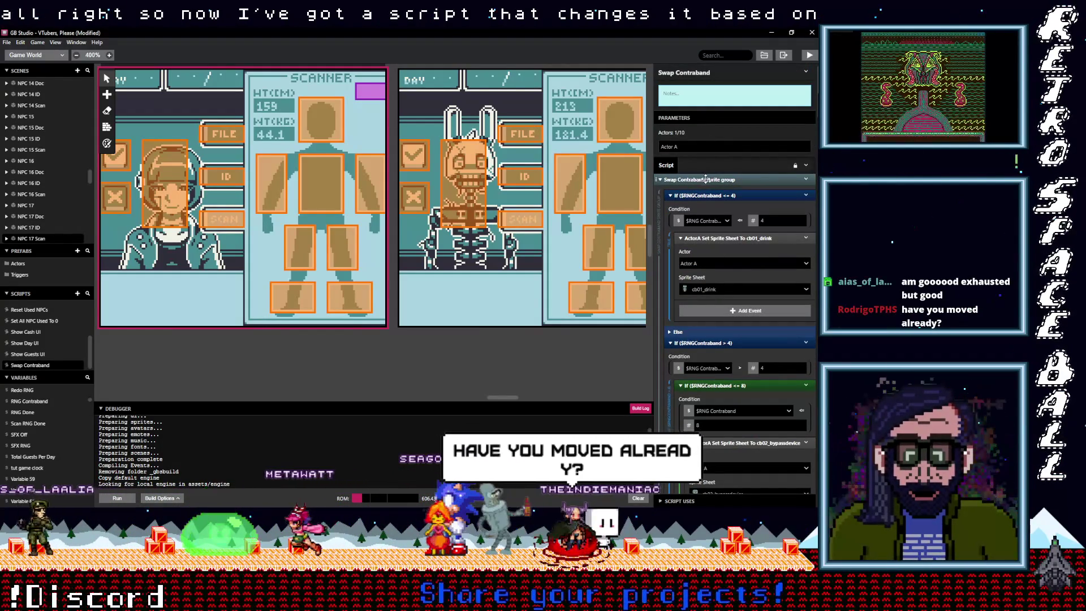
pyautogui.click(706, 179)
# - Add a Call Script event to the R Leg trigger (Trigger 5) that calls Swap Contraband
pyautogui.moveTo(504, 397); pyautogui.dragTo(496, 398)
pyautogui.click(410, 257)
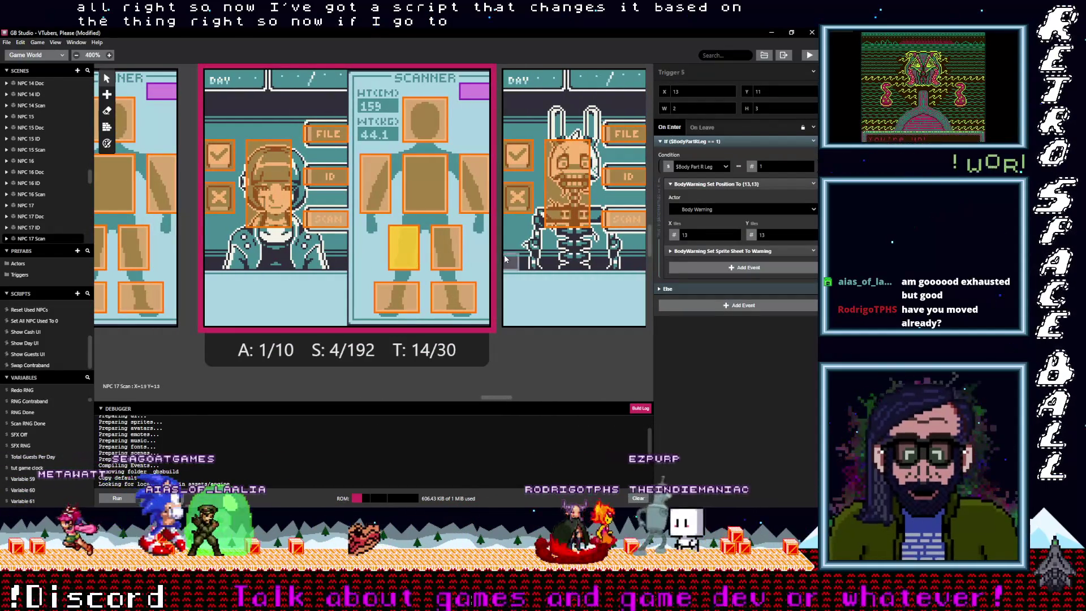
pyautogui.click(719, 267)
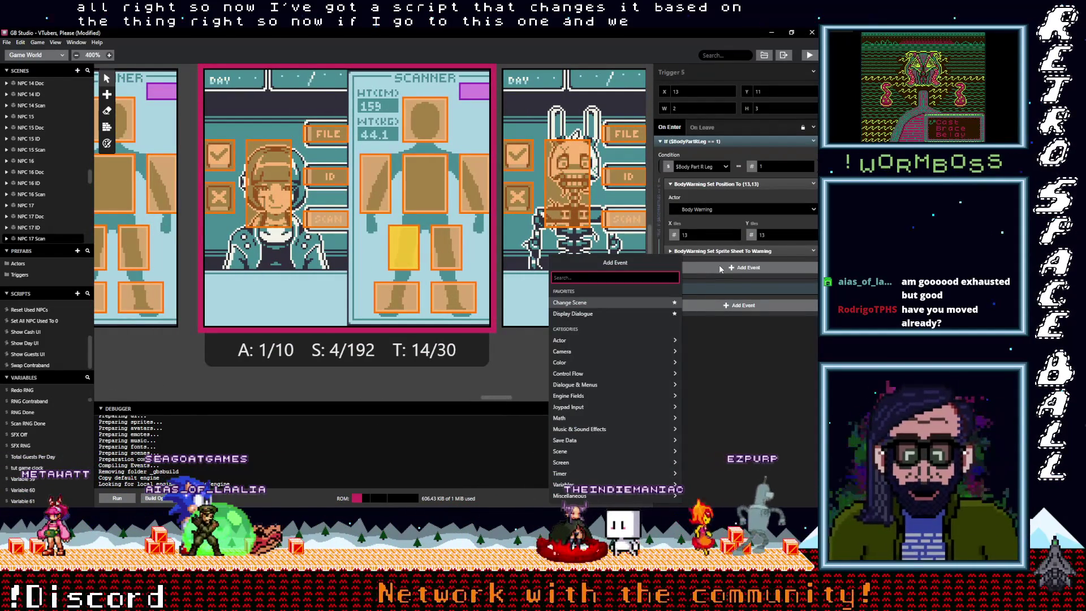
pyautogui.write('call sc')
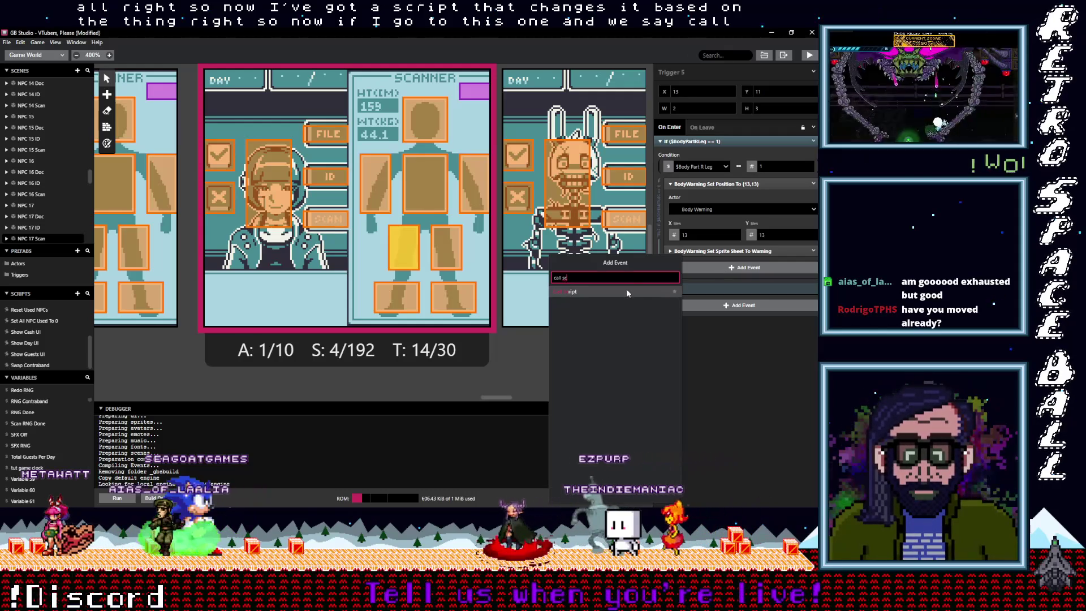
pyautogui.click(627, 291)
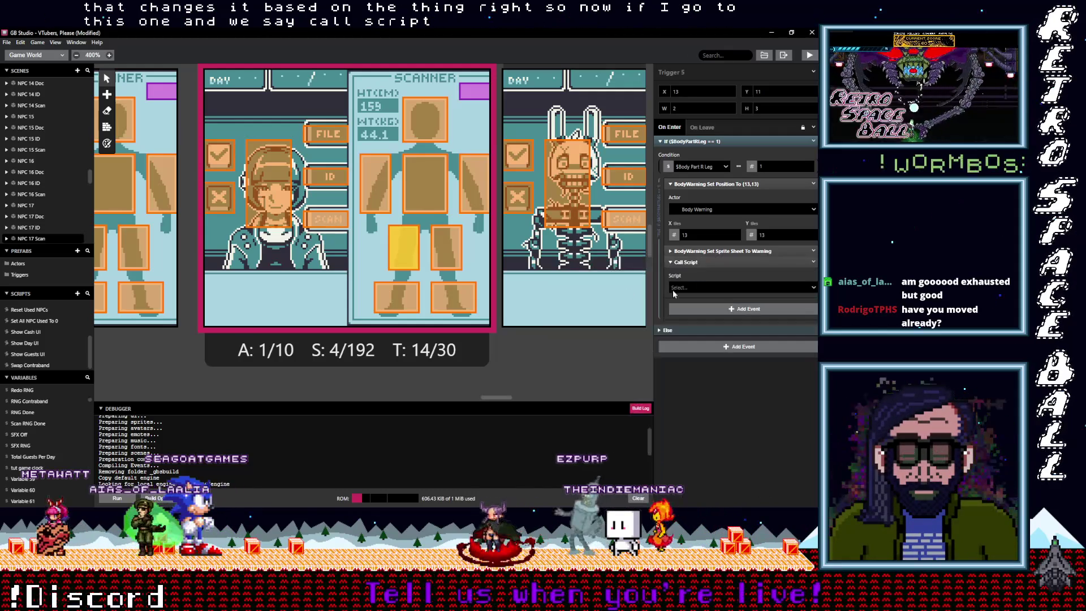
pyautogui.click(701, 288)
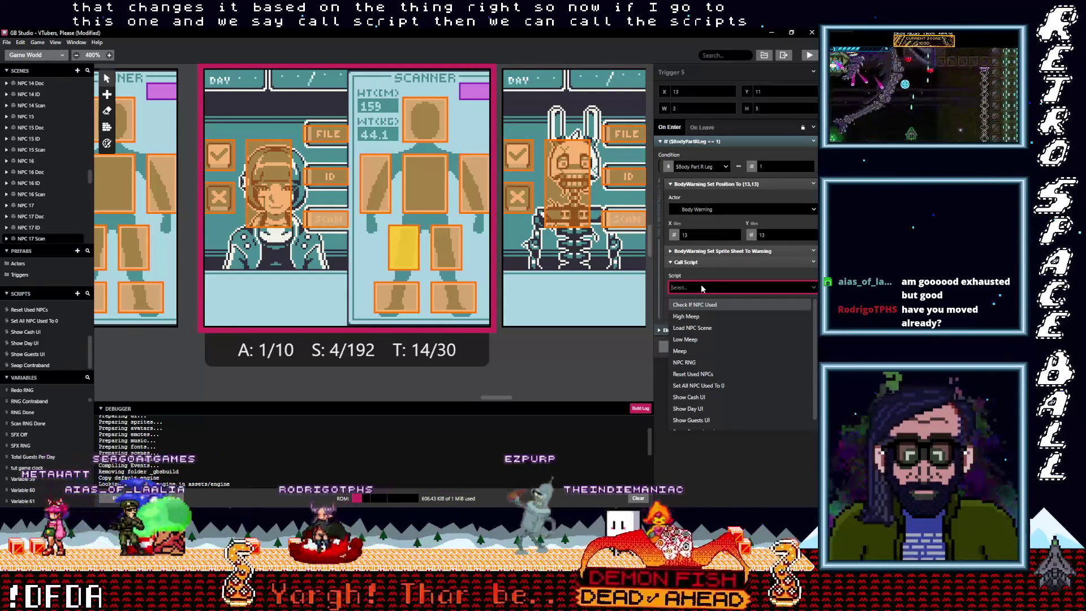
pyautogui.write('sw')
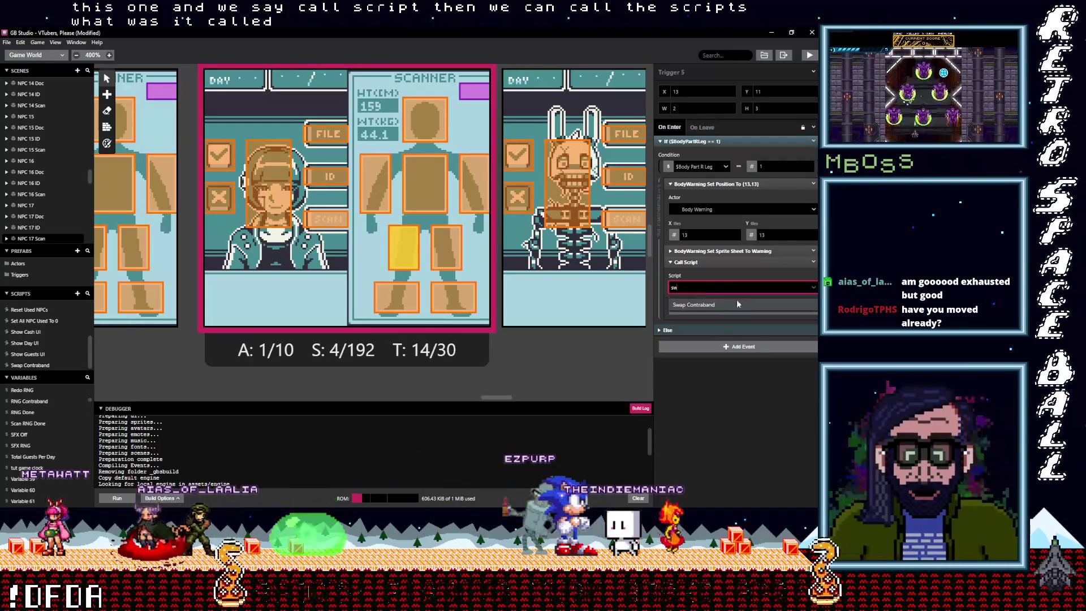
pyautogui.click(729, 305)
pyautogui.click(694, 314)
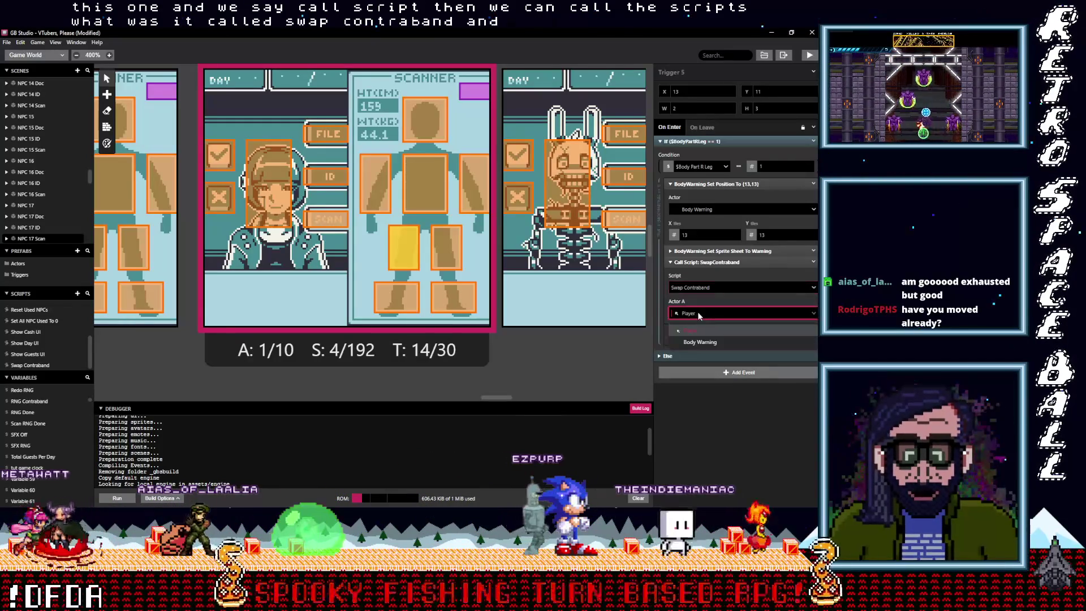
# - Set the call's Actor A to Body Warning, collapse it and copy the event
pyautogui.click(700, 342)
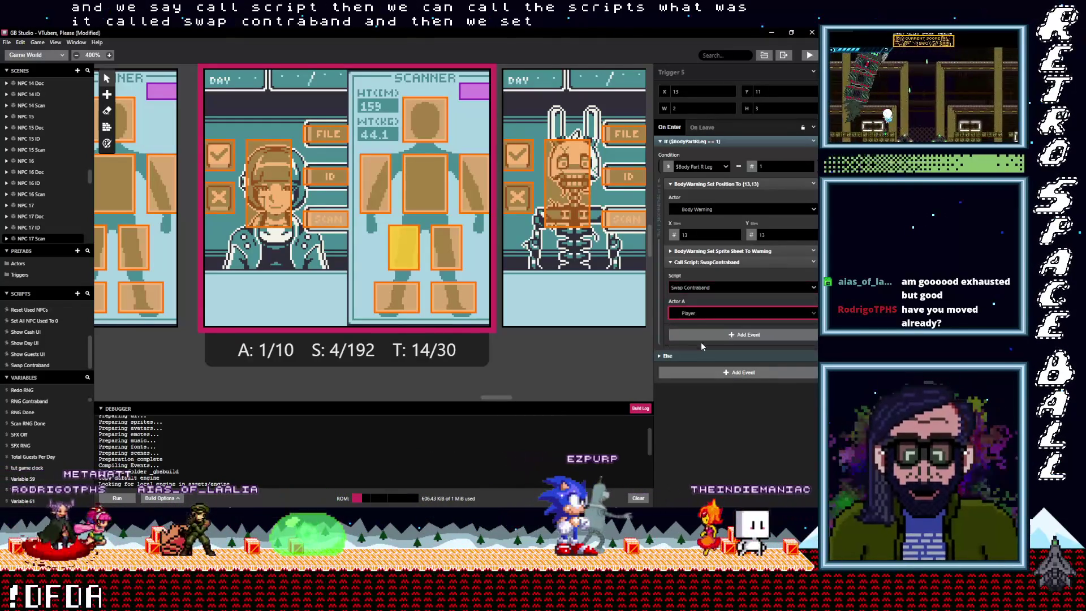
pyautogui.click(701, 262)
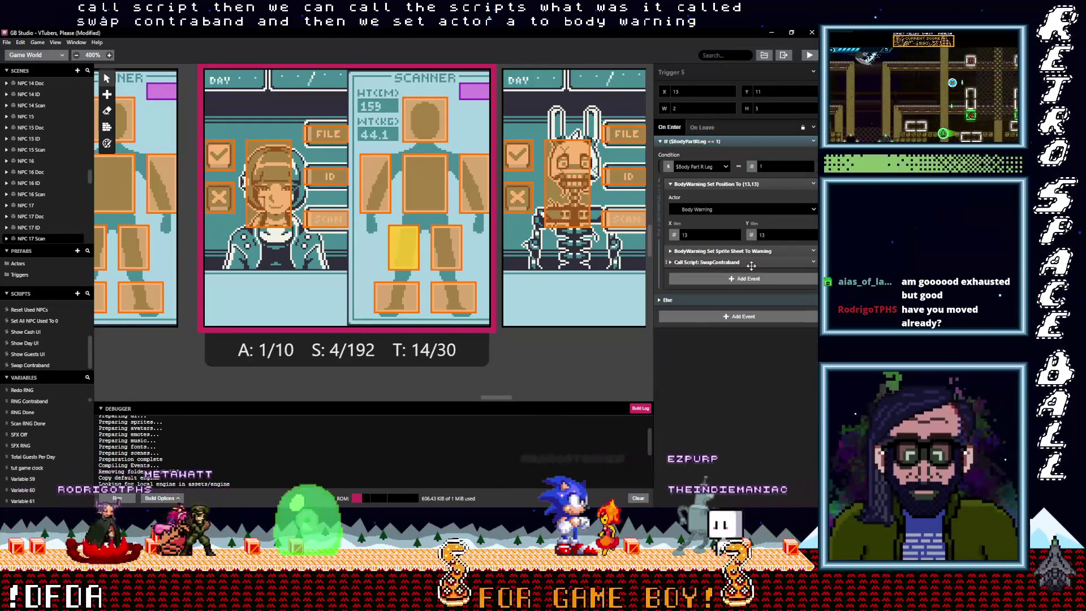
pyautogui.click(813, 263)
pyautogui.click(791, 341)
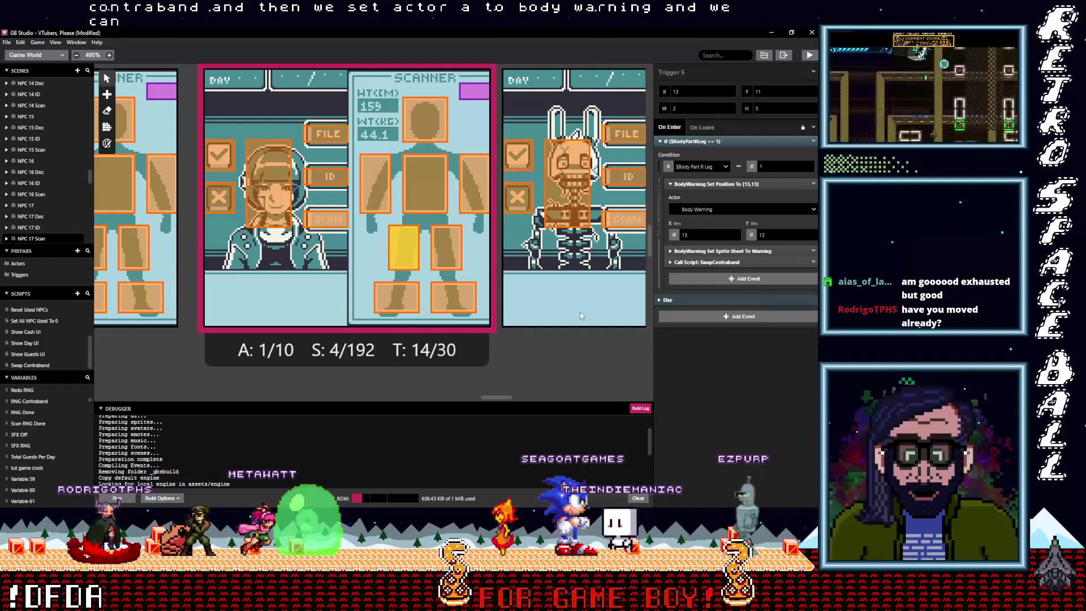
pyautogui.click(458, 263)
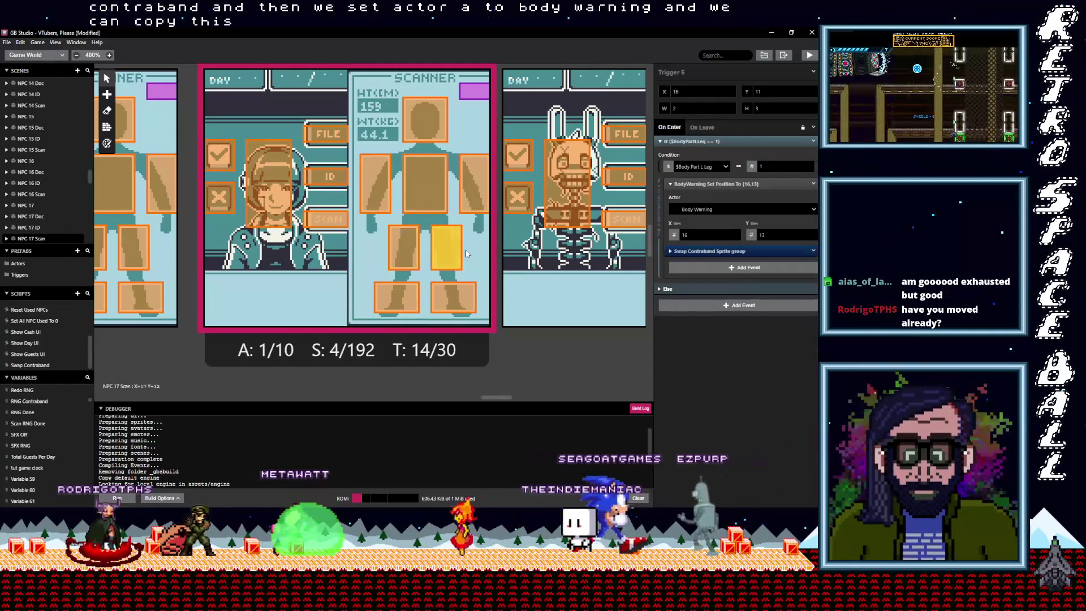
# - In the L Leg trigger (Trigger 6), paste the Swap Contraband call and delete the old sprite-swap group
pyautogui.keyDown('alt'); pyautogui.click(730, 266); pyautogui.keyUp('alt')
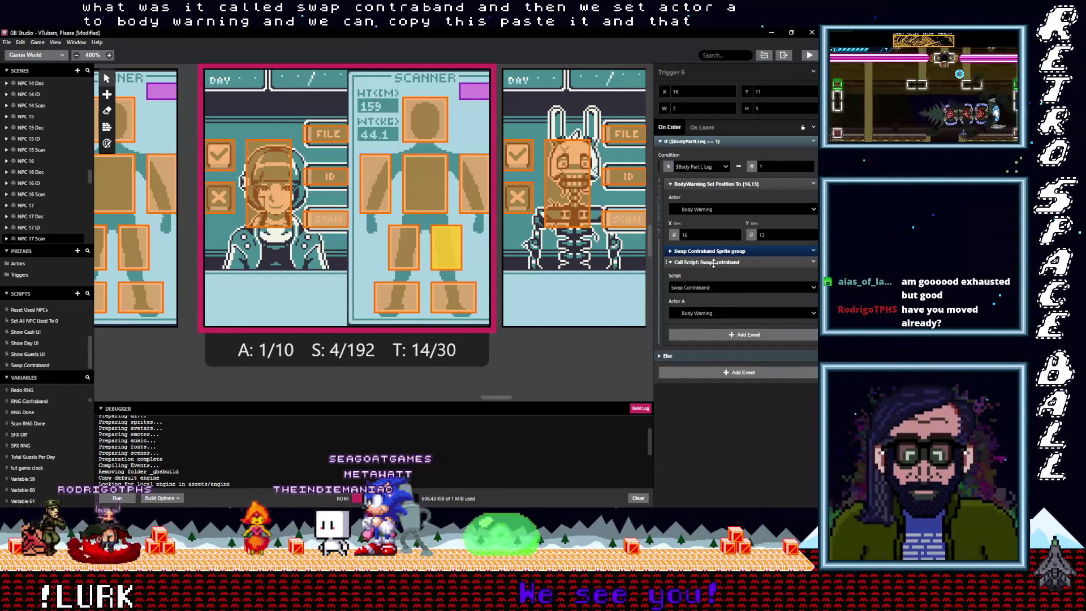
pyautogui.click(779, 263)
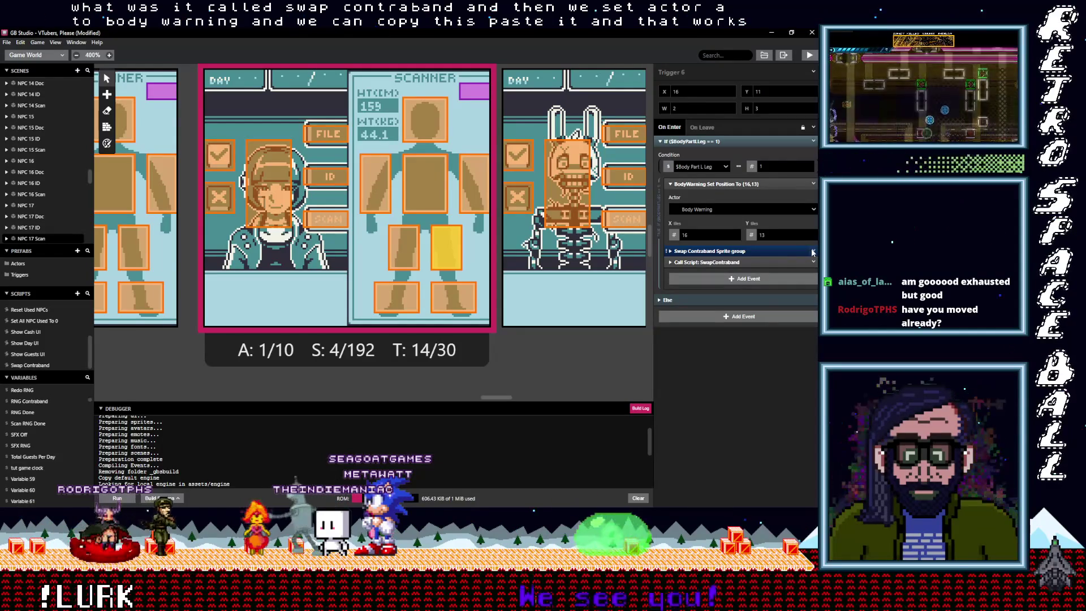
pyautogui.click(814, 252)
pyautogui.click(796, 378)
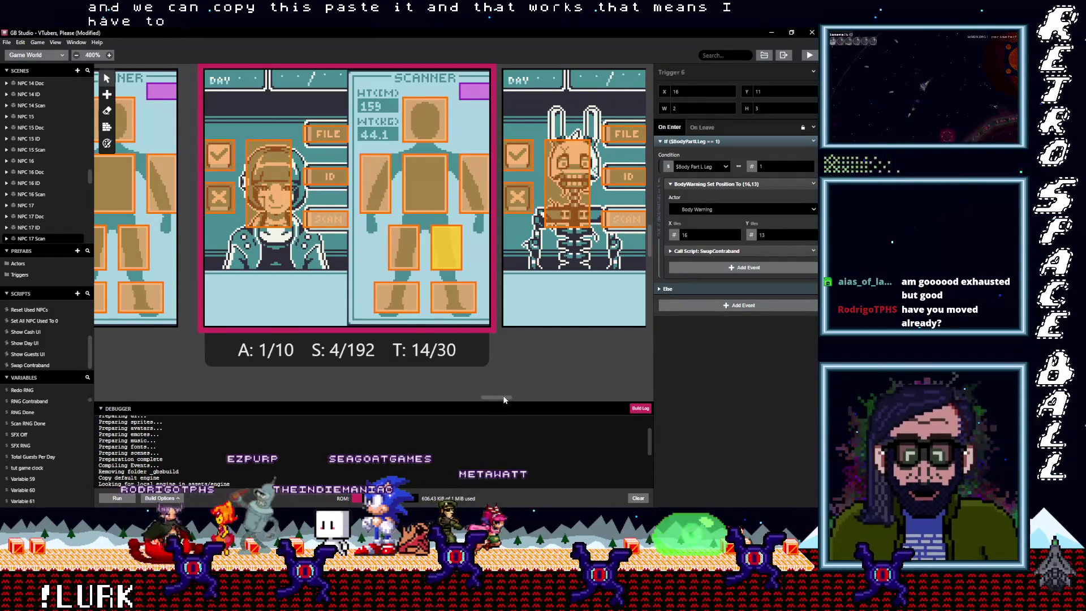
# - In the L Foot trigger (Trigger 8), inspect the old sprite-swap group, then delete it, keeping the script call
pyautogui.moveTo(503, 399); pyautogui.dragTo(500, 398)
pyautogui.click(491, 286)
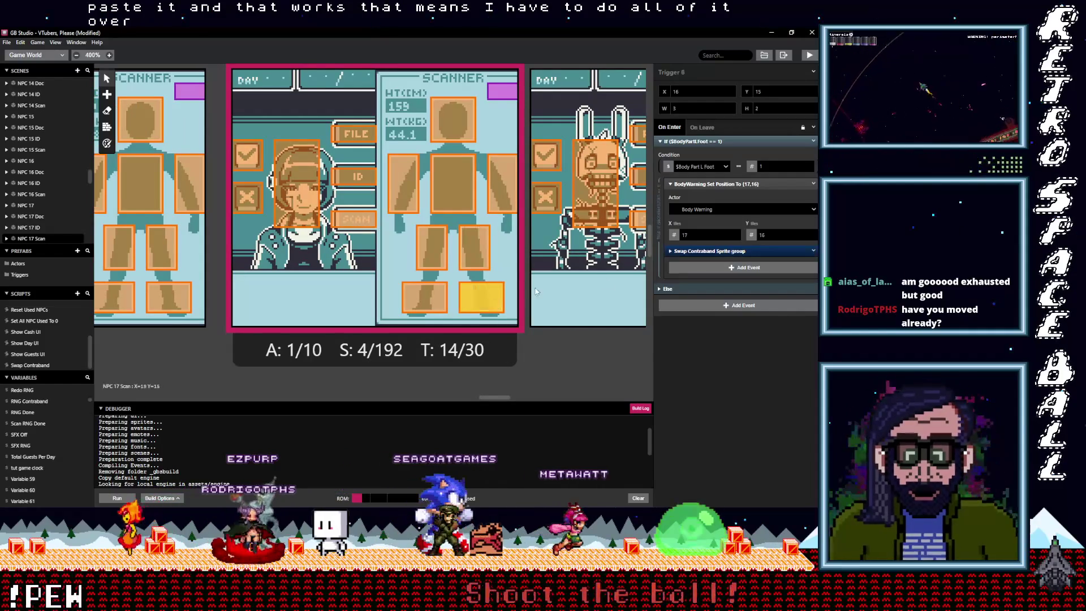
pyautogui.click(717, 250)
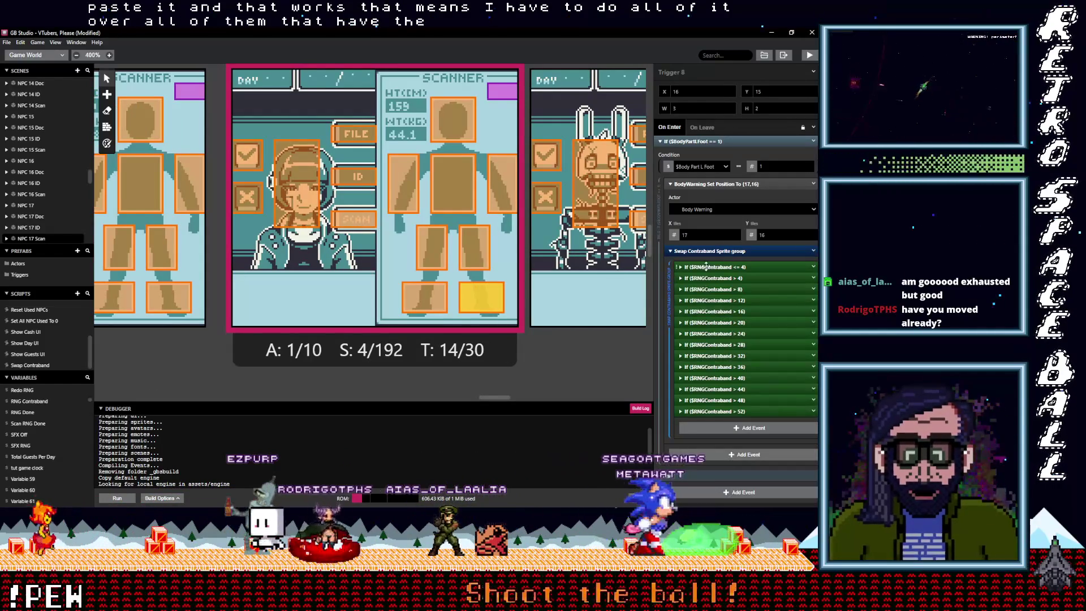
pyautogui.click(706, 267)
pyautogui.click(718, 323)
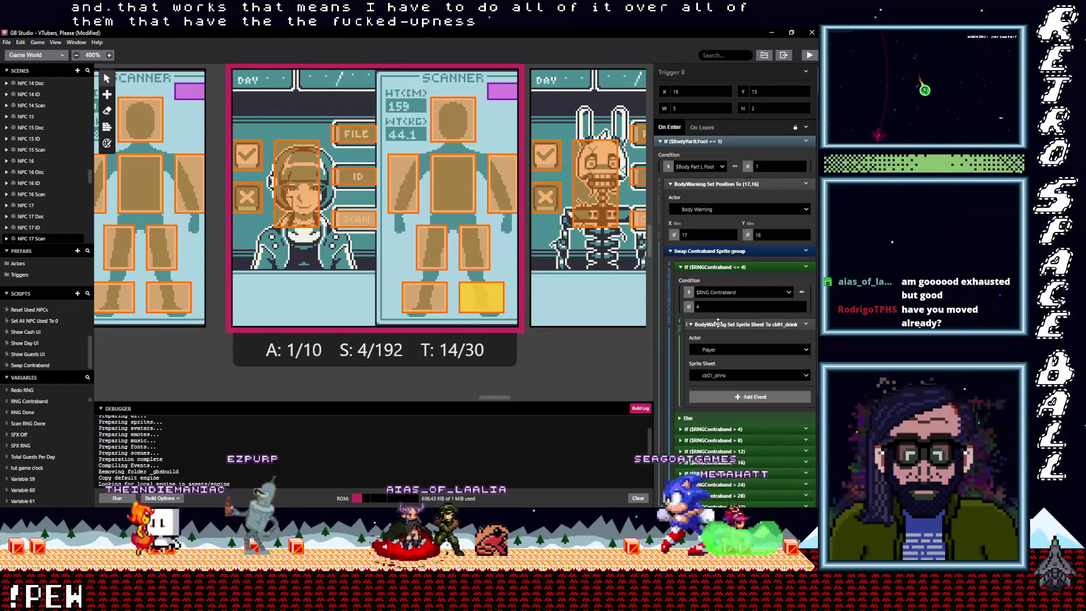
pyautogui.click(721, 324)
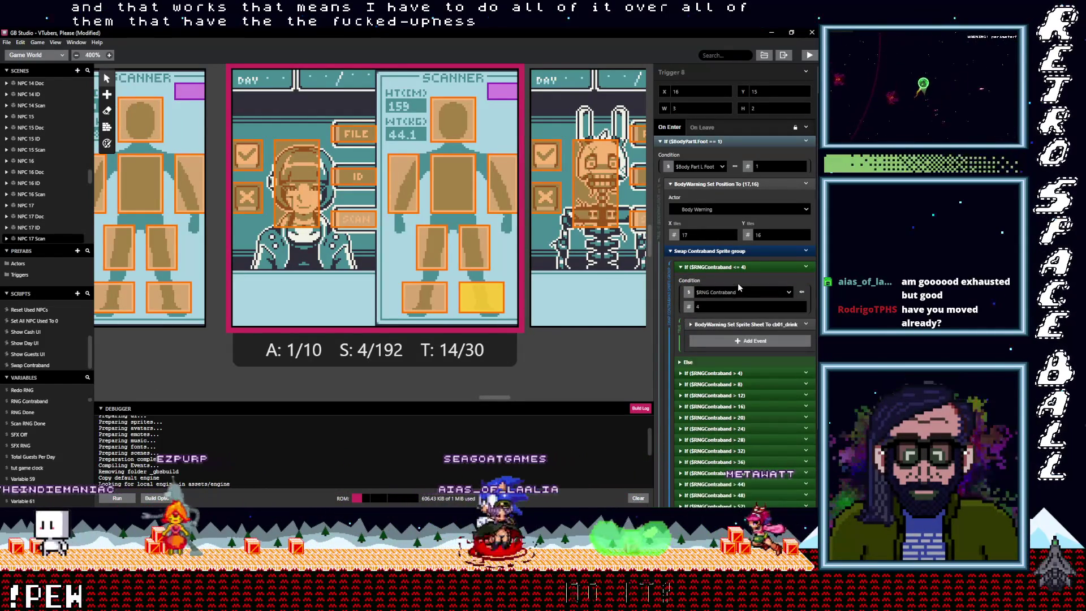
pyautogui.click(716, 324)
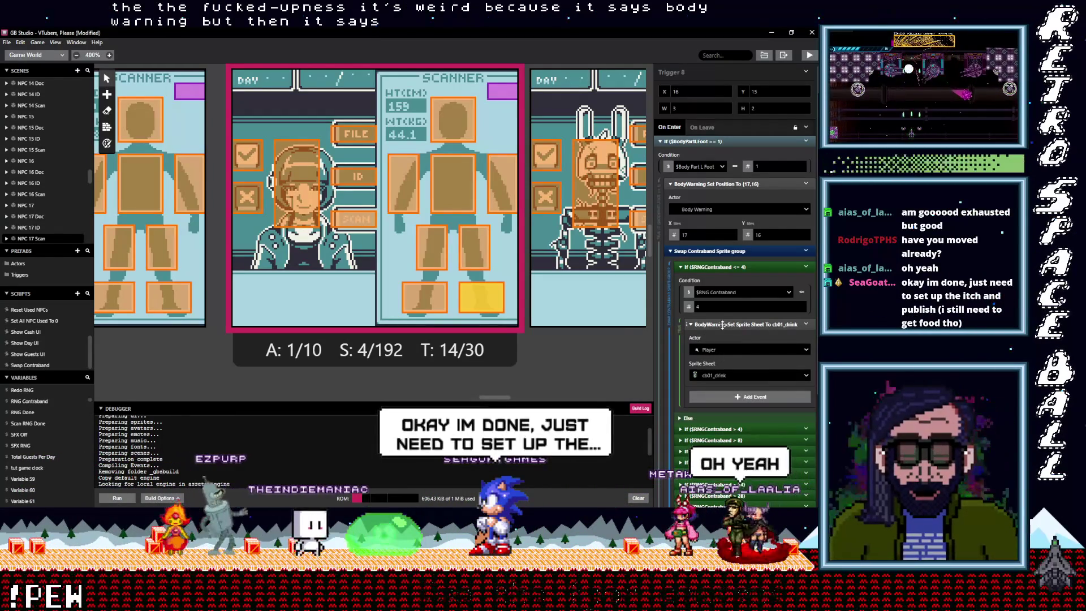
pyautogui.click(722, 325)
pyautogui.click(779, 252)
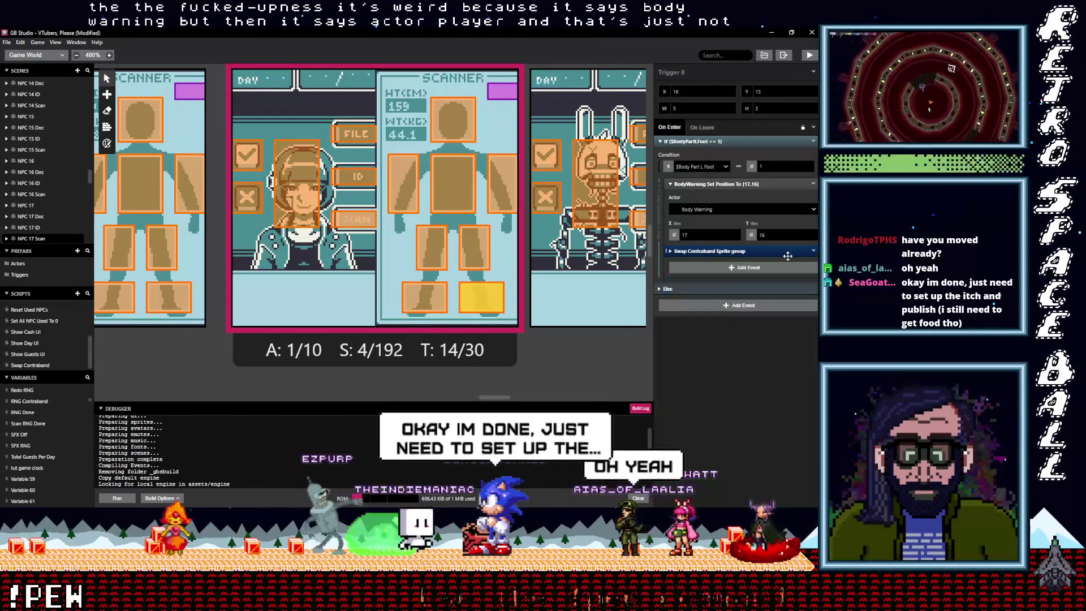
pyautogui.click(758, 251)
pyautogui.click(813, 250)
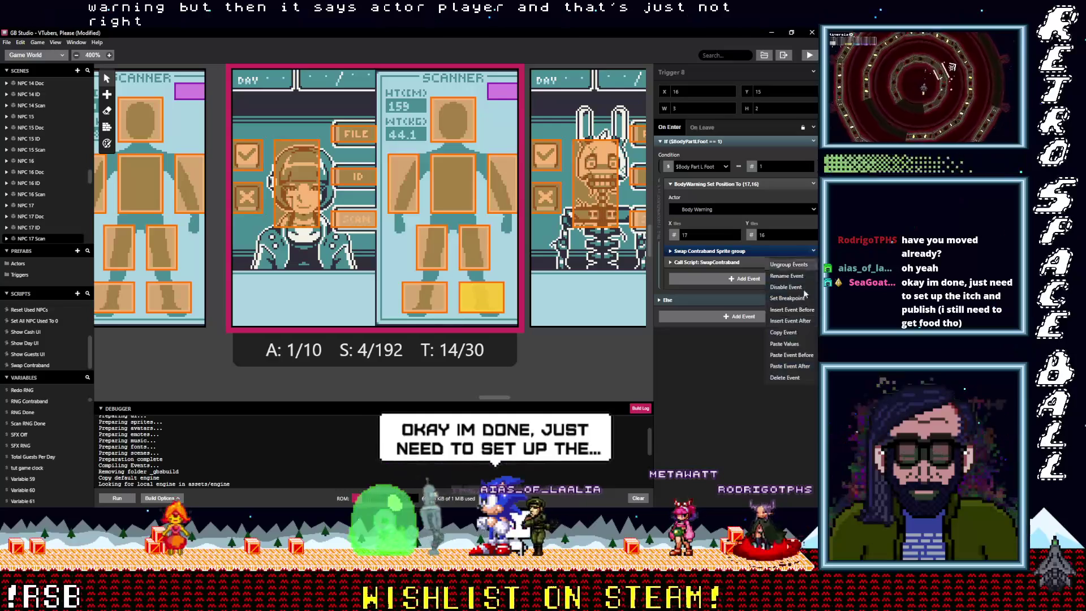
pyautogui.click(788, 264)
pyautogui.click(713, 251)
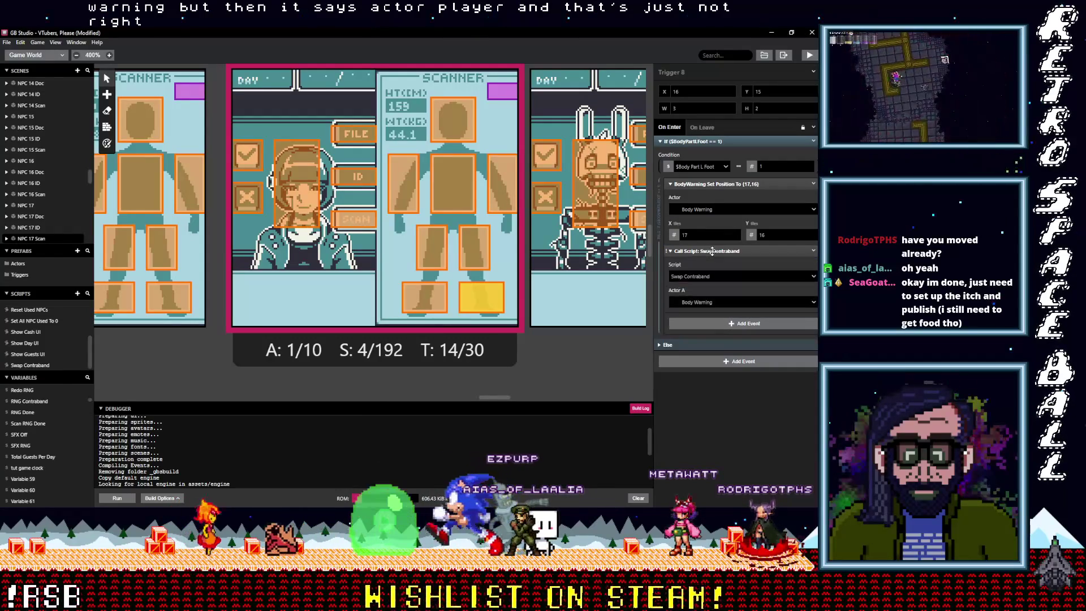
pyautogui.hotkey('ctrl', 'z')
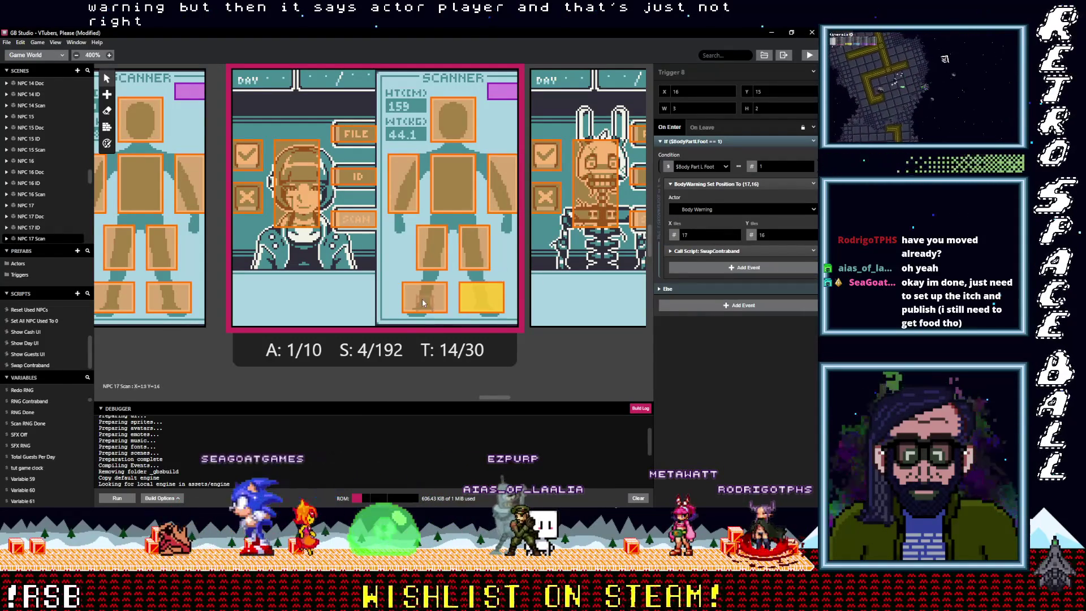
# - In the R Foot trigger (Trigger 7), delete the sprite-swap group and paste the Swap Contraband call
pyautogui.click(816, 254)
pyautogui.click(721, 265)
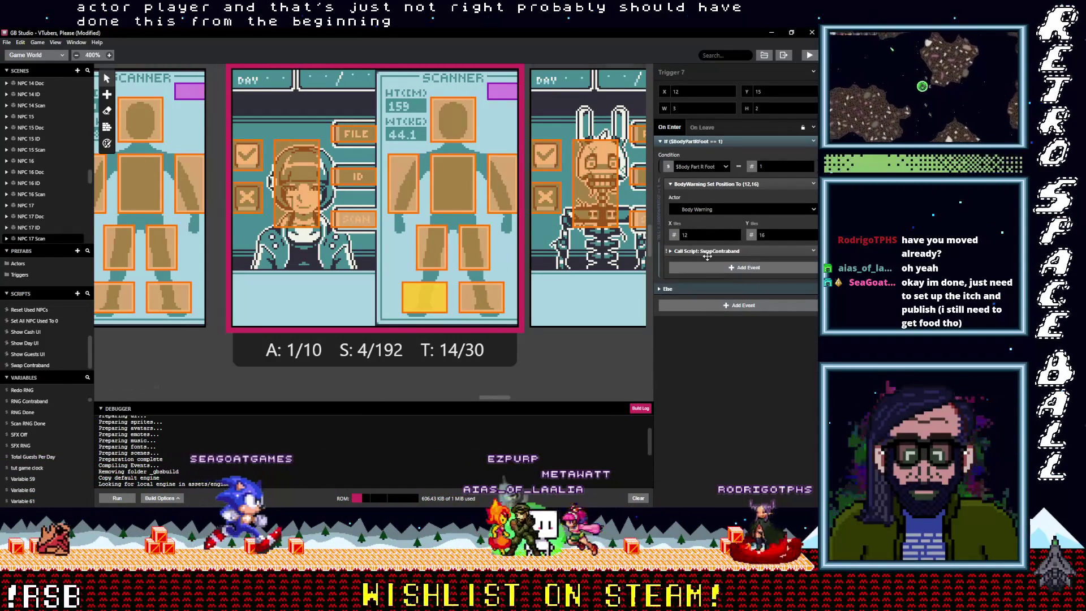
pyautogui.click(717, 266)
pyautogui.click(813, 250)
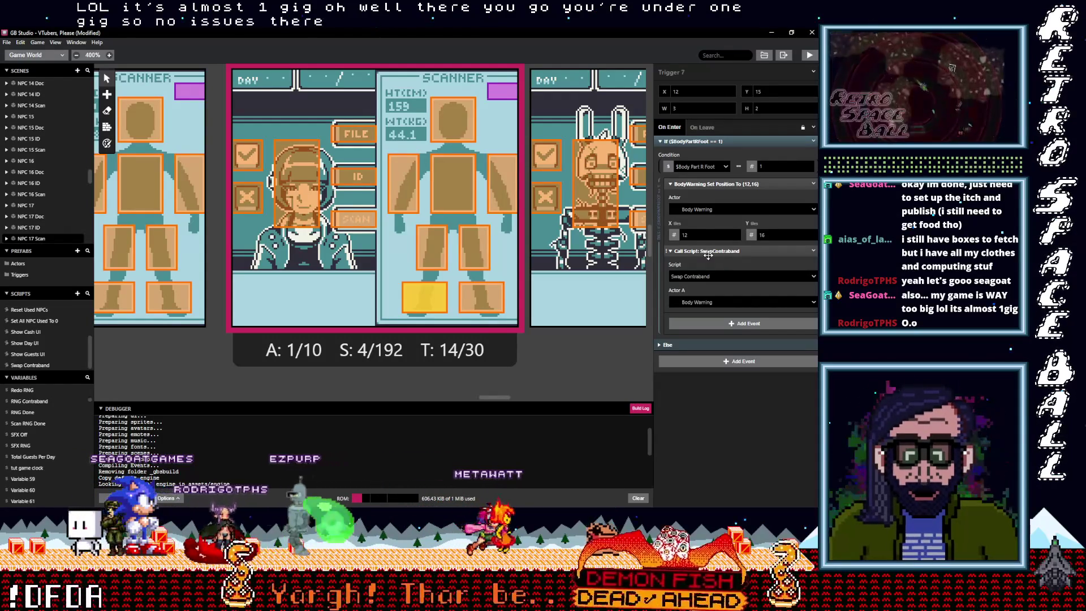
# - Open Trigger 7's Swap Contraband call to confirm Actor A shows Body Warning
pyautogui.click(707, 305)
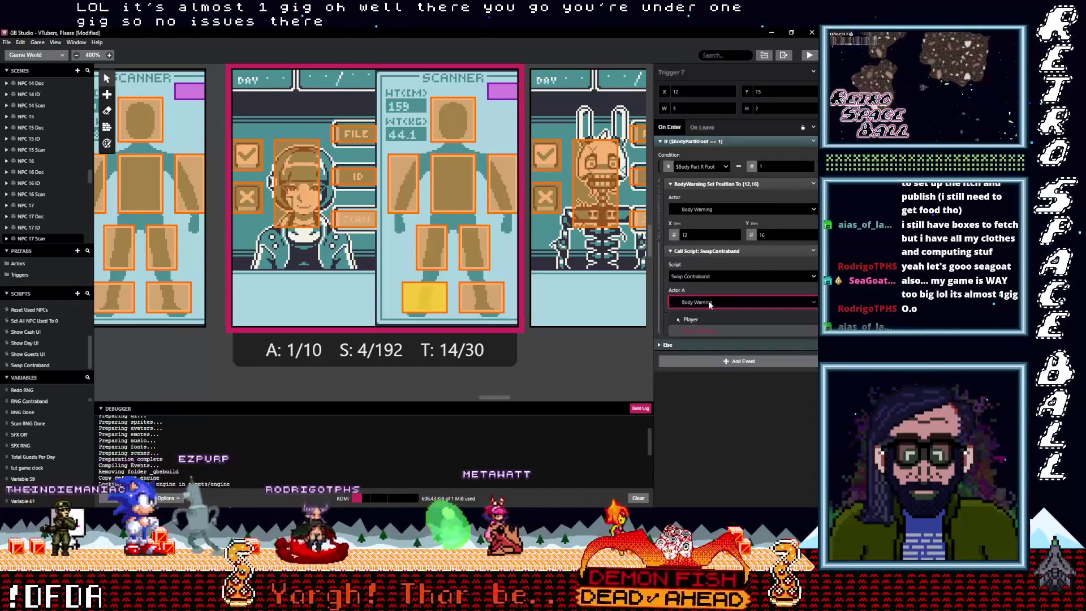
# - Delete the Warning sprite-sheet events from the chest (Trigger 3) and L Arm (Trigger 2) triggers
pyautogui.click(709, 304)
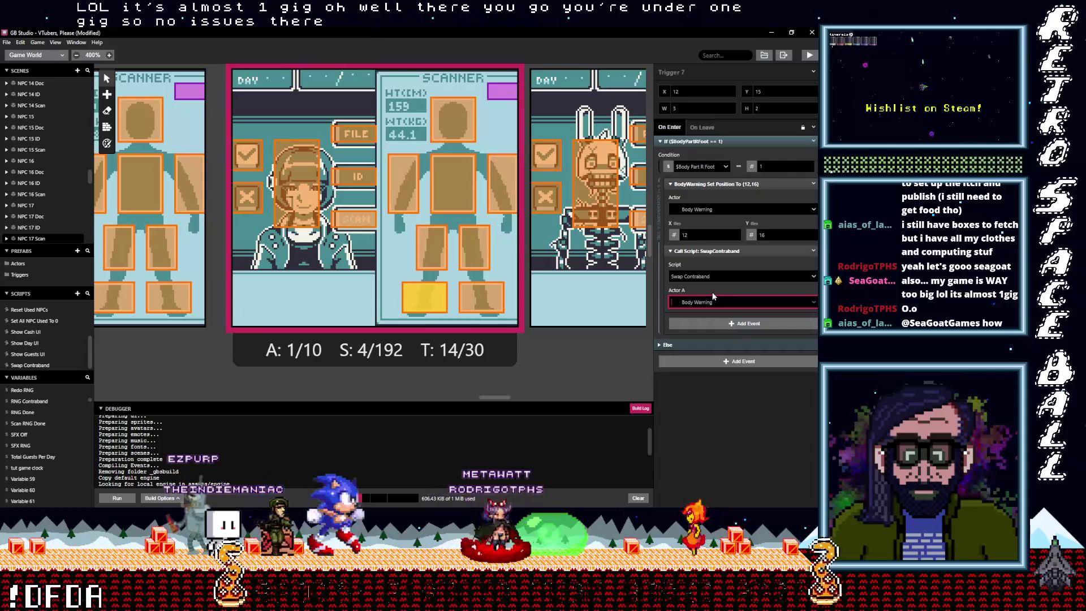
pyautogui.click(437, 255)
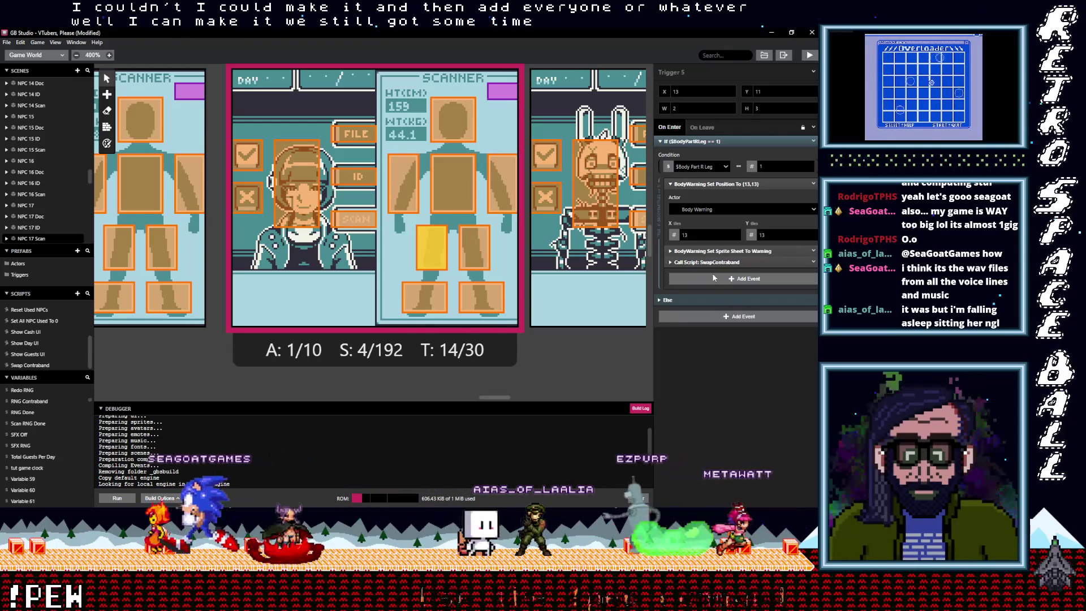
pyautogui.click(425, 296)
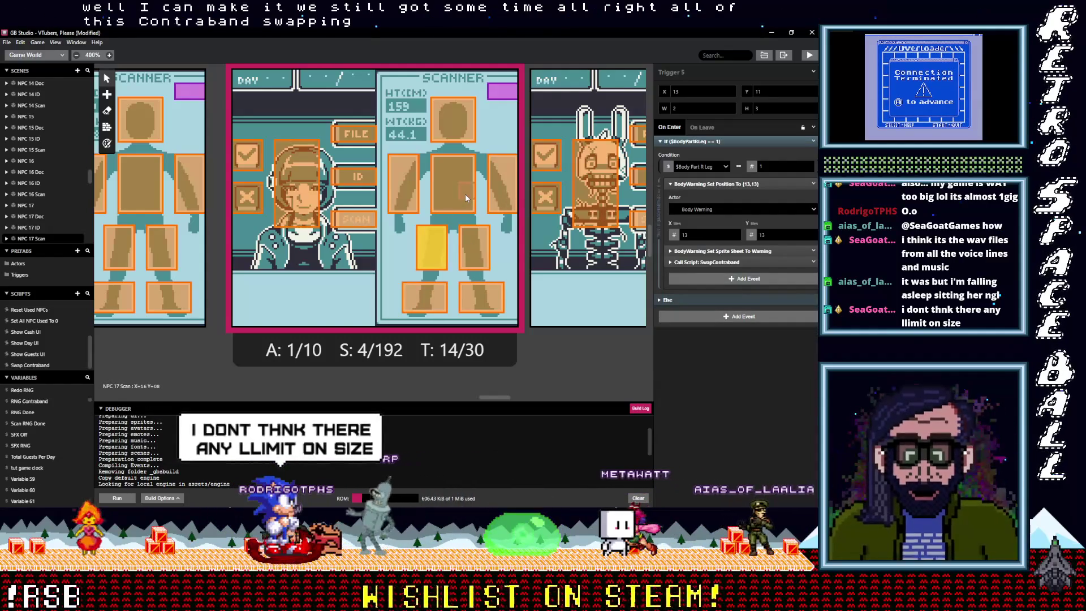
pyautogui.click(466, 197)
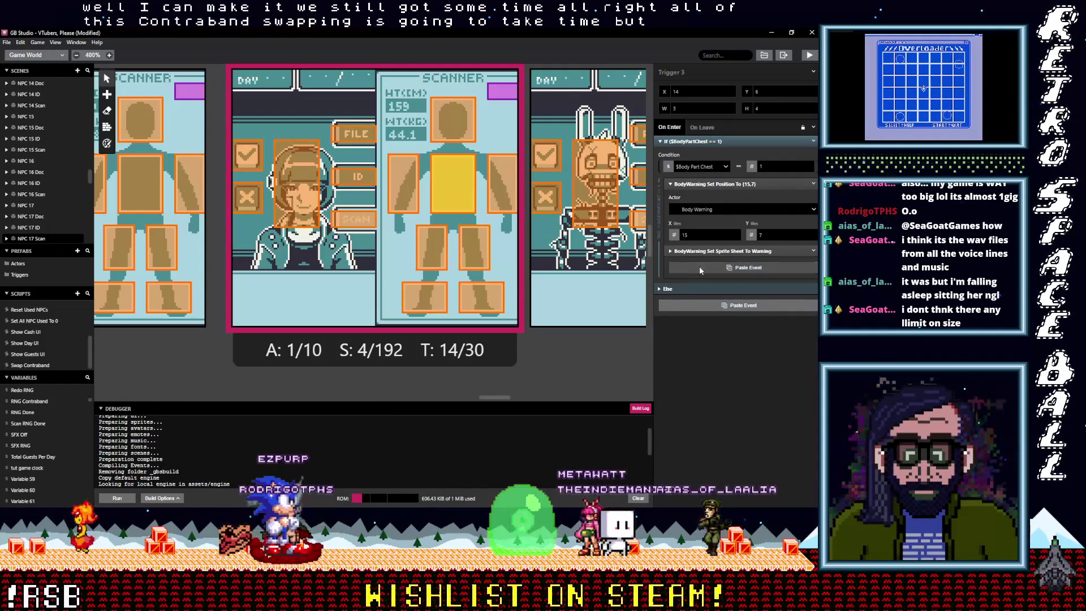
pyautogui.click(813, 251)
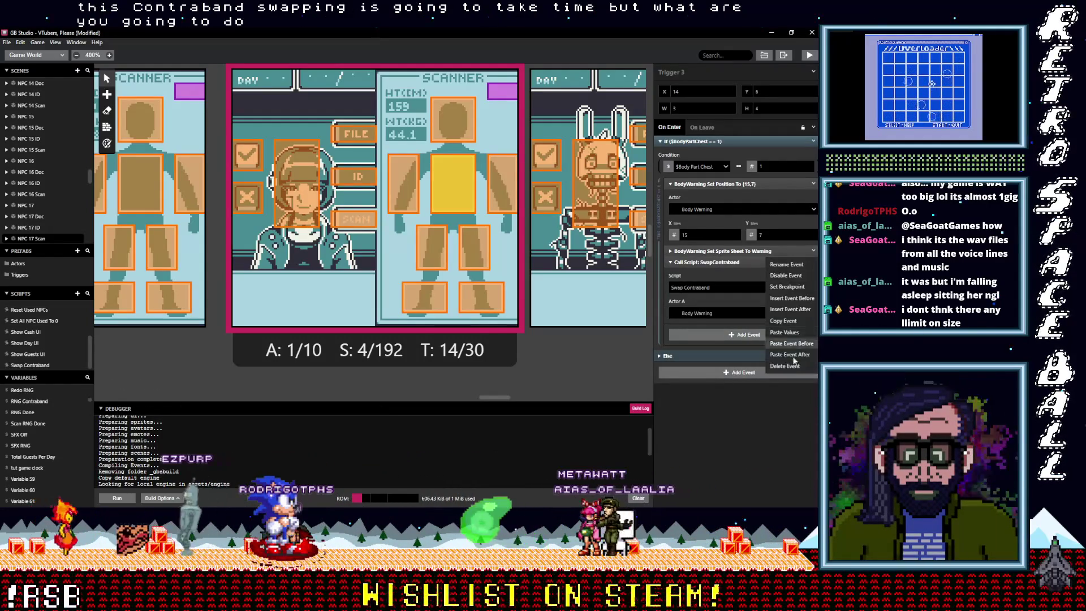
pyautogui.click(790, 366)
pyautogui.click(513, 193)
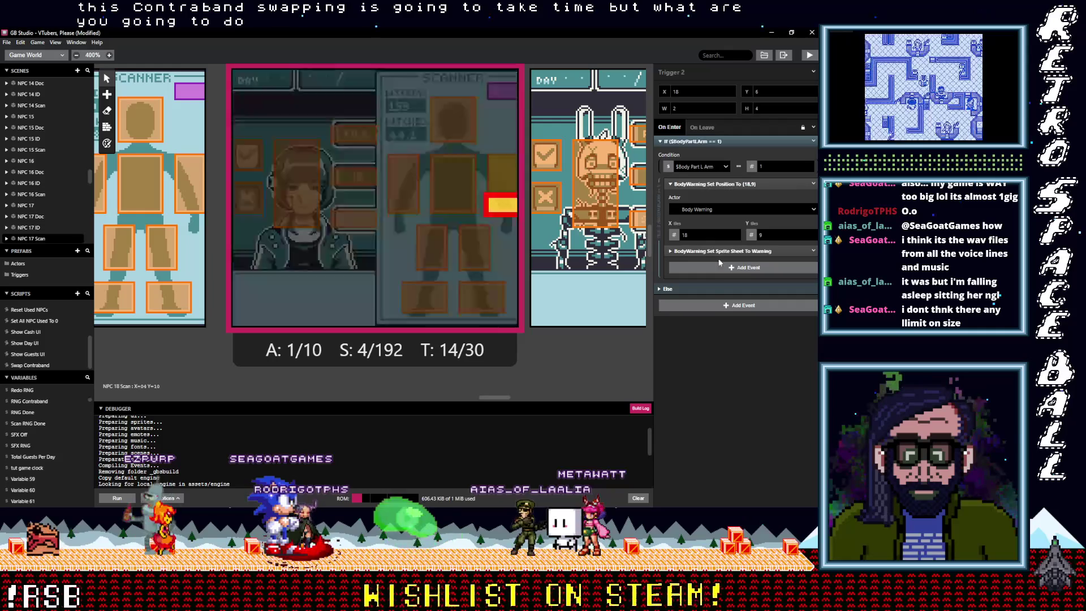
pyautogui.click(813, 251)
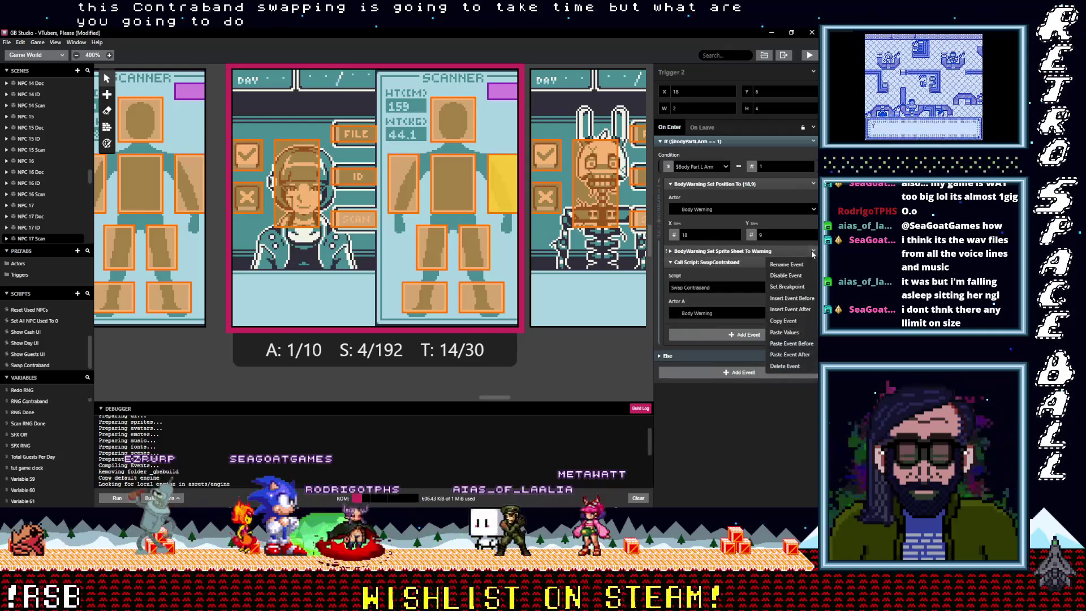
pyautogui.click(789, 366)
# - Give the head trigger (Trigger 1) the Swap Contraband call, deleting its Warning sprite-sheet event
pyautogui.click(464, 137)
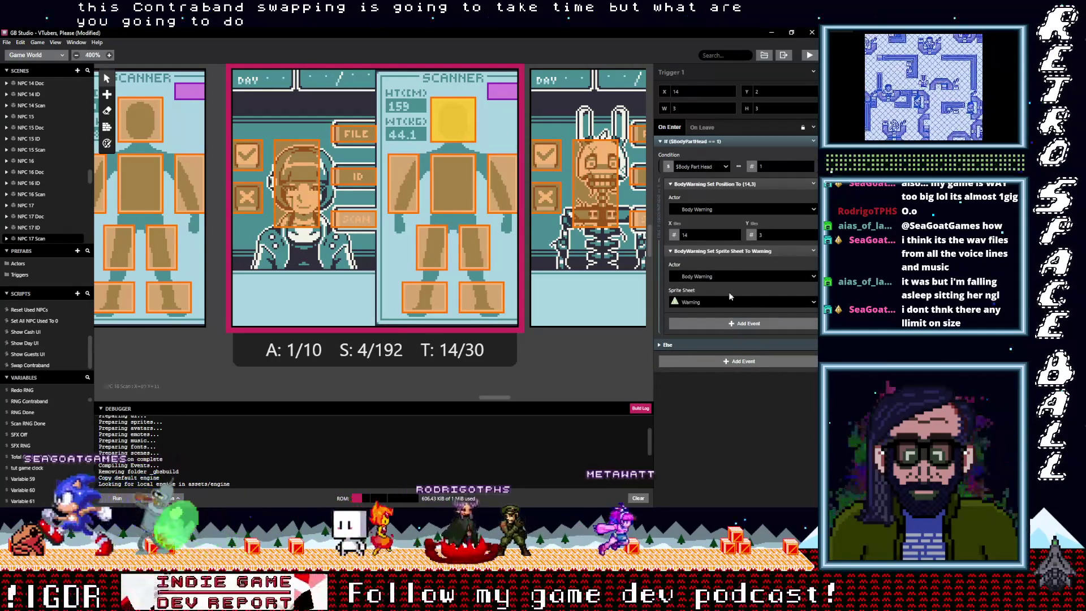
pyautogui.press('alt')
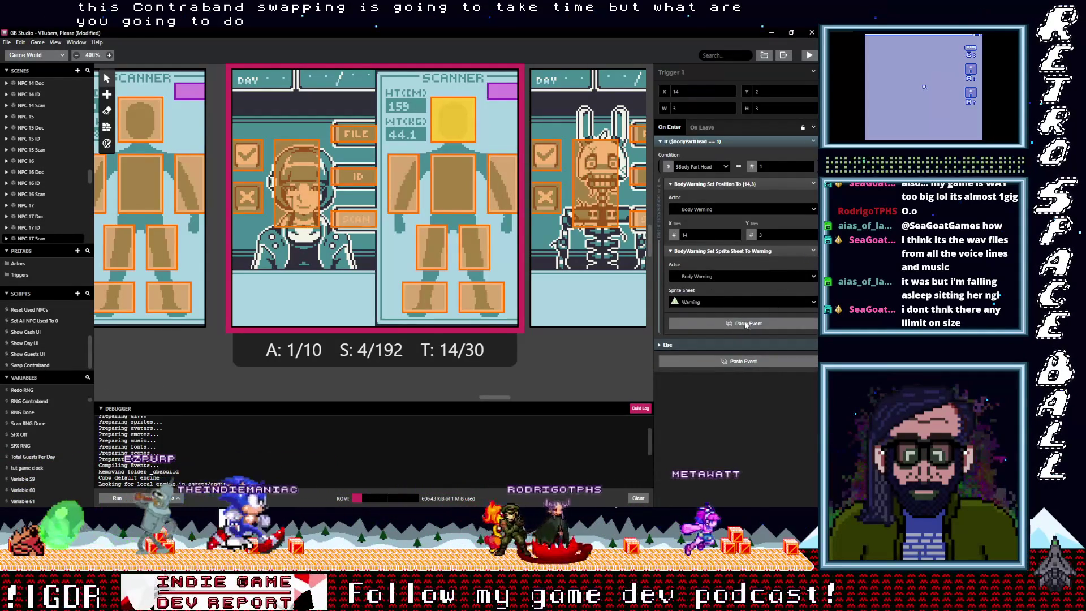
pyautogui.click(749, 323)
pyautogui.click(812, 250)
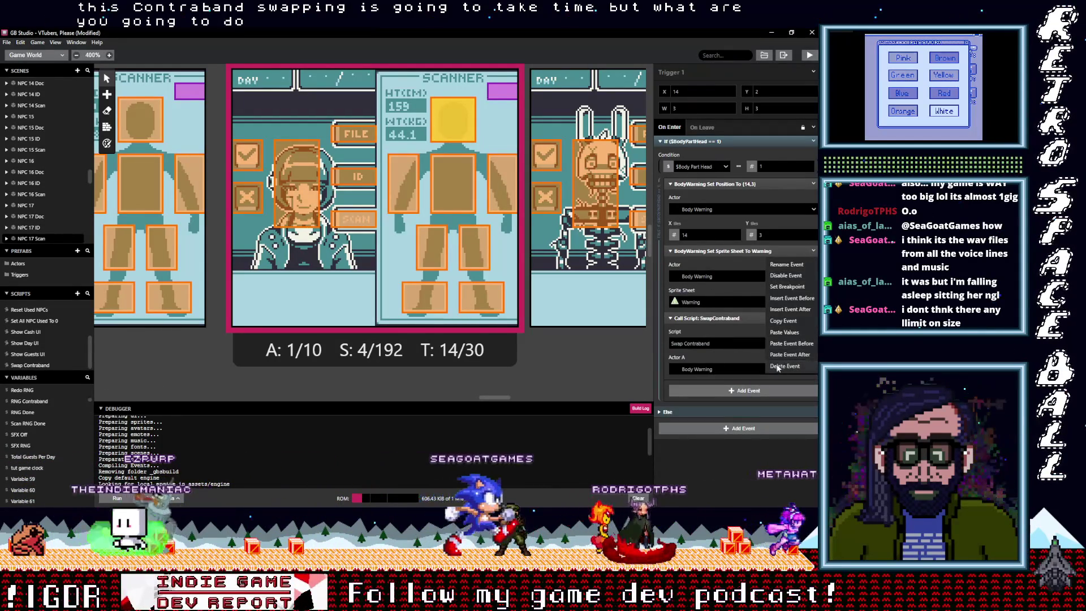
pyautogui.click(784, 366)
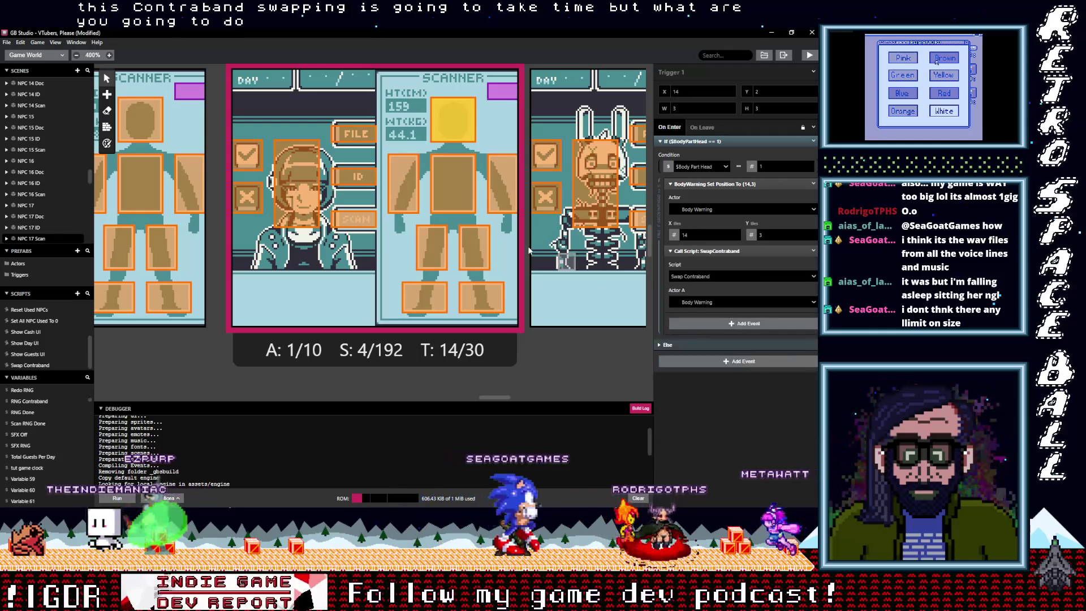
# - Paste the Swap Contraband call into the right-arm trigger and delete its warning sprite-sheet event
pyautogui.click(412, 193)
pyautogui.click(691, 263)
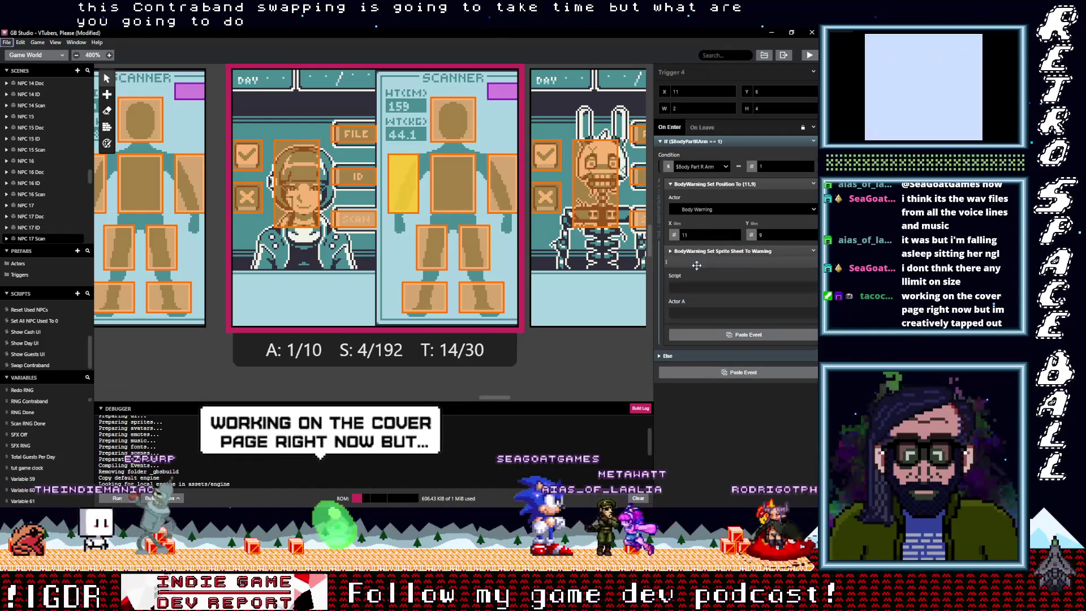
pyautogui.click(813, 262)
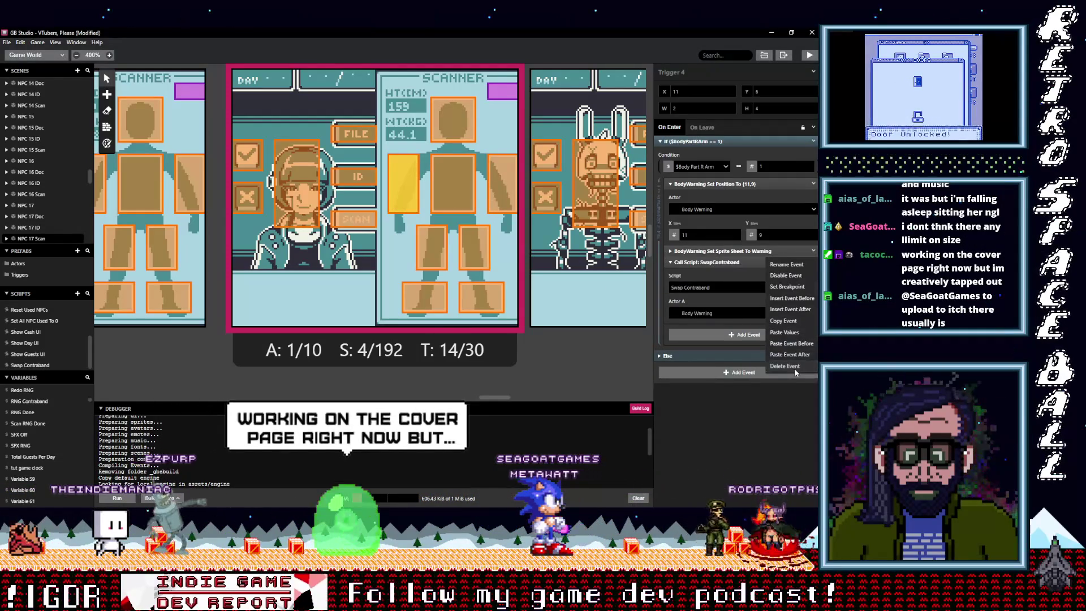
pyautogui.click(794, 367)
pyautogui.moveTo(497, 401); pyautogui.dragTo(479, 399)
# - Inspect the left-arm trigger's sprite-swap group and its first contraband condition in NPC 16 Scan
pyautogui.click(451, 178)
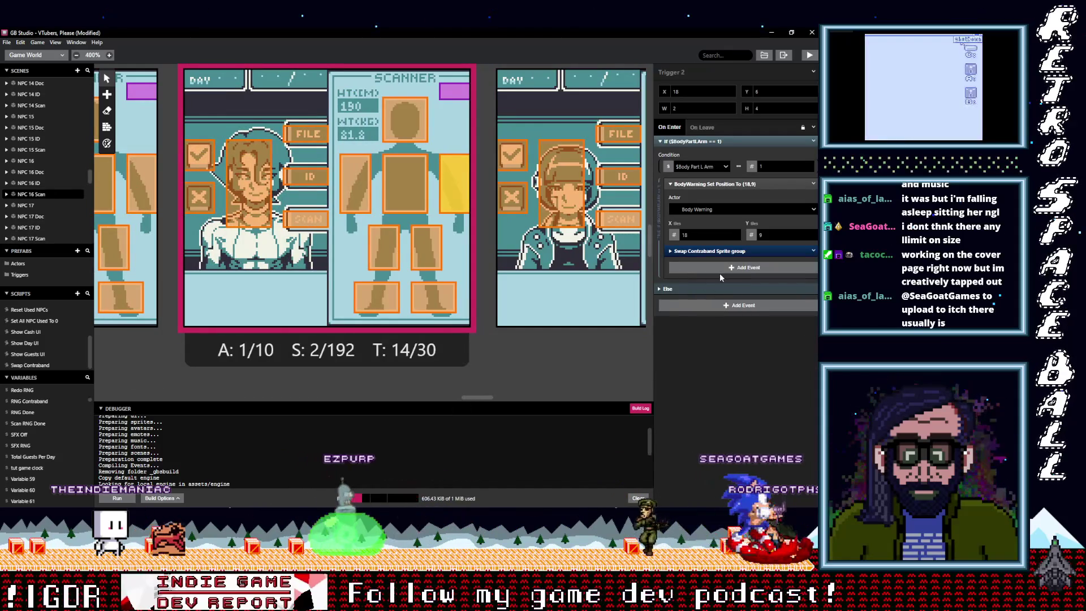
pyautogui.click(736, 253)
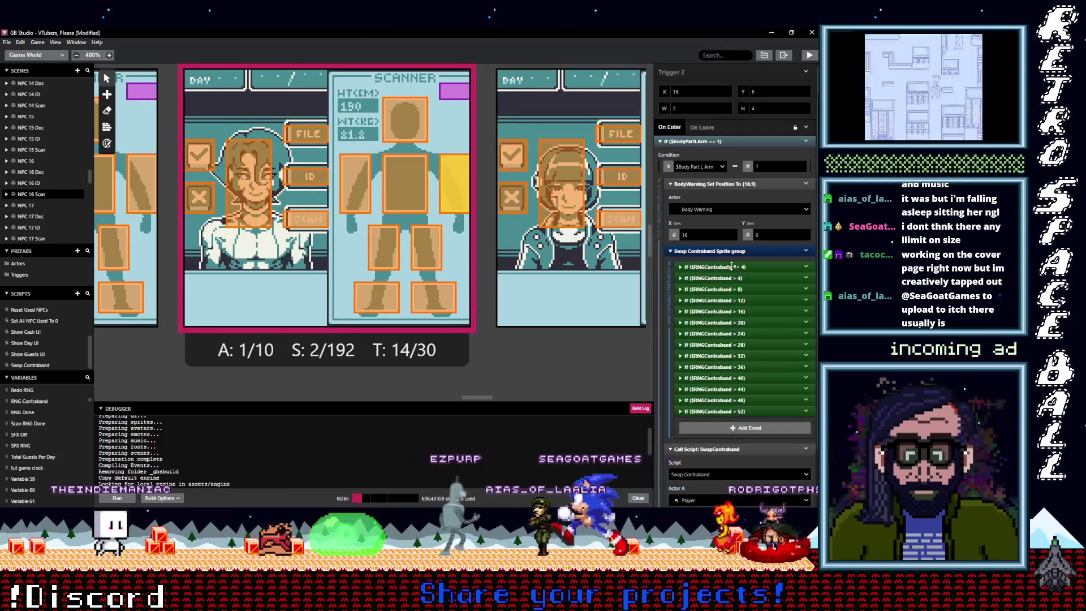
pyautogui.click(725, 268)
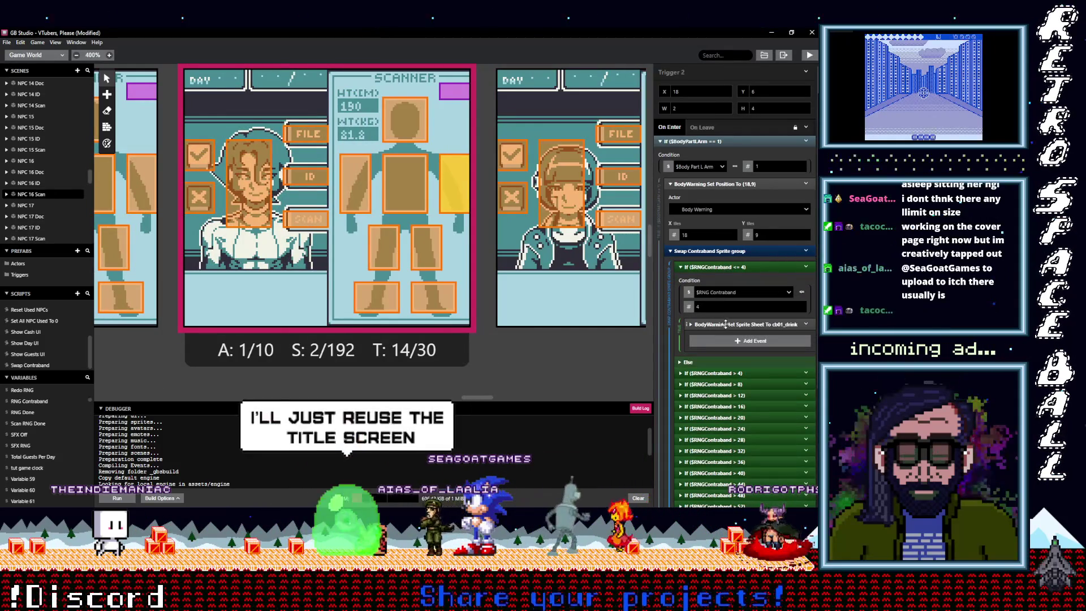
pyautogui.click(727, 253)
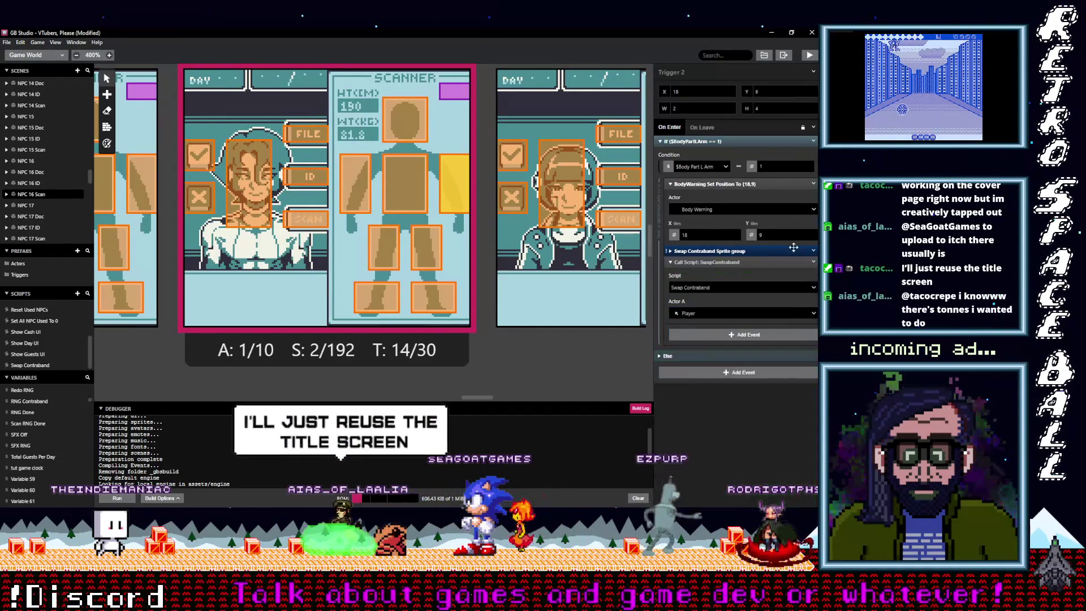
# - Paste the Swap Contraband call into the leg trigger and delete its sprite-swap group
pyautogui.click(429, 243)
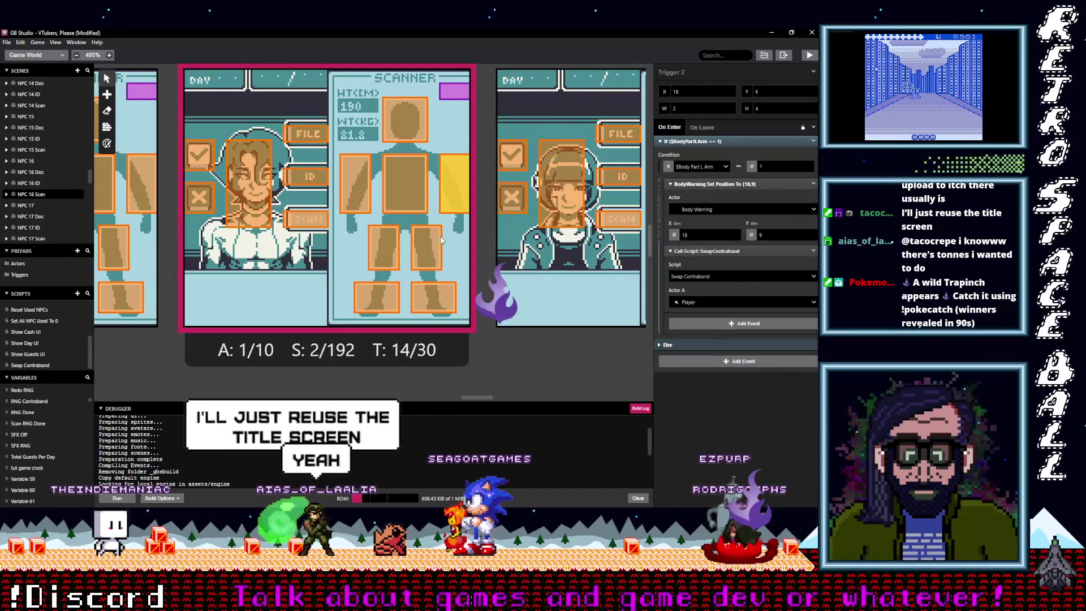
pyautogui.click(710, 250)
pyautogui.click(813, 251)
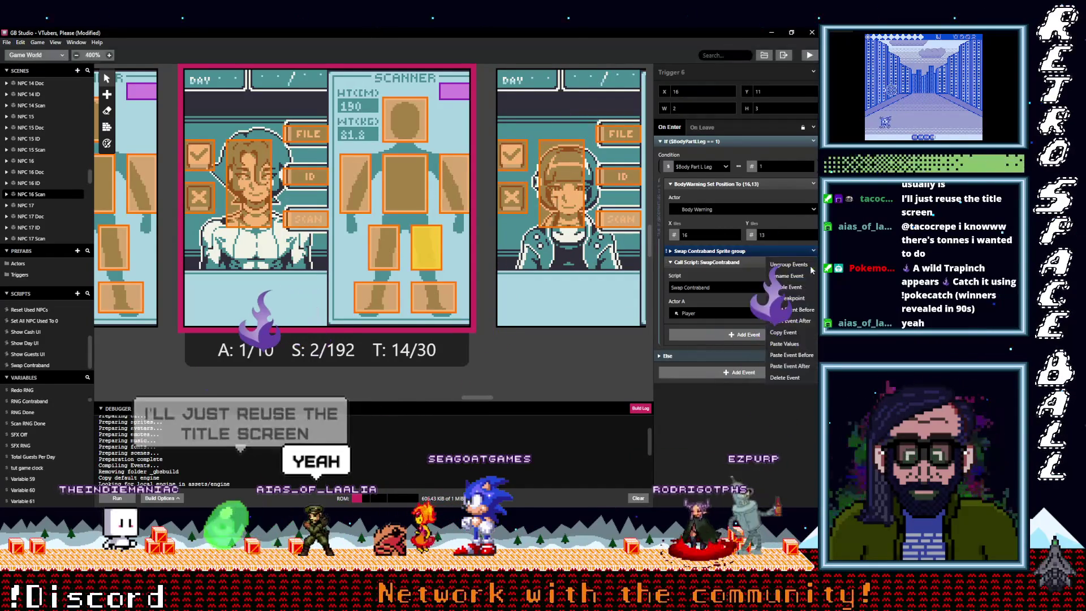
pyautogui.click(783, 332)
# - Paste the Swap Contraband call into the chest trigger and delete its sprite-swap group
pyautogui.click(404, 182)
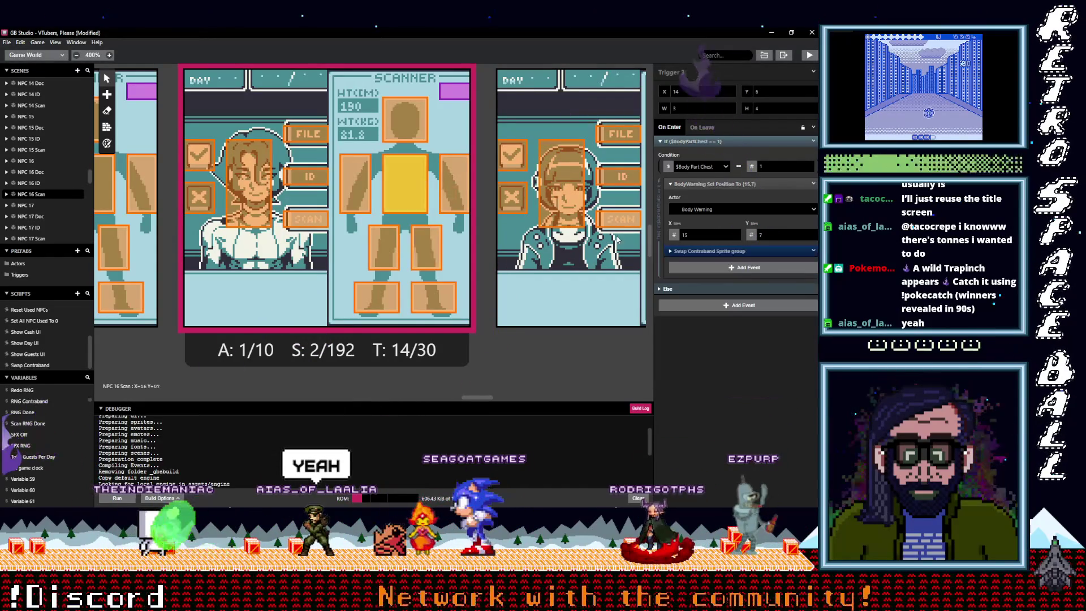
pyautogui.click(728, 268)
pyautogui.click(813, 250)
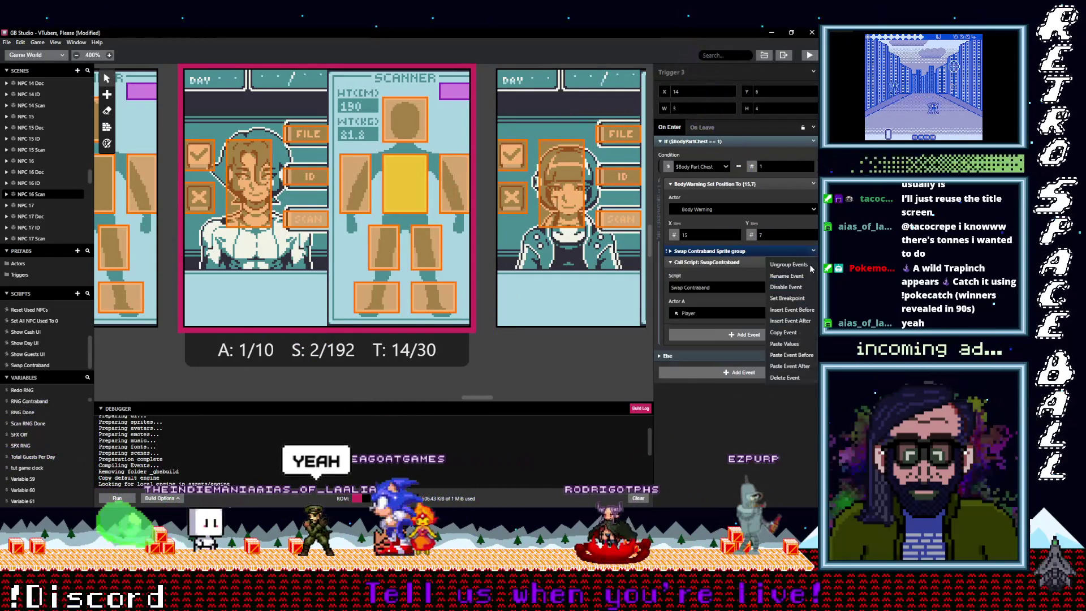
pyautogui.click(784, 378)
pyautogui.click(416, 256)
pyautogui.press('alt')
pyautogui.press('alt')
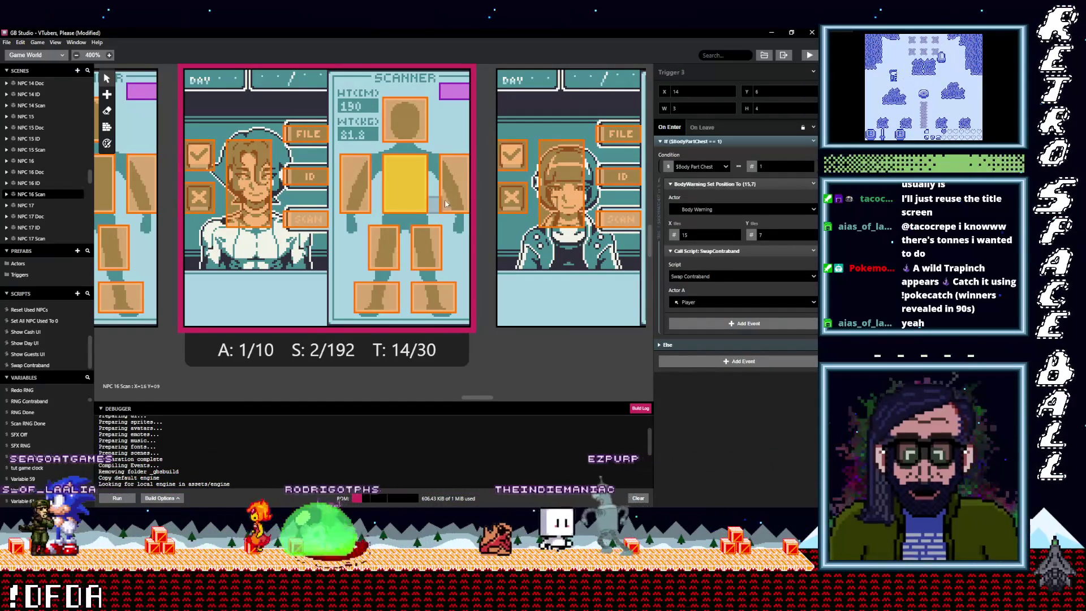
pyautogui.click(455, 181)
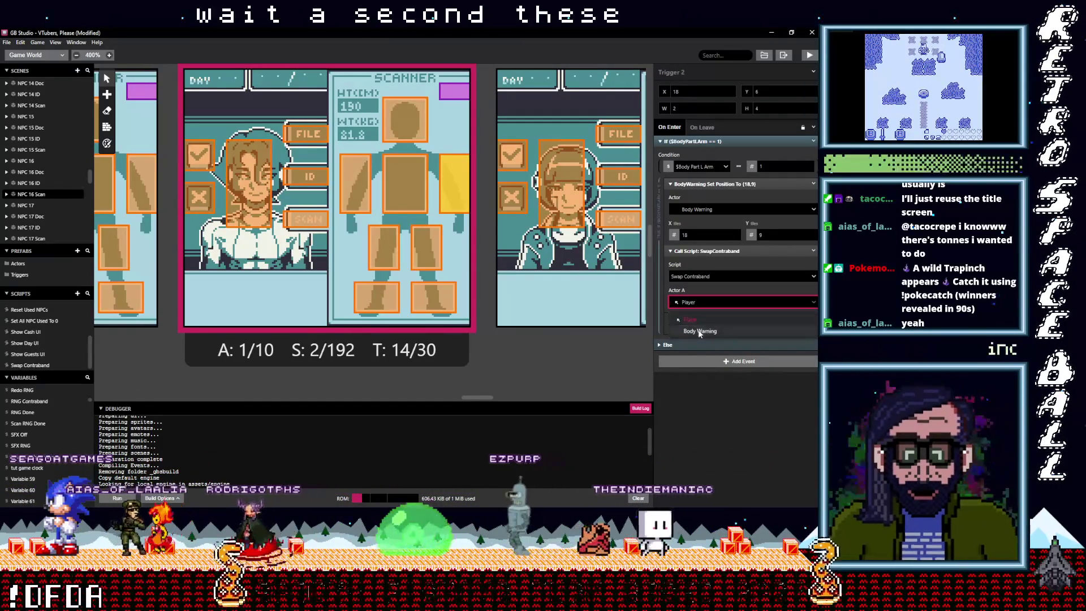
# - On the chest trigger, set the Swap Contraband call's Actor A to Body Warning and copy the event
pyautogui.click(436, 248)
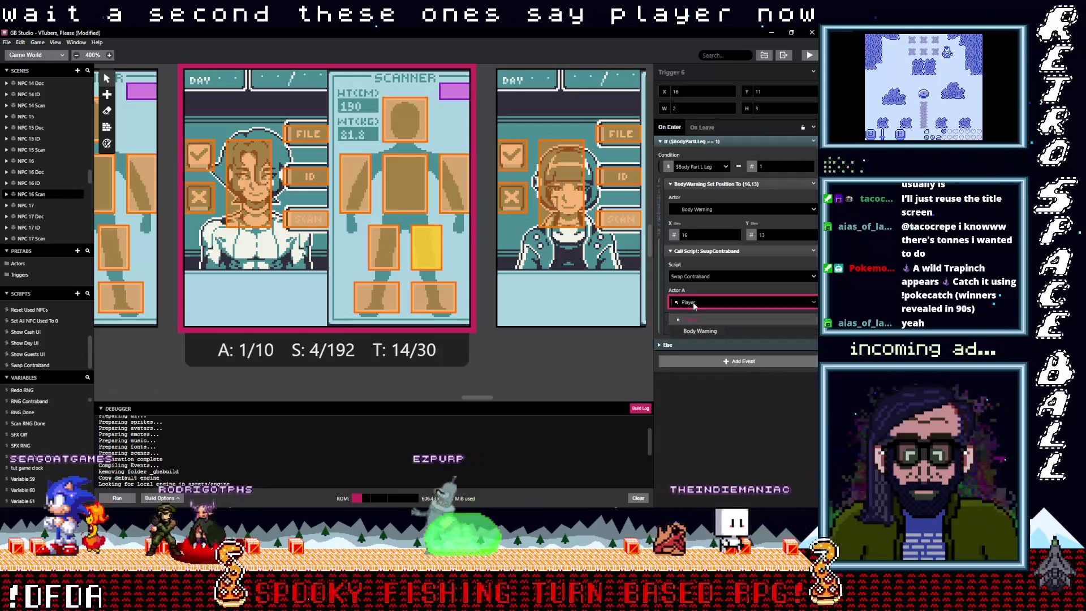
pyautogui.click(417, 208)
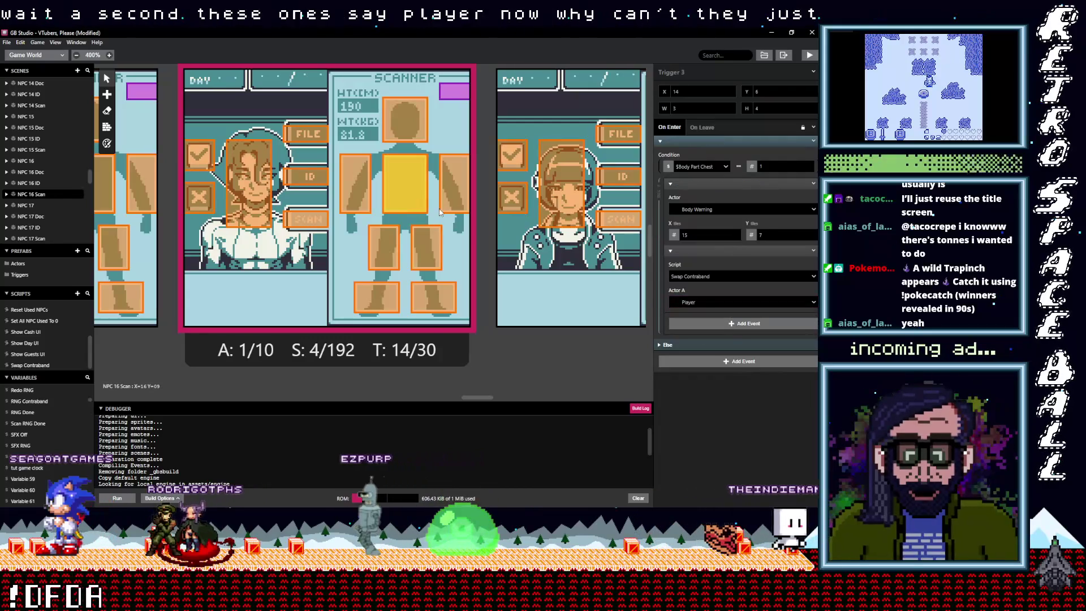
pyautogui.click(707, 302)
pyautogui.click(684, 331)
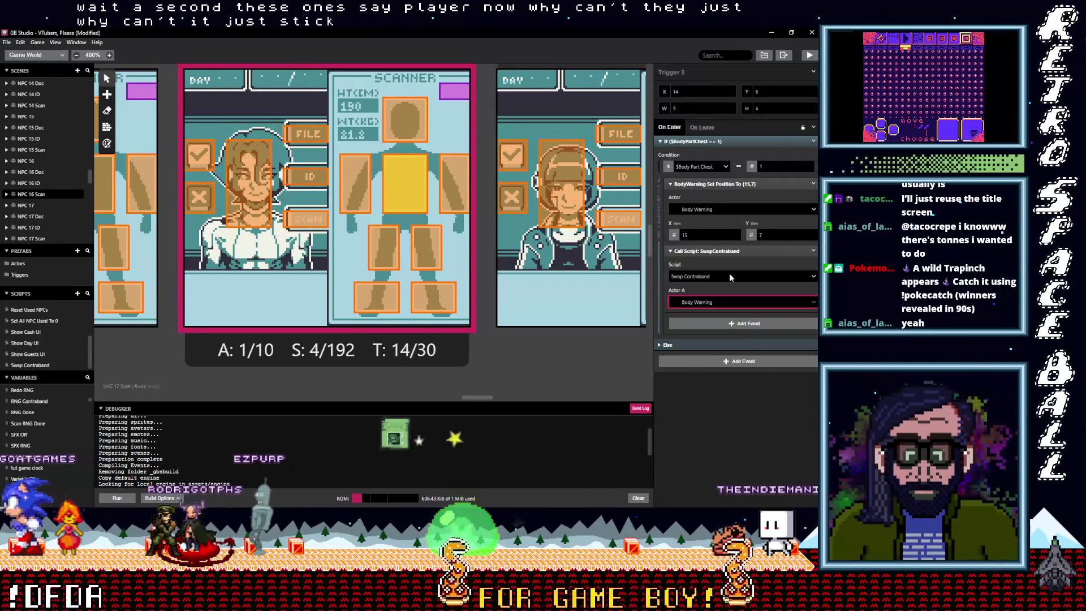
pyautogui.click(813, 250)
pyautogui.click(791, 333)
# - Paste the Swap Contraband call into the foot and left-foot triggers, deleting their sprite-swap groups
pyautogui.click(427, 253)
pyautogui.click(429, 295)
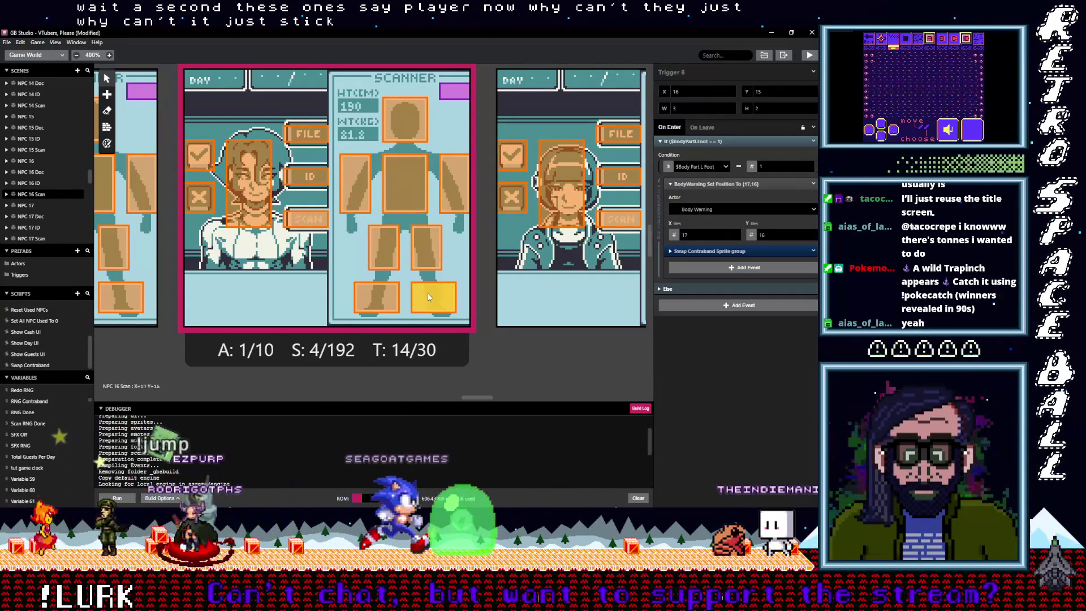
pyautogui.keyDown('alt'); pyautogui.click(715, 267); pyautogui.keyUp('alt')
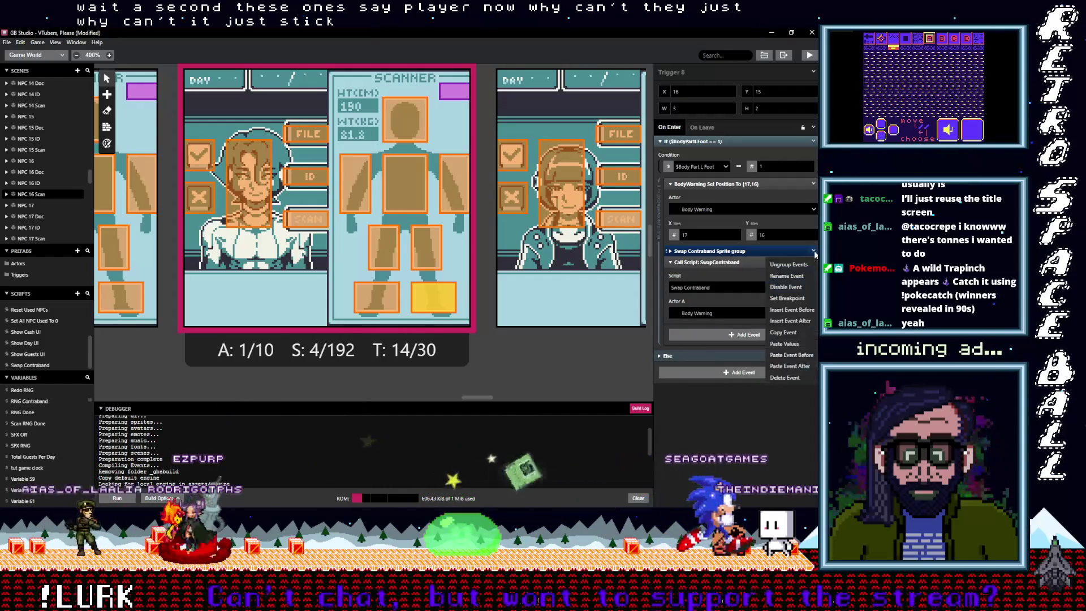
pyautogui.press('Delete')
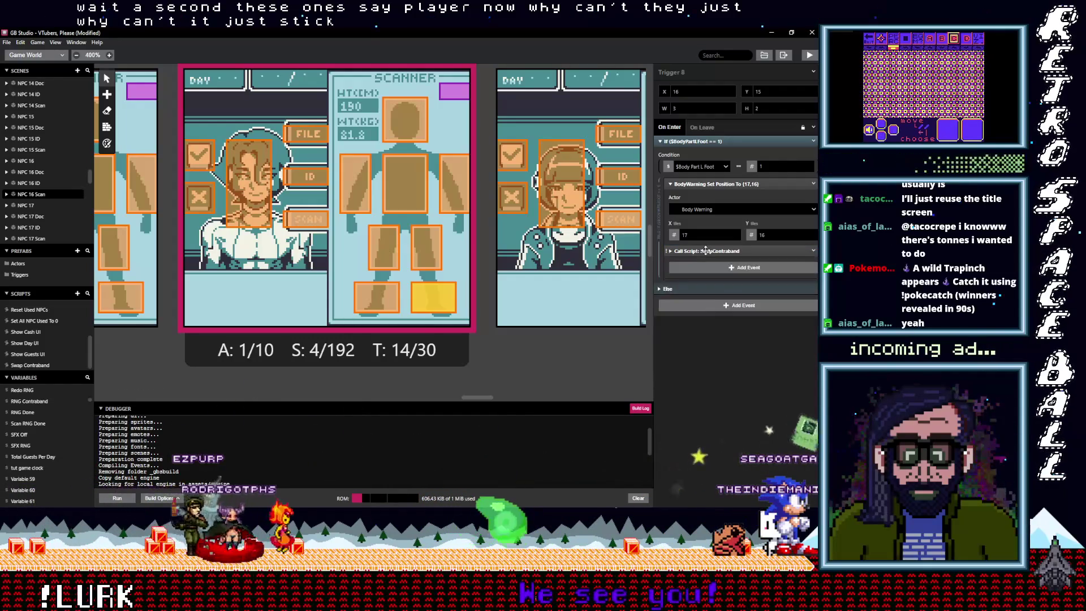
pyautogui.click(376, 296)
pyautogui.keyDown('alt'); pyautogui.click(724, 267); pyautogui.keyUp('alt')
pyautogui.click(813, 251)
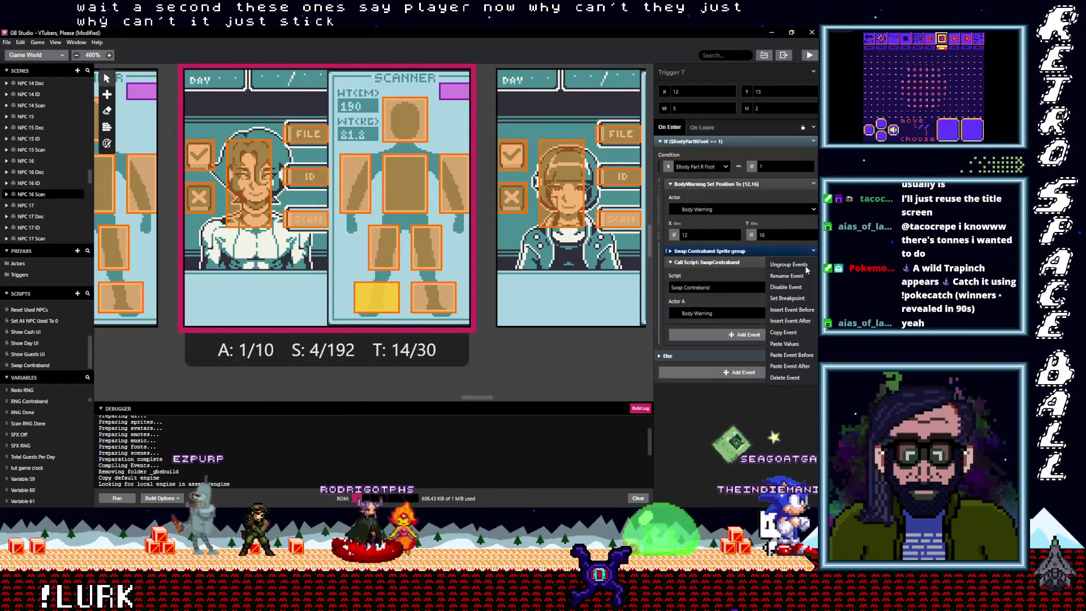
pyautogui.click(792, 378)
# - Give the right-leg trigger the Swap Contraband call and remove its sprite-swap group
pyautogui.click(389, 247)
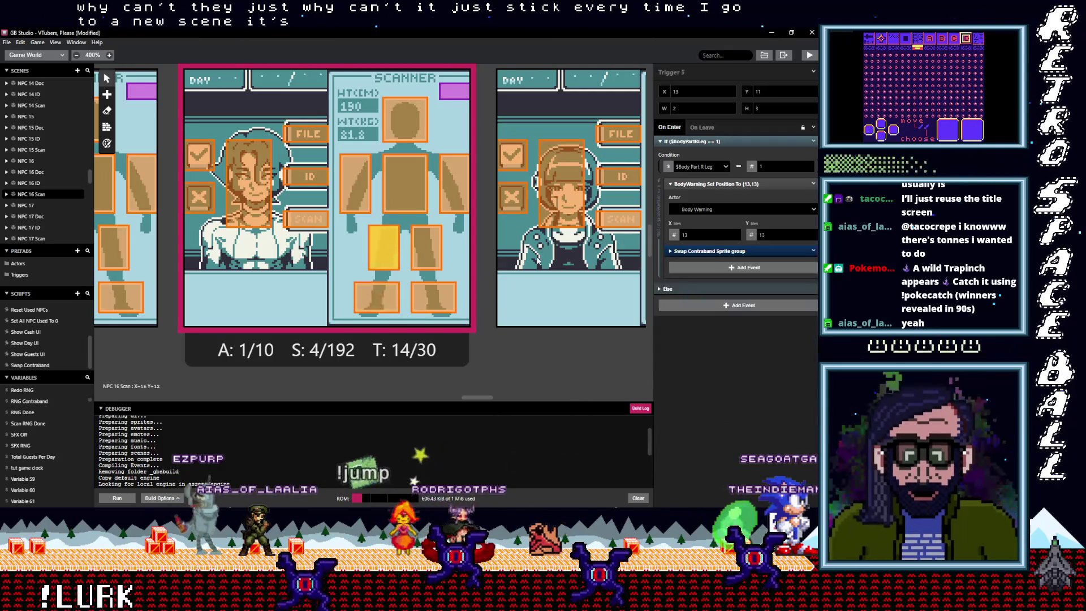
pyautogui.click(720, 253)
pyautogui.click(800, 252)
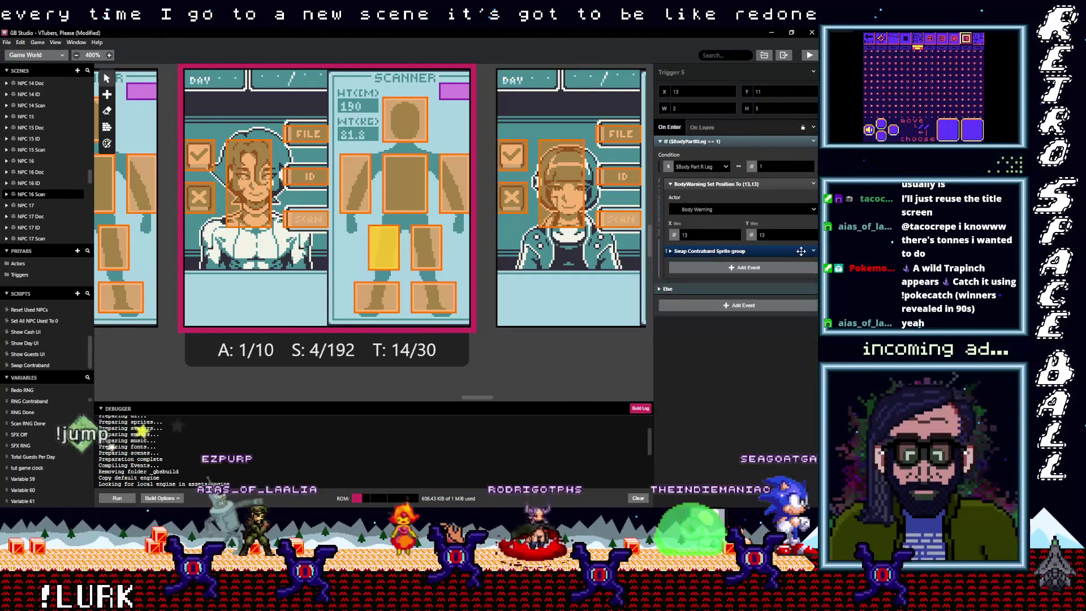
pyautogui.click(813, 251)
pyautogui.click(786, 366)
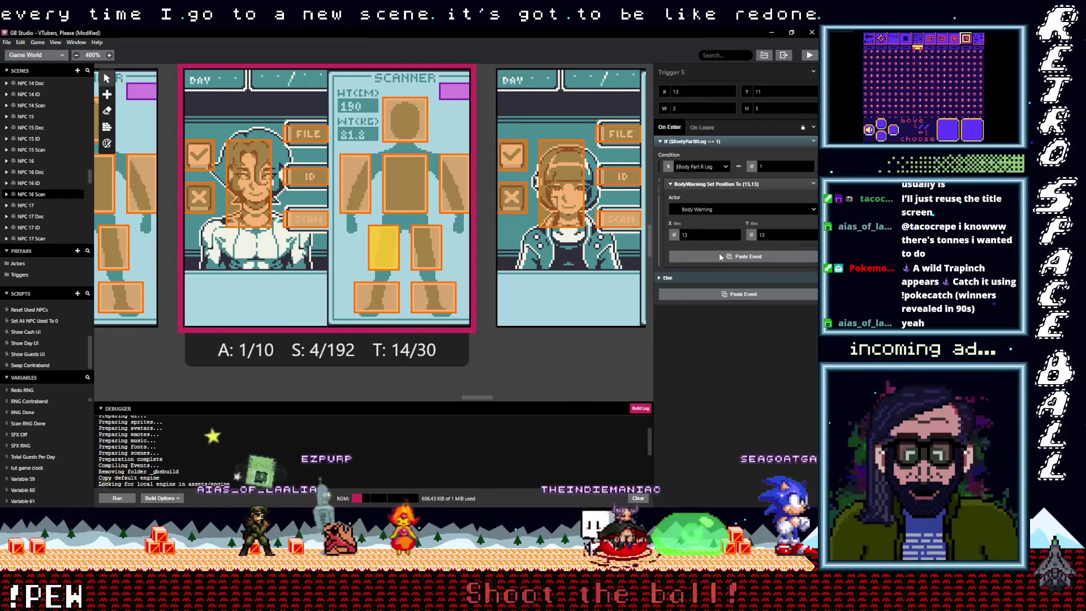
pyautogui.click(719, 253)
# - Paste the call into the right-arm trigger, then delete the right-arm and head sprite-swap groups
pyautogui.click(354, 198)
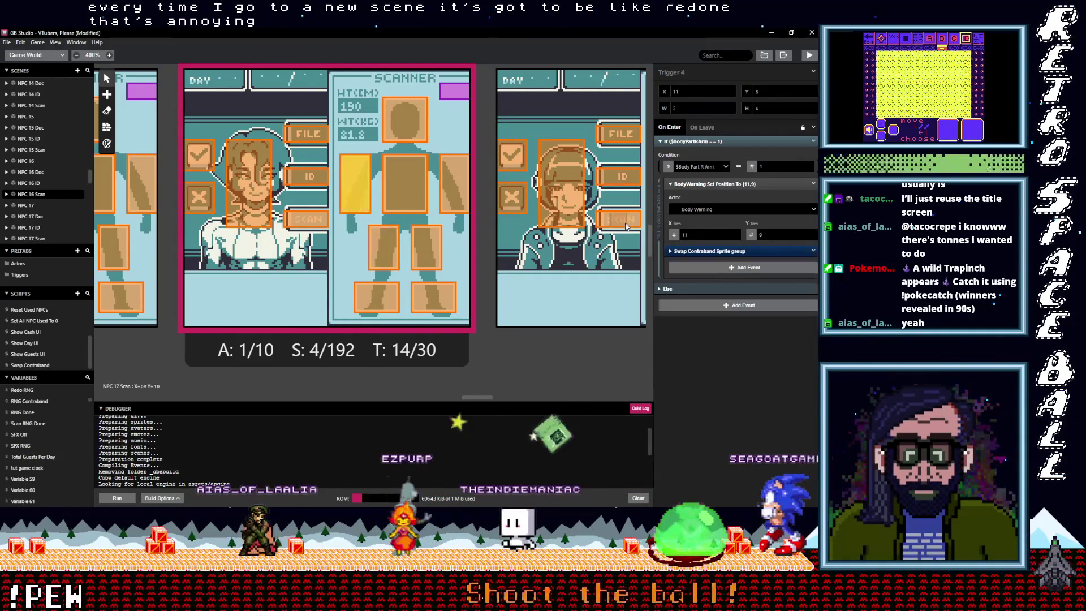
pyautogui.click(718, 263)
pyautogui.press('alt')
pyautogui.click(814, 253)
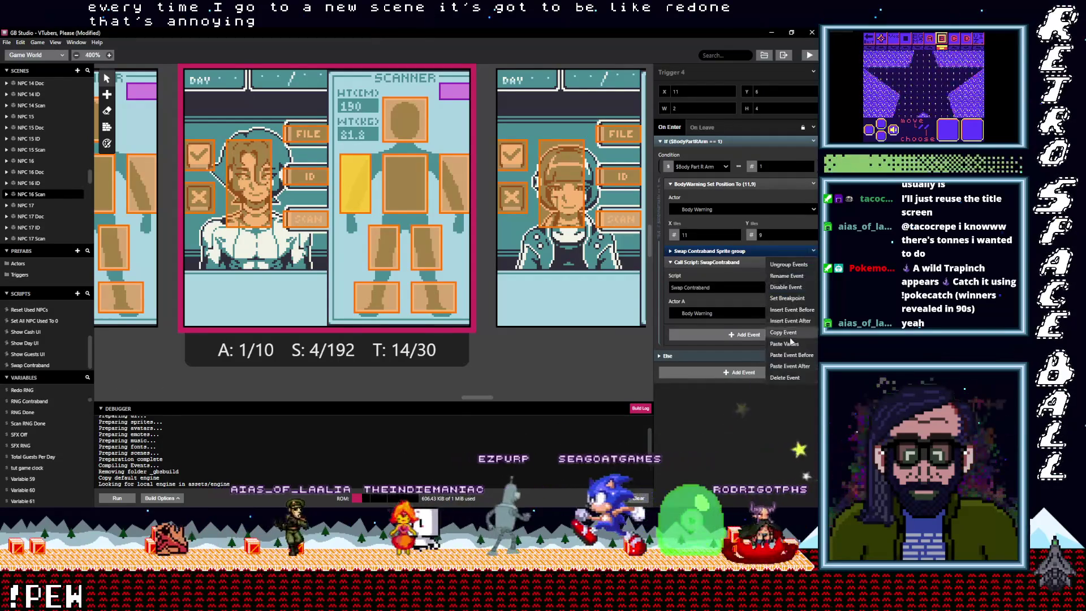
pyautogui.click(779, 378)
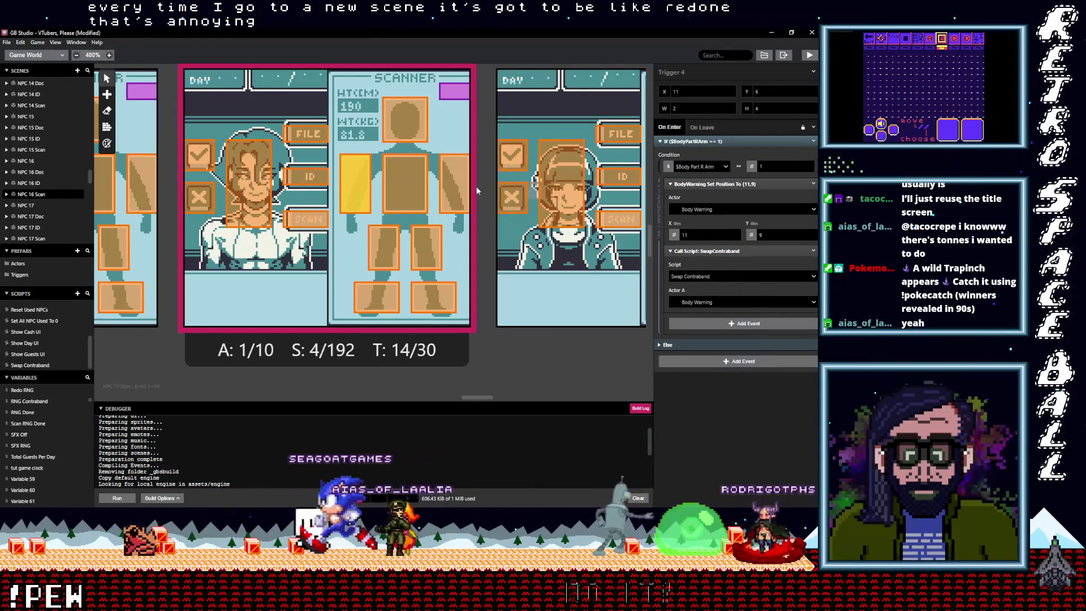
pyautogui.click(421, 193)
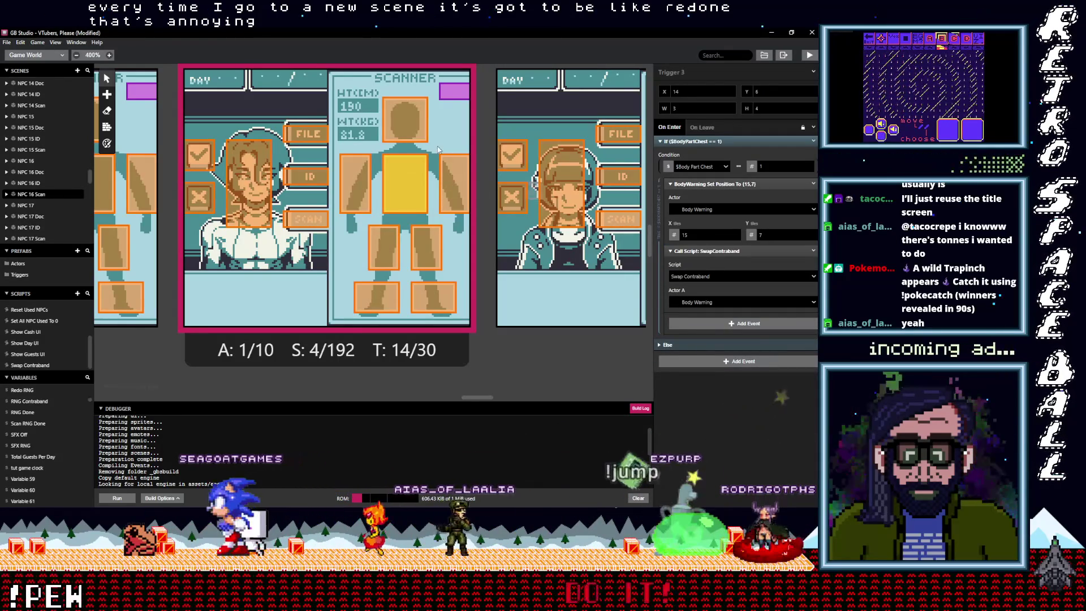
pyautogui.click(412, 137)
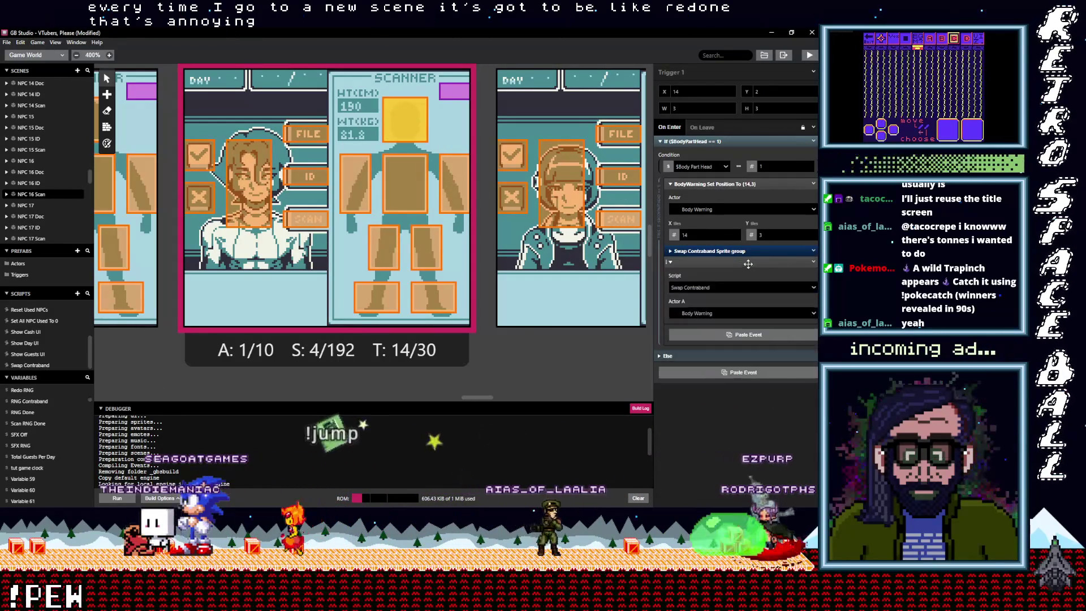
pyautogui.click(812, 251)
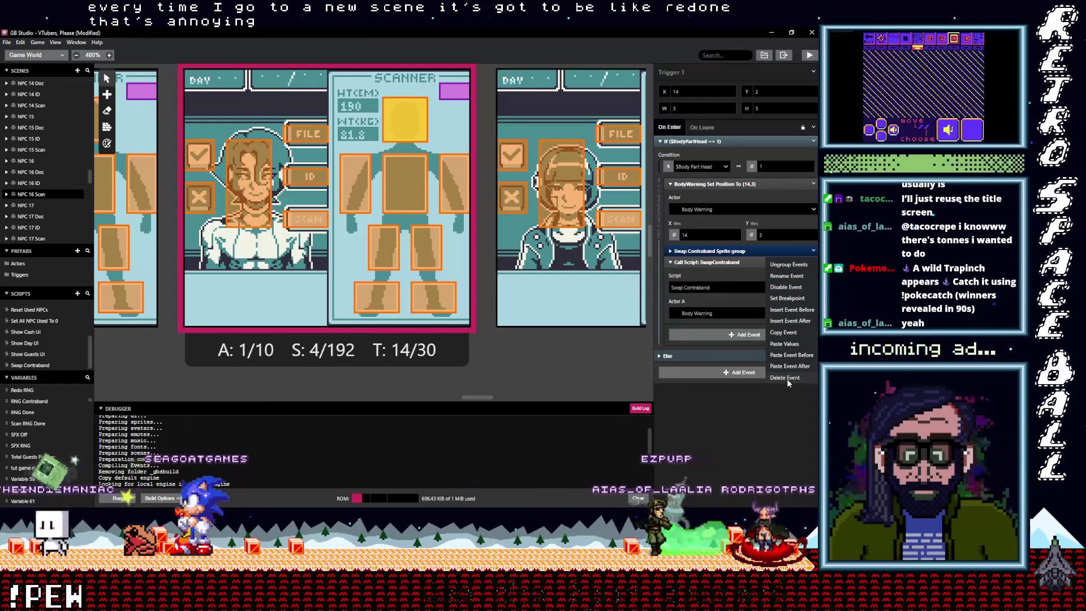
pyautogui.click(786, 378)
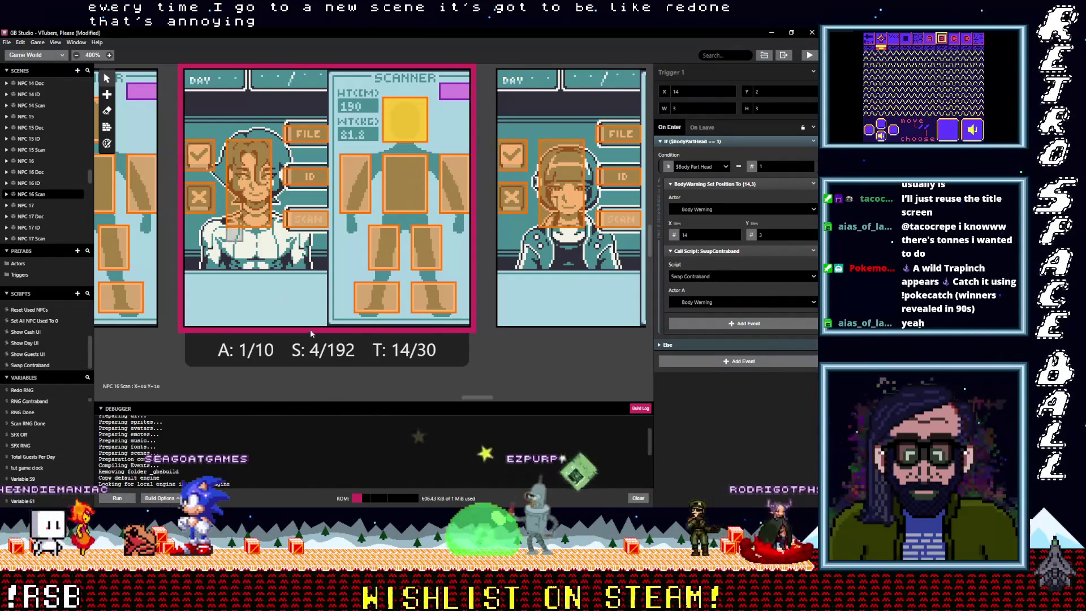
pyautogui.moveTo(491, 400); pyautogui.dragTo(464, 401)
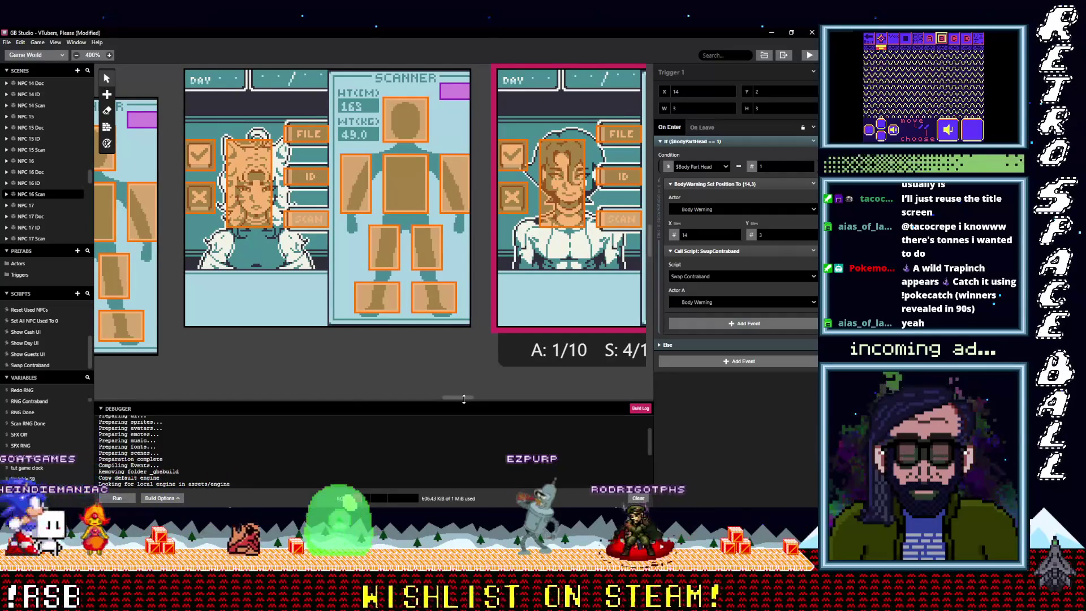
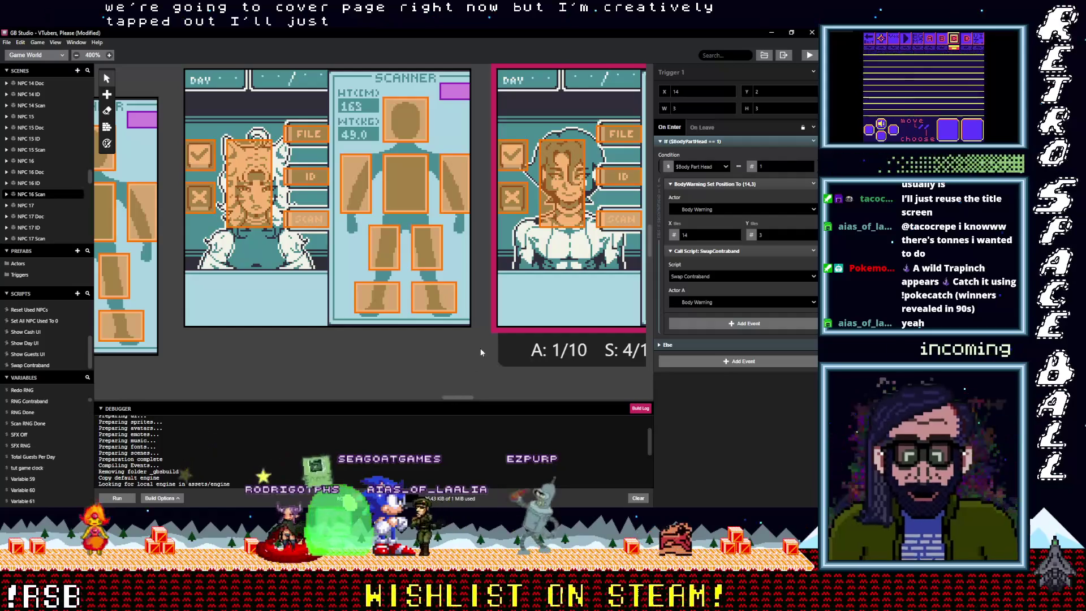
# - Paste the Swap Contraband call into NPC 15's head trigger, delete its Sprite group, and set Actor A to Body Warning
pyautogui.click(409, 128)
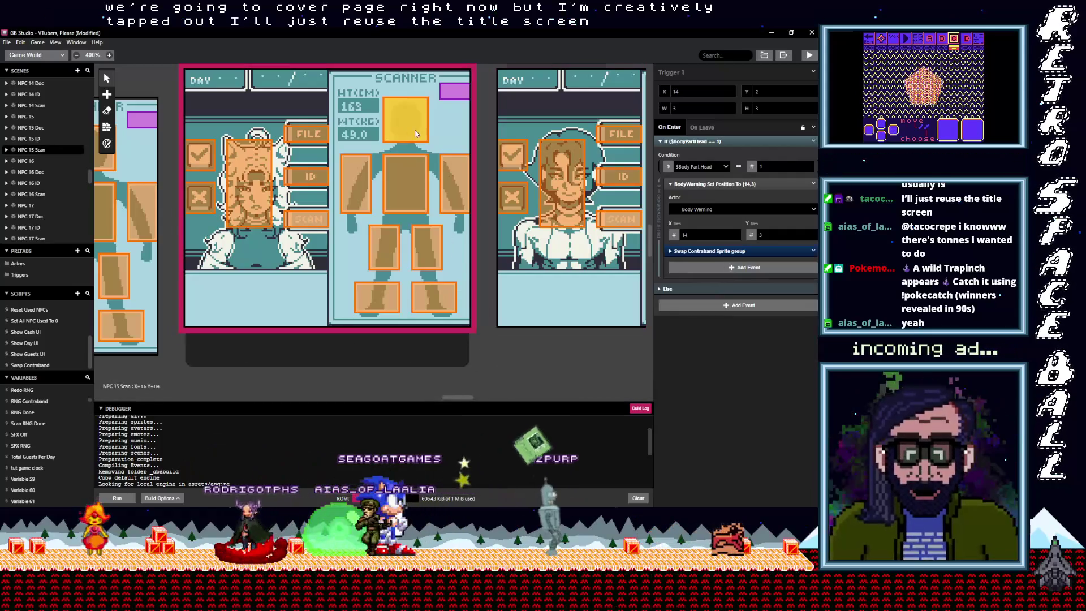
pyautogui.keyDown('alt'); pyautogui.click(709, 267); pyautogui.keyUp('alt')
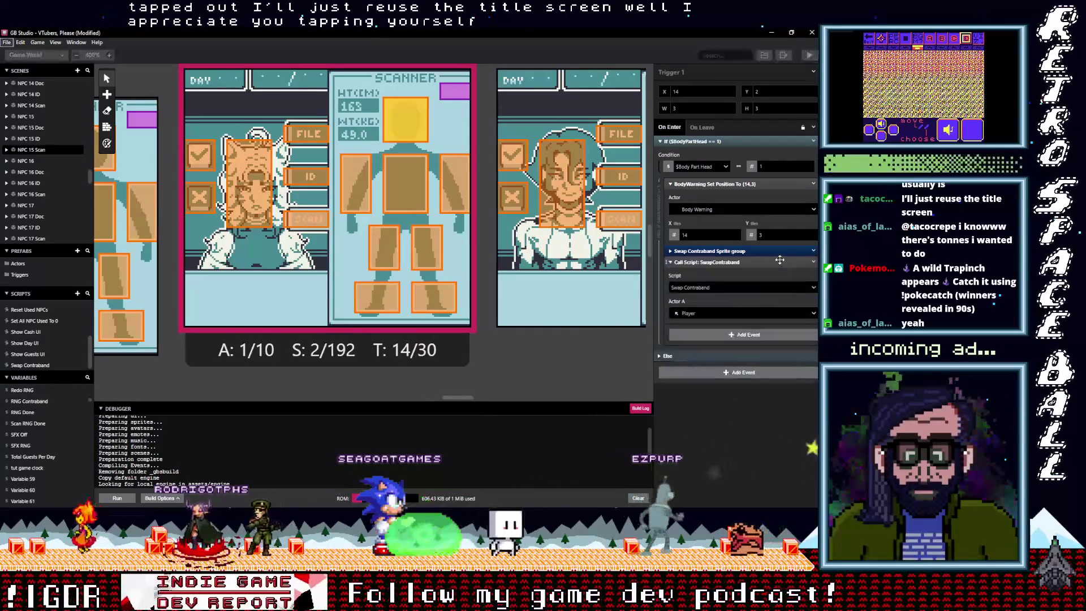
pyautogui.click(813, 252)
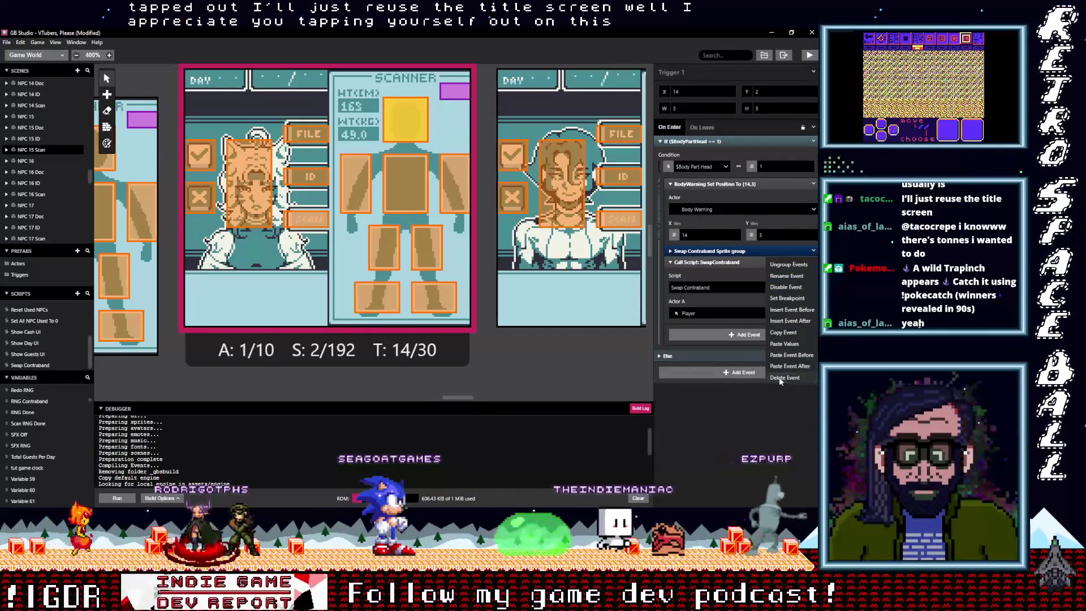
pyautogui.click(780, 378)
pyautogui.click(705, 300)
pyautogui.click(701, 331)
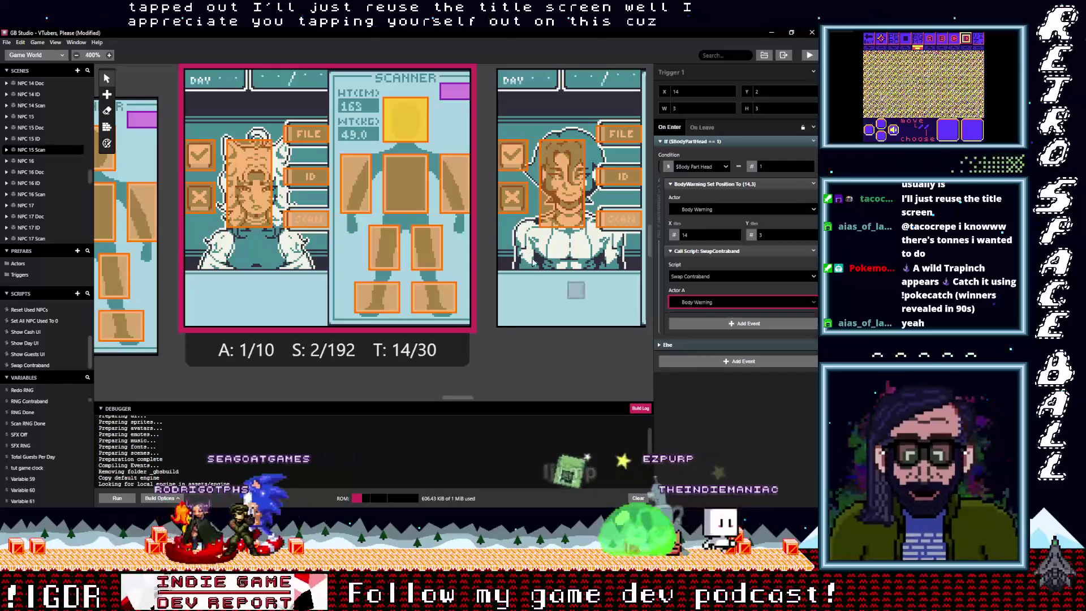
# - Paste the Swap Contraband call into the left-arm trigger and remove its Sprite group
pyautogui.click(455, 182)
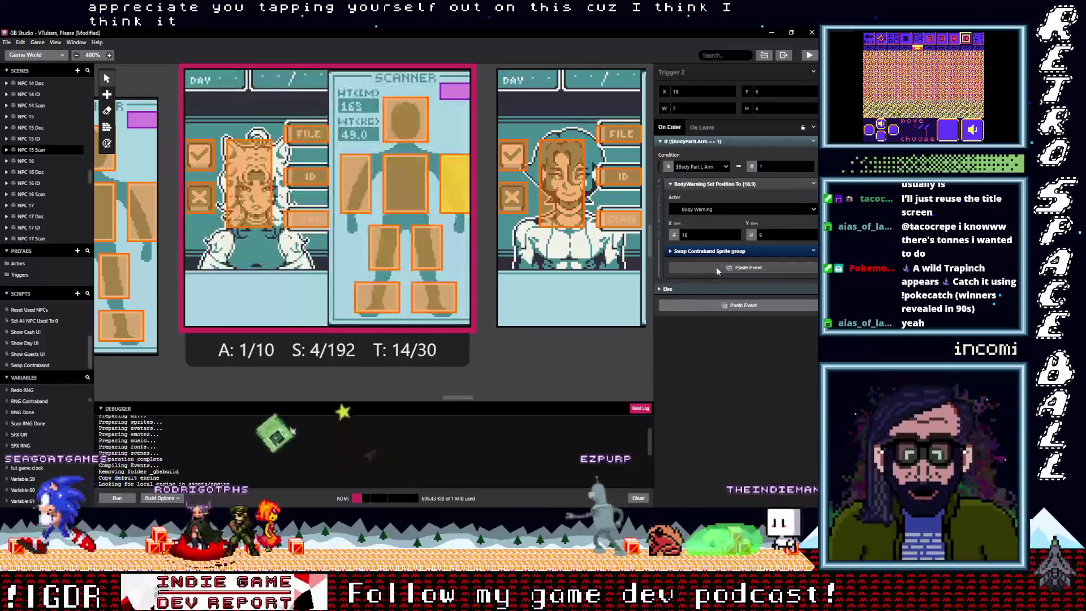
pyautogui.click(717, 270)
pyautogui.click(814, 262)
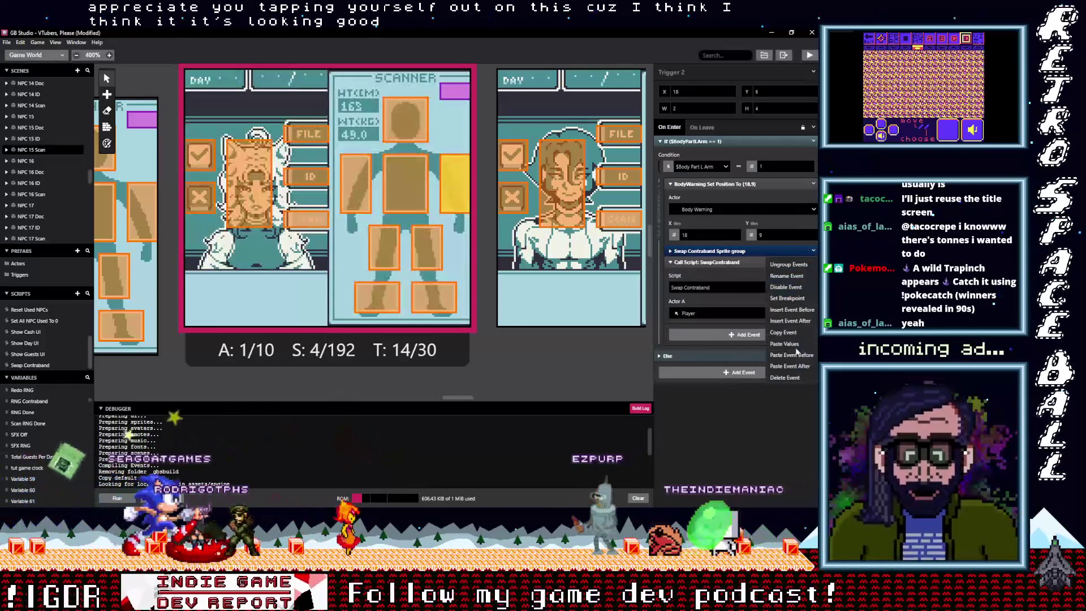
pyautogui.click(788, 378)
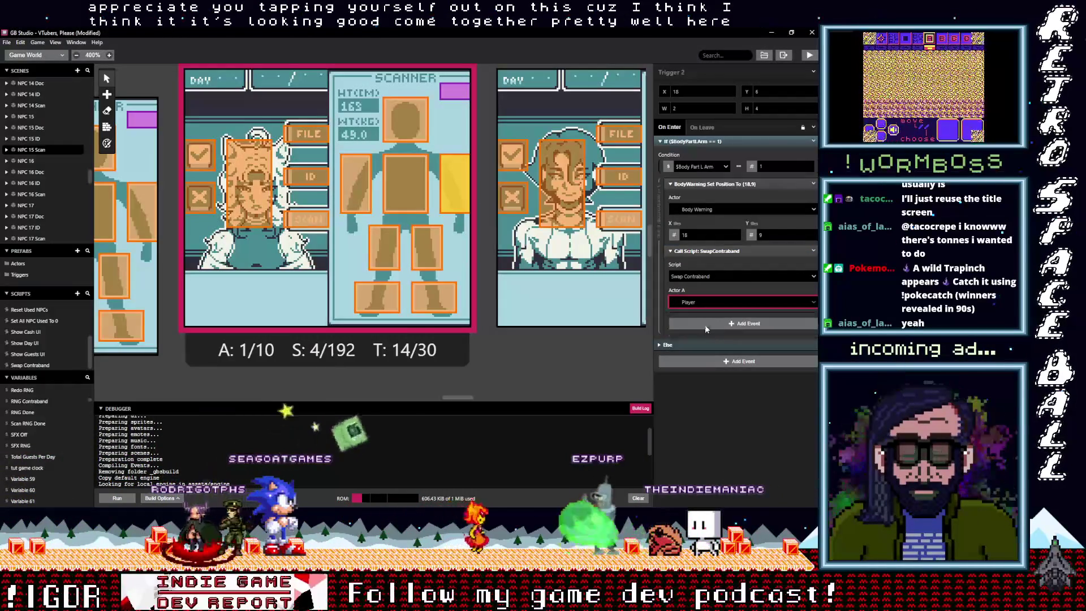
pyautogui.click(812, 251)
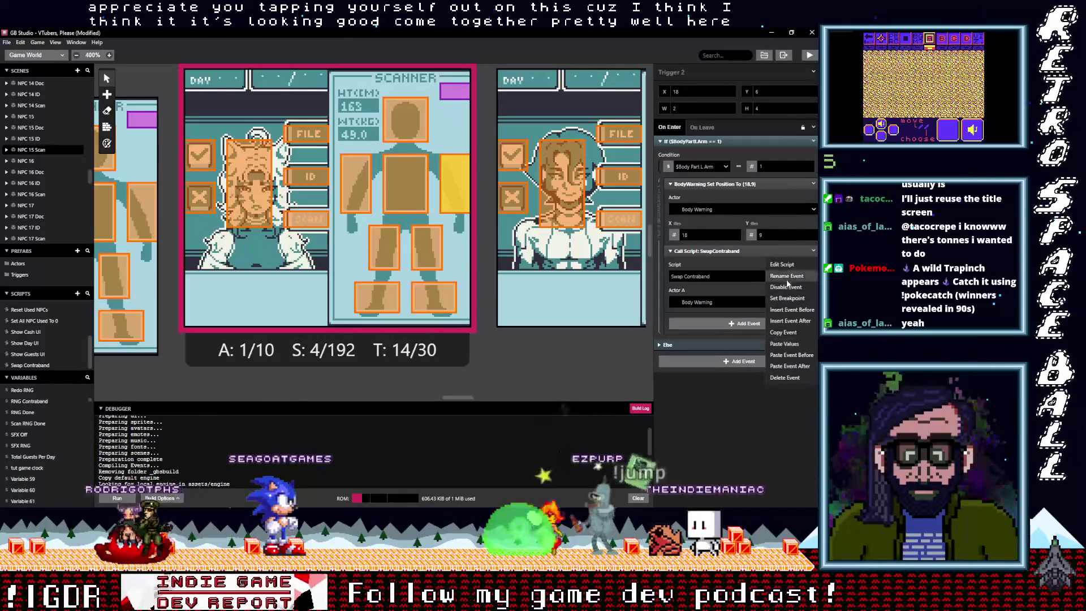
pyautogui.click(652, 327)
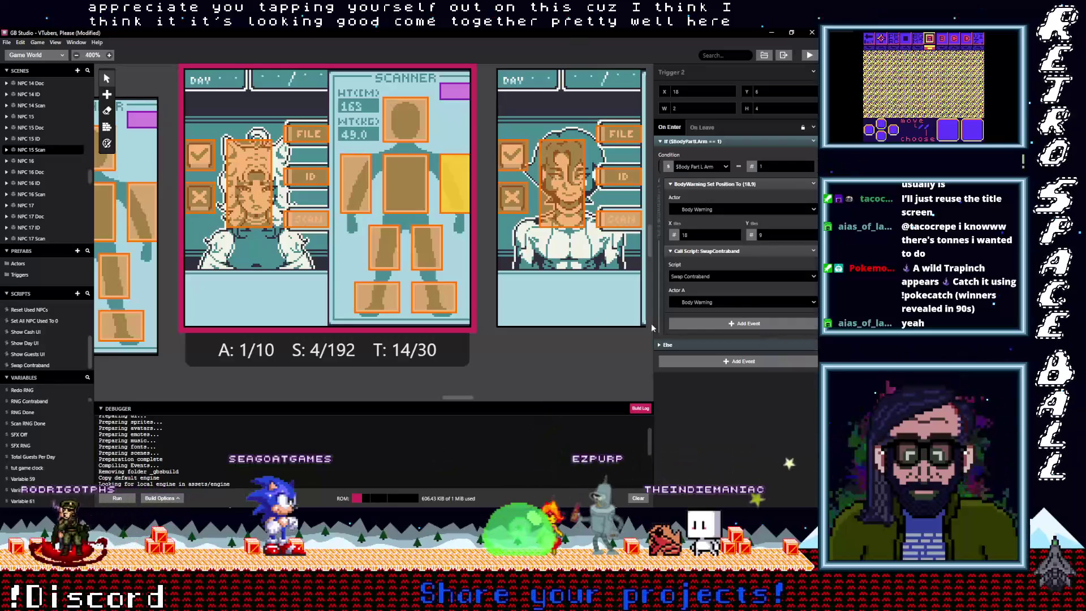
# - Give the left-leg and left-foot triggers the pasted Swap Contraband call without the Sprite group
pyautogui.click(433, 243)
pyautogui.click(809, 250)
pyautogui.click(814, 253)
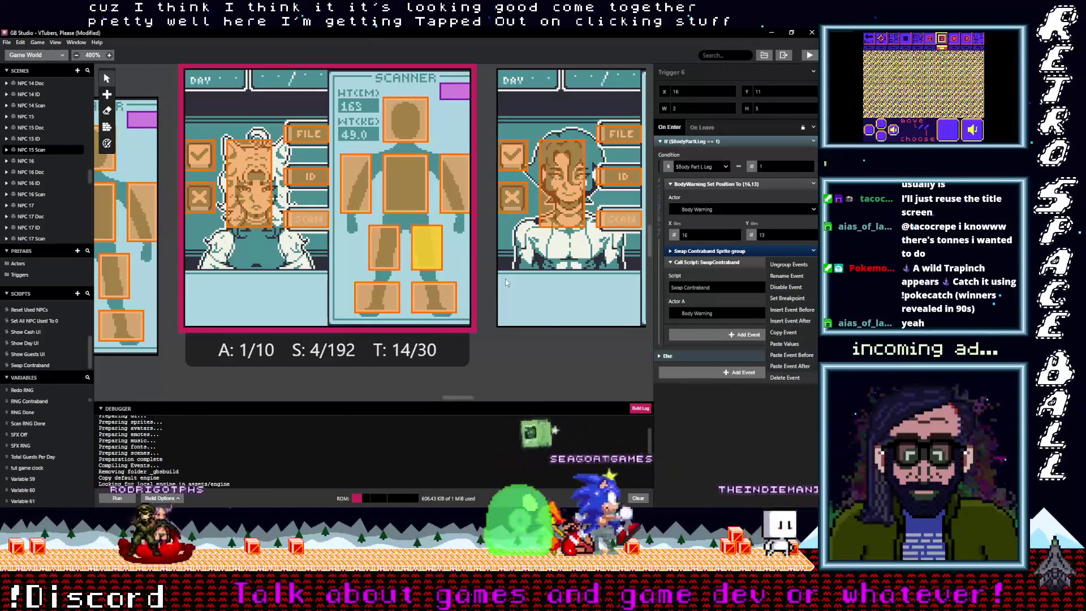
pyautogui.click(792, 332)
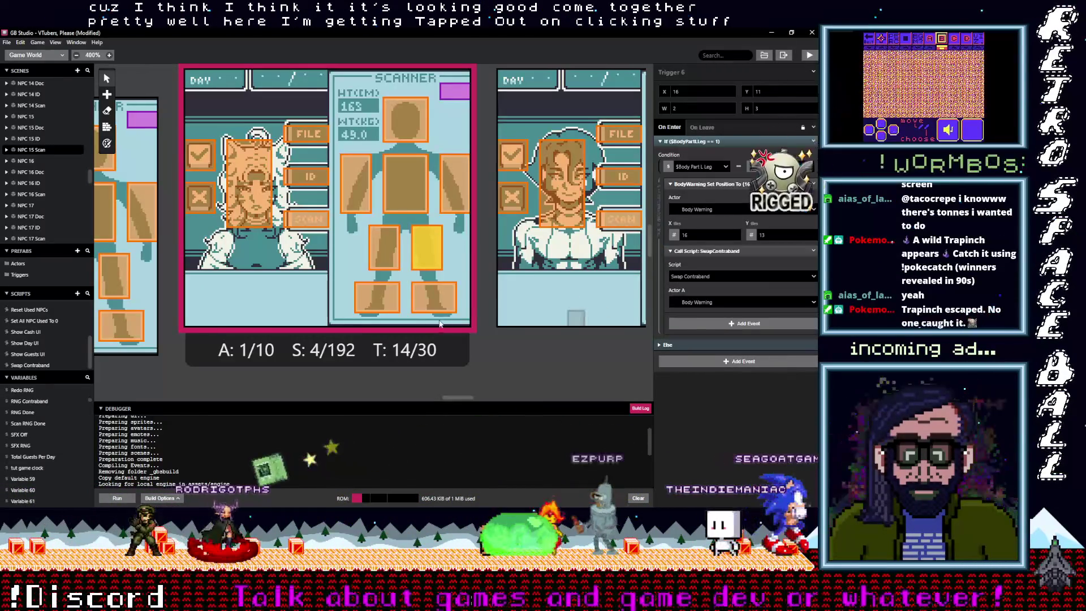
pyautogui.click(434, 297)
pyautogui.click(728, 269)
pyautogui.click(813, 262)
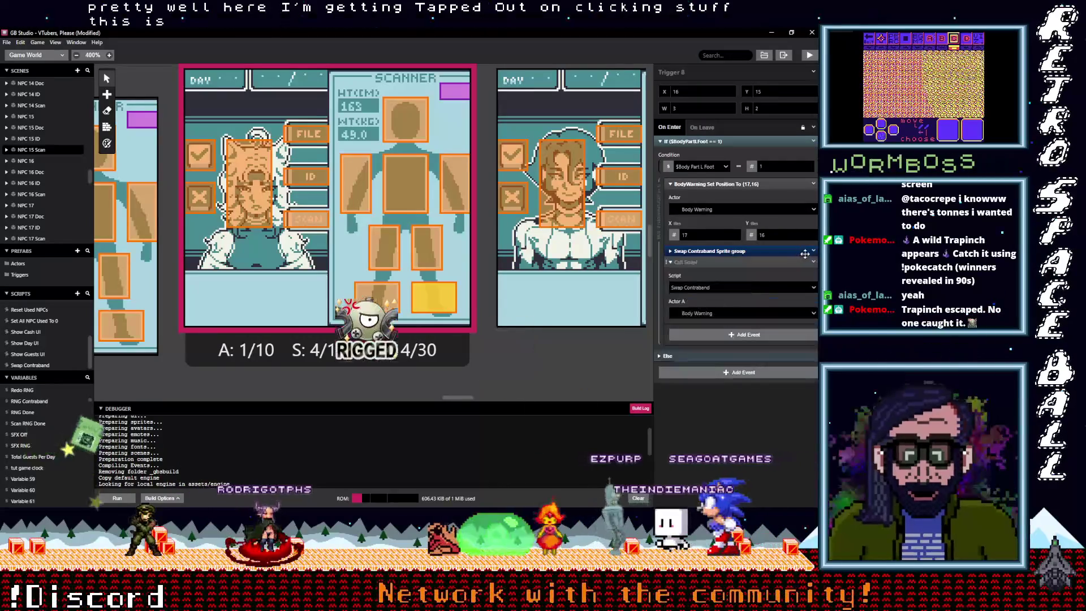
pyautogui.click(785, 378)
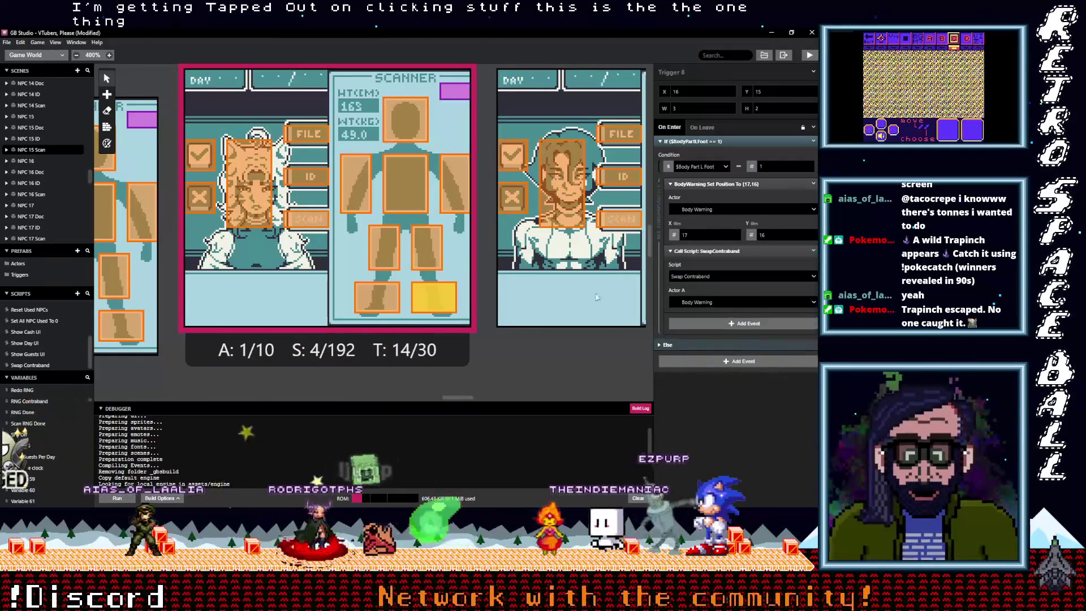
# - Remove the old Swap Contraband Sprite group from the right-foot and right-leg triggers
pyautogui.click(387, 294)
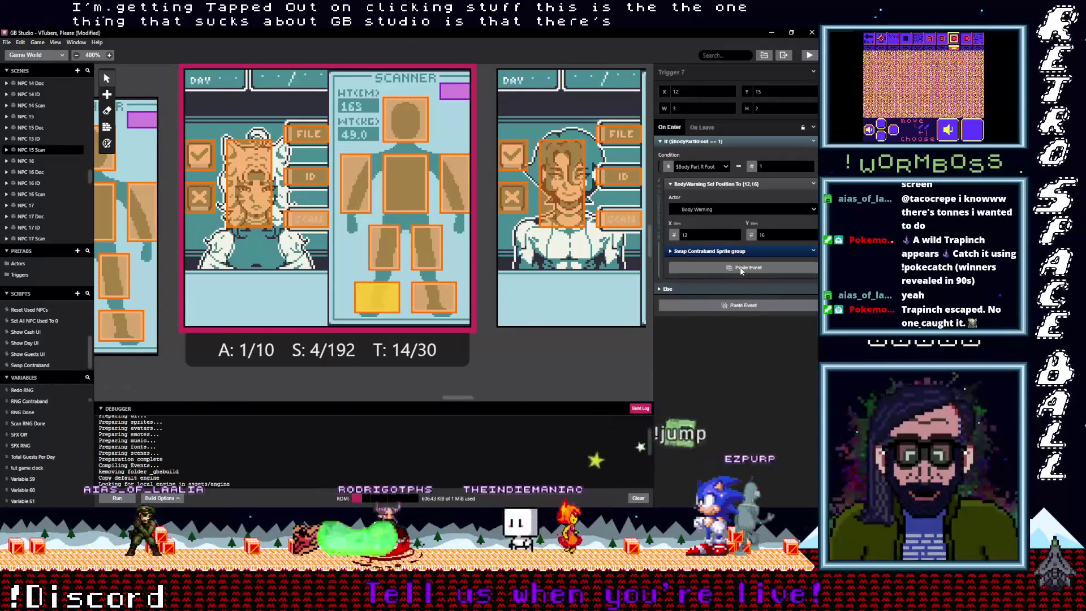
pyautogui.hotkey('ctrl', 'z')
pyautogui.click(814, 250)
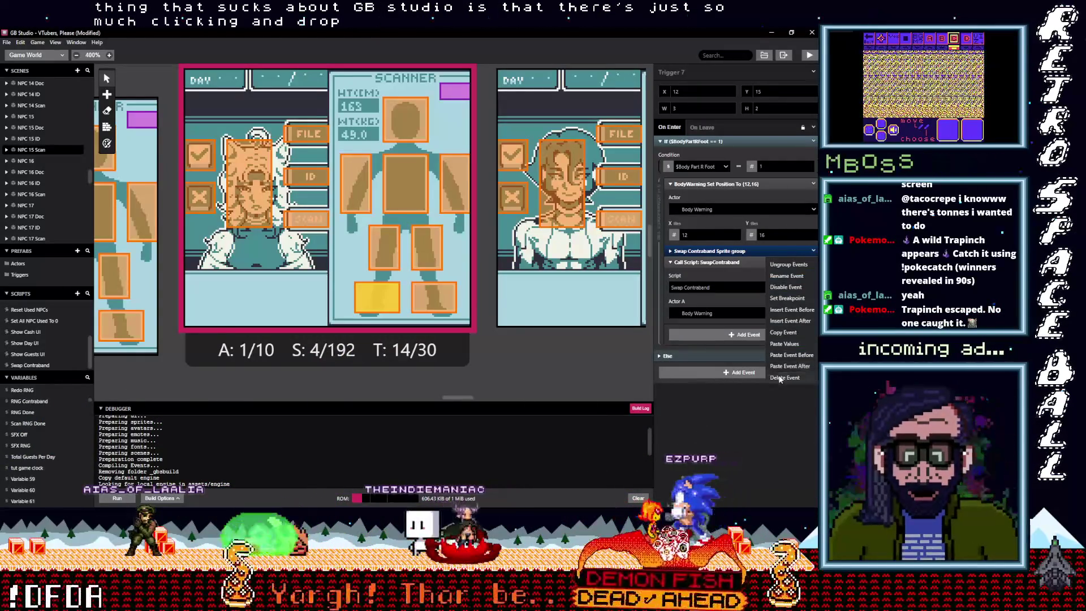
pyautogui.click(783, 378)
pyautogui.click(387, 249)
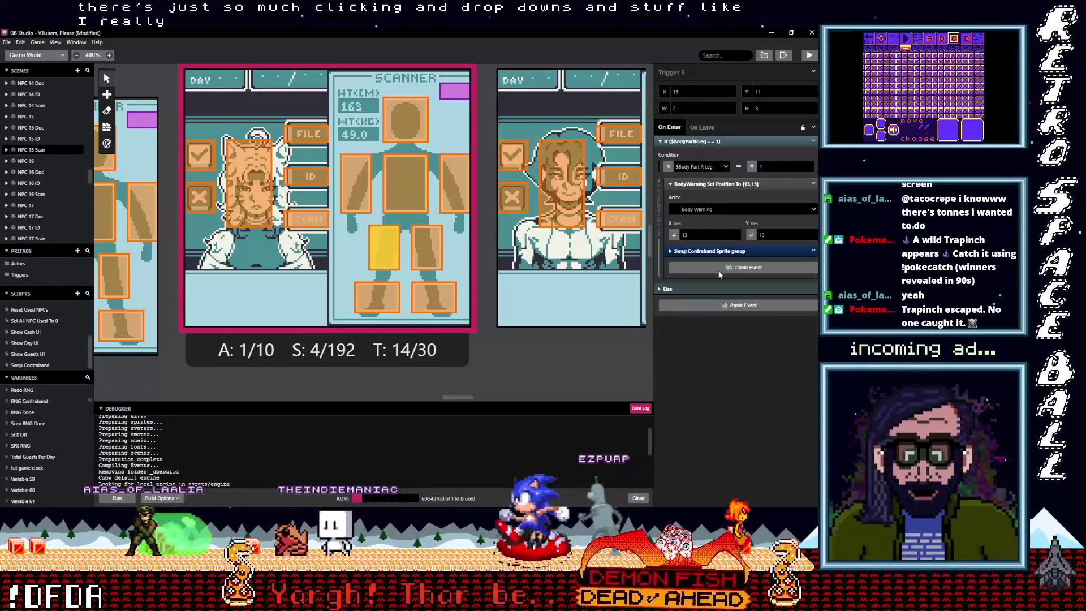
pyautogui.hotkey('ctrl', 'z')
pyautogui.click(813, 251)
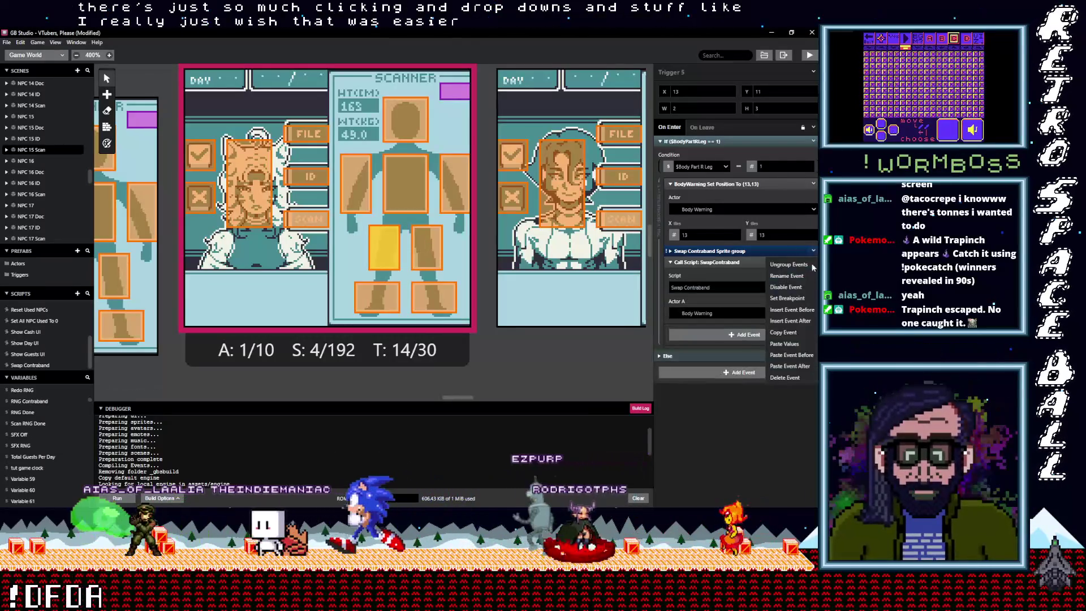
pyautogui.click(784, 378)
# - Update the chest and right-arm triggers to the ungrouped Swap Contraband call, then recheck the chest
pyautogui.click(405, 182)
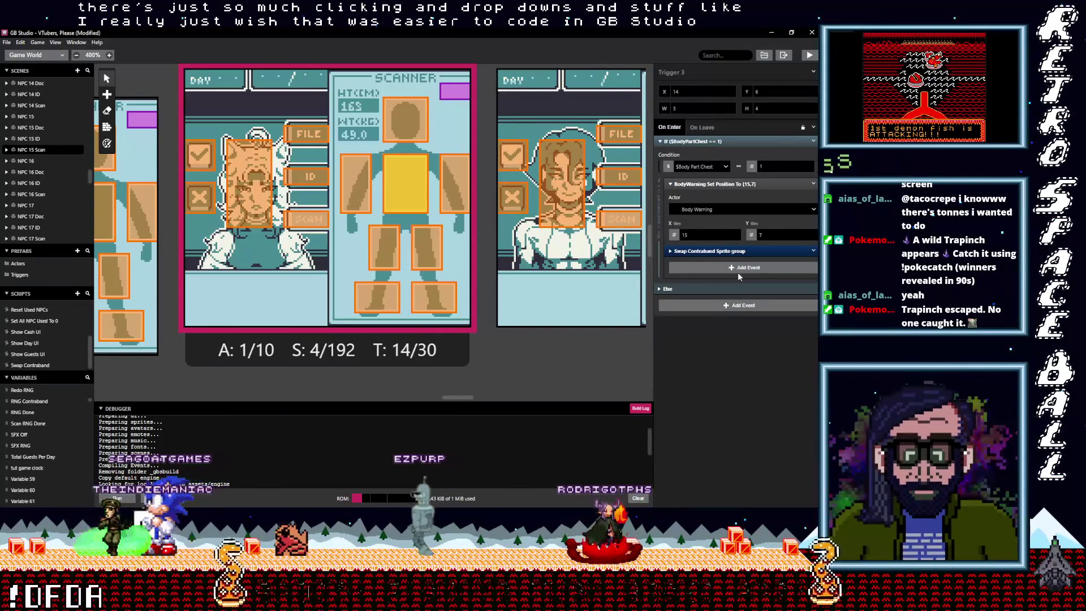
pyautogui.click(813, 251)
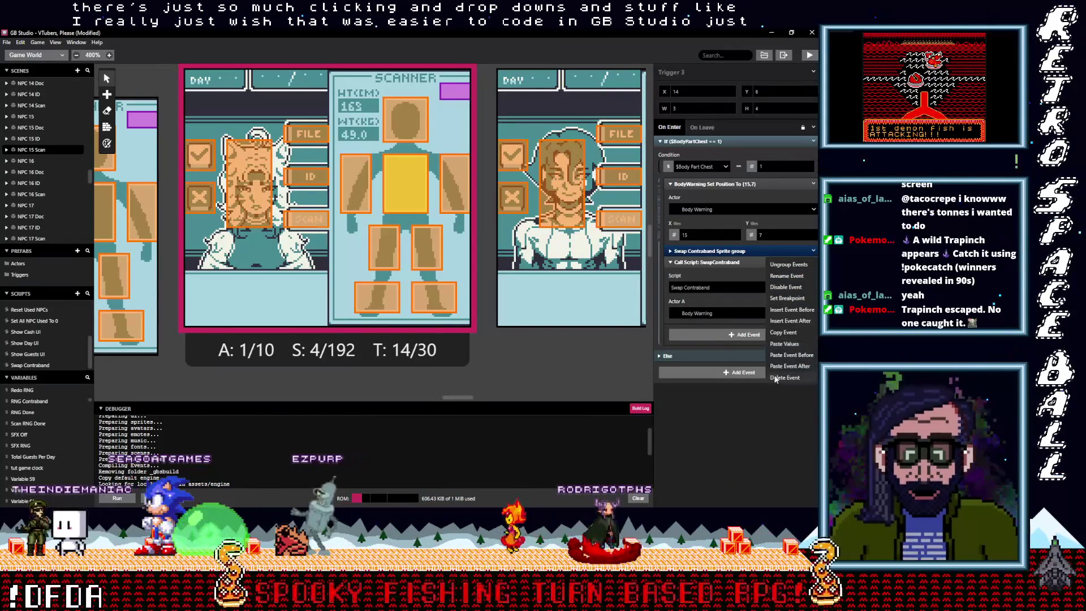
pyautogui.click(789, 259)
pyautogui.click(452, 183)
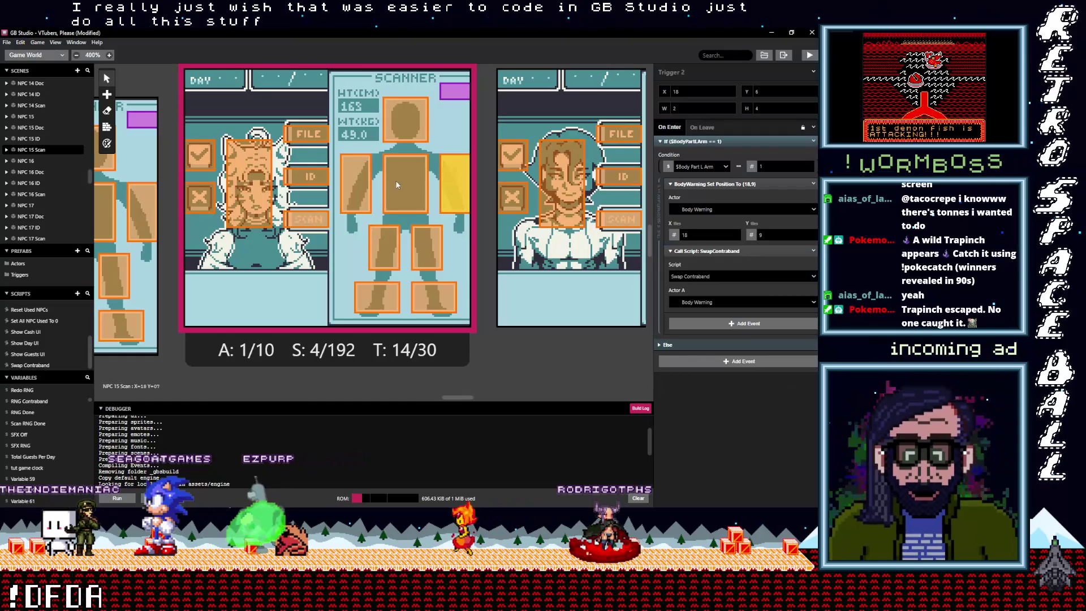
pyautogui.click(345, 186)
pyautogui.click(813, 251)
pyautogui.click(792, 378)
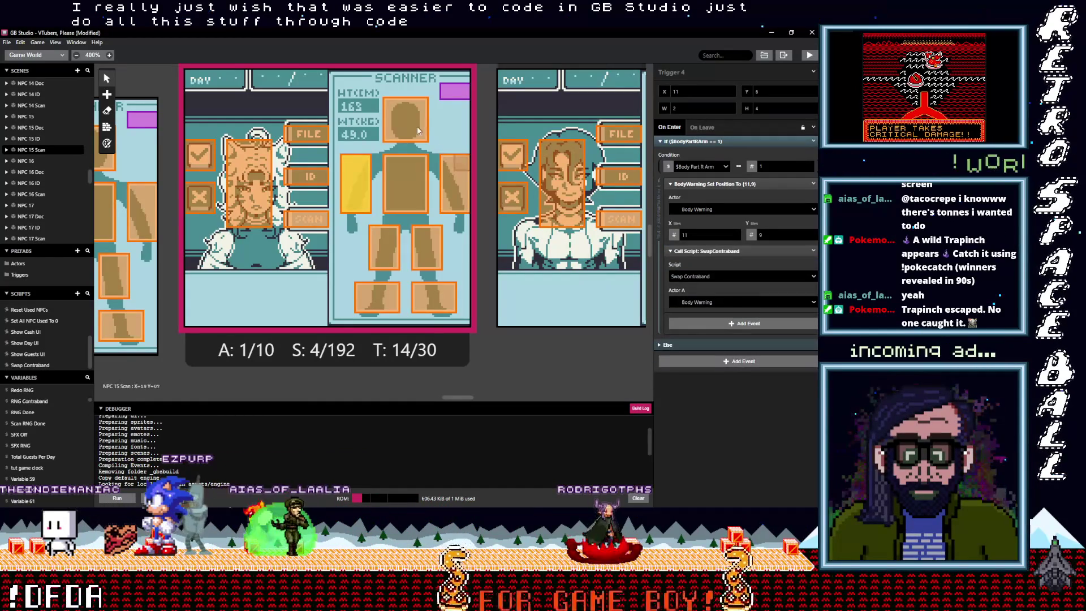
pyautogui.click(417, 184)
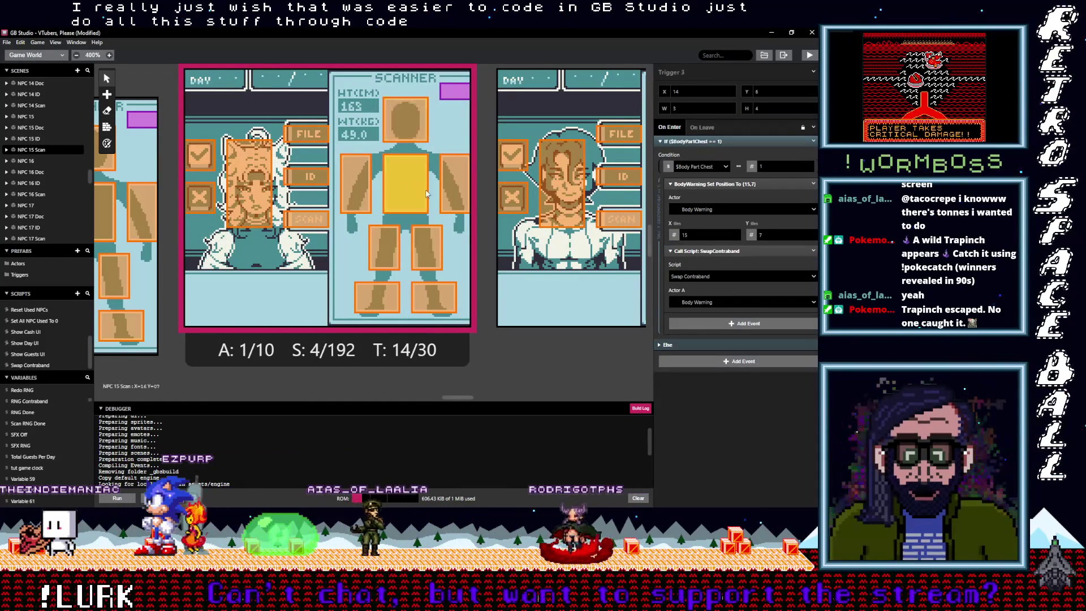
pyautogui.moveTo(467, 401); pyautogui.dragTo(444, 394)
# - In NPC 14 Scan, replace the foot triggers' Sprite groups with the direct Swap Contraband call
pyautogui.click(459, 329)
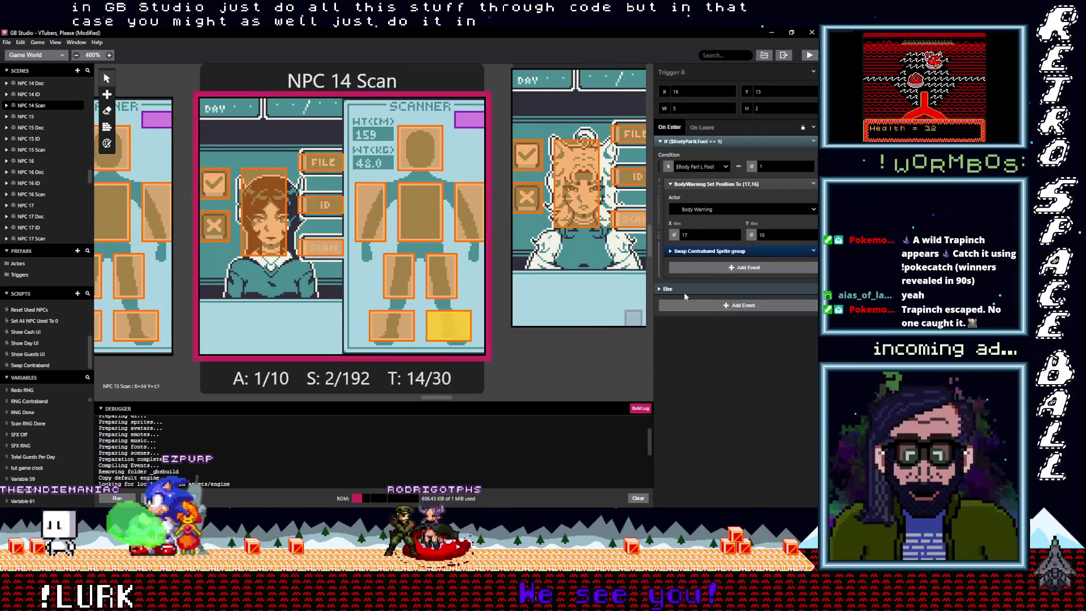
pyautogui.click(813, 251)
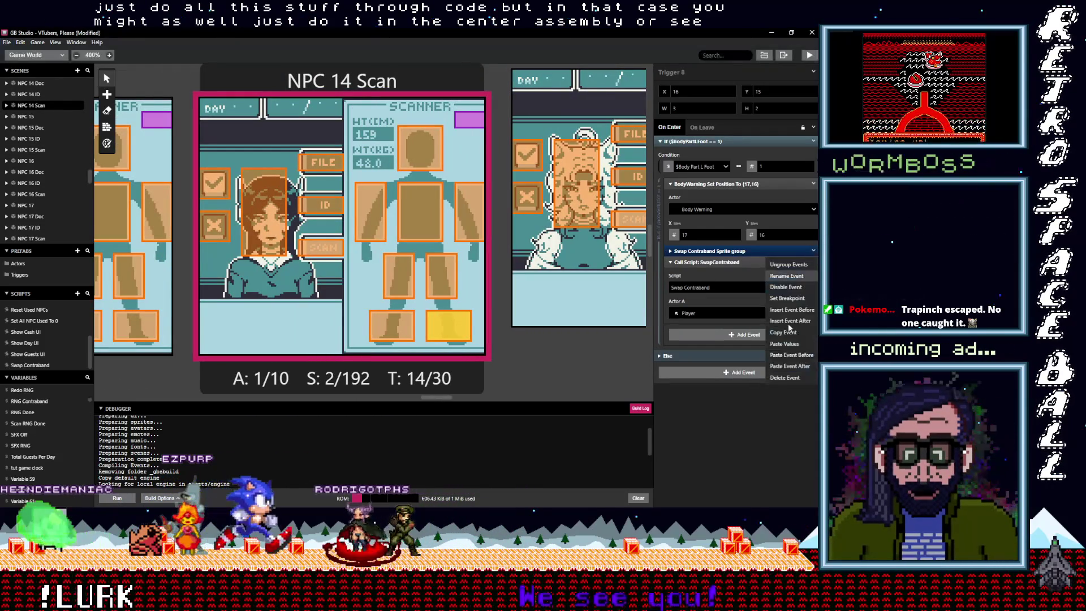
pyautogui.click(785, 377)
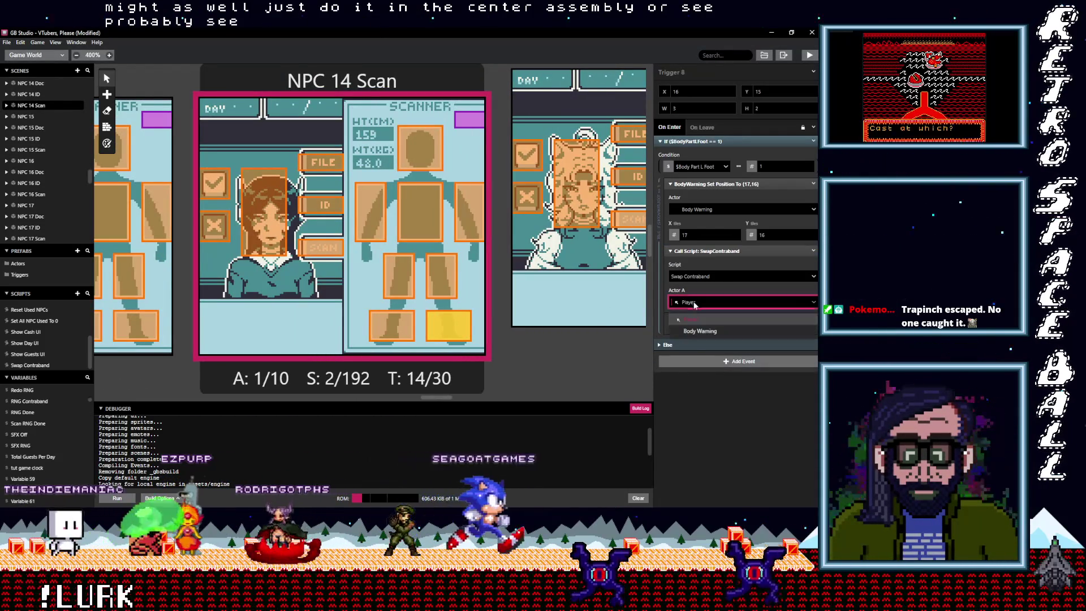
pyautogui.click(814, 252)
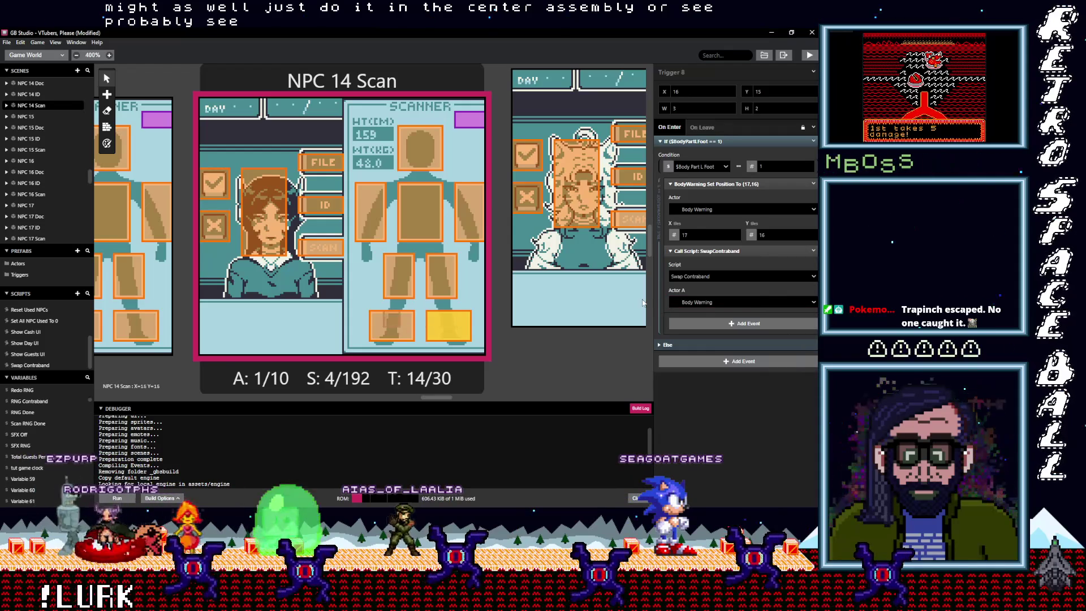
pyautogui.click(392, 322)
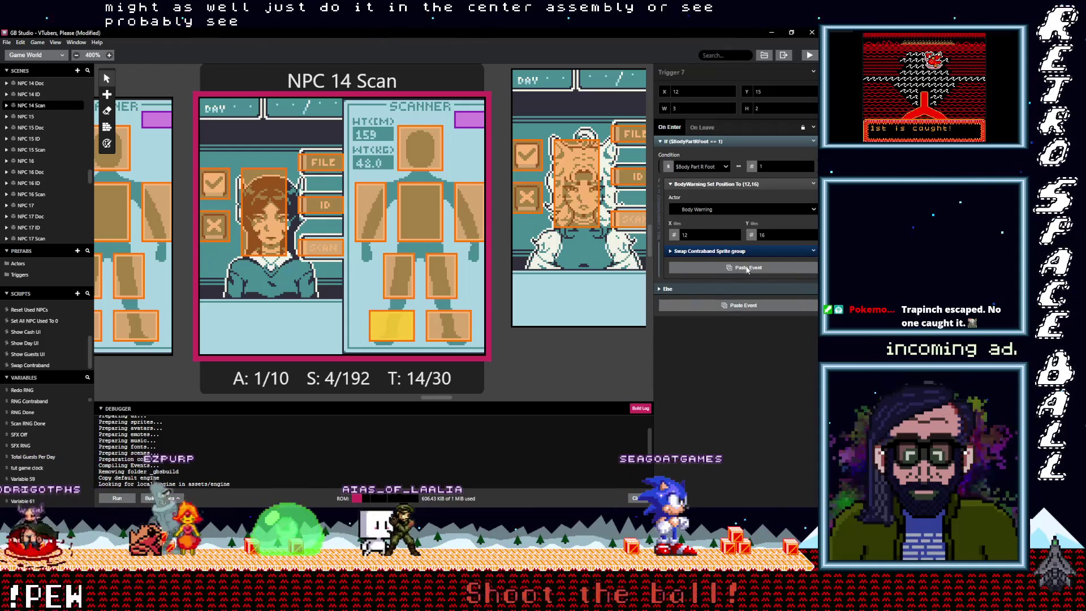
pyautogui.click(812, 252)
pyautogui.click(813, 252)
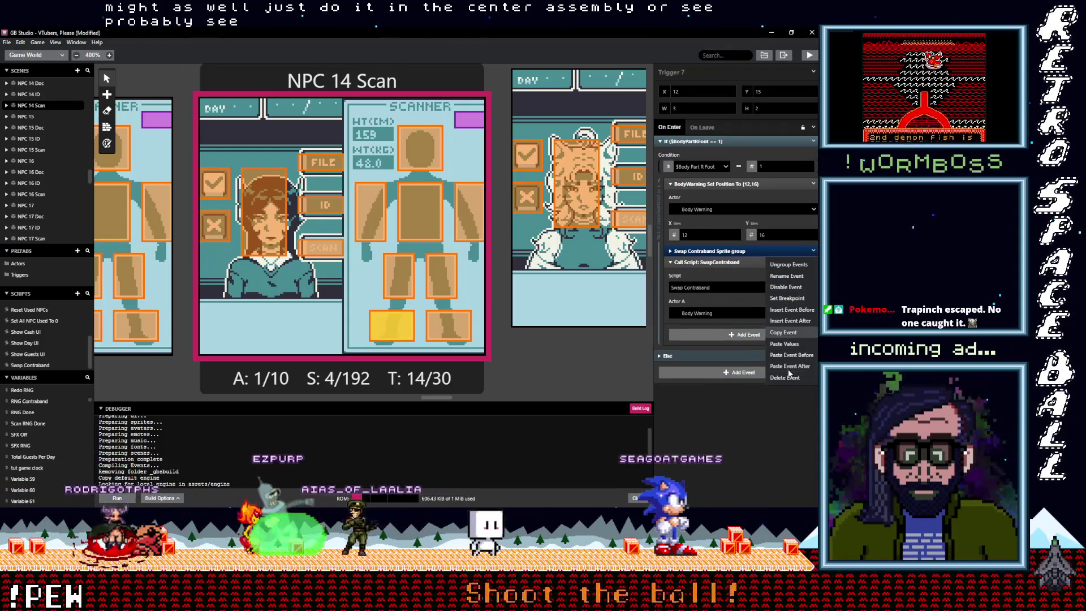
pyautogui.click(789, 378)
# - Paste the Swap Contraband call into the left-leg and right-leg triggers, removing the Sprite group
pyautogui.click(441, 276)
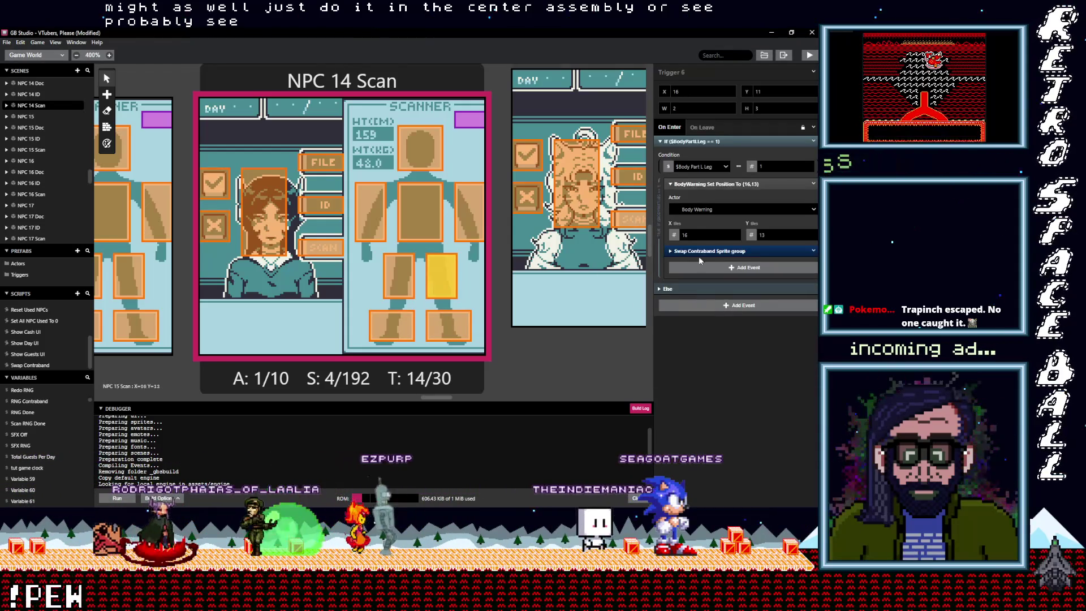
pyautogui.click(718, 268)
pyautogui.click(812, 251)
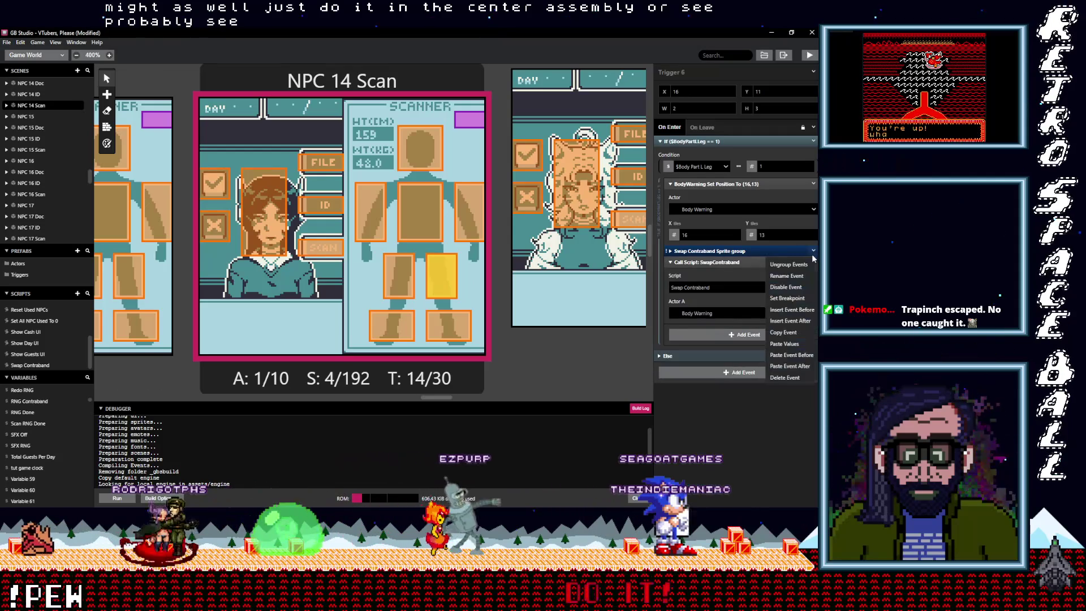
pyautogui.click(784, 378)
pyautogui.click(403, 289)
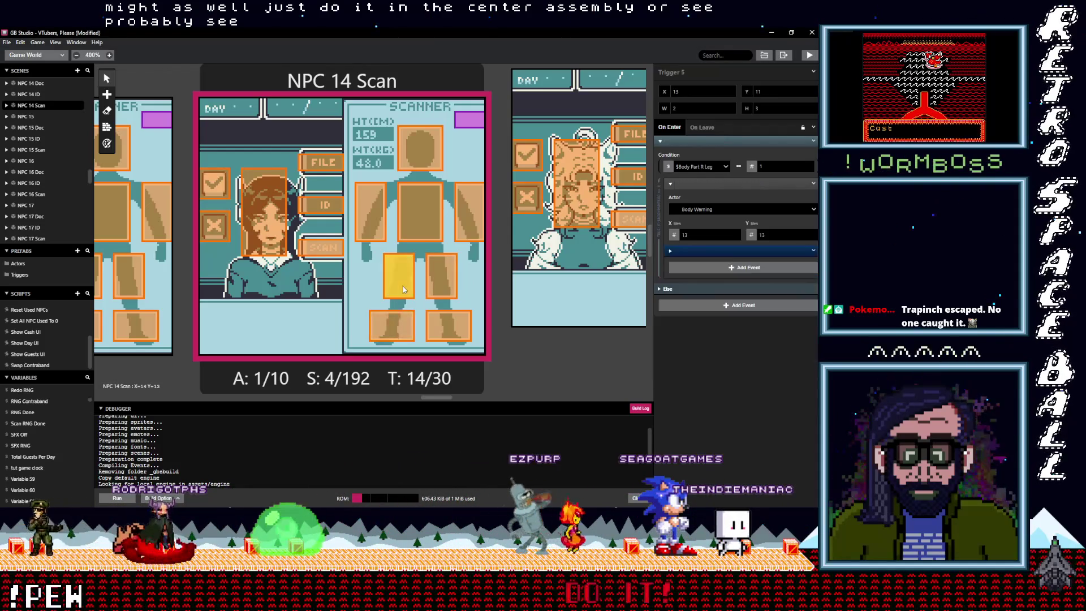
pyautogui.keyDown('alt'); pyautogui.click(704, 267); pyautogui.keyUp('alt')
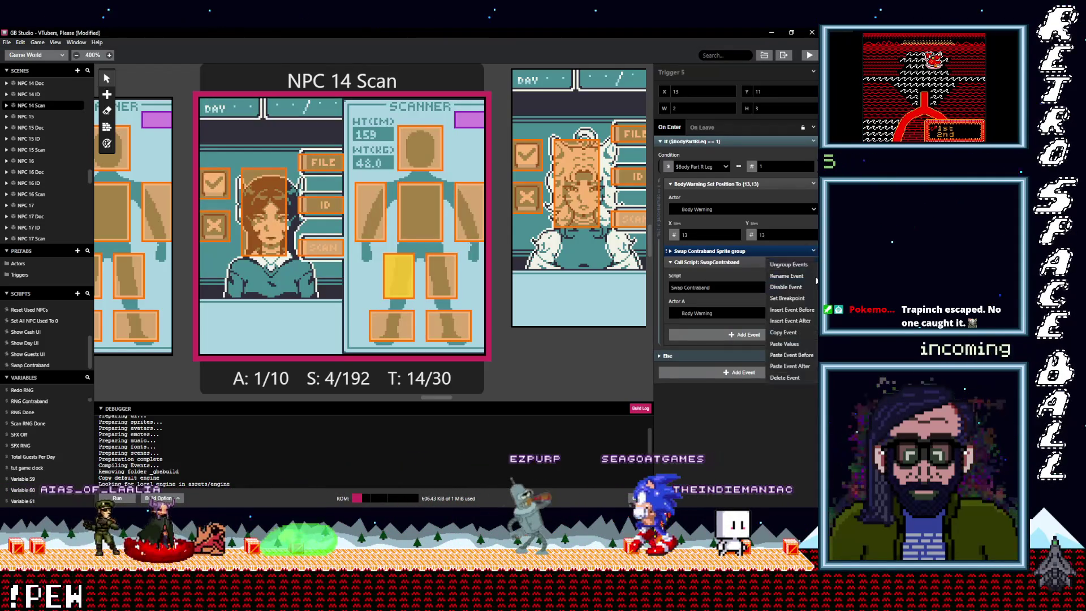
# - Paste the script call into the left-arm and chest triggers and delete their Sprite groups
pyautogui.click(470, 215)
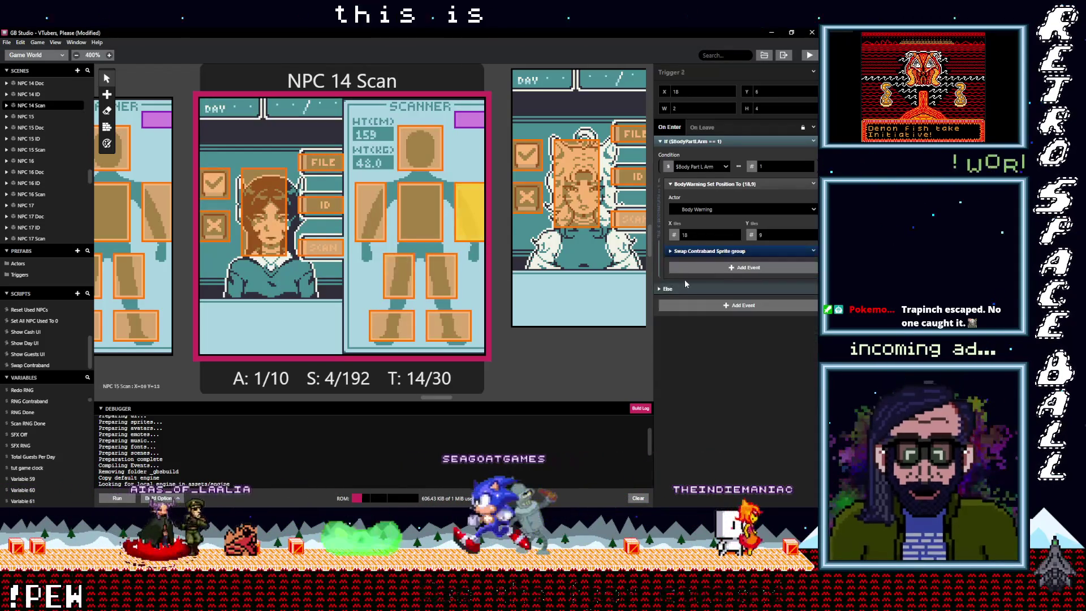
pyautogui.keyDown('alt'); pyautogui.click(704, 272); pyautogui.keyUp('alt')
pyautogui.click(813, 262)
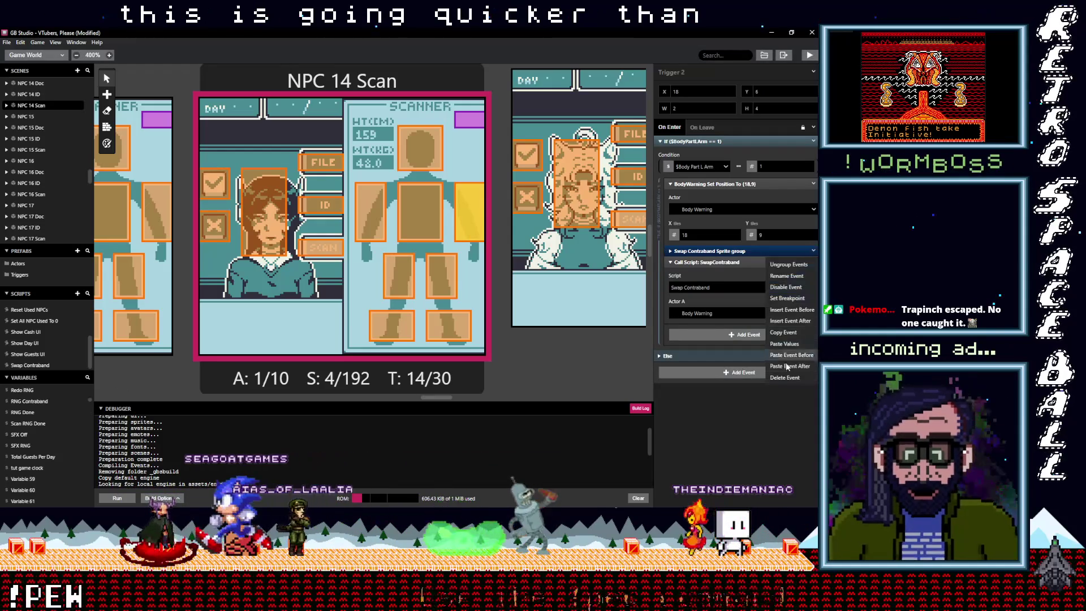
pyautogui.click(788, 377)
pyautogui.click(420, 211)
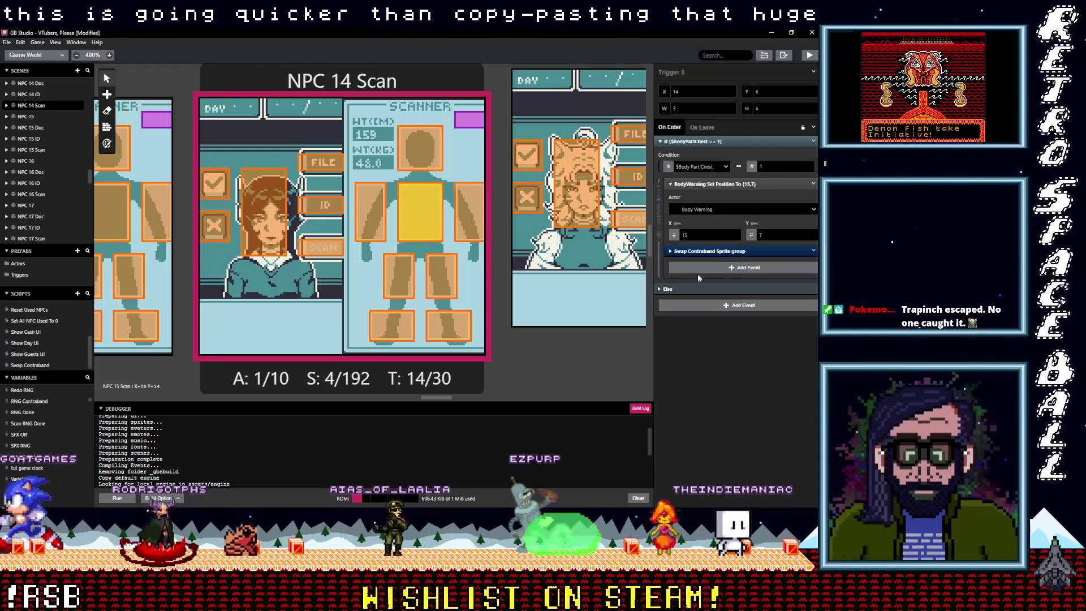
pyautogui.click(813, 251)
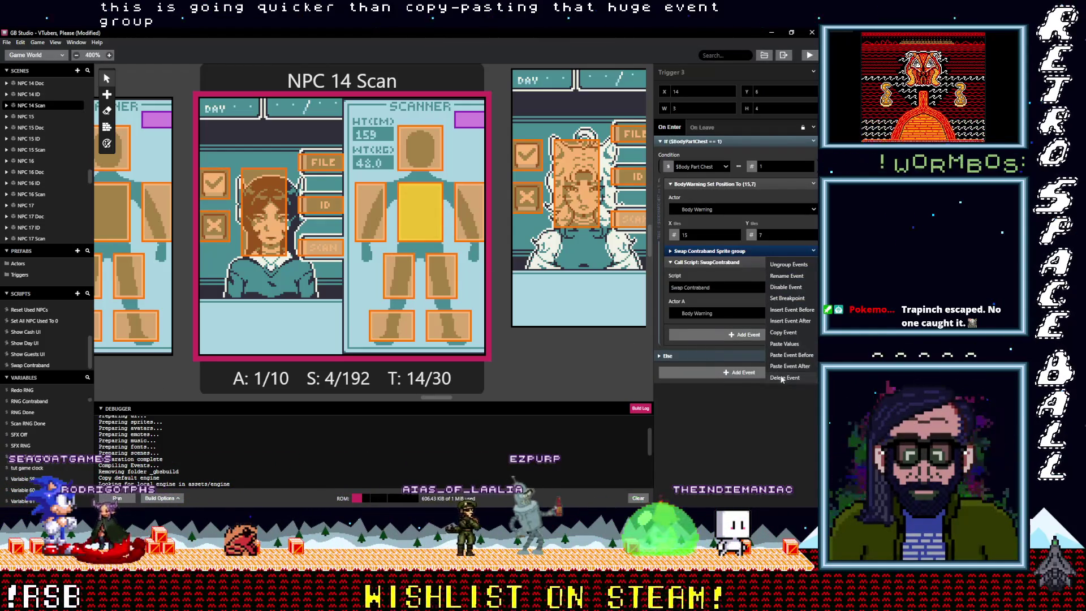
pyautogui.click(788, 365)
# - Paste the script call into the right-arm trigger and remove its Sprite group wrapper
pyautogui.click(378, 207)
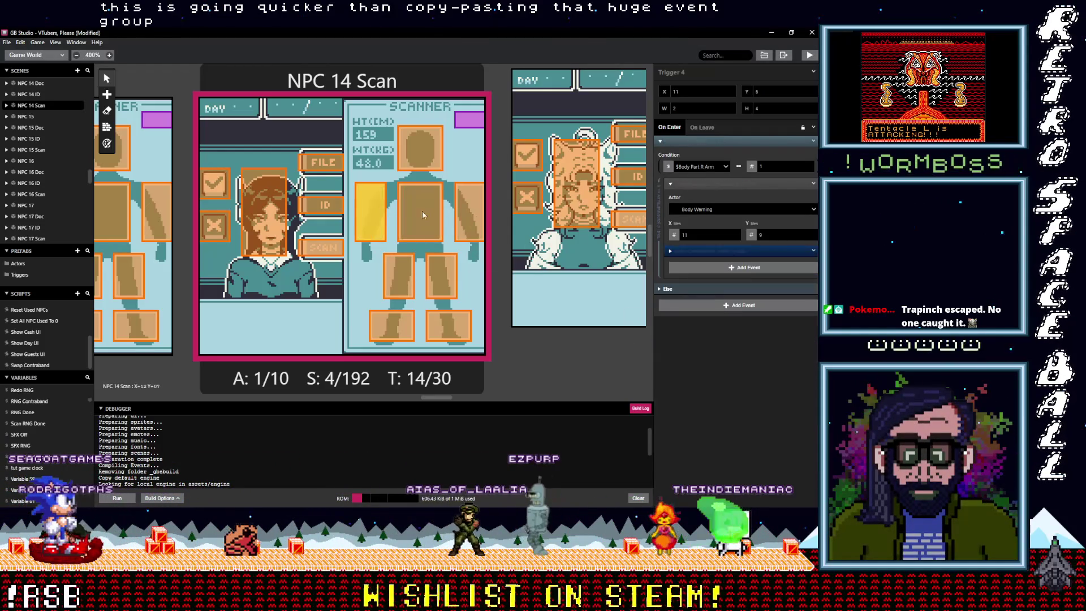
pyautogui.keyDown('alt'); pyautogui.click(699, 270); pyautogui.keyUp('alt')
pyautogui.click(814, 250)
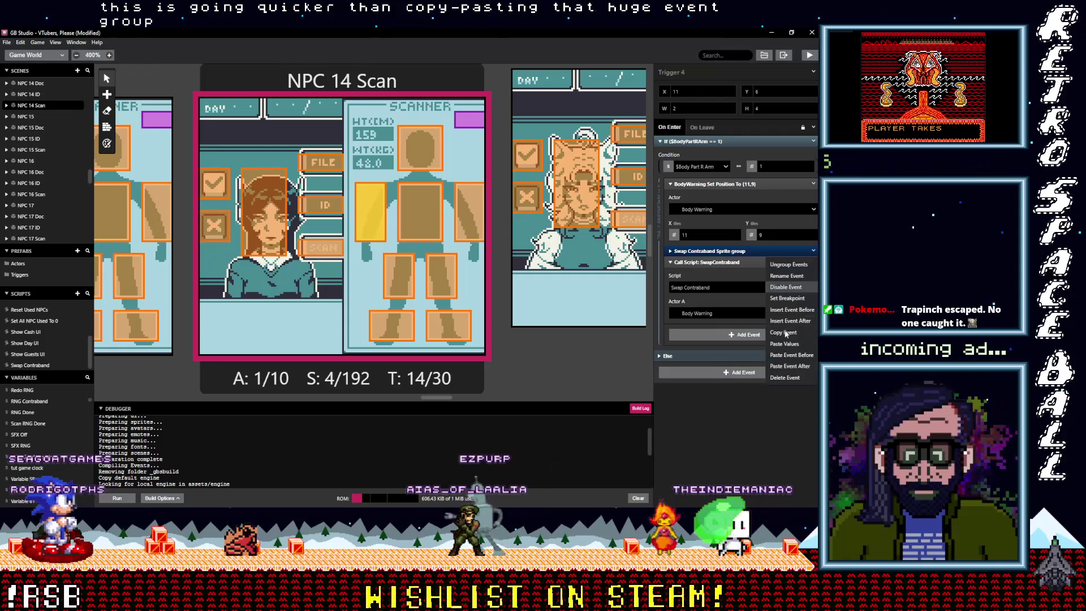
pyautogui.click(778, 377)
# - Paste the script call into the head trigger, drop its Sprite group, and recheck the chest
pyautogui.click(423, 166)
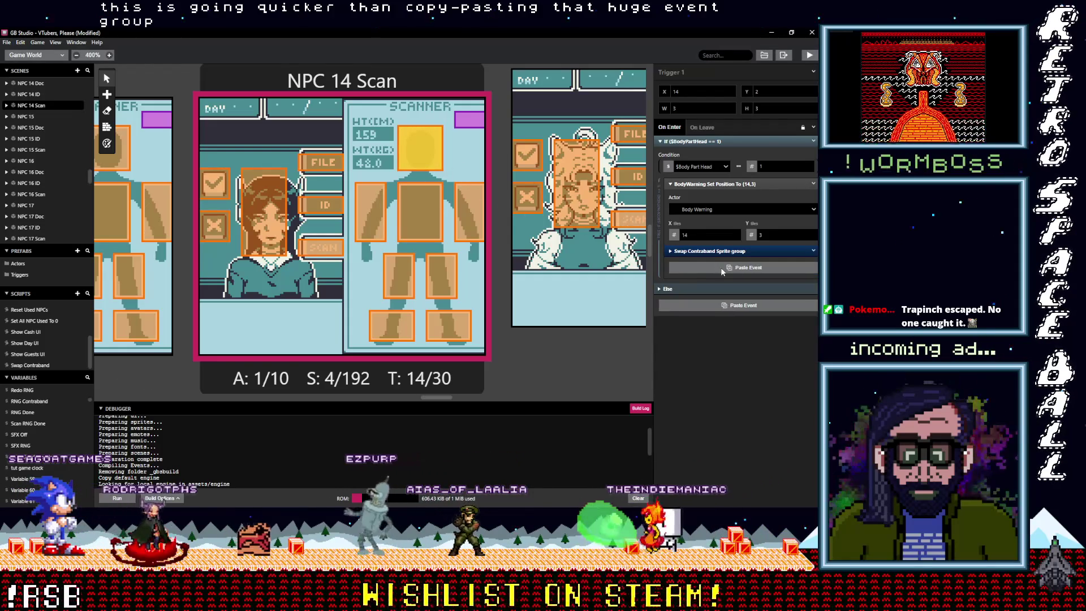
pyautogui.keyDown('alt'); pyautogui.click(721, 271); pyautogui.keyUp('alt')
pyautogui.click(813, 251)
pyautogui.click(786, 378)
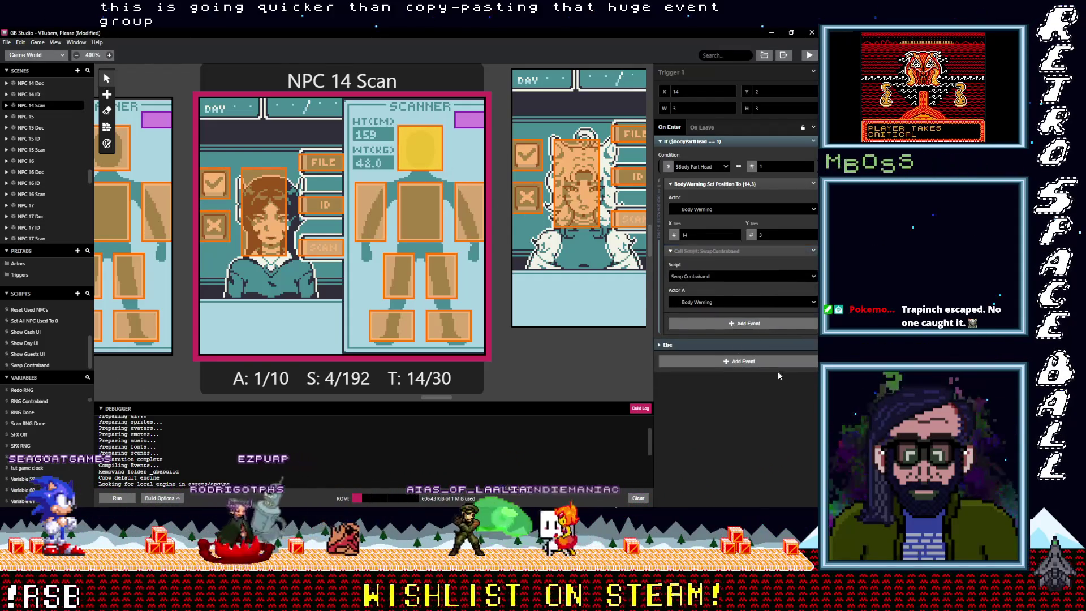
pyautogui.click(430, 224)
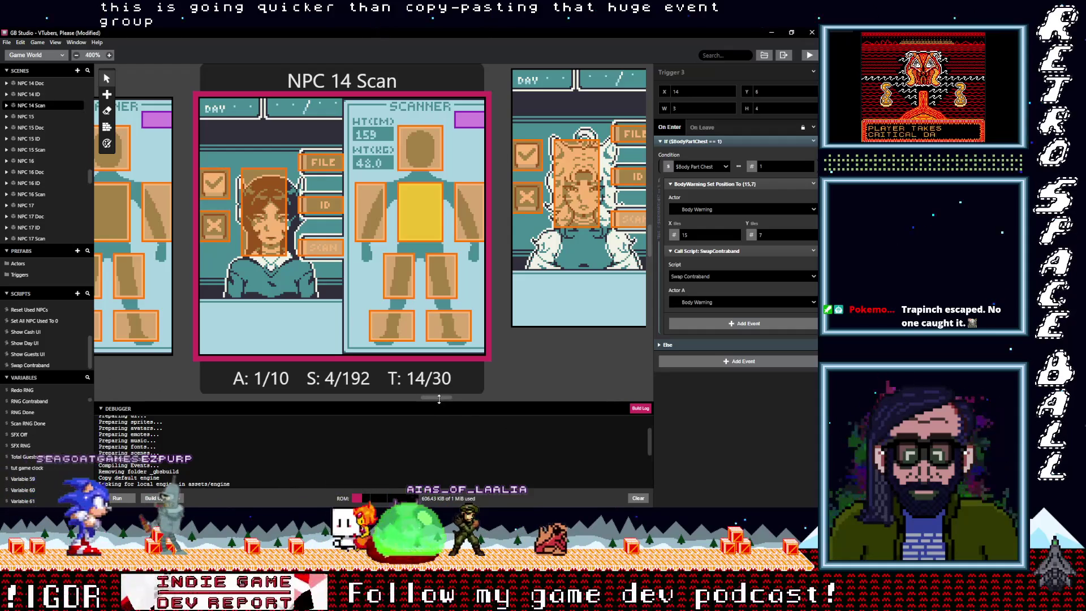
pyautogui.moveTo(429, 399); pyautogui.dragTo(408, 399)
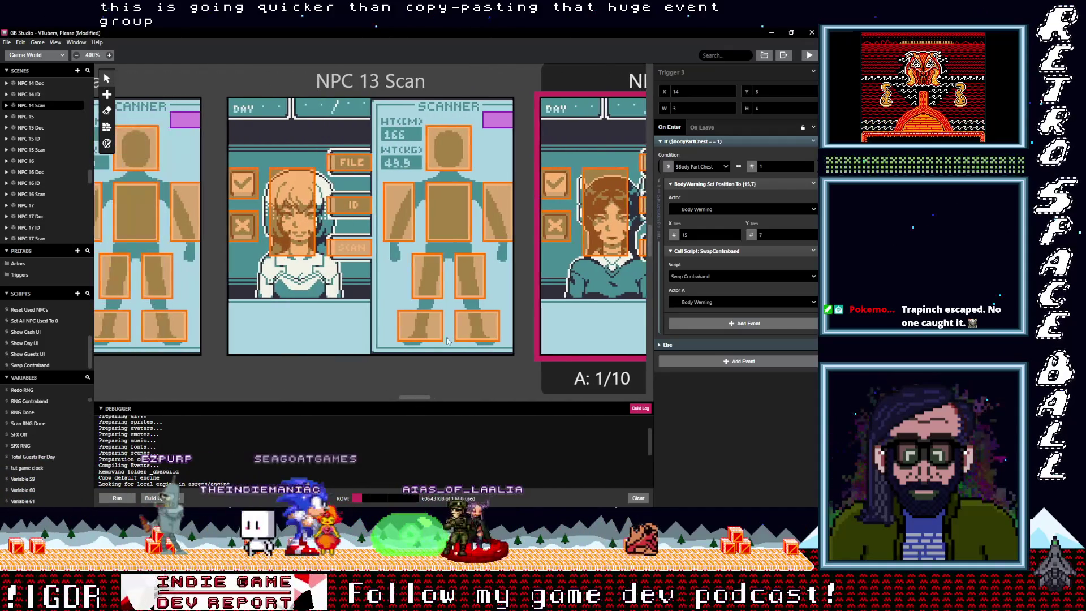
# - Paste the script call into NPC 13's left-foot trigger with Actor A Body Warning, removing the Sprite group
pyautogui.click(477, 326)
pyautogui.keyDown('alt'); pyautogui.click(711, 270); pyautogui.keyUp('alt')
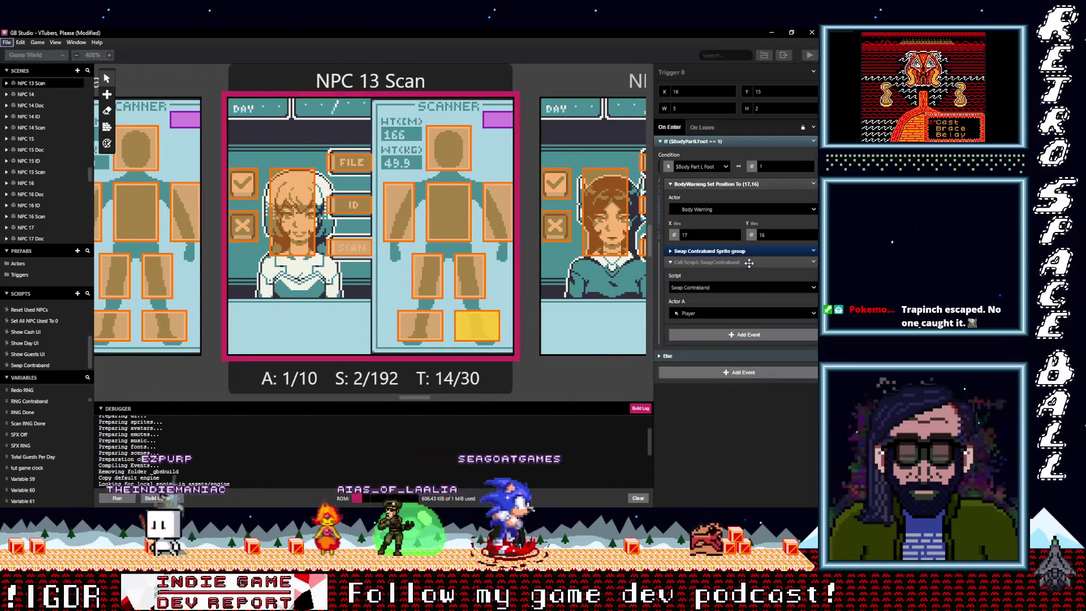
pyautogui.click(708, 315)
pyautogui.click(701, 342)
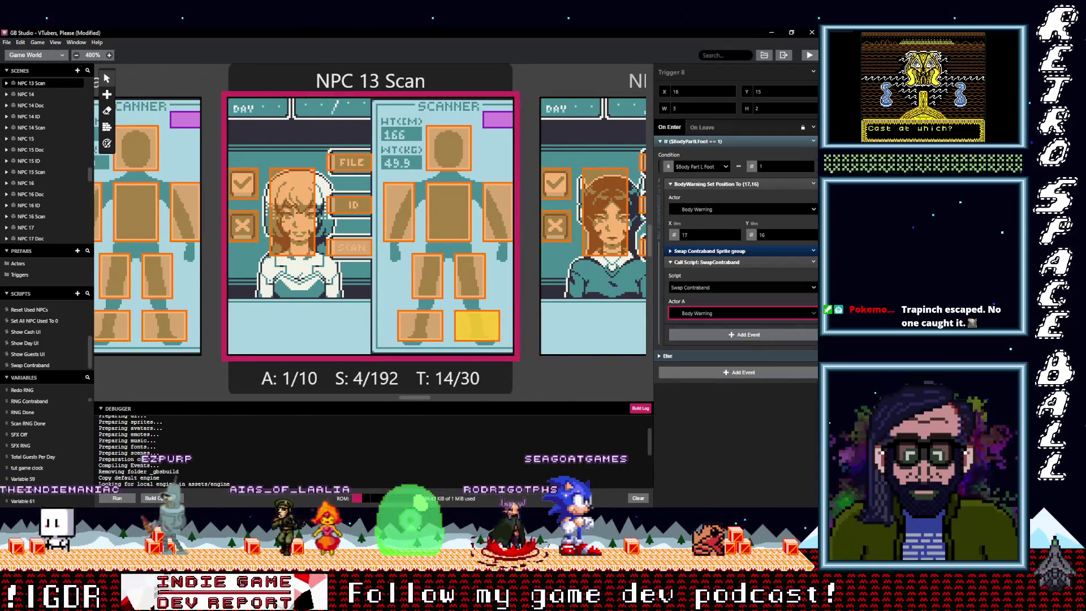
pyautogui.click(814, 262)
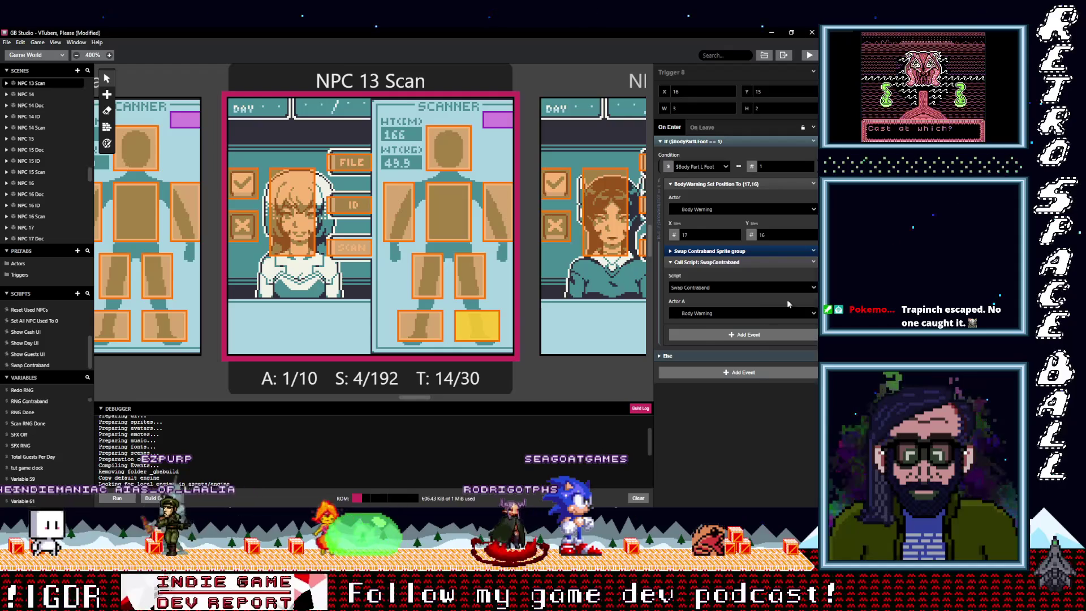
pyautogui.click(815, 253)
pyautogui.click(791, 379)
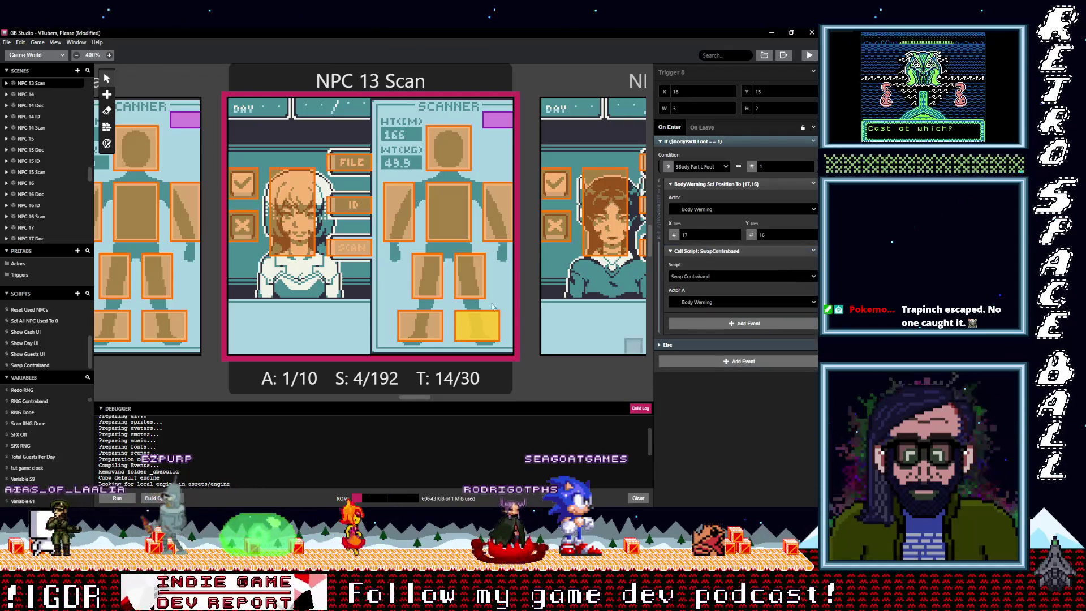
# - Paste the script call into the right-foot trigger and remove its Sprite group
pyautogui.click(434, 329)
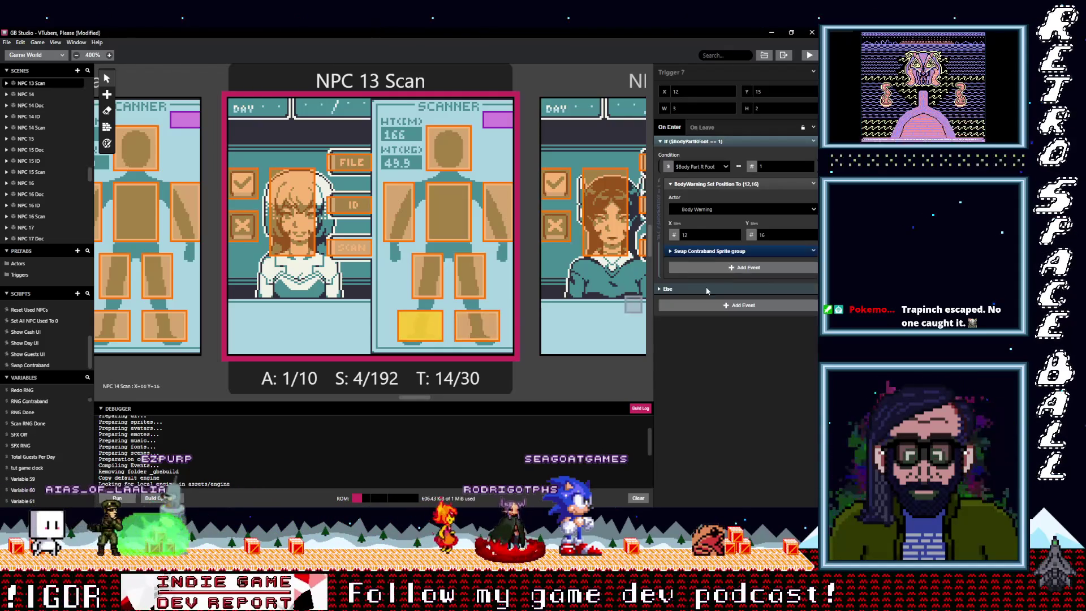
pyautogui.click(722, 268)
pyautogui.click(813, 262)
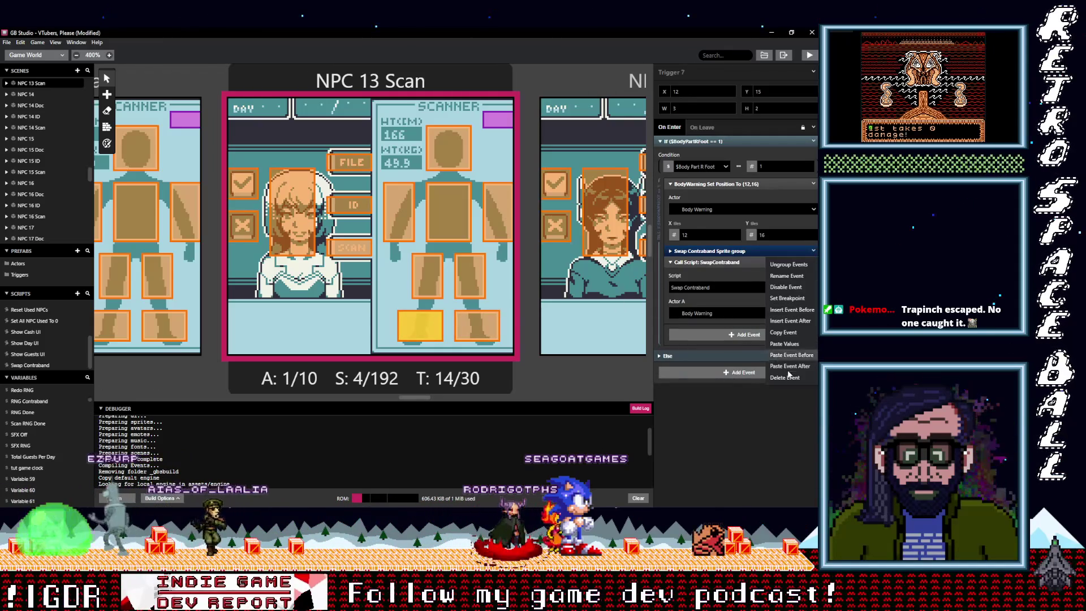
pyautogui.click(791, 378)
# - Give the leg triggers the direct Swap Contraband call, deleting their Sprite group wrappers
pyautogui.click(469, 275)
pyautogui.moveTo(705, 265); pyautogui.dragTo(798, 254)
pyautogui.click(813, 251)
pyautogui.click(789, 264)
pyautogui.hotkey('ctrl', 'z')
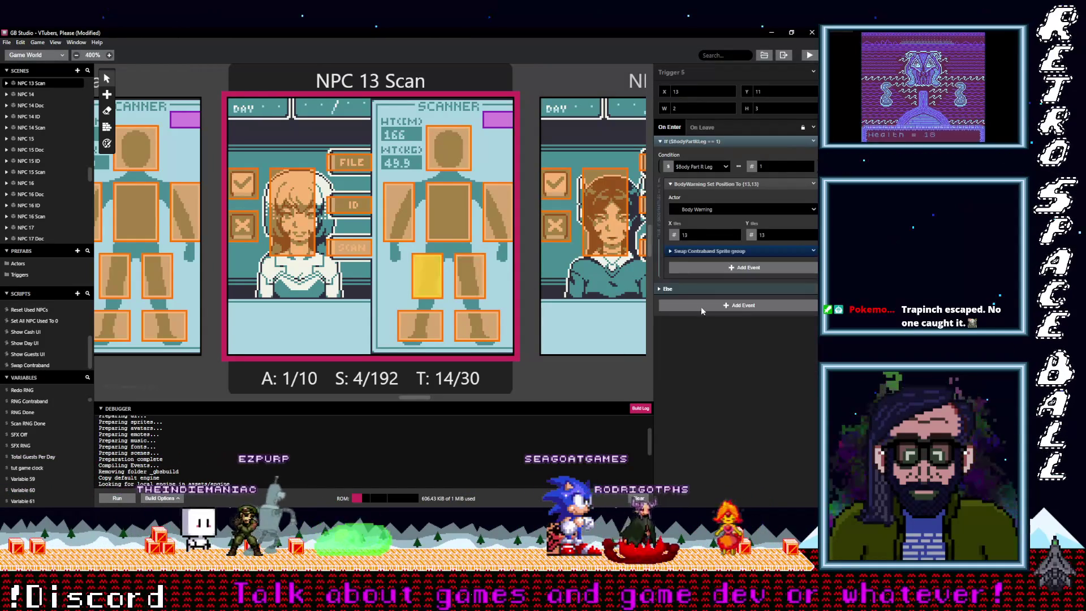
pyautogui.click(792, 251)
pyautogui.click(813, 251)
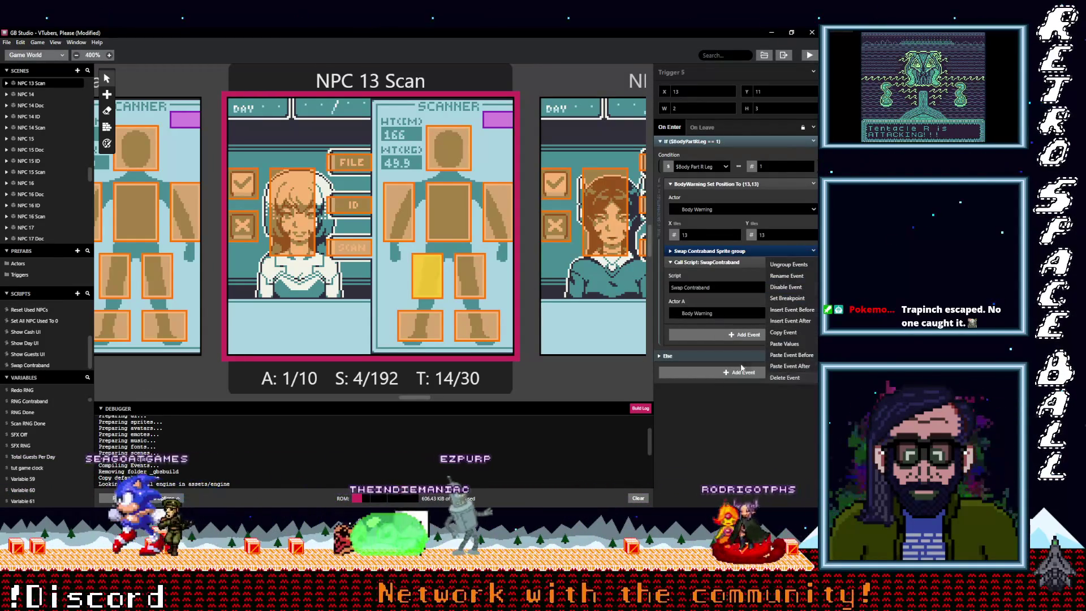
pyautogui.click(791, 378)
# - Paste the script call into the left-arm and chest triggers and remove their Sprite groups
pyautogui.click(497, 212)
pyautogui.click(717, 273)
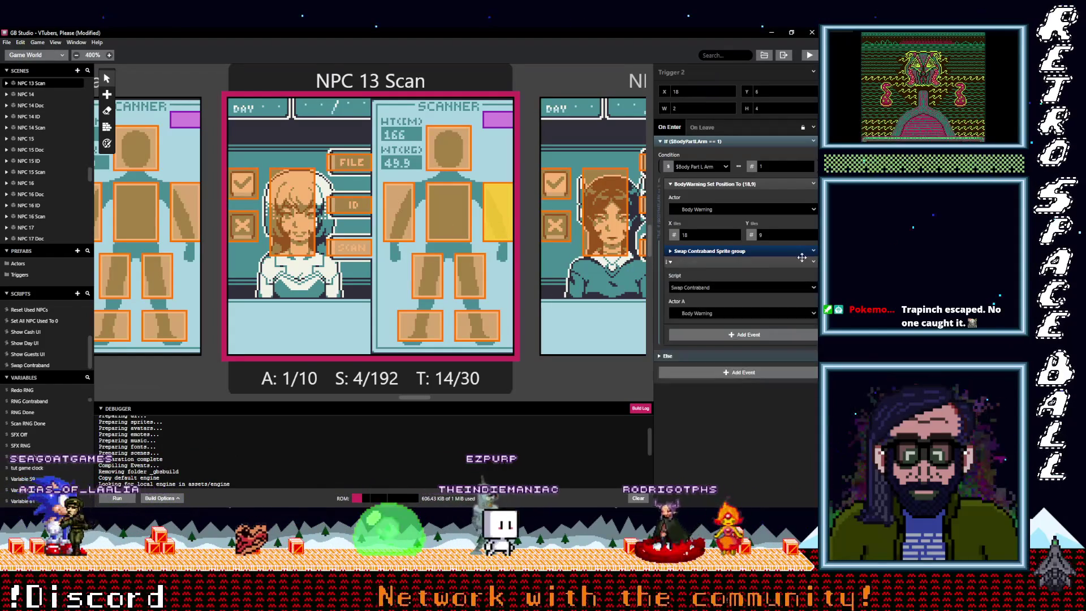
pyautogui.click(814, 251)
pyautogui.click(780, 378)
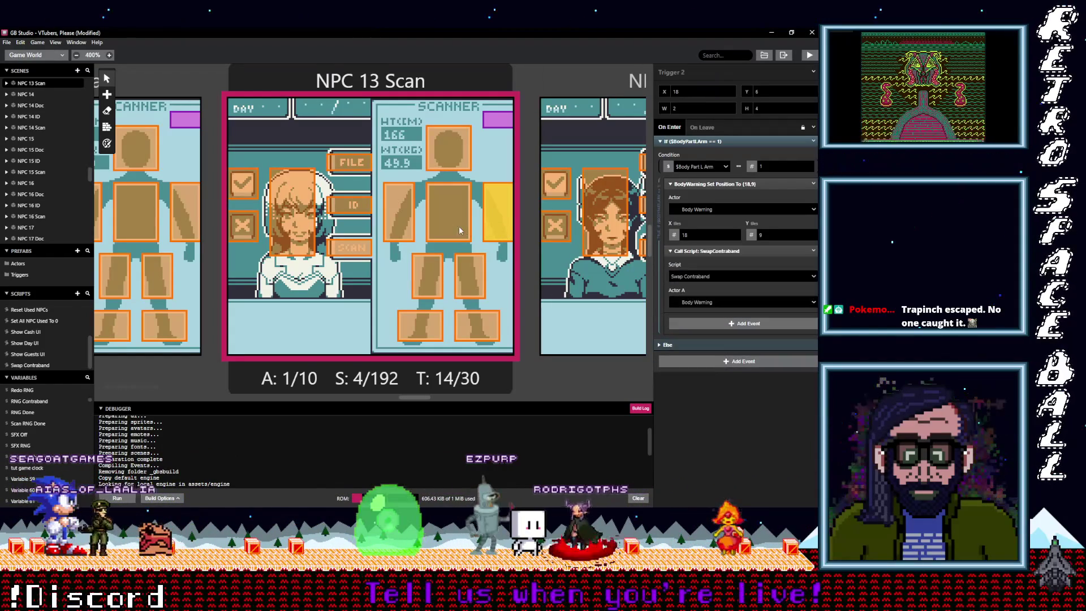
pyautogui.click(448, 212)
pyautogui.click(708, 270)
pyautogui.click(814, 251)
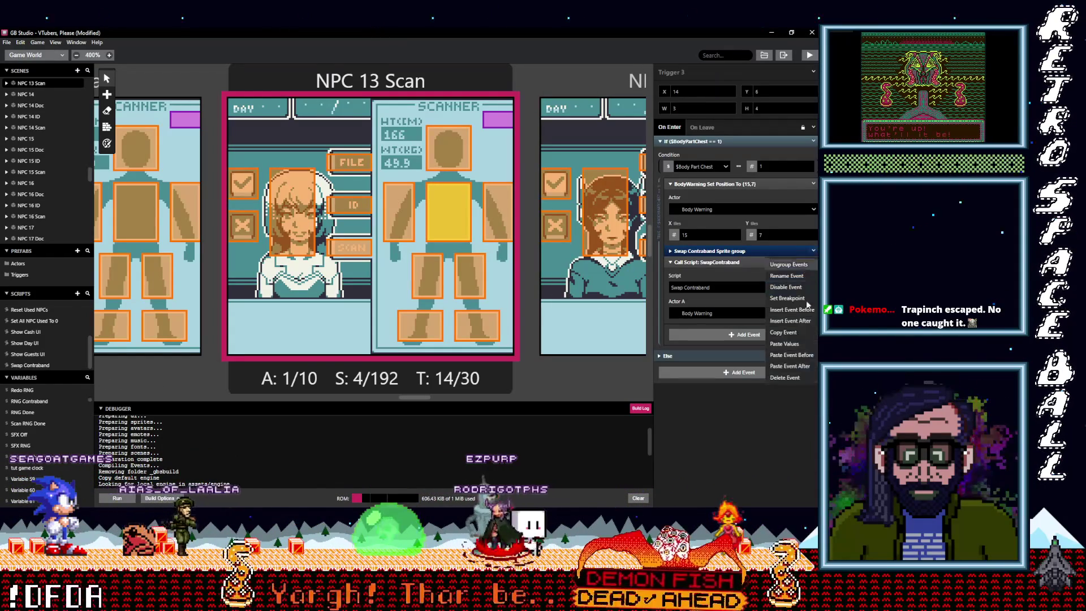
pyautogui.click(791, 365)
# - Update the right-arm and head triggers to the ungrouped call, checking the chest along the way
pyautogui.click(406, 219)
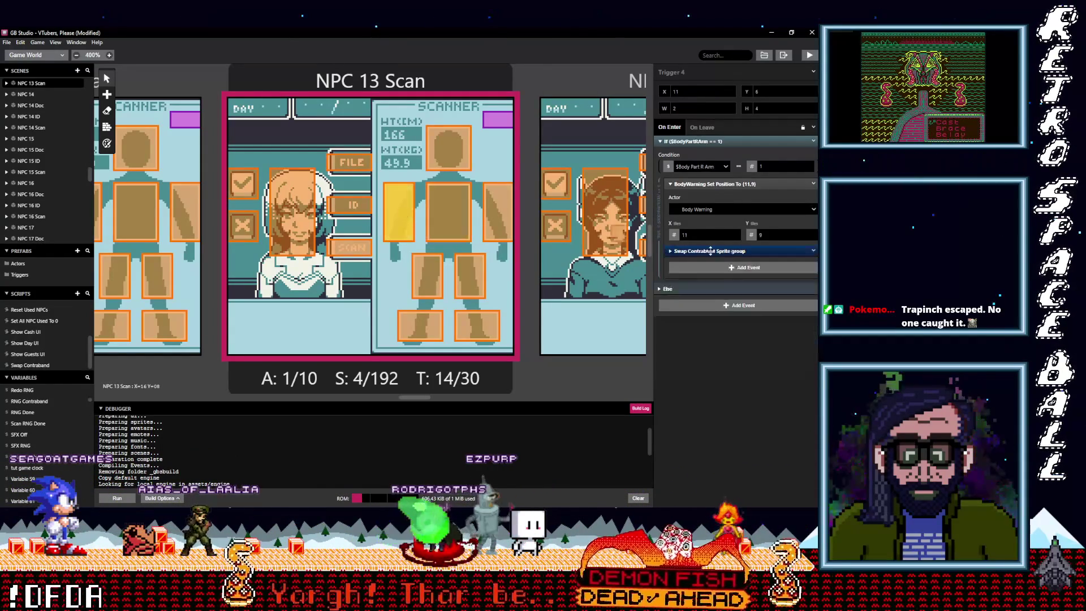
pyautogui.click(720, 271)
pyautogui.click(813, 251)
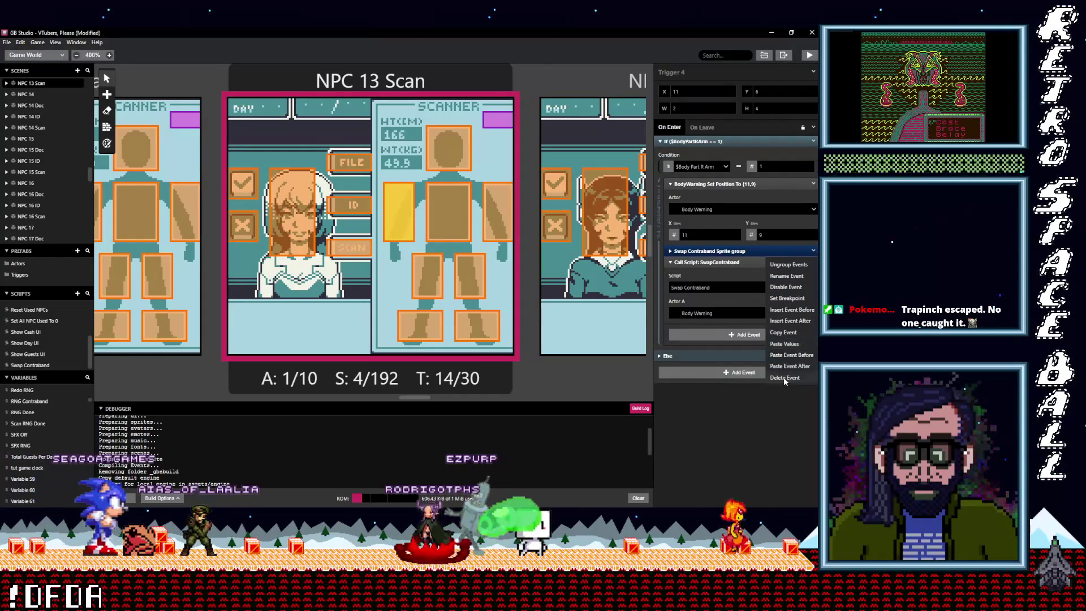
pyautogui.click(786, 368)
pyautogui.click(452, 208)
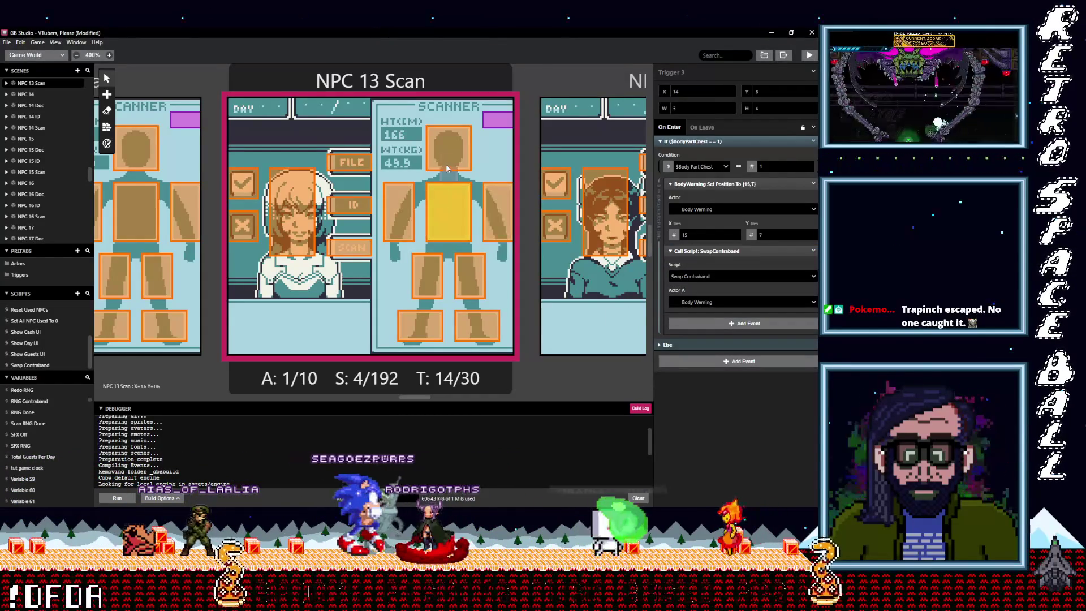
pyautogui.click(448, 148)
pyautogui.click(814, 251)
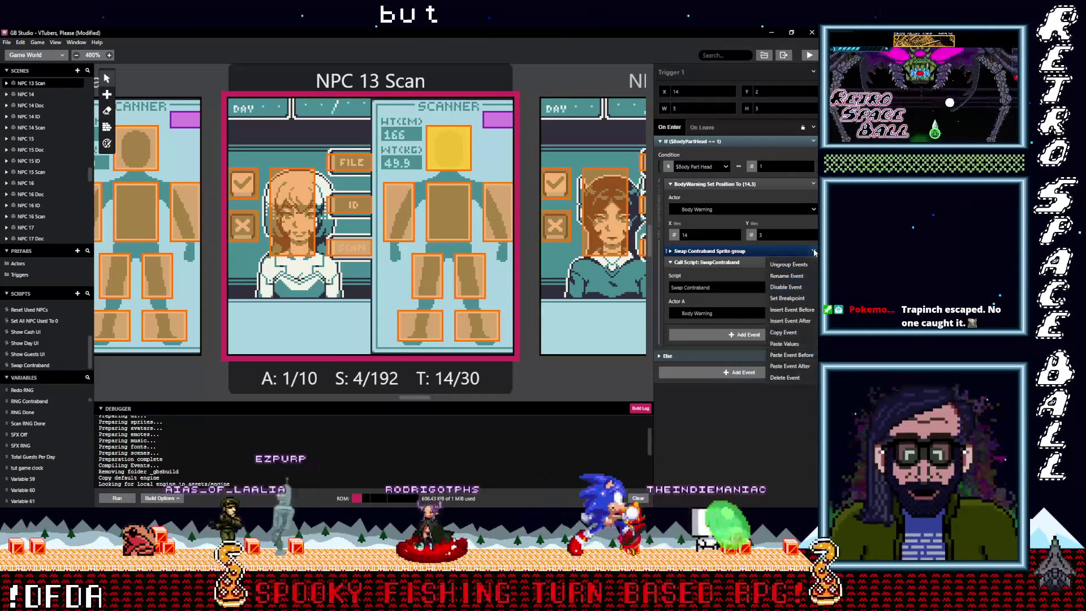
pyautogui.click(789, 376)
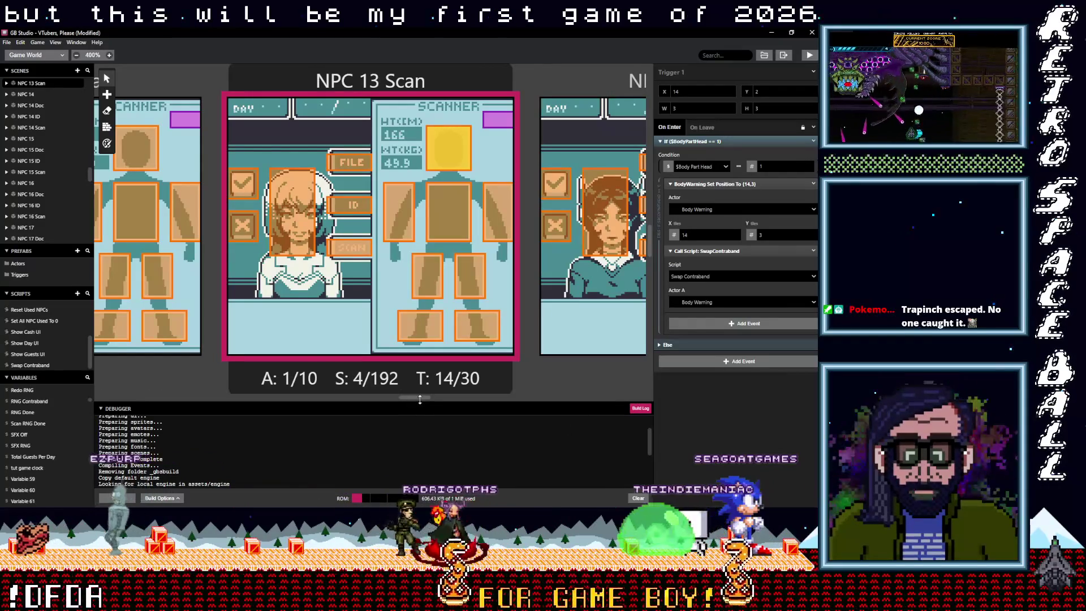
pyautogui.moveTo(417, 401); pyautogui.dragTo(396, 399)
# - Set up NPC 12's left-foot trigger with the ungrouped call, Actor A Body Warning, and copy it
pyautogui.click(470, 325)
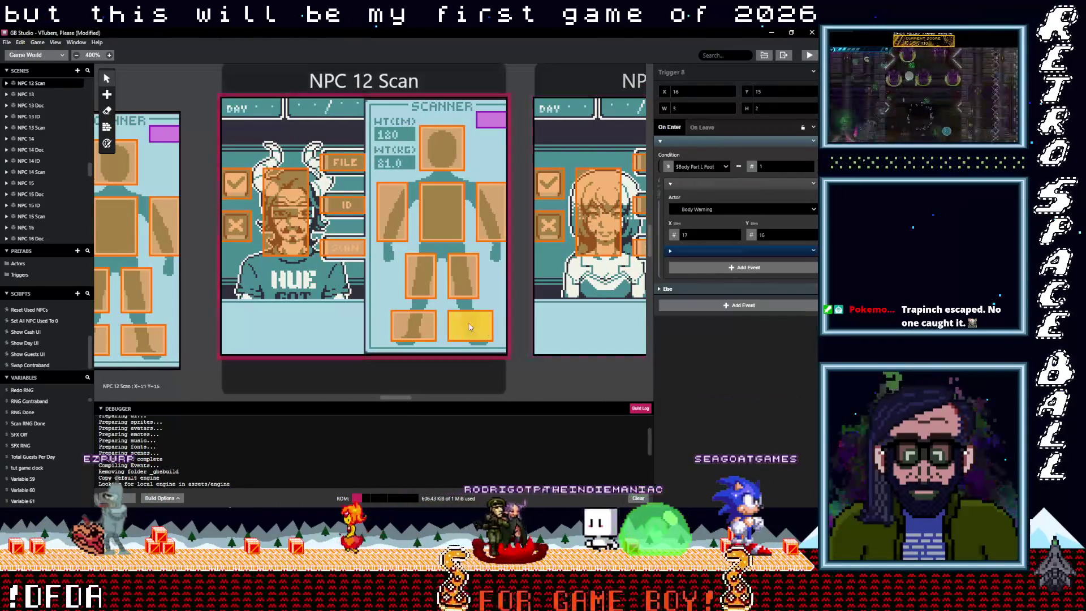
pyautogui.click(706, 270)
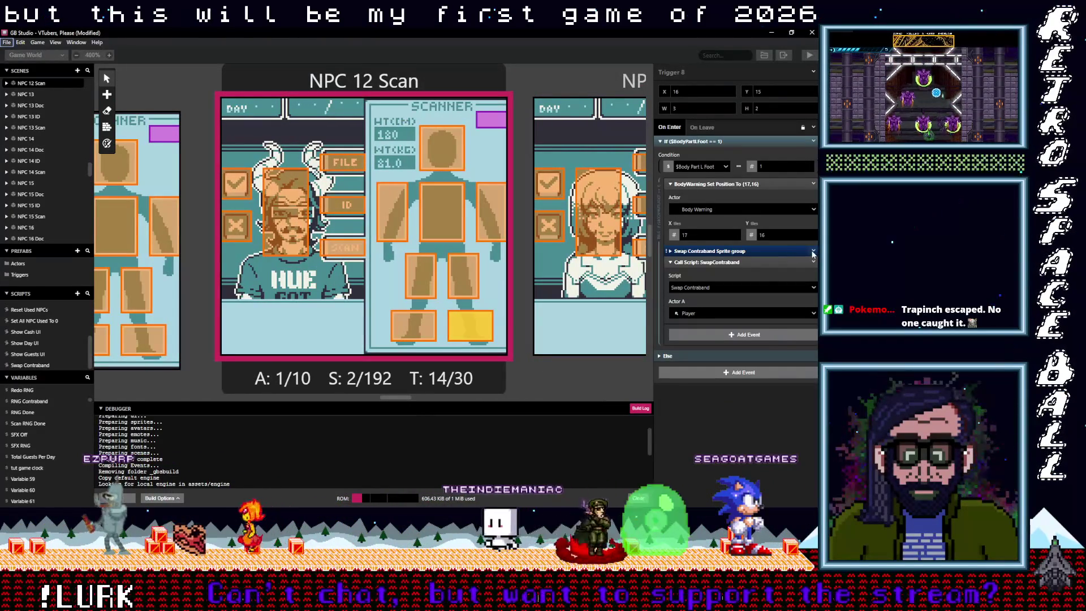
pyautogui.click(813, 251)
pyautogui.click(786, 377)
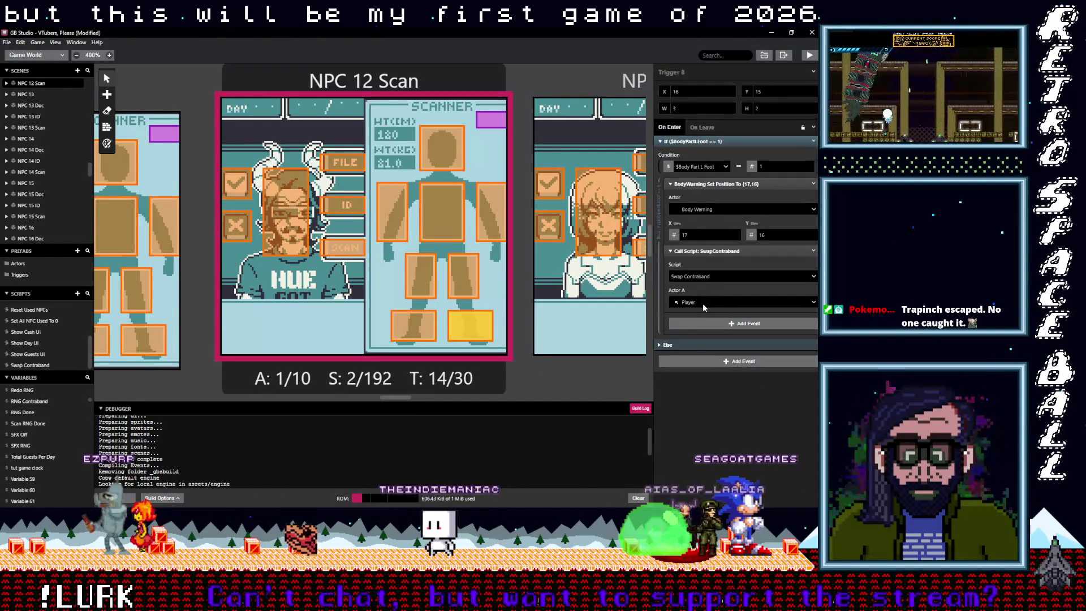
pyautogui.click(702, 303)
pyautogui.click(739, 315)
pyautogui.click(813, 252)
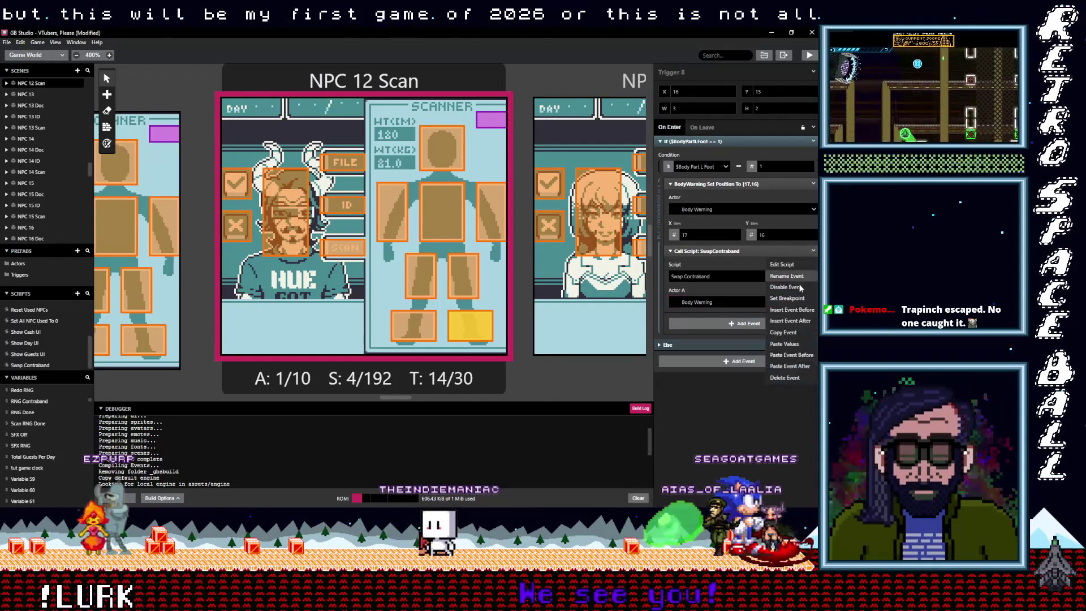
pyautogui.click(783, 333)
# - Paste the Swap Contraband call into the right-foot and right-leg triggers, deleting the Sprite groups
pyautogui.click(413, 325)
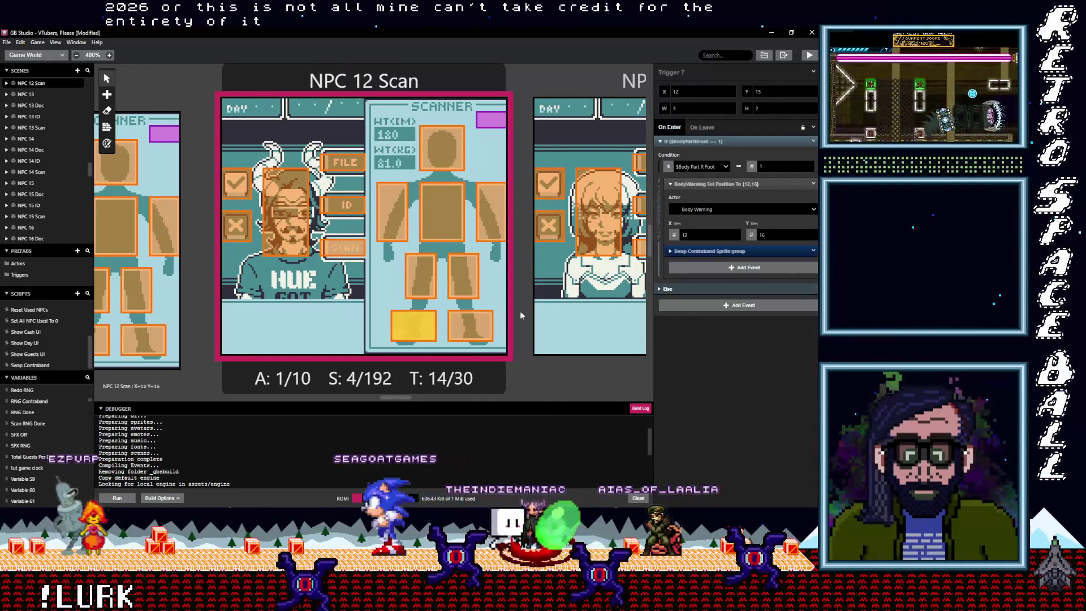
pyautogui.click(688, 270)
pyautogui.click(813, 251)
pyautogui.click(802, 378)
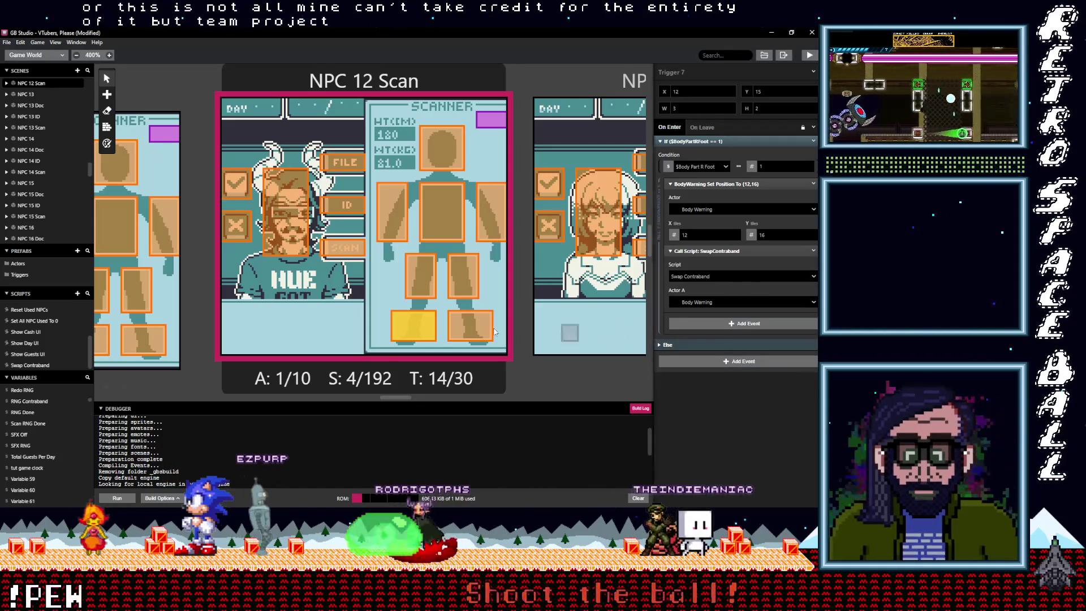
pyautogui.click(467, 284)
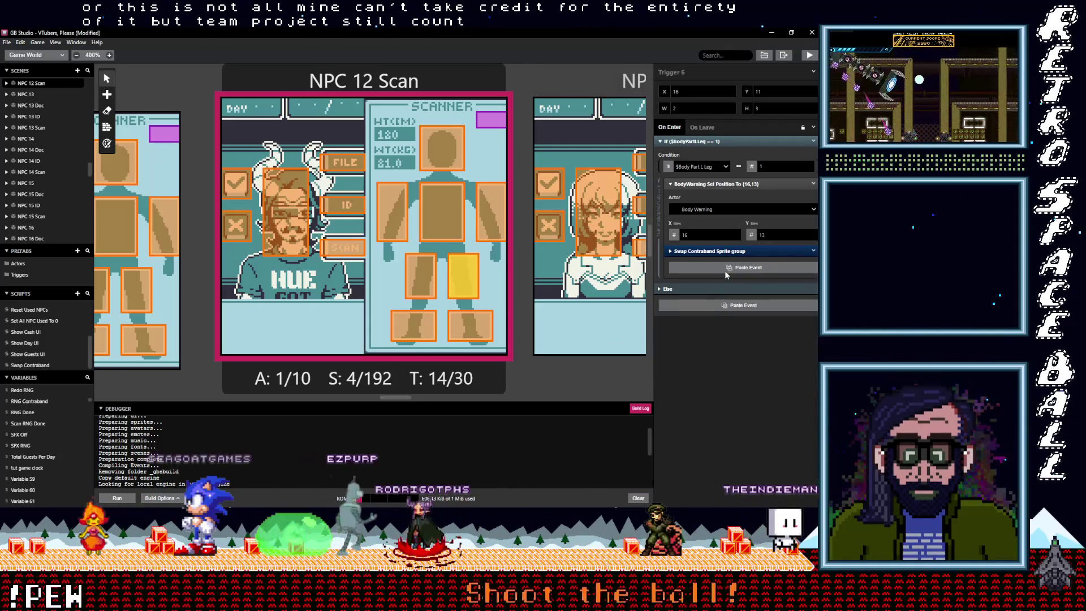
pyautogui.click(813, 249)
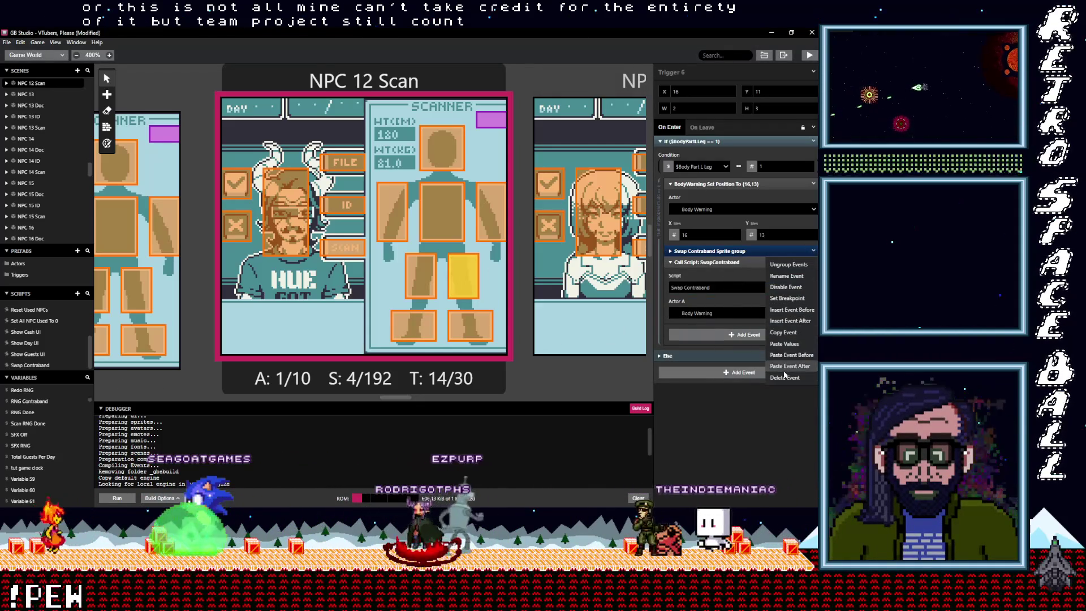
pyautogui.click(802, 378)
# - Paste the call into the left-leg and right-arm triggers and delete their Sprite groups
pyautogui.click(422, 278)
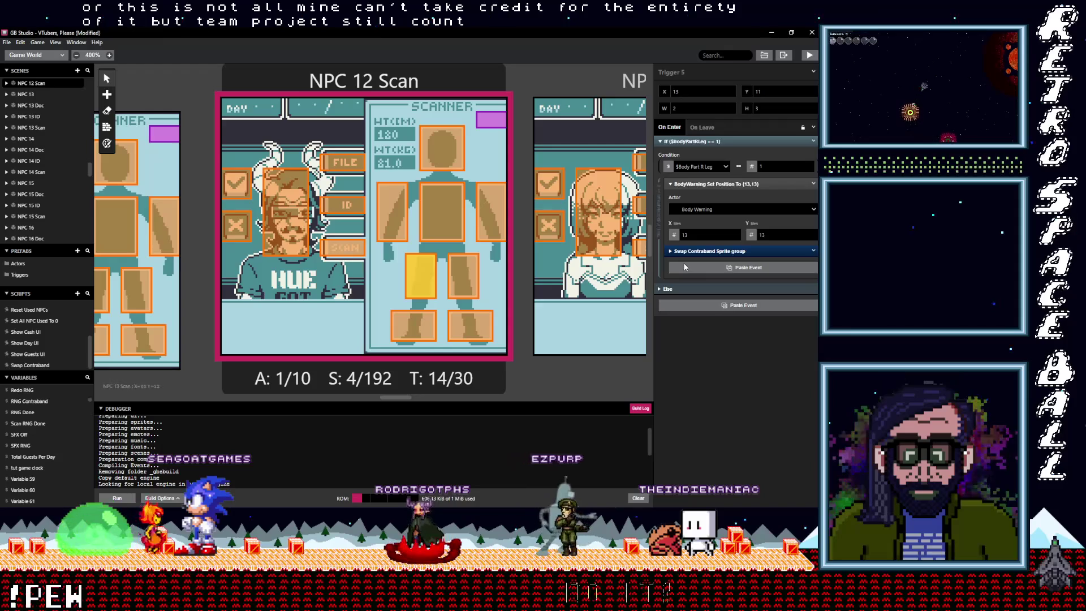
pyautogui.keyDown('alt'); pyautogui.click(685, 267); pyautogui.keyUp('alt')
pyautogui.click(813, 251)
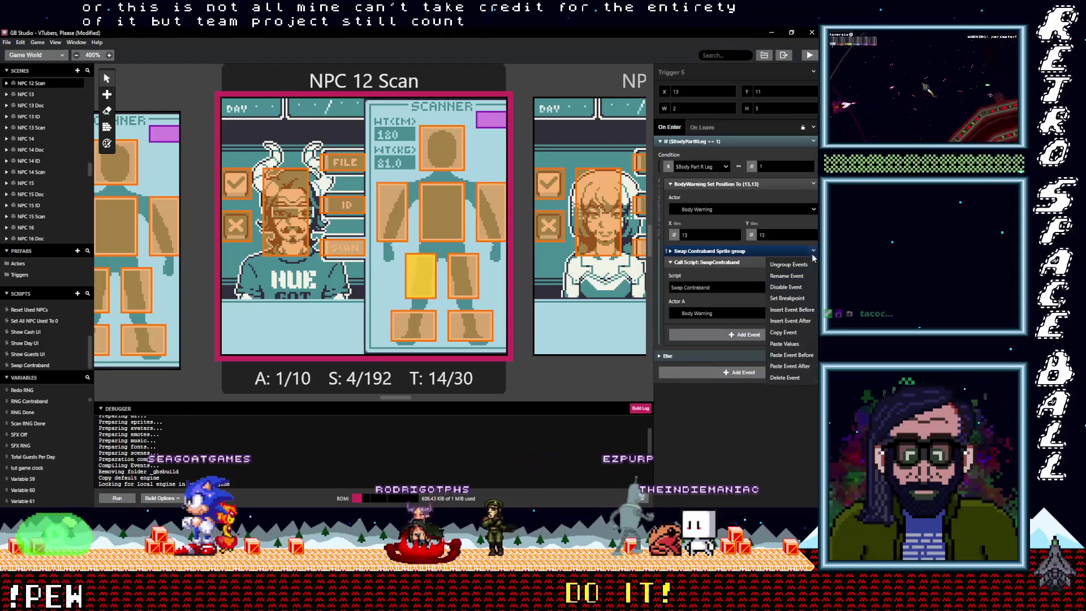
pyautogui.click(796, 378)
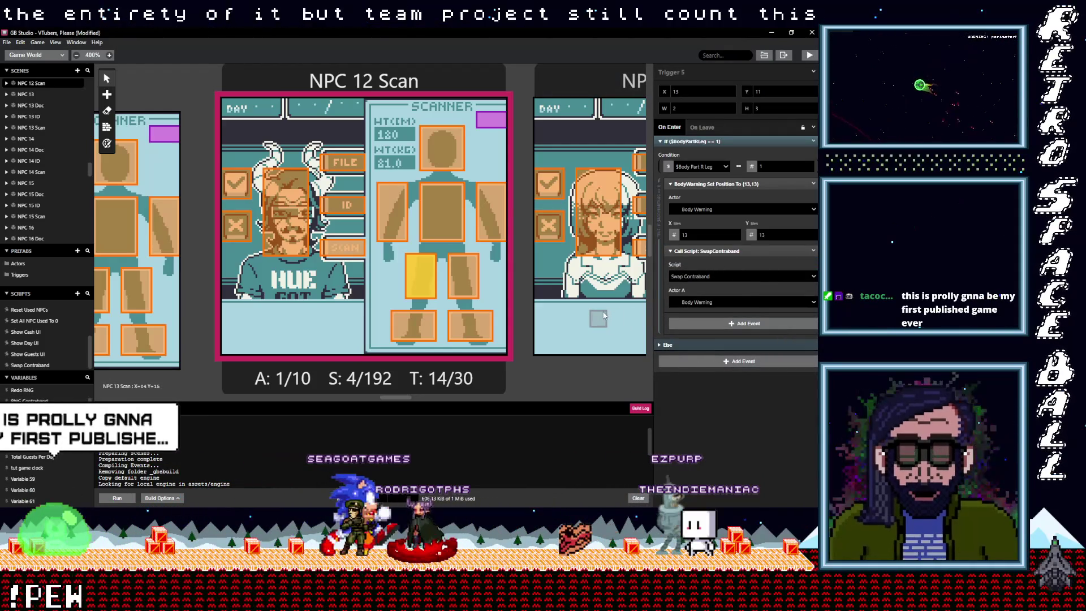
pyautogui.click(487, 226)
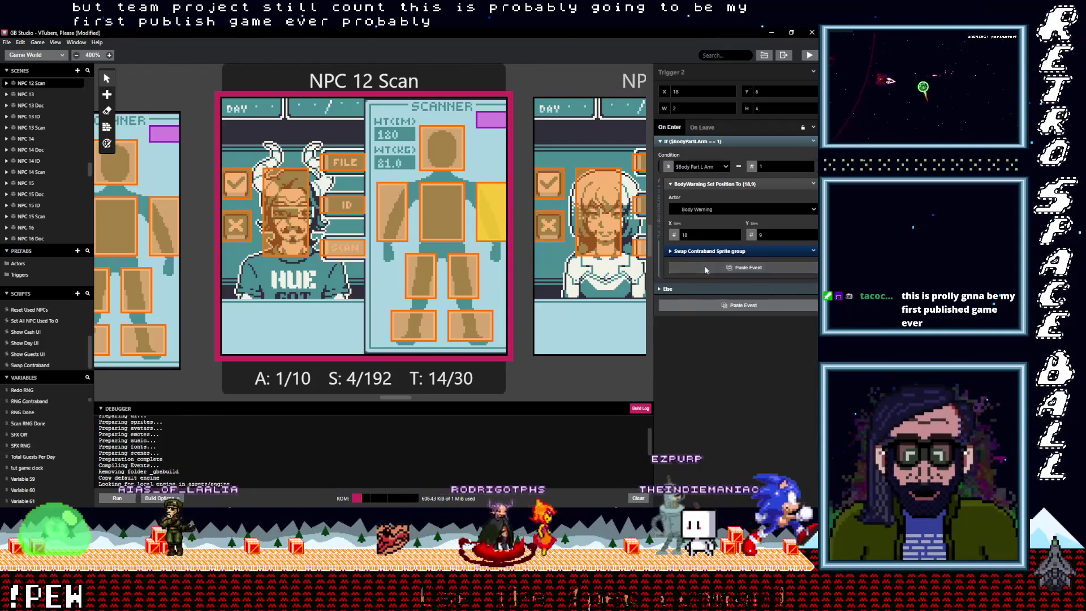
pyautogui.click(704, 266)
pyautogui.rightClick(767, 260)
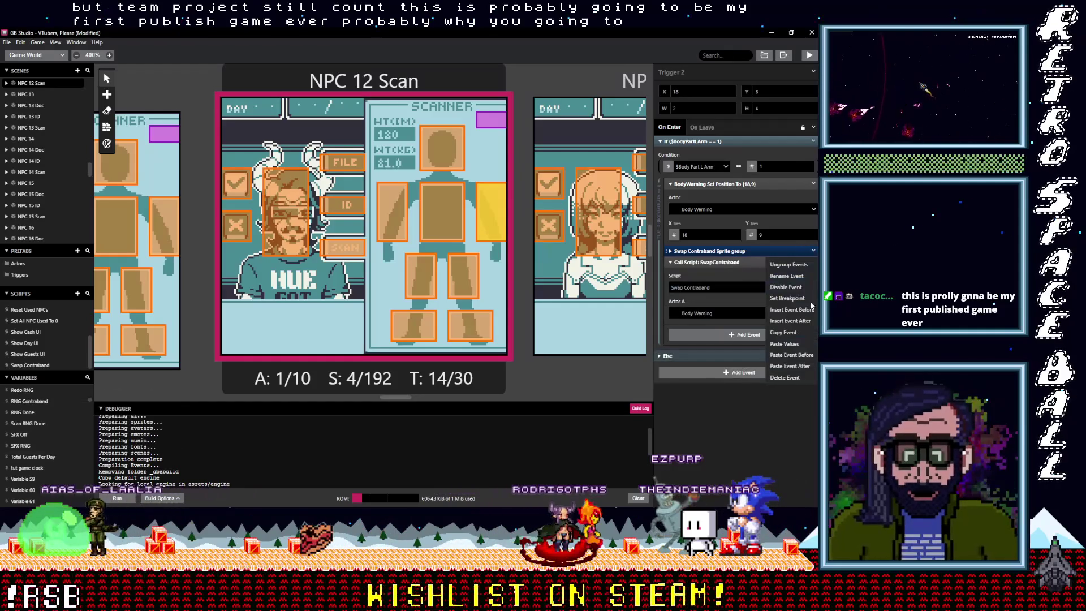
pyautogui.click(785, 378)
# - Remove the Sprite group from the left-arm and head triggers, then check the chest trigger
pyautogui.click(392, 209)
pyautogui.rightClick(767, 262)
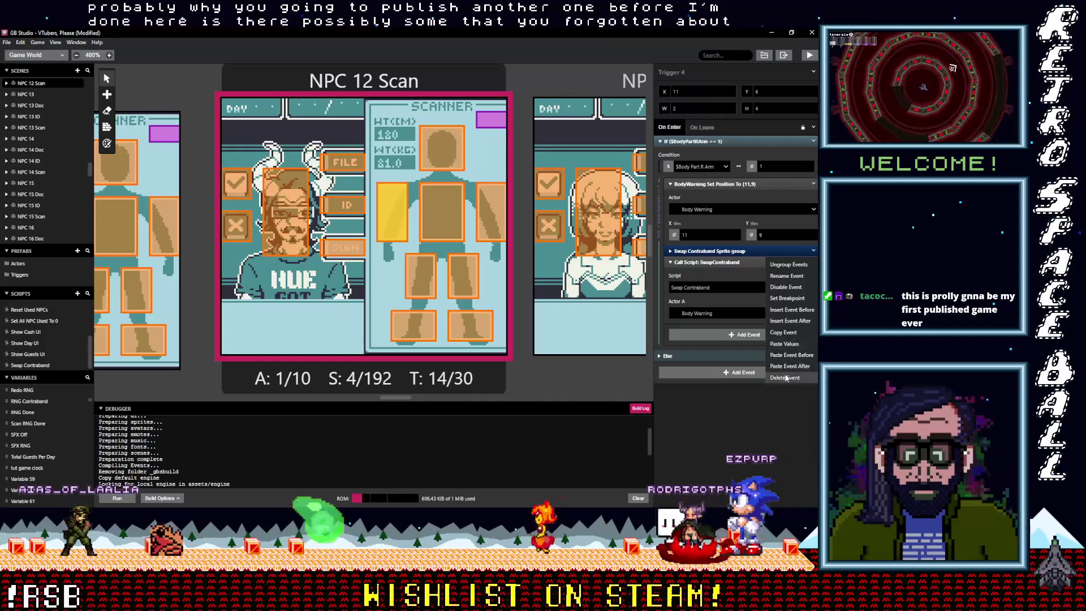
pyautogui.click(786, 378)
pyautogui.click(450, 162)
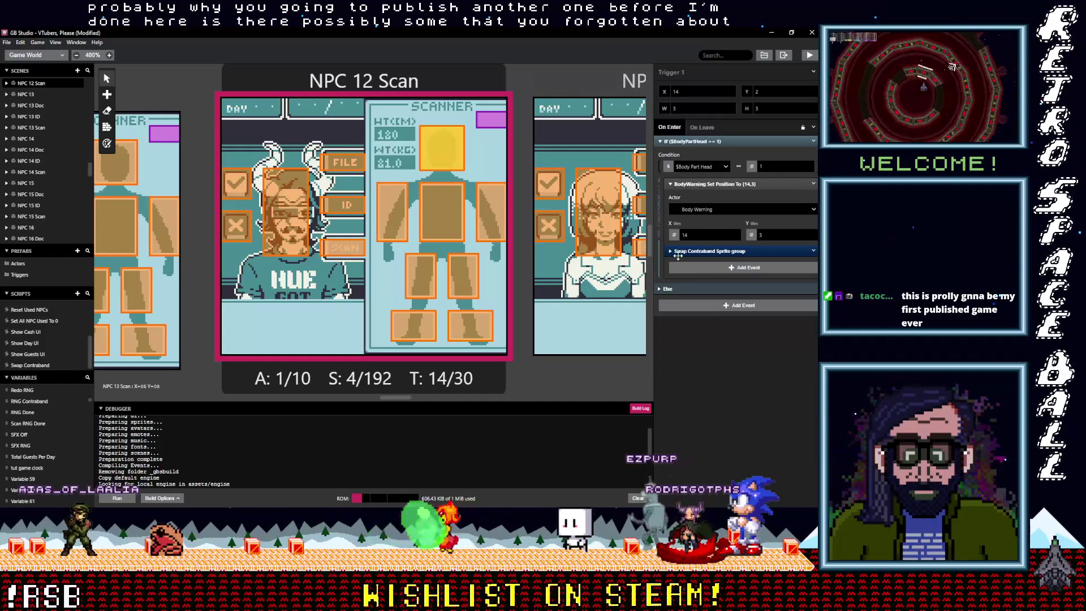
pyautogui.click(702, 273)
pyautogui.click(813, 252)
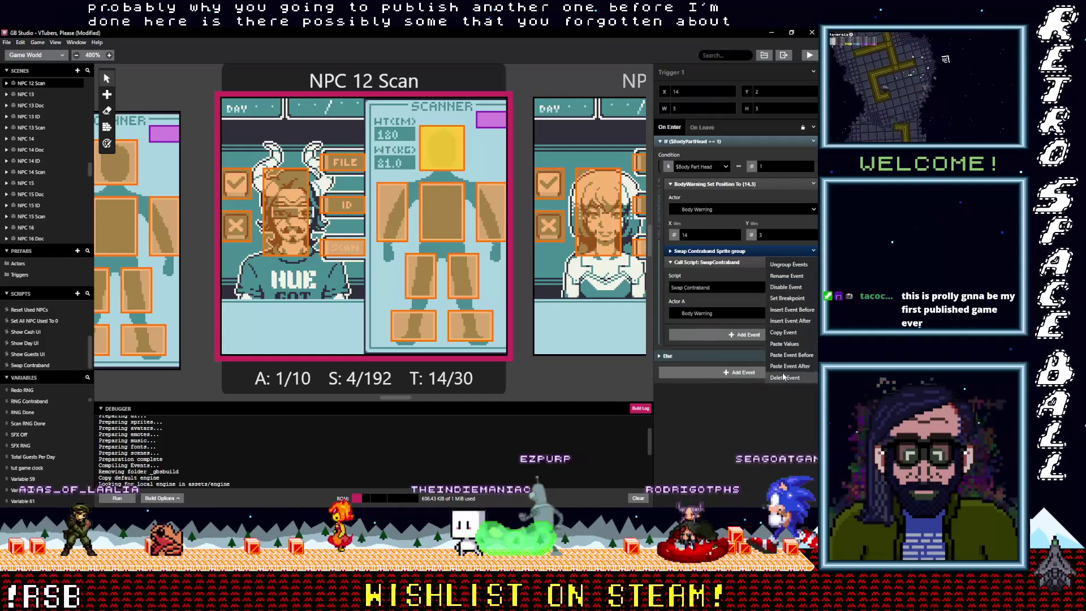
pyautogui.click(789, 265)
pyautogui.click(457, 228)
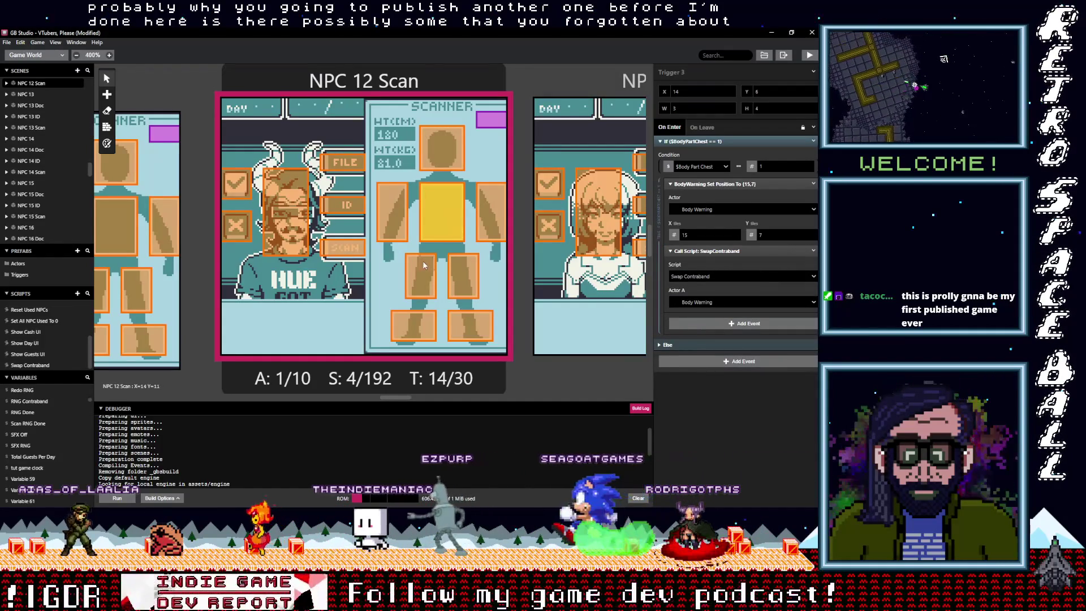
pyautogui.moveTo(396, 397); pyautogui.dragTo(371, 402)
# - Give NPC 11 Scan's left-foot trigger an ungrouped Swap Contraband call with Actor A set to Body Warning
pyautogui.click(583, 338)
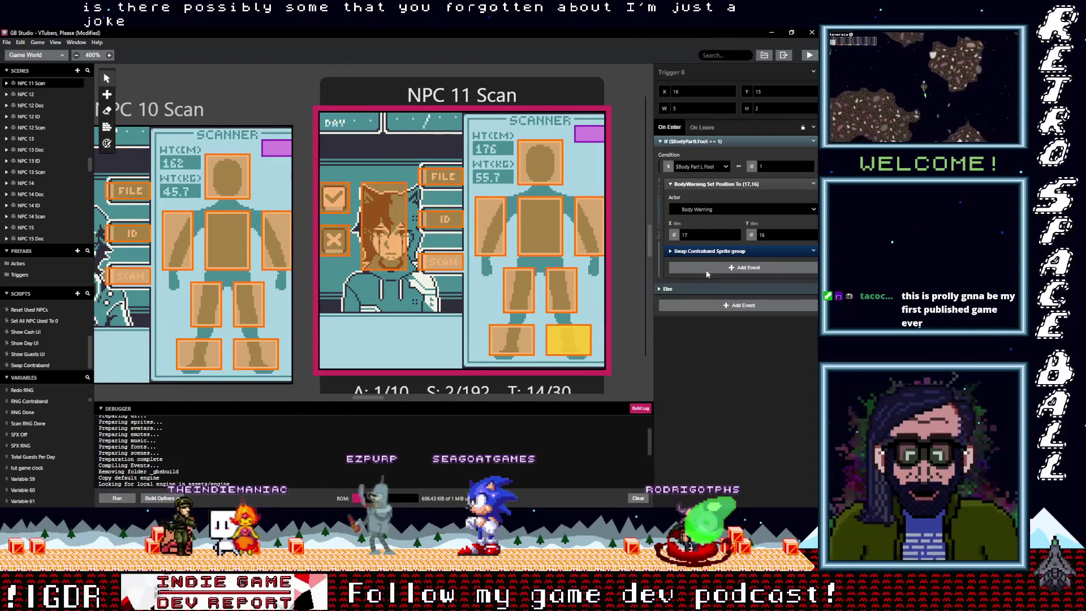
pyautogui.click(707, 251)
pyautogui.click(813, 250)
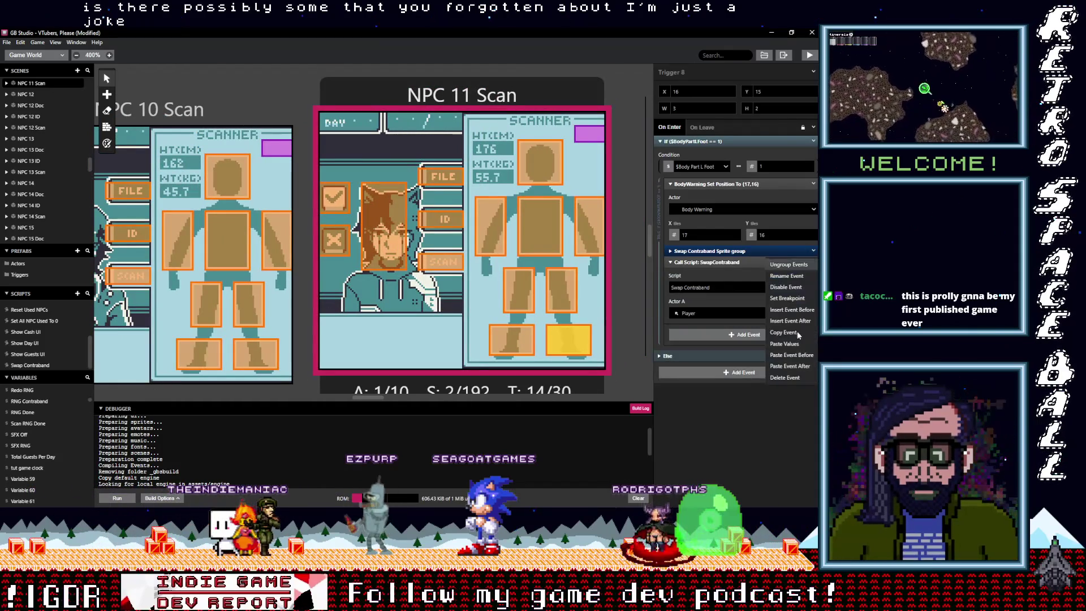
pyautogui.click(789, 379)
pyautogui.click(511, 341)
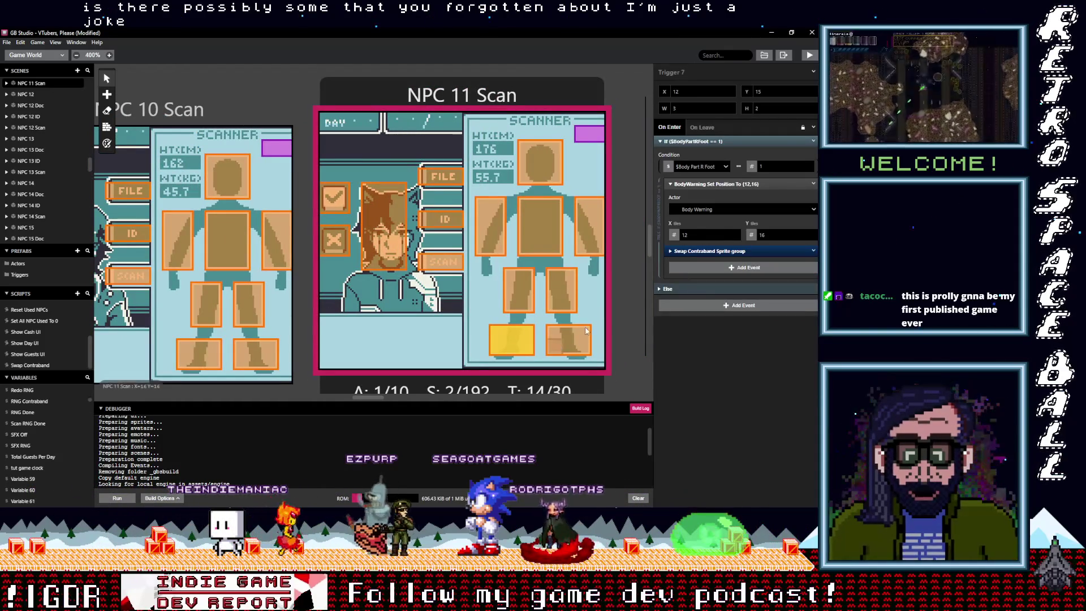
pyautogui.click(571, 341)
pyautogui.click(733, 302)
pyautogui.click(733, 319)
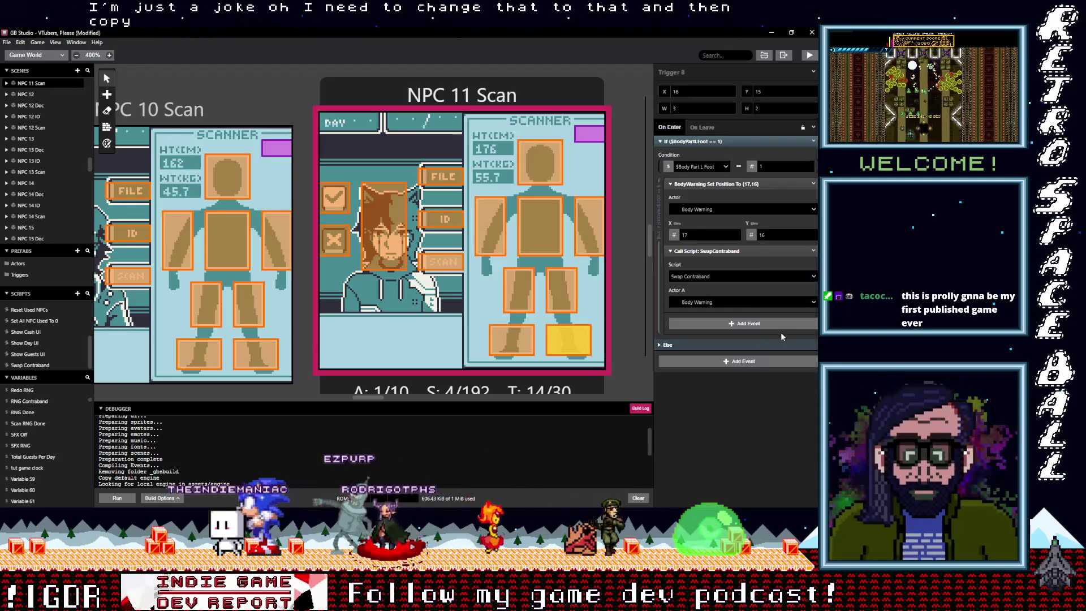
# - Copy the corrected call into the right-foot, right-leg and left-leg triggers, removing their Sprite groups
pyautogui.click(521, 342)
pyautogui.click(812, 250)
pyautogui.click(558, 298)
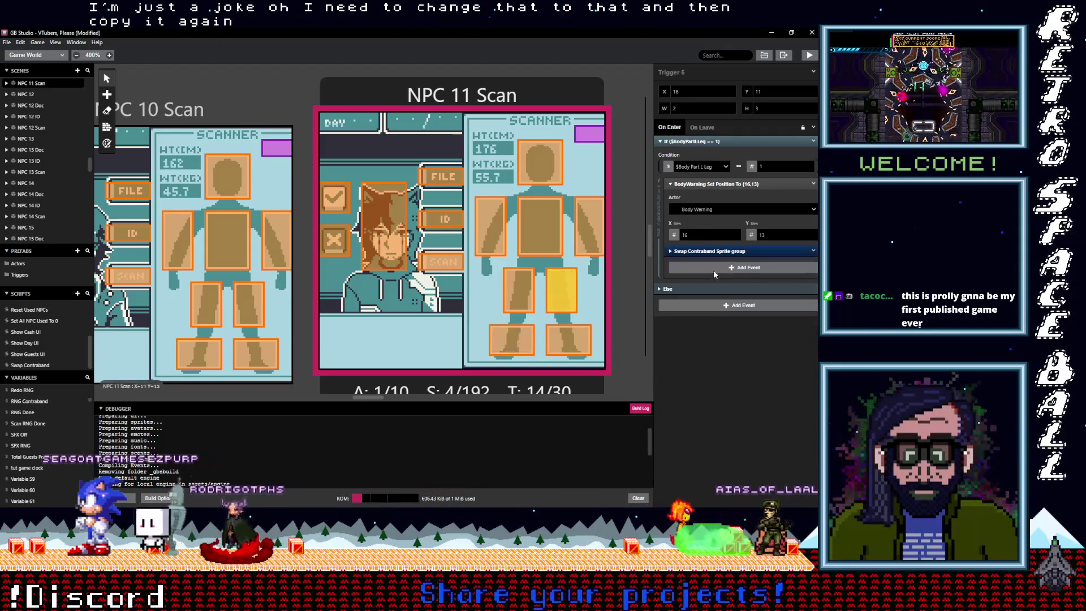
pyautogui.click(813, 252)
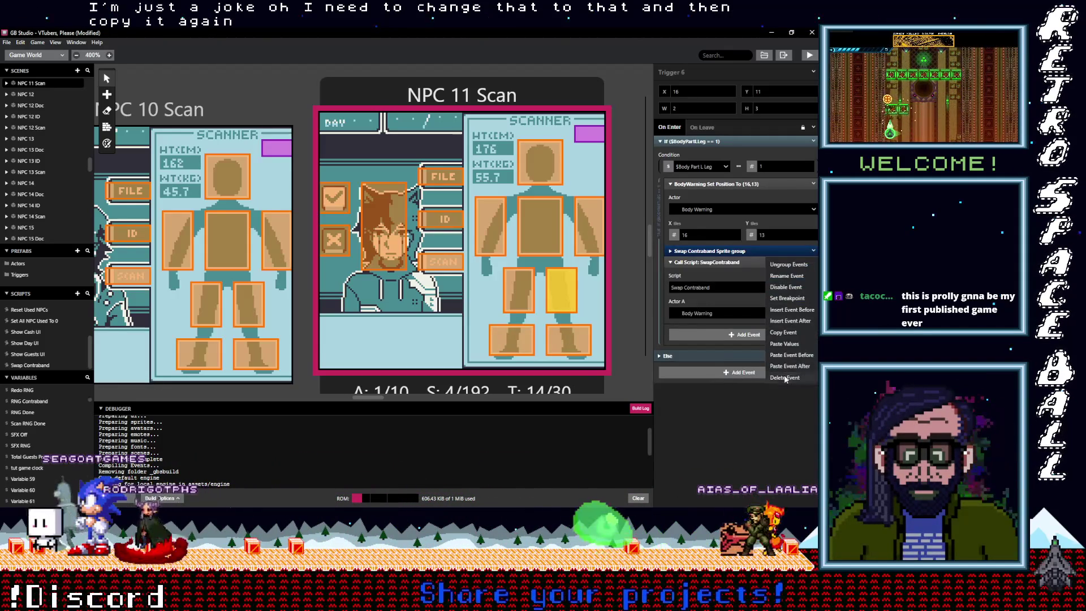
pyautogui.click(792, 350)
pyautogui.click(536, 306)
pyautogui.click(813, 251)
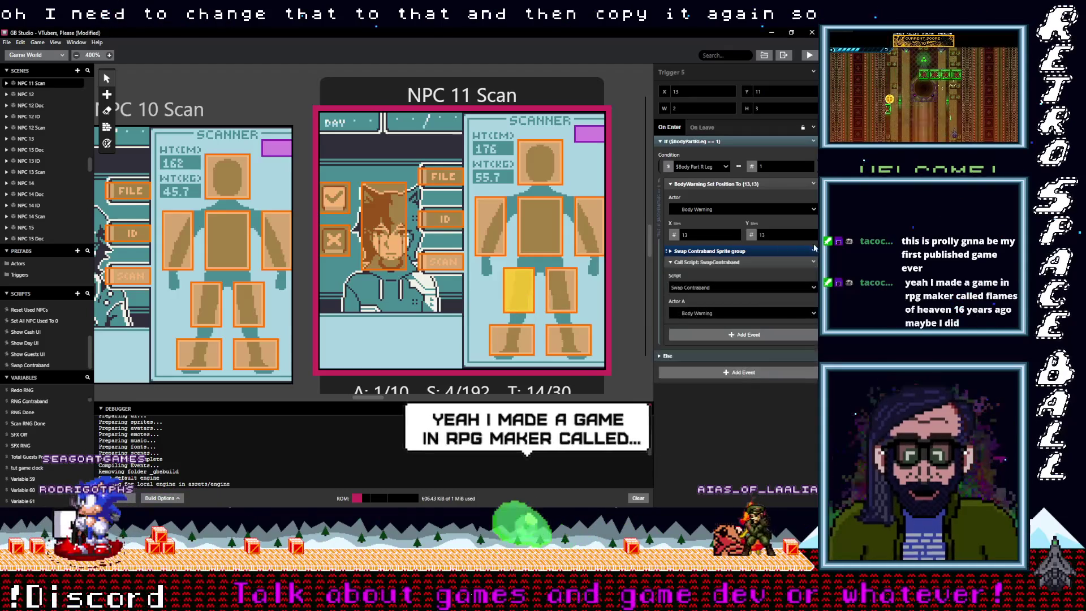
pyautogui.click(788, 264)
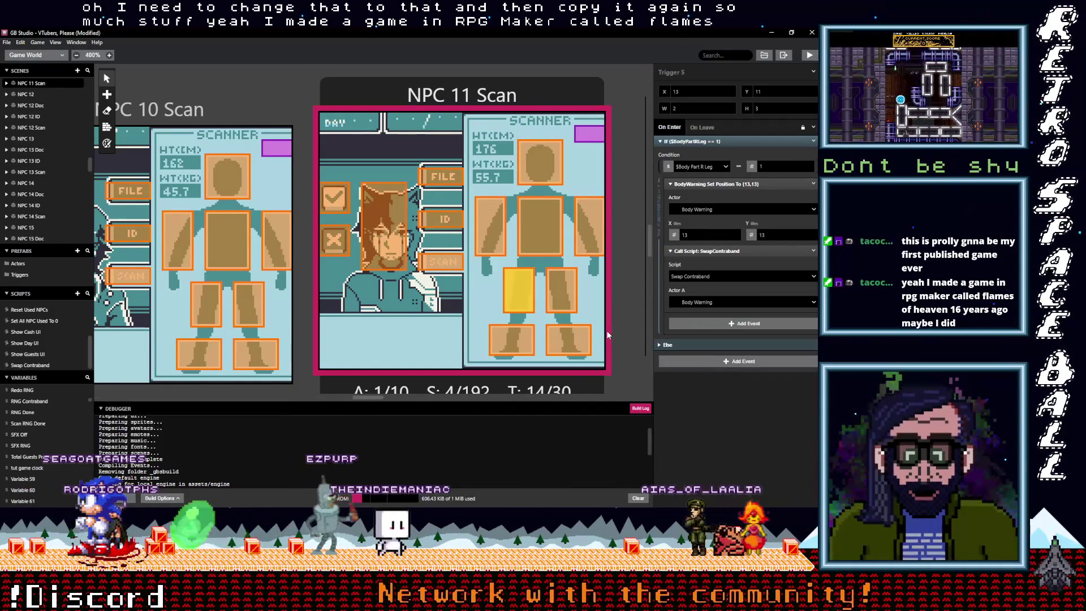
# - Add the Swap Contraband call to the right-arm and chest triggers without the Sprite group
pyautogui.click(562, 278)
pyautogui.click(579, 232)
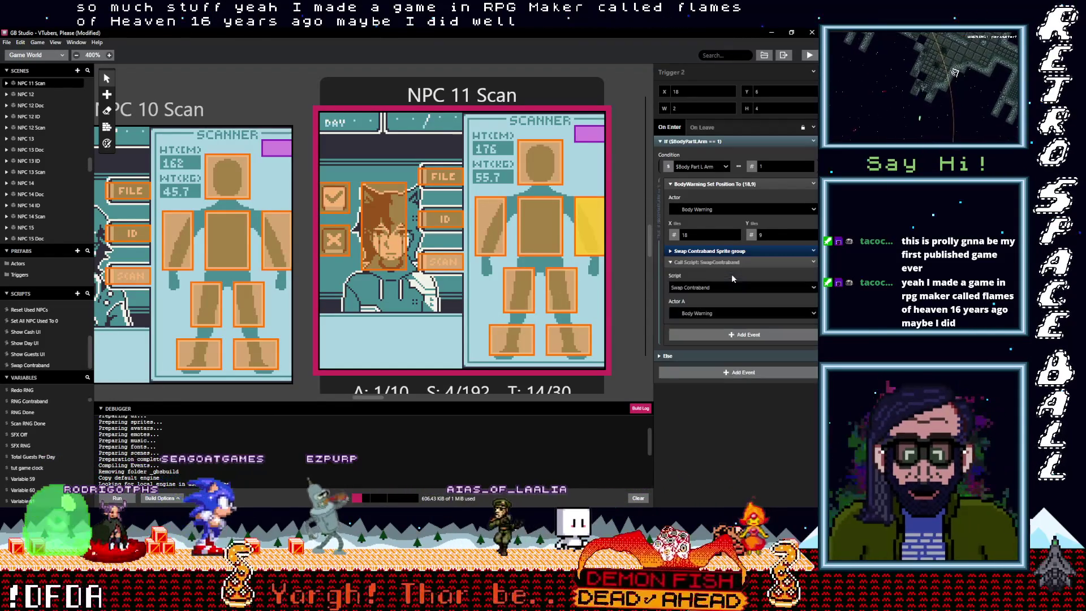
pyautogui.click(814, 251)
pyautogui.click(794, 377)
pyautogui.click(552, 243)
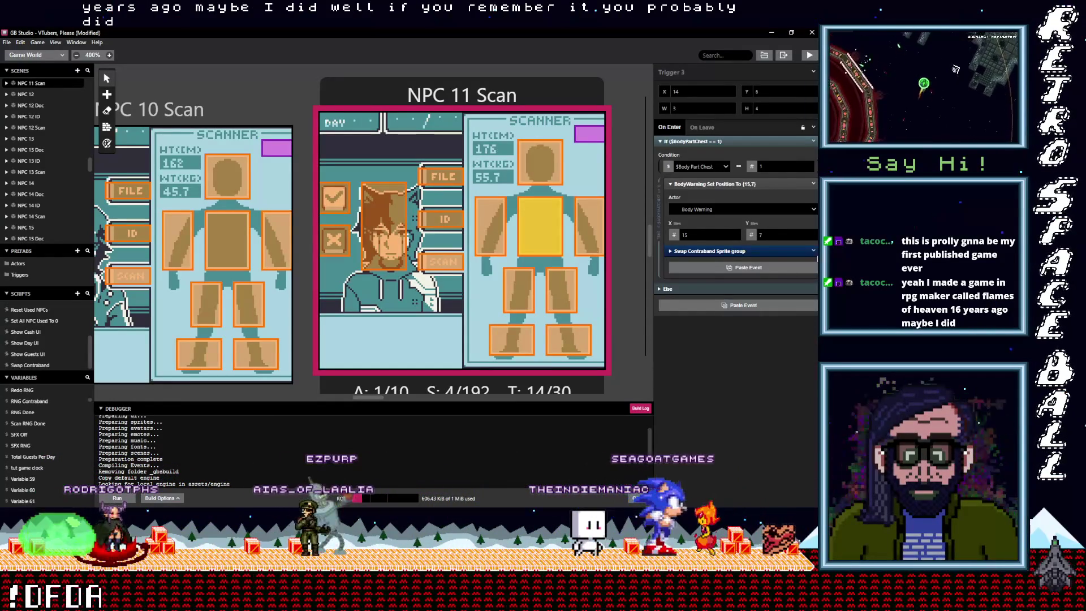
pyautogui.keyDown('alt'); pyautogui.click(755, 270); pyautogui.keyUp('alt')
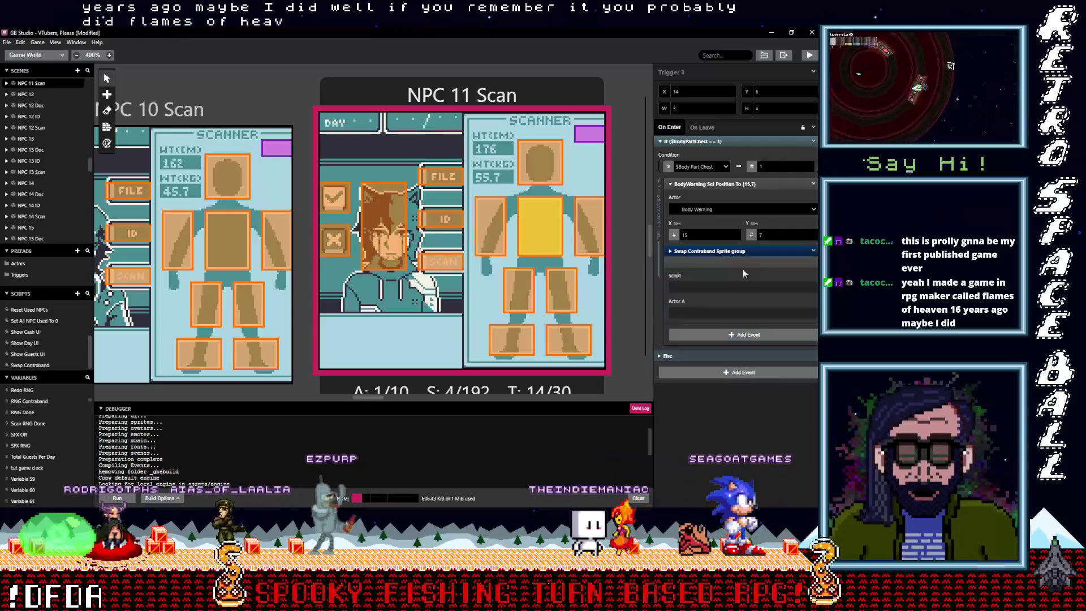
pyautogui.click(815, 253)
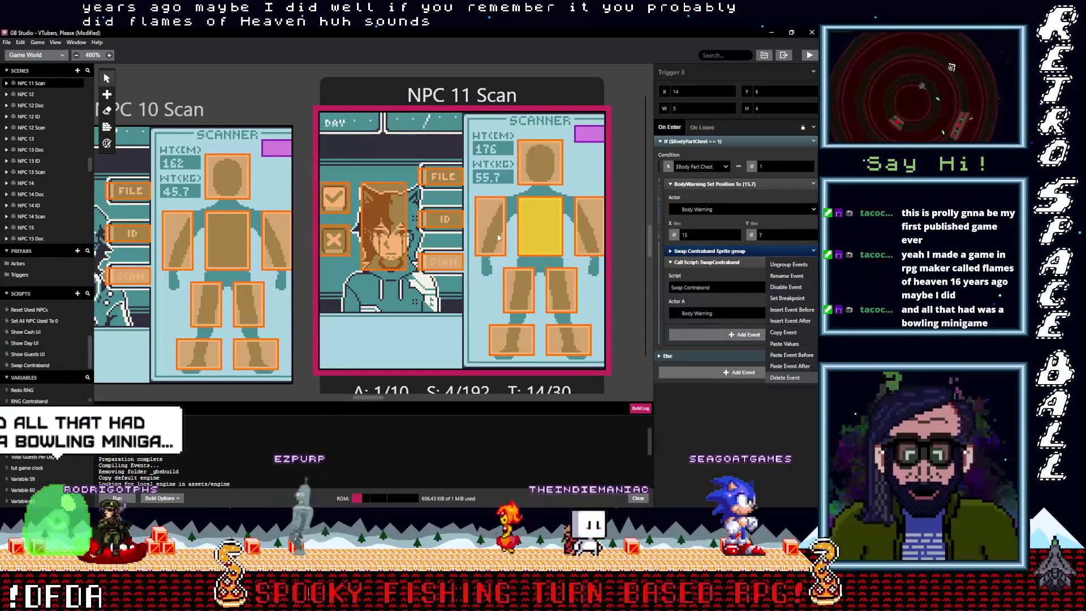
pyautogui.click(792, 264)
# - Add the Swap Contraband call to the left-arm and head triggers, deleting each Sprite group
pyautogui.click(493, 235)
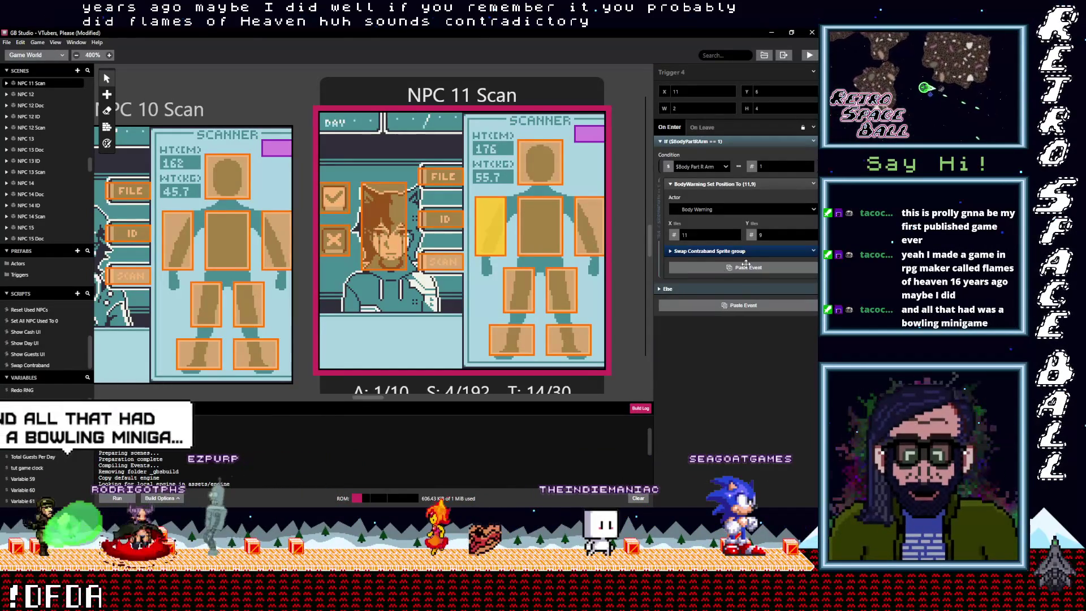
pyautogui.click(815, 253)
pyautogui.click(792, 373)
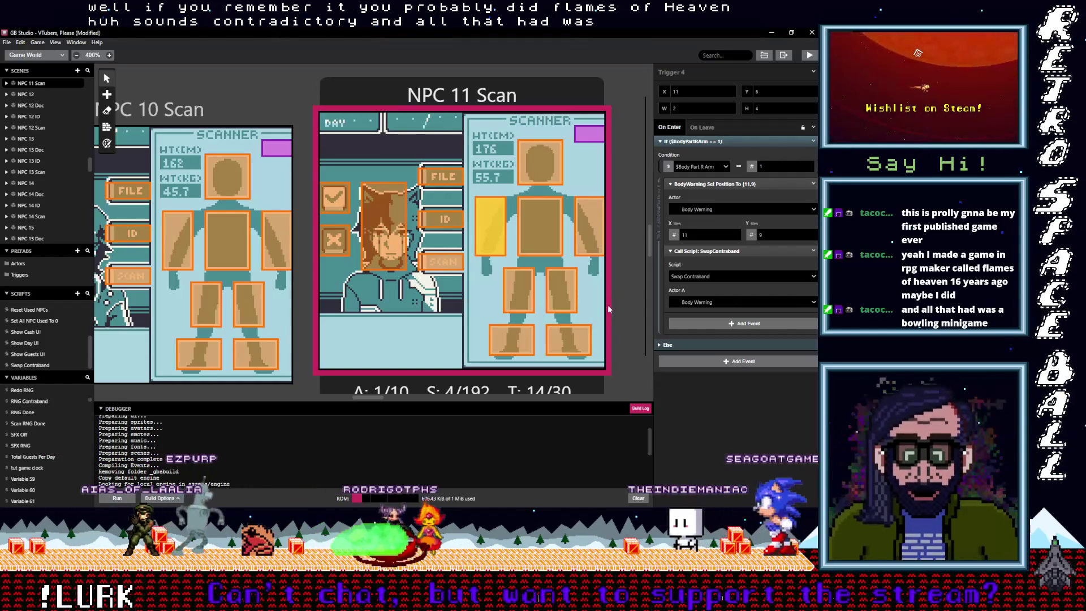
pyautogui.click(540, 226)
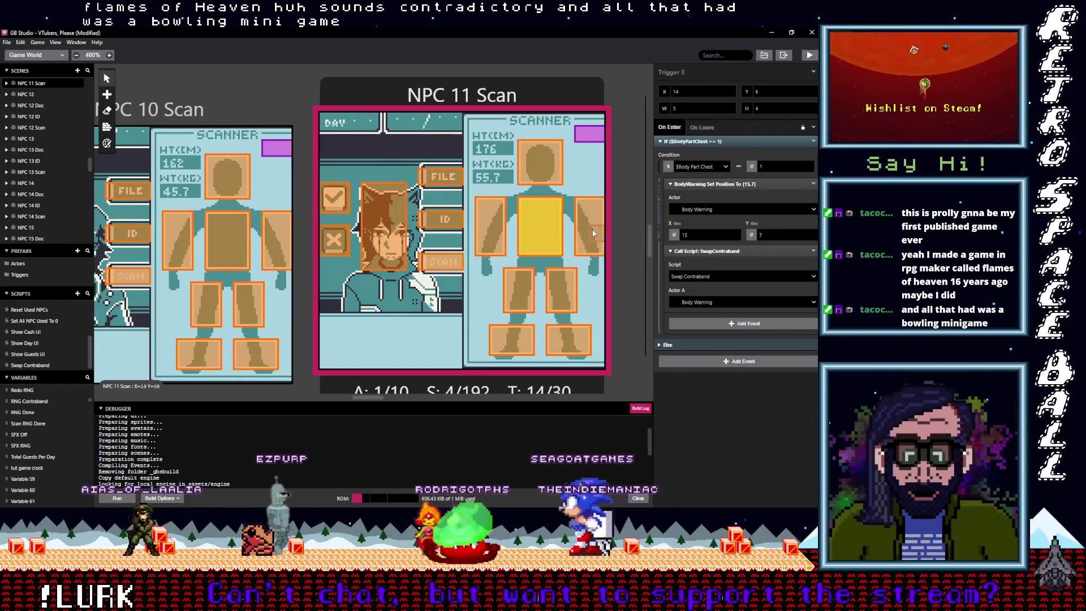
pyautogui.click(546, 158)
pyautogui.click(705, 271)
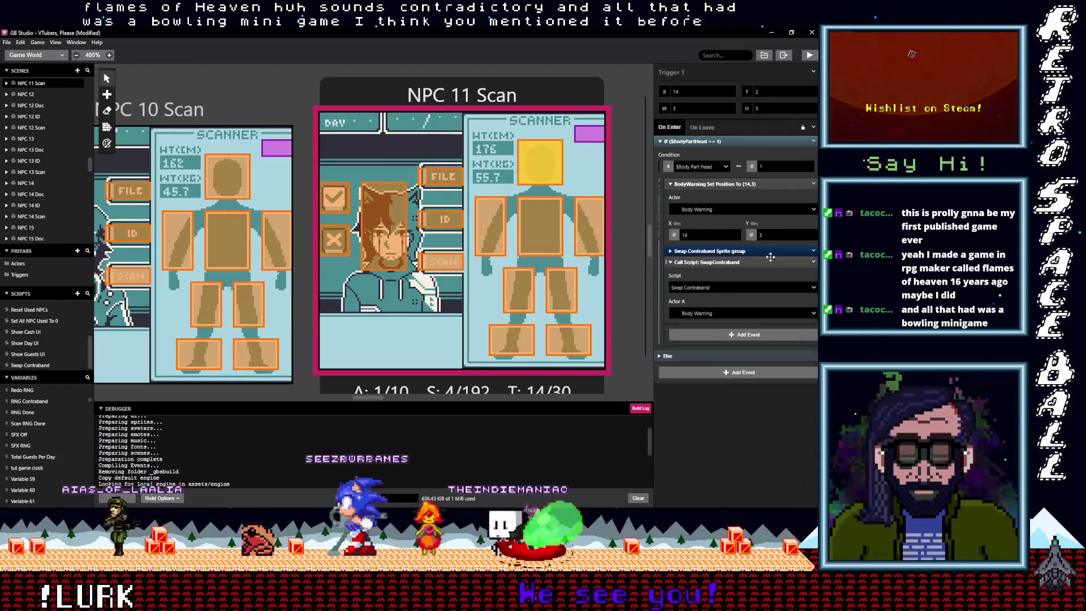
pyautogui.click(814, 262)
pyautogui.click(784, 377)
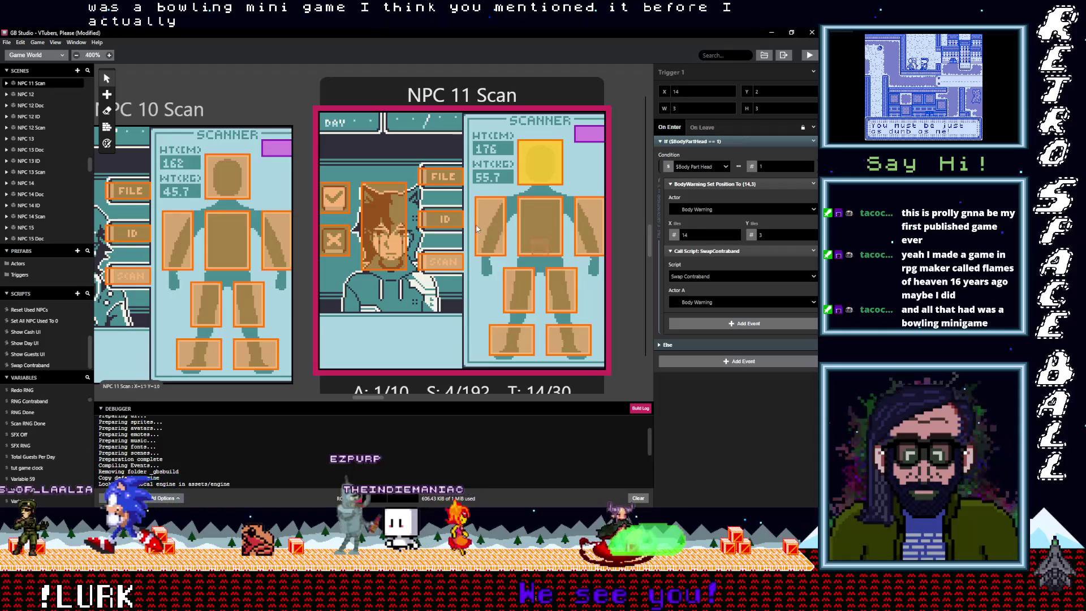
pyautogui.click(486, 222)
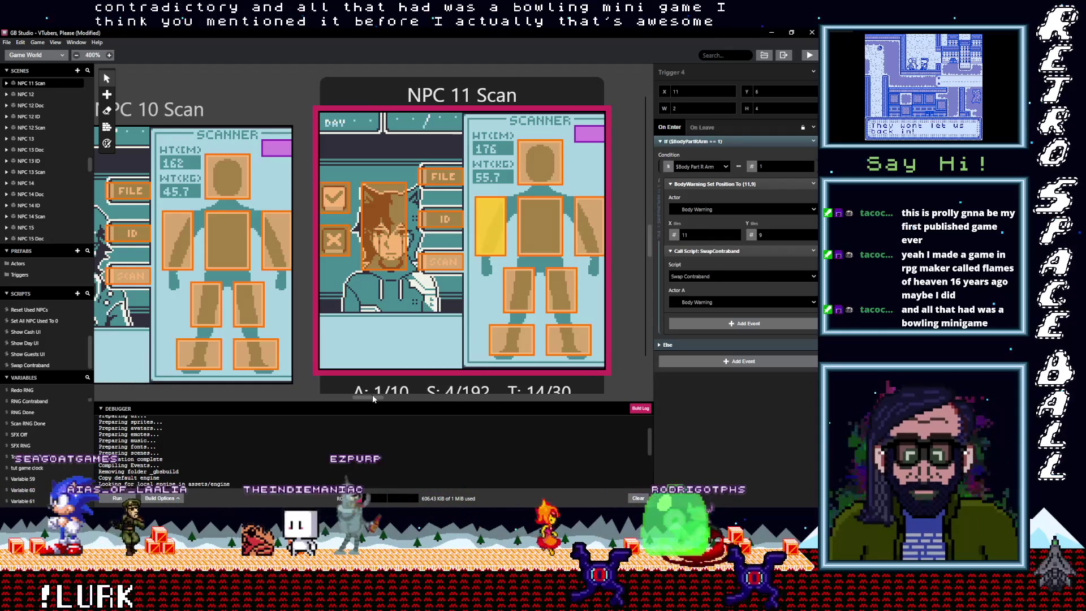
pyautogui.hscroll(-5, 371, 398)
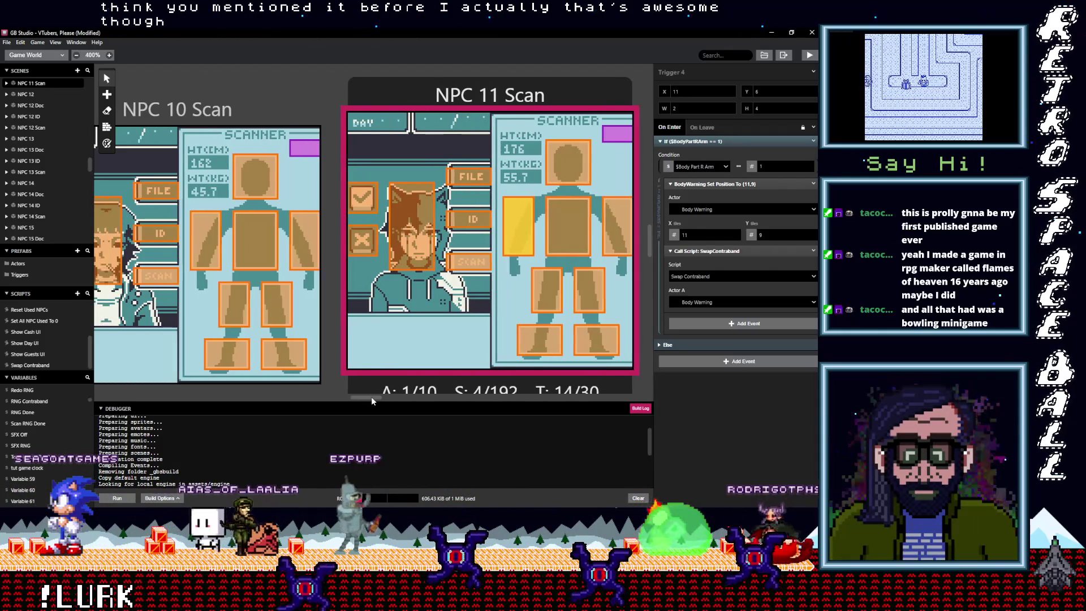
# - In NPC 10 Scan, give the foot trigger a Swap Contraband call with Actor A set to Body Warning
pyautogui.moveTo(369, 396); pyautogui.dragTo(363, 396)
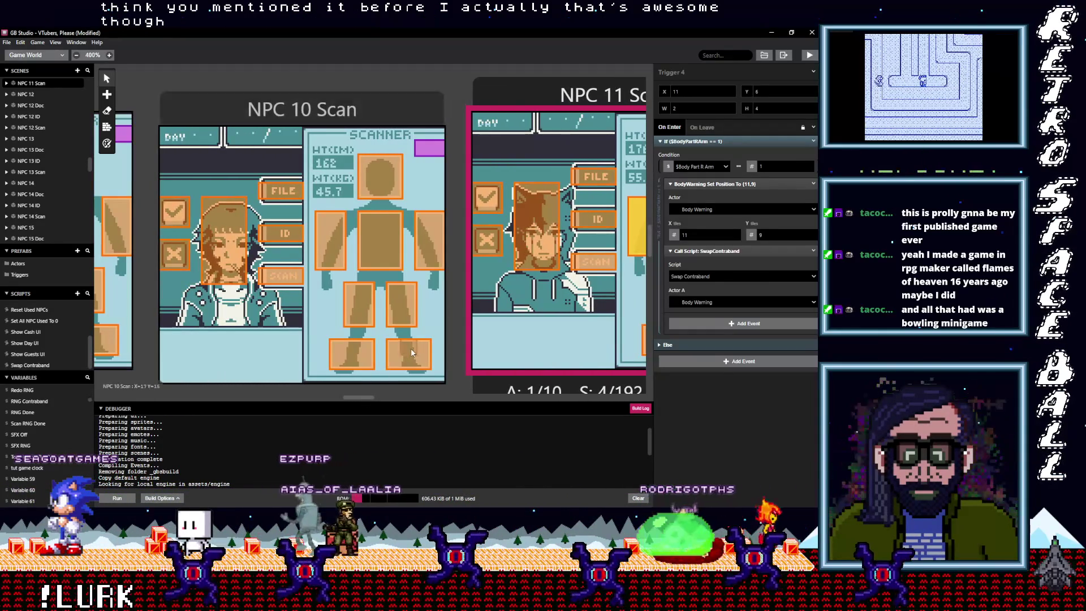
pyautogui.click(408, 354)
pyautogui.click(729, 251)
pyautogui.click(814, 250)
pyautogui.click(790, 378)
pyautogui.click(717, 298)
pyautogui.click(705, 332)
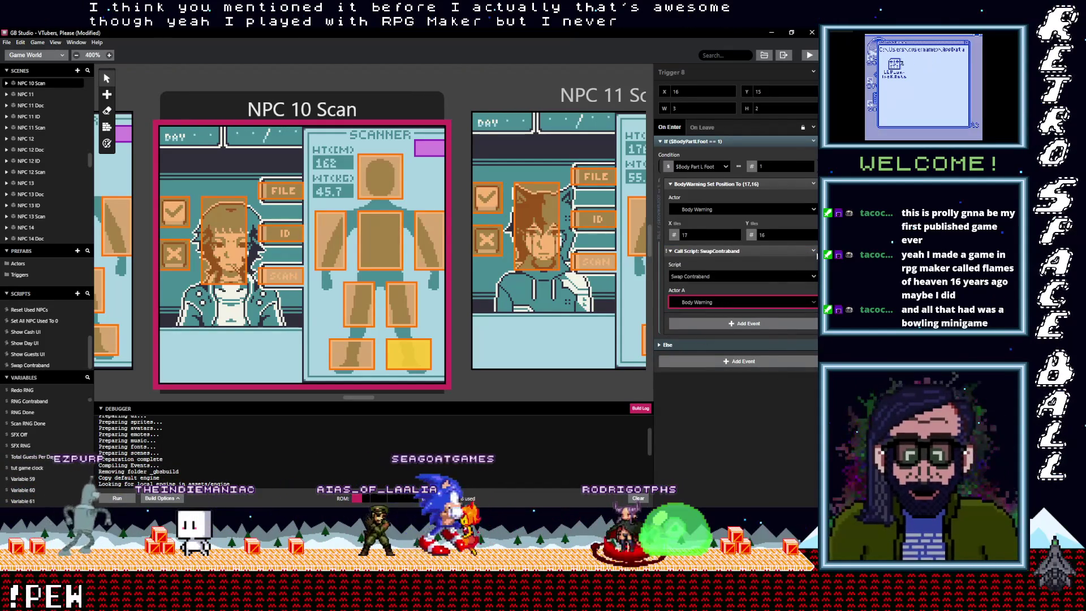
pyautogui.click(814, 251)
# - Copy that call into the right-foot, left-leg and right-leg triggers, ungrouping each
pyautogui.click(790, 333)
pyautogui.click(365, 353)
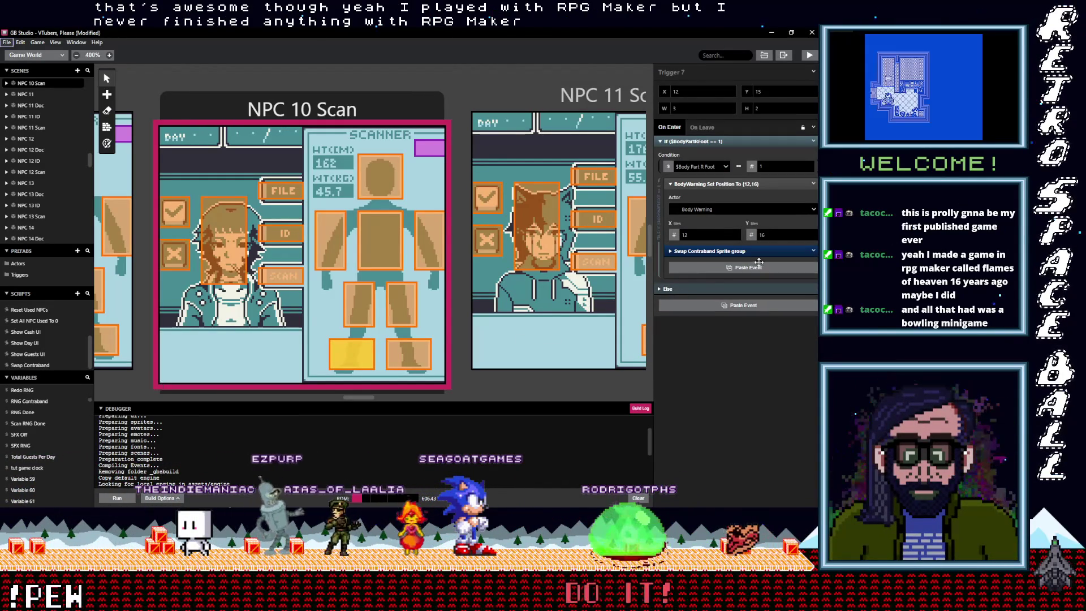
pyautogui.click(814, 251)
pyautogui.click(790, 378)
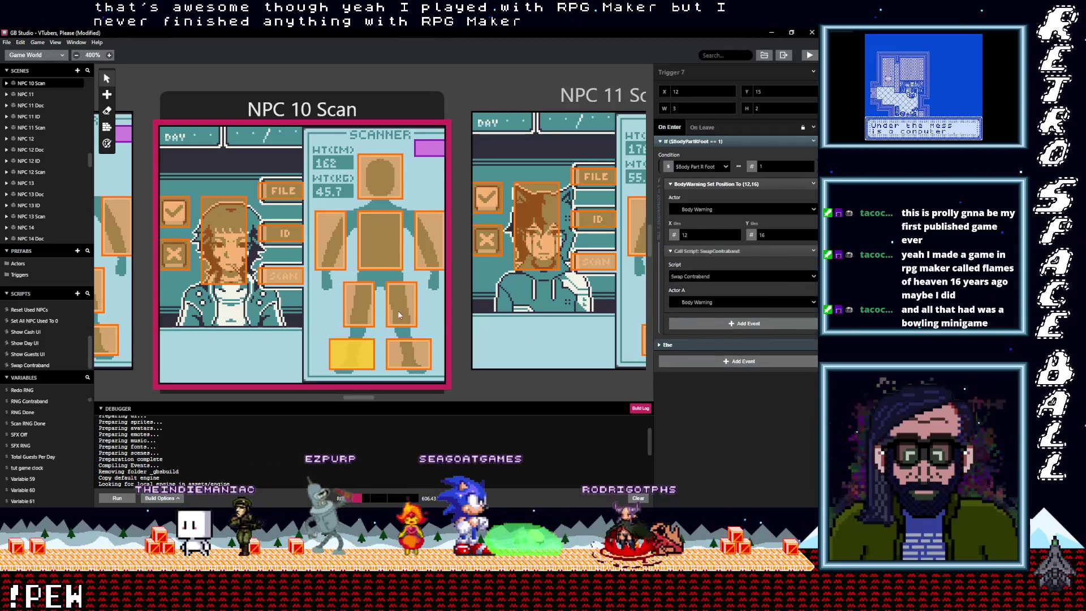
pyautogui.click(402, 305)
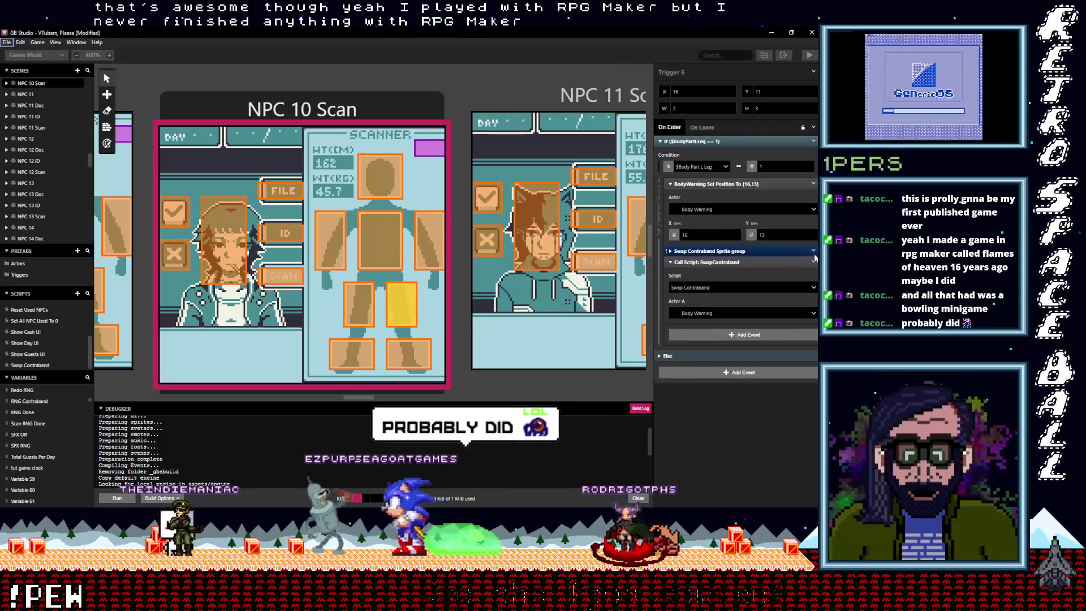
pyautogui.click(813, 251)
pyautogui.click(778, 378)
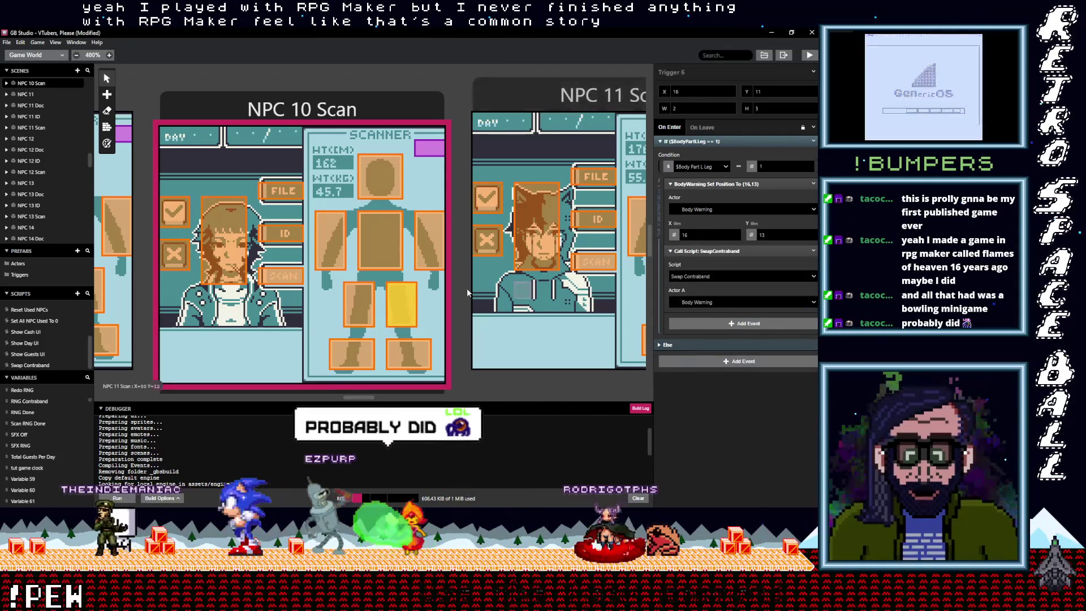
pyautogui.click(359, 306)
pyautogui.click(721, 272)
pyautogui.click(814, 251)
pyautogui.click(789, 279)
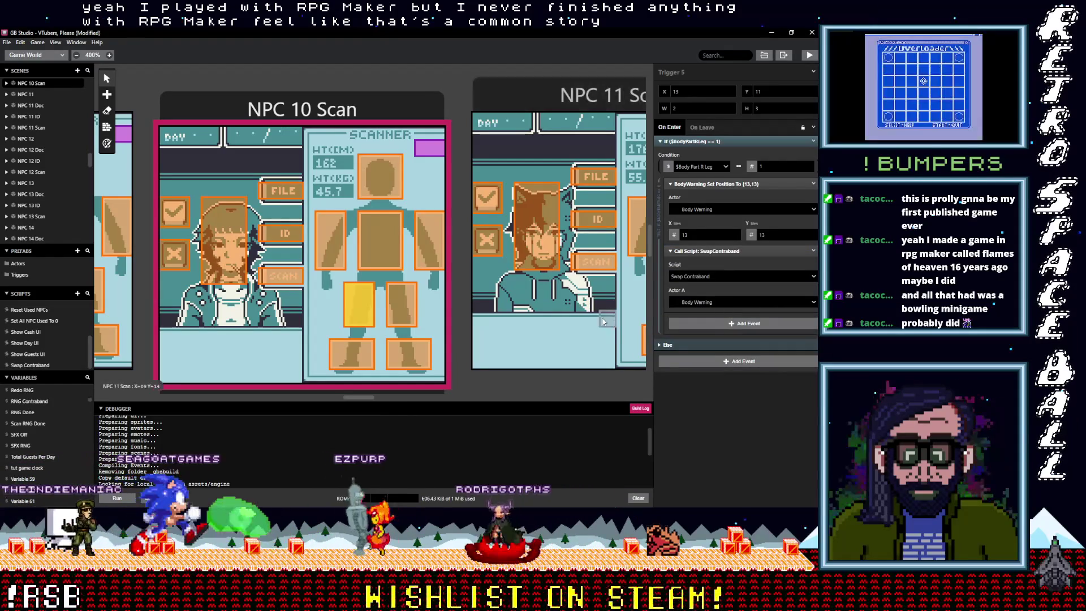
# - Add the ungrouped Swap Contraband call to the left-arm, chest, right-arm and head triggers
pyautogui.click(426, 253)
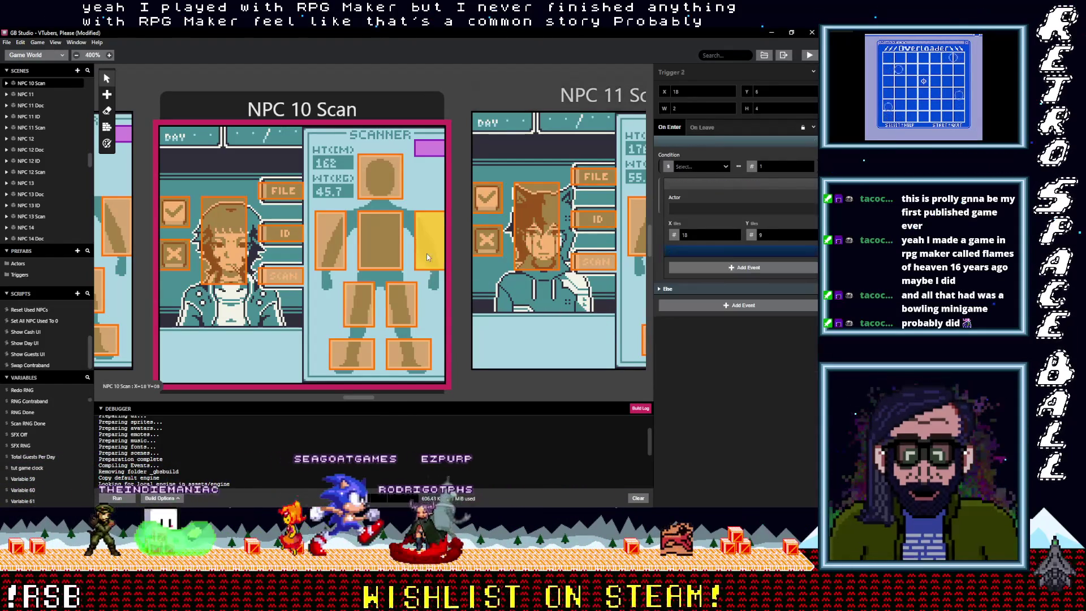
pyautogui.click(813, 250)
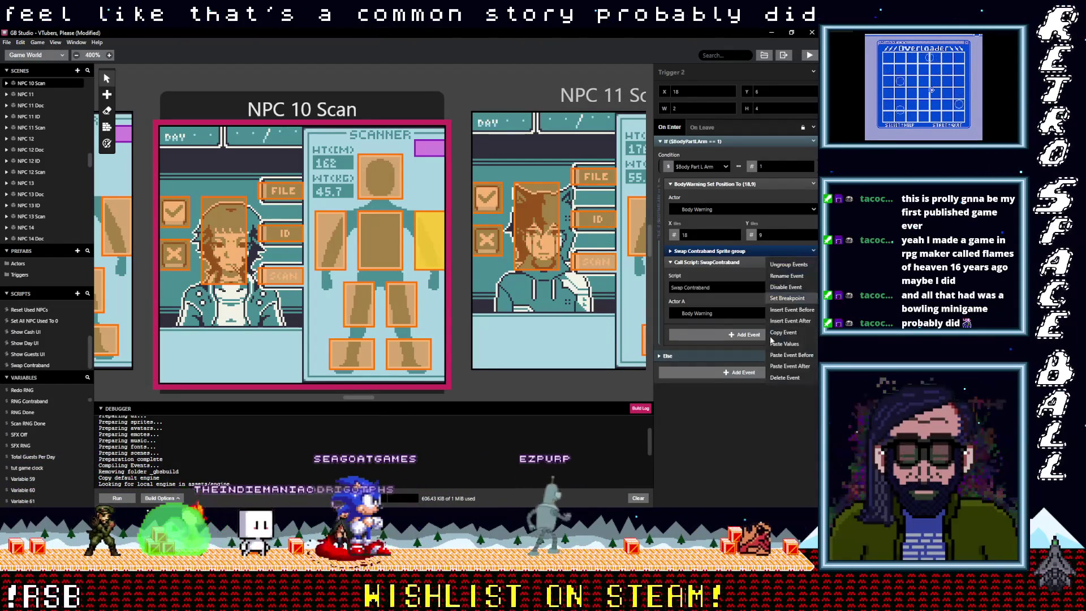
pyautogui.click(779, 376)
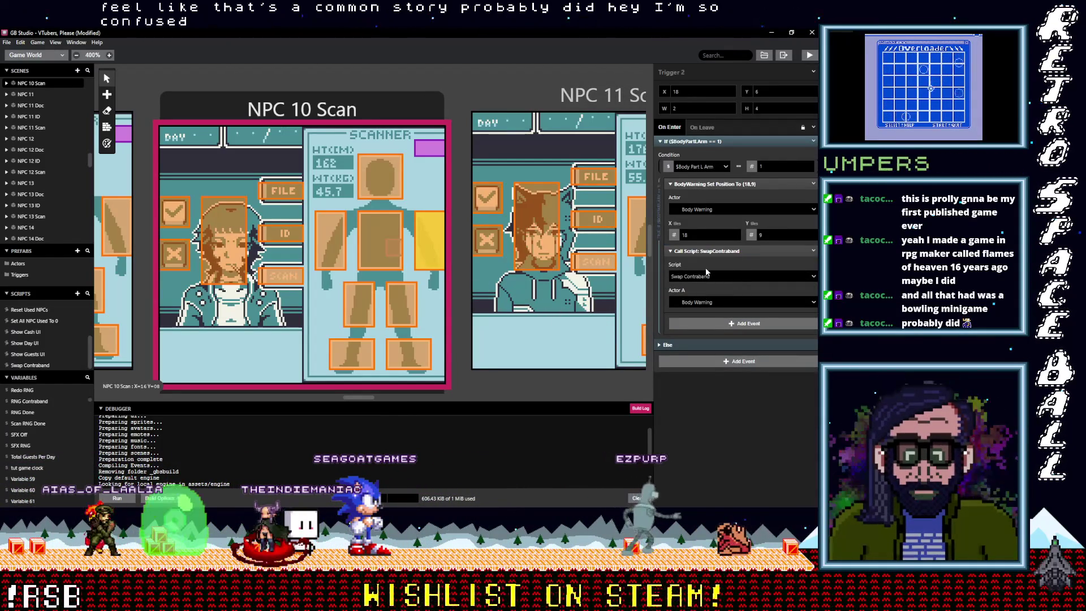
pyautogui.click(395, 247)
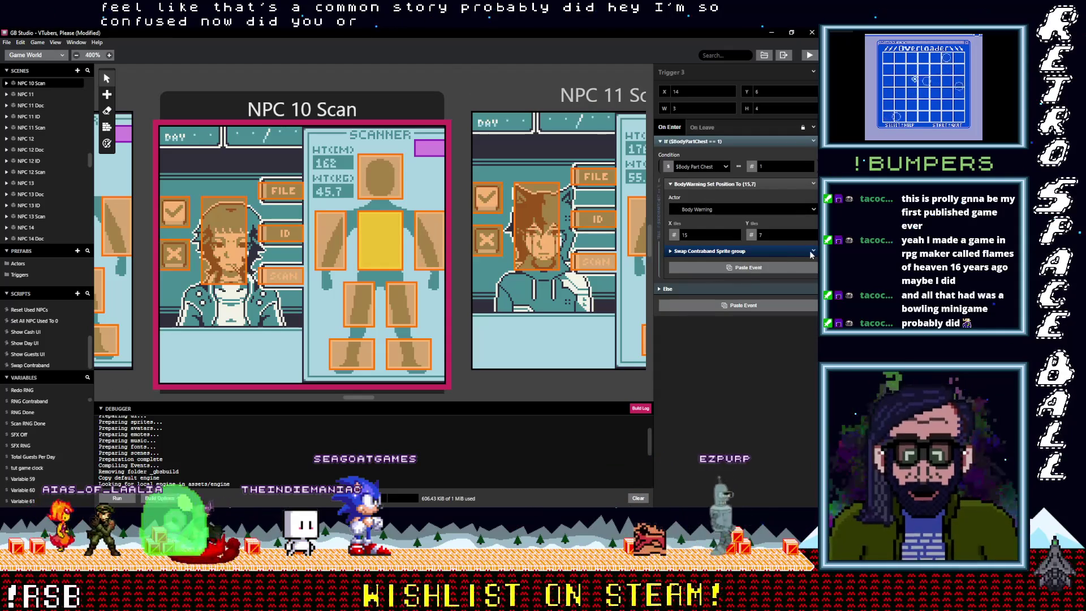
pyautogui.click(813, 252)
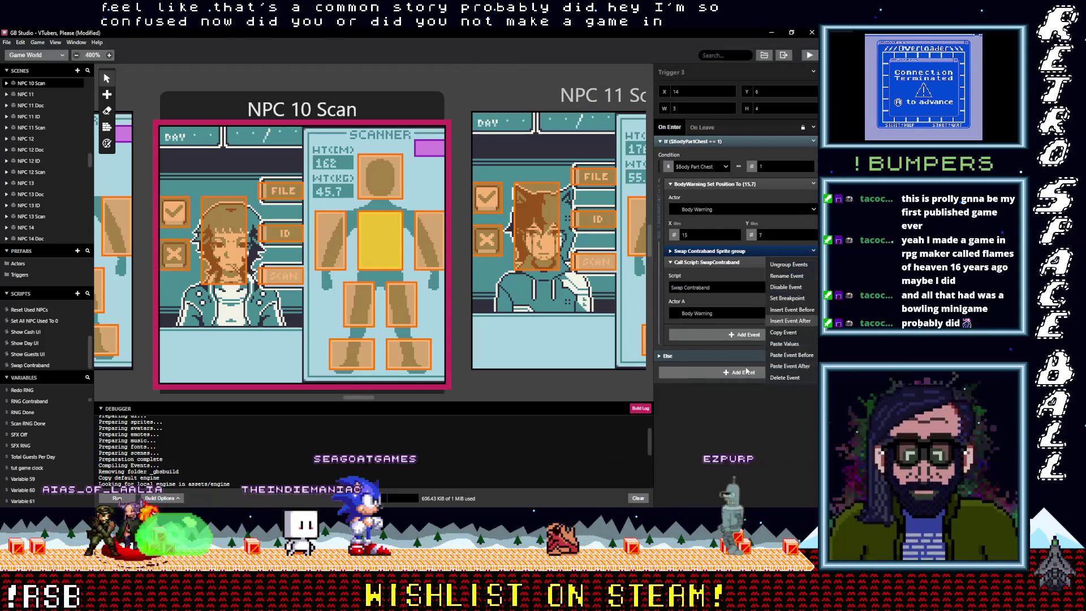
pyautogui.click(330, 239)
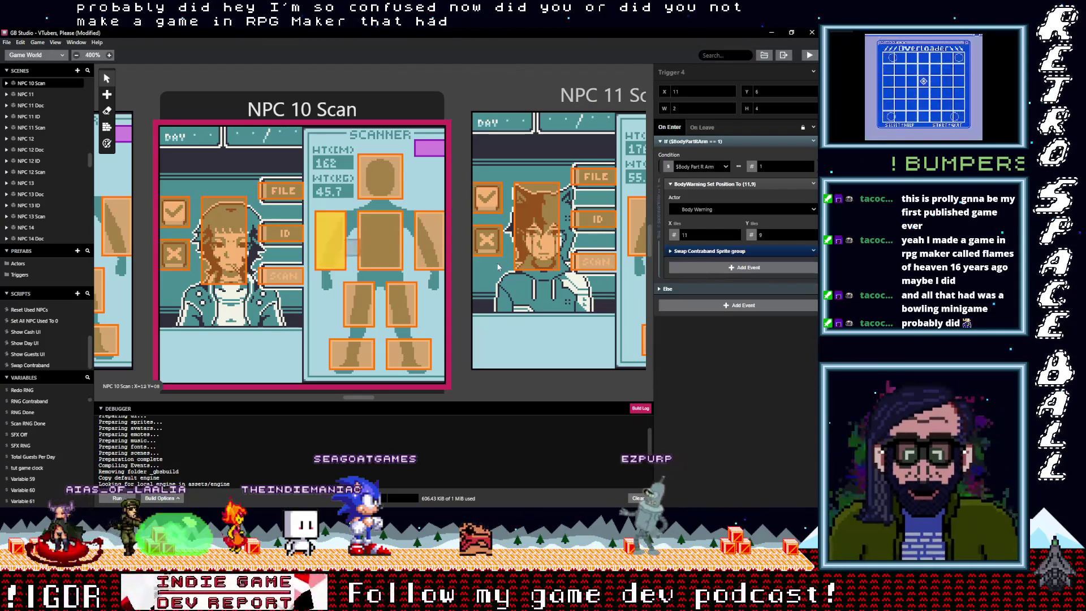
pyautogui.keyDown('alt'); pyautogui.click(694, 267); pyautogui.keyUp('alt')
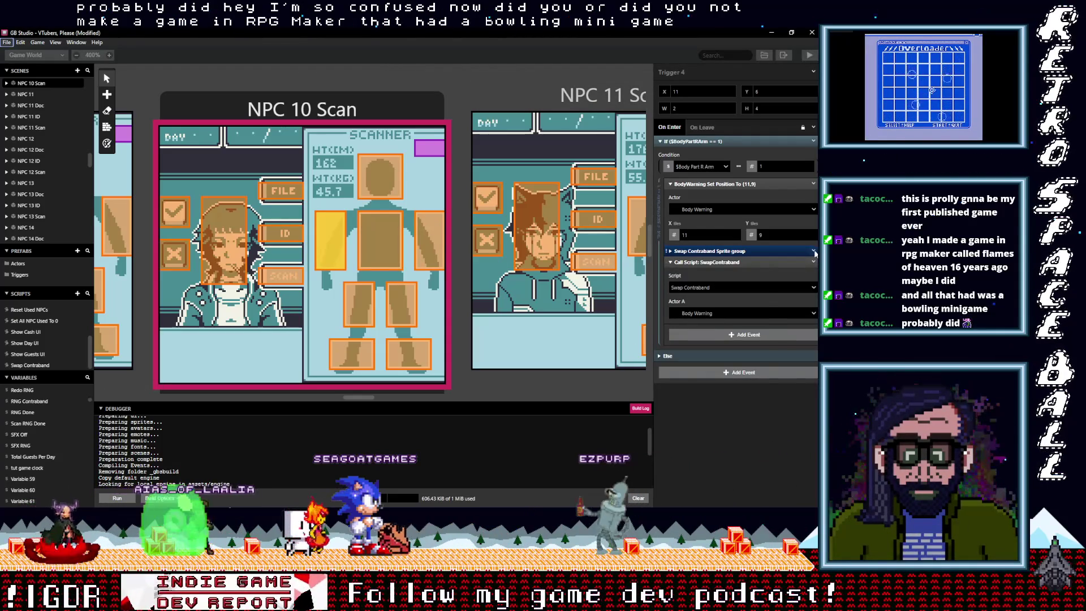
pyautogui.click(814, 252)
pyautogui.click(793, 378)
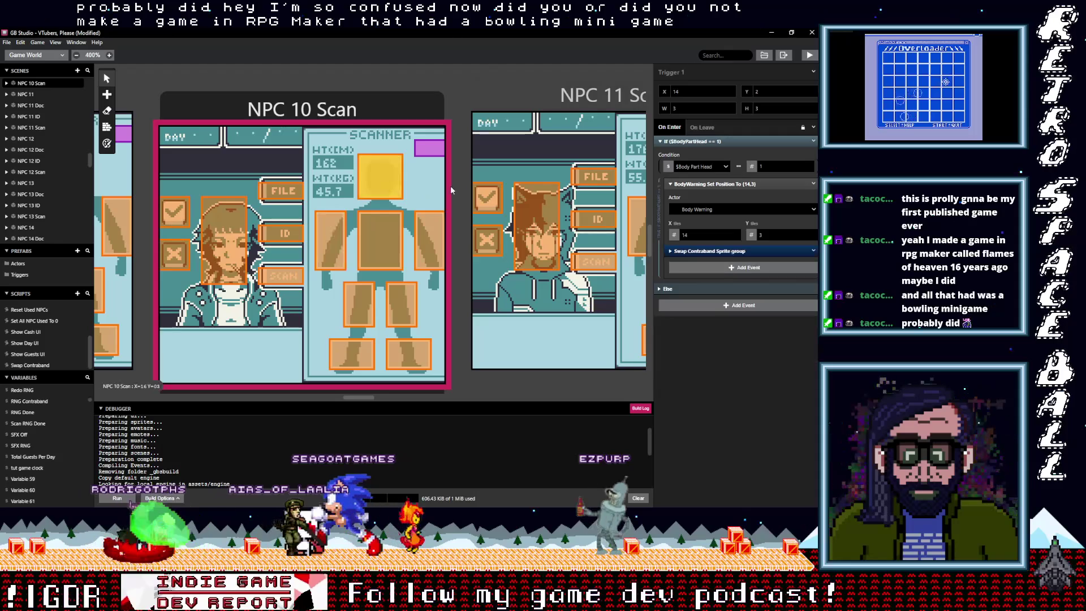
pyautogui.click(815, 255)
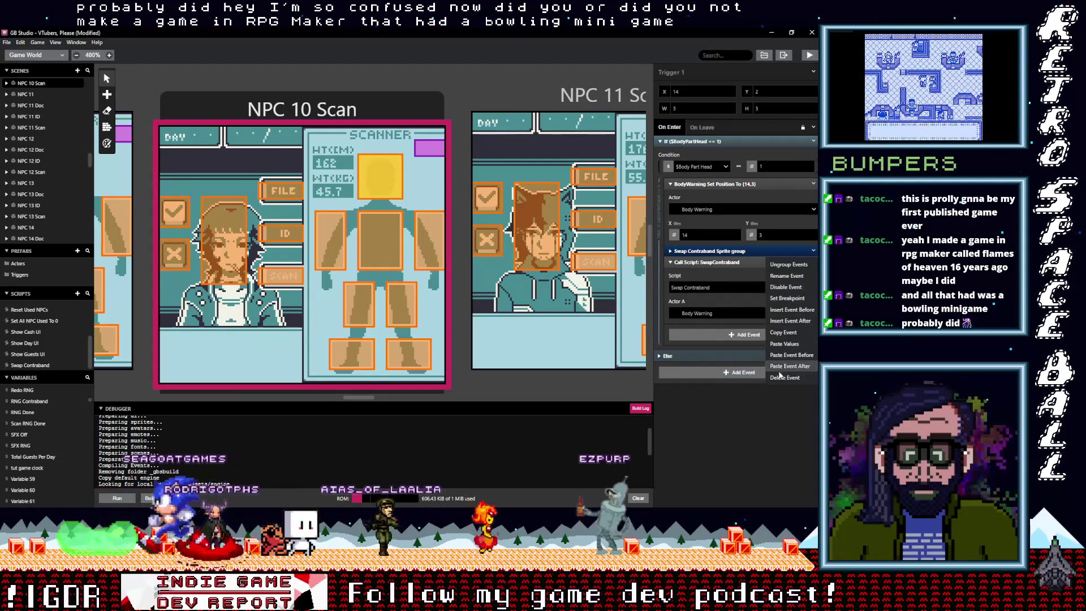
pyautogui.click(792, 258)
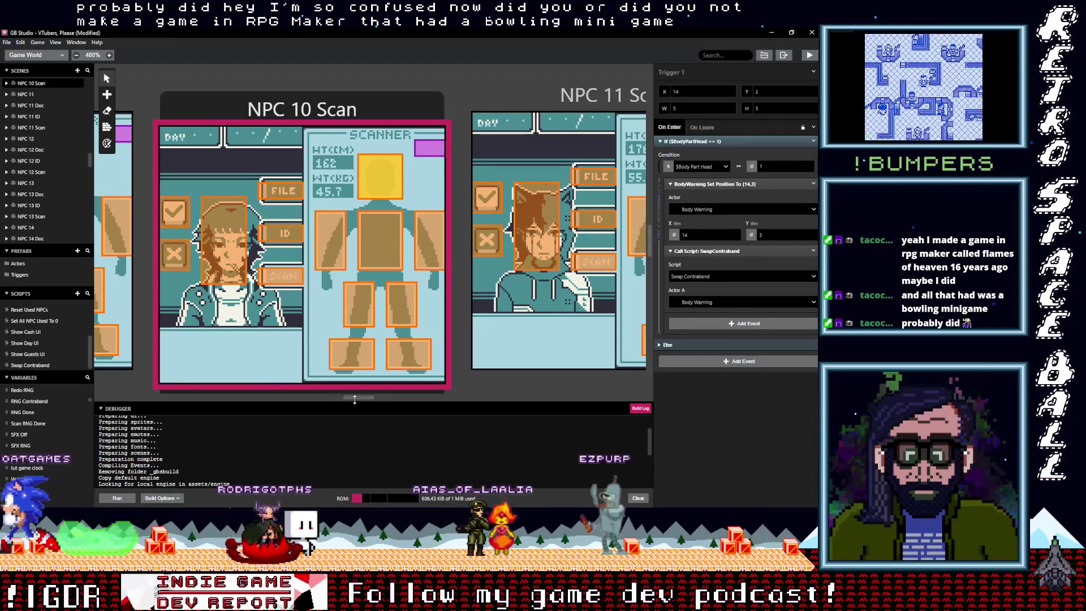
pyautogui.moveTo(360, 398); pyautogui.dragTo(338, 399)
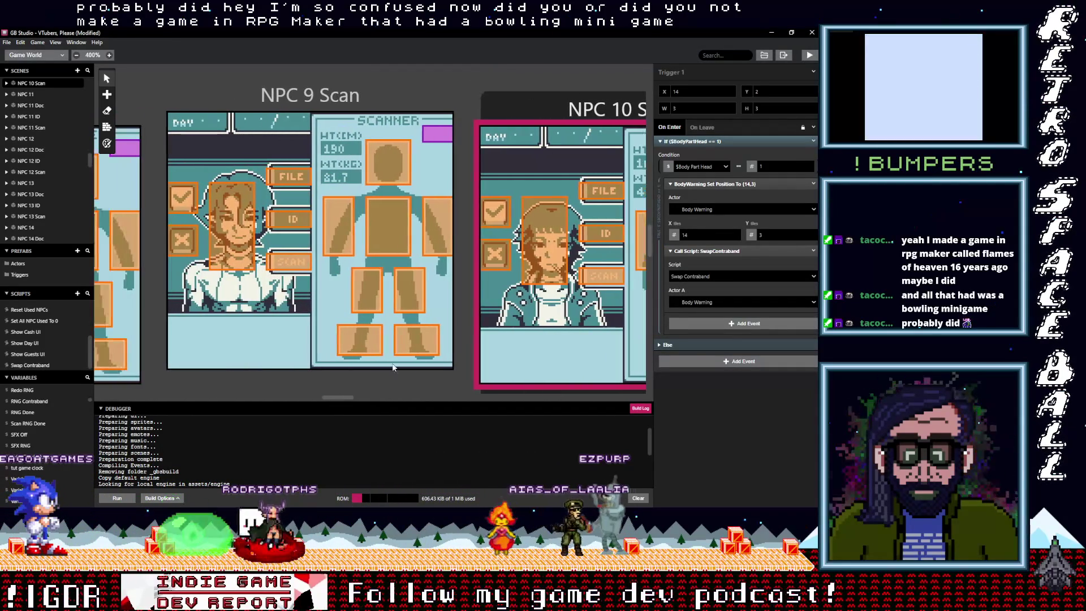
# - Give NPC 9 Scan's left-foot trigger an ungrouped Swap Contraband call, Actor A Body Warning, then copy it
pyautogui.click(422, 346)
pyautogui.click(750, 252)
pyautogui.click(814, 251)
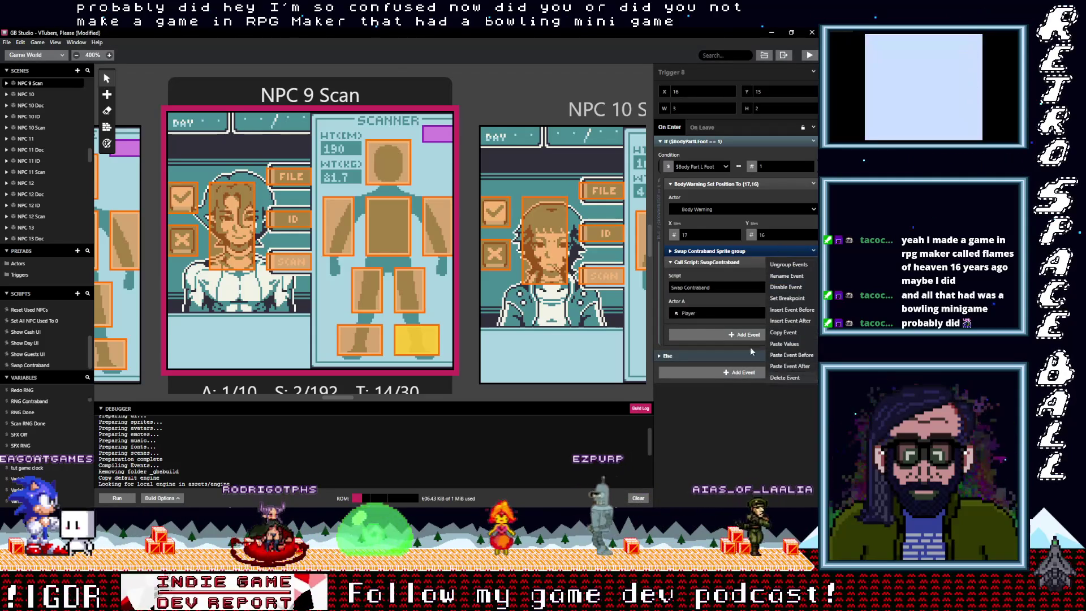
pyautogui.click(789, 264)
pyautogui.click(712, 300)
pyautogui.click(707, 332)
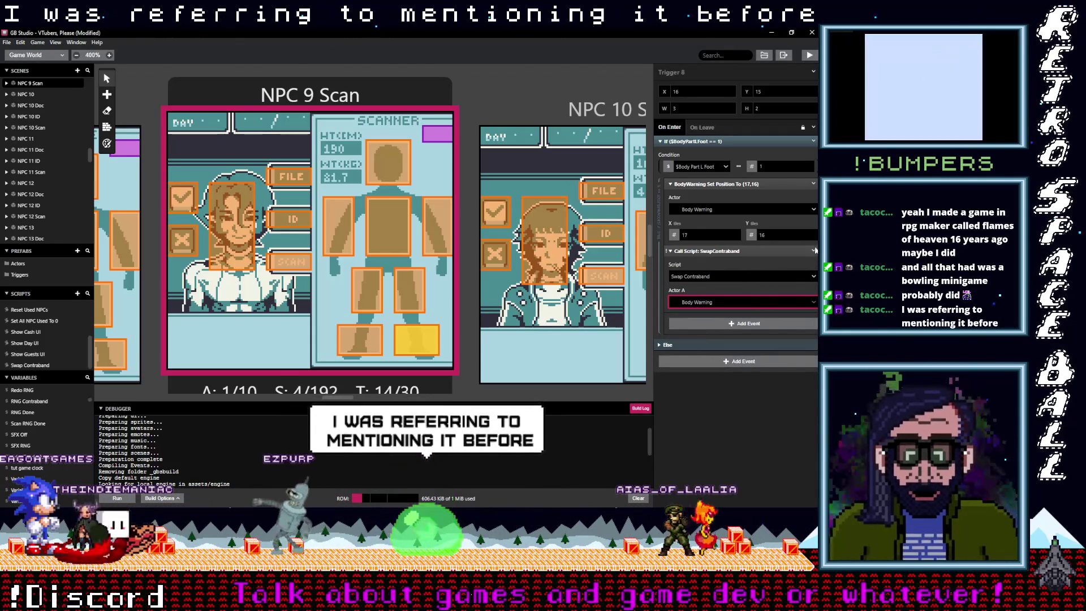
pyautogui.click(813, 250)
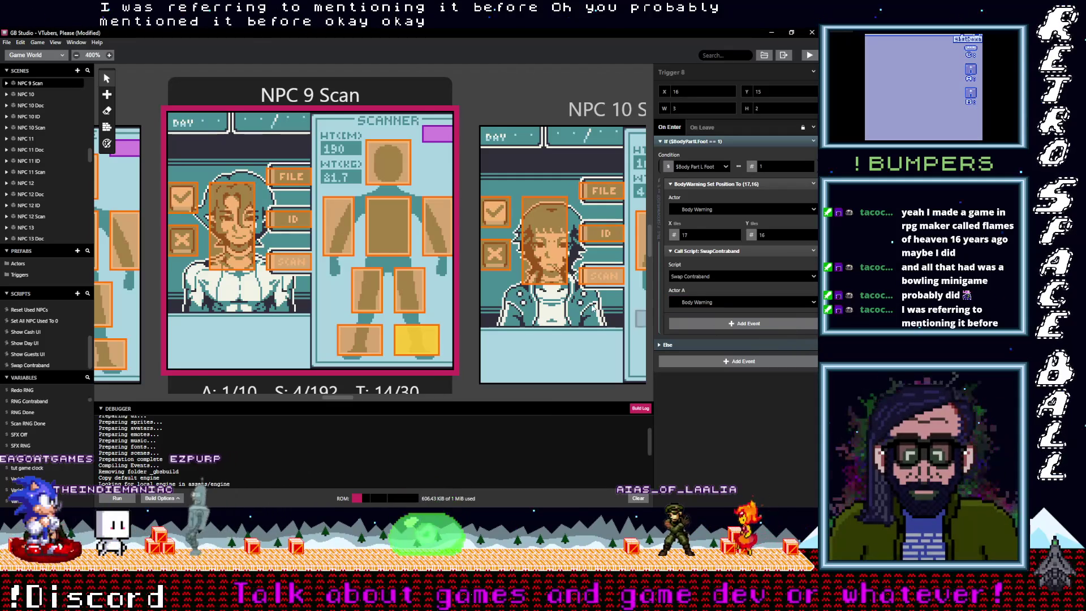
# - Add the ungrouped Swap Contraband call to the right-foot, left-leg and right-leg triggers
pyautogui.click(359, 342)
pyautogui.click(691, 269)
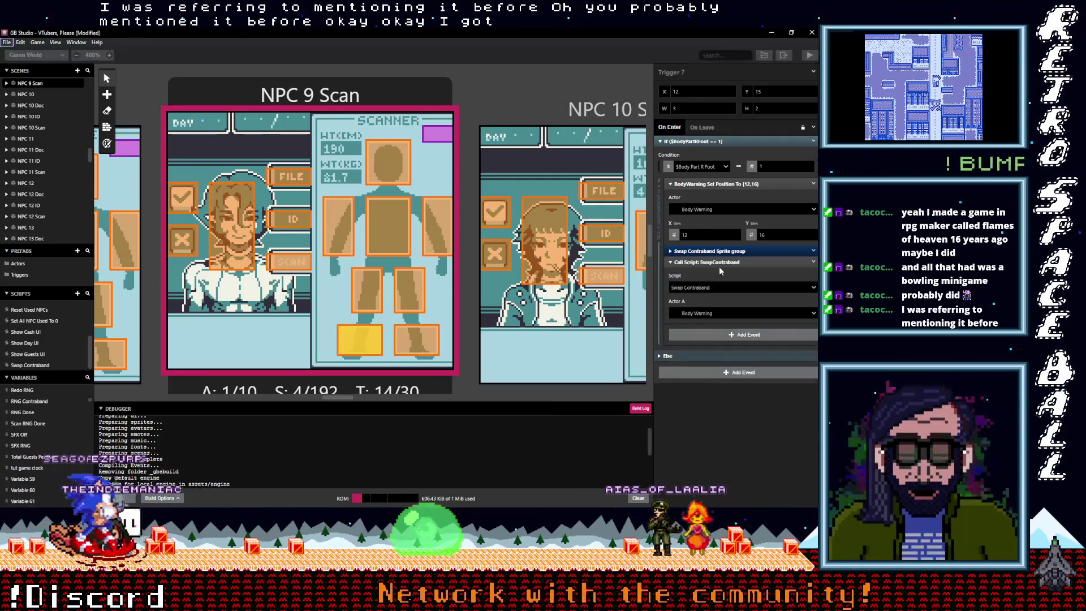
pyautogui.click(814, 251)
pyautogui.click(791, 378)
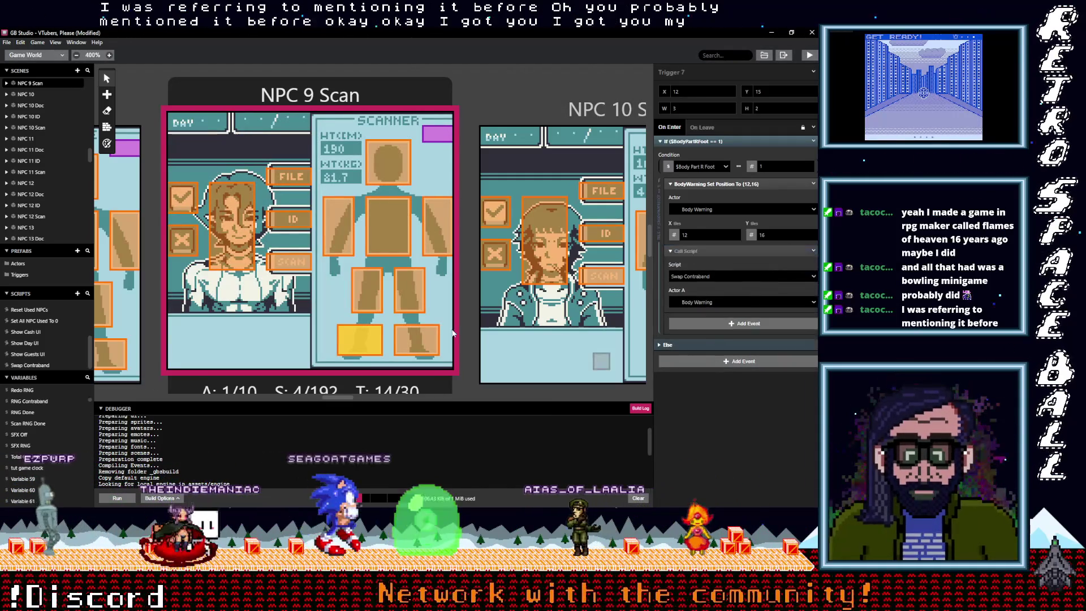
pyautogui.click(409, 289)
pyautogui.click(717, 269)
pyautogui.click(814, 262)
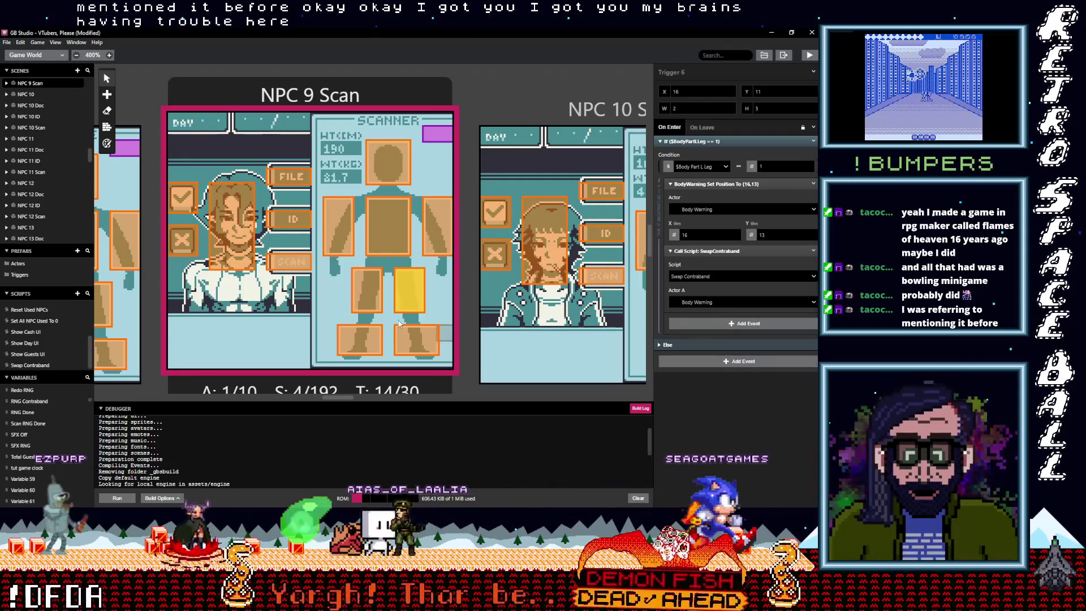
pyautogui.click(368, 301)
pyautogui.keyDown('alt'); pyautogui.click(687, 266); pyautogui.keyUp('alt')
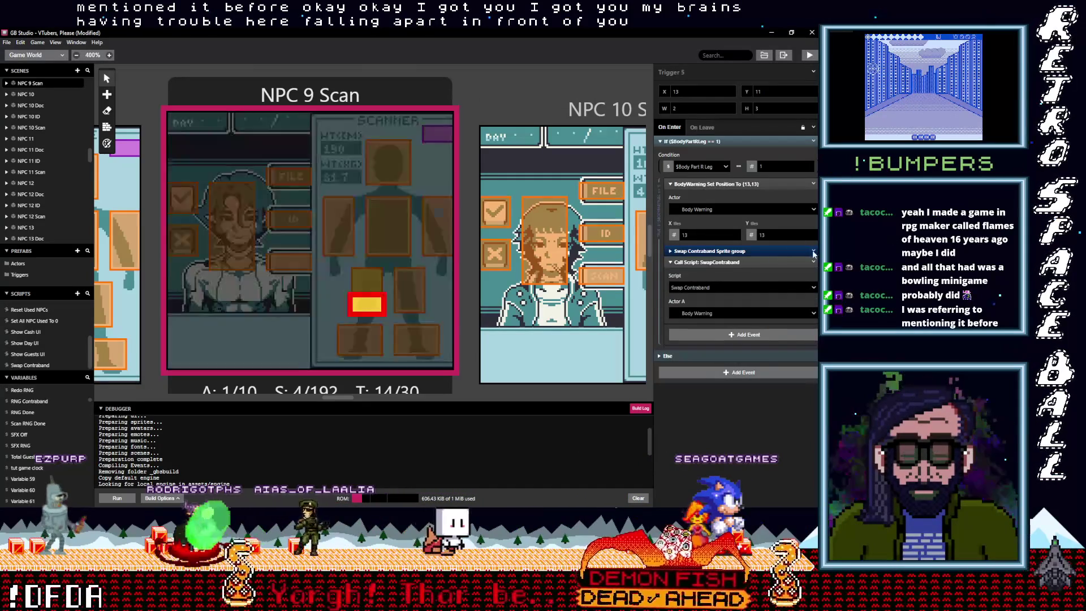
pyautogui.click(814, 262)
pyautogui.click(790, 379)
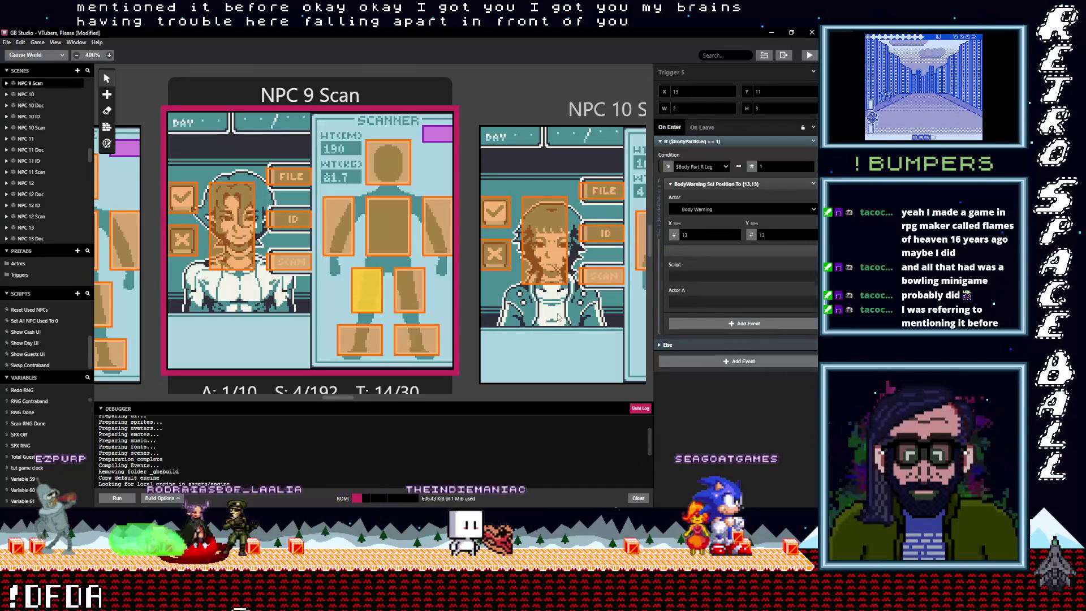
# - Add the ungrouped Swap Contraband call to the left-arm and chest triggers
pyautogui.click(439, 229)
pyautogui.keyDown('alt'); pyautogui.click(754, 263); pyautogui.keyUp('alt')
pyautogui.click(814, 262)
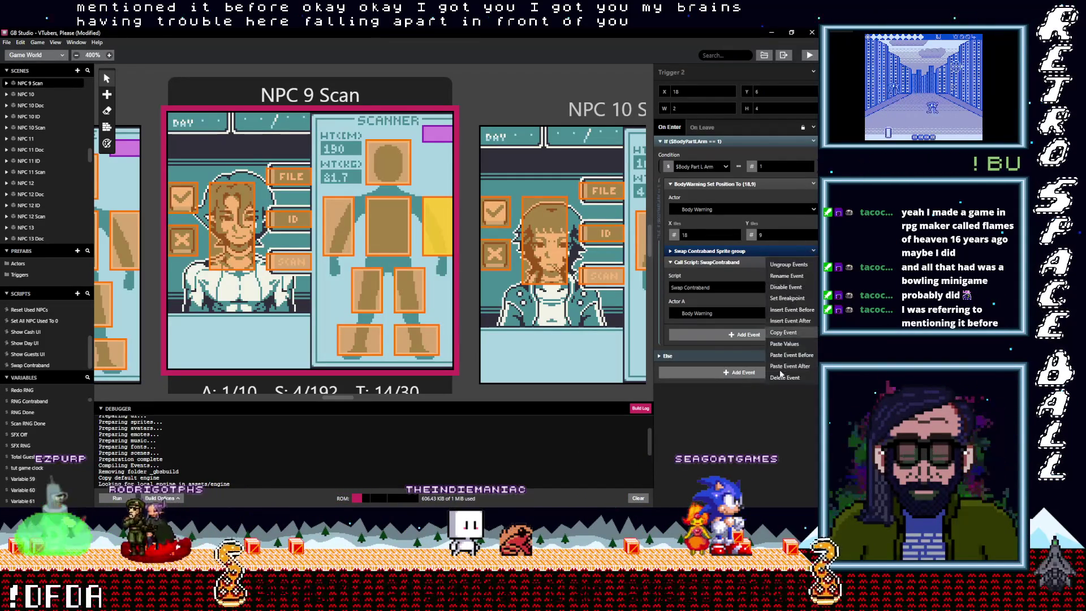
pyautogui.click(784, 377)
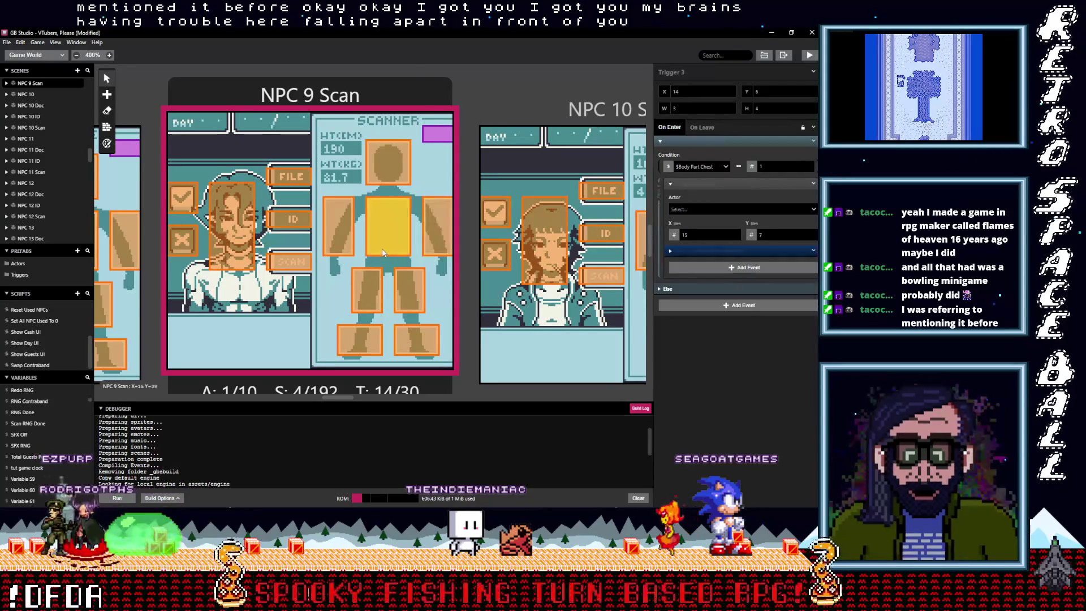
pyautogui.click(387, 226)
pyautogui.keyDown('alt'); pyautogui.click(746, 269); pyautogui.keyUp('alt')
pyautogui.click(814, 261)
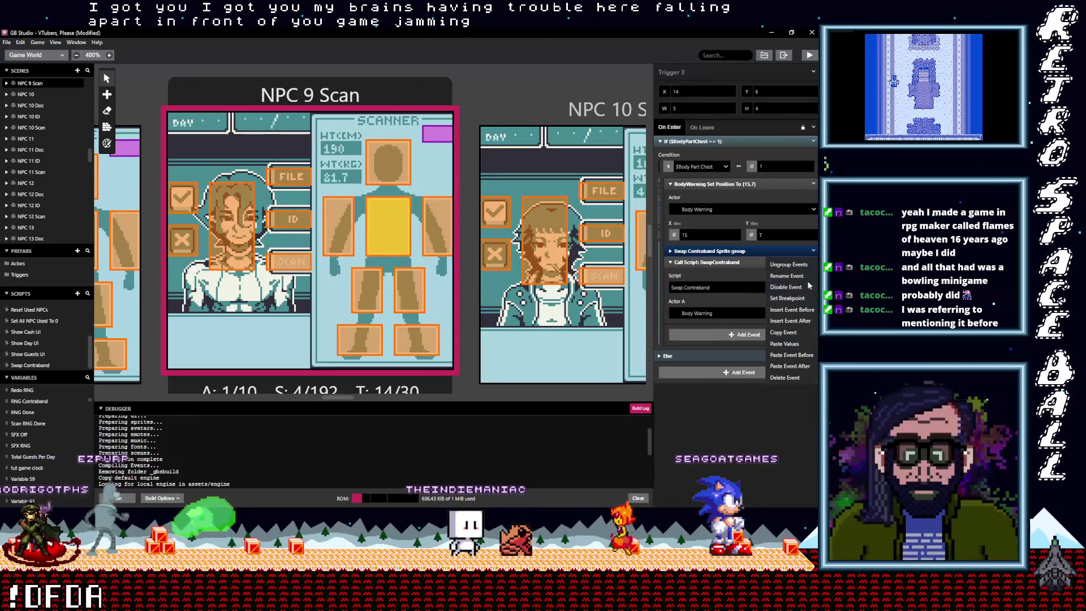
pyautogui.click(790, 378)
# - Add the ungrouped Swap Contraband call to the right-arm and head triggers
pyautogui.click(339, 227)
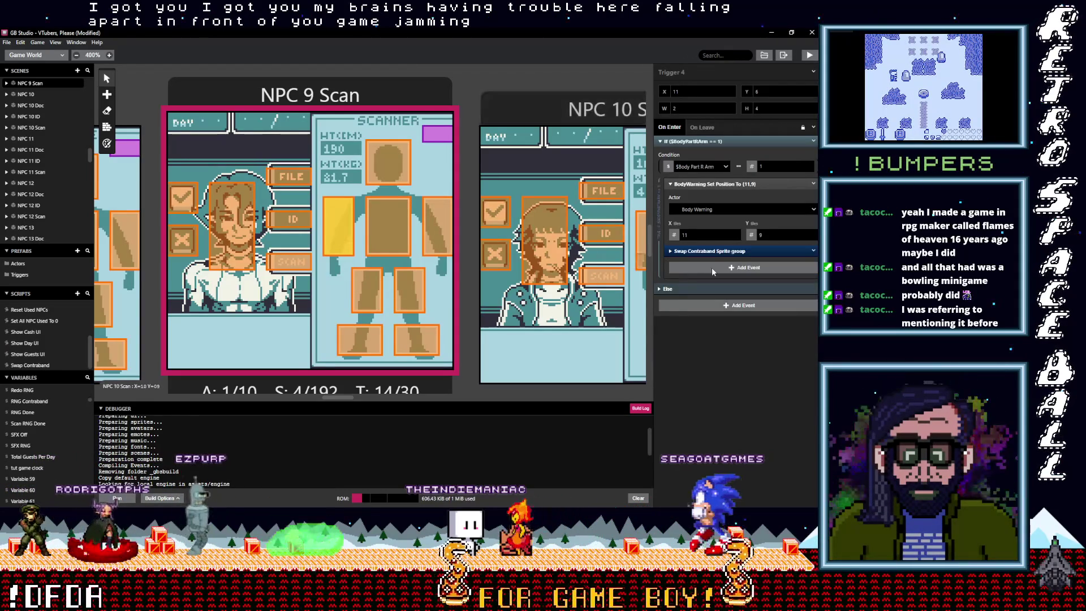
pyautogui.keyDown('alt'); pyautogui.click(712, 267); pyautogui.keyUp('alt')
pyautogui.click(807, 278)
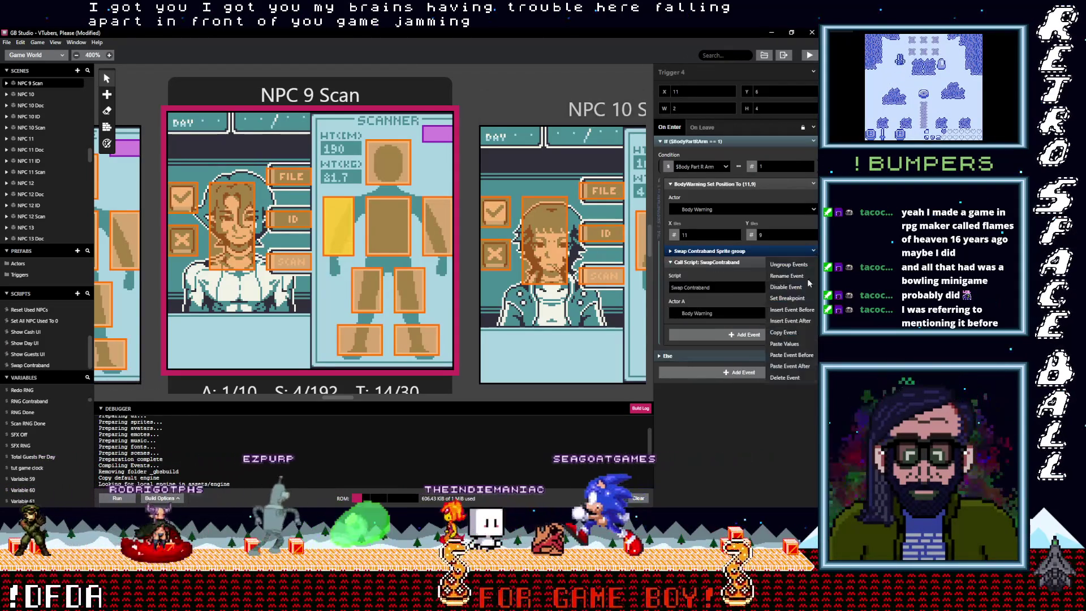
pyautogui.click(782, 379)
pyautogui.click(388, 162)
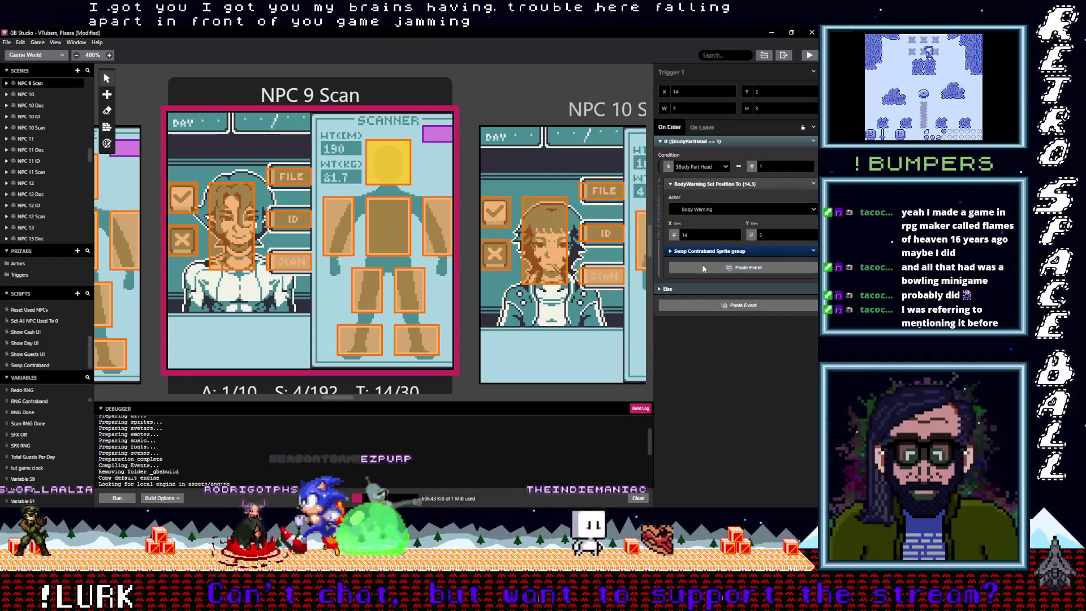
pyautogui.click(813, 251)
pyautogui.click(792, 379)
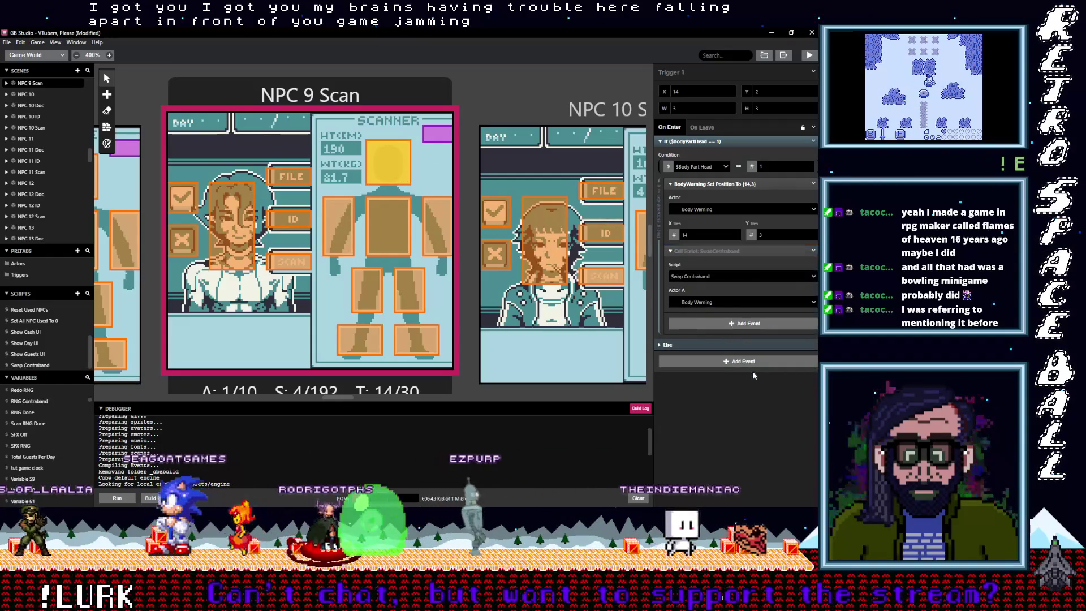
# - Give NPC 8 Scan's right-foot trigger the Swap Contraband call without its Sprite group, then copy it
pyautogui.moveTo(347, 398); pyautogui.dragTo(337, 398)
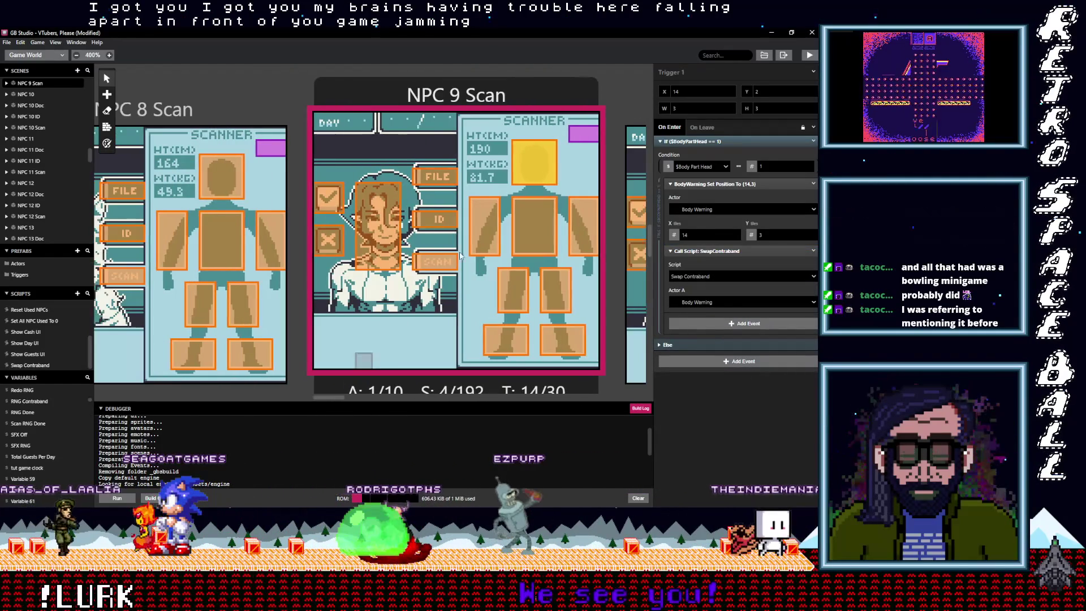
pyautogui.click(250, 355)
pyautogui.keyDown('alt'); pyautogui.click(728, 267); pyautogui.keyUp('alt')
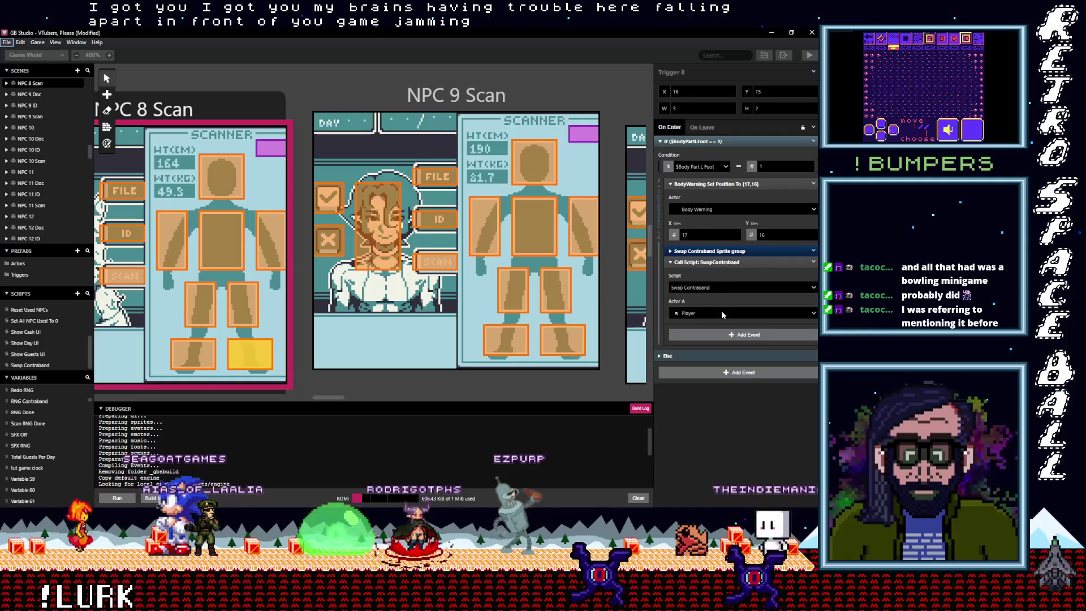
pyautogui.click(813, 252)
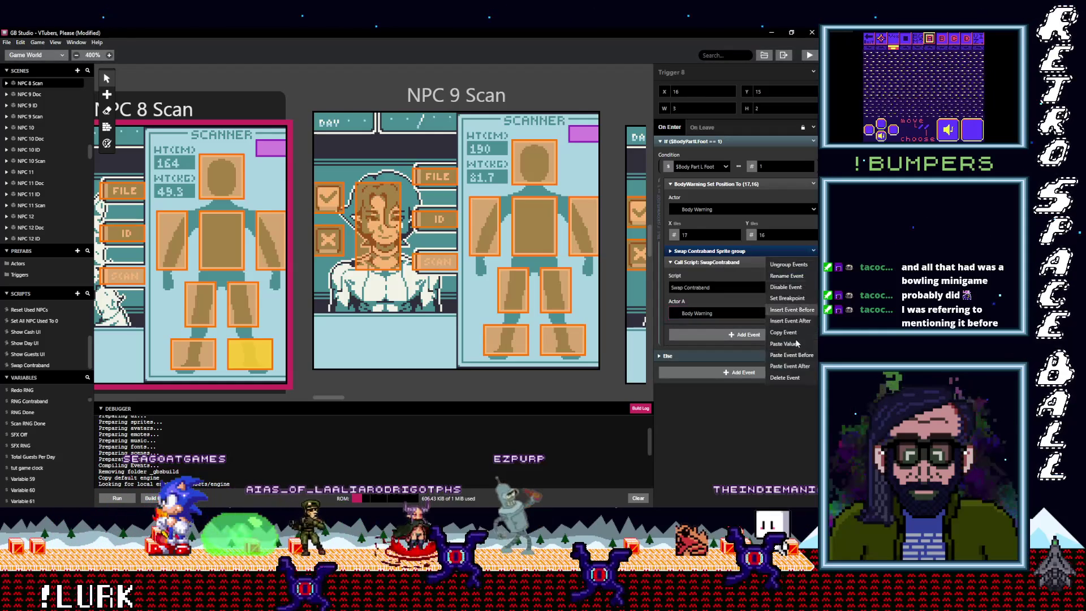
pyautogui.click(790, 378)
pyautogui.click(814, 252)
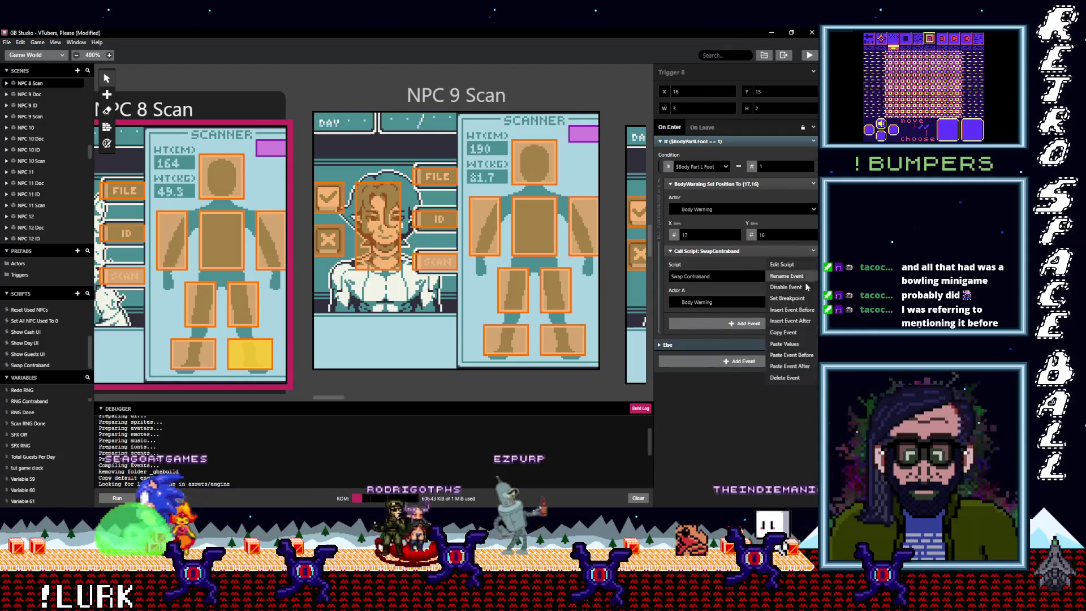
pyautogui.click(787, 333)
# - Add the Swap Contraband call to the left-leg trigger and delete its Sprite group
pyautogui.click(244, 305)
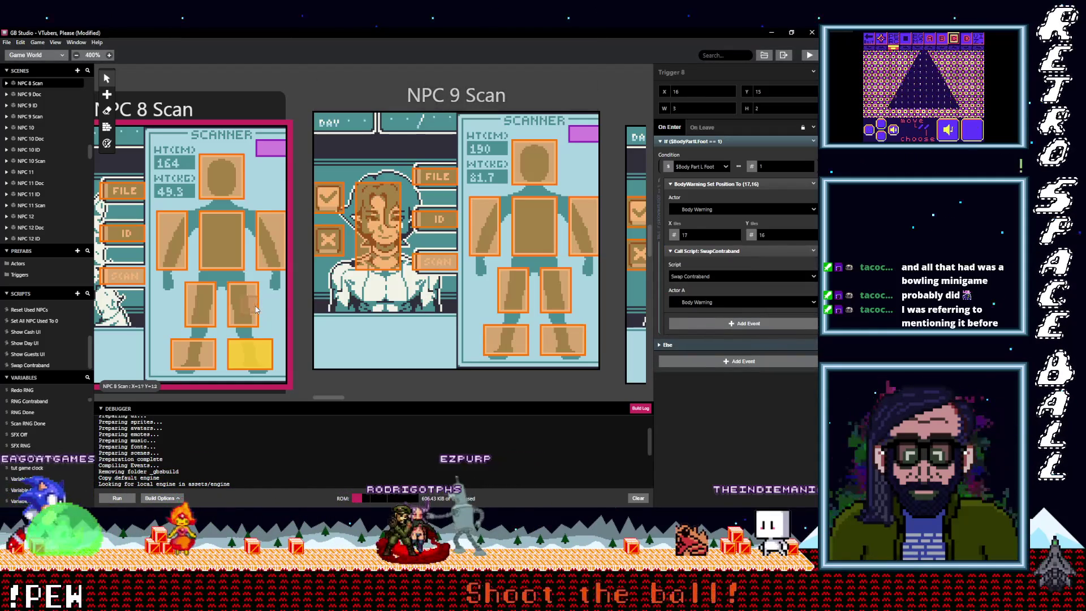
pyautogui.keyDown('alt'); pyautogui.click(713, 267); pyautogui.keyUp('alt')
pyautogui.click(814, 262)
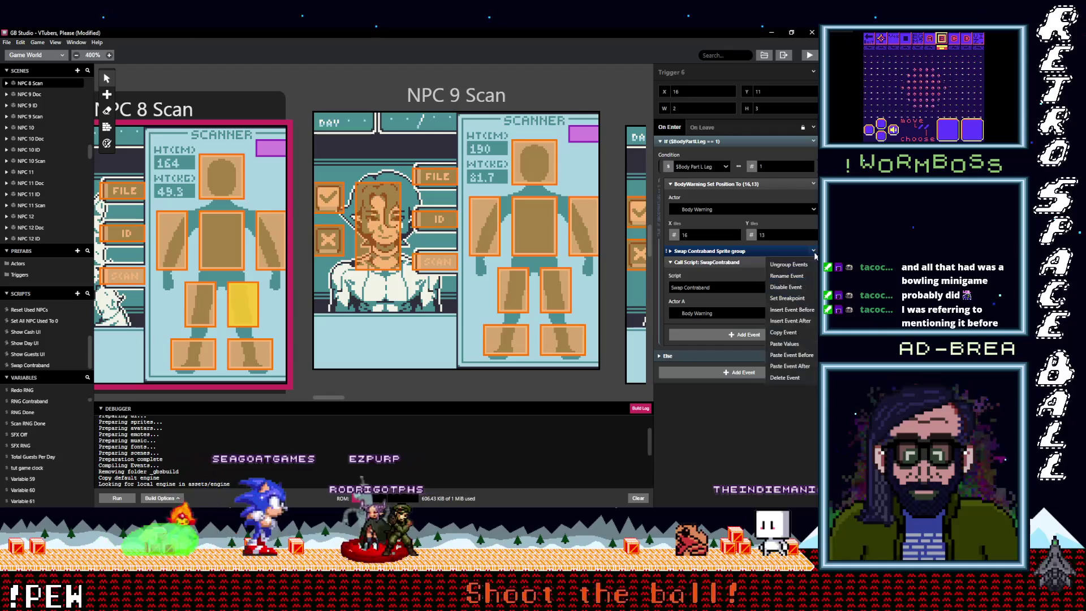
pyautogui.click(790, 377)
pyautogui.hscroll(-5, 389, 324)
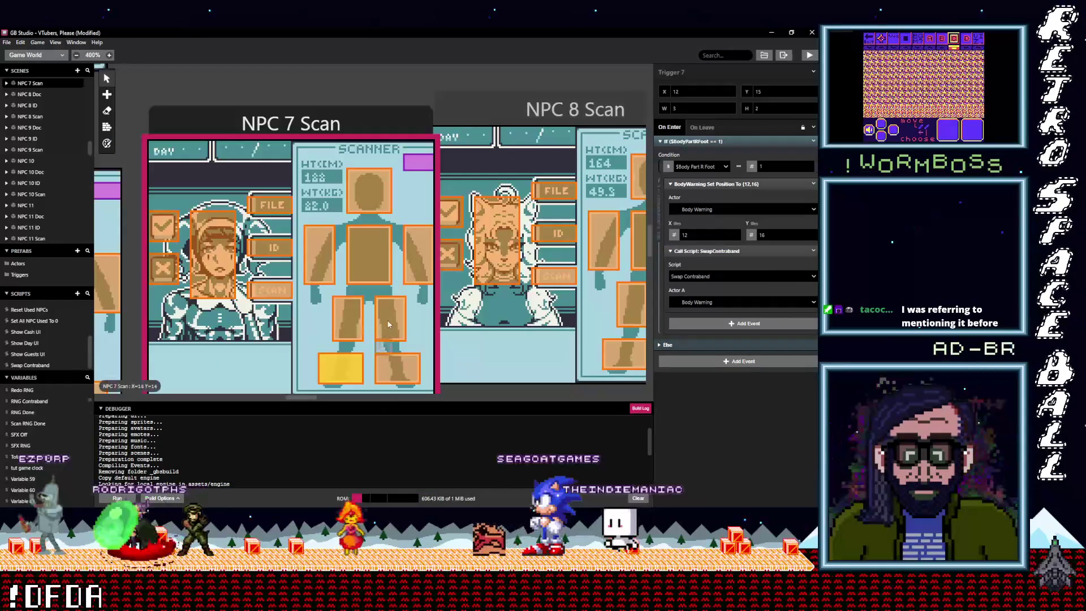
# - Add the Swap Contraband call to NPC 7 Scan's left-leg, right-leg and left-arm triggers
pyautogui.click(618, 292)
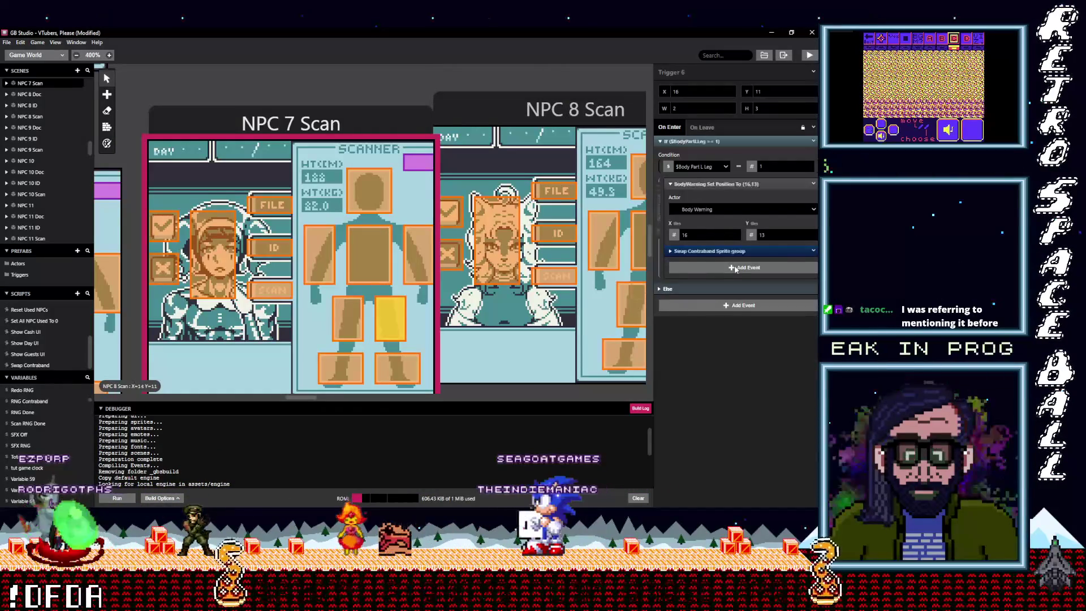
pyautogui.keyDown('alt'); pyautogui.click(750, 269); pyautogui.keyUp('alt')
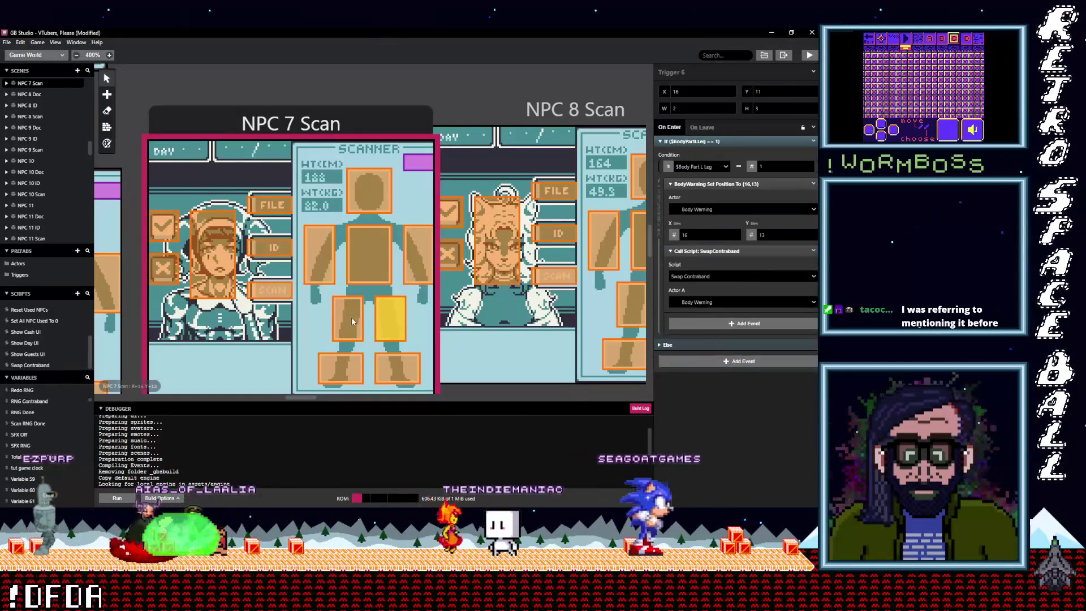
pyautogui.click(352, 321)
pyautogui.keyDown('alt'); pyautogui.click(720, 269); pyautogui.keyUp('alt')
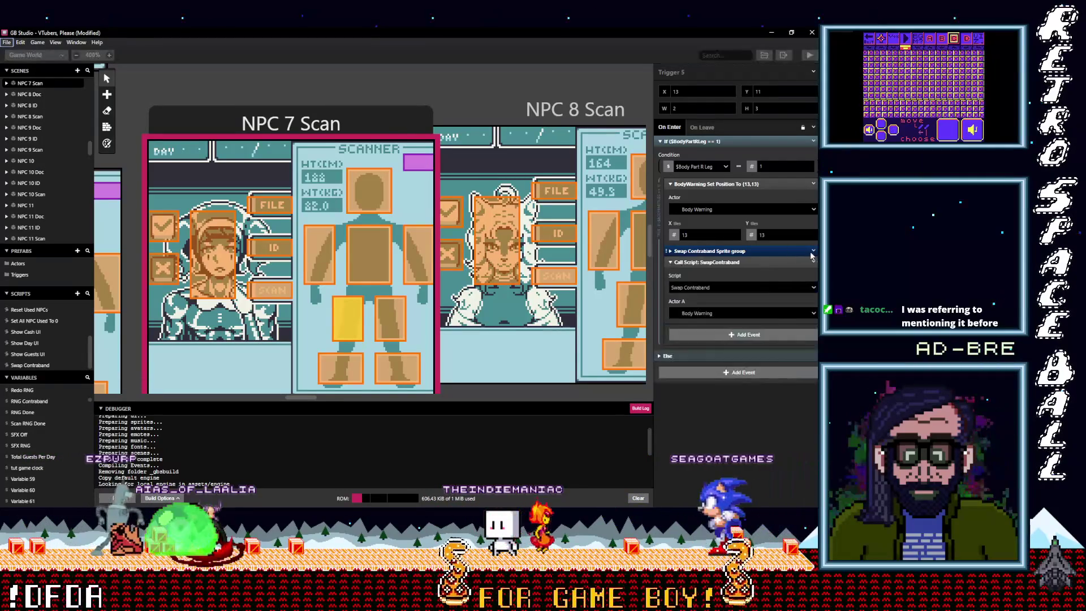
pyautogui.click(814, 262)
pyautogui.click(789, 377)
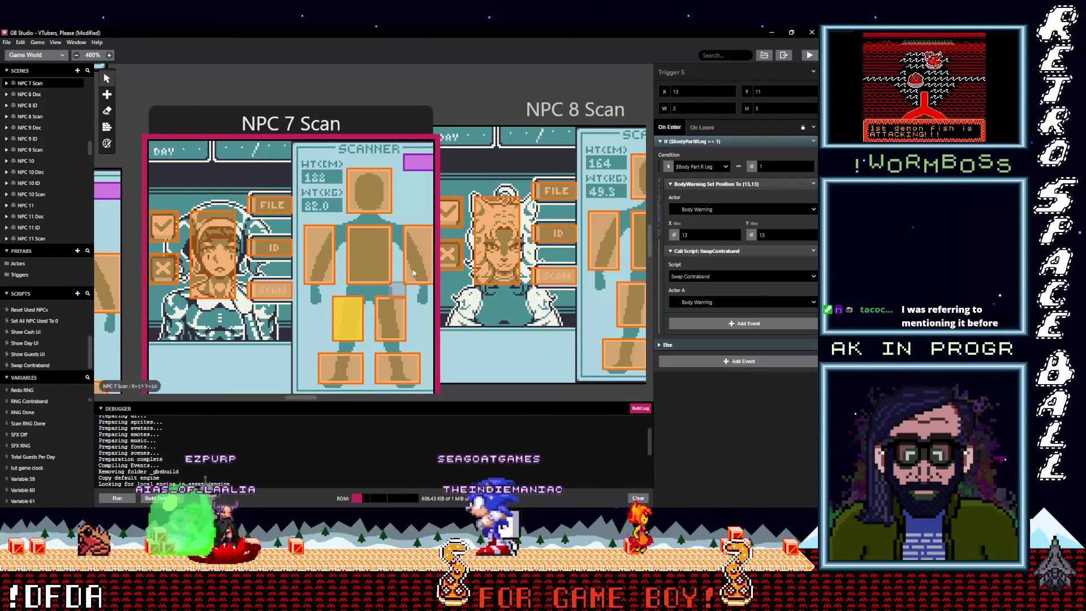
pyautogui.click(419, 255)
pyautogui.keyDown('alt'); pyautogui.click(711, 270); pyautogui.keyUp('alt')
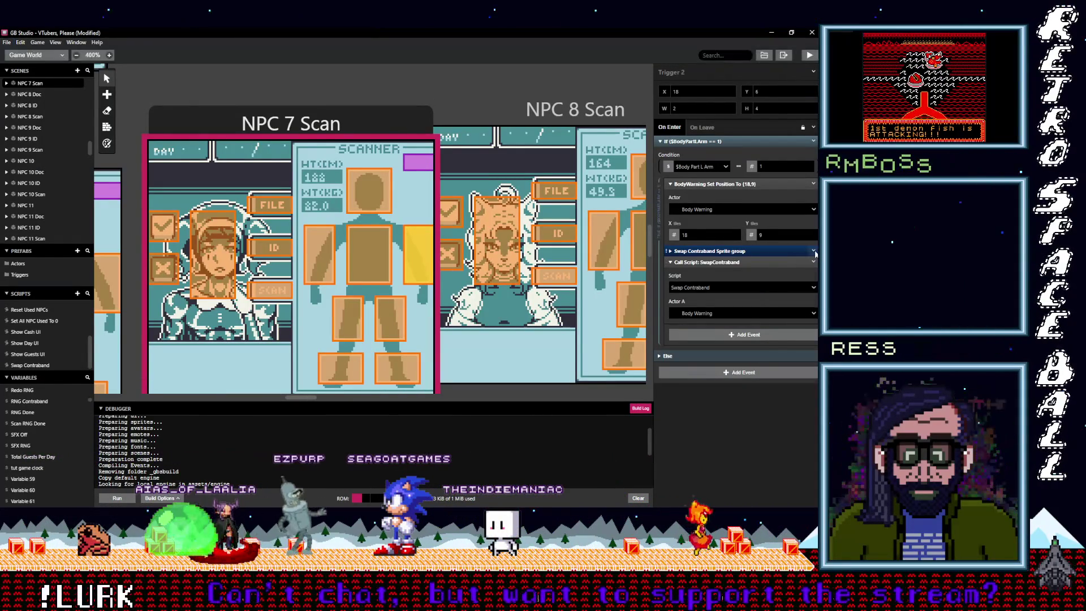
# - Add the Swap Contraband call to the chest, right-arm and head triggers, deleting each Sprite group
pyautogui.click(369, 254)
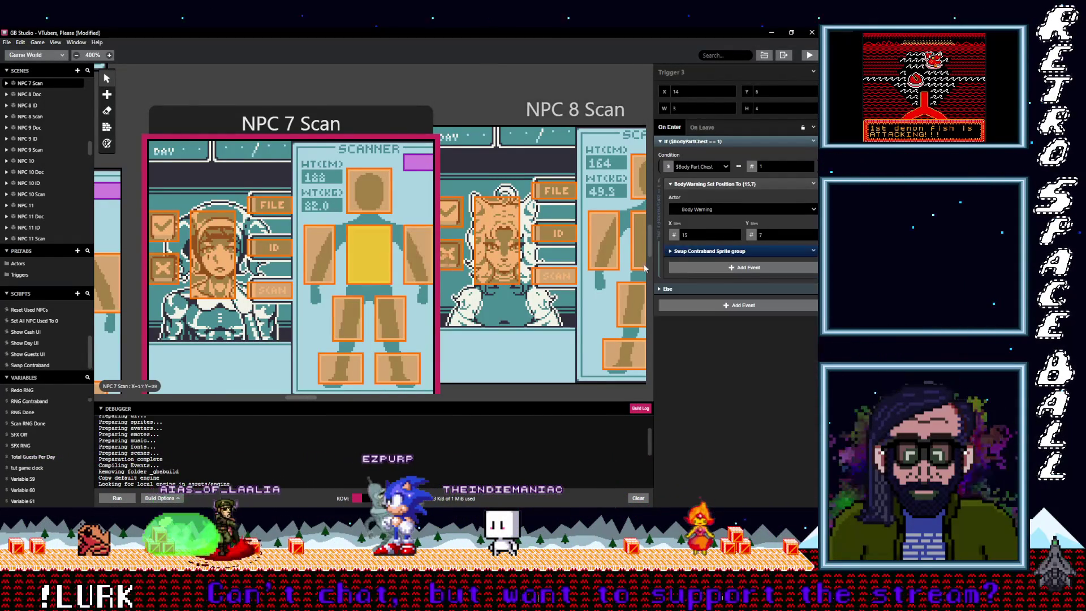
pyautogui.keyDown('alt'); pyautogui.click(694, 270); pyautogui.keyUp('alt')
pyautogui.click(814, 250)
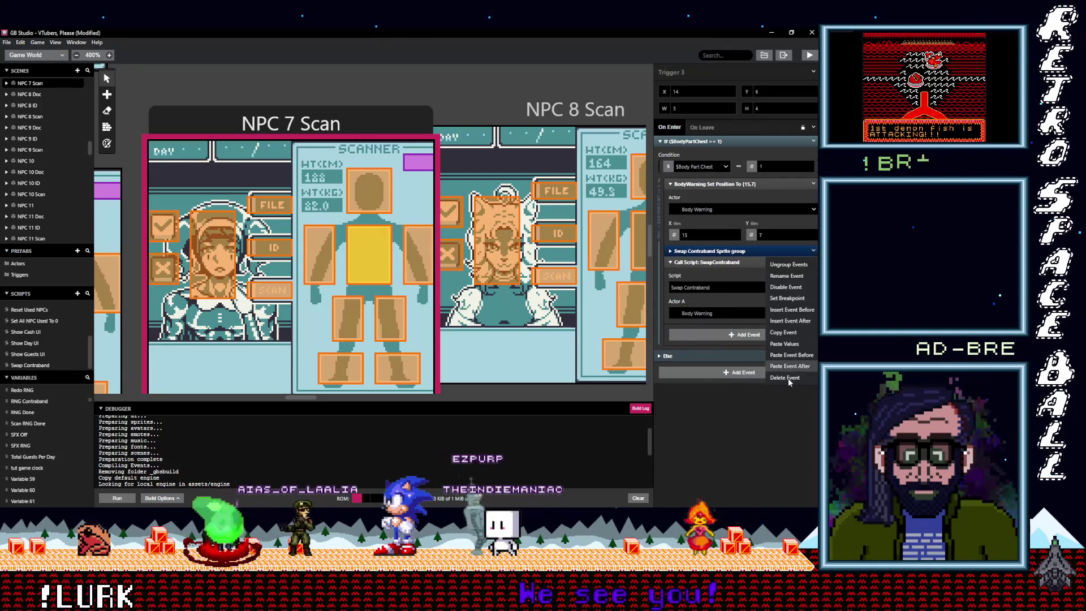
pyautogui.click(788, 378)
pyautogui.click(327, 274)
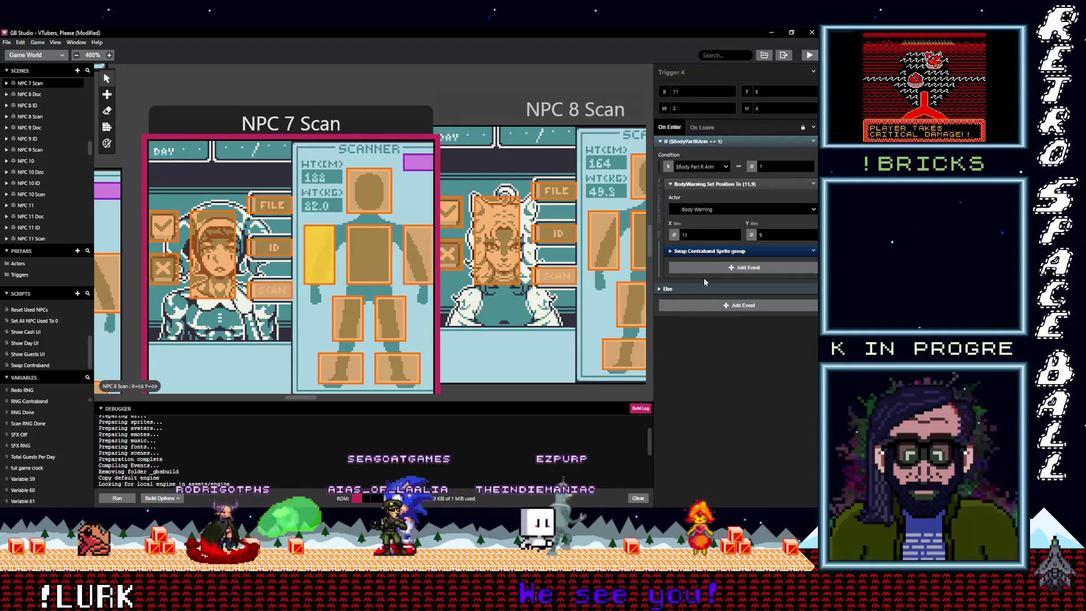
pyautogui.keyDown('alt'); pyautogui.click(711, 269); pyautogui.keyUp('alt')
pyautogui.click(813, 251)
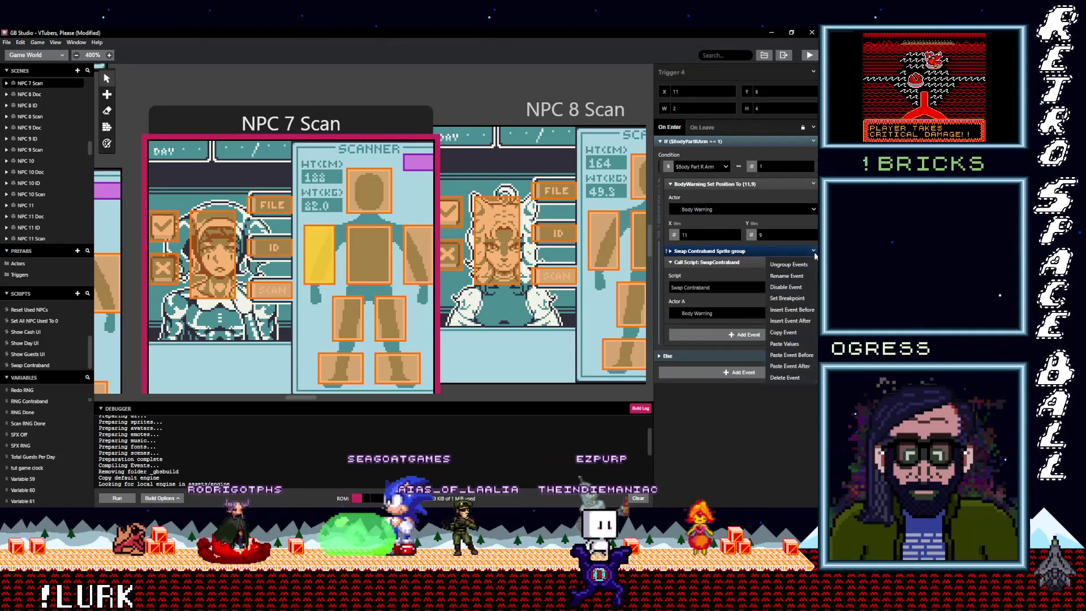
pyautogui.click(788, 378)
pyautogui.click(369, 190)
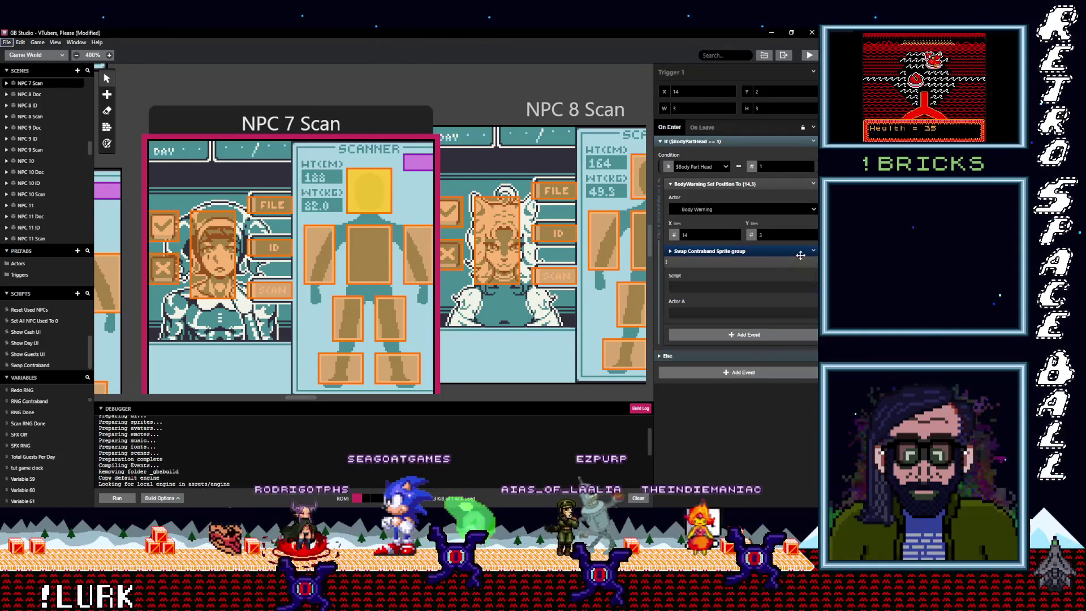
pyautogui.click(813, 250)
pyautogui.click(777, 378)
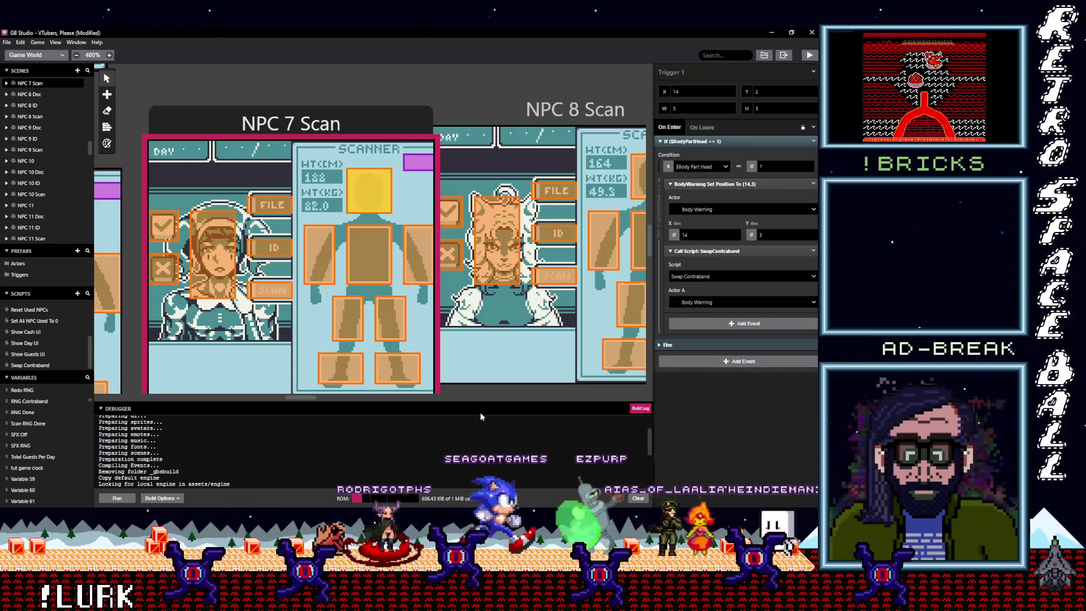
# - Paste the Swap Contraband script call into NPC 6 Scan's right-foot and left-foot triggers
pyautogui.moveTo(305, 396); pyautogui.dragTo(284, 399)
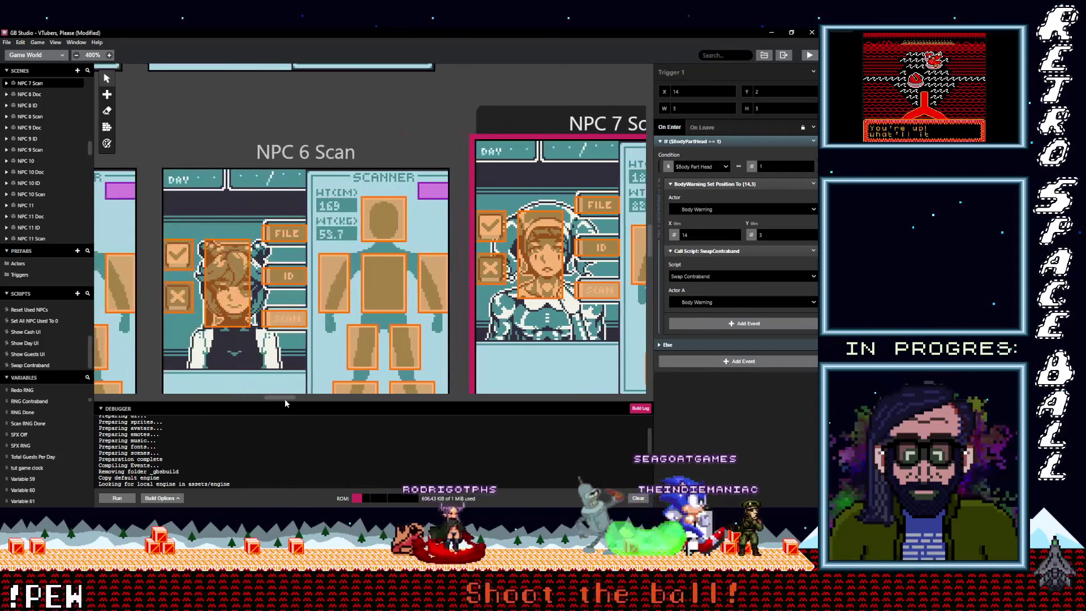
pyautogui.scroll(-2, 372, 337)
pyautogui.scroll(-1, 372, 337)
pyautogui.click(412, 308)
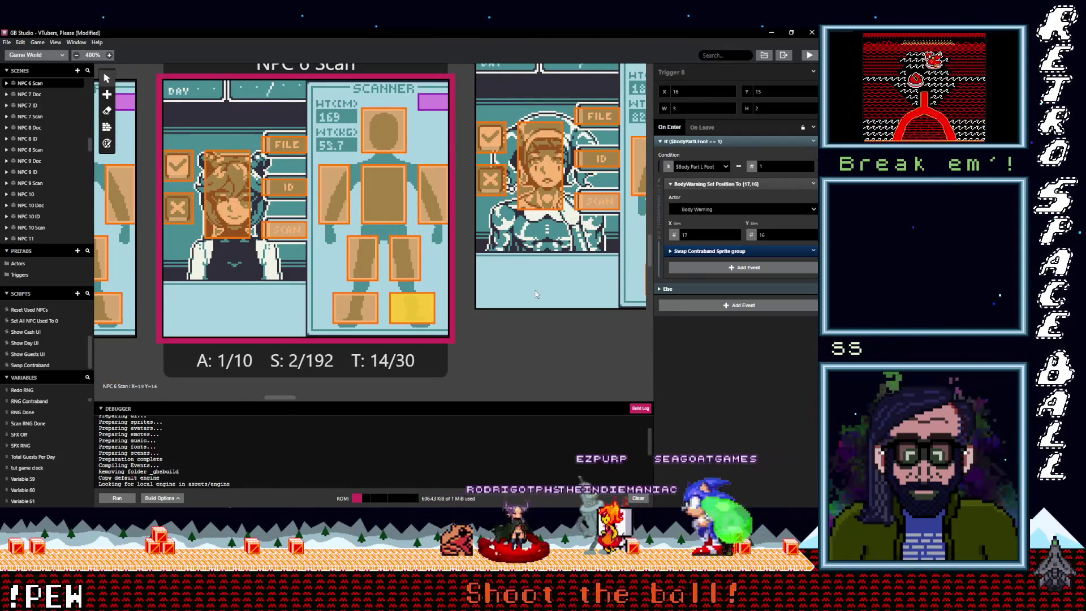
pyautogui.click(695, 268)
pyautogui.click(814, 253)
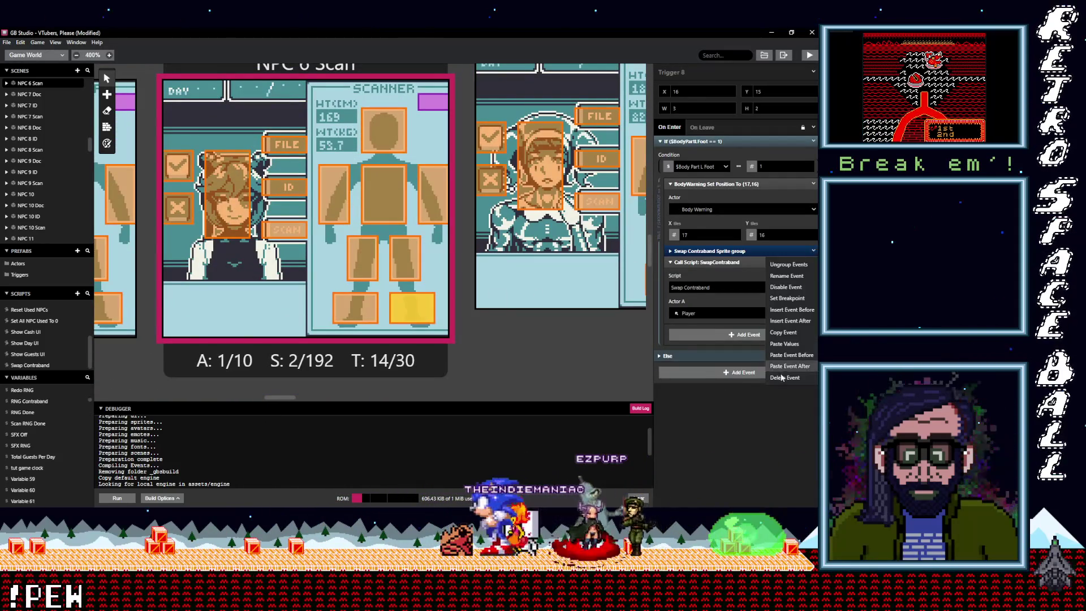
pyautogui.click(365, 310)
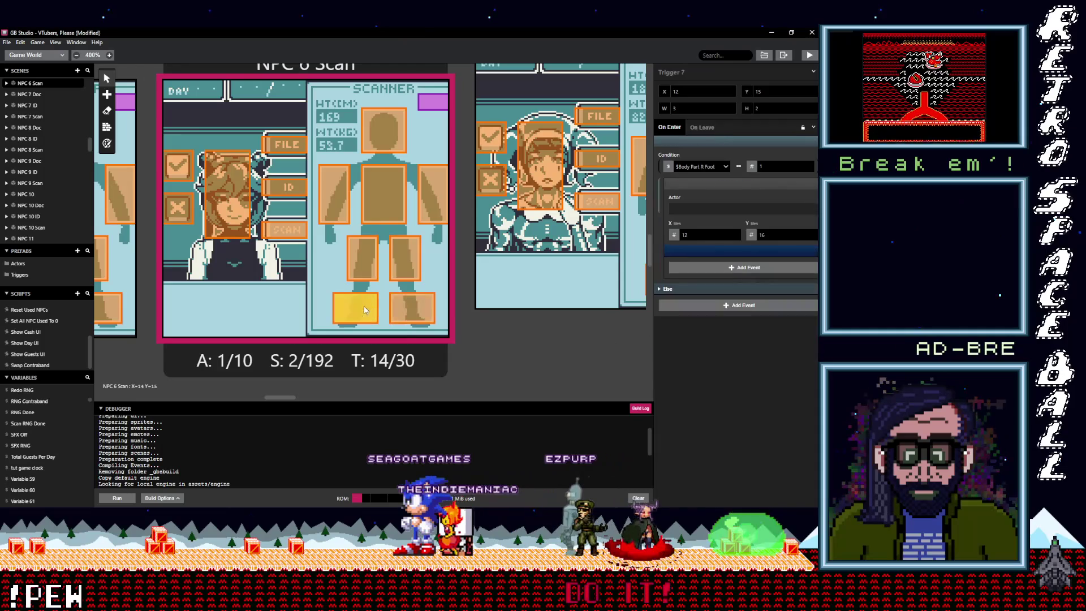
pyautogui.click(699, 266)
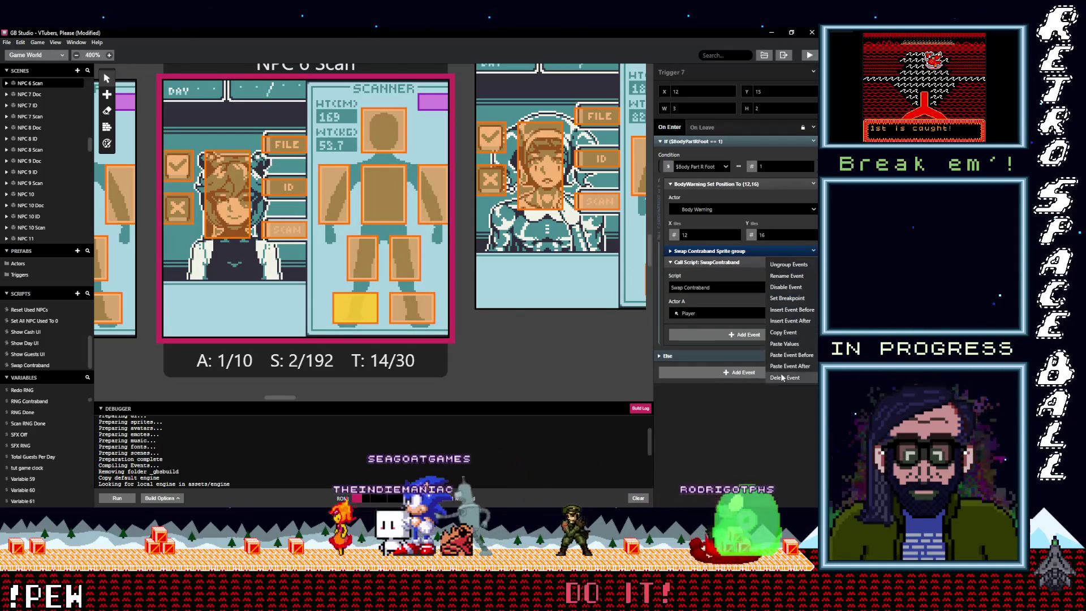
# - Paste the Swap Contraband call into both leg triggers, deleting each leftover Sprite group
pyautogui.click(411, 262)
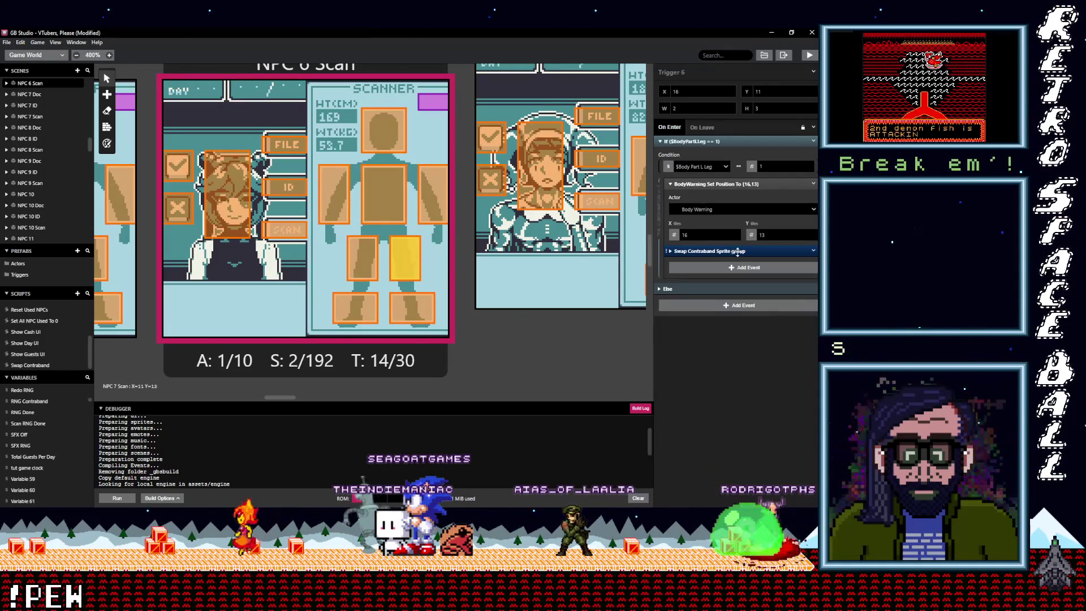
pyautogui.click(736, 268)
pyautogui.click(813, 262)
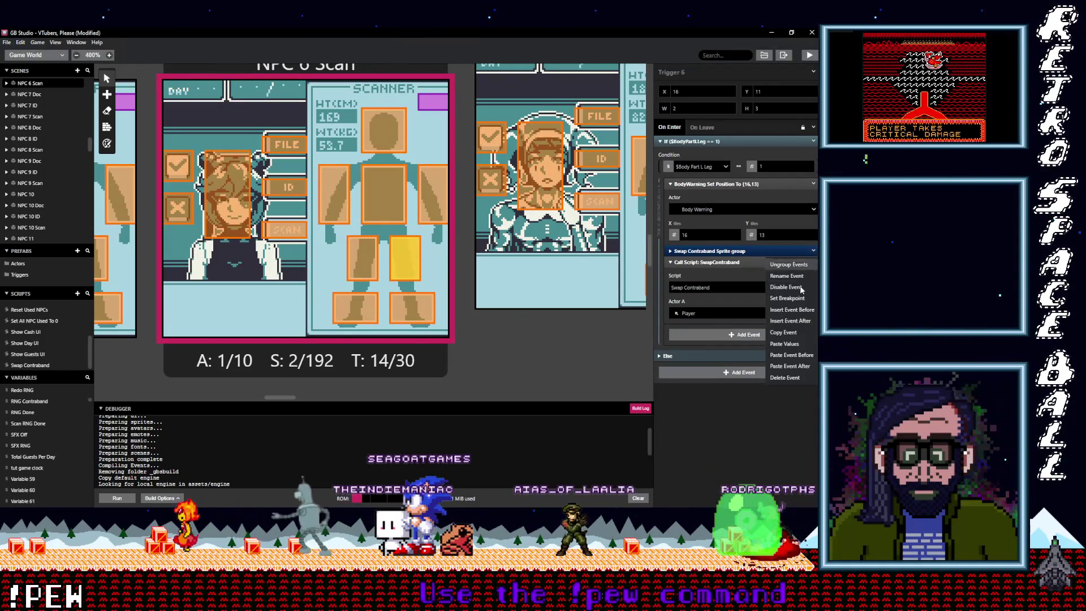
pyautogui.click(780, 378)
pyautogui.click(362, 260)
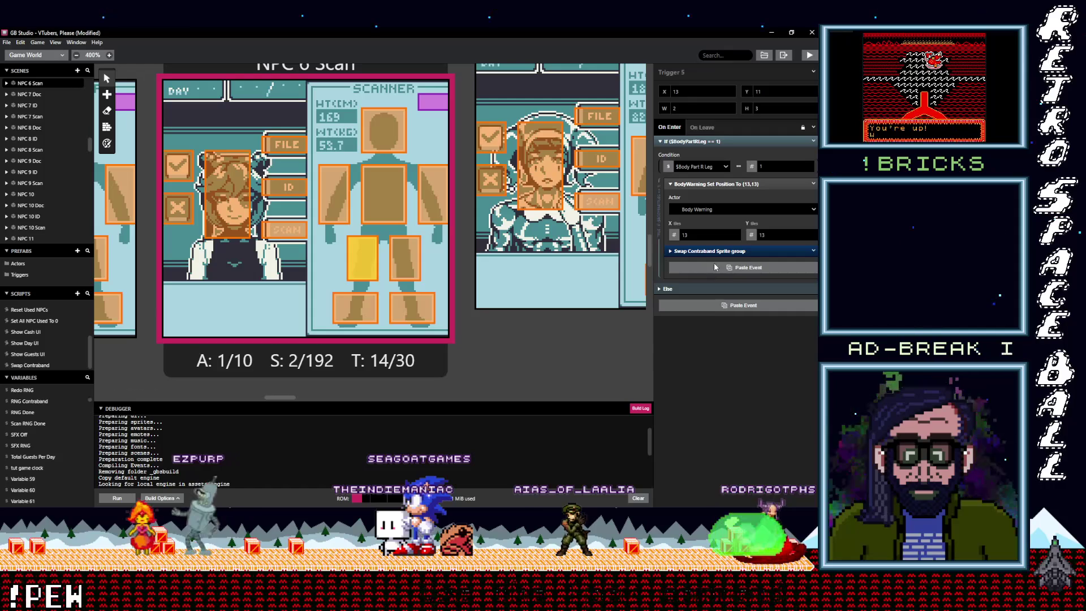
pyautogui.click(714, 263)
pyautogui.click(813, 254)
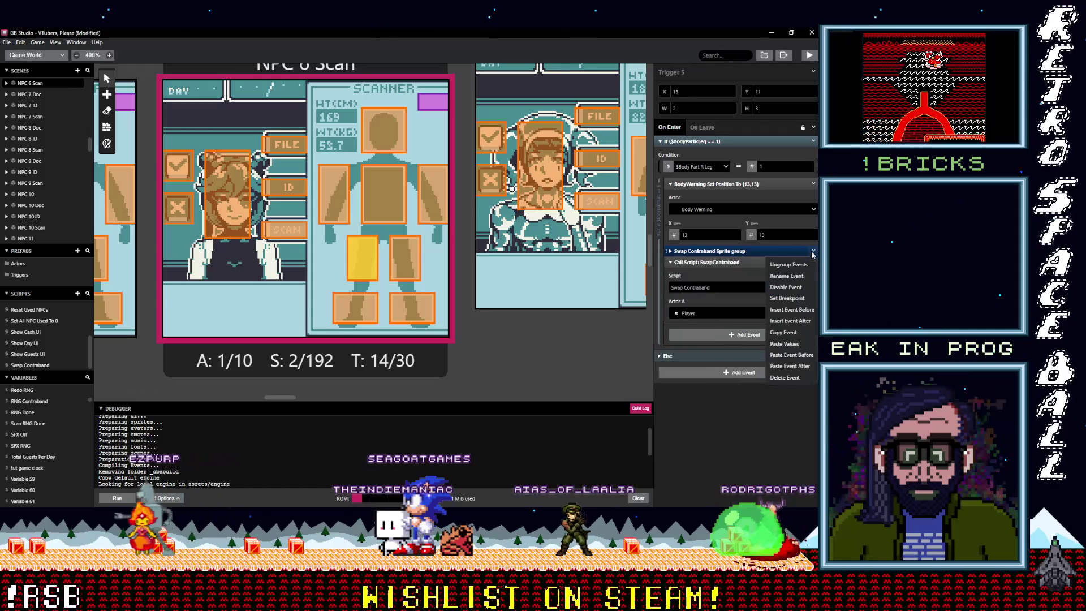
pyautogui.click(779, 378)
# - Give the left-arm, chest and right-arm triggers the Swap Contraband call, removing the arm's Sprite group
pyautogui.click(437, 211)
pyautogui.click(690, 262)
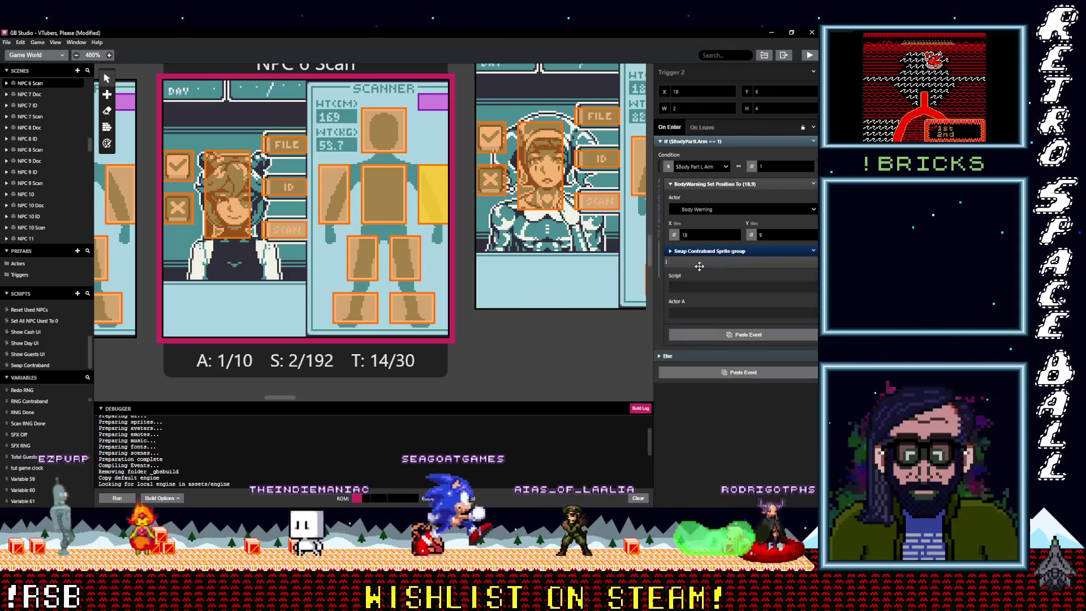
pyautogui.click(813, 251)
pyautogui.click(781, 377)
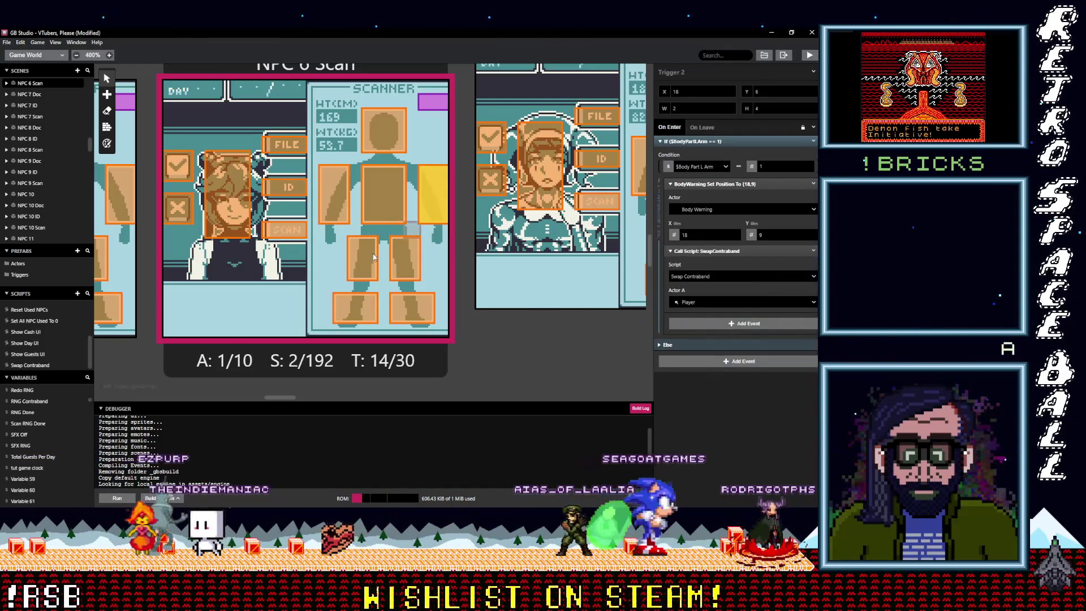
pyautogui.click(383, 211)
pyautogui.click(724, 267)
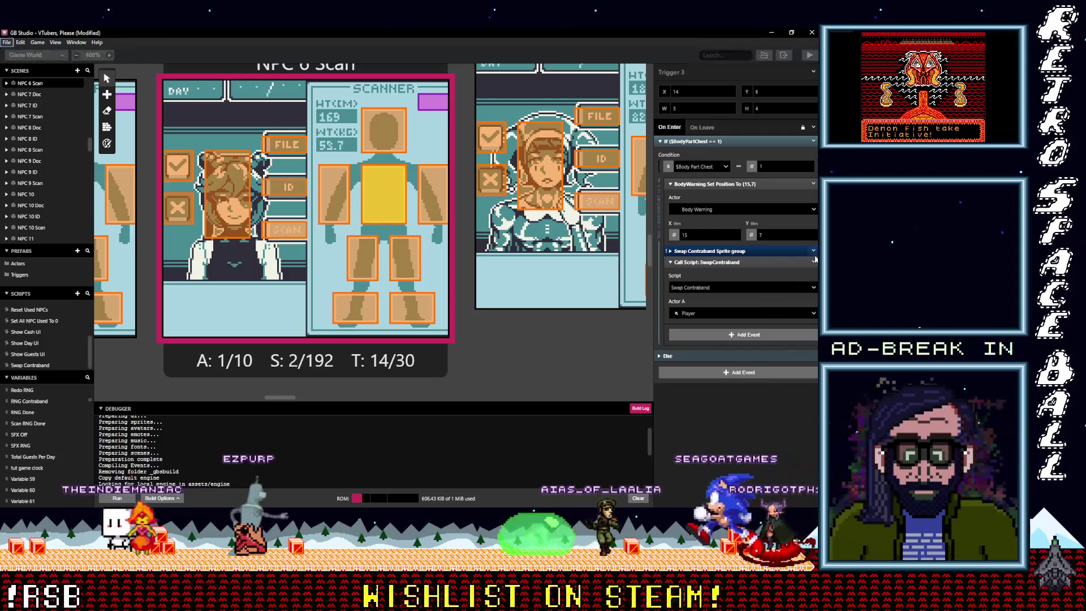
pyautogui.click(339, 203)
pyautogui.click(813, 250)
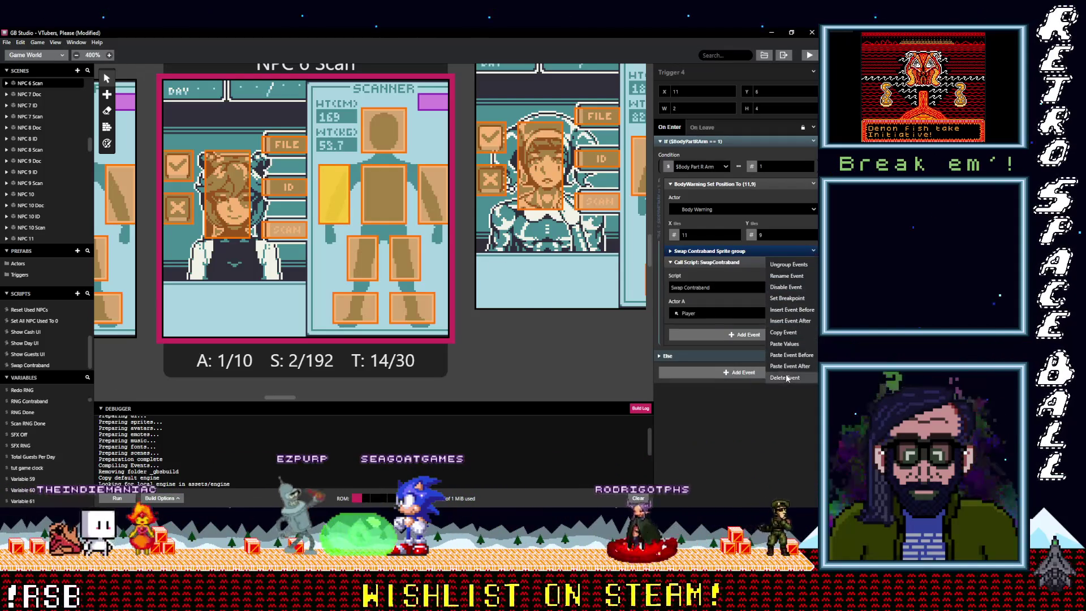
# - Paste the call into the head trigger and delete its empty Swap Contraband Sprite group
pyautogui.click(383, 131)
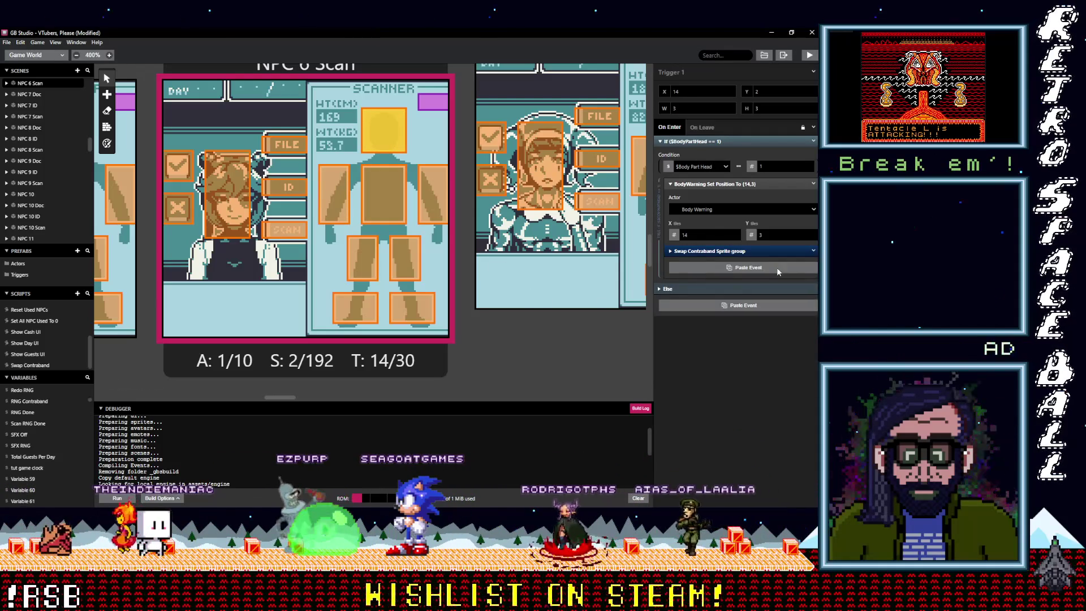
pyautogui.click(763, 270)
pyautogui.click(785, 377)
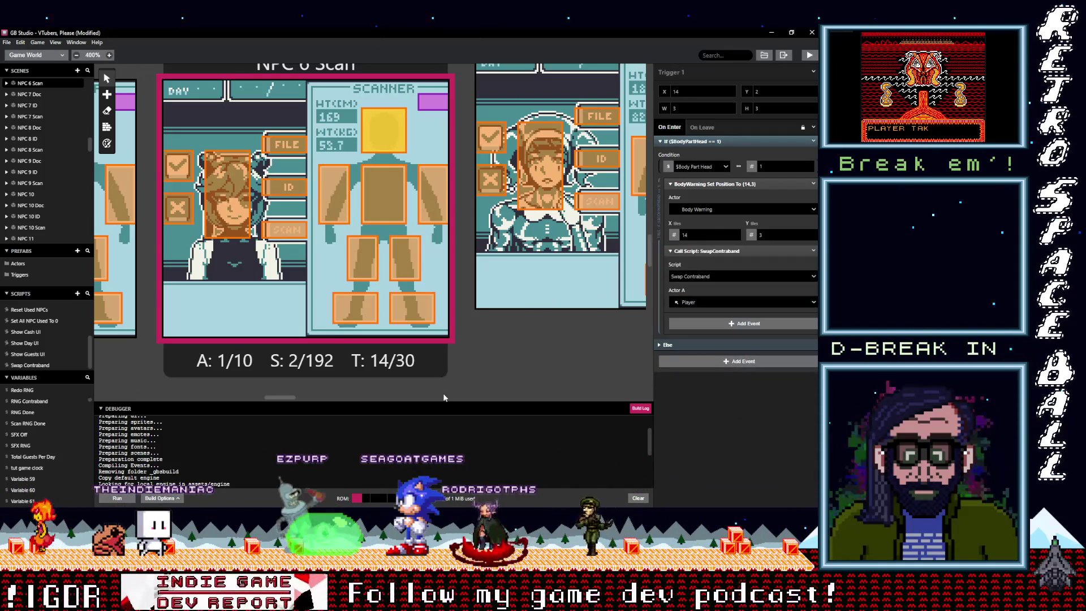
pyautogui.moveTo(290, 398)
pyautogui.mouseDown()
pyautogui.moveTo(276, 399)
pyautogui.moveTo(288, 391)
pyautogui.mouseUp()
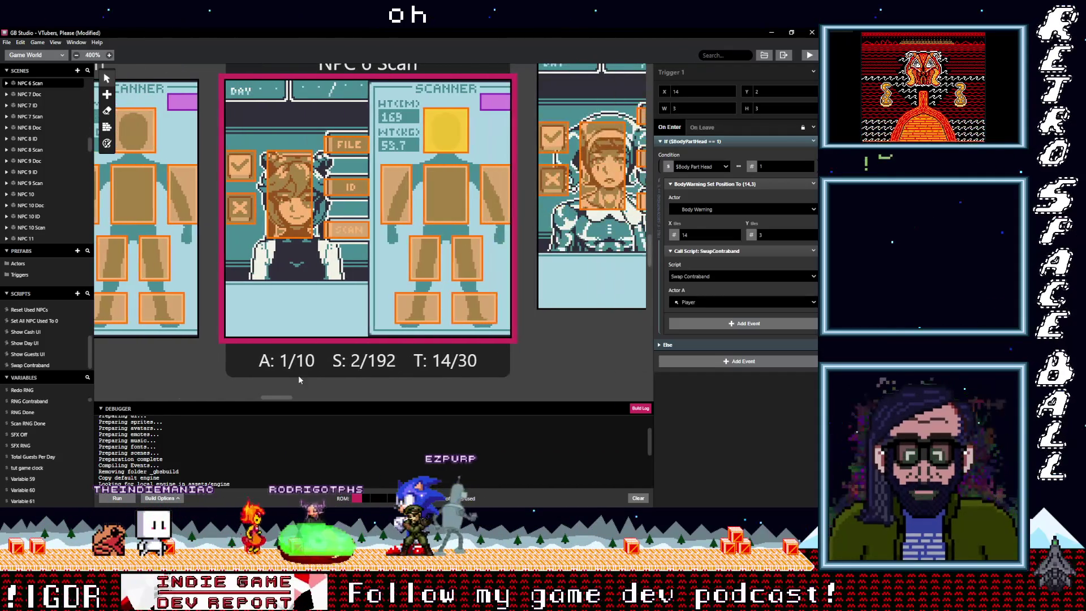
pyautogui.click(476, 306)
# - Set Actor A to Body Warning for the foot triggers 8 and 7 and leg Trigger 6
pyautogui.click(701, 302)
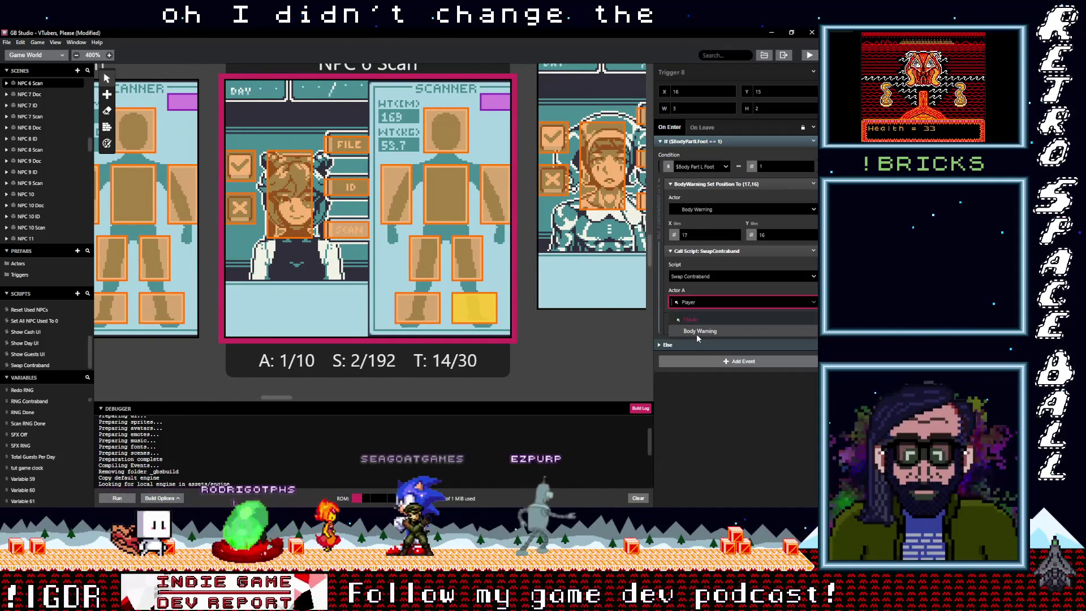
pyautogui.click(697, 333)
pyautogui.click(413, 312)
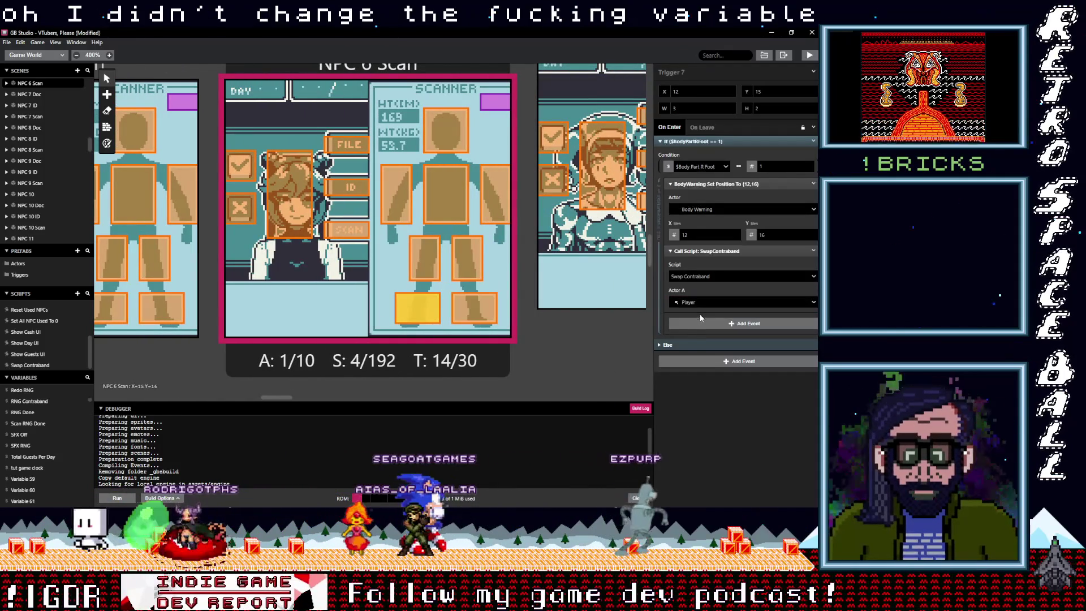
pyautogui.click(700, 331)
pyautogui.click(467, 257)
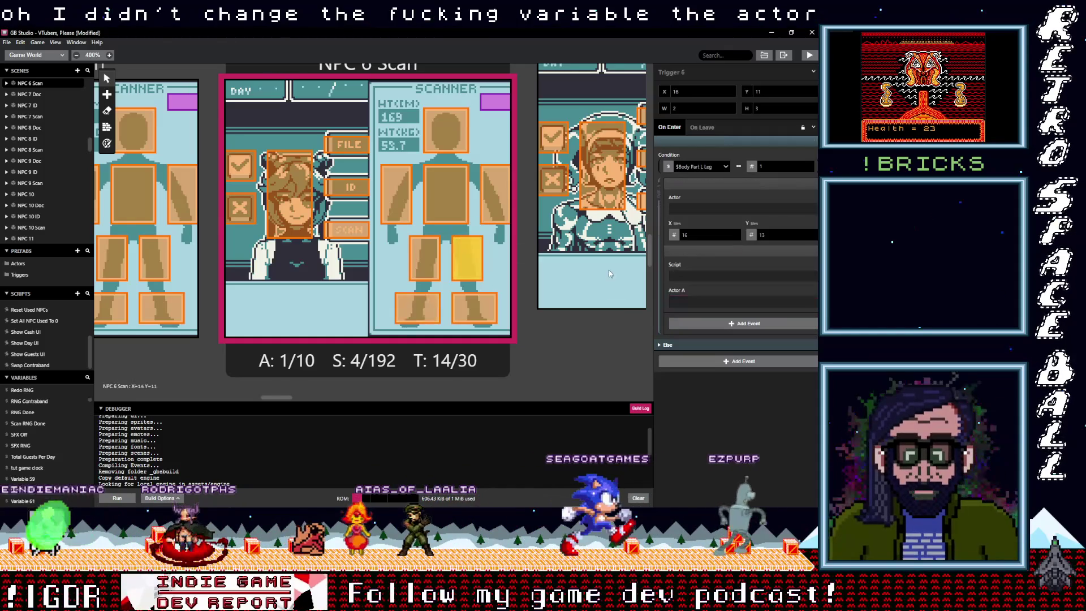
pyautogui.click(701, 303)
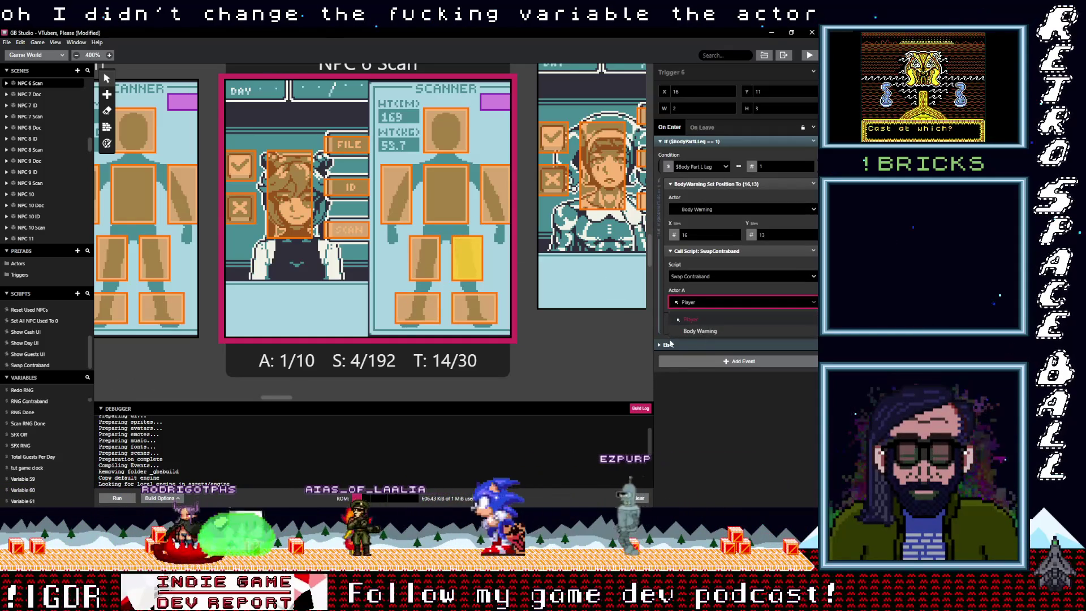
pyautogui.press('Escape')
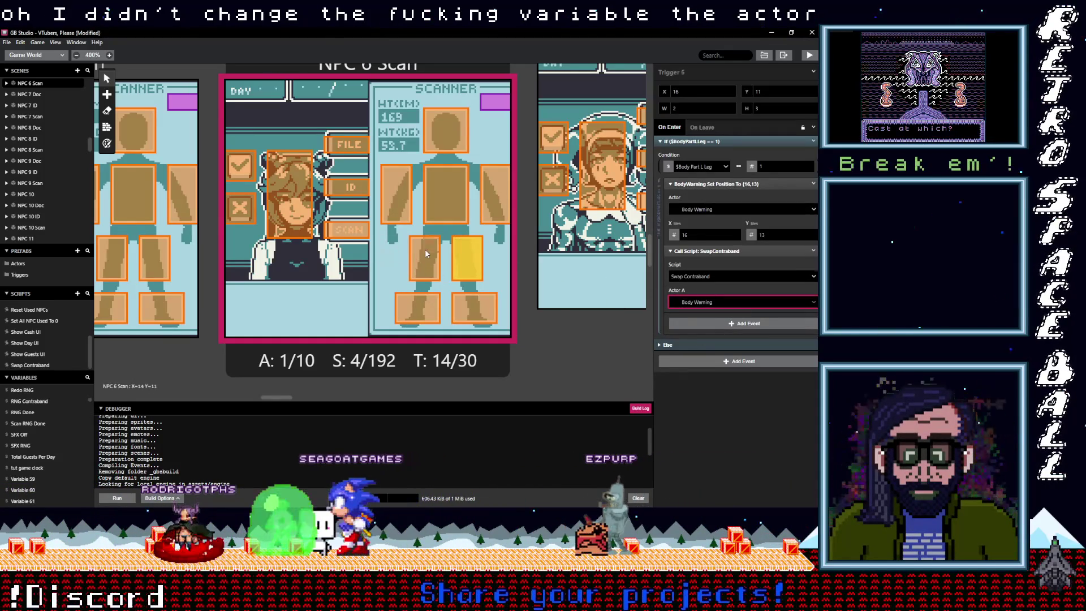
# - Switch Actor A to Body Warning on the remaining leg, arm, chest and head triggers
pyautogui.click(426, 249)
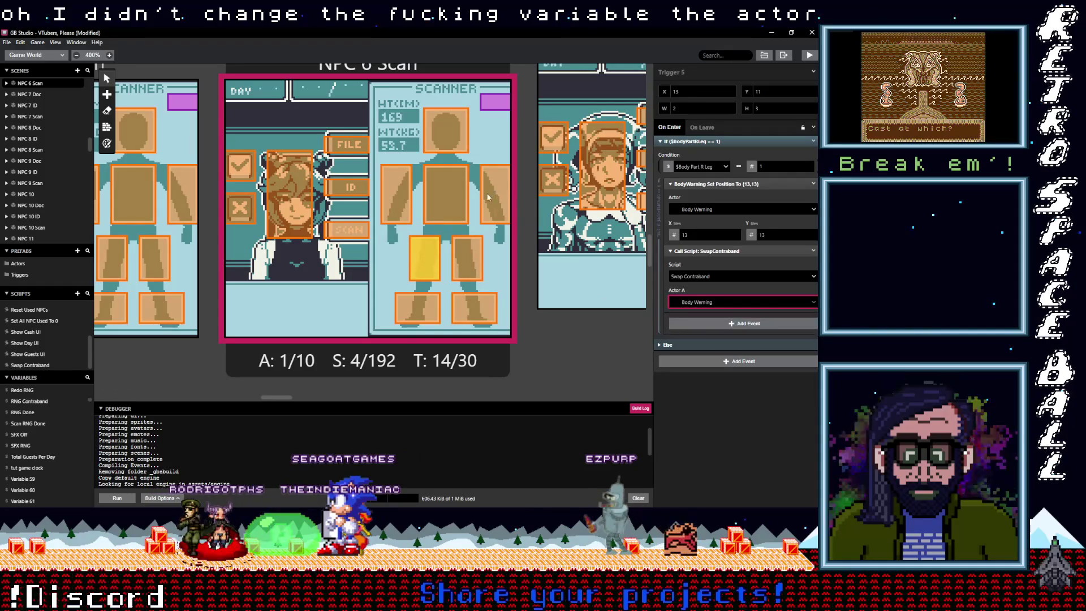
pyautogui.click(496, 176)
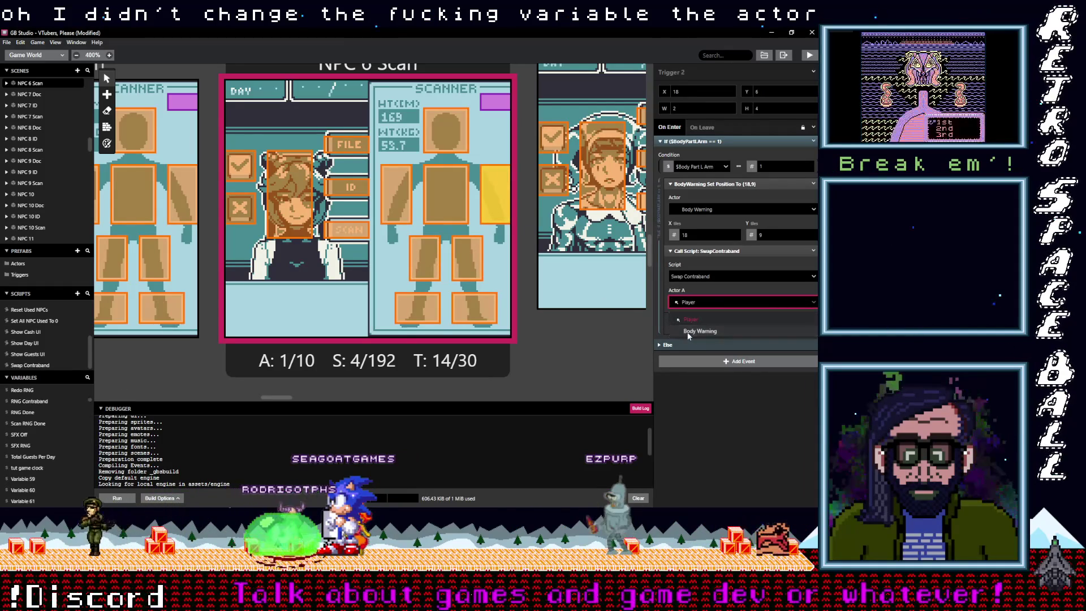
pyautogui.click(457, 213)
pyautogui.click(696, 302)
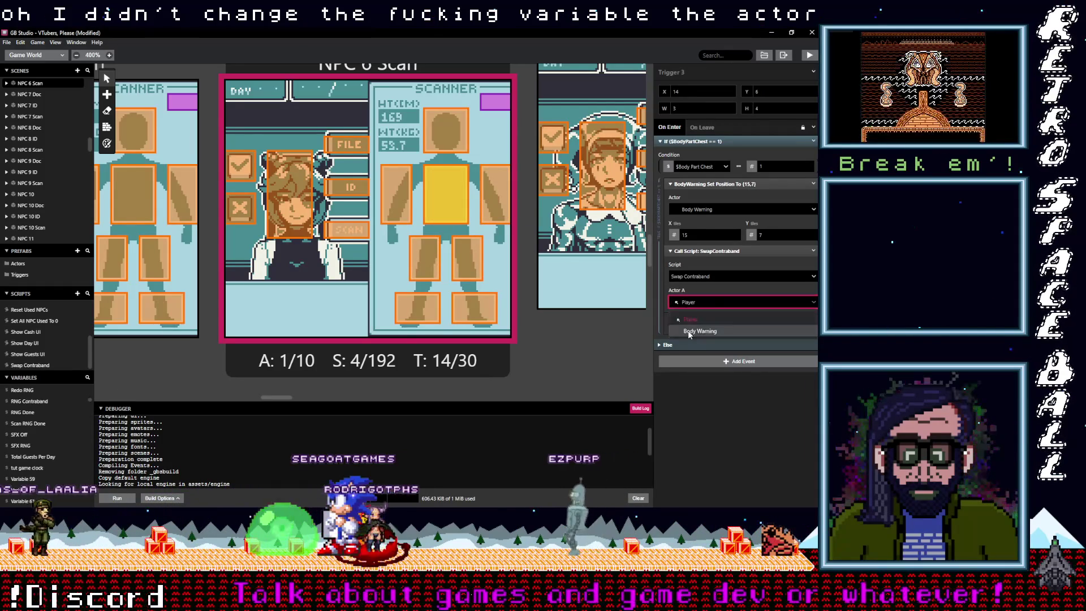
pyautogui.click(460, 143)
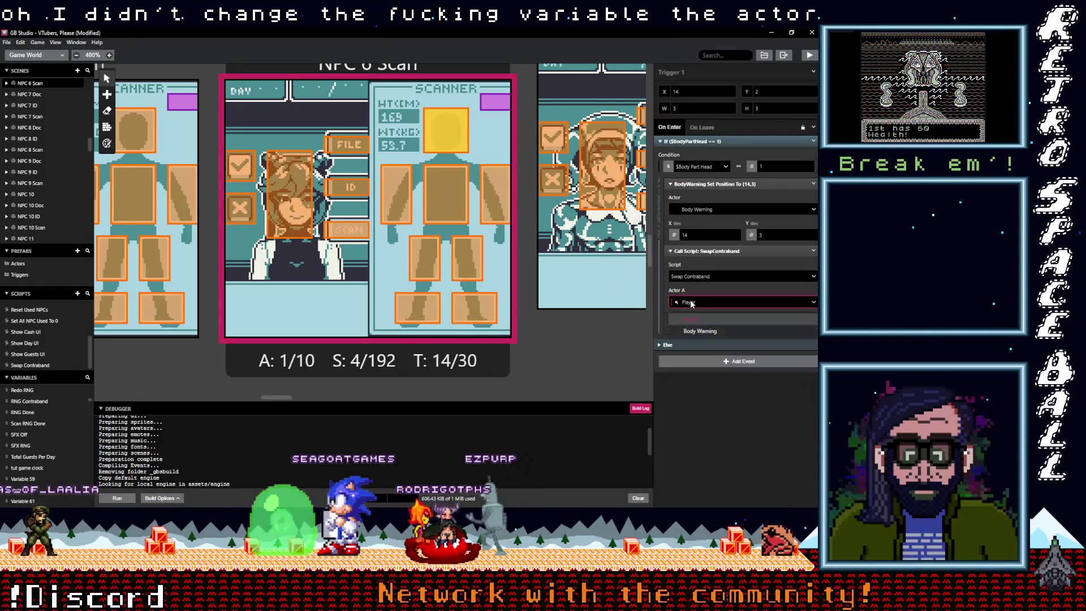
pyautogui.click(399, 201)
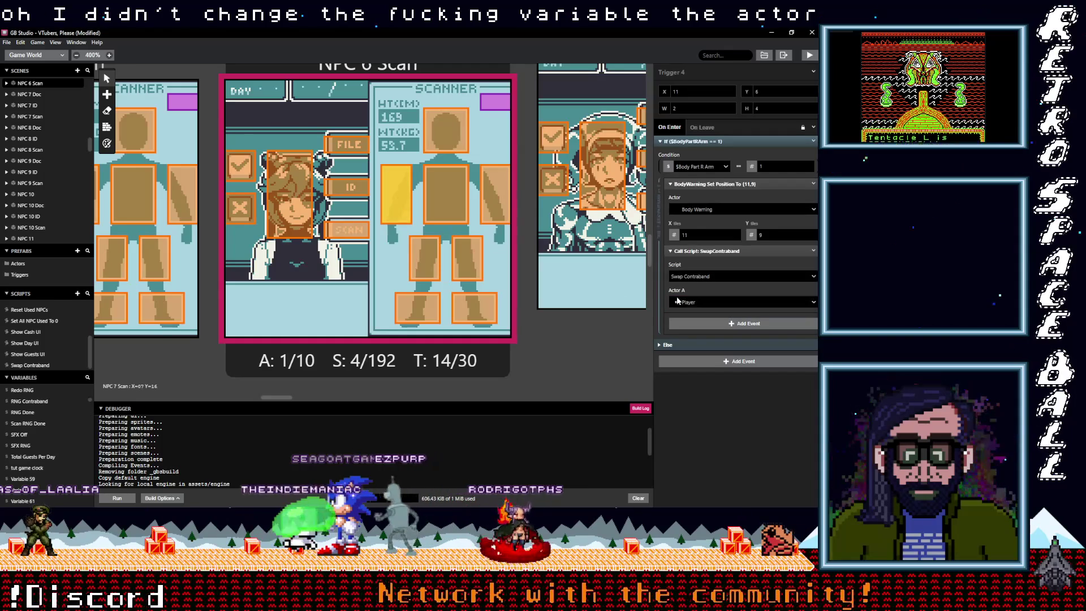
pyautogui.click(699, 304)
pyautogui.click(702, 331)
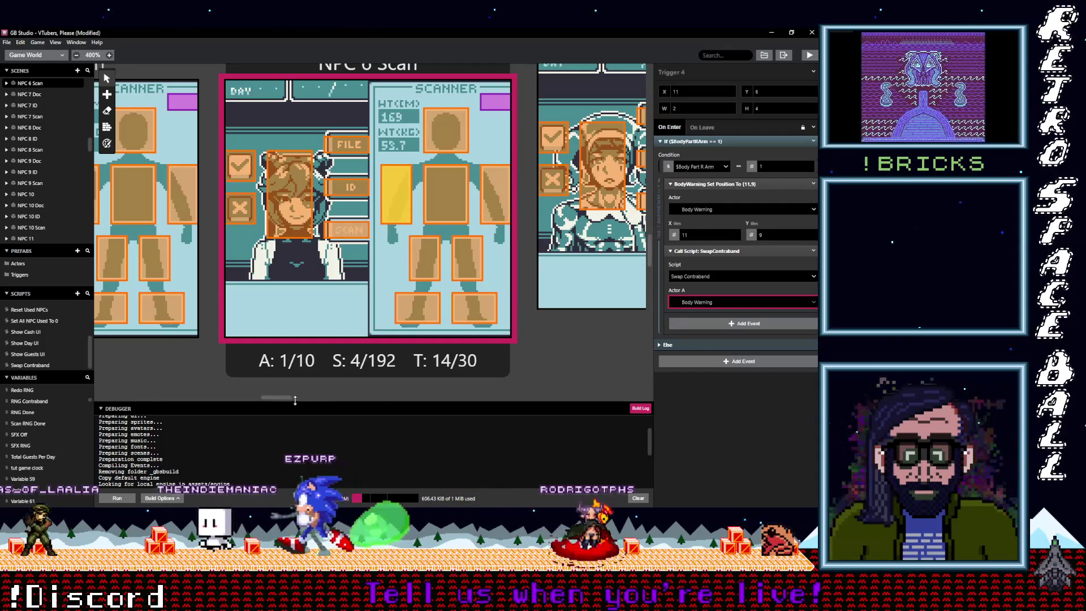
pyautogui.moveTo(283, 401)
pyautogui.mouseDown()
pyautogui.moveTo(295, 398)
pyautogui.moveTo(270, 397)
pyautogui.mouseUp()
pyautogui.click(555, 285)
# - Paste and ungroup the Swap Contraband call in NPC 5 Scan's foot trigger and Trigger 7
pyautogui.click(274, 308)
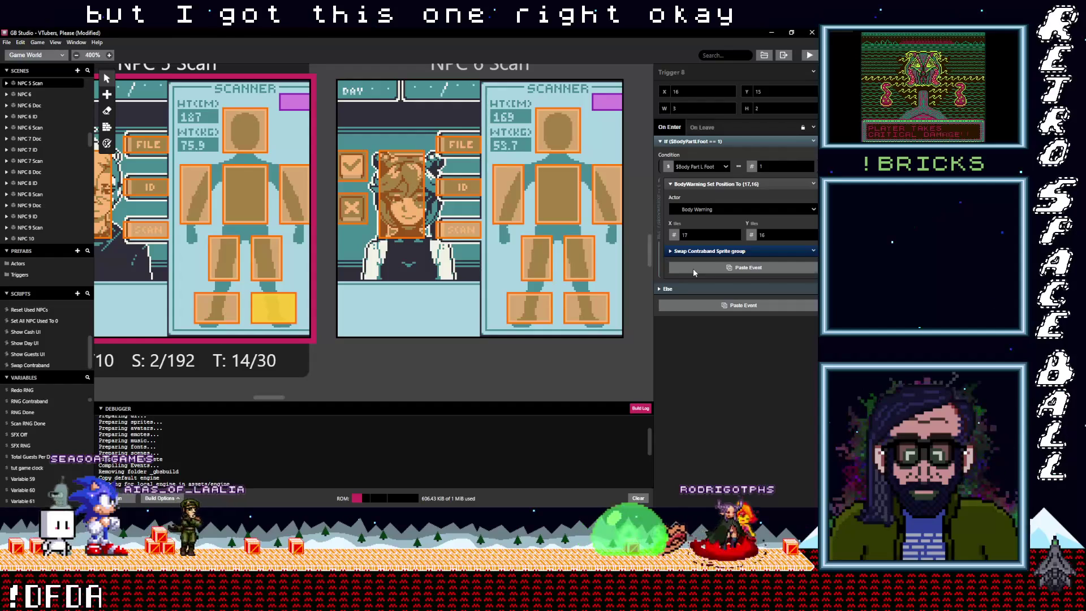
pyautogui.click(704, 313)
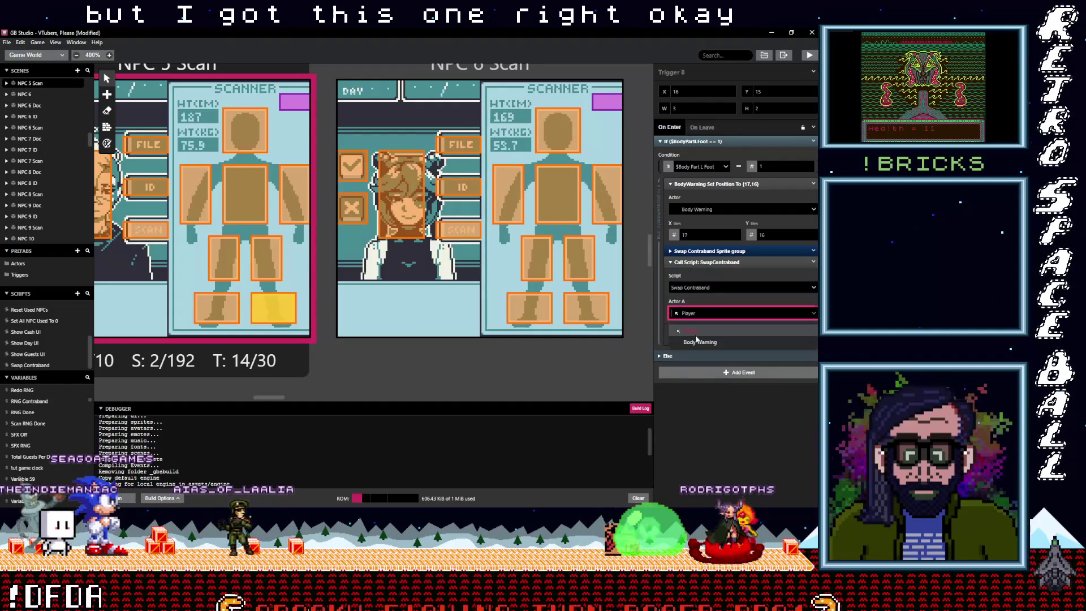
pyautogui.click(813, 264)
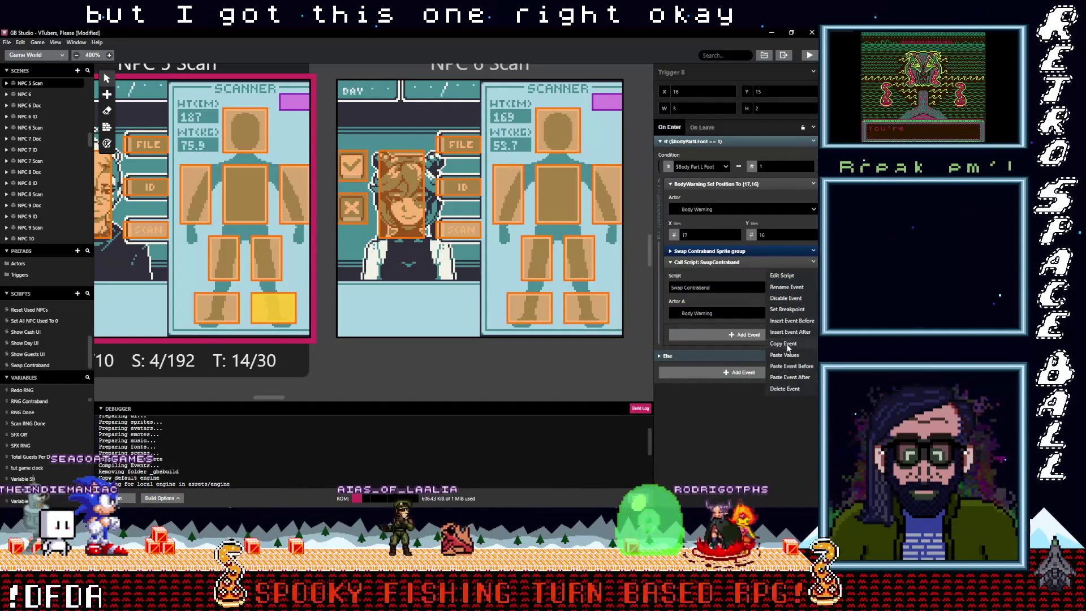
pyautogui.click(812, 250)
pyautogui.click(812, 251)
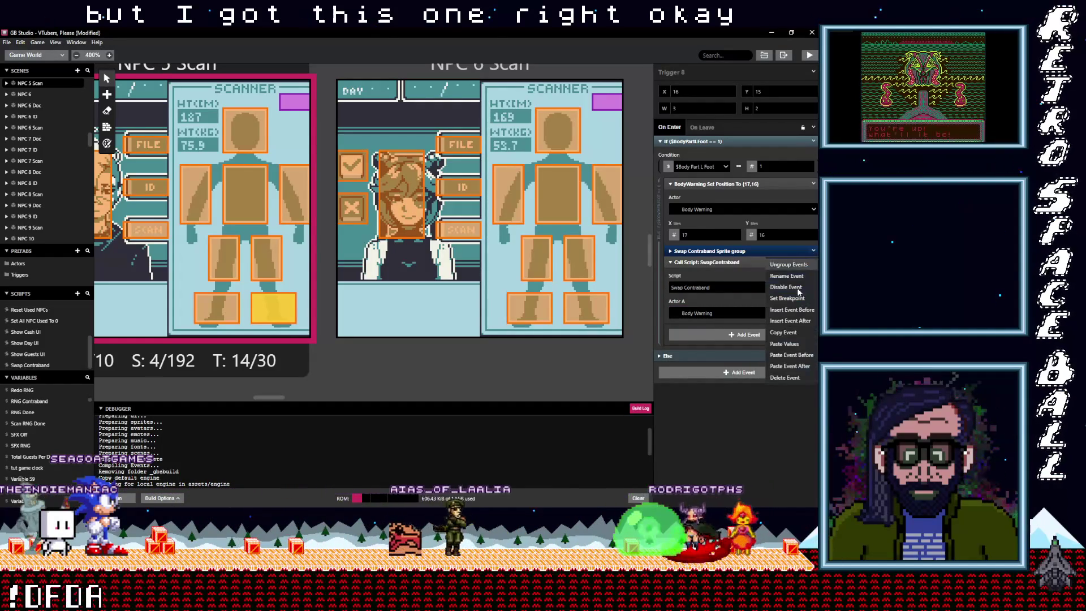
pyautogui.click(784, 378)
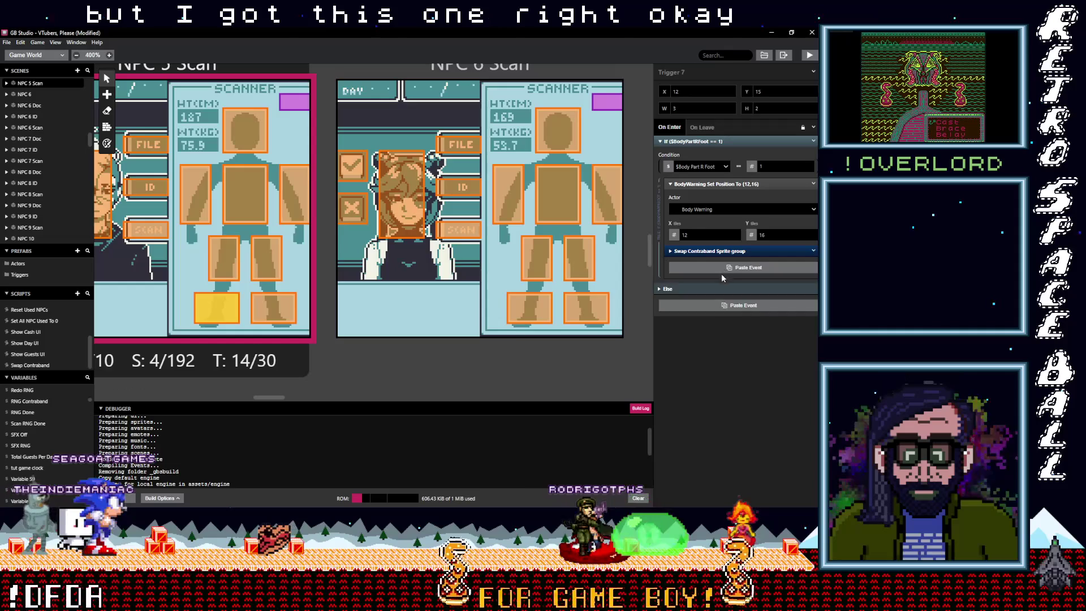
pyautogui.click(722, 275)
pyautogui.click(813, 252)
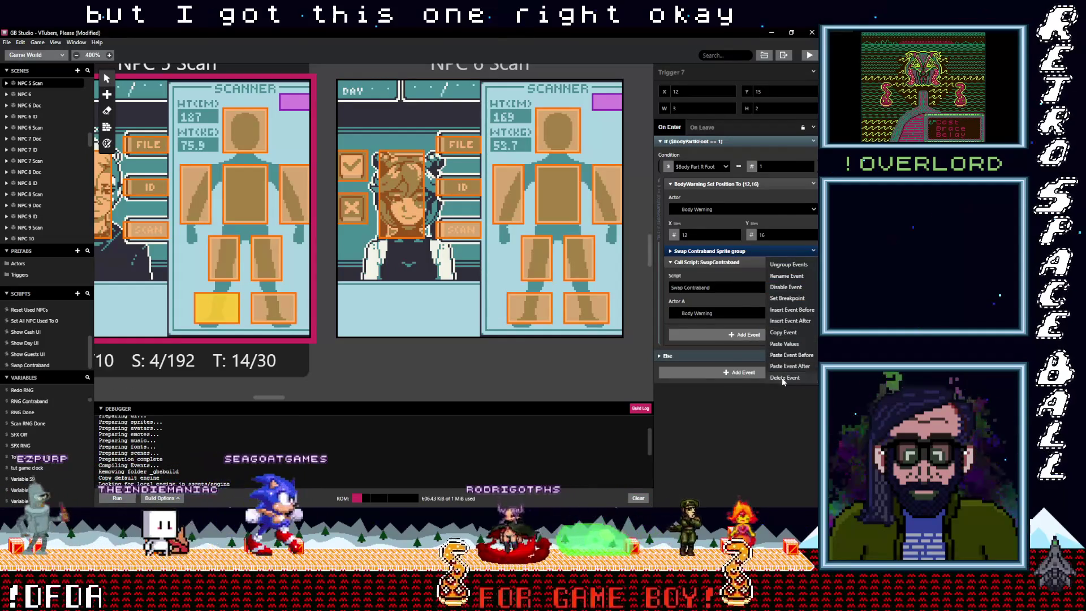
pyautogui.click(784, 378)
# - Paste and ungroup the Swap Contraband call in leg Triggers 6 and 5 and arm Trigger 2
pyautogui.click(253, 276)
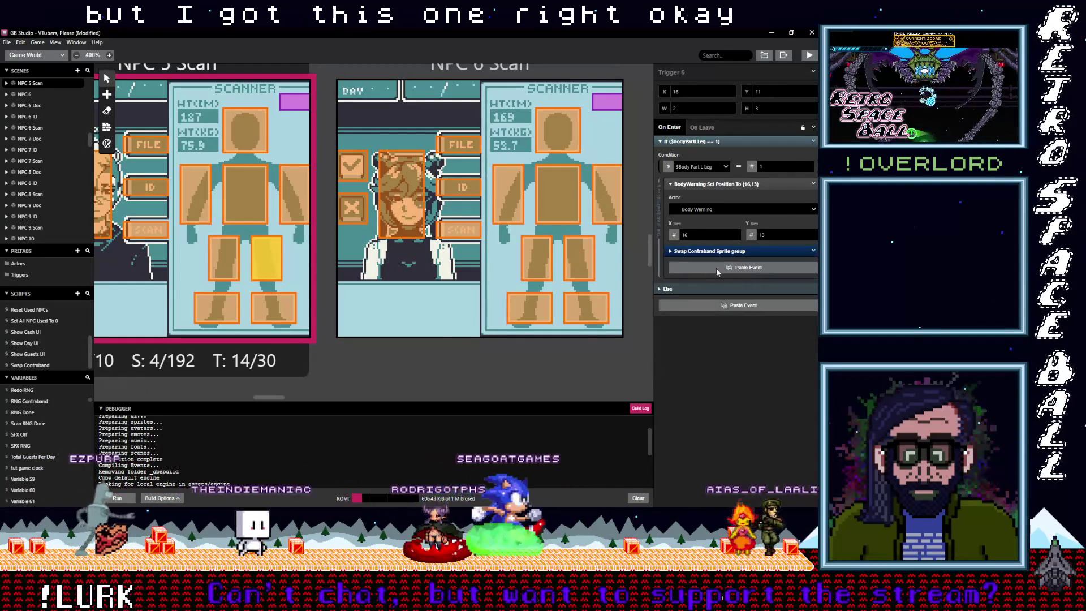
pyautogui.click(716, 271)
pyautogui.click(814, 252)
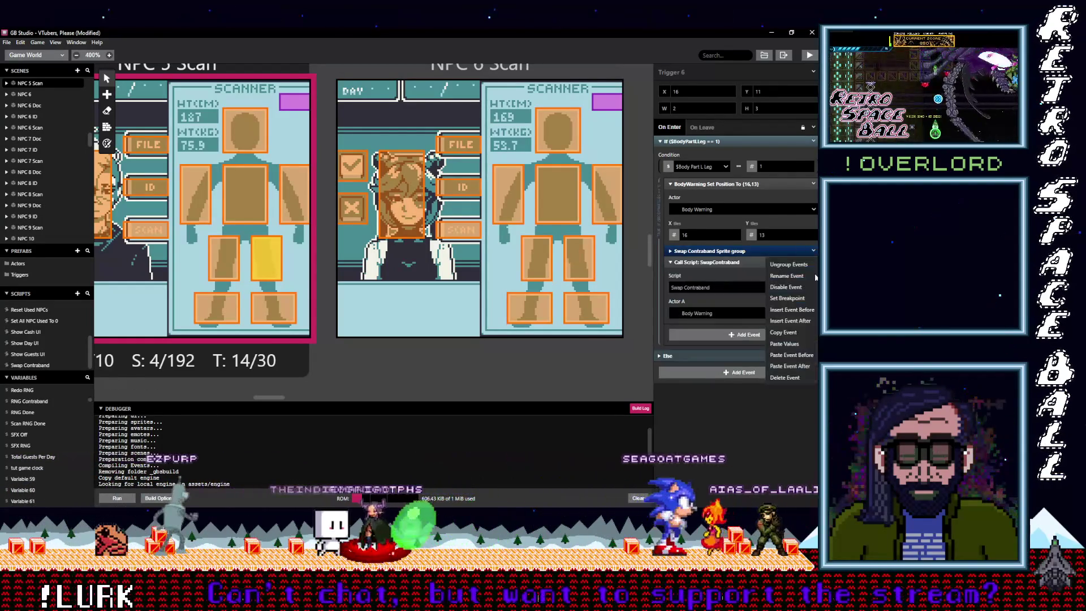
pyautogui.click(787, 378)
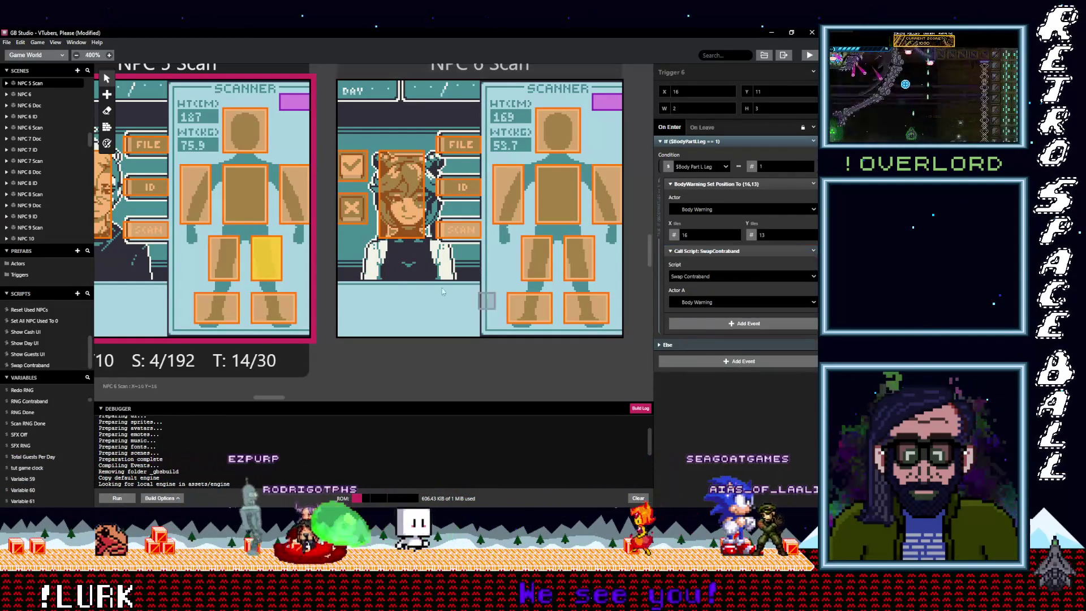
pyautogui.click(221, 250)
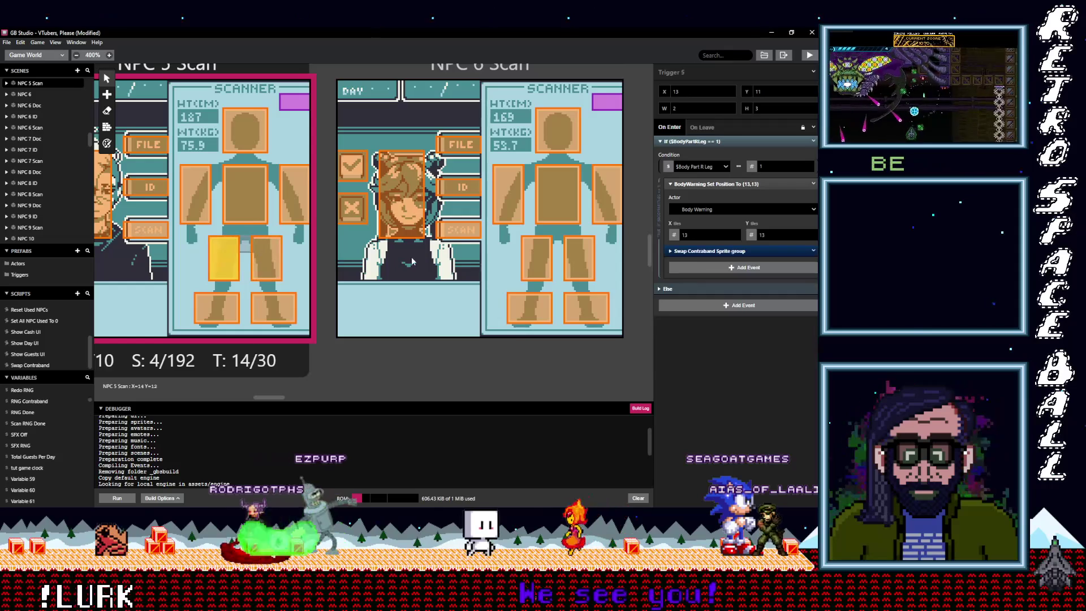
pyautogui.click(761, 268)
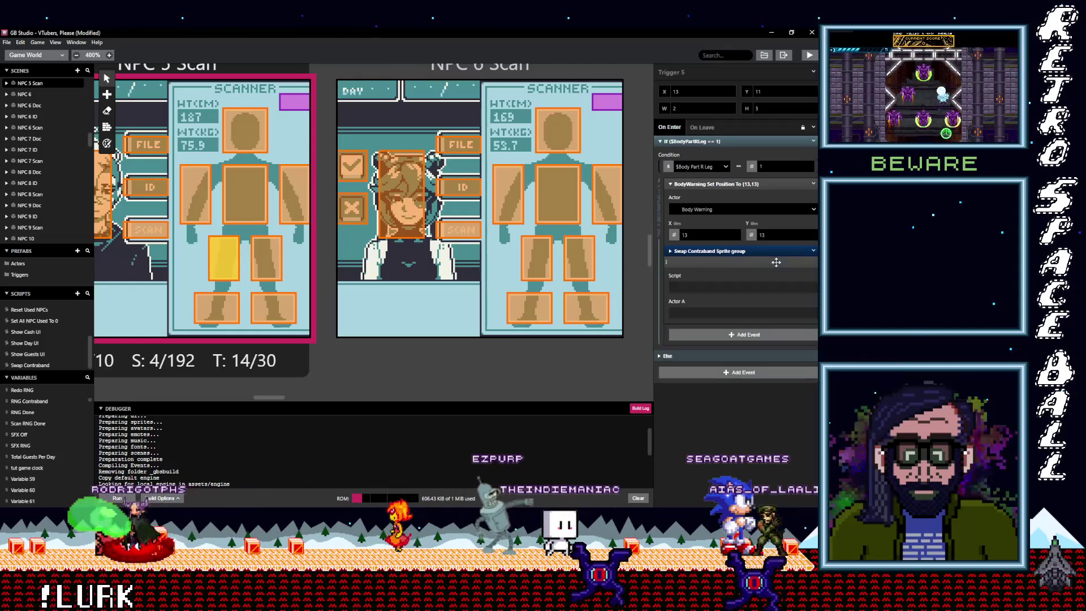
pyautogui.click(797, 331)
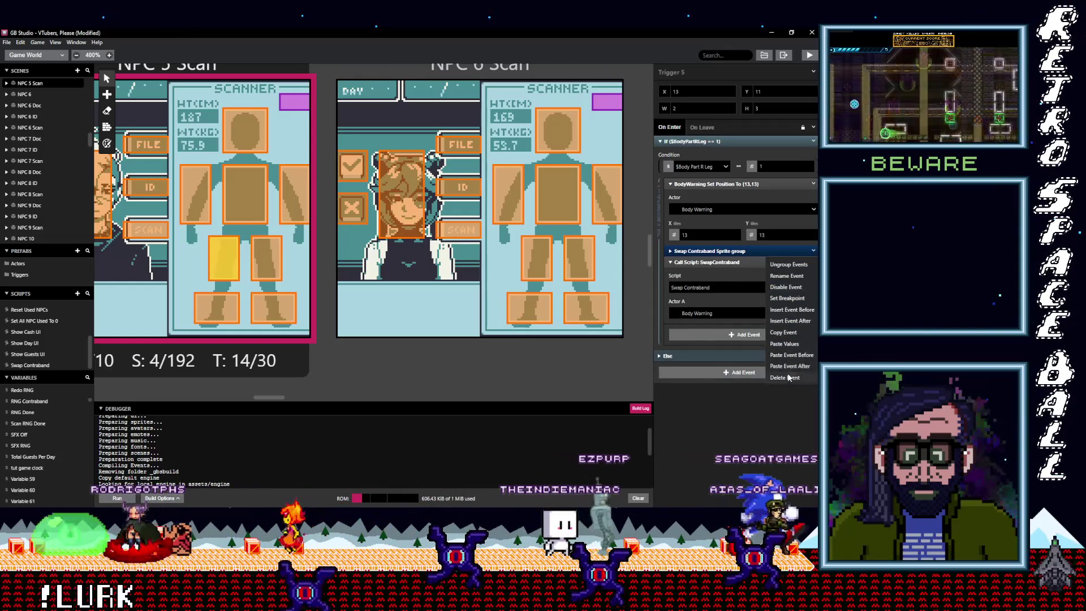
pyautogui.click(294, 192)
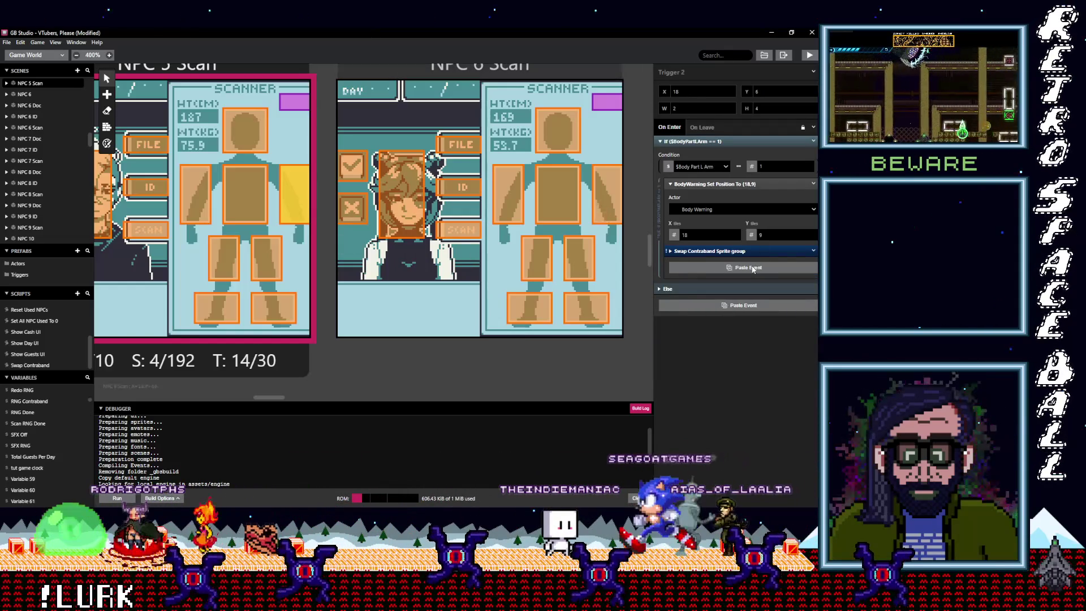
pyautogui.keyDown('alt'); pyautogui.click(744, 268); pyautogui.keyUp('alt')
pyautogui.click(813, 250)
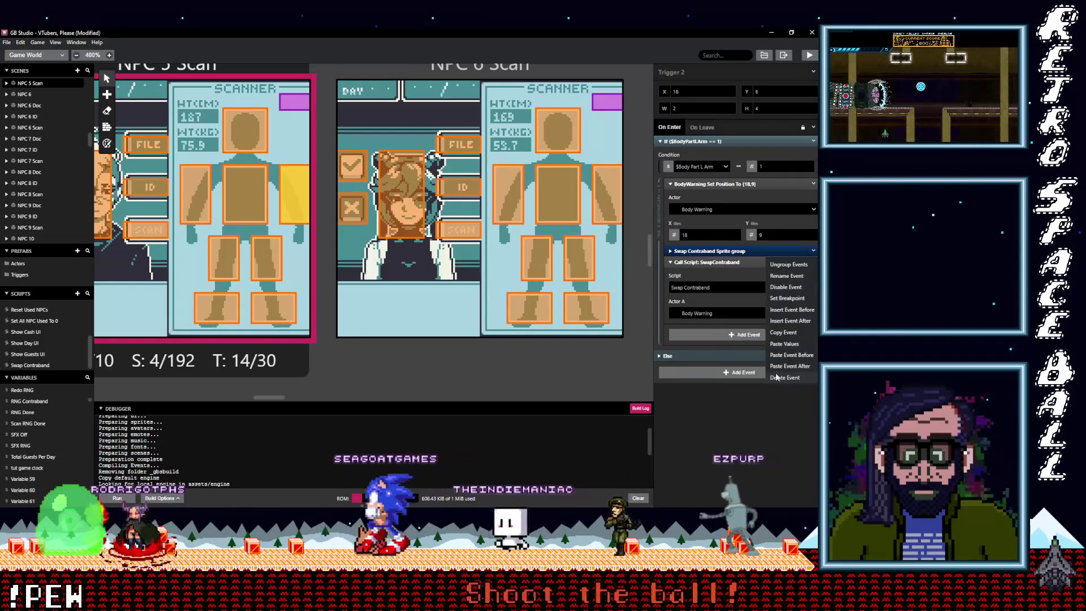
pyautogui.click(791, 376)
# - Paste the Swap Contraband call into chest Trigger 3 and arm Trigger 4
pyautogui.click(245, 193)
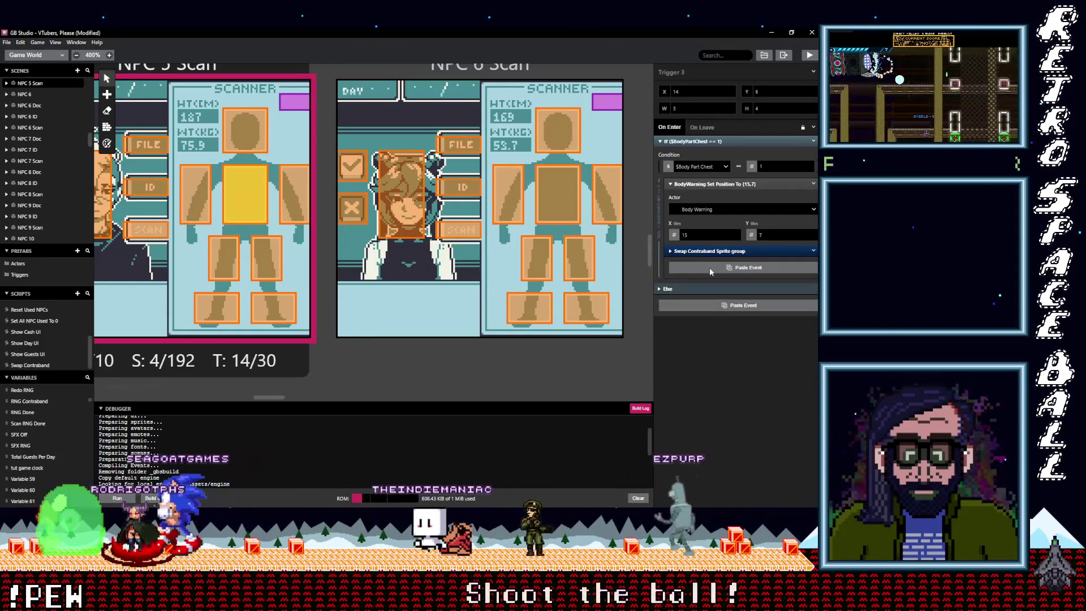
pyautogui.keyDown('alt'); pyautogui.click(711, 272); pyautogui.keyUp('alt')
pyautogui.click(813, 250)
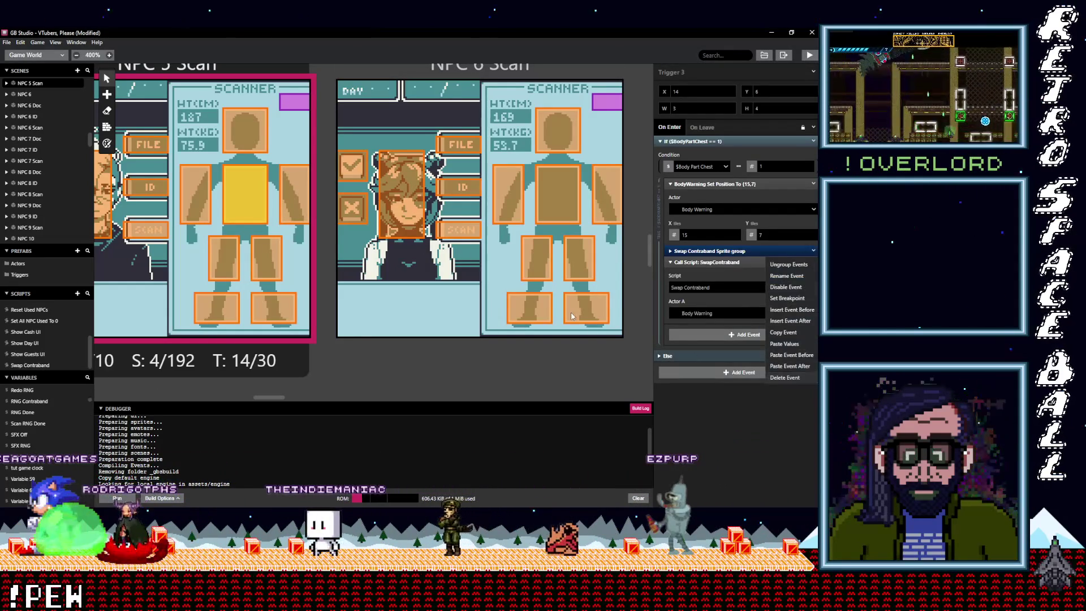
pyautogui.press('Escape')
pyautogui.click(195, 192)
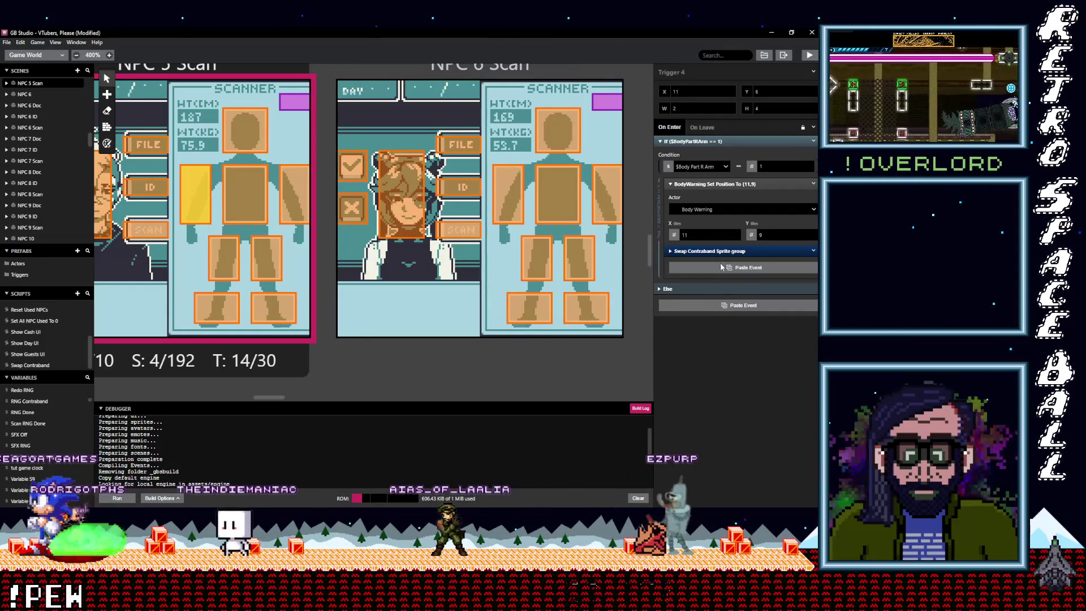
pyautogui.keyDown('alt'); pyautogui.click(719, 267); pyautogui.keyUp('alt')
pyautogui.click(814, 251)
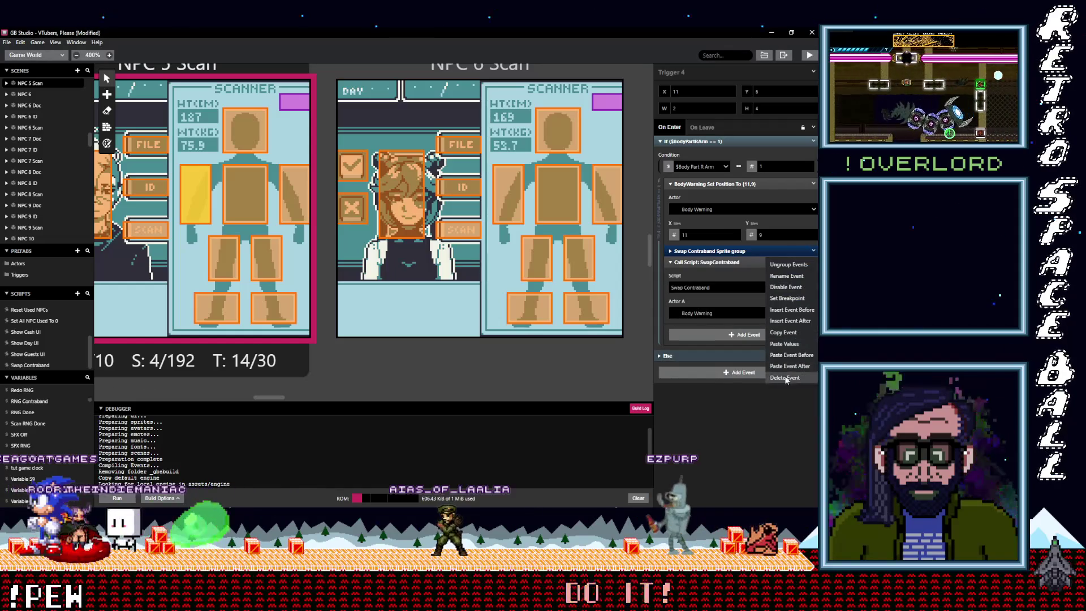
pyautogui.press('Escape')
# - Ungroup the head trigger's Swap Contraband call and check the right-leg trigger
pyautogui.click(245, 130)
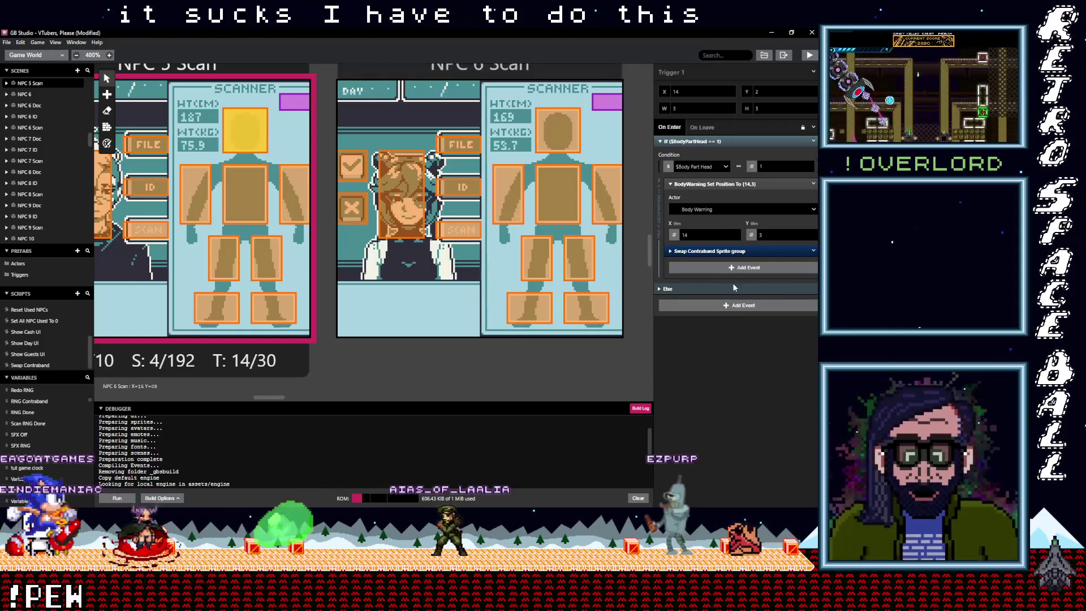
pyautogui.click(814, 251)
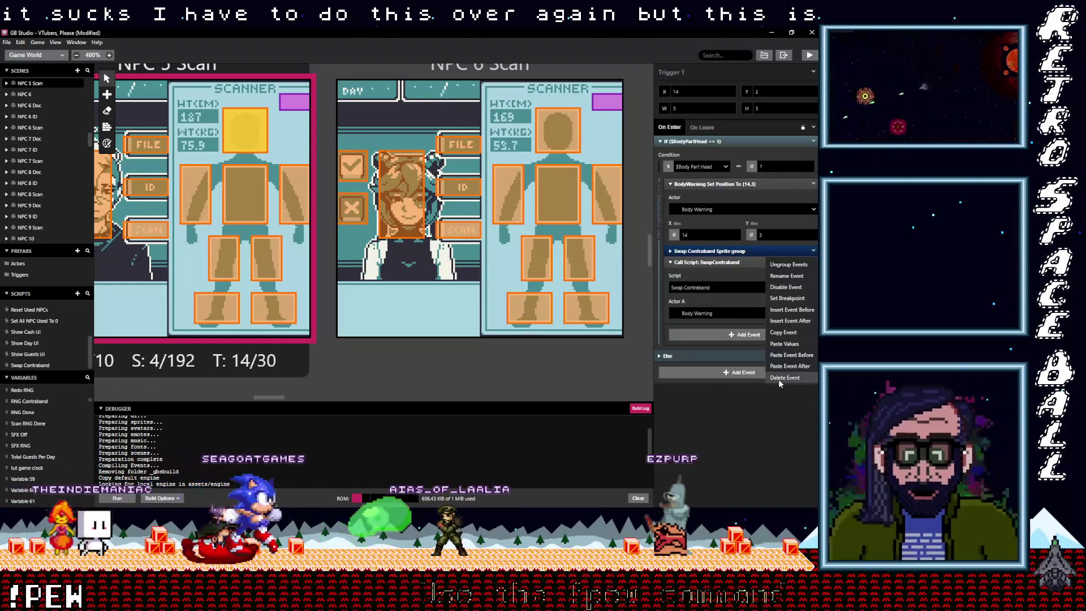
pyautogui.click(791, 263)
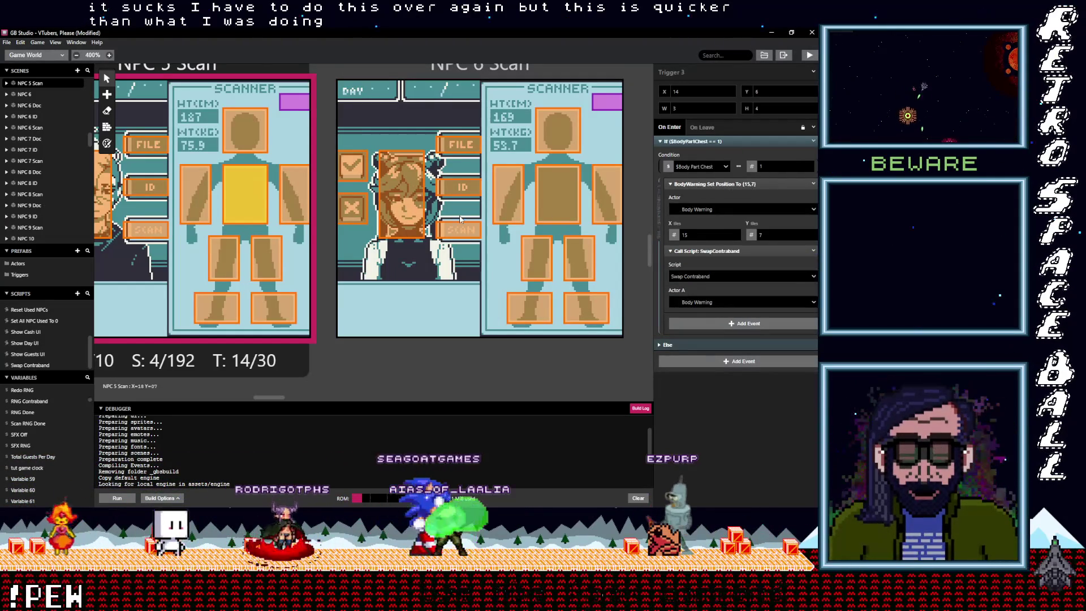
pyautogui.click(233, 260)
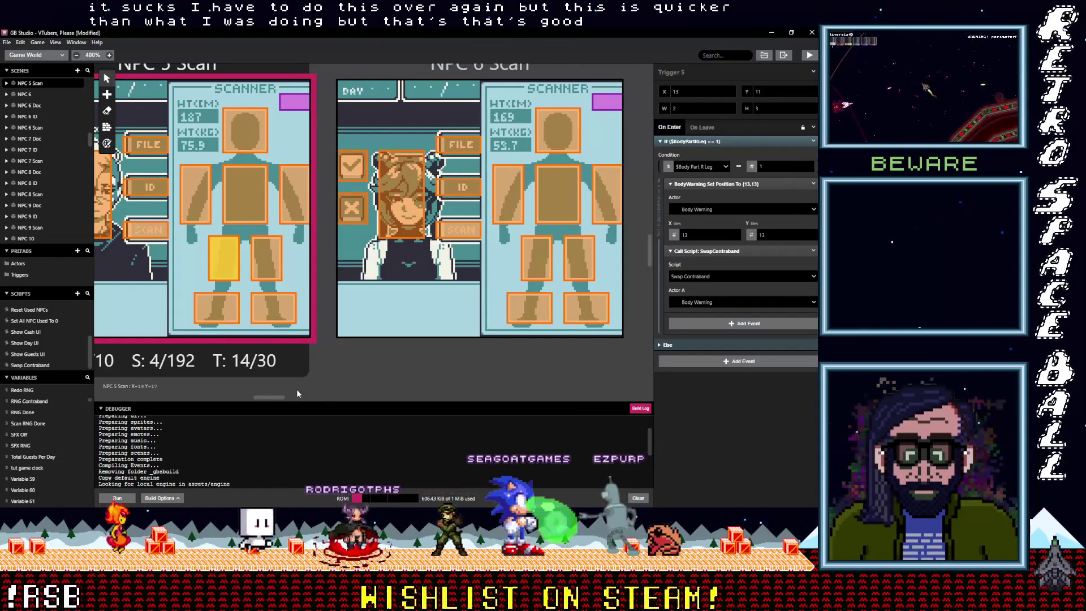
pyautogui.moveTo(278, 400); pyautogui.dragTo(256, 396)
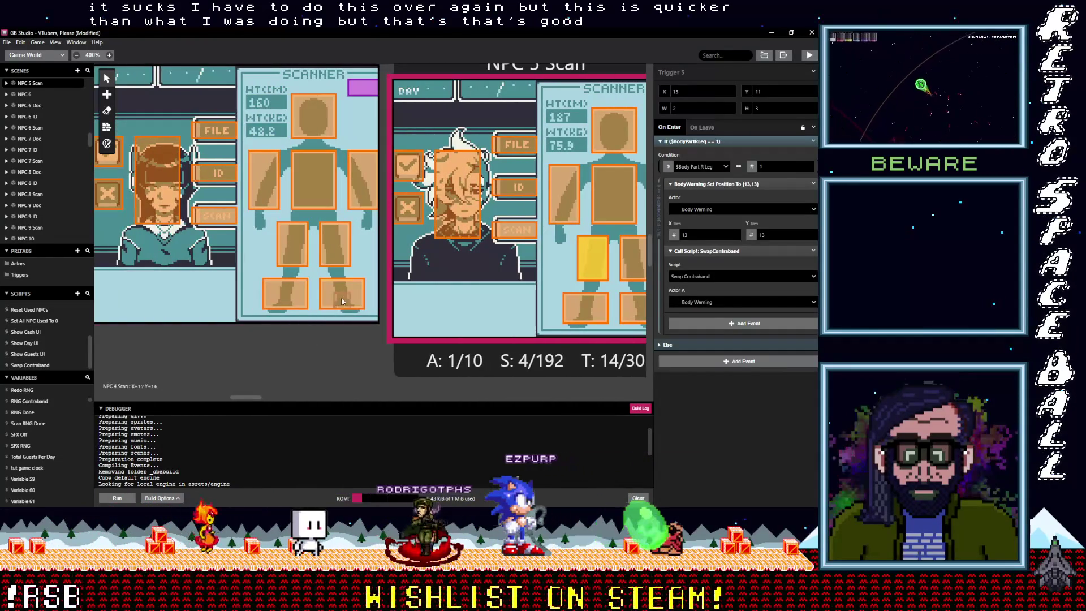
# - Paste the call into NPC 4 Scan's foot trigger, set Actor A to Body Warning, copy it, and ungroup
pyautogui.click(341, 296)
pyautogui.press('alt')
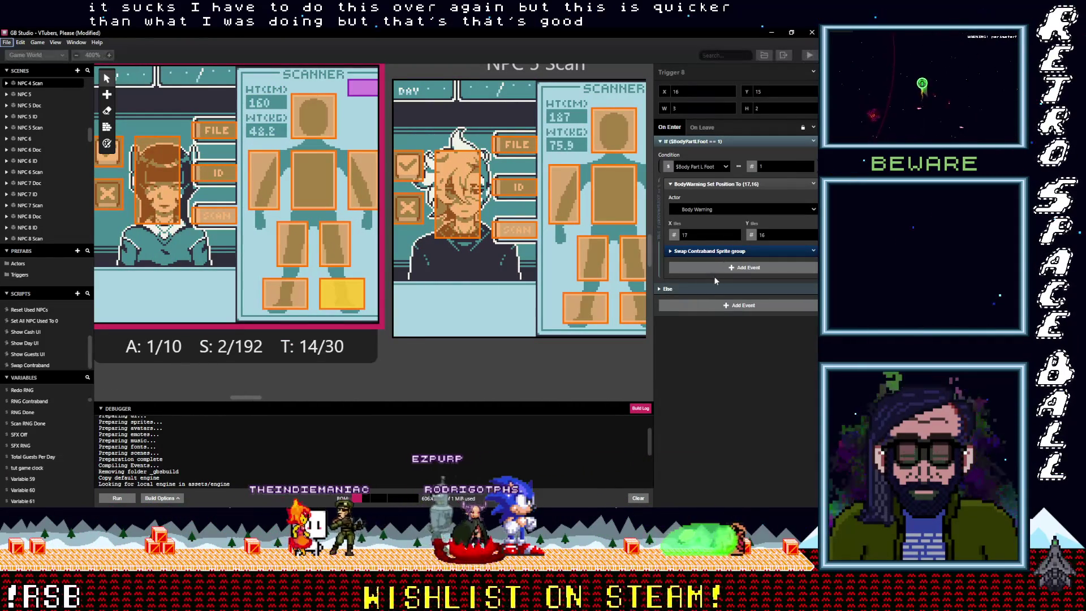
pyautogui.press('alt')
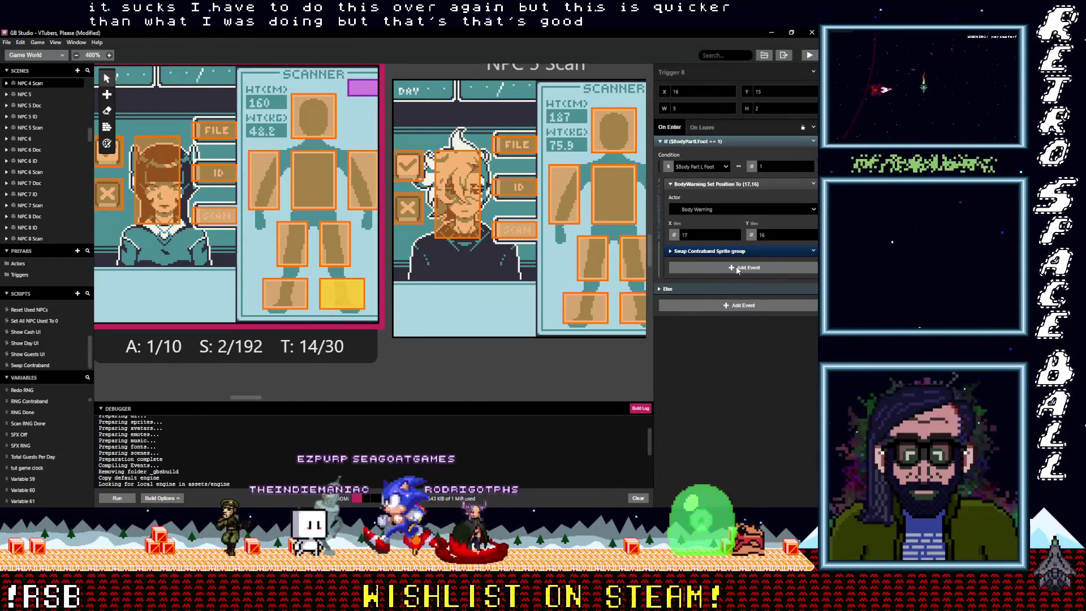
pyautogui.keyDown('alt'); pyautogui.click(741, 269); pyautogui.keyUp('alt')
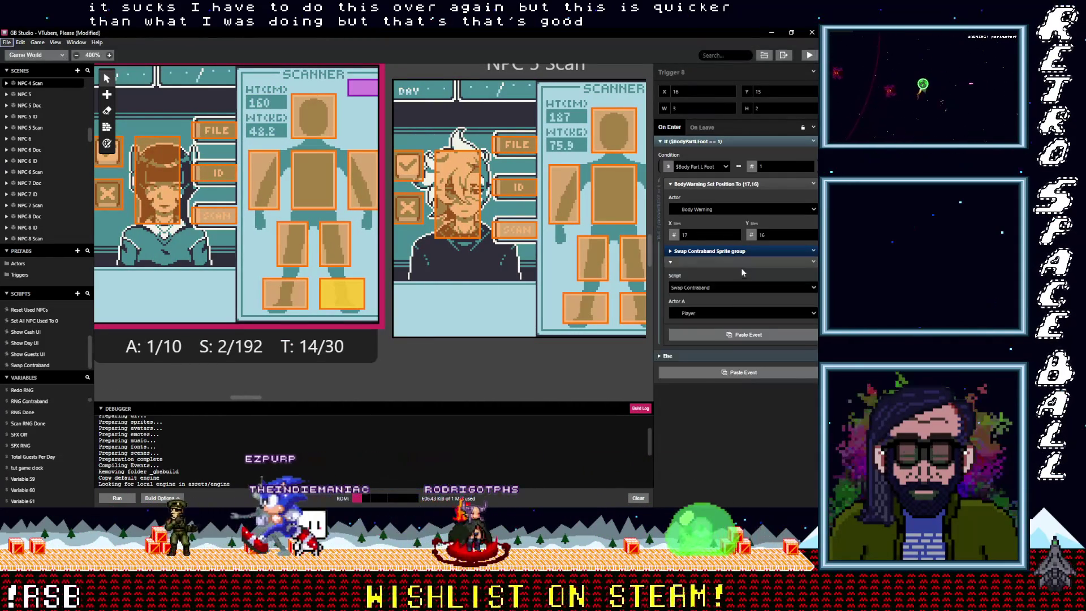
pyautogui.click(814, 315)
pyautogui.click(746, 343)
pyautogui.click(813, 262)
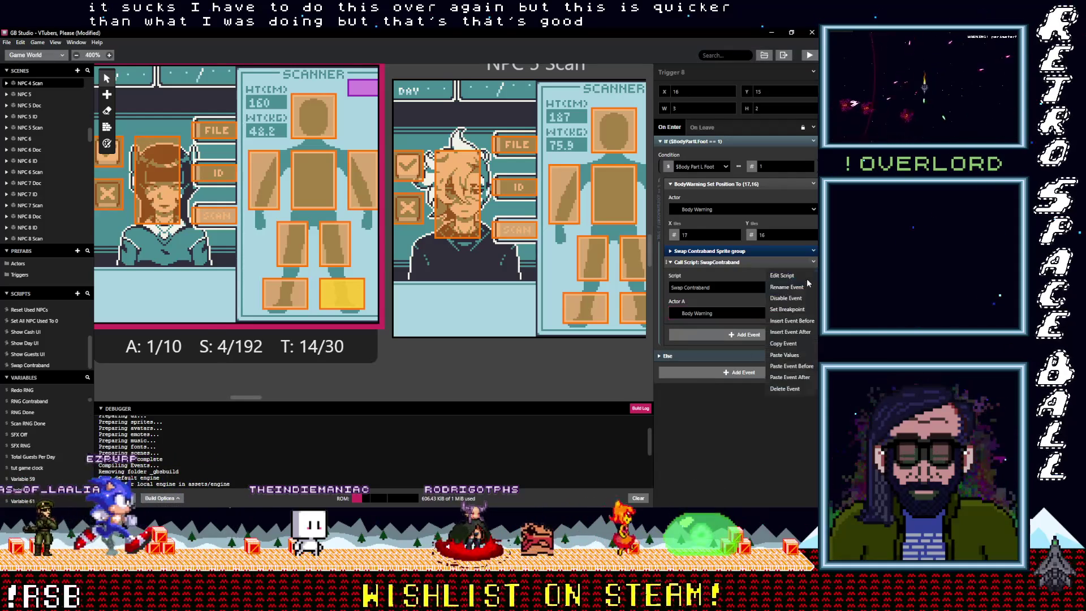
pyautogui.click(792, 342)
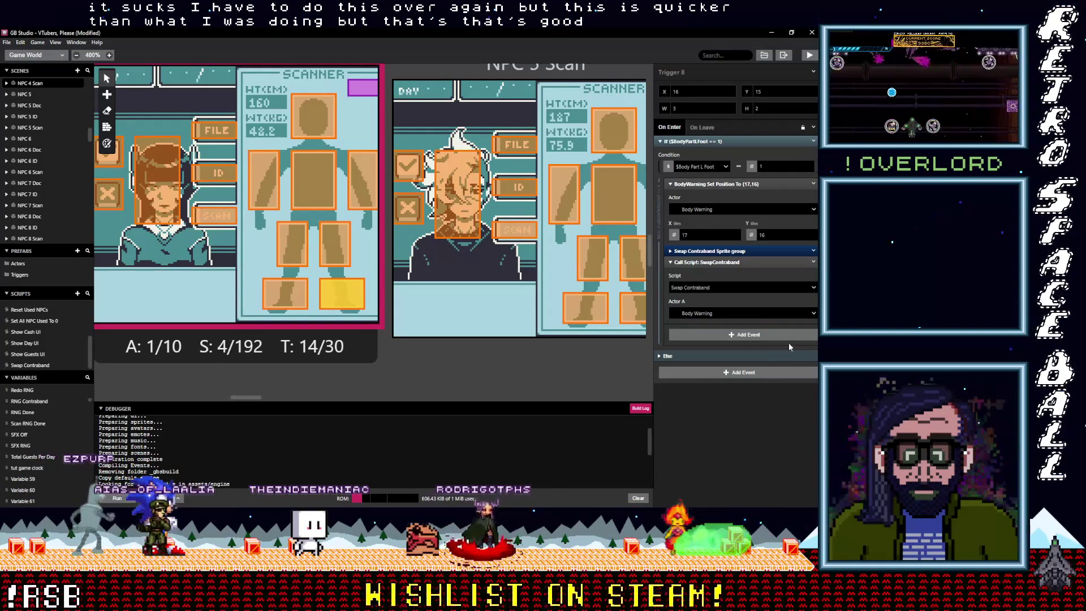
pyautogui.click(813, 250)
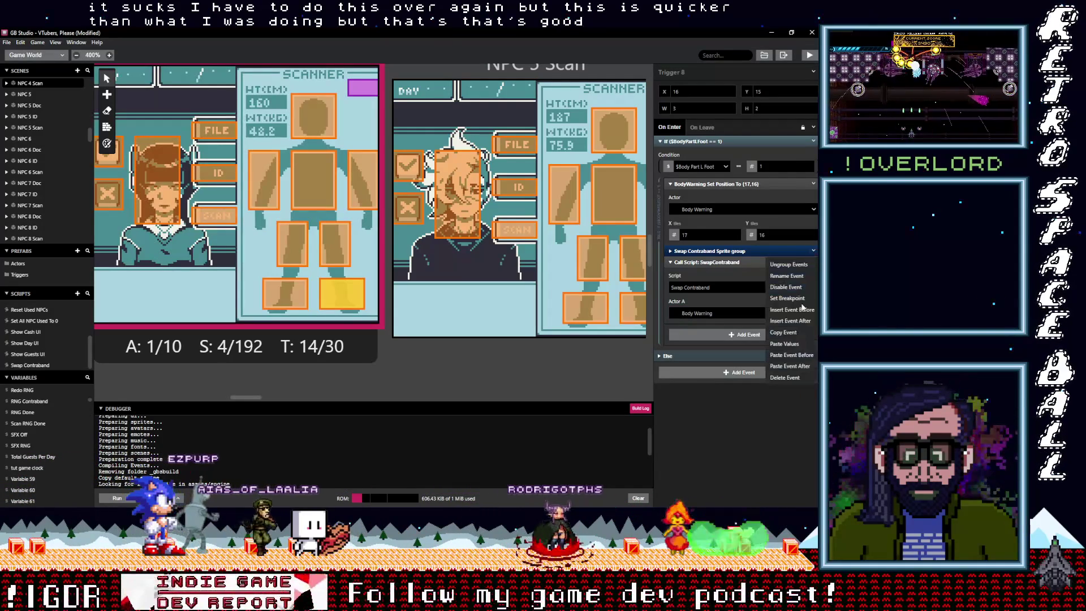
pyautogui.click(785, 376)
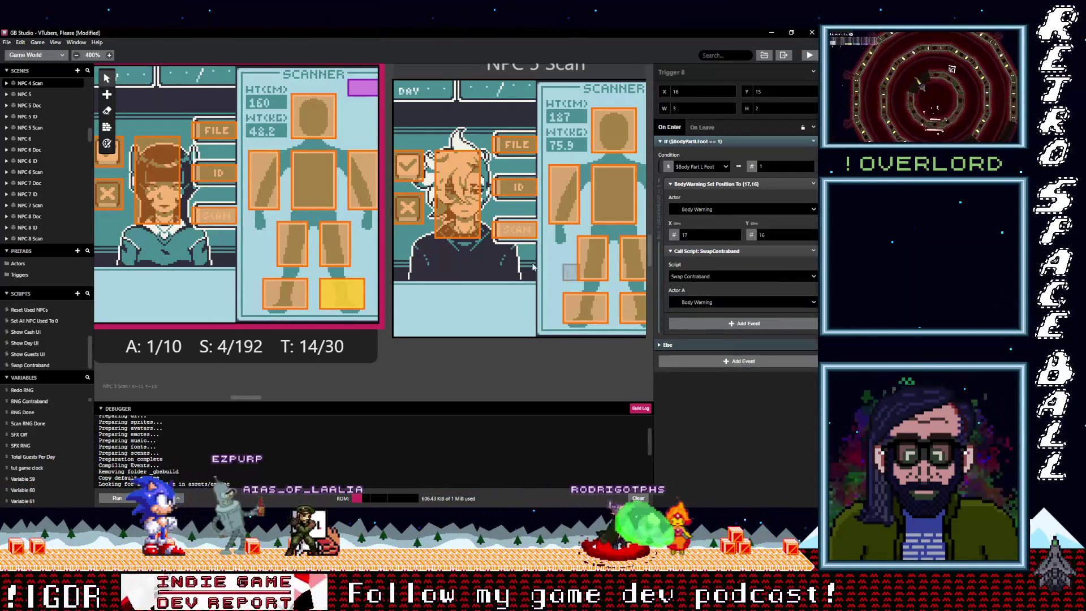
# - Paste and ungroup the Body Warning call in the right-foot, left-leg and right-leg triggers
pyautogui.click(287, 291)
pyautogui.click(736, 251)
pyautogui.click(814, 251)
pyautogui.click(785, 377)
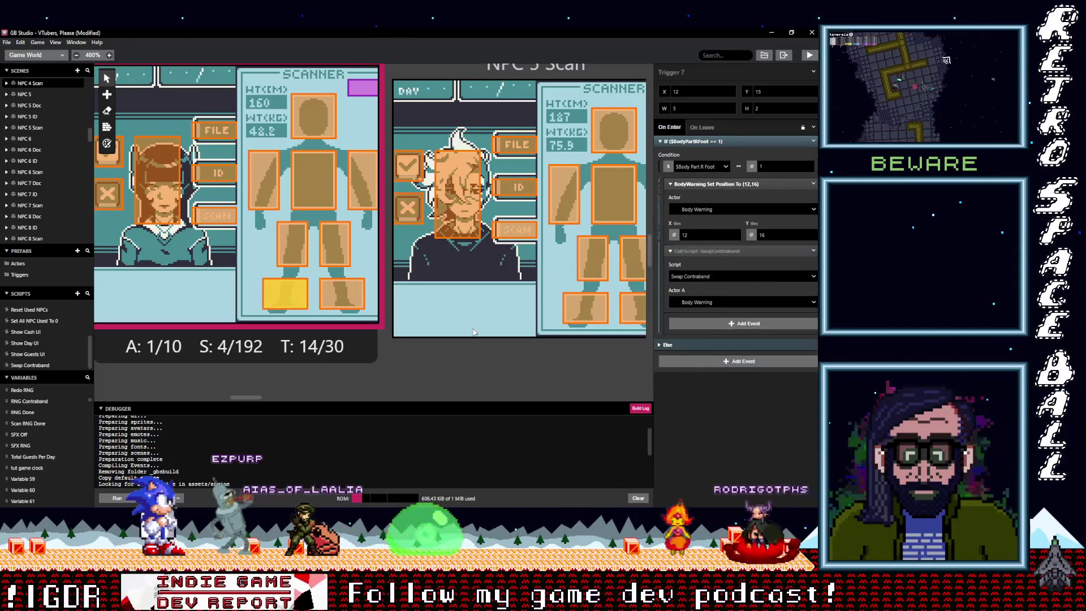
pyautogui.click(338, 247)
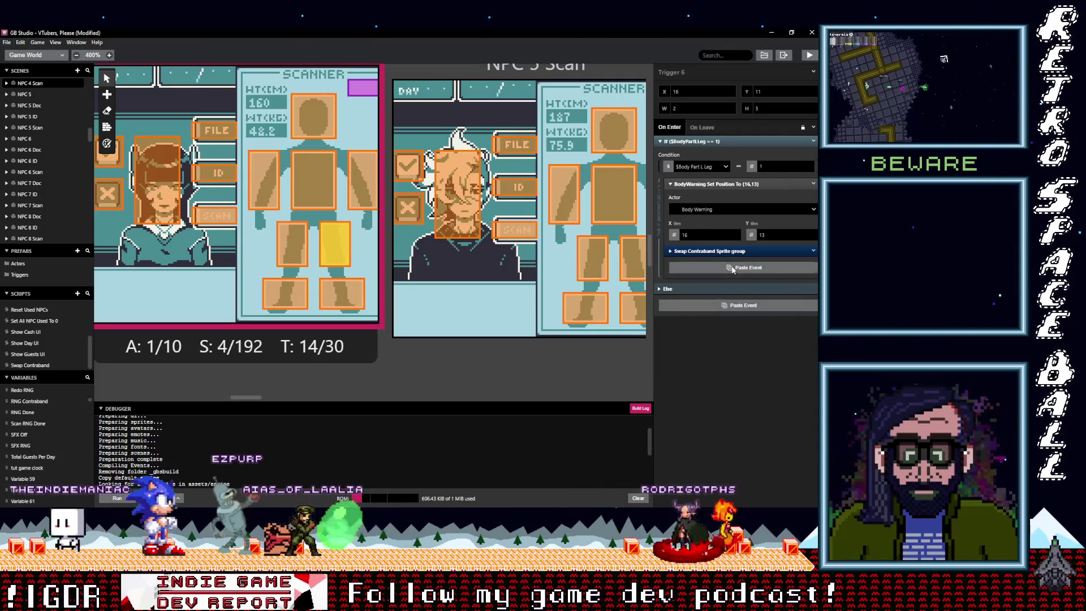
pyautogui.click(732, 268)
pyautogui.click(814, 251)
pyautogui.click(793, 377)
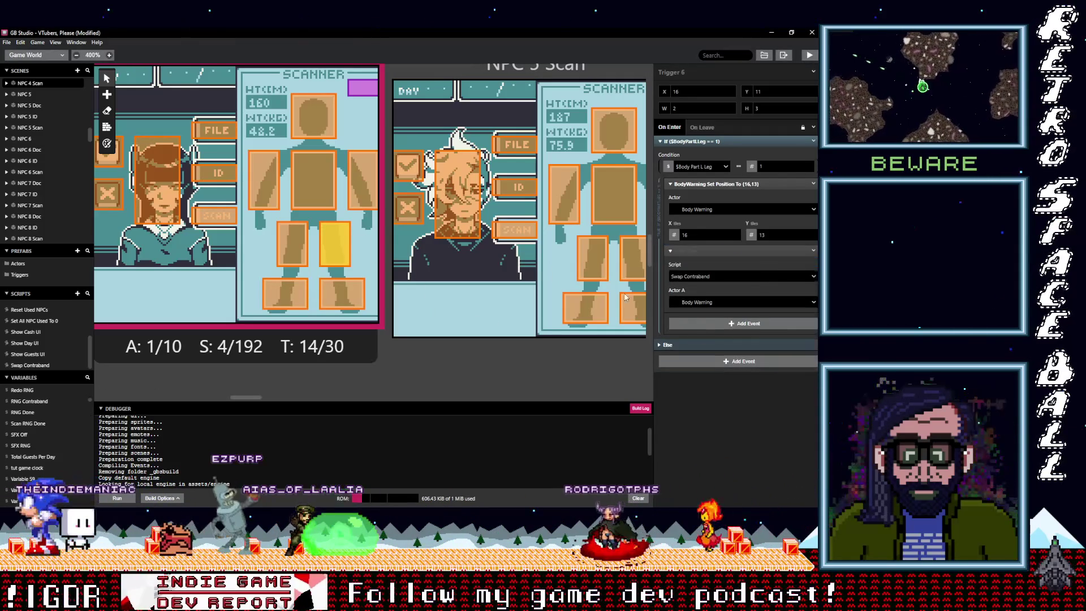
pyautogui.click(297, 239)
pyautogui.click(725, 269)
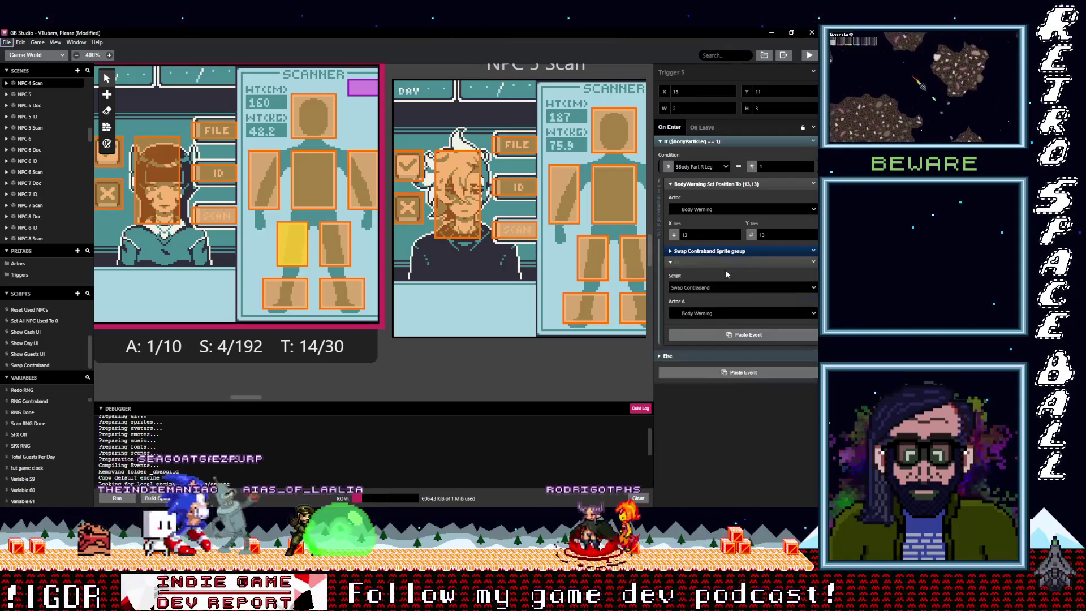
pyautogui.click(813, 262)
pyautogui.click(784, 378)
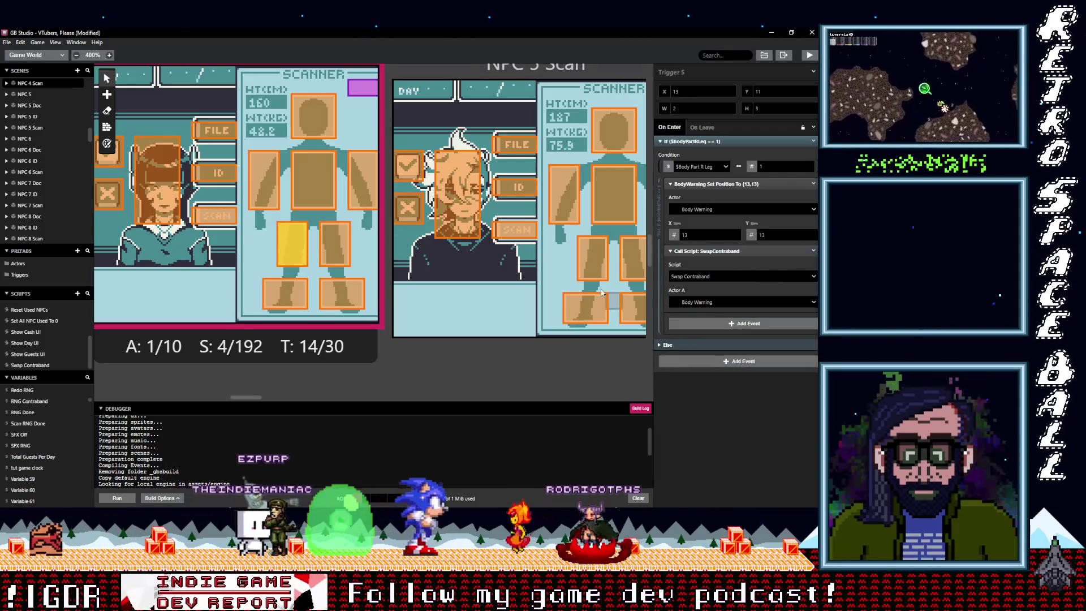
# - Paste the Body Warning call into the left-arm, chest and right-arm triggers, ungrouping both arms
pyautogui.click(365, 181)
pyautogui.click(725, 269)
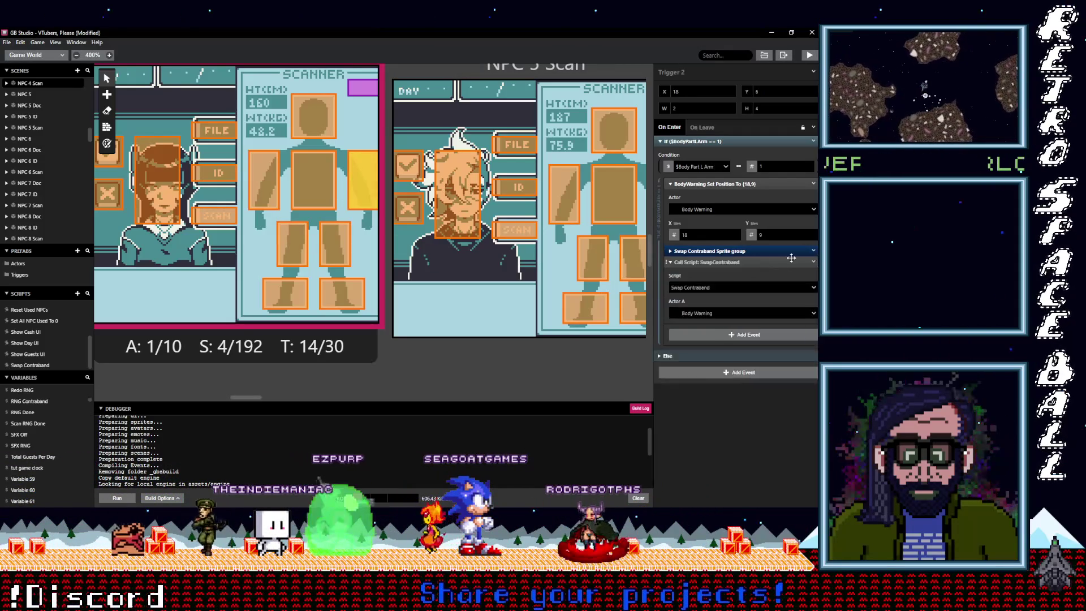
pyautogui.click(813, 261)
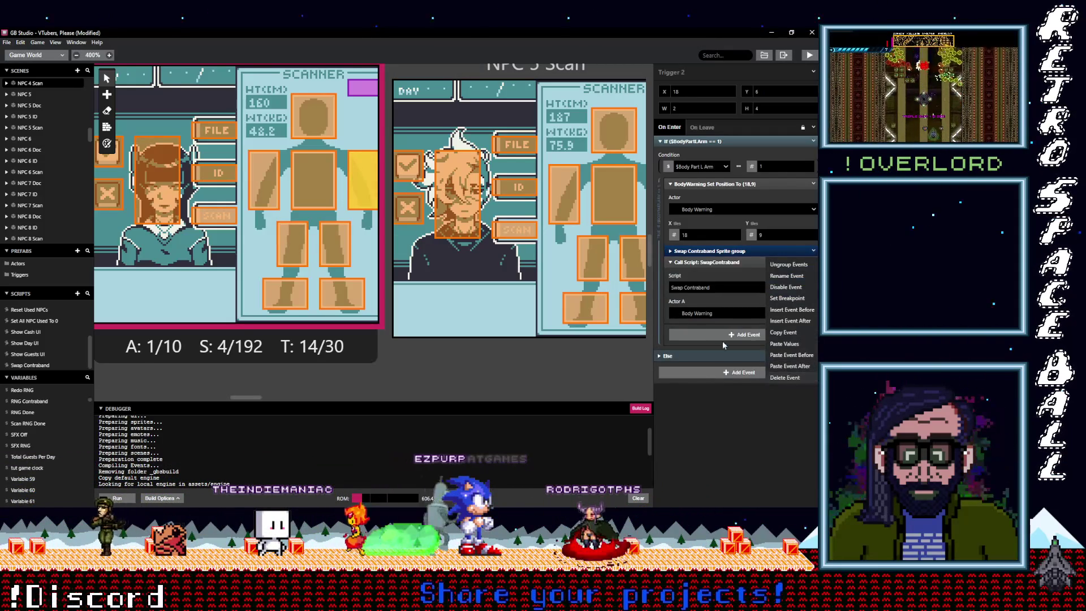
pyautogui.click(784, 377)
pyautogui.click(313, 180)
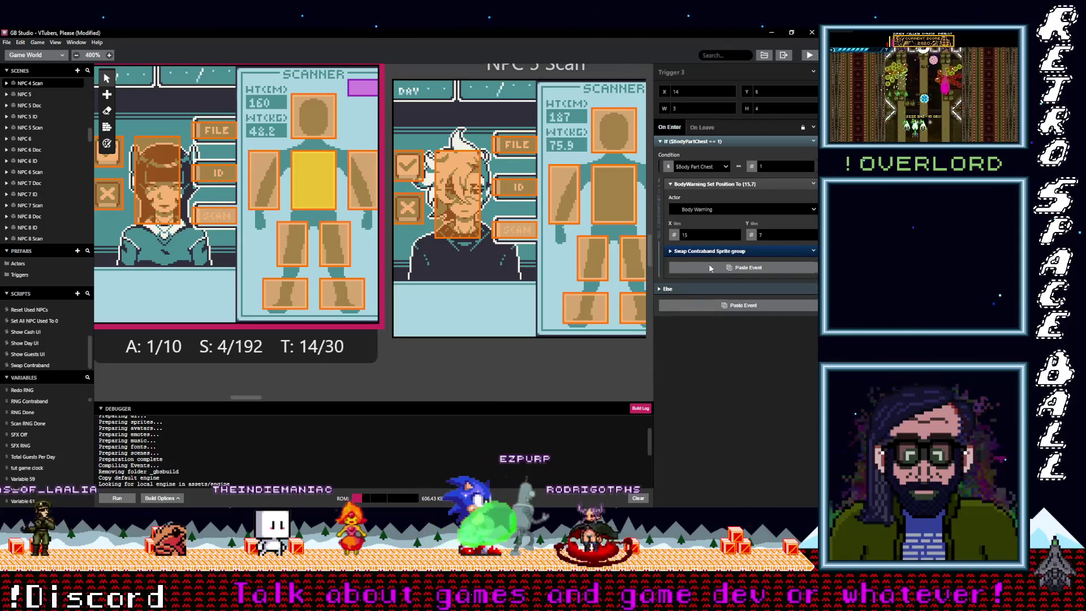
pyautogui.click(710, 267)
pyautogui.click(813, 251)
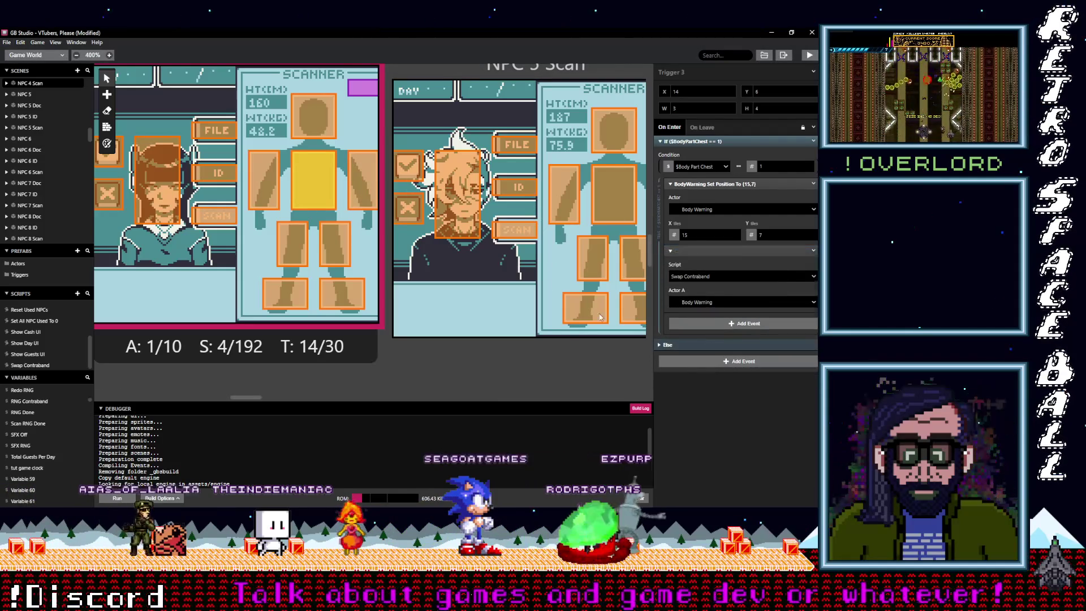
pyautogui.click(263, 200)
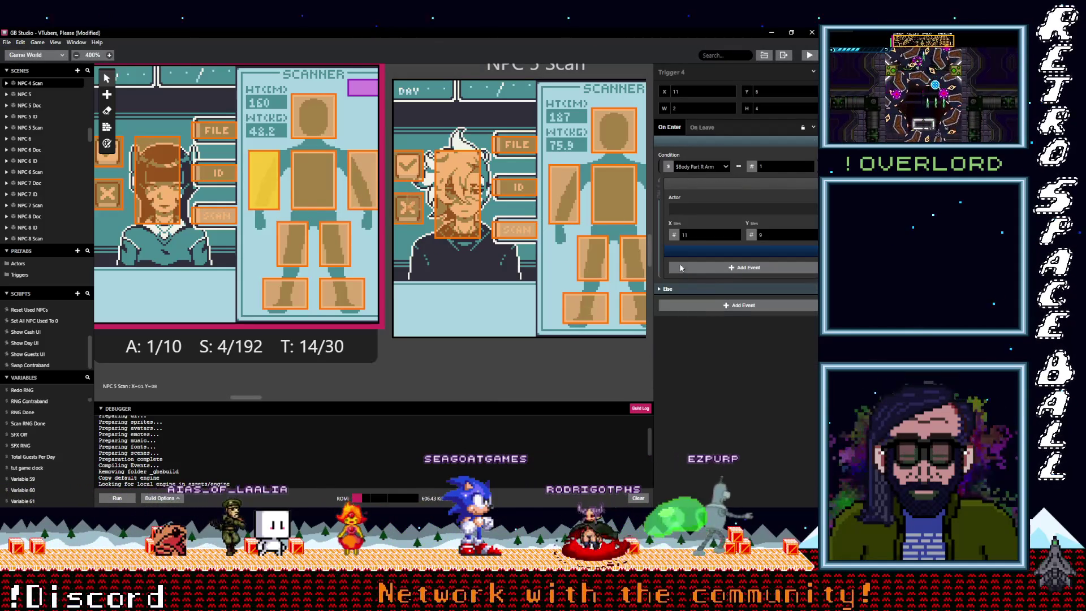
pyautogui.press('alt')
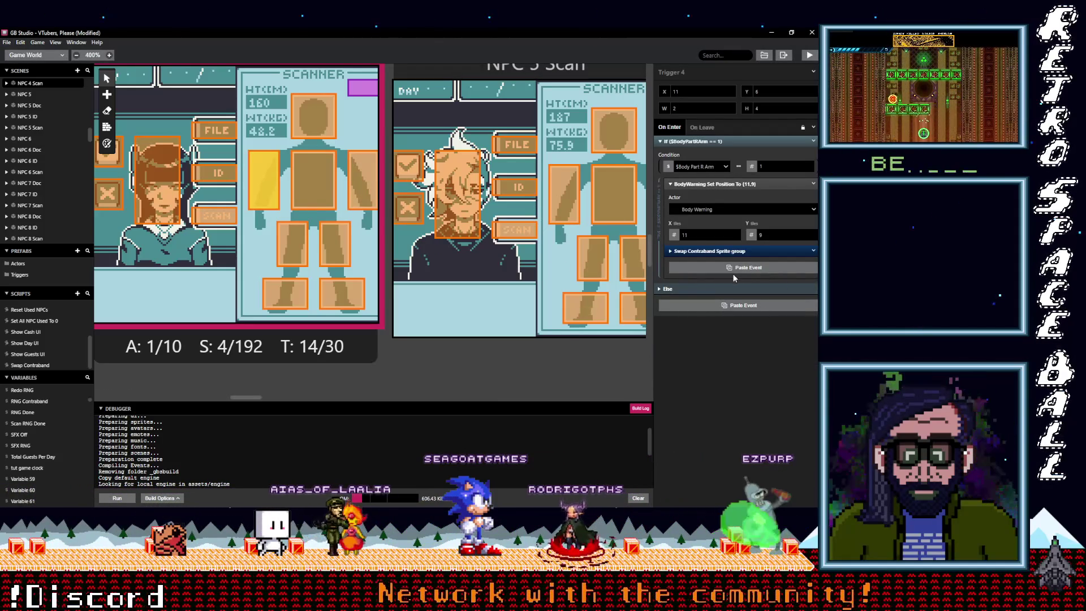
pyautogui.click(733, 273)
pyautogui.click(814, 252)
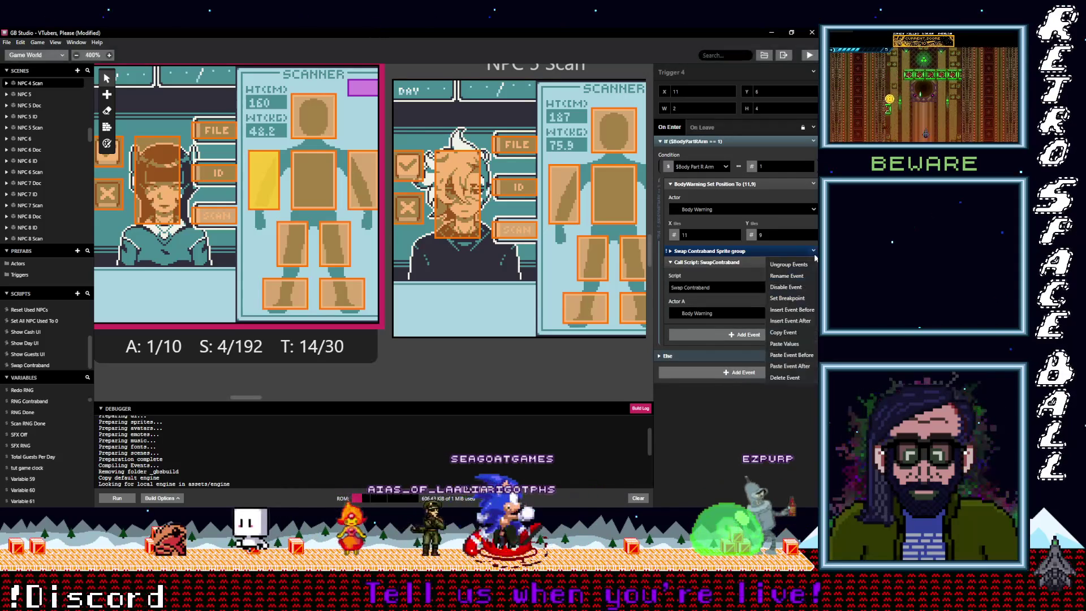
pyautogui.click(784, 378)
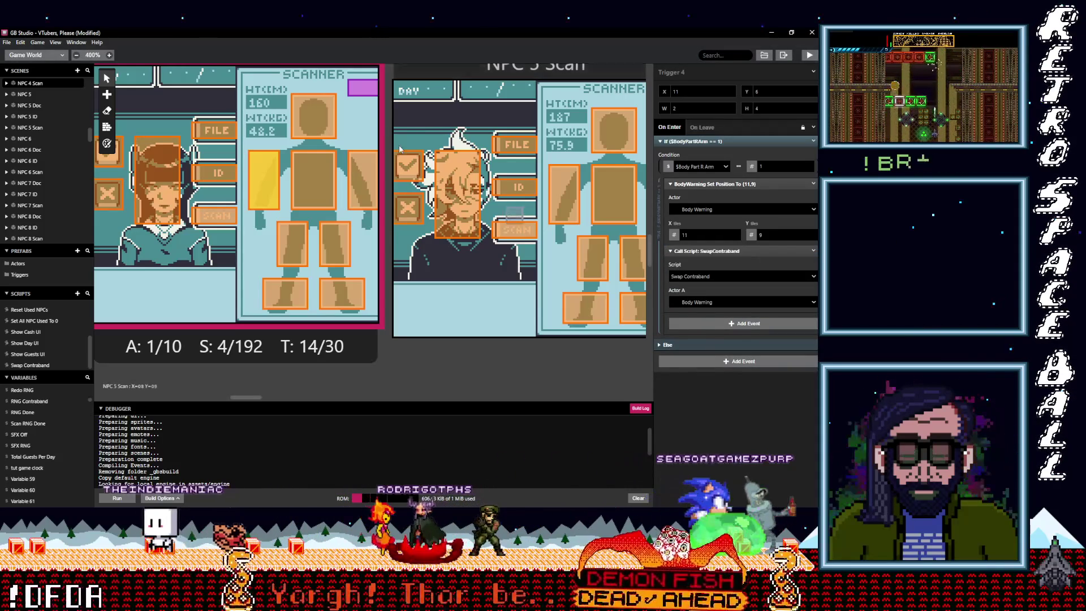
# - Paste and ungroup the call in the head trigger, then review the chest and leg triggers
pyautogui.click(317, 117)
pyautogui.keyDown('alt'); pyautogui.click(786, 267); pyautogui.keyUp('alt')
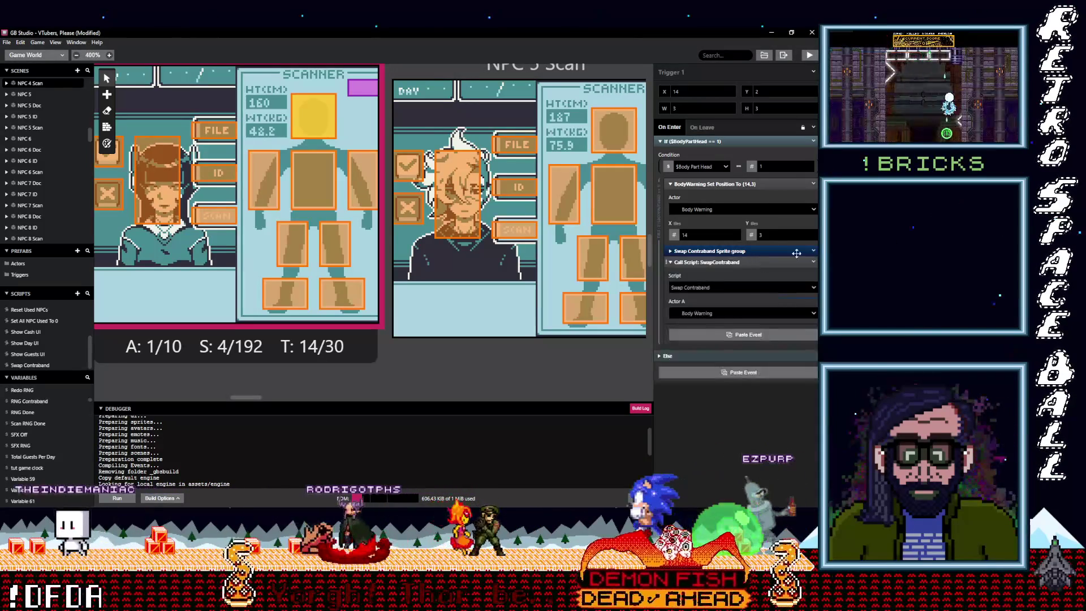
pyautogui.click(815, 251)
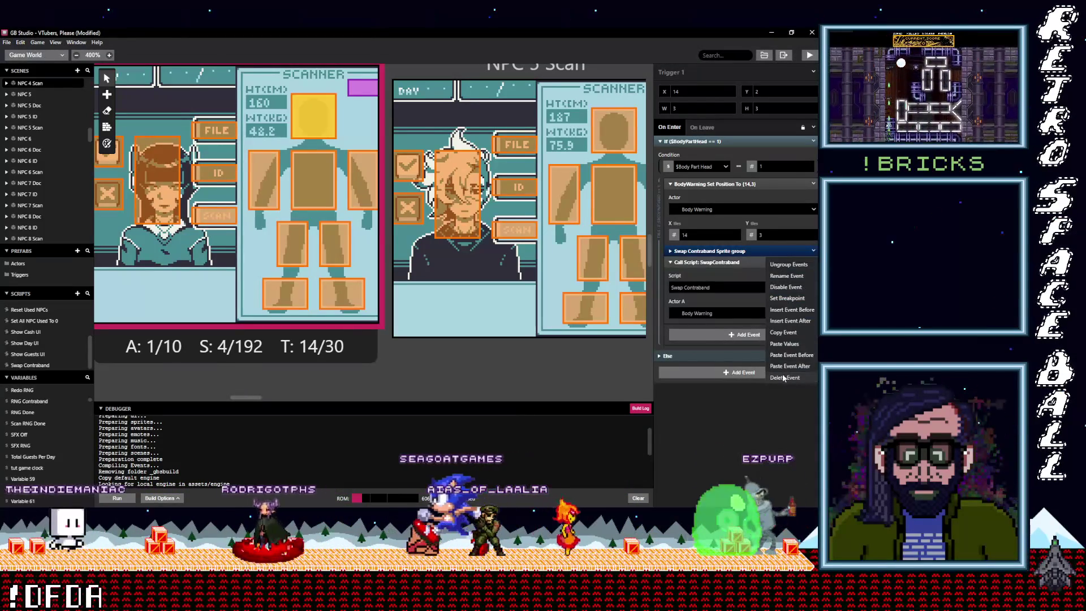
pyautogui.click(784, 378)
pyautogui.click(318, 163)
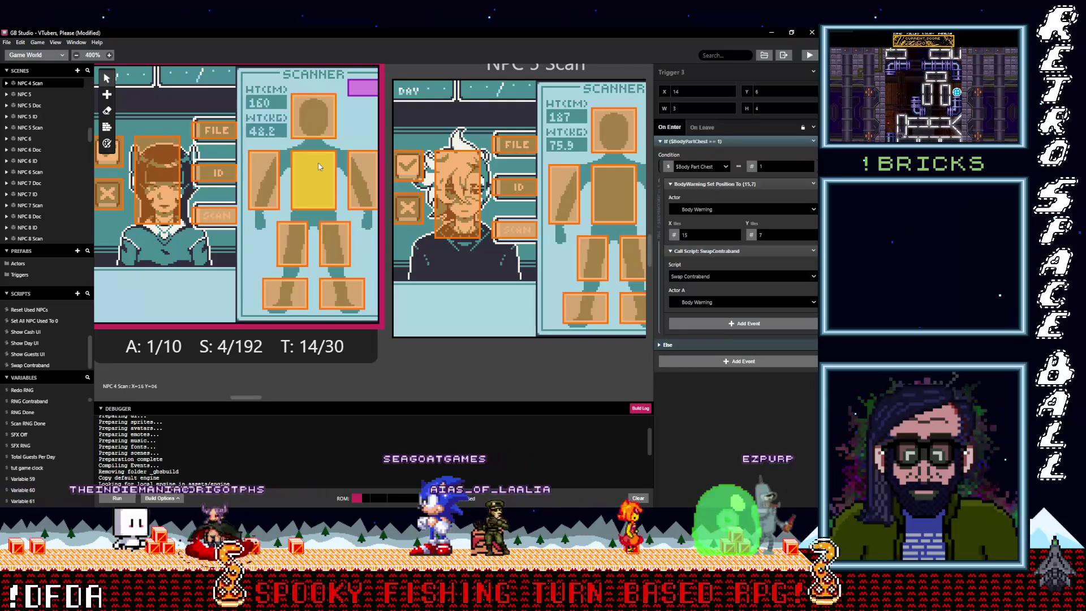
pyautogui.click(304, 239)
pyautogui.click(343, 243)
pyautogui.moveTo(255, 401); pyautogui.dragTo(229, 395)
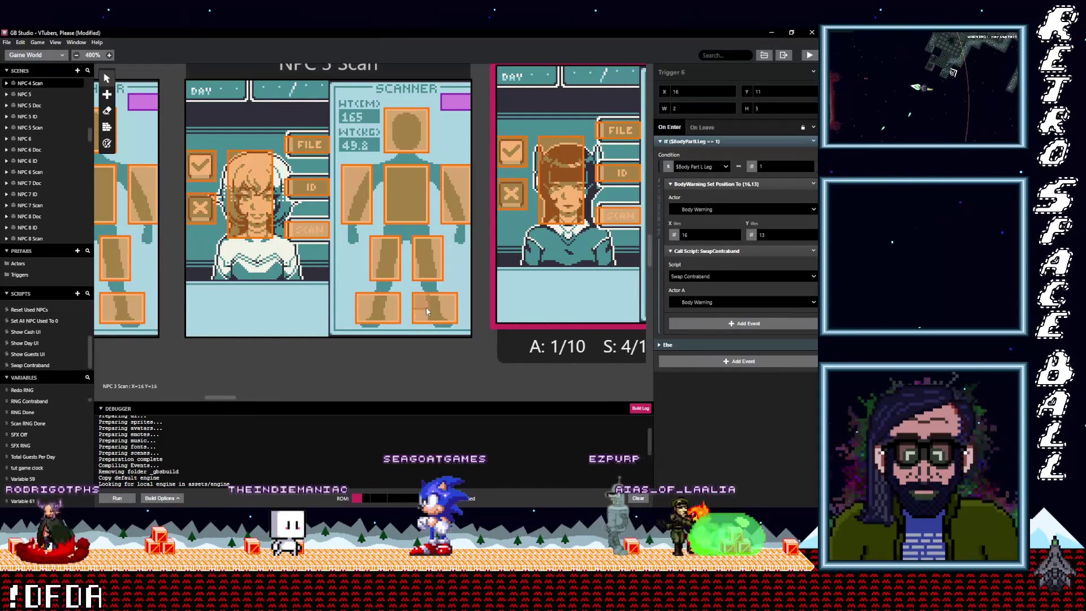
# - Paste the Swap Contraband call into NPC 3 Scan's left-foot trigger, ungroup it, and set Actor A to Body Warning
pyautogui.scroll(1, 409, 346)
pyautogui.click(445, 355)
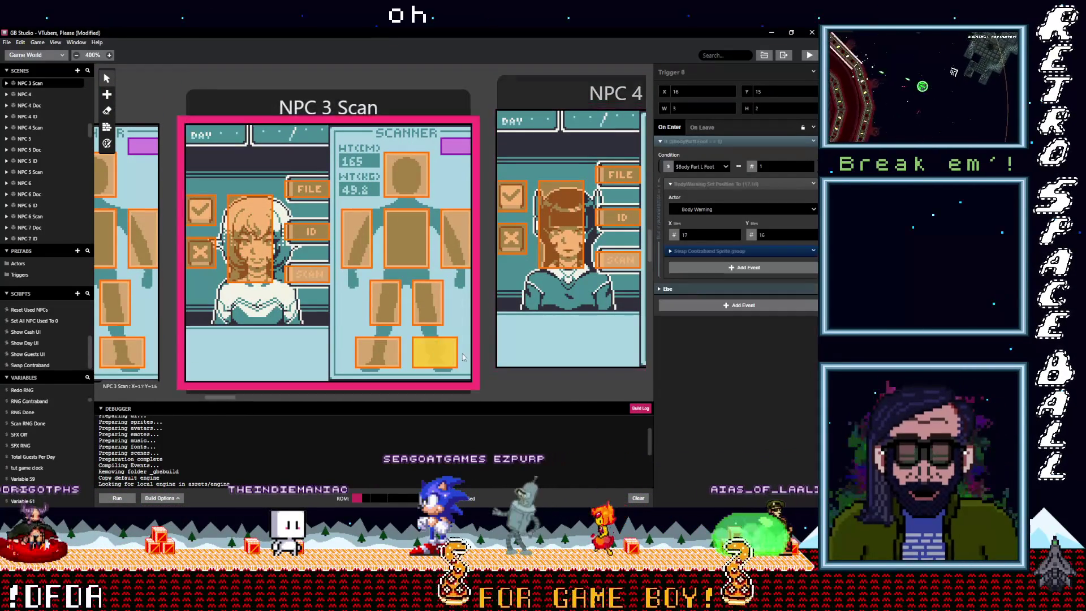
pyautogui.click(717, 269)
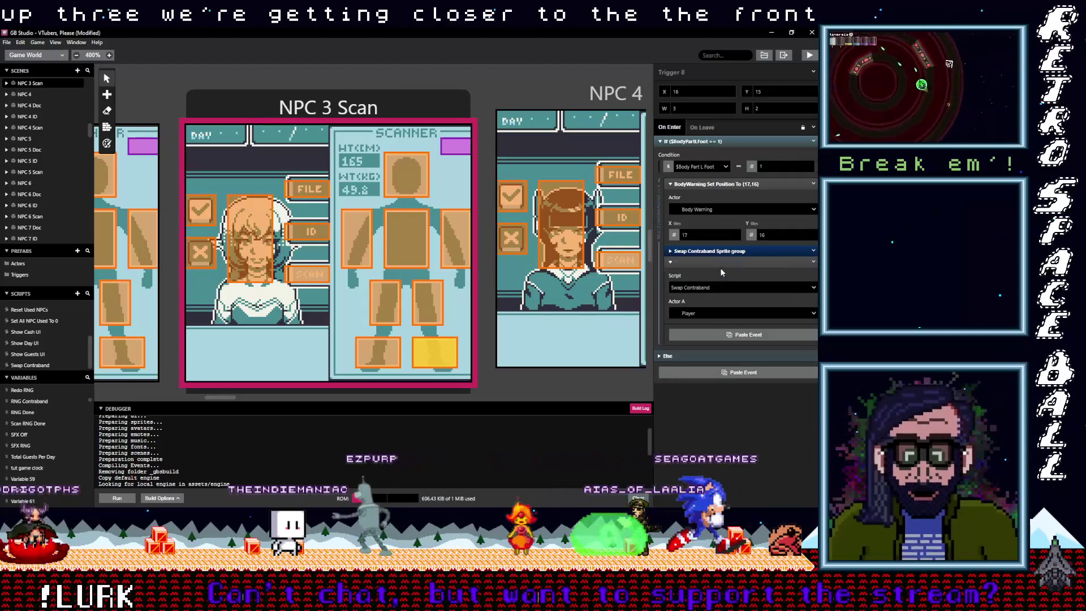
pyautogui.click(814, 252)
pyautogui.click(785, 378)
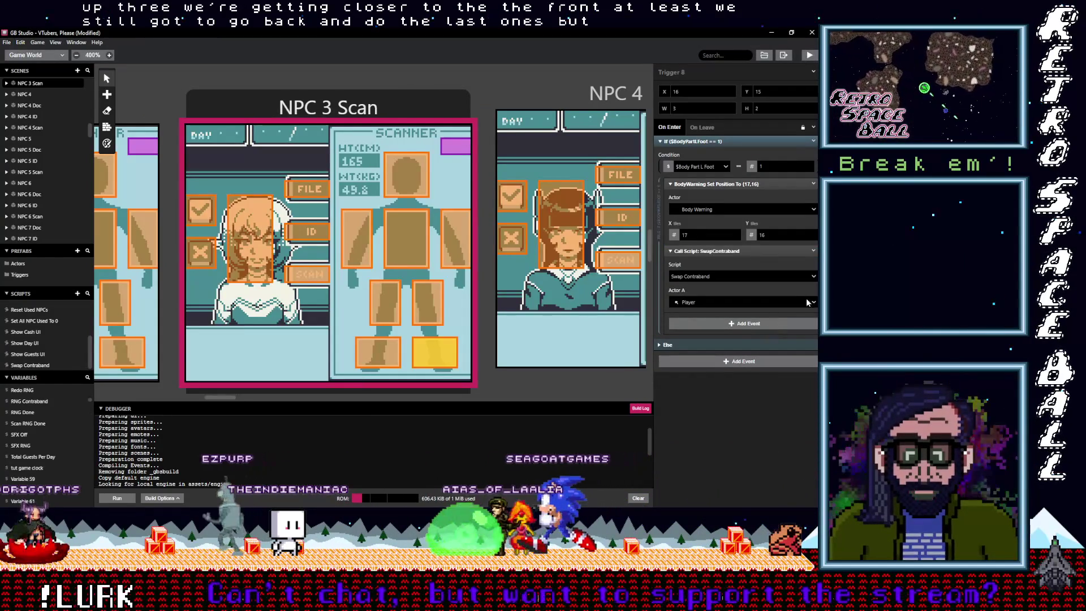
pyautogui.click(800, 303)
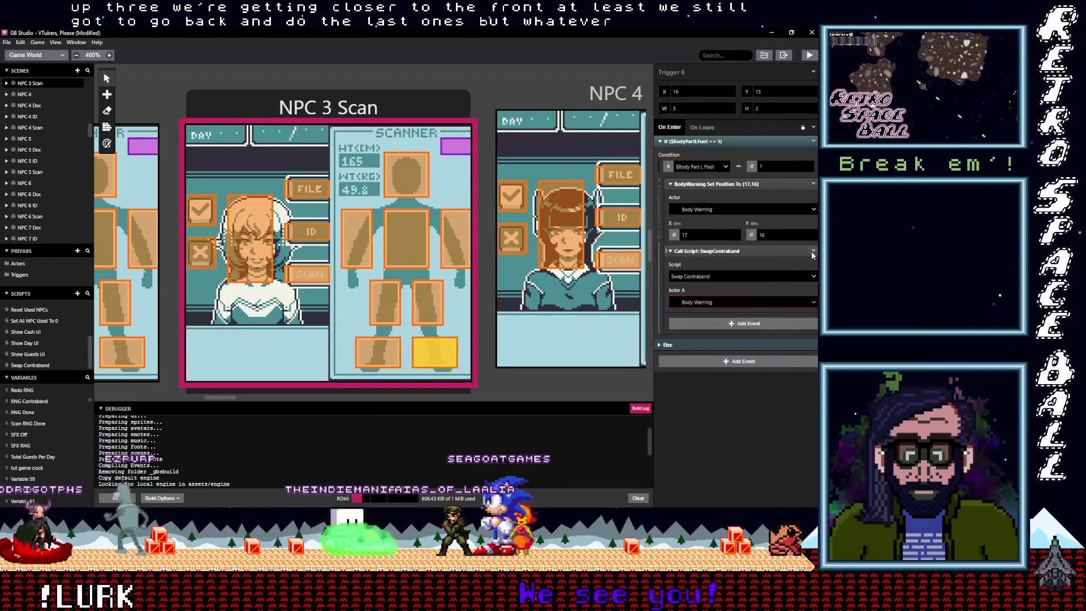
pyautogui.click(715, 337)
# - Paste and ungroup the Swap Contraband call in the leg and R Foot triggers
pyautogui.click(425, 307)
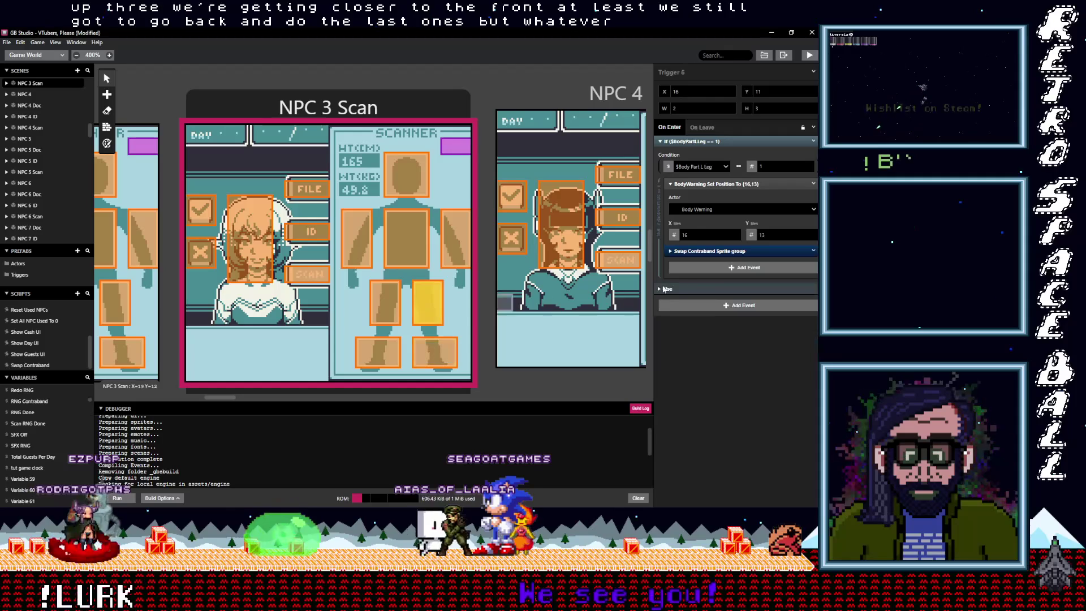
pyautogui.click(727, 268)
pyautogui.click(815, 252)
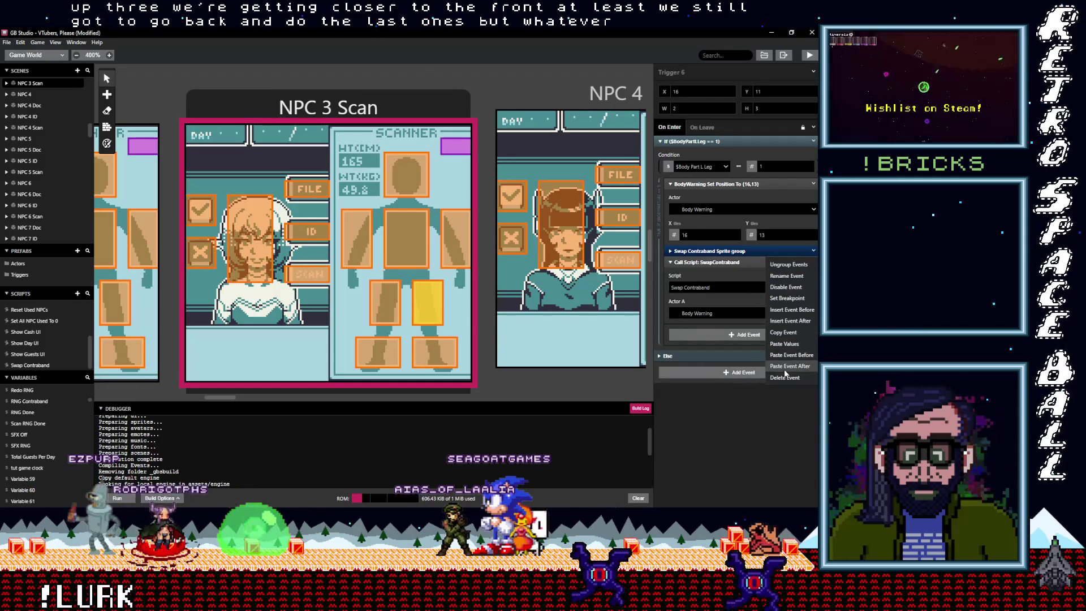
pyautogui.click(788, 264)
pyautogui.click(397, 357)
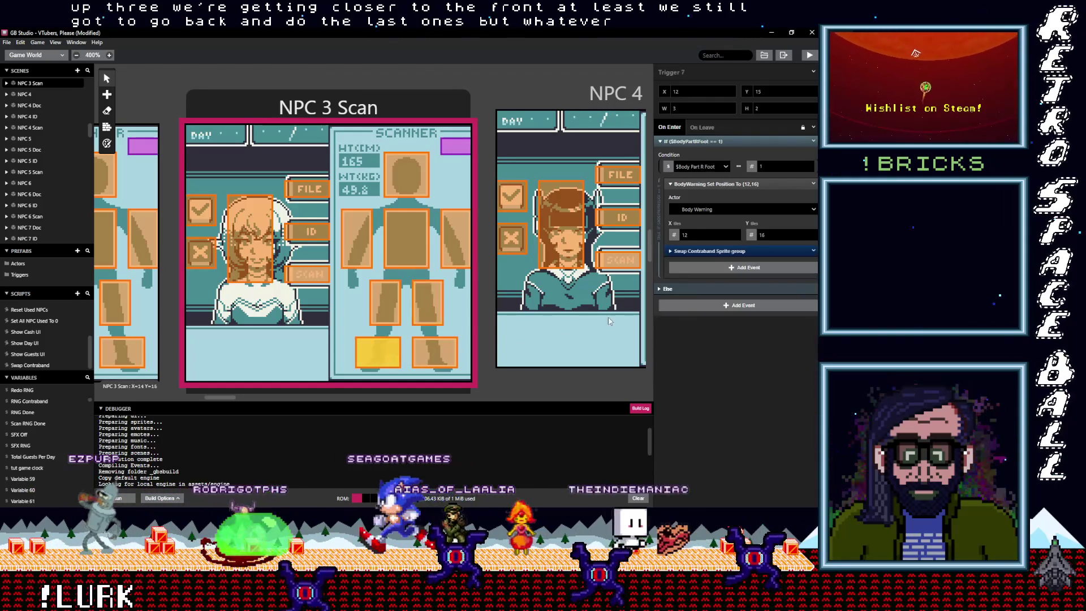
pyautogui.click(716, 268)
pyautogui.click(813, 252)
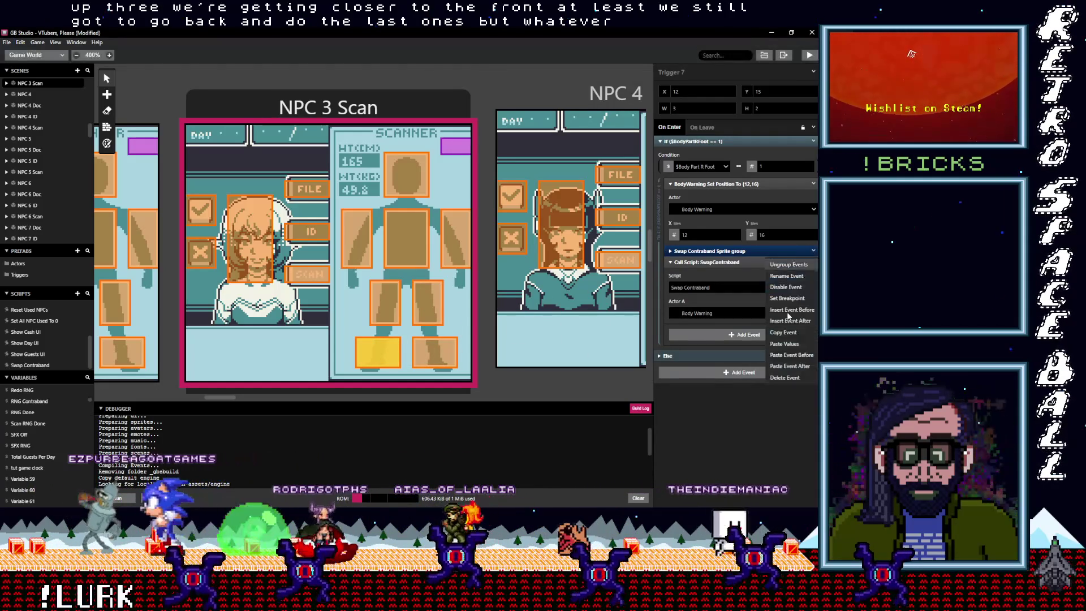
pyautogui.click(776, 378)
# - Ungroup the Swap Contraband calls in the R Leg and L Arm triggers, then undo the last change
pyautogui.click(373, 308)
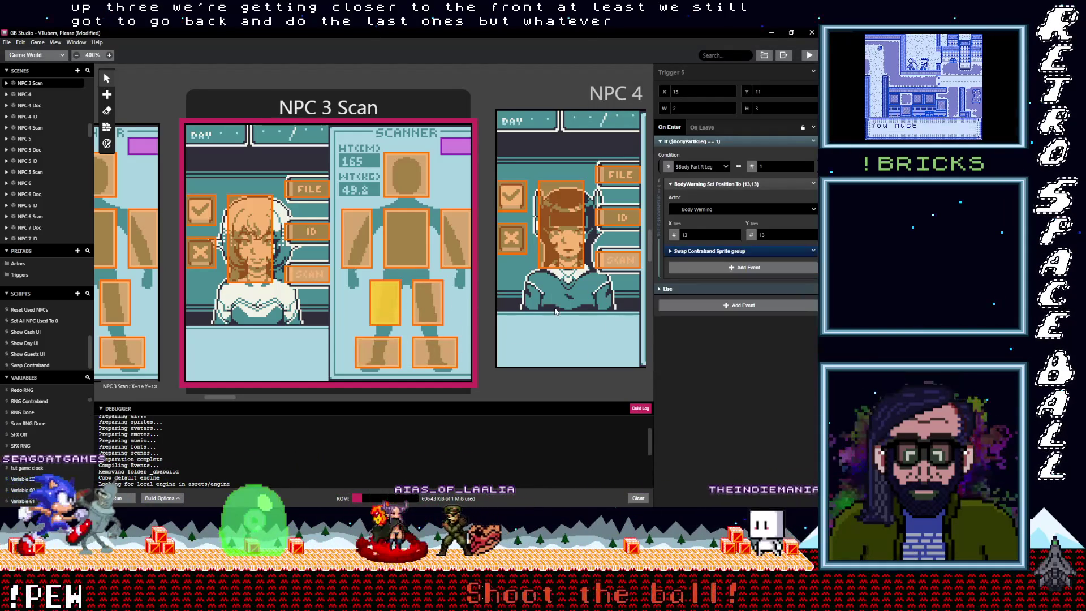
pyautogui.click(813, 252)
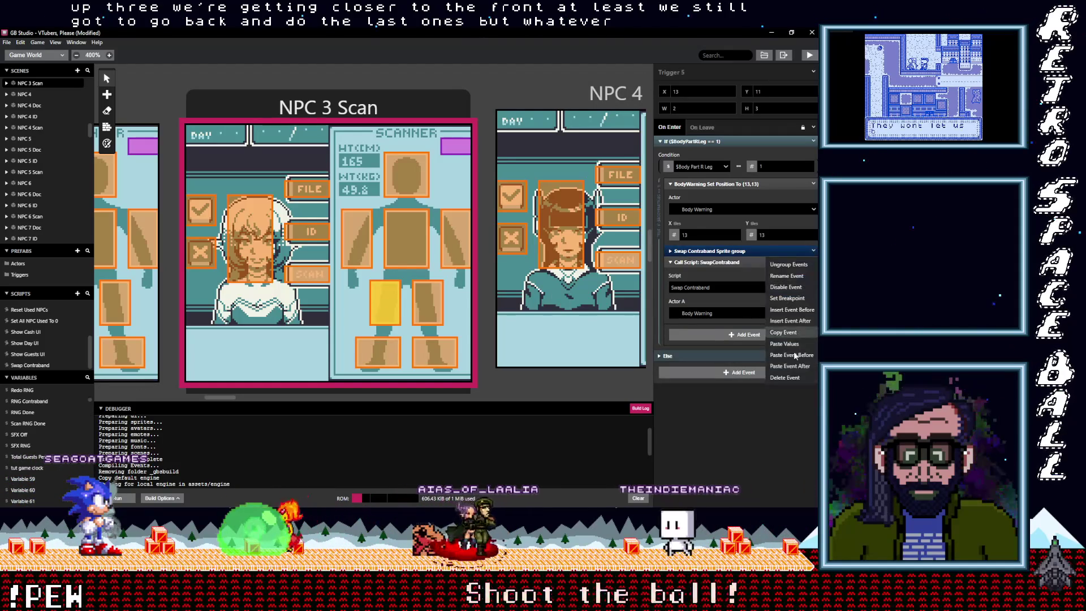
pyautogui.click(785, 378)
pyautogui.click(455, 246)
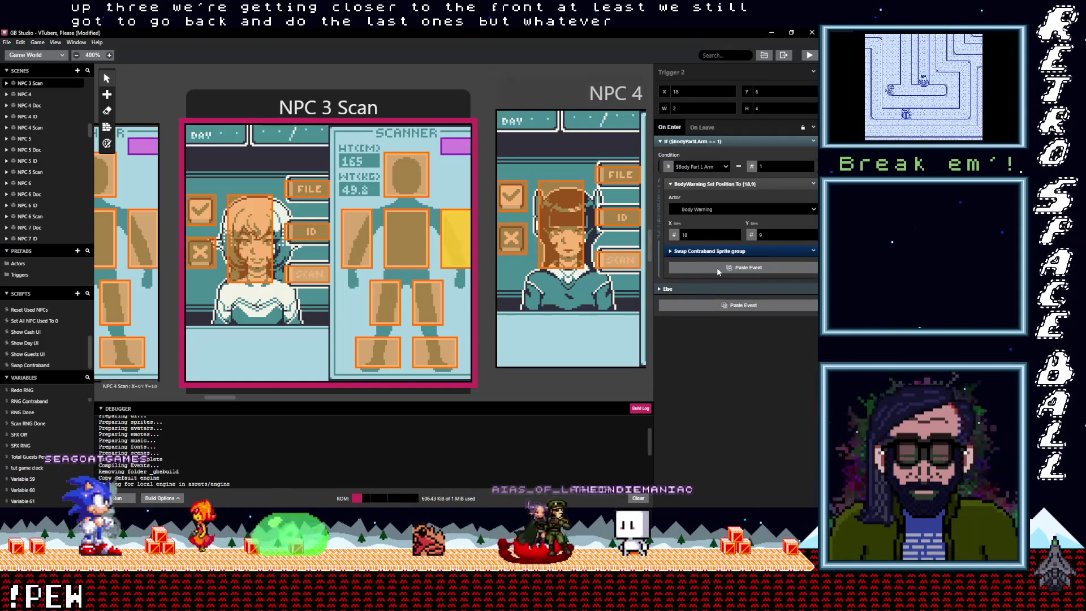
pyautogui.click(814, 252)
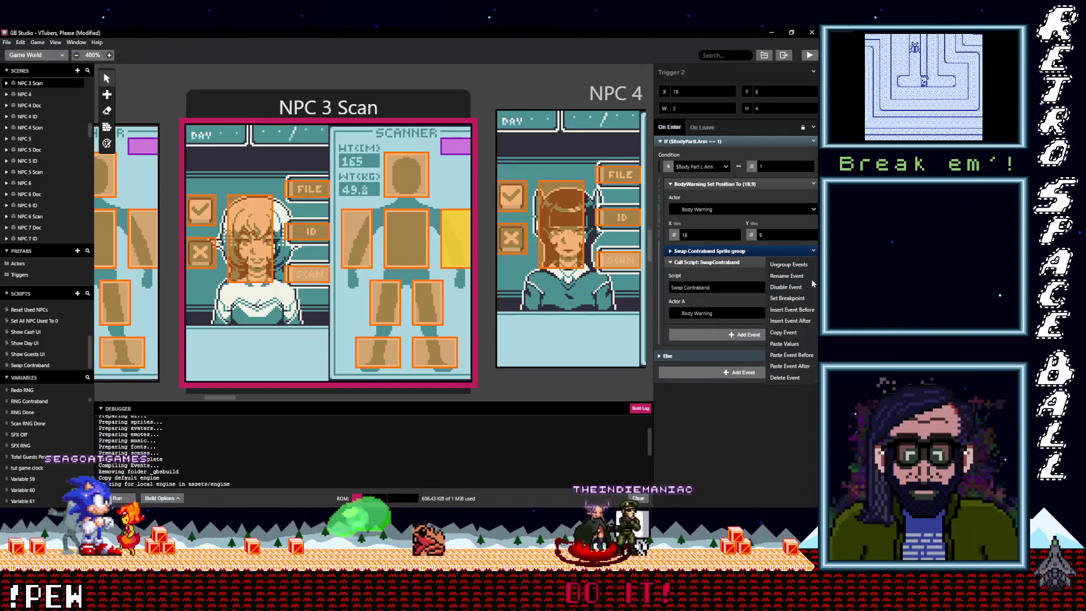
pyautogui.click(786, 378)
pyautogui.hotkey('ctrl', 'z')
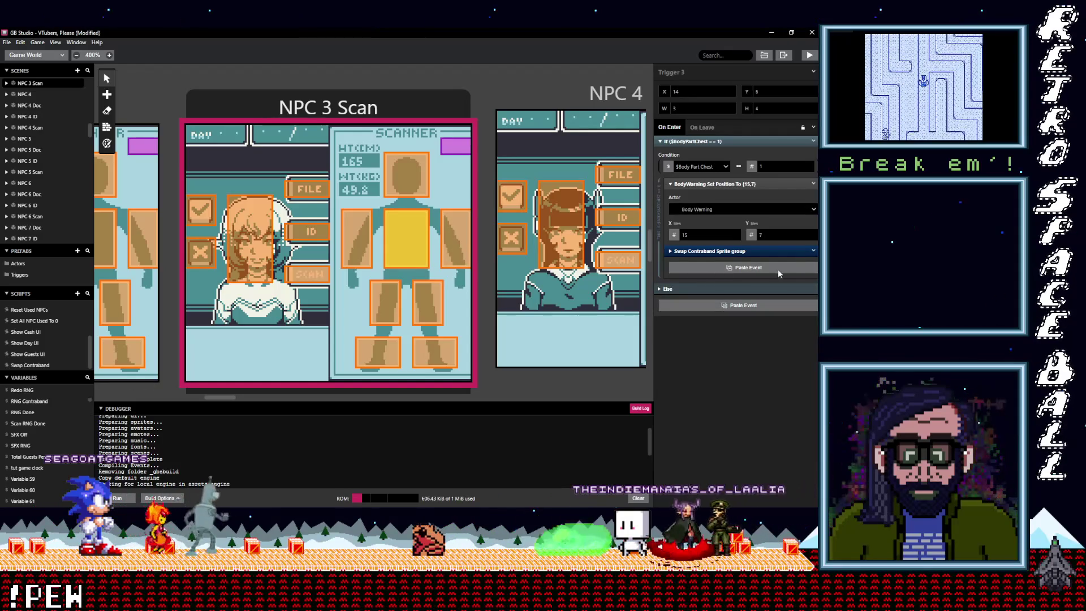
# - Paste and ungroup the call in the chest trigger, ungroup R Arm's call, and recheck L Arm
pyautogui.click(786, 267)
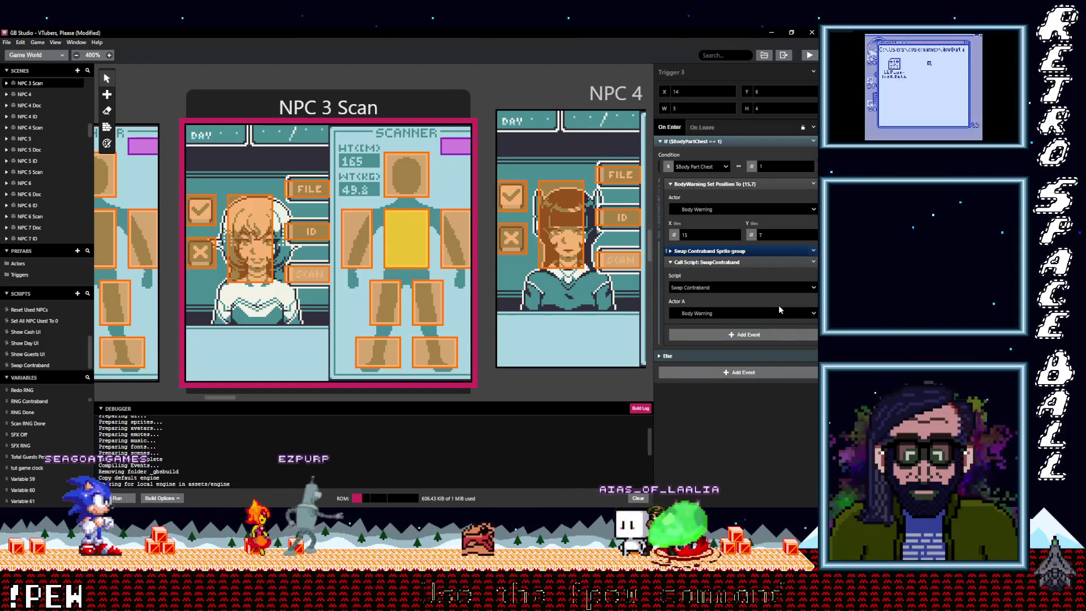
pyautogui.rightClick(806, 254)
pyautogui.click(745, 365)
pyautogui.click(367, 247)
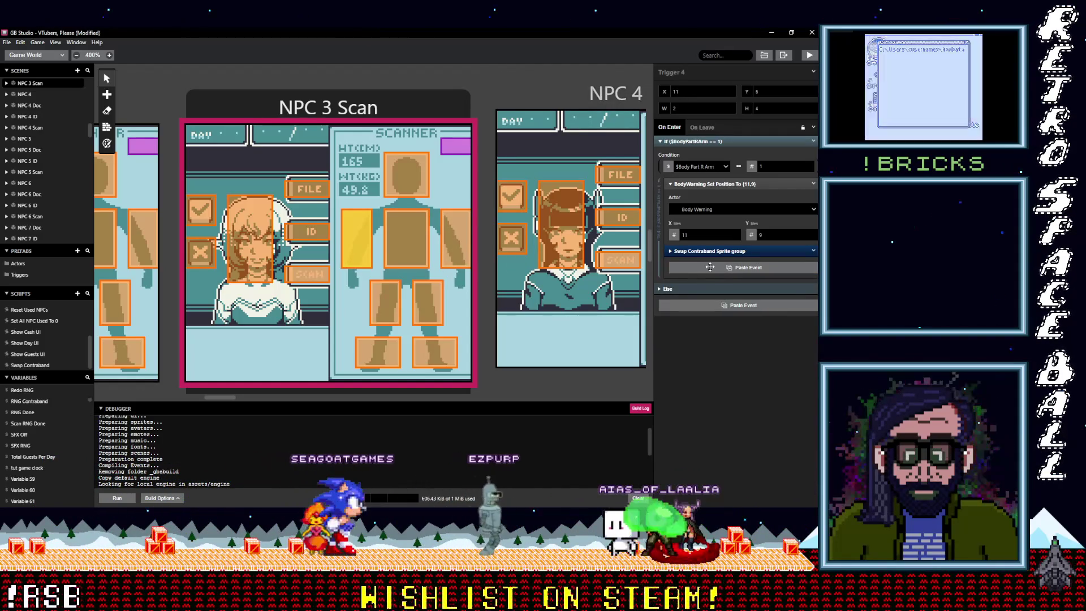
pyautogui.click(814, 253)
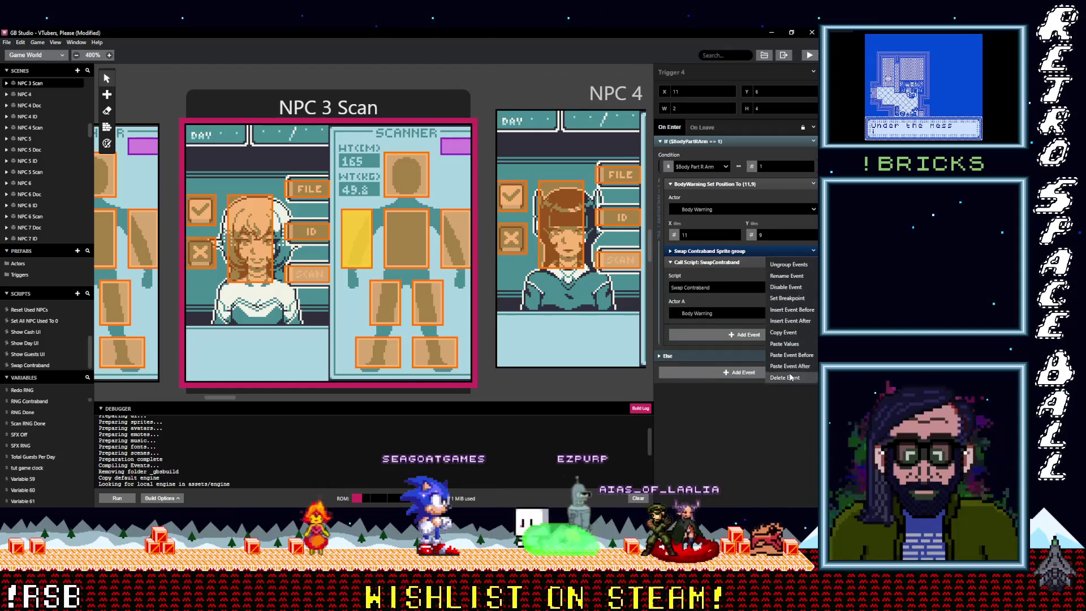
pyautogui.click(791, 378)
pyautogui.click(450, 227)
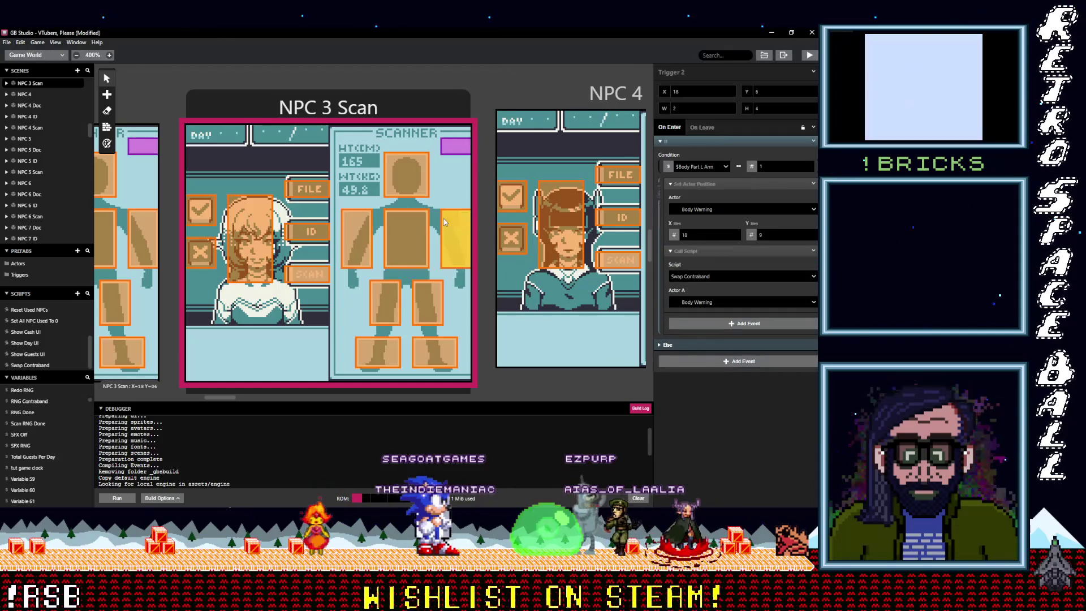
# - Paste and ungroup the Swap Contraband call in NPC 3 Scan's head trigger
pyautogui.click(416, 180)
pyautogui.click(813, 250)
pyautogui.click(792, 378)
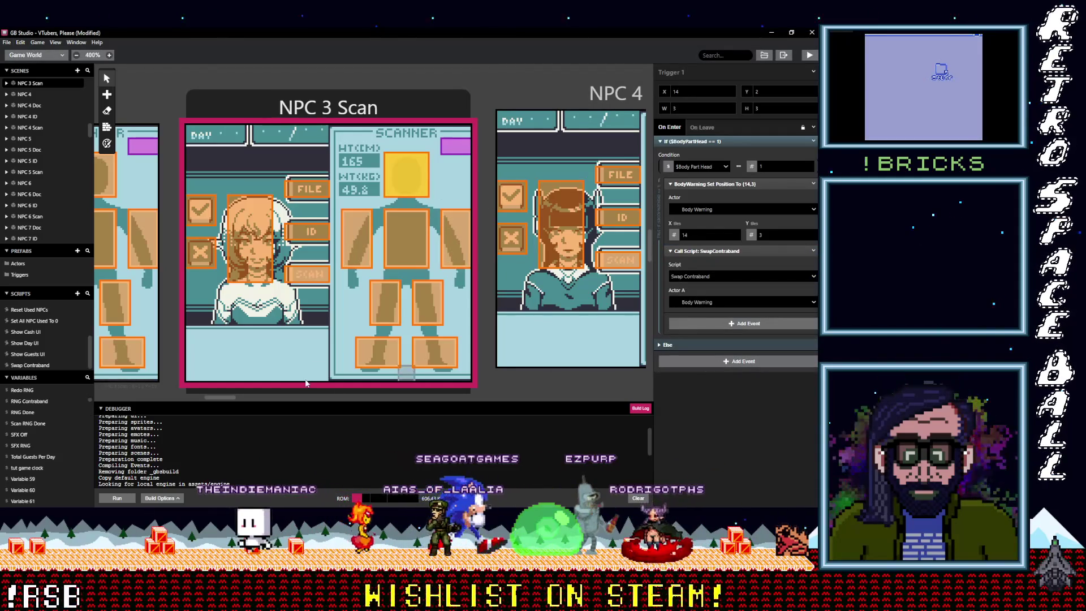
pyautogui.hscroll(-3, 209, 398)
pyautogui.moveTo(209, 398); pyautogui.dragTo(199, 399)
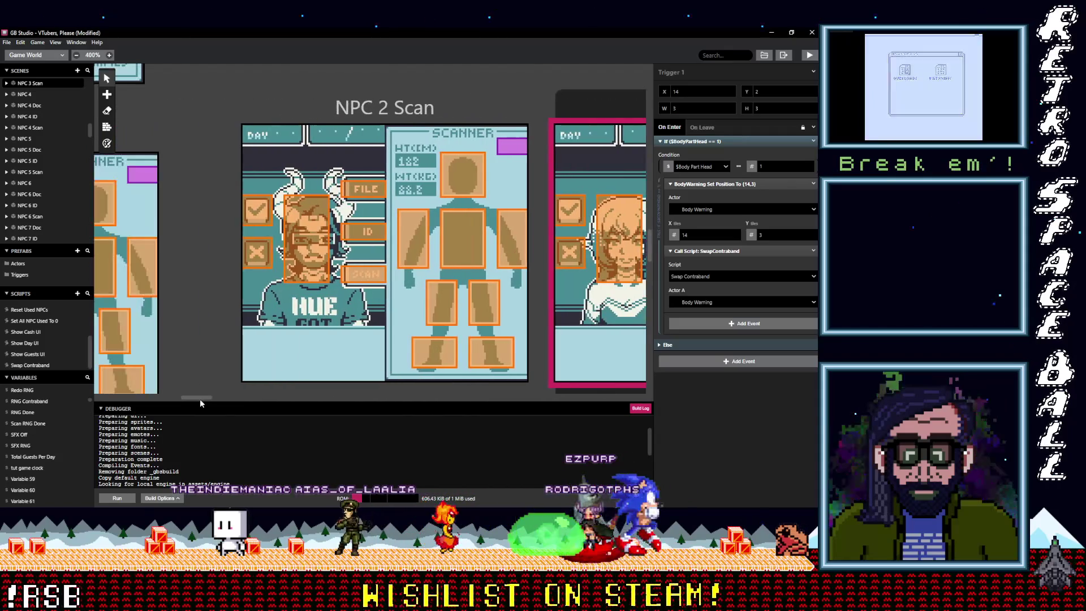
# - Paste the Swap Contraband call into NPC 2 Scan's L Foot trigger, set Actor A to Body Warning, ungroup, and copy it
pyautogui.click(484, 347)
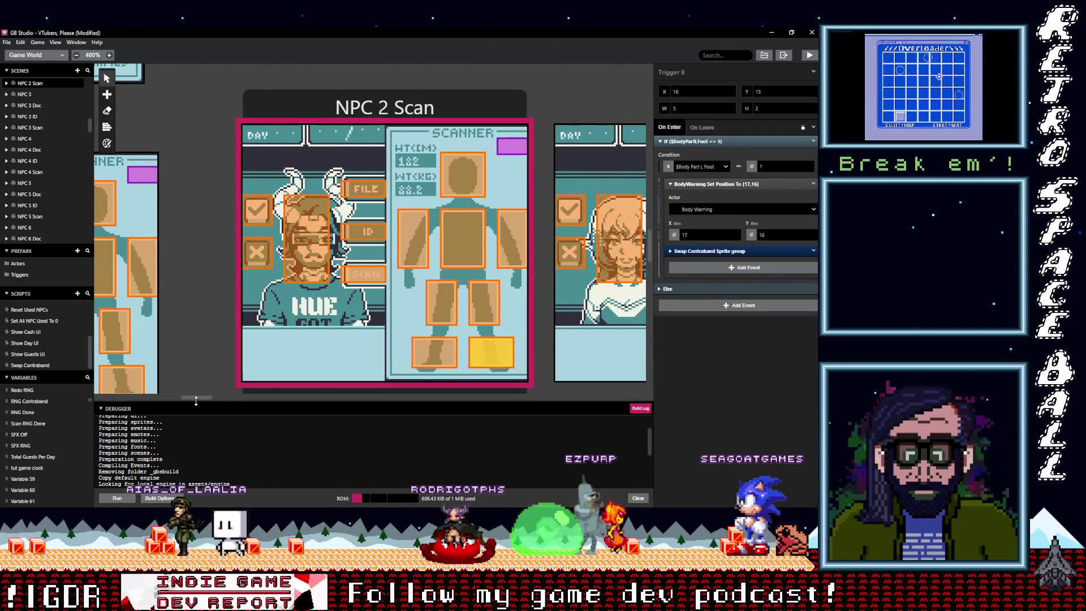
pyautogui.hscroll(3, 203, 398)
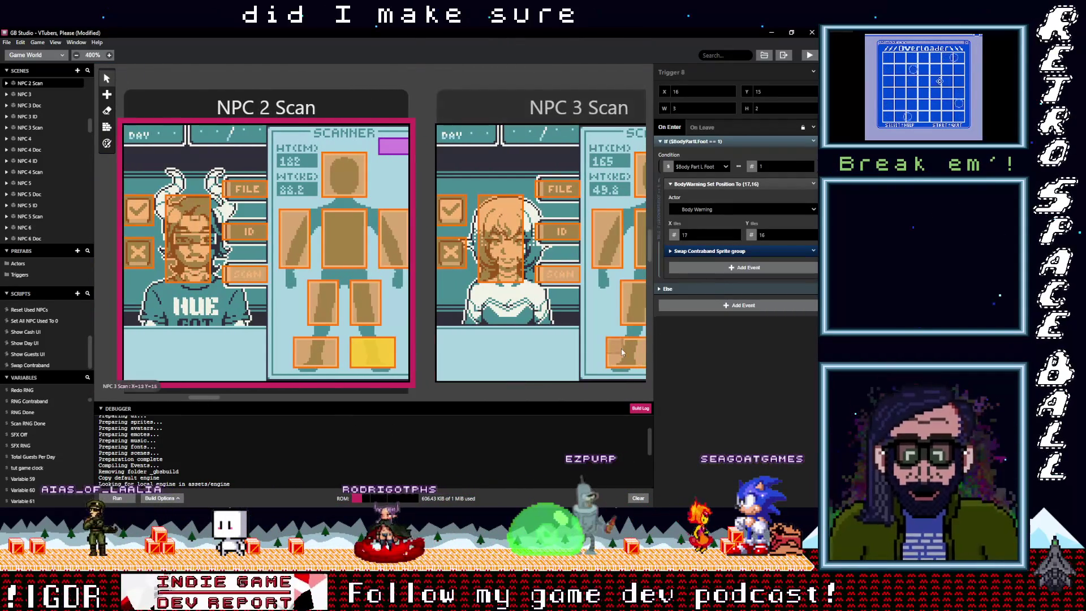
pyautogui.click(621, 351)
pyautogui.click(390, 339)
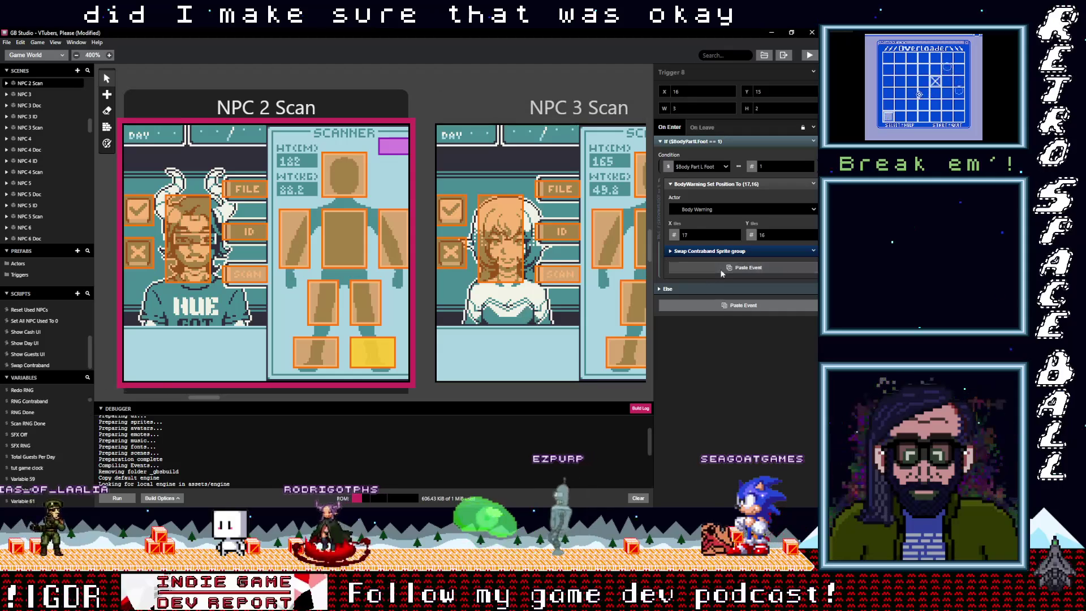
pyautogui.click(704, 312)
pyautogui.click(700, 342)
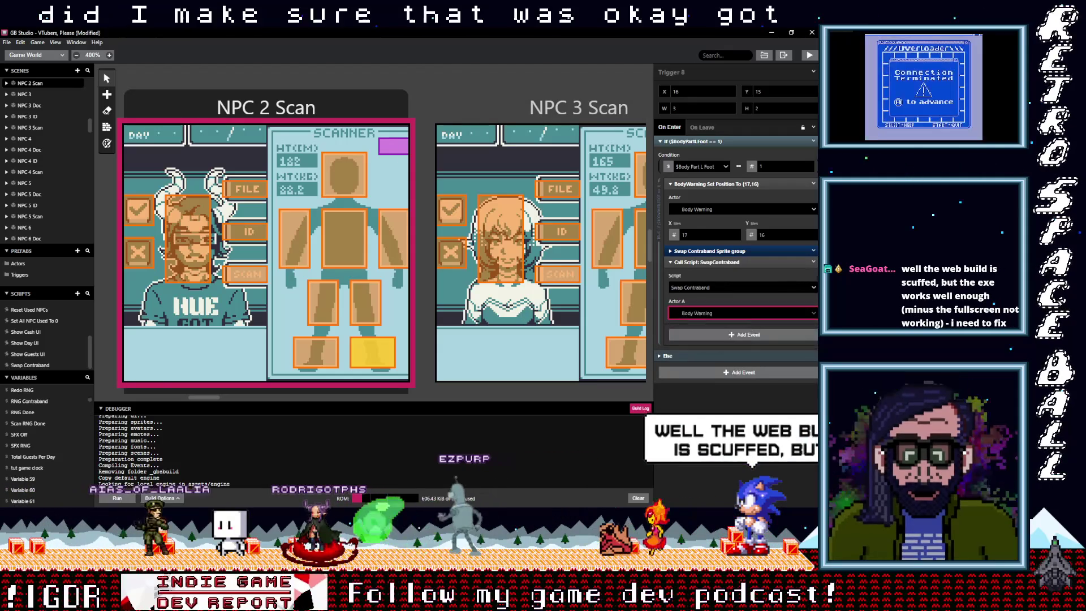
pyautogui.click(814, 262)
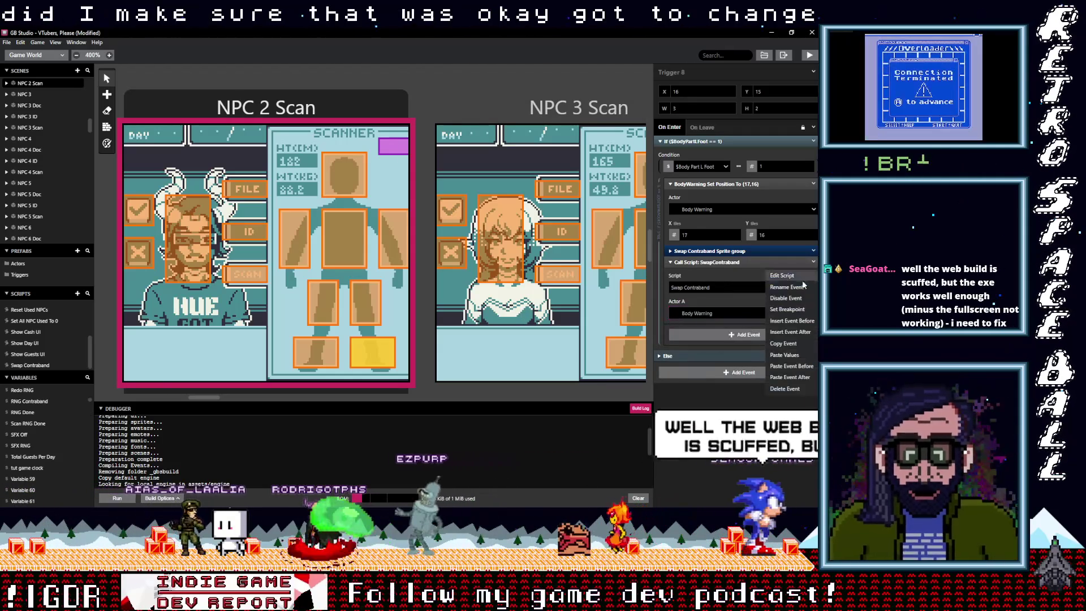
pyautogui.click(813, 251)
pyautogui.click(783, 332)
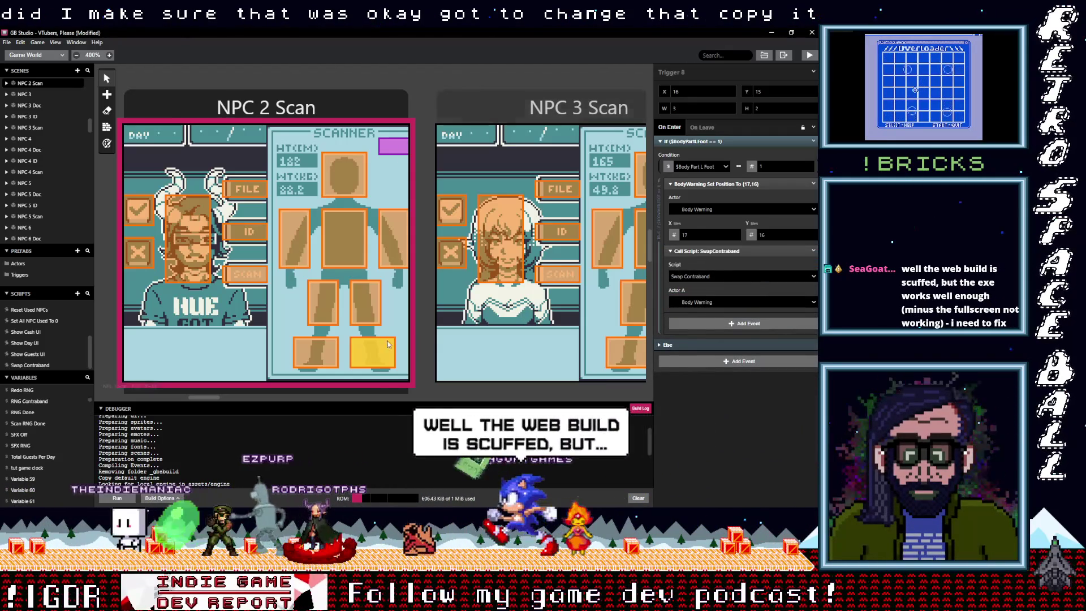
# - Paste and ungroup the call in the R Foot and L Leg triggers, then paste it into R Leg
pyautogui.click(328, 349)
pyautogui.click(752, 269)
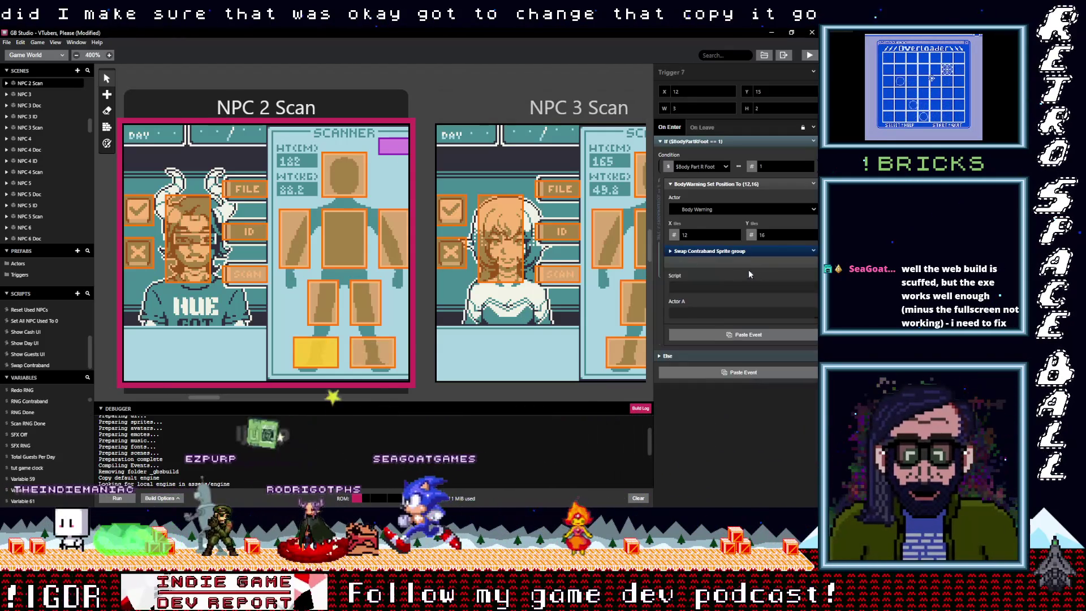
pyautogui.click(813, 251)
pyautogui.click(595, 377)
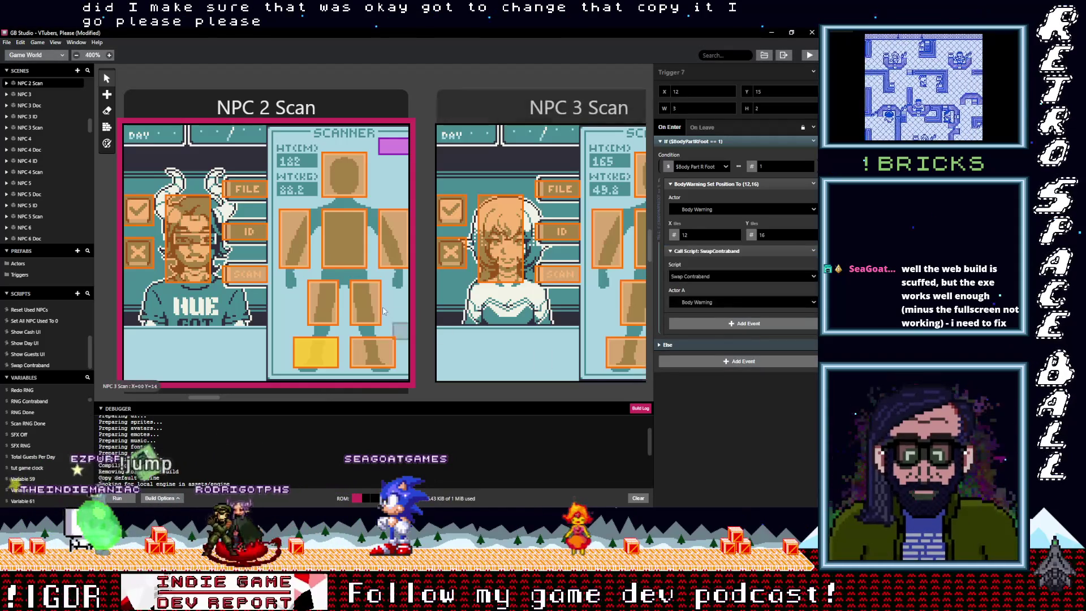
pyautogui.click(365, 303)
pyautogui.click(813, 251)
pyautogui.click(789, 337)
pyautogui.click(322, 302)
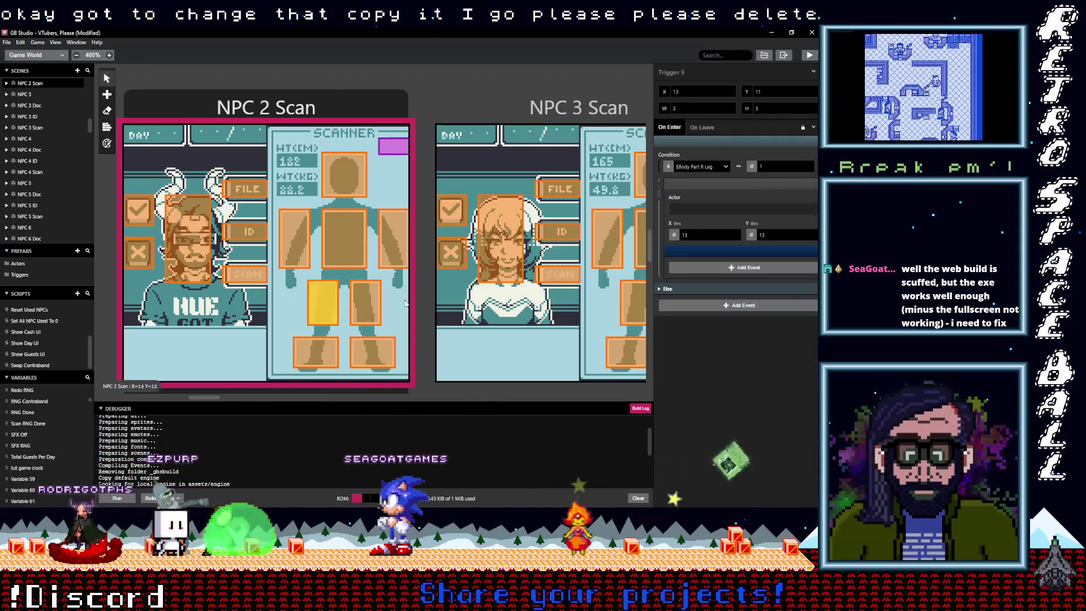
pyautogui.click(813, 251)
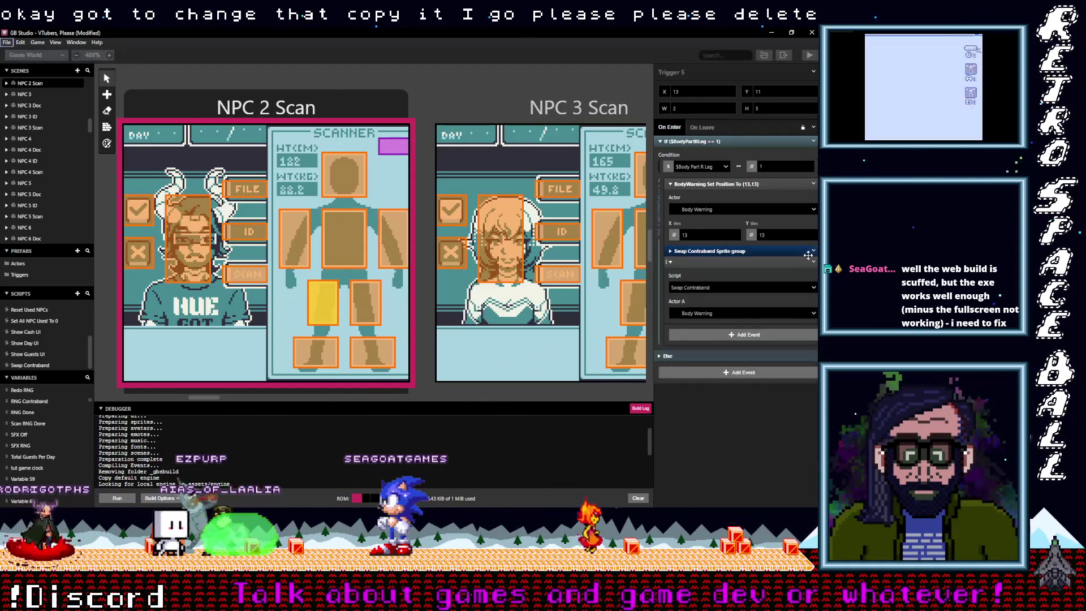
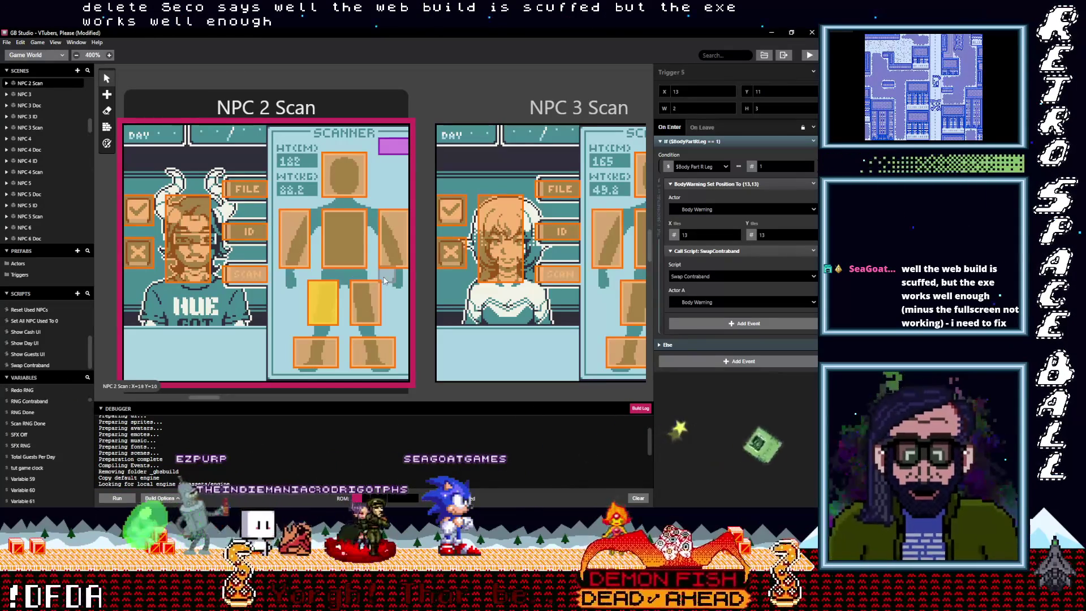
# - Remove the Swap Contraband Sprite group from NPC 2 Scan's arm and chest triggers, keeping SwapContraband
pyautogui.click(359, 298)
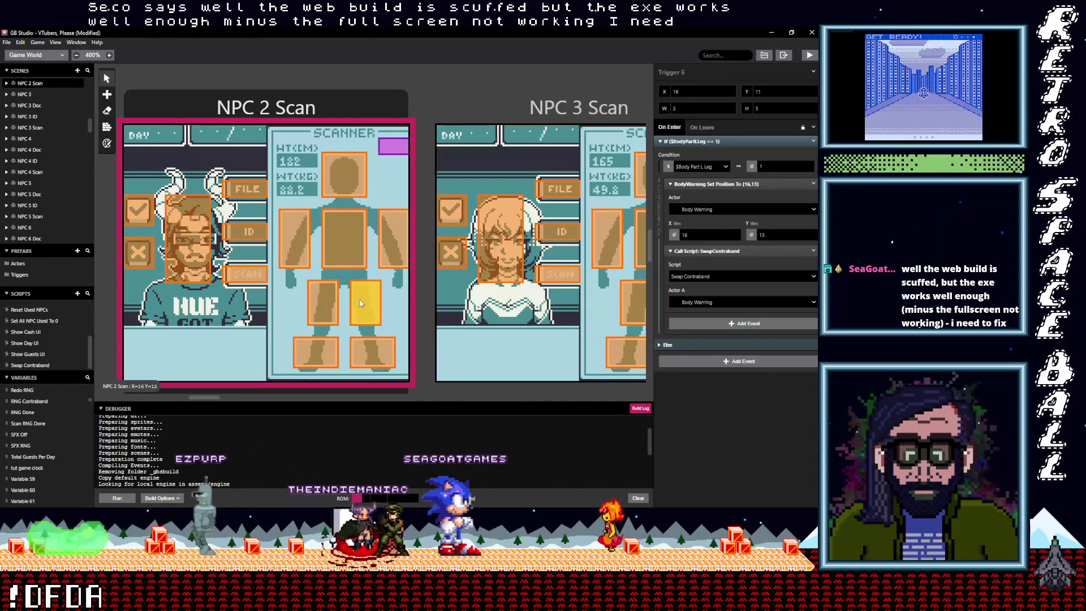
pyautogui.click(389, 249)
pyautogui.click(702, 270)
pyautogui.click(814, 250)
pyautogui.click(791, 378)
pyautogui.click(344, 238)
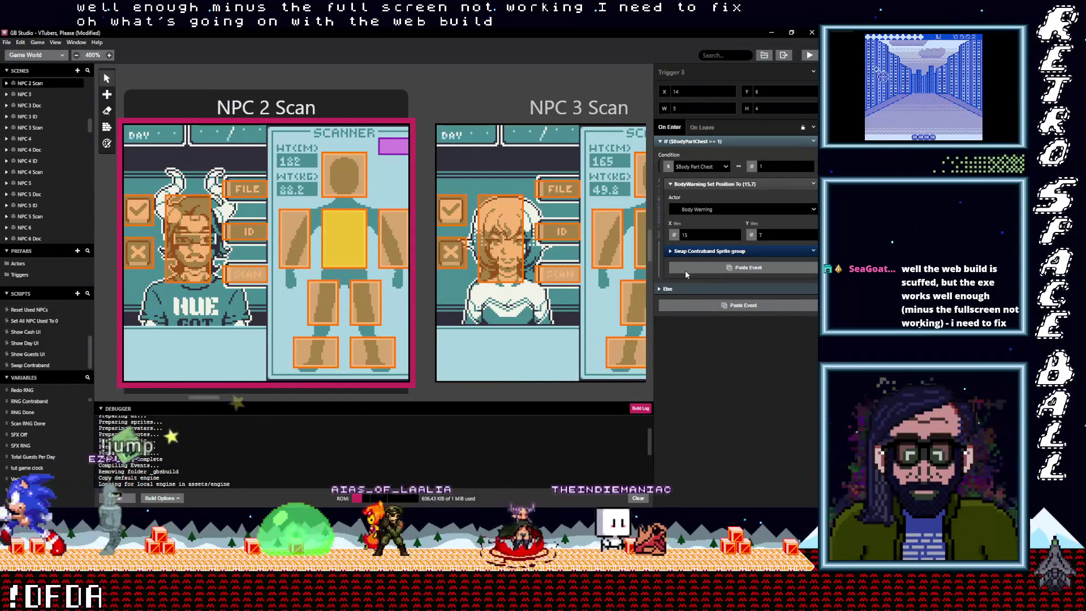
pyautogui.click(815, 251)
pyautogui.click(815, 252)
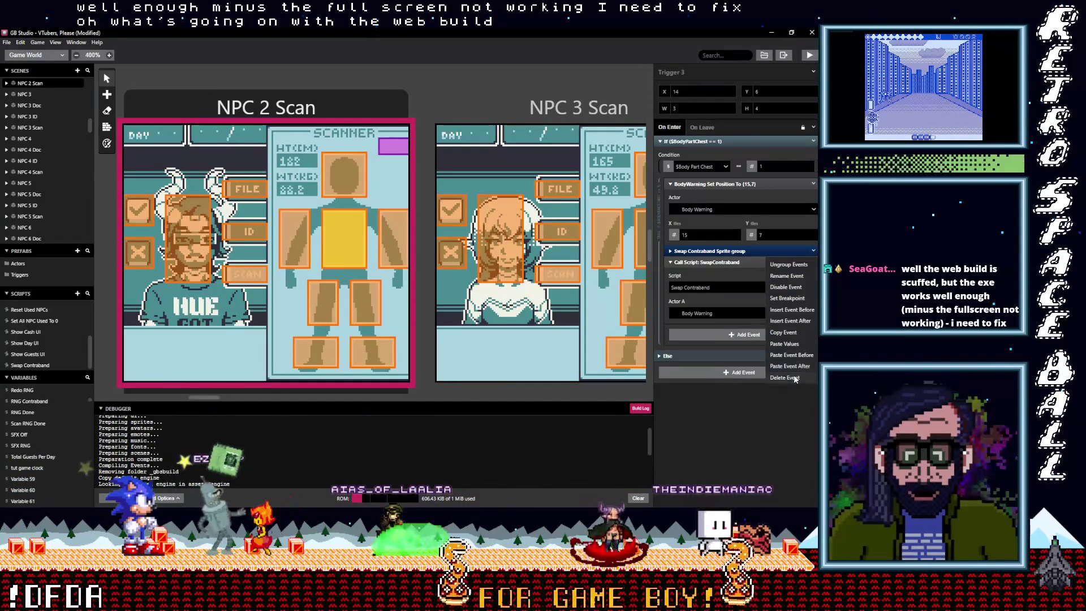
pyautogui.click(791, 378)
# - Remove the sprite group from the other arm and head triggers, then recheck the chest trigger
pyautogui.click(294, 238)
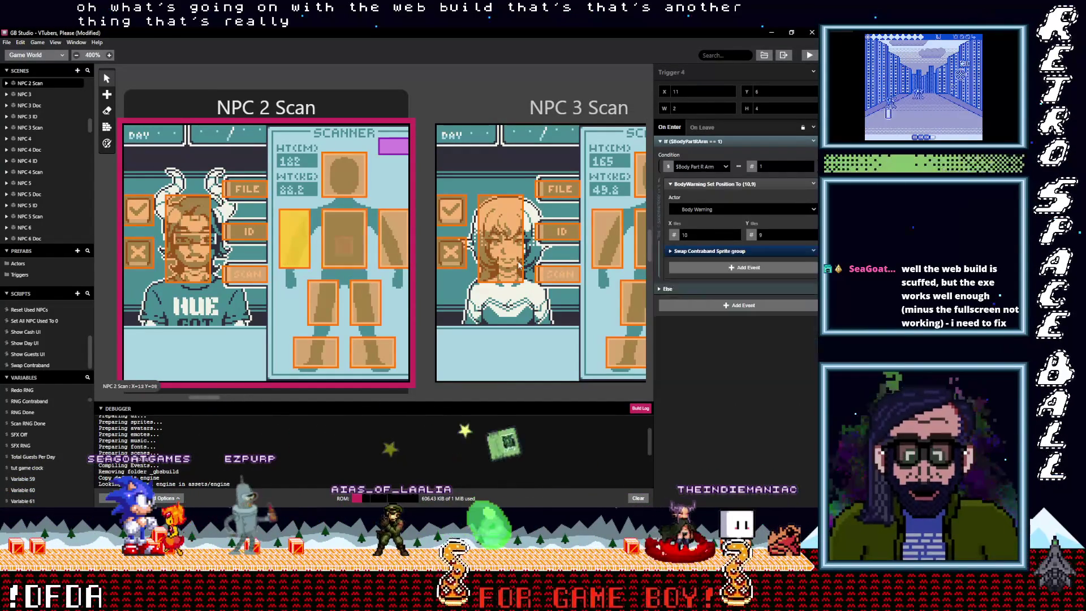
pyautogui.click(735, 252)
pyautogui.click(814, 252)
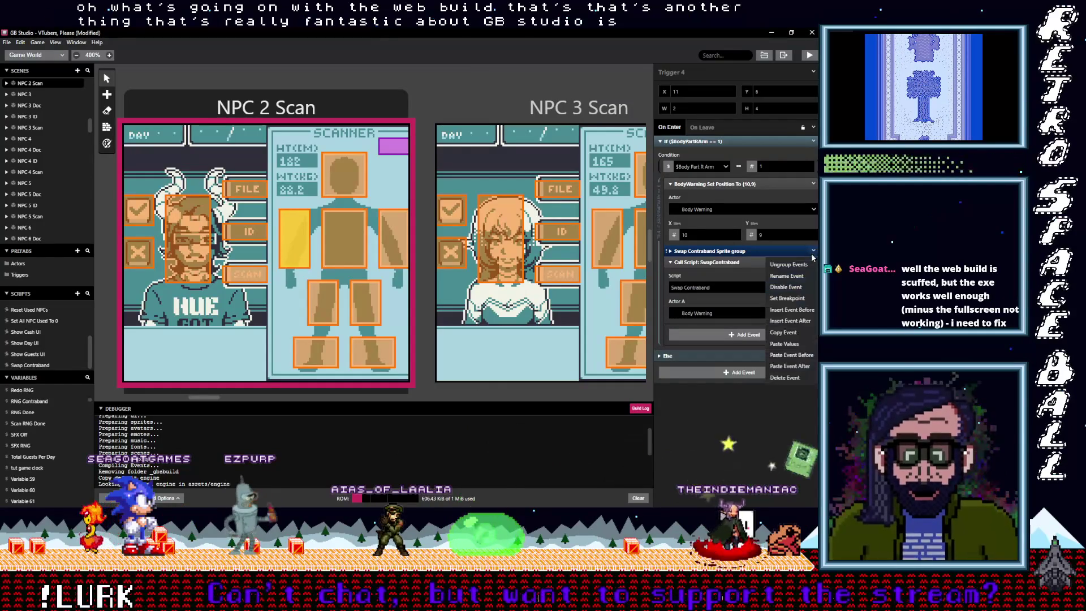
pyautogui.click(784, 377)
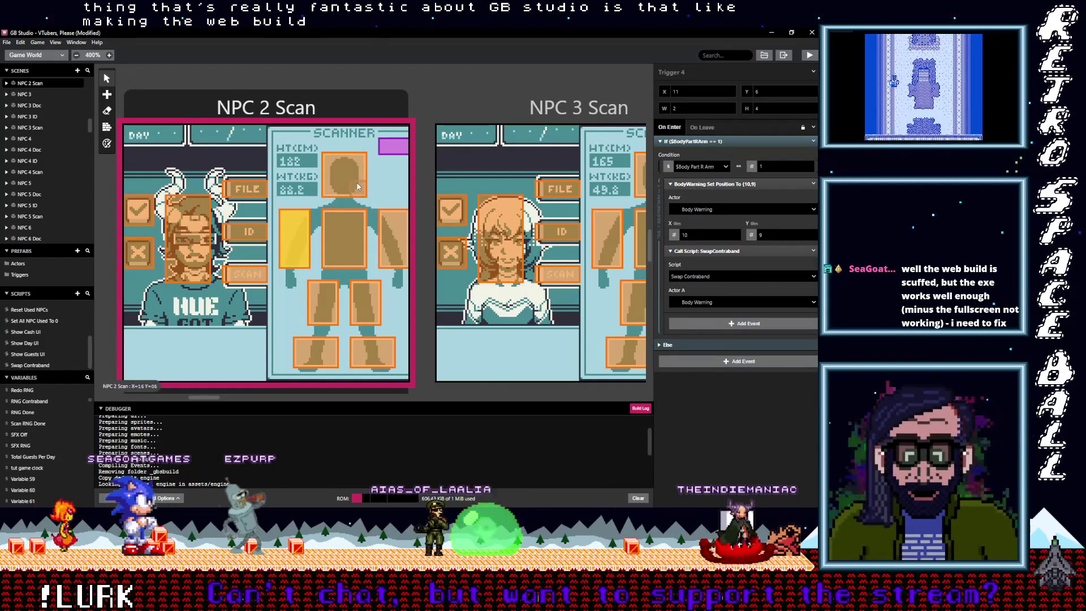
pyautogui.click(357, 186)
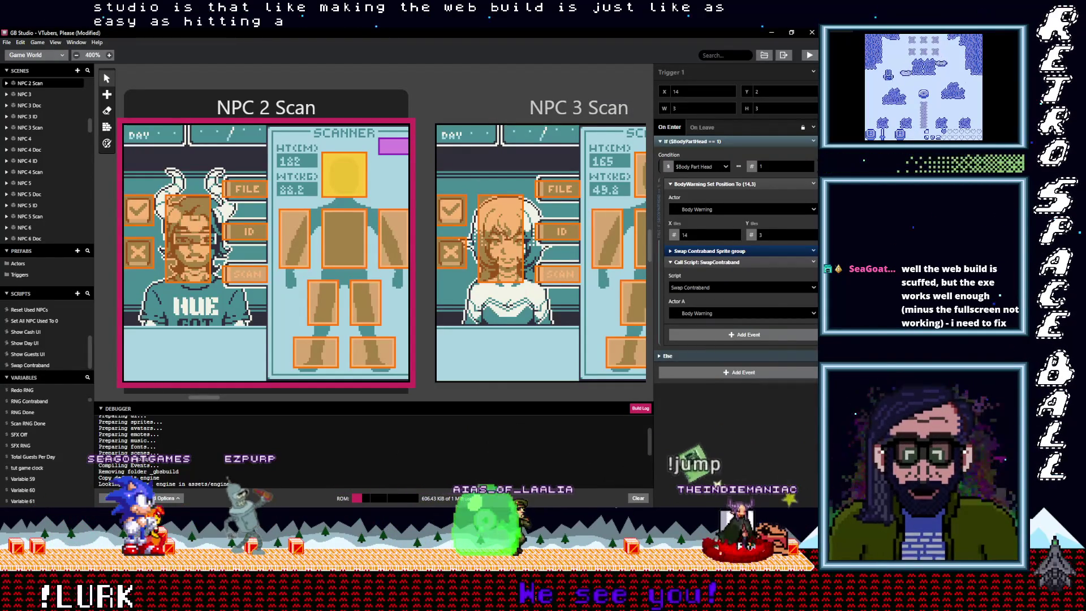
pyautogui.click(814, 251)
pyautogui.click(785, 377)
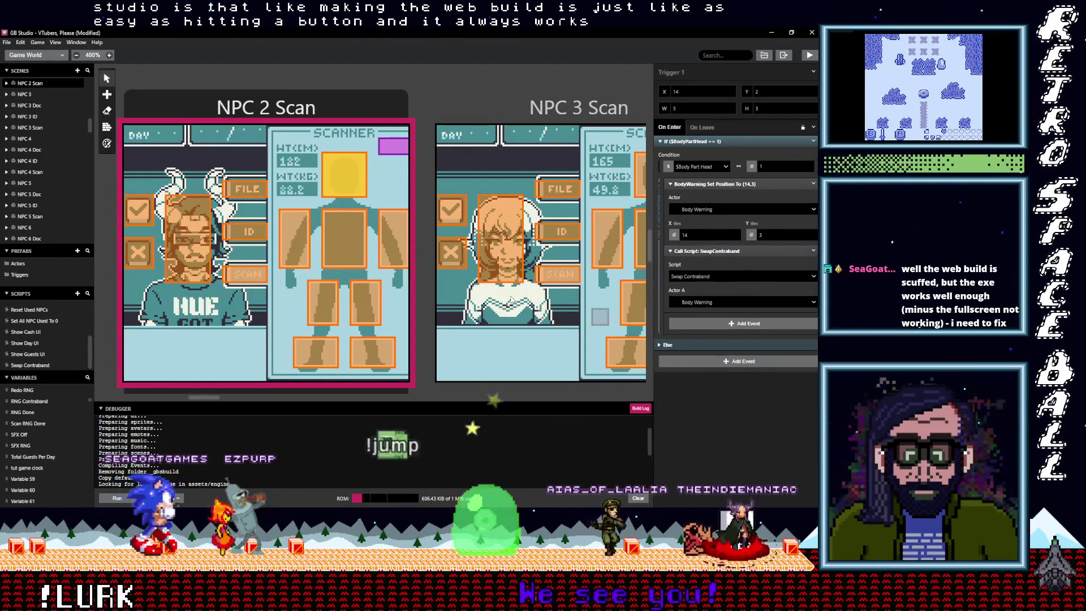
pyautogui.click(344, 240)
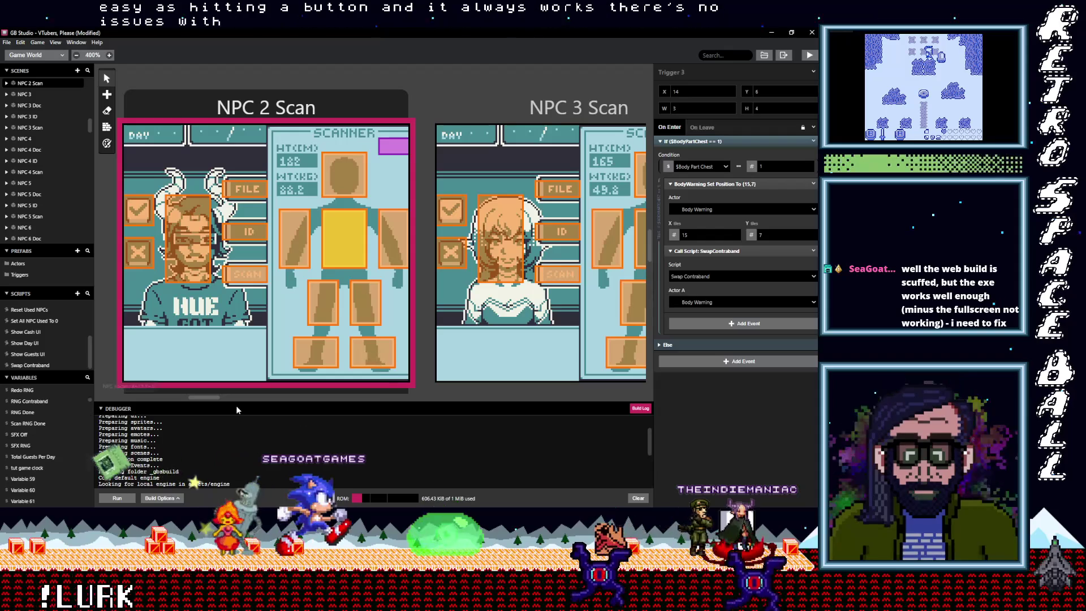
pyautogui.moveTo(205, 399); pyautogui.dragTo(180, 399)
# - In the NPC 1 Scan foot trigger, set the script call's Actor A to Body Warning
pyautogui.scroll(-1, 283, 255)
pyautogui.click(406, 338)
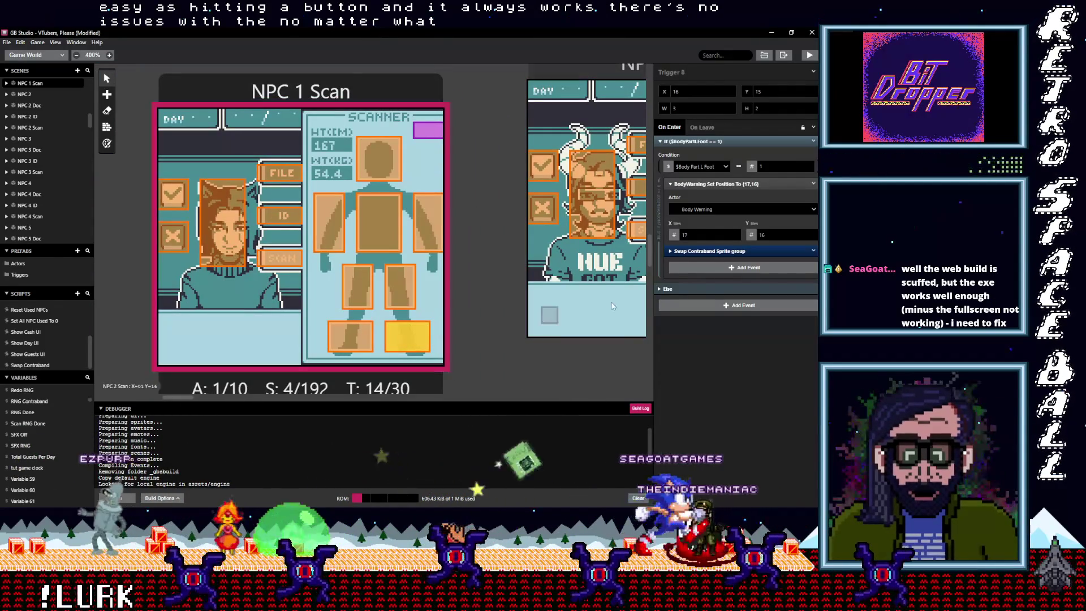
pyautogui.click(813, 252)
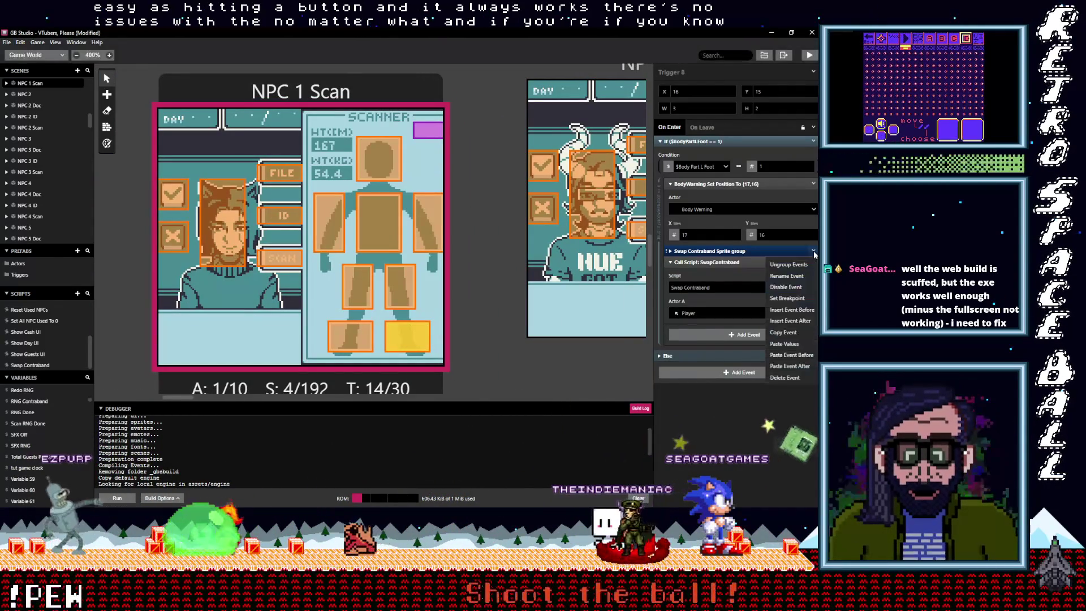
pyautogui.click(725, 302)
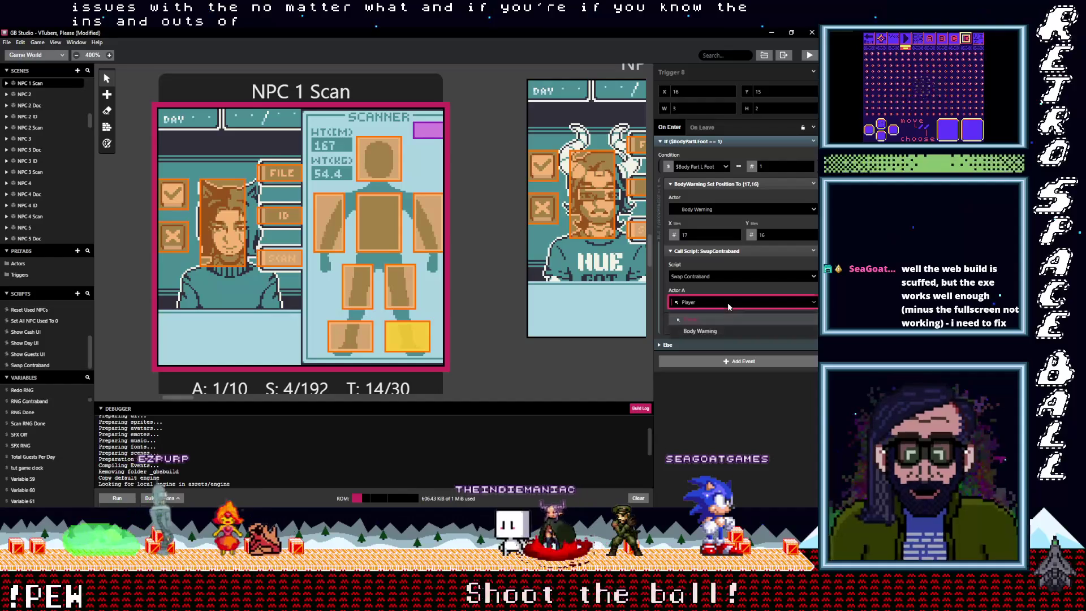
pyautogui.click(714, 330)
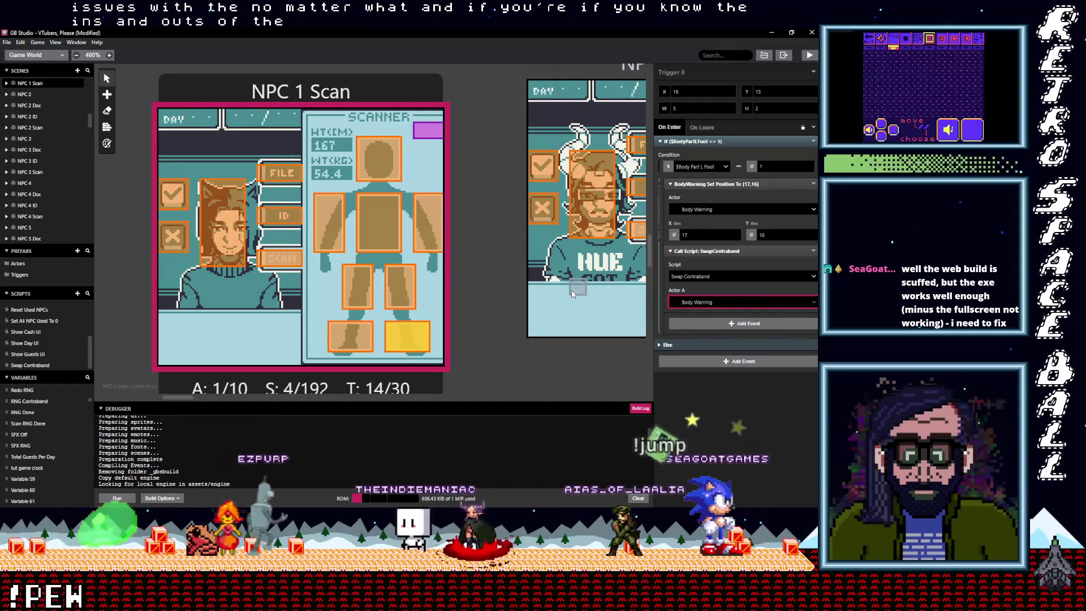
# - Give the left-foot trigger the SwapContraband call with Actor A Body Warning, deleting its sprite group
pyautogui.click(351, 342)
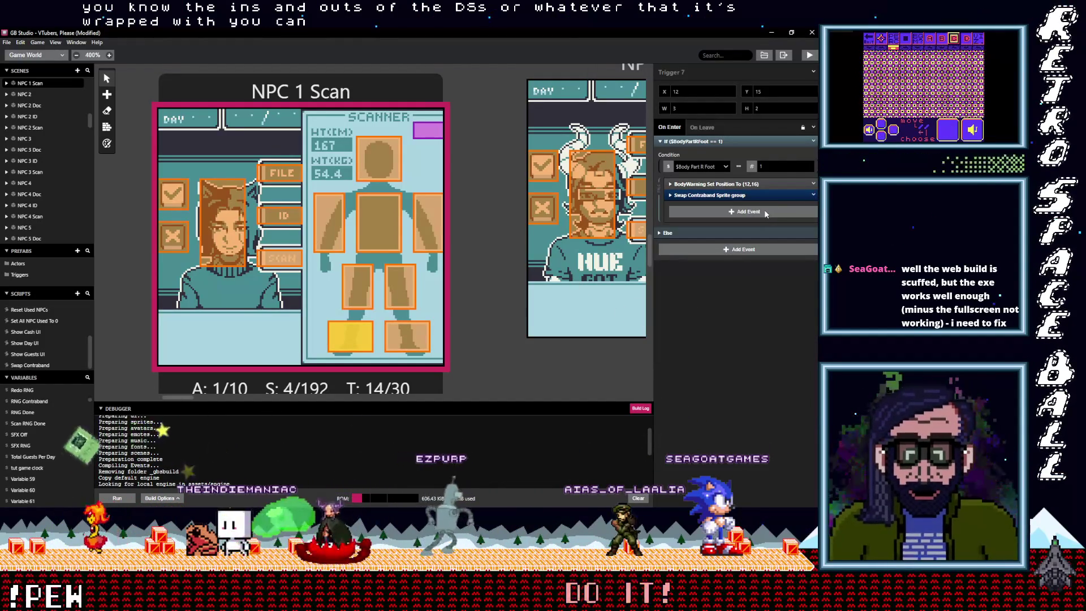
pyautogui.press('alt')
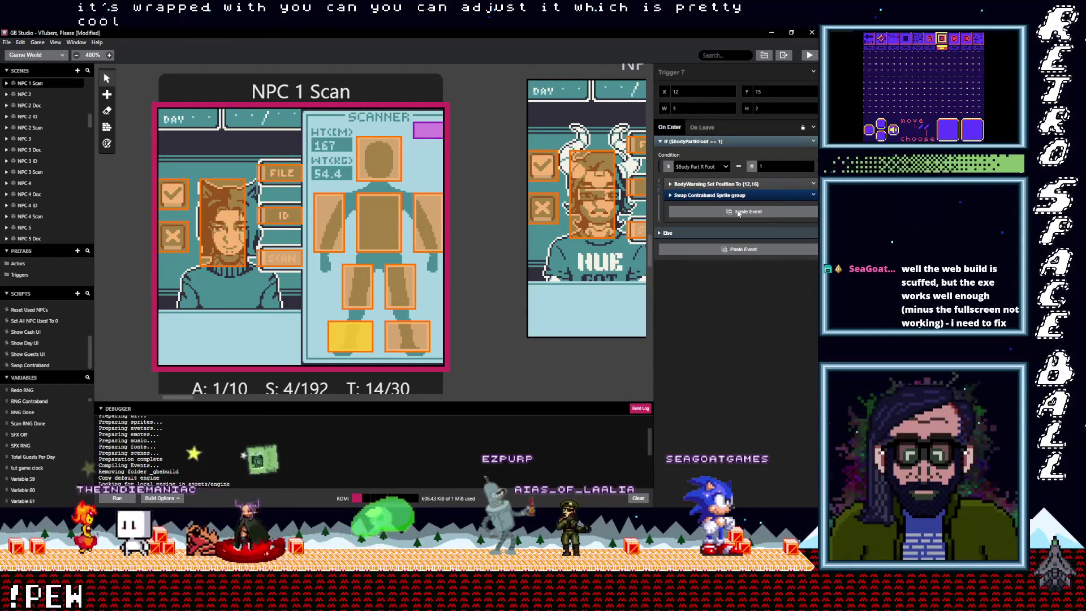
pyautogui.click(738, 211)
pyautogui.rightClick(768, 206)
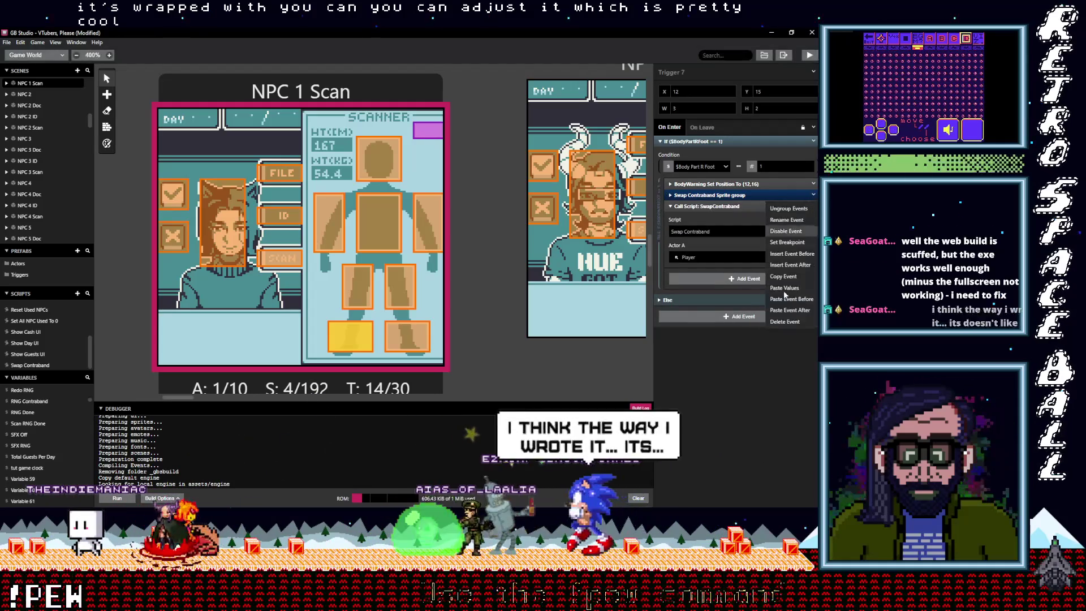
pyautogui.click(785, 321)
pyautogui.click(706, 245)
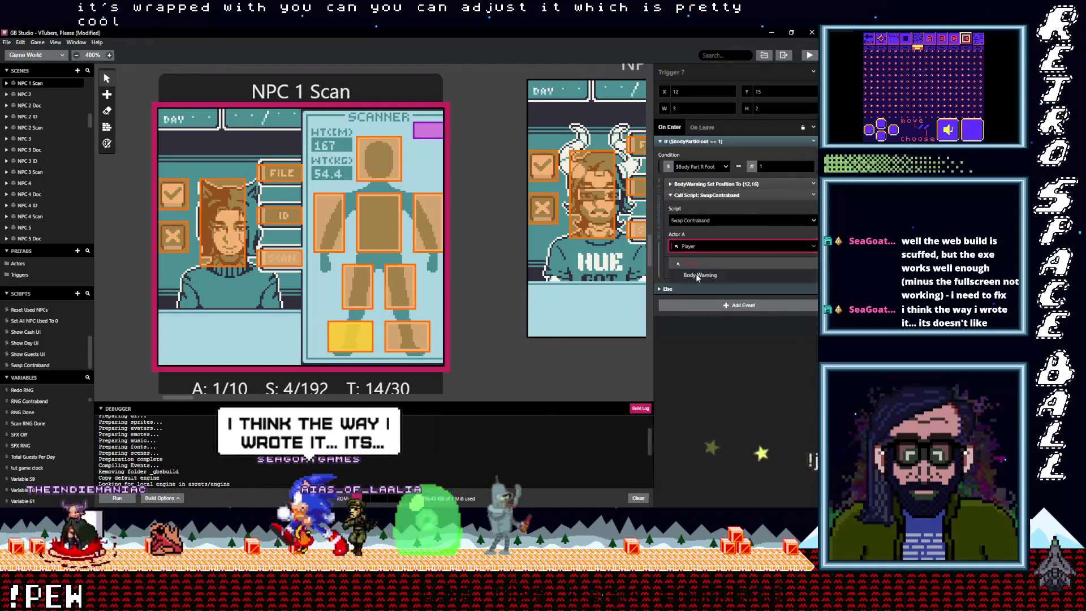
pyautogui.click(697, 276)
# - Copy the configured SwapContraband call from the left-foot trigger
pyautogui.click(402, 331)
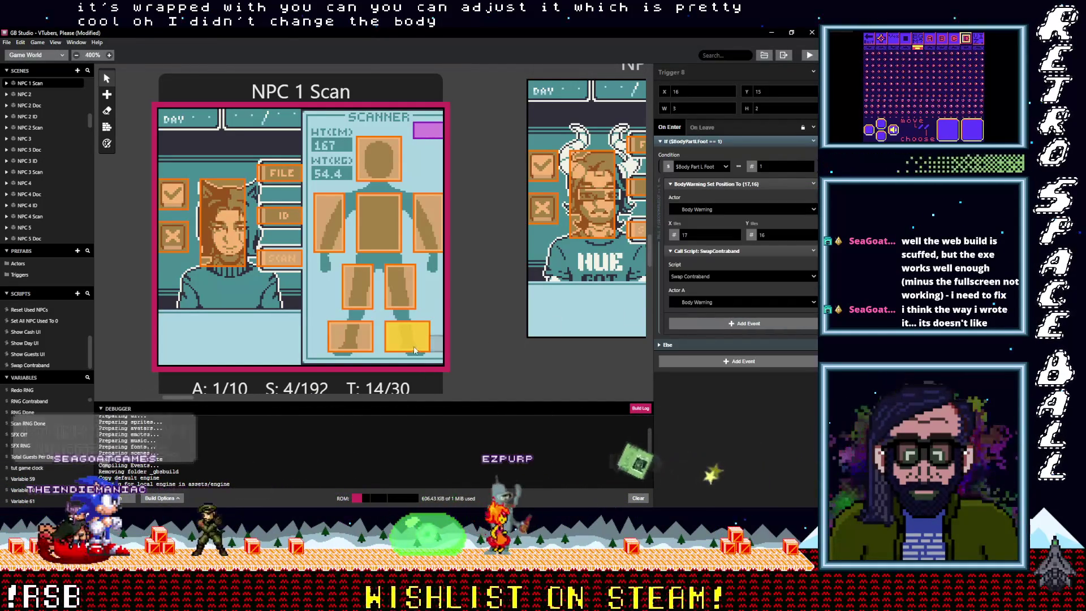
pyautogui.click(360, 344)
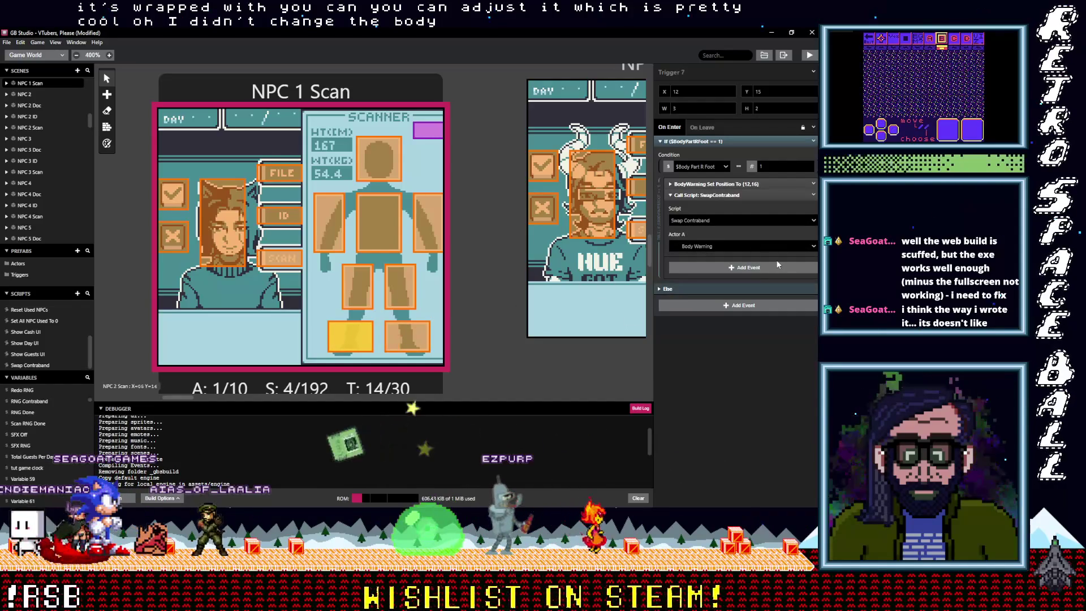
pyautogui.click(810, 195)
pyautogui.click(793, 277)
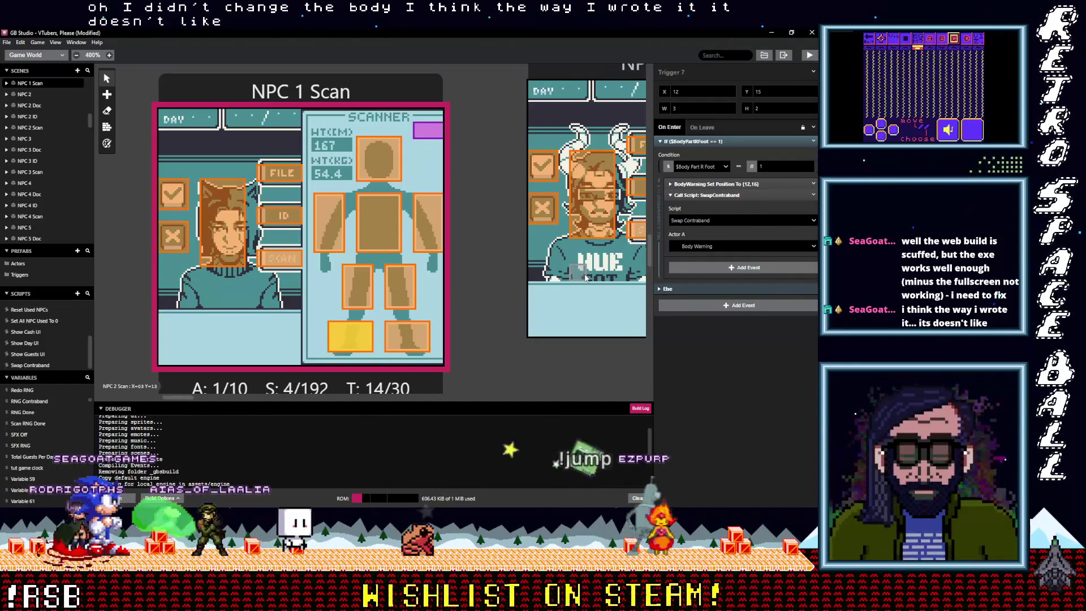
# - Paste the SwapContraband call into both leg triggers and delete their sprite groups
pyautogui.click(399, 282)
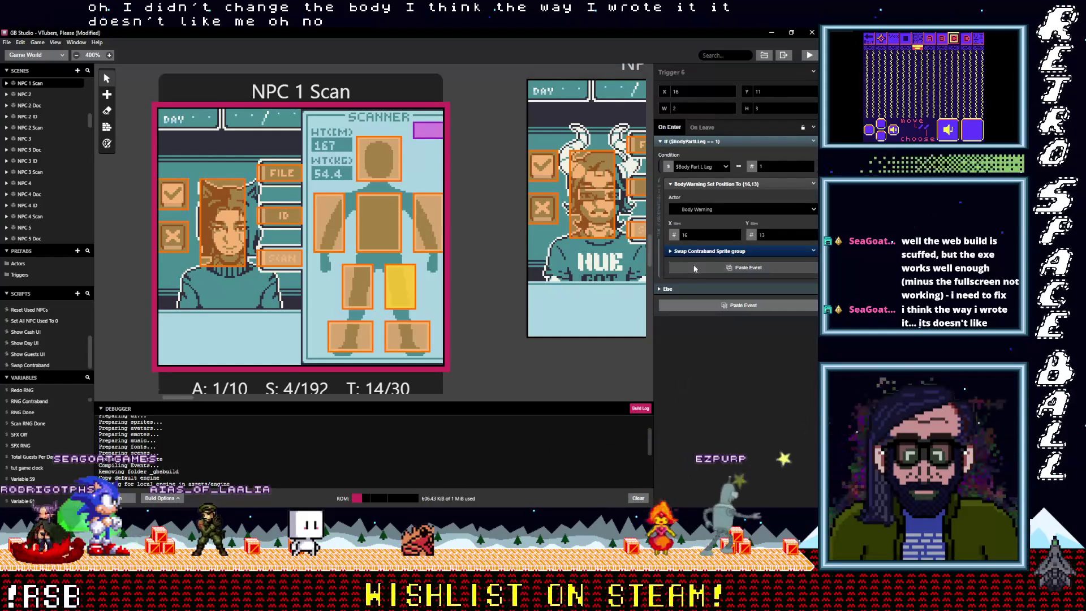
pyautogui.click(802, 259)
pyautogui.click(814, 252)
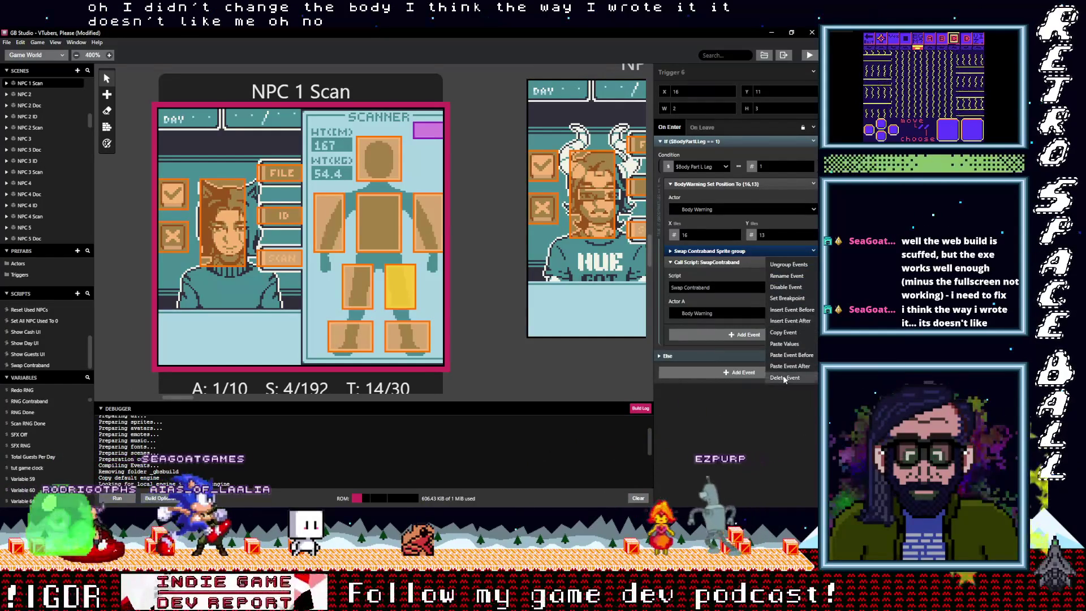
pyautogui.click(797, 329)
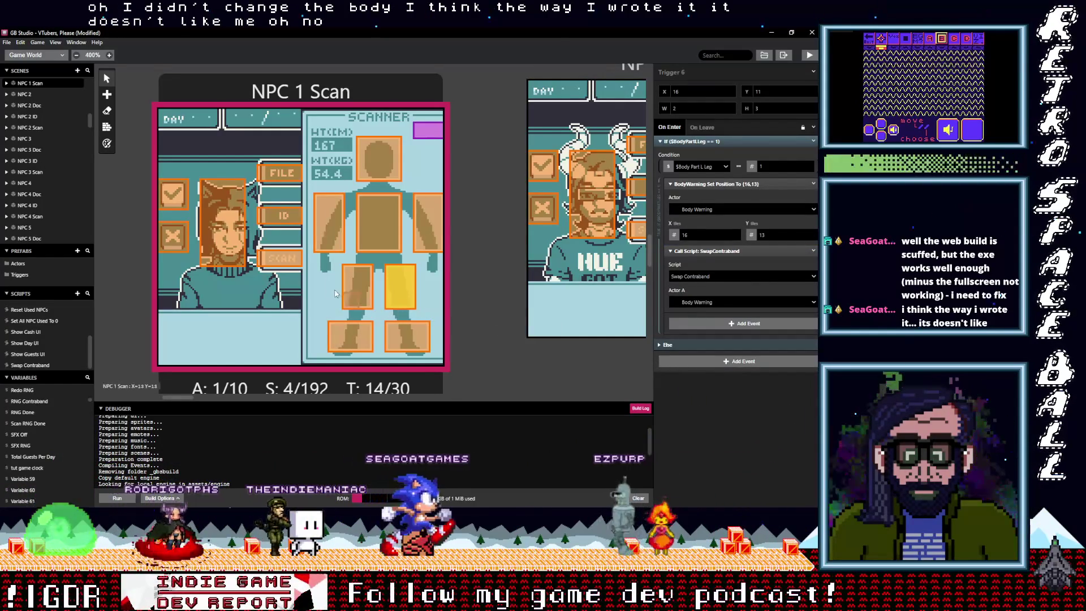
pyautogui.click(355, 288)
pyautogui.hotkey('ctrl', 'v')
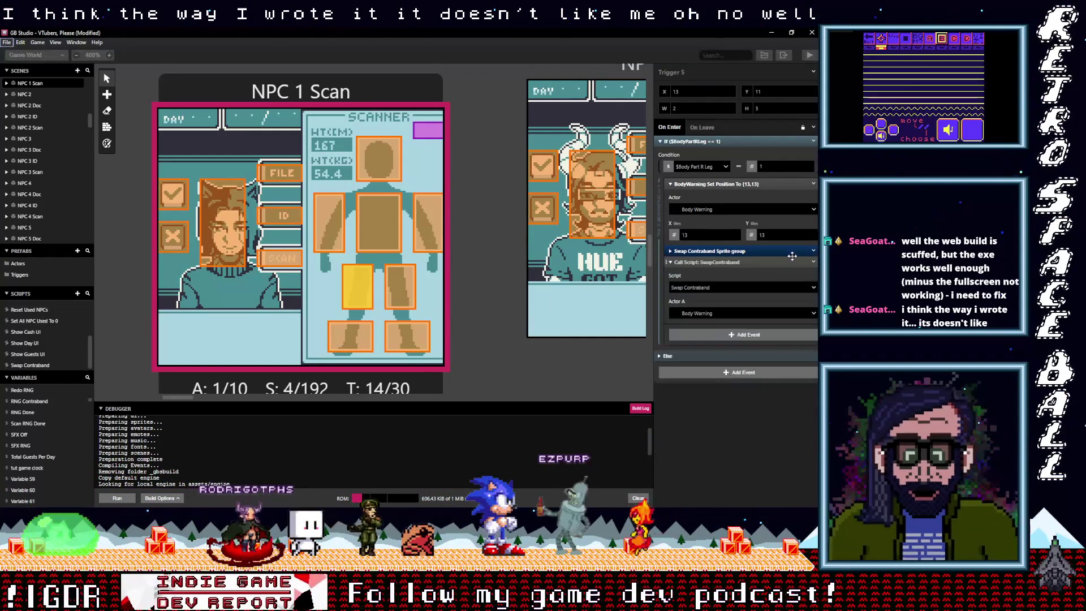
pyautogui.click(813, 262)
pyautogui.click(775, 378)
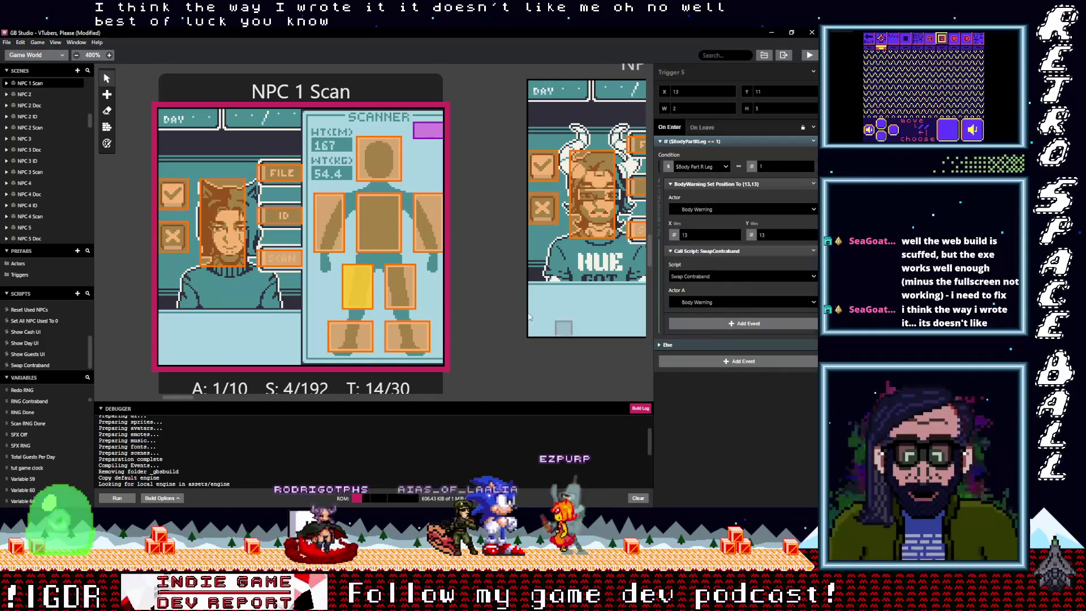
# - Paste the SwapContraband call into both arm triggers and delete their Swap Contraband Sprite groups
pyautogui.click(429, 232)
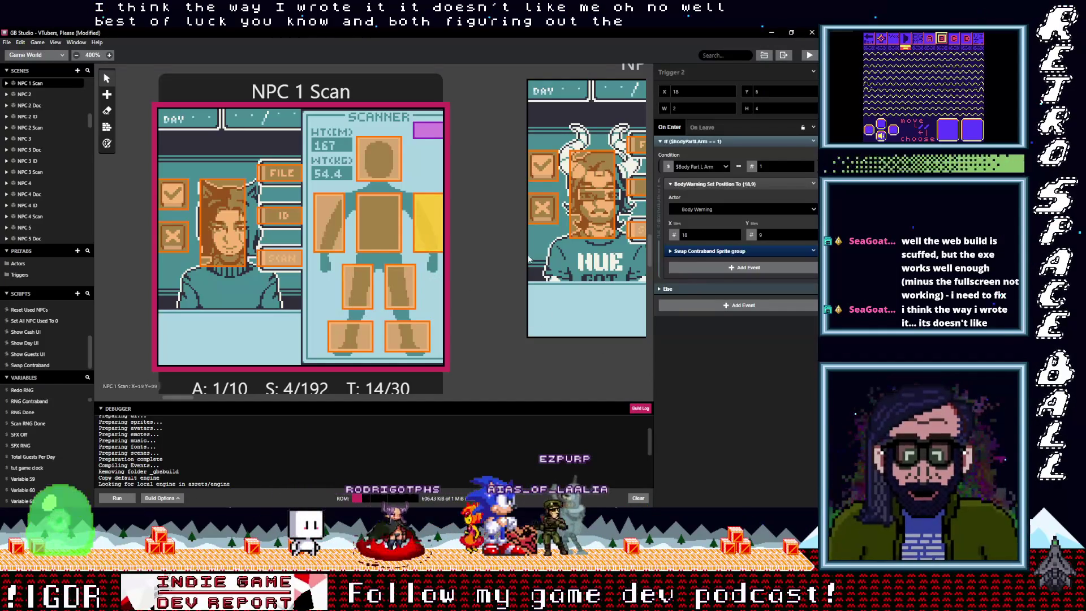
pyautogui.hotkey('ctrl', 'v')
pyautogui.click(813, 251)
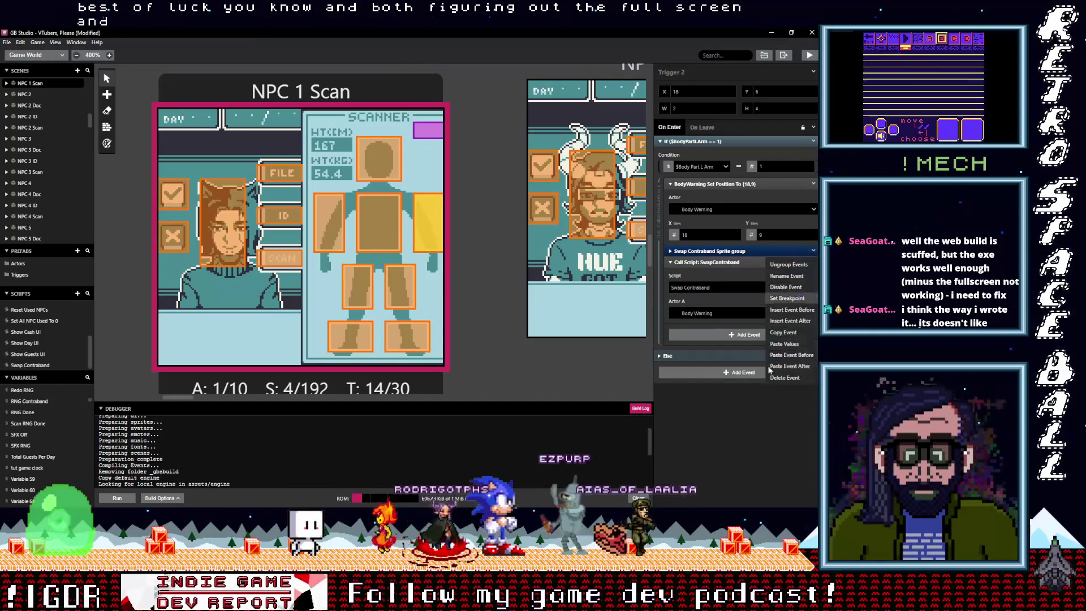
pyautogui.click(777, 378)
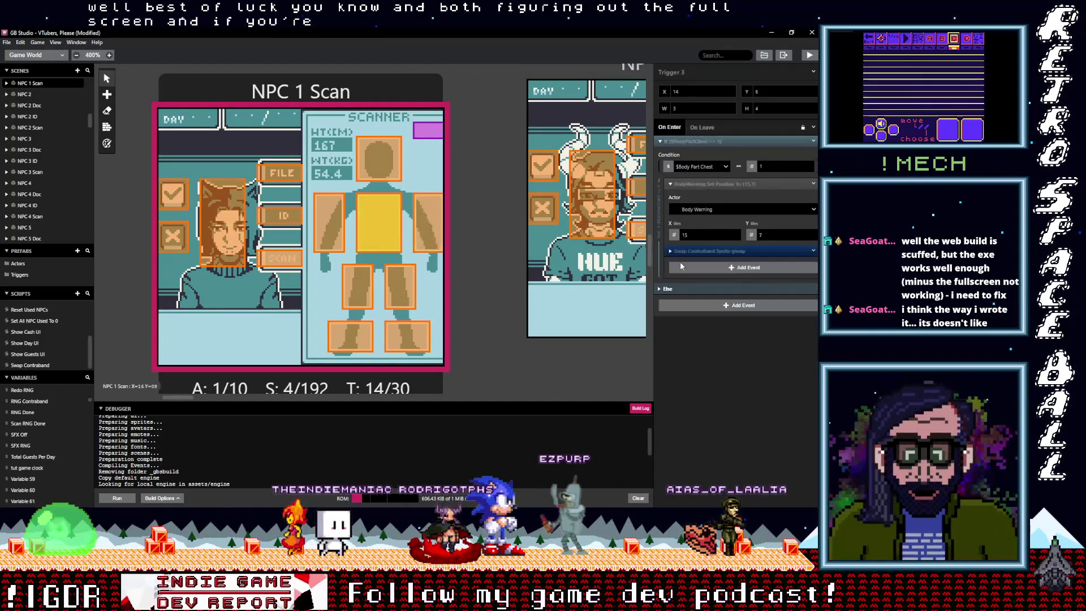
pyautogui.click(723, 267)
pyautogui.click(814, 251)
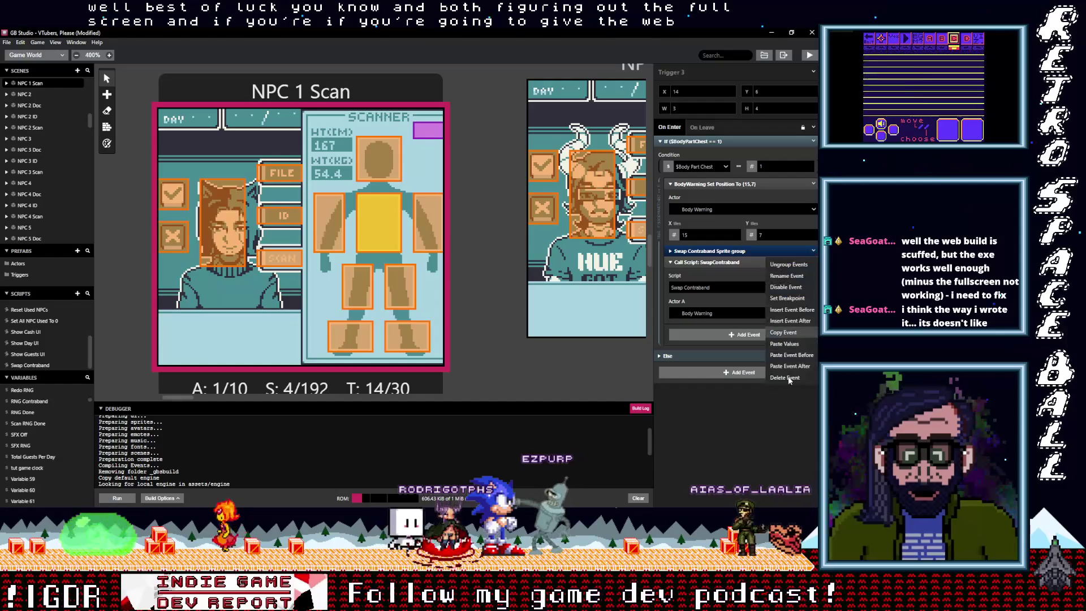
pyautogui.click(788, 375)
pyautogui.click(343, 234)
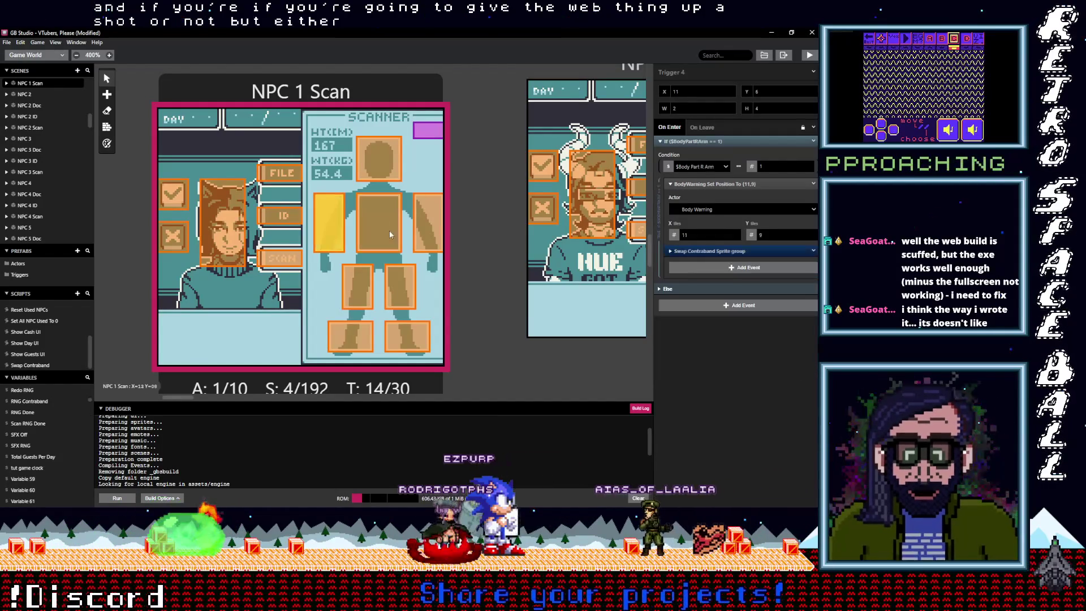
pyautogui.press('alt')
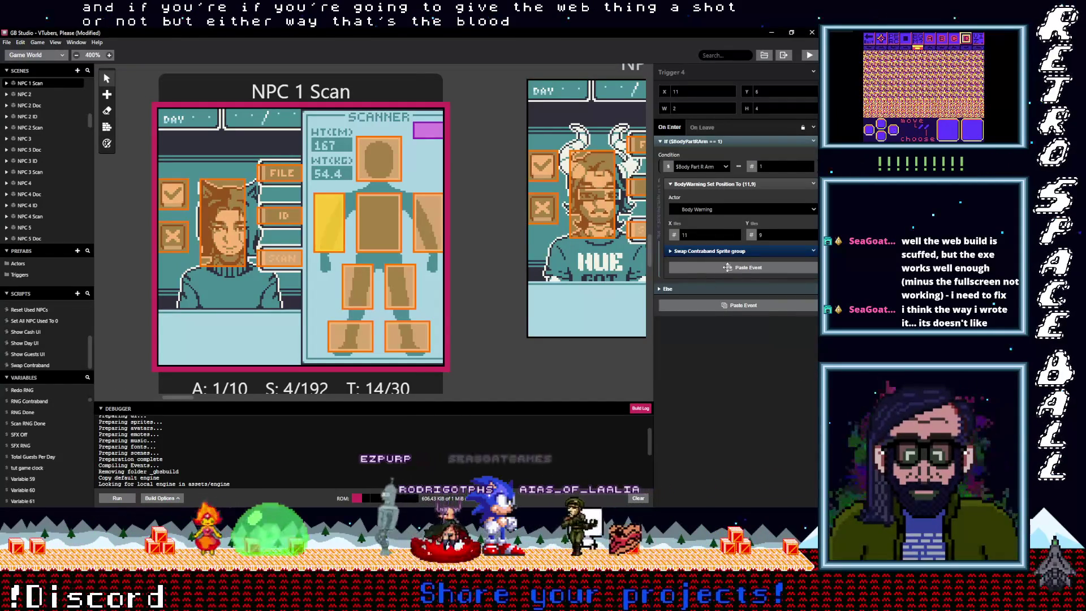
pyautogui.click(718, 269)
pyautogui.click(813, 262)
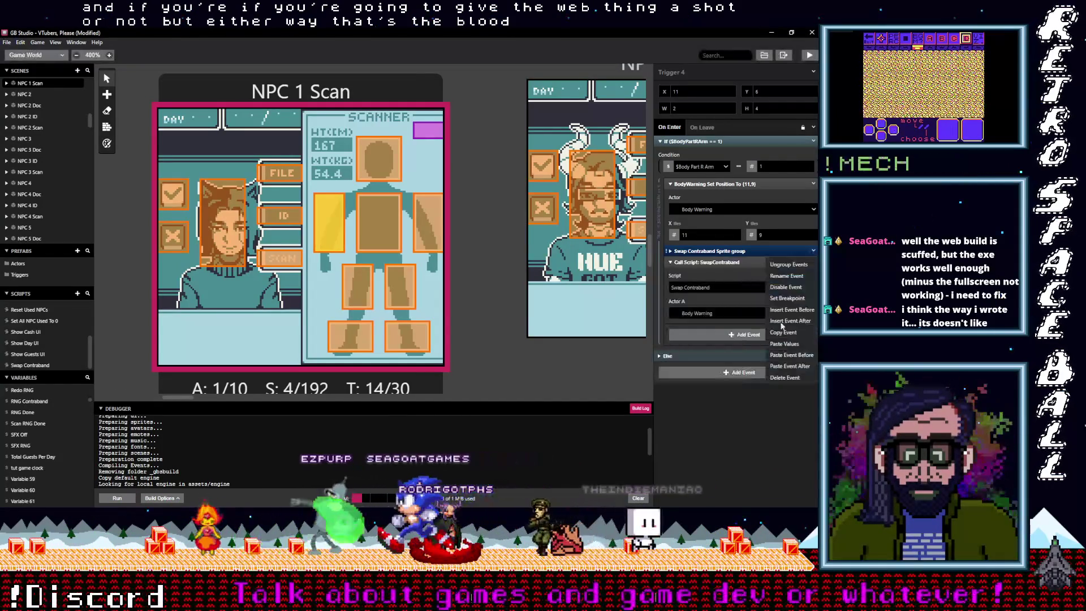
pyautogui.click(784, 378)
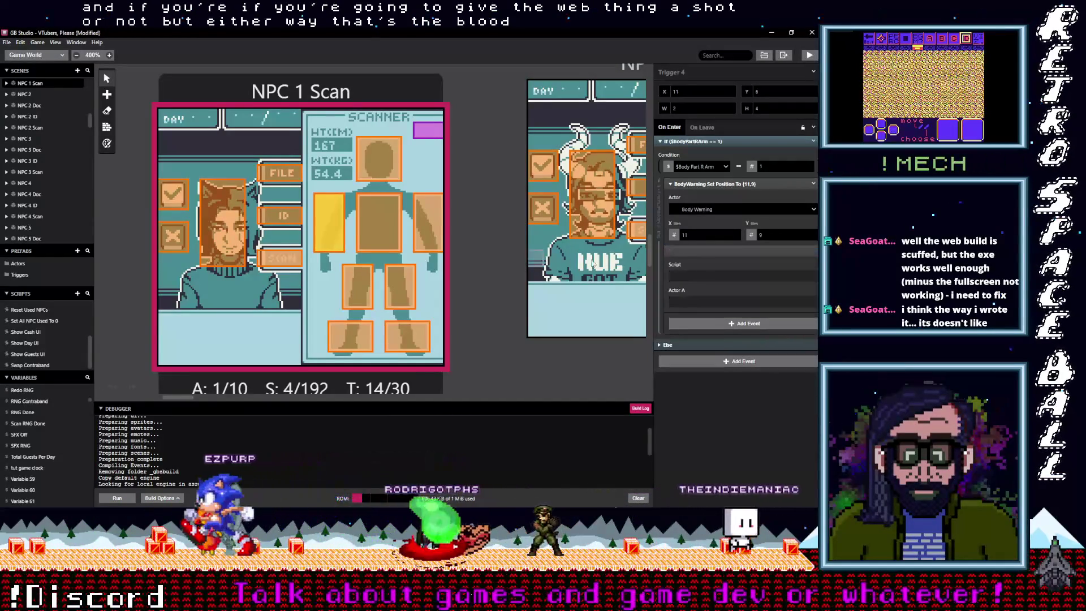
# - Paste the SwapContraband call into the head trigger and delete its sprite group
pyautogui.click(387, 168)
pyautogui.click(726, 269)
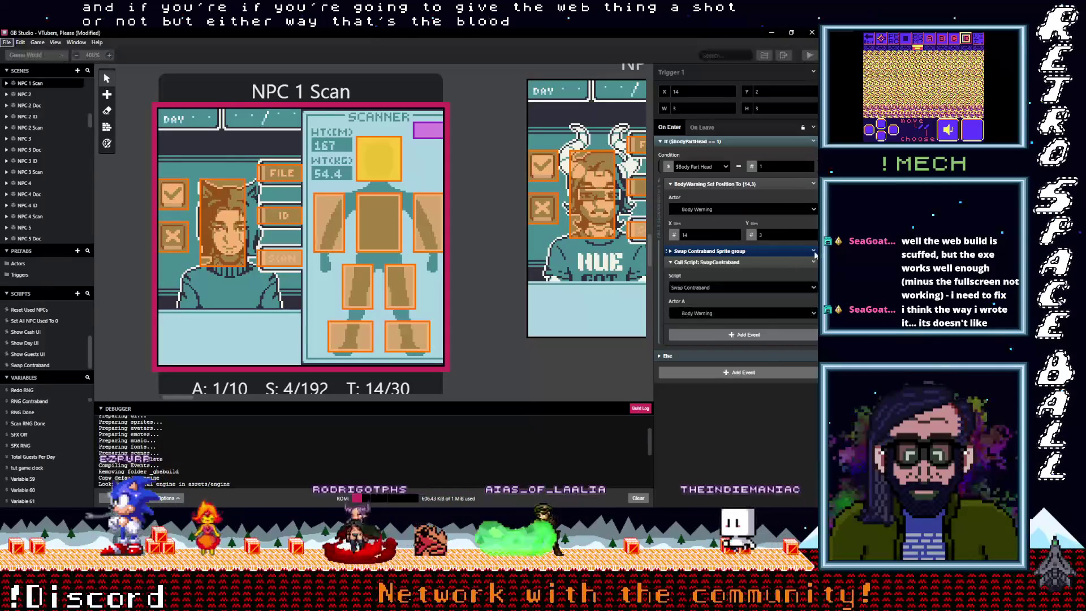
pyautogui.click(814, 251)
pyautogui.click(787, 378)
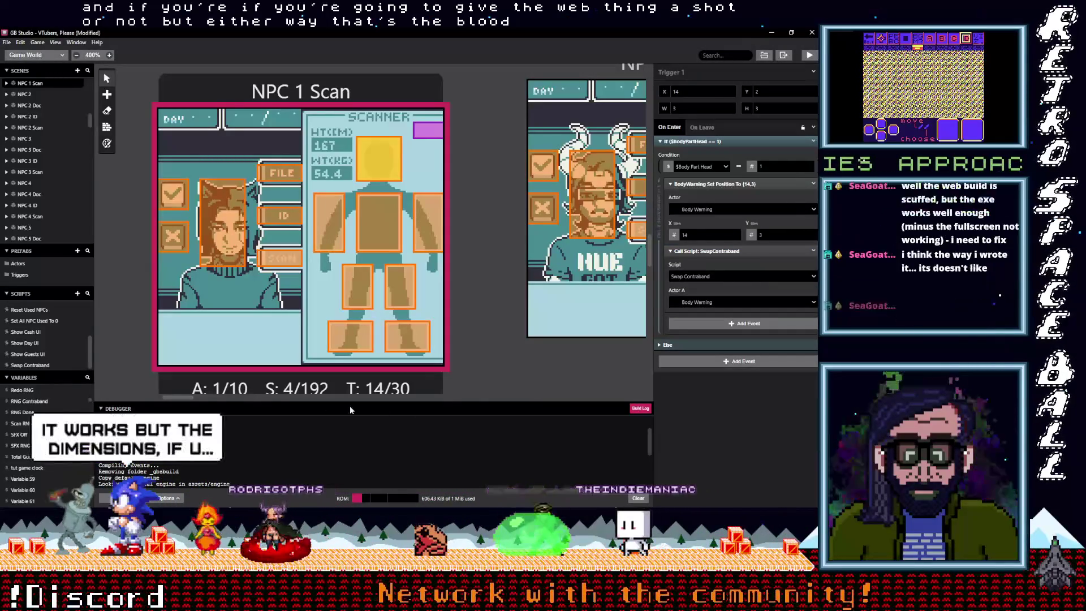
pyautogui.moveTo(182, 401); pyautogui.dragTo(524, 403)
# - Check NPC 17 Scan's foot-trigger call, then delete the warning sprite-sheet event from NPC 18's foot trigger
pyautogui.scroll(1, 432, 357)
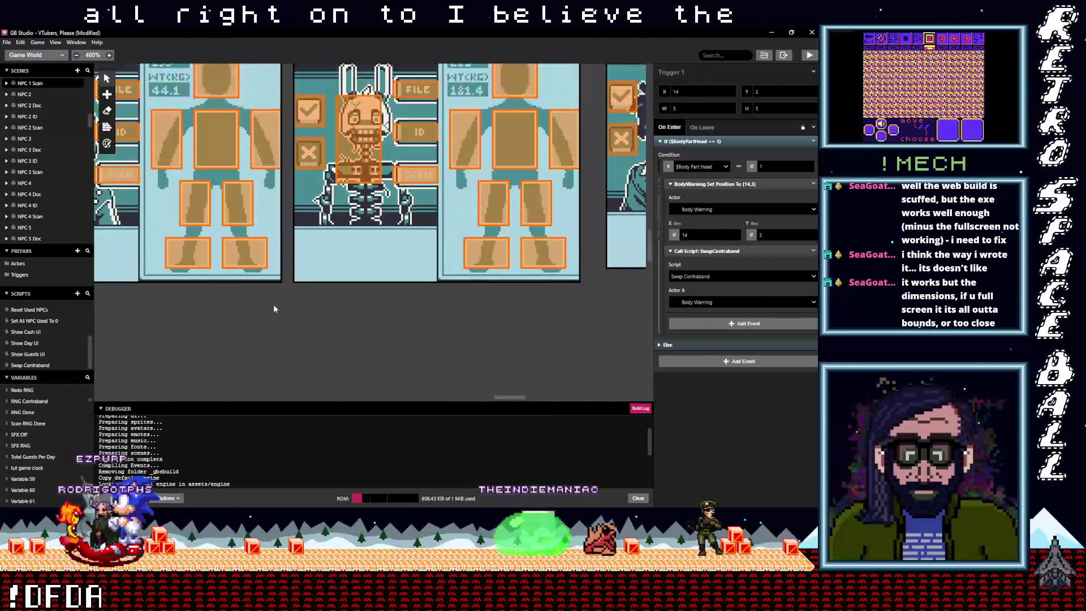
pyautogui.click(262, 260)
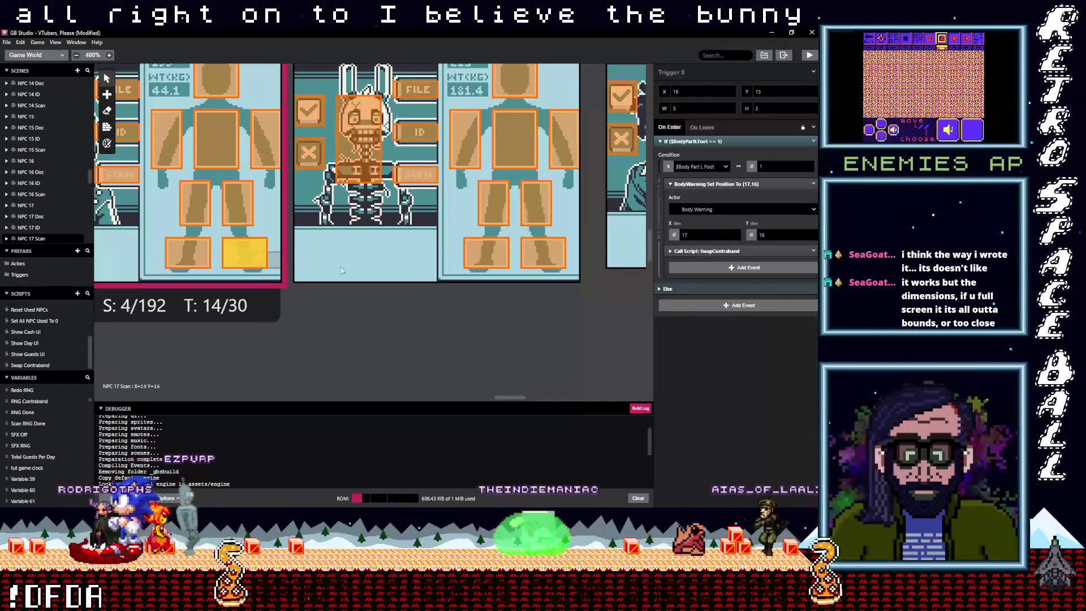
pyautogui.click(730, 251)
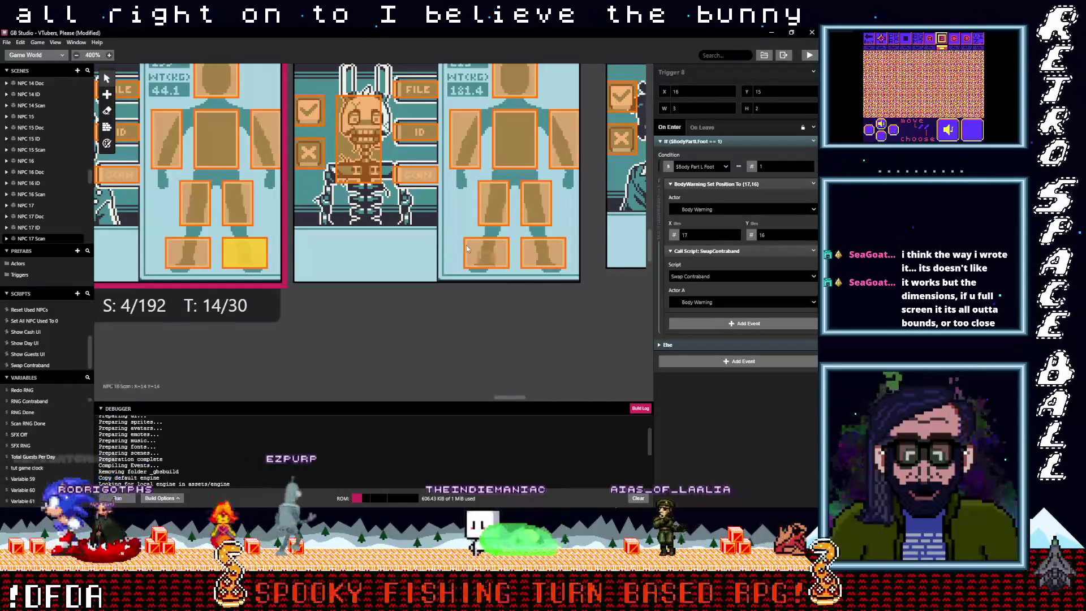
pyautogui.click(467, 249)
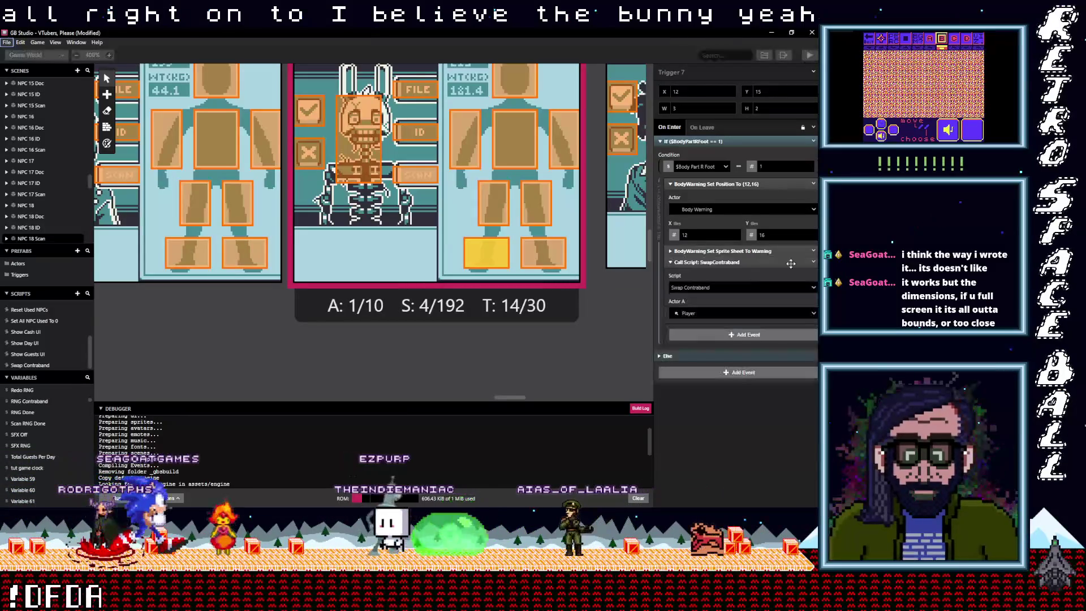
pyautogui.click(814, 252)
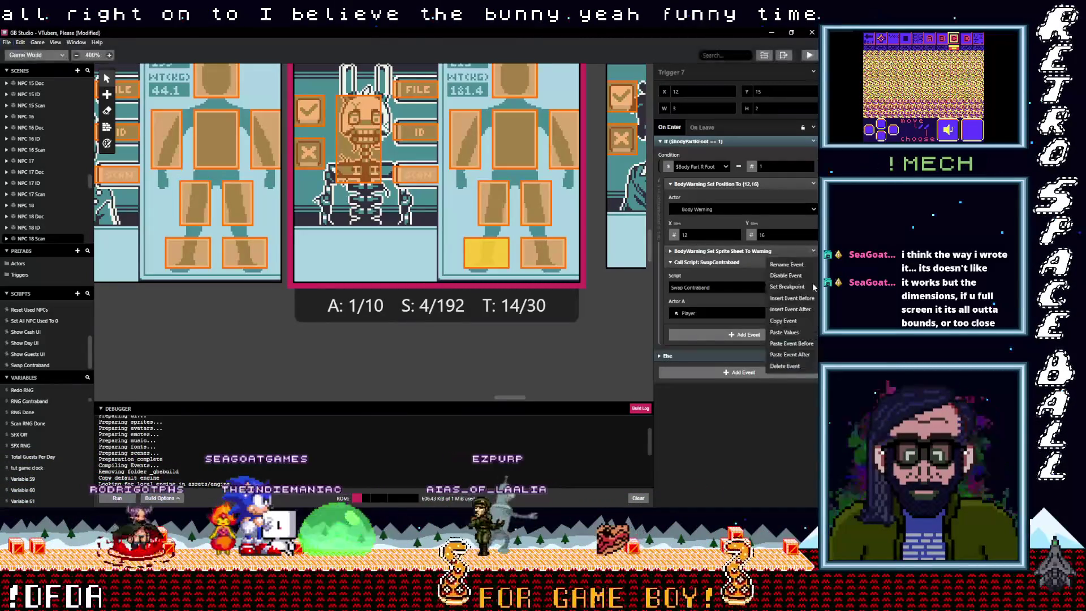
pyautogui.click(790, 367)
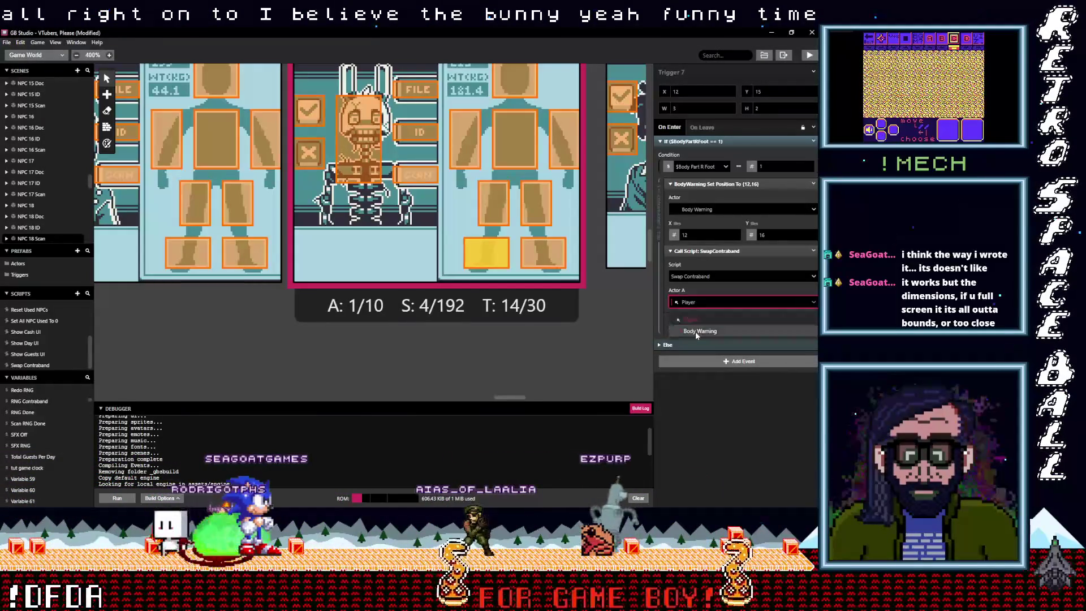
pyautogui.click(810, 254)
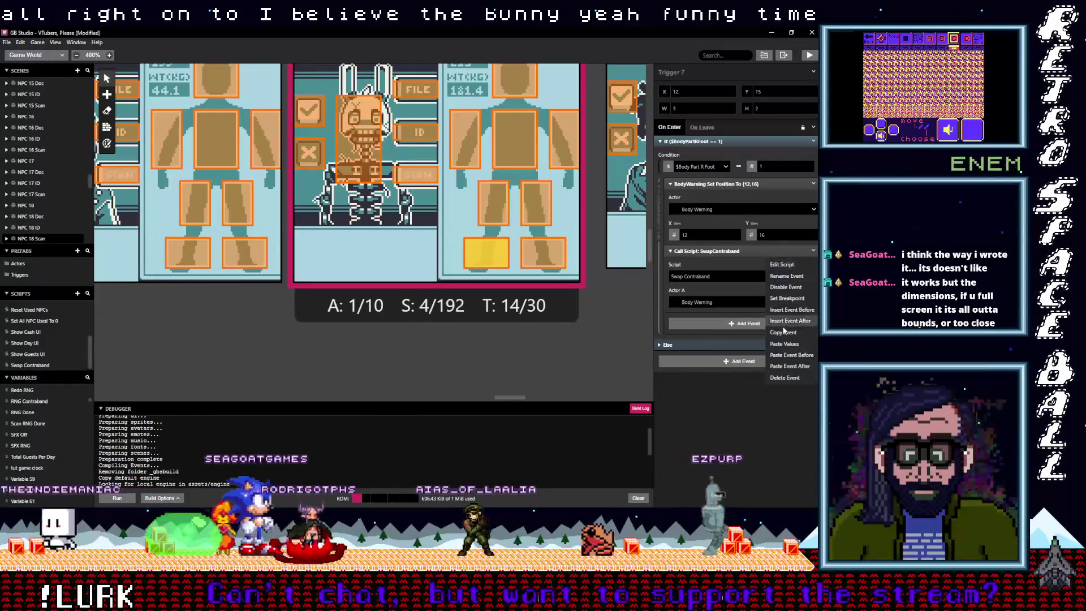
# - Paste the SwapContraband call into the right-foot and both leg triggers, removing the extra event
pyautogui.scroll(3, 554, 334)
pyautogui.scroll(-3, 555, 338)
pyautogui.click(543, 297)
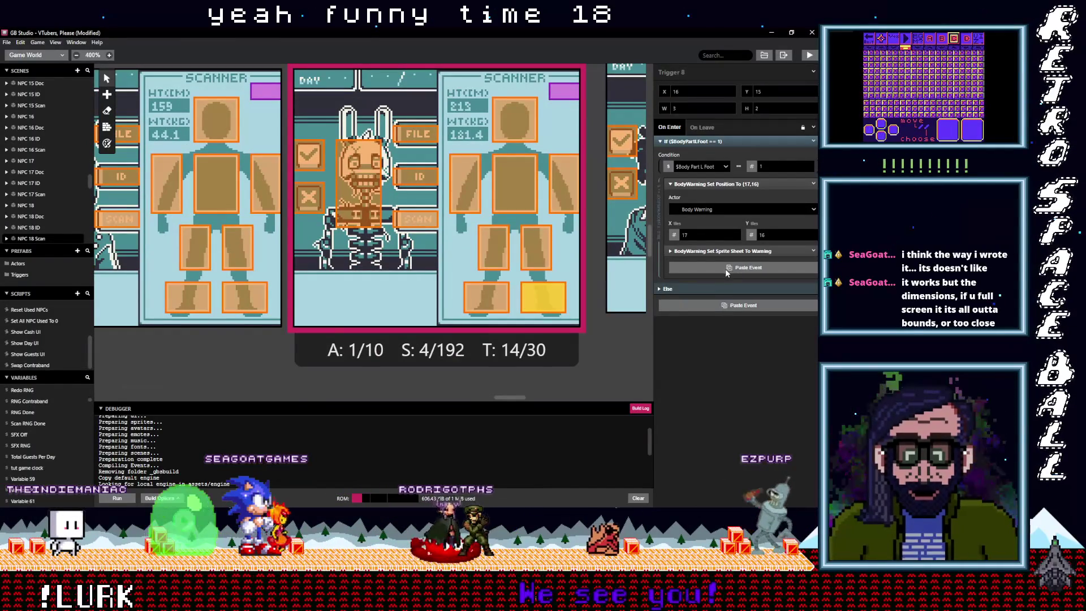
pyautogui.click(727, 268)
pyautogui.click(812, 252)
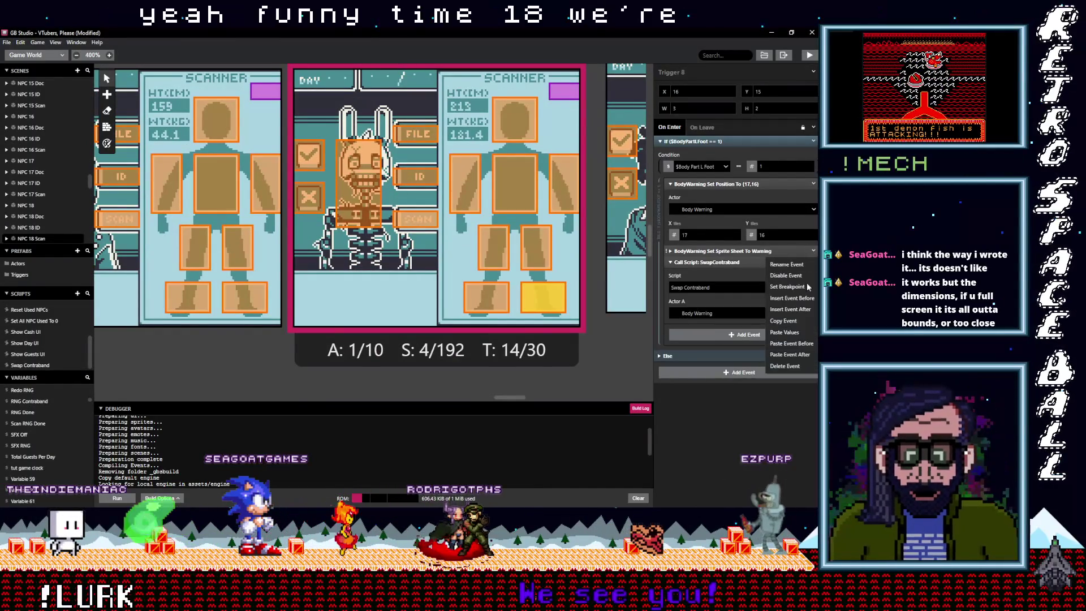
pyautogui.click(785, 366)
pyautogui.click(535, 247)
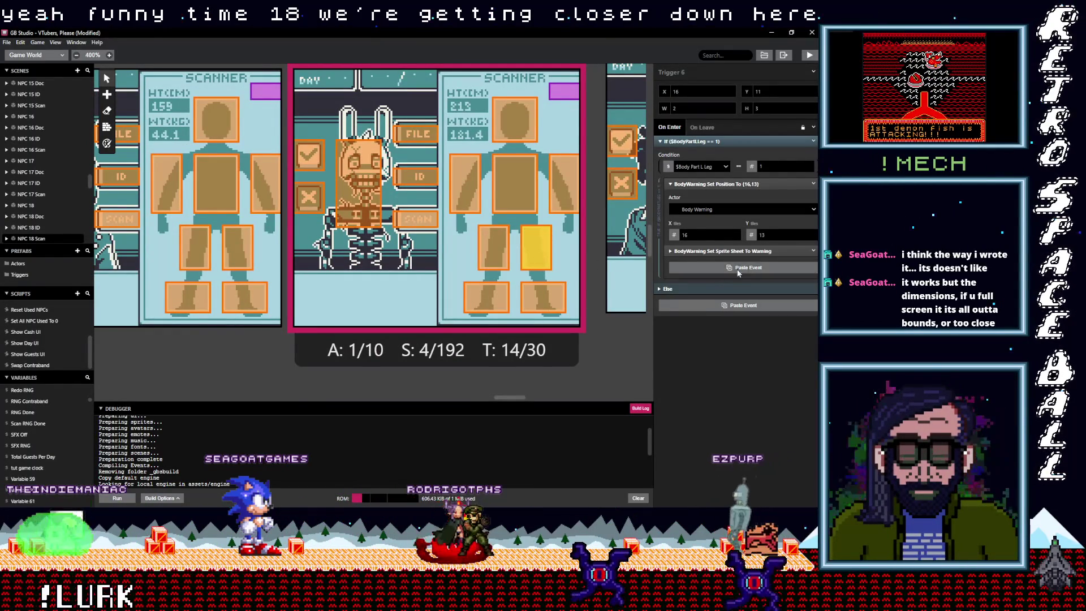
pyautogui.click(730, 269)
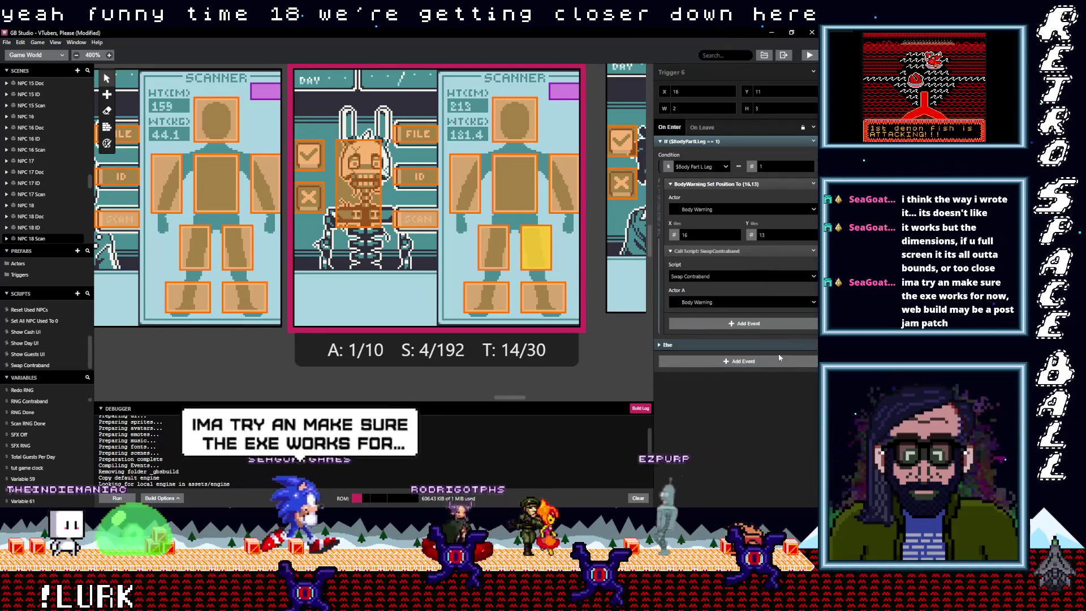
pyautogui.click(494, 247)
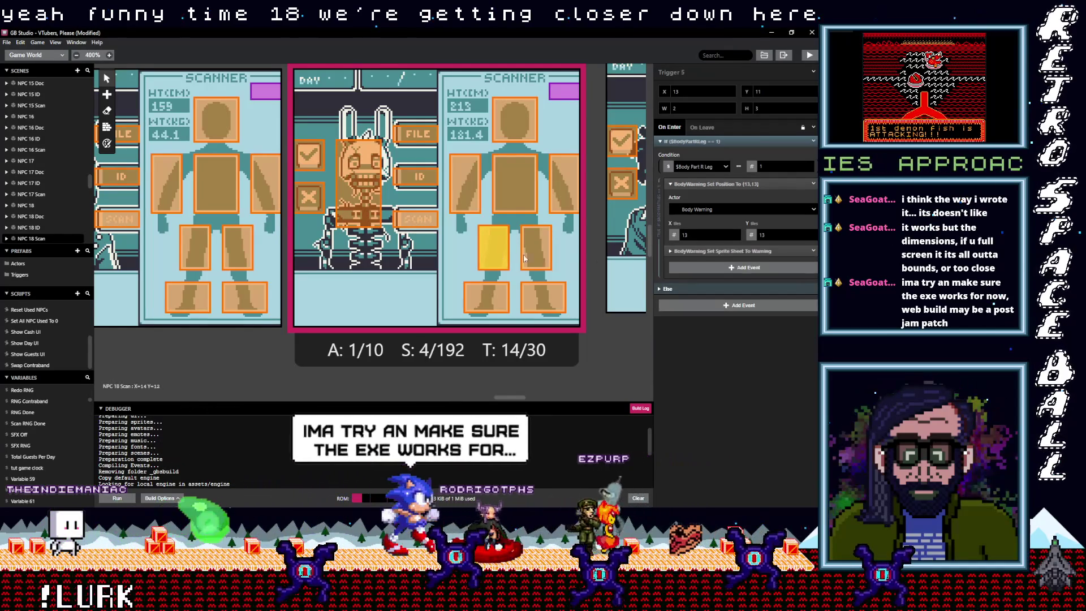
pyautogui.click(705, 273)
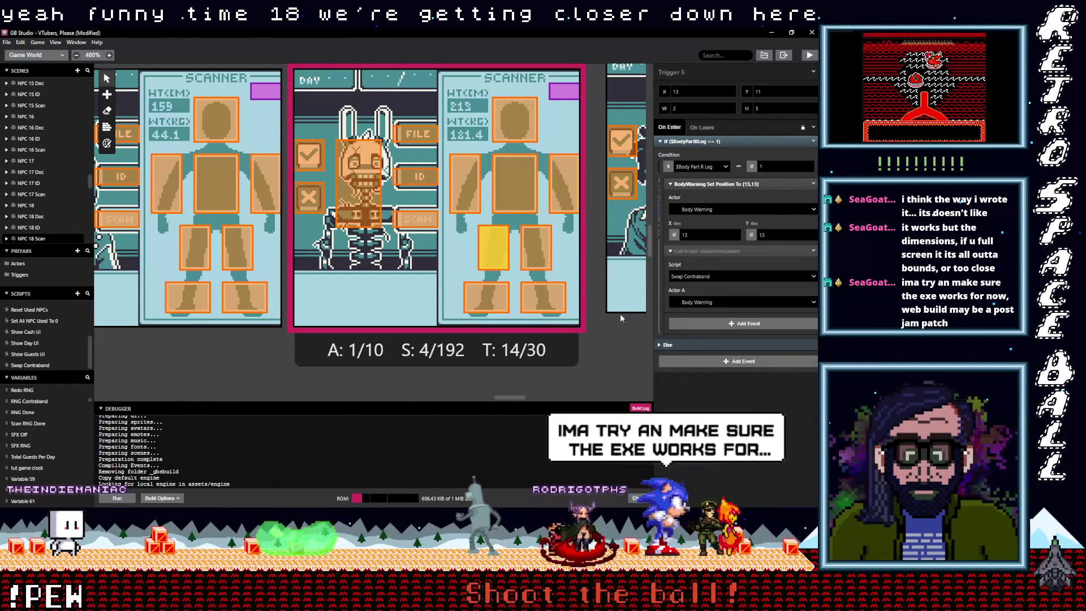
# - Swap the warning sprite-sheet event for the SwapContraband call in the arm and chest triggers
pyautogui.click(563, 182)
pyautogui.moveTo(806, 266); pyautogui.dragTo(794, 365)
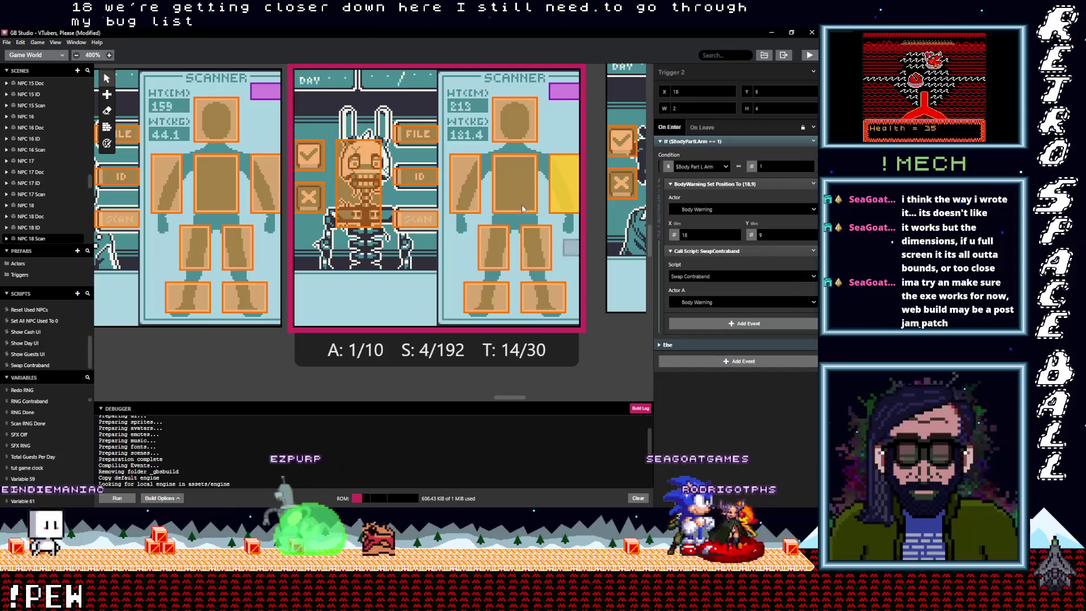
pyautogui.click(530, 213)
pyautogui.click(715, 265)
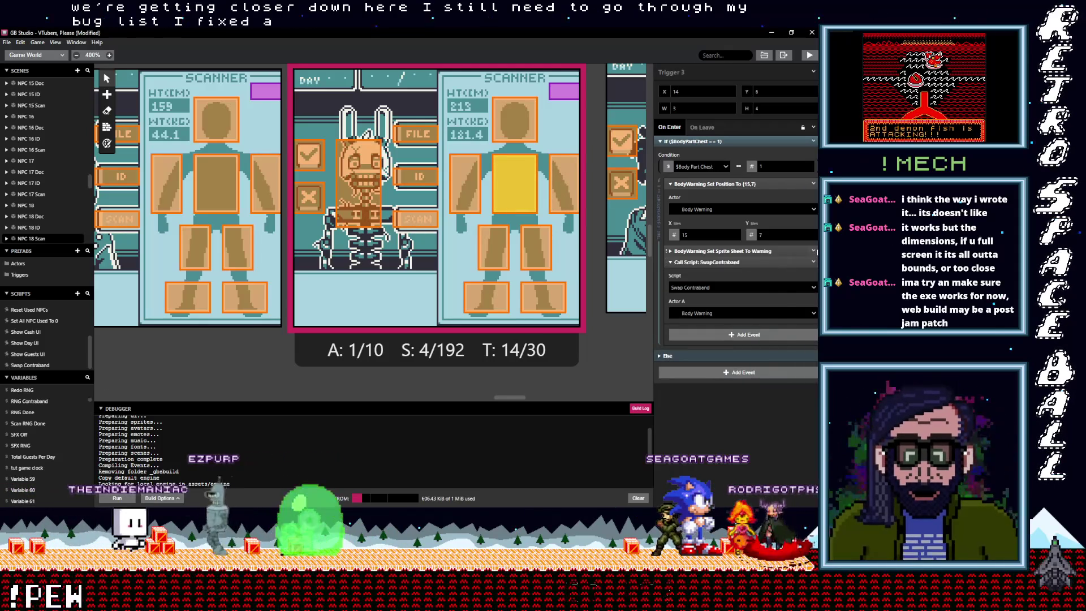
pyautogui.click(814, 262)
pyautogui.click(795, 366)
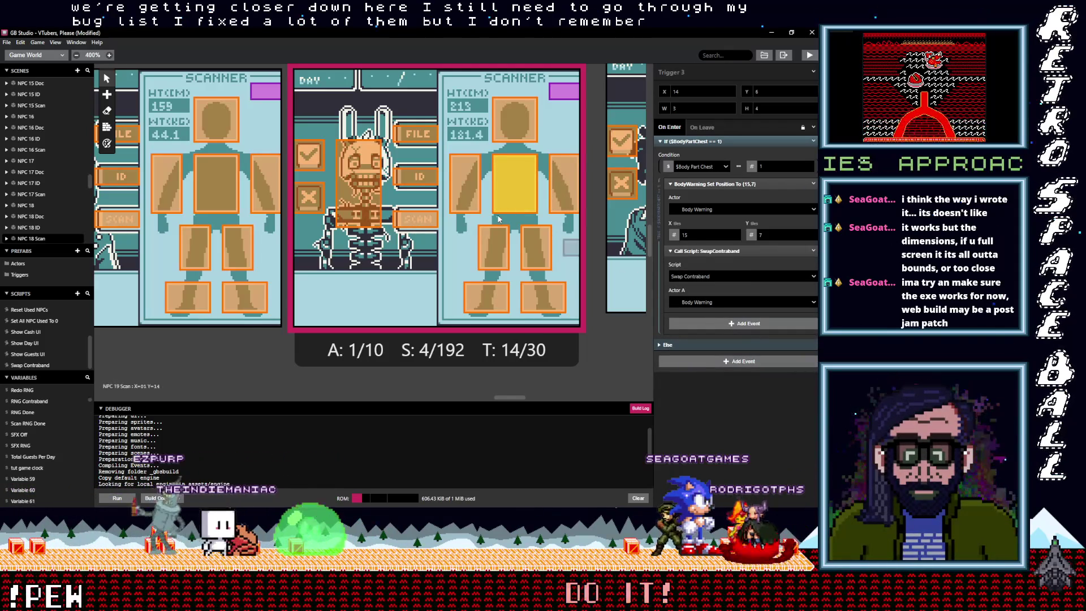
pyautogui.click(465, 184)
pyautogui.click(802, 252)
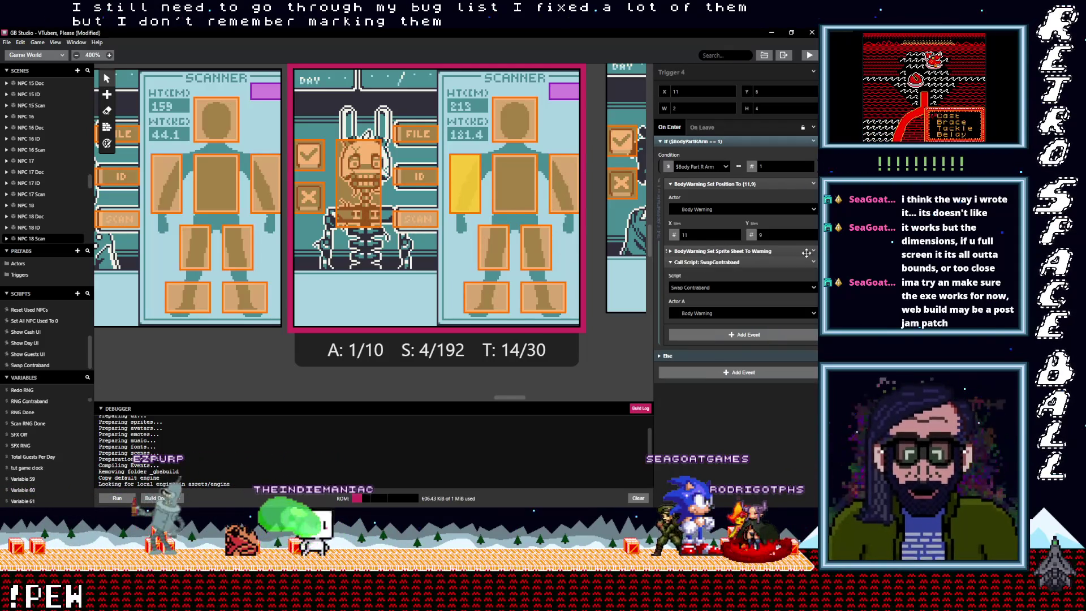
pyautogui.click(812, 251)
pyautogui.click(785, 366)
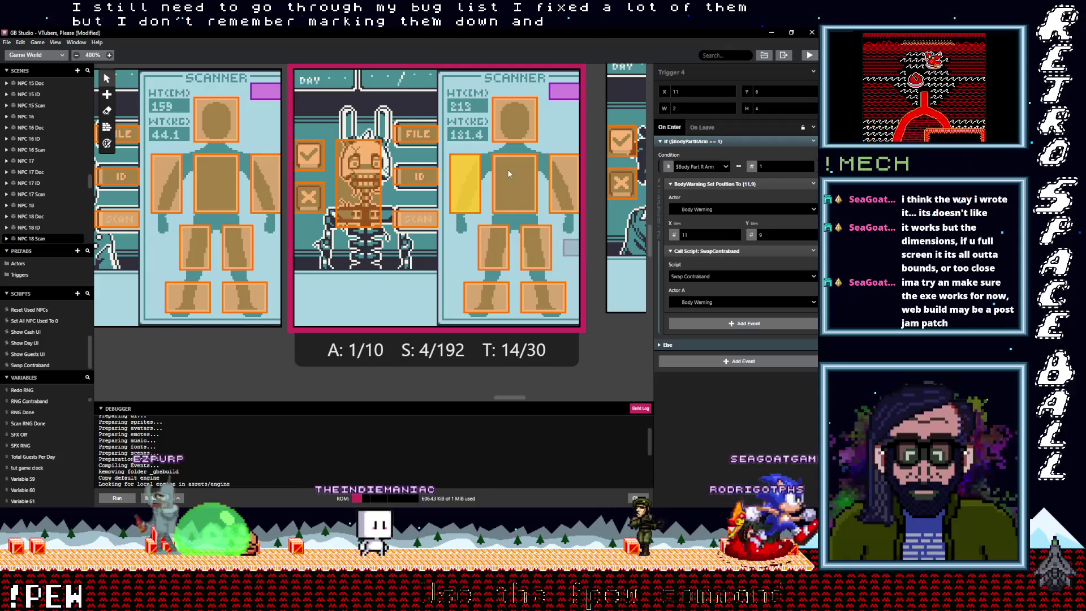
# - Paste the SwapContraband call into the head trigger and delete its Set Sprite Sheet To Warning event
pyautogui.click(513, 125)
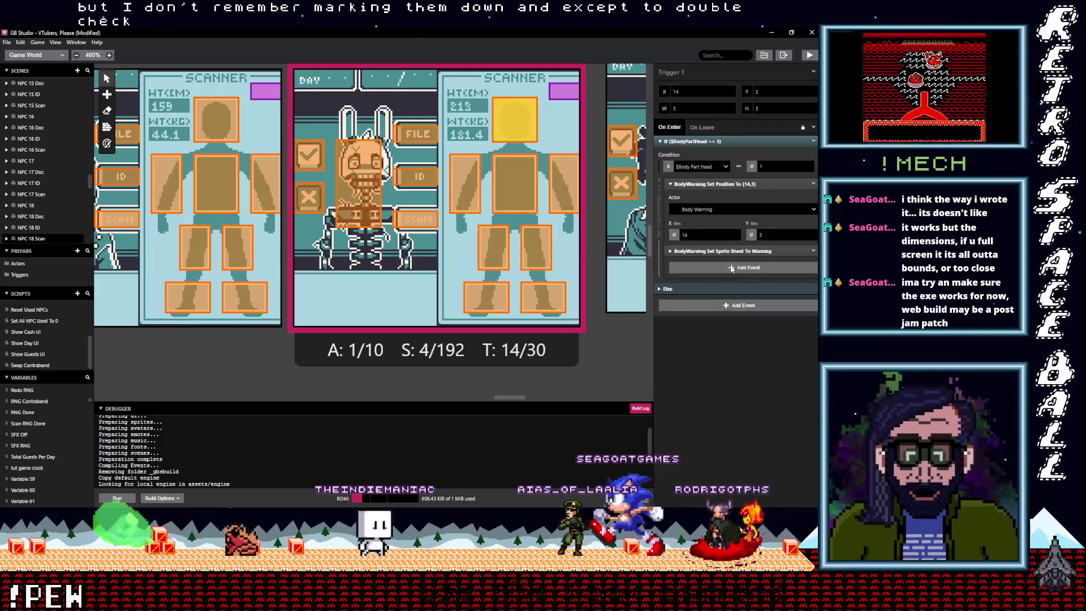
pyautogui.keyDown('alt'); pyautogui.click(743, 267); pyautogui.keyUp('alt')
pyautogui.click(812, 262)
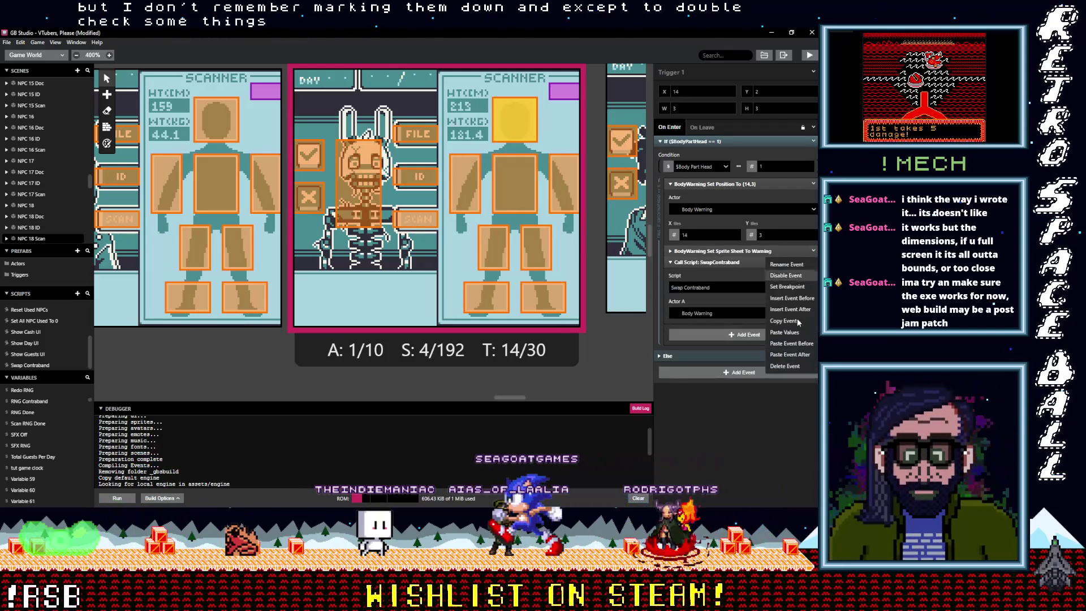
pyautogui.click(786, 366)
pyautogui.moveTo(503, 398); pyautogui.dragTo(528, 400)
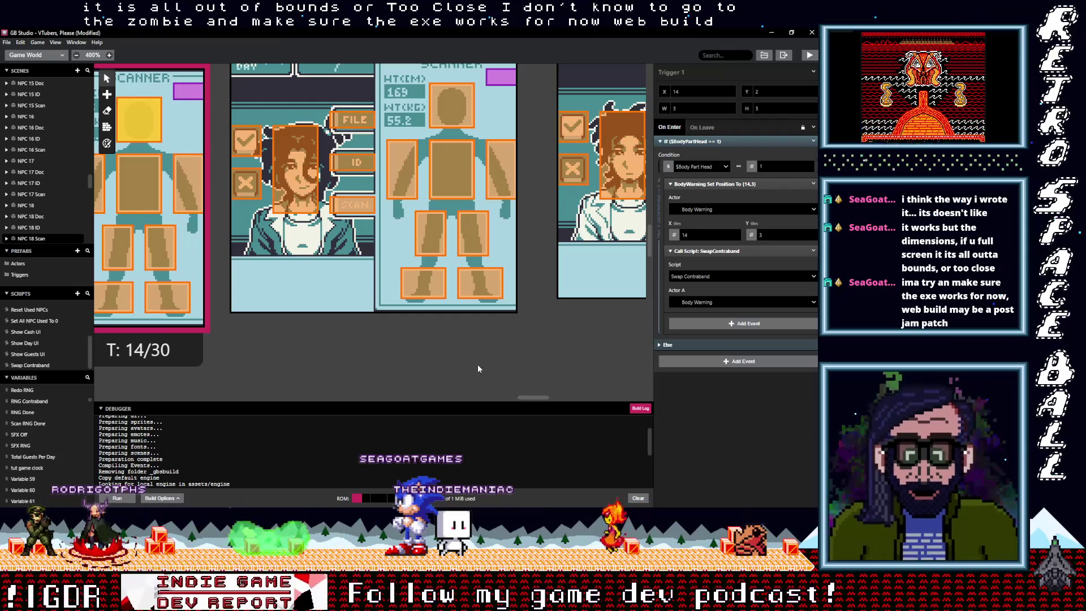
# - Give the NPC 19 Scan foot trigger the SwapContraband call with Actor A Body Warning, then copy it
pyautogui.click(481, 284)
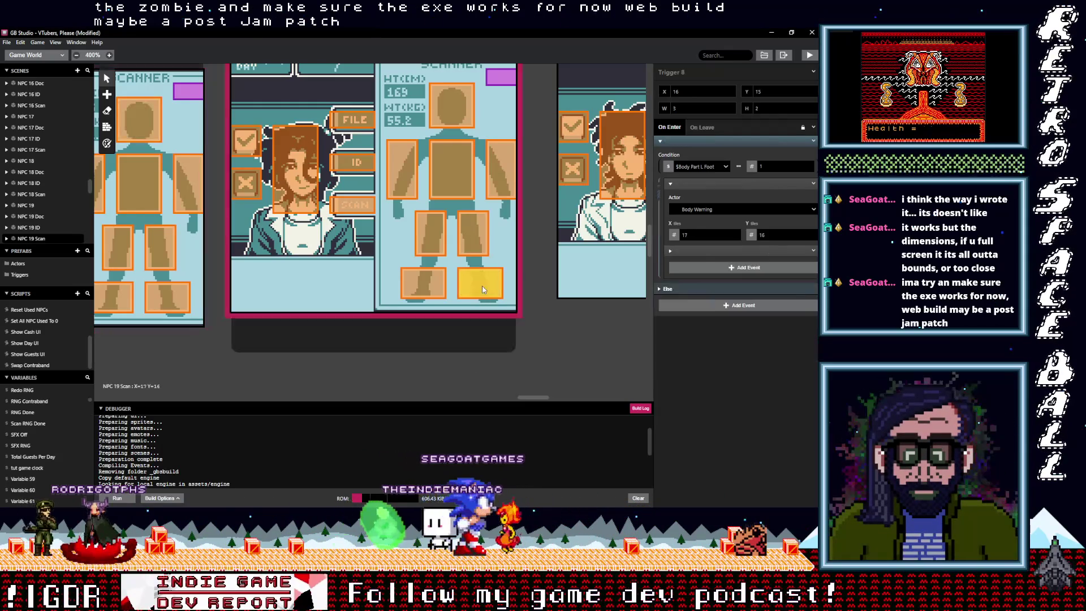
pyautogui.click(704, 266)
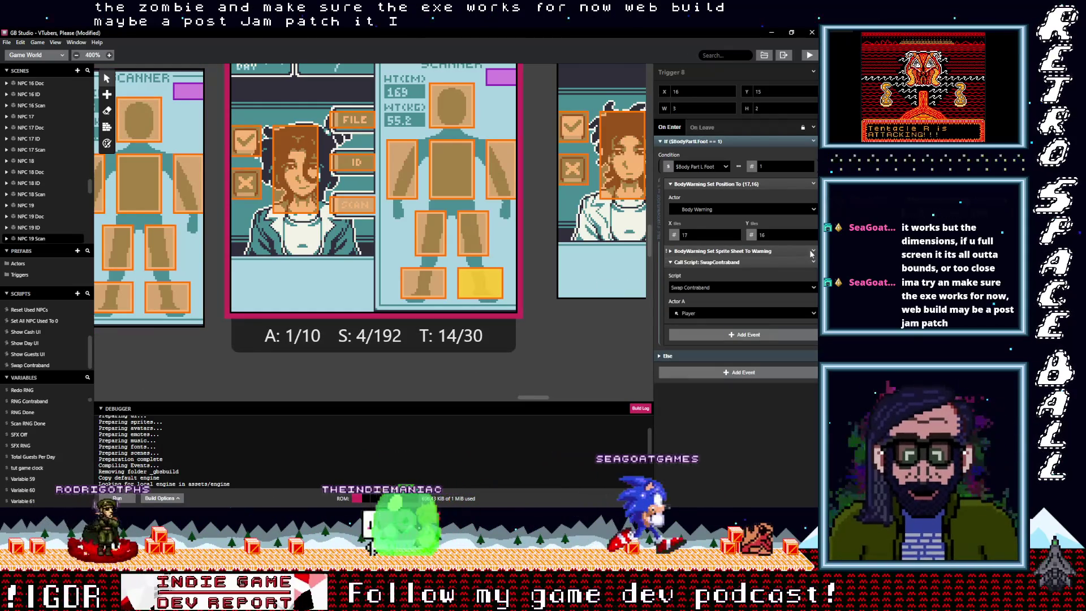
pyautogui.click(813, 251)
pyautogui.click(785, 366)
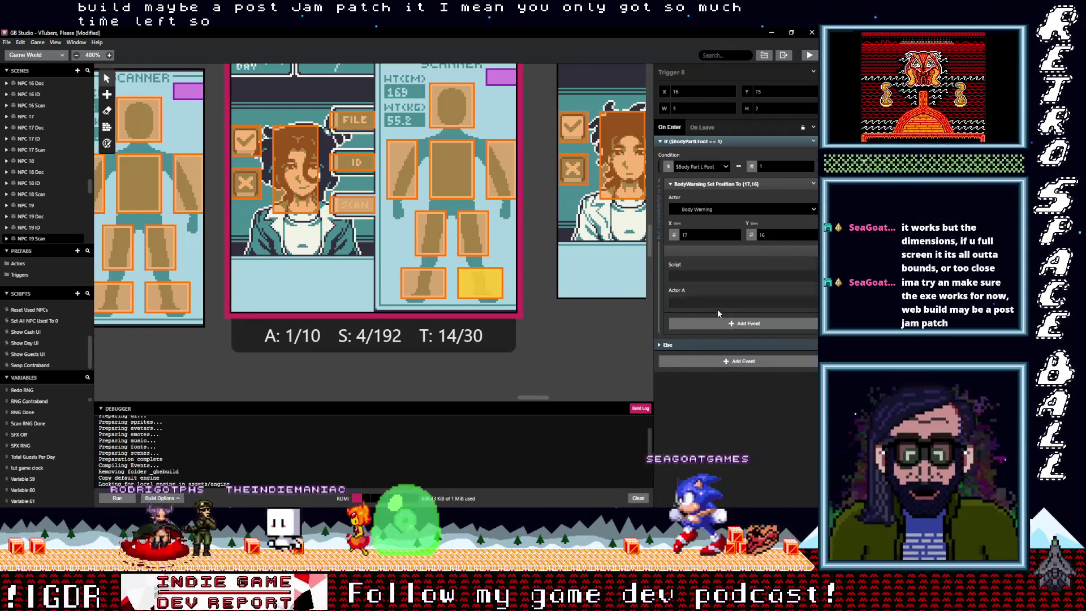
pyautogui.click(715, 303)
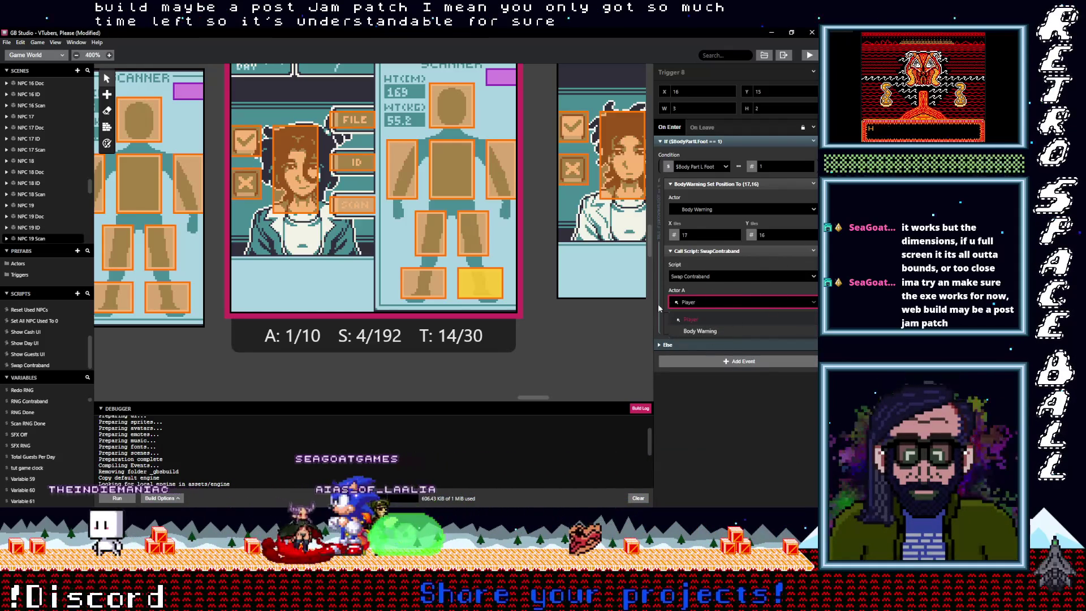
pyautogui.click(702, 330)
pyautogui.click(816, 254)
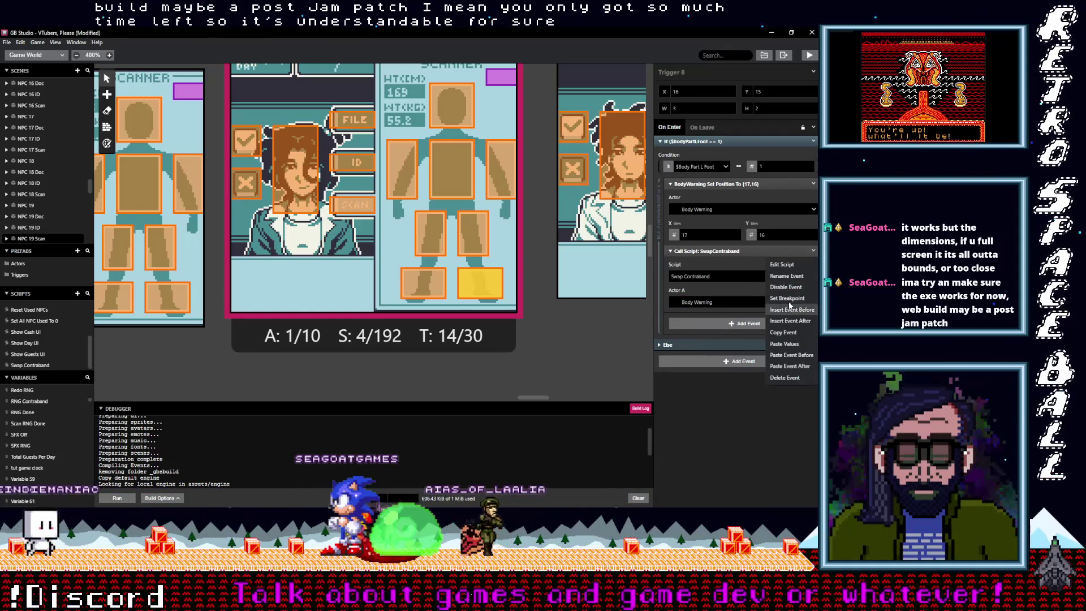
pyautogui.click(779, 334)
# - Replace the warning sprite-sheet event with the SwapContraband call in R Foot, L Leg and R Leg
pyautogui.click(428, 284)
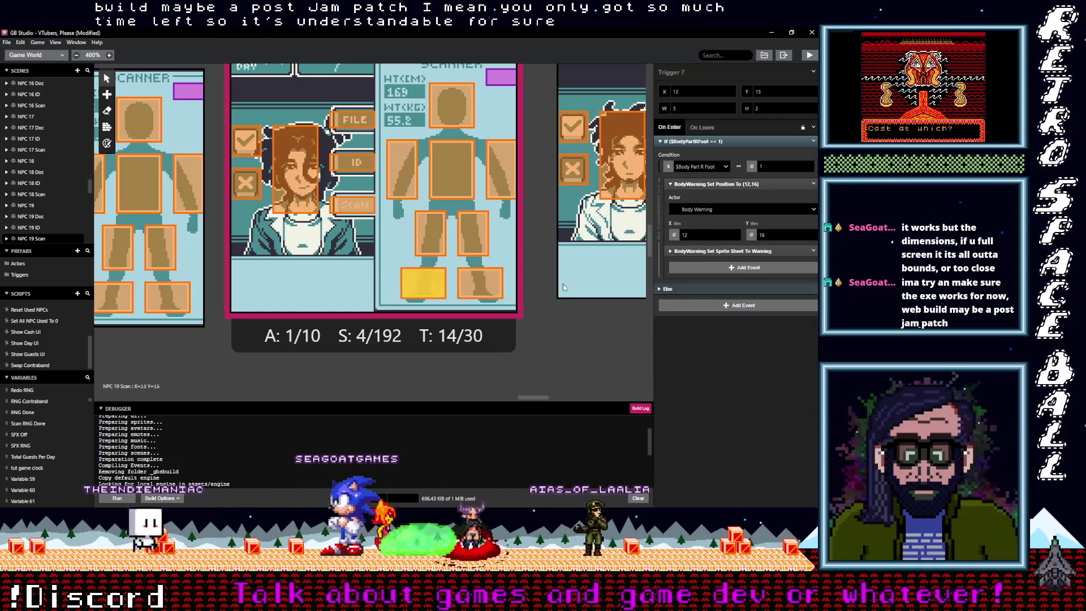
pyautogui.keyDown('alt'); pyautogui.click(697, 267); pyautogui.keyUp('alt')
pyautogui.click(814, 250)
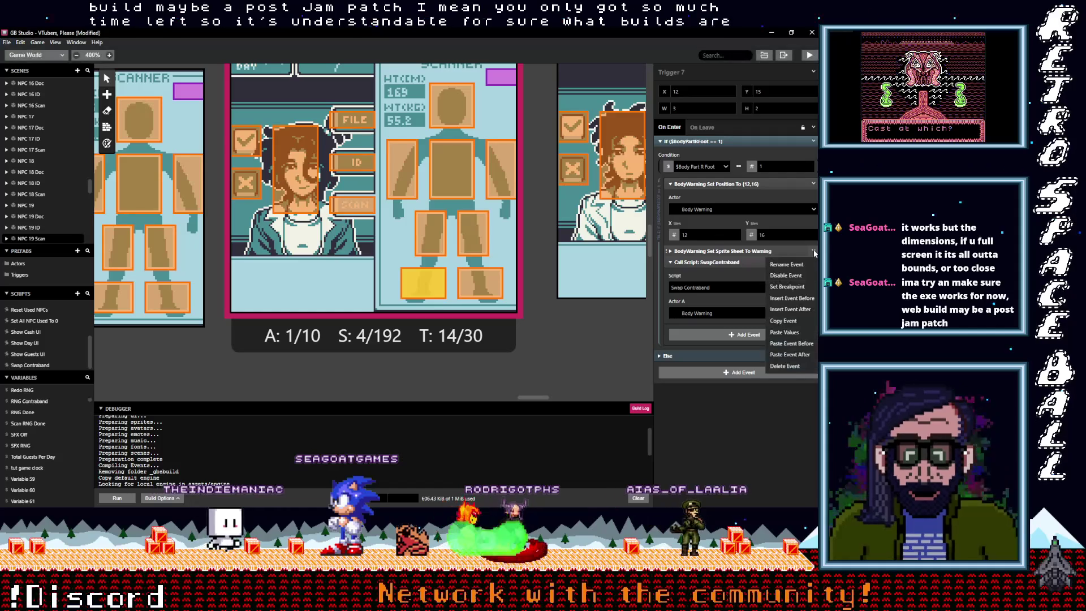
pyautogui.click(789, 368)
pyautogui.click(474, 241)
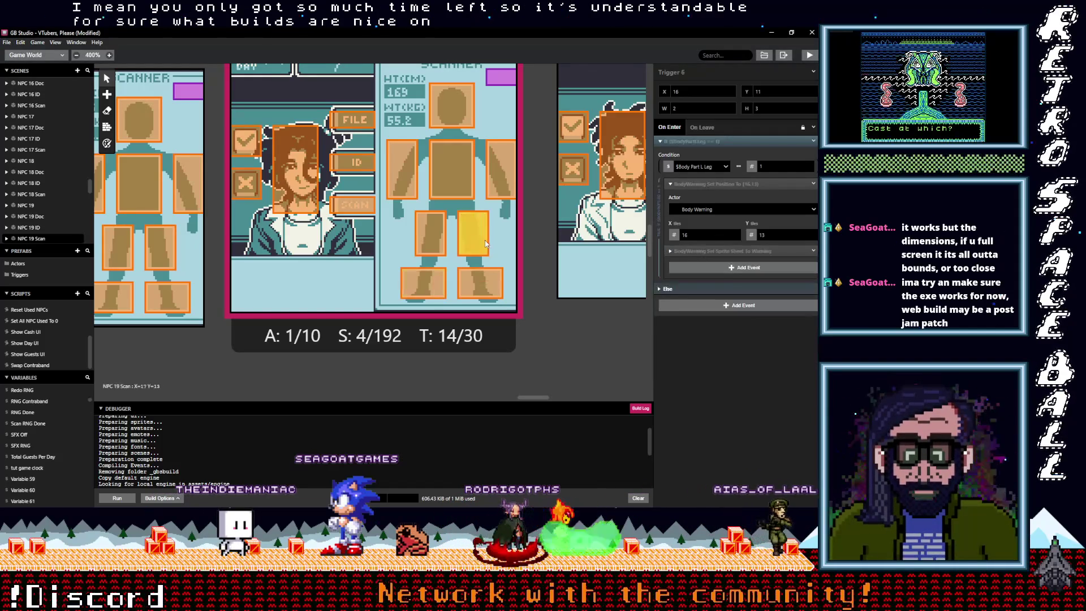
pyautogui.keyDown('alt'); pyautogui.click(806, 251); pyautogui.keyUp('alt')
pyautogui.click(813, 250)
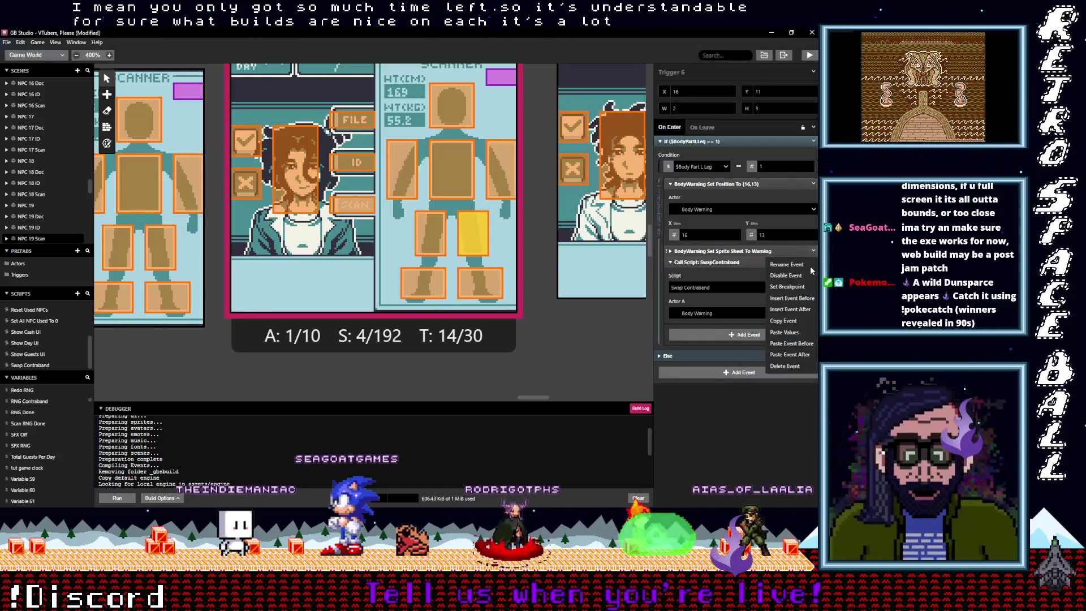
pyautogui.click(789, 367)
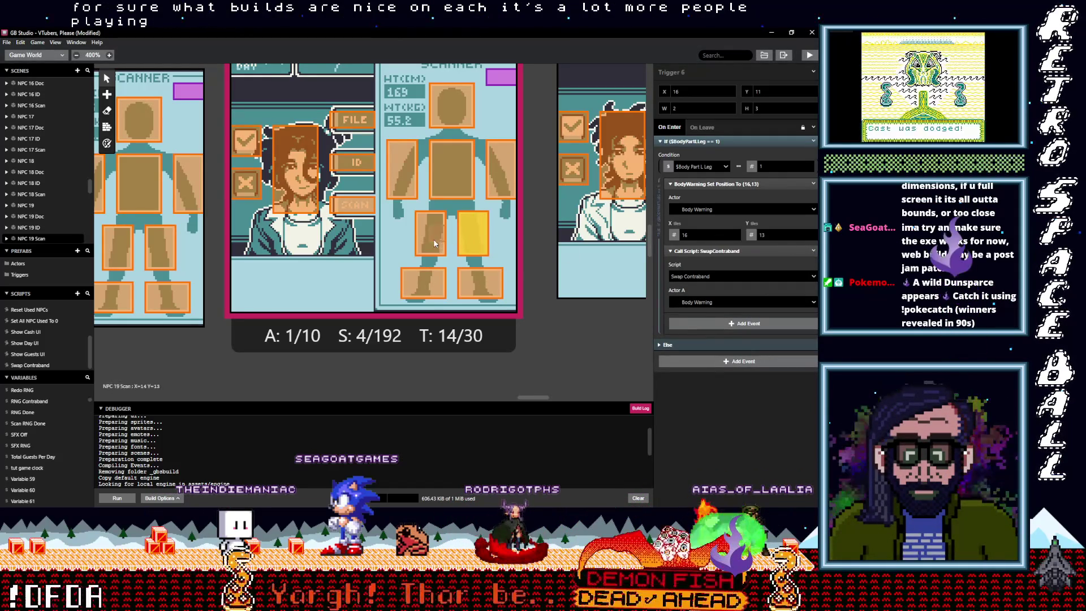
pyautogui.click(435, 245)
pyautogui.click(706, 274)
pyautogui.click(813, 261)
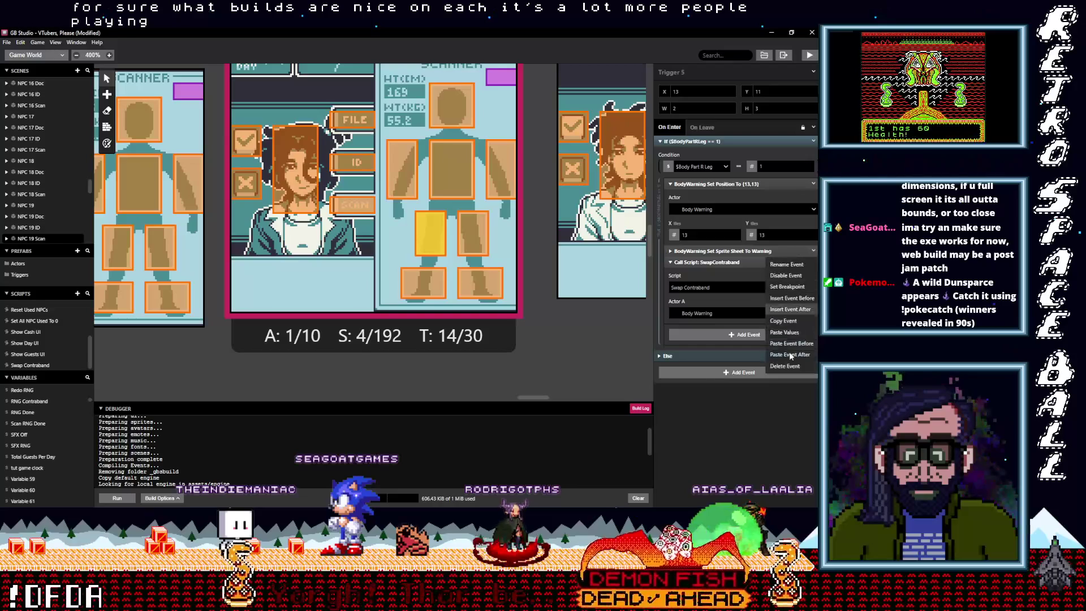
pyautogui.click(789, 367)
# - Paste the SwapContraband call into L Arm, Chest and R Arm, deleting the warning events
pyautogui.click(501, 170)
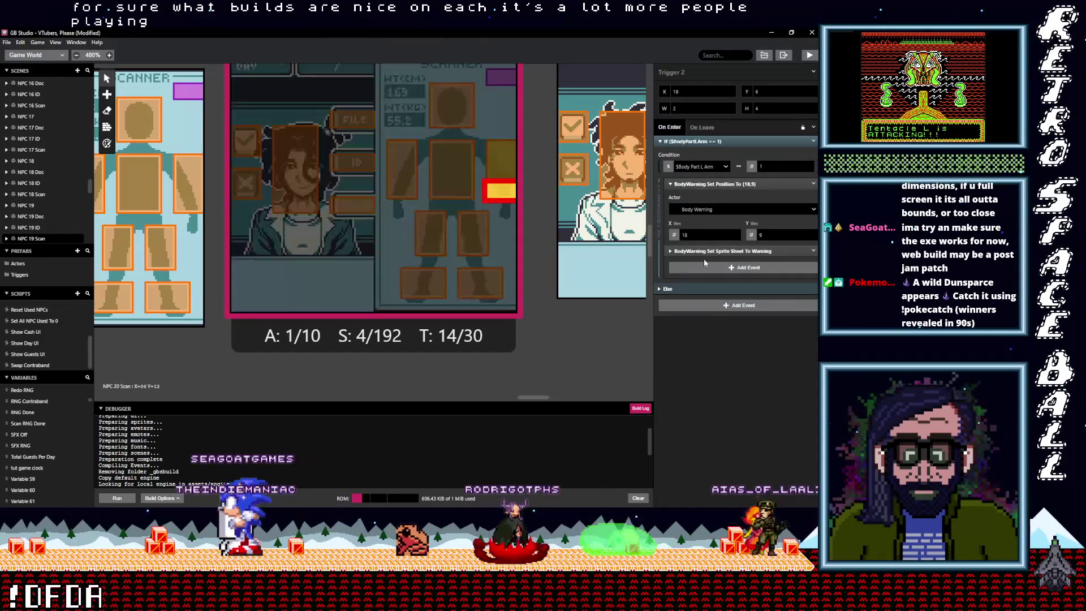
pyautogui.click(719, 275)
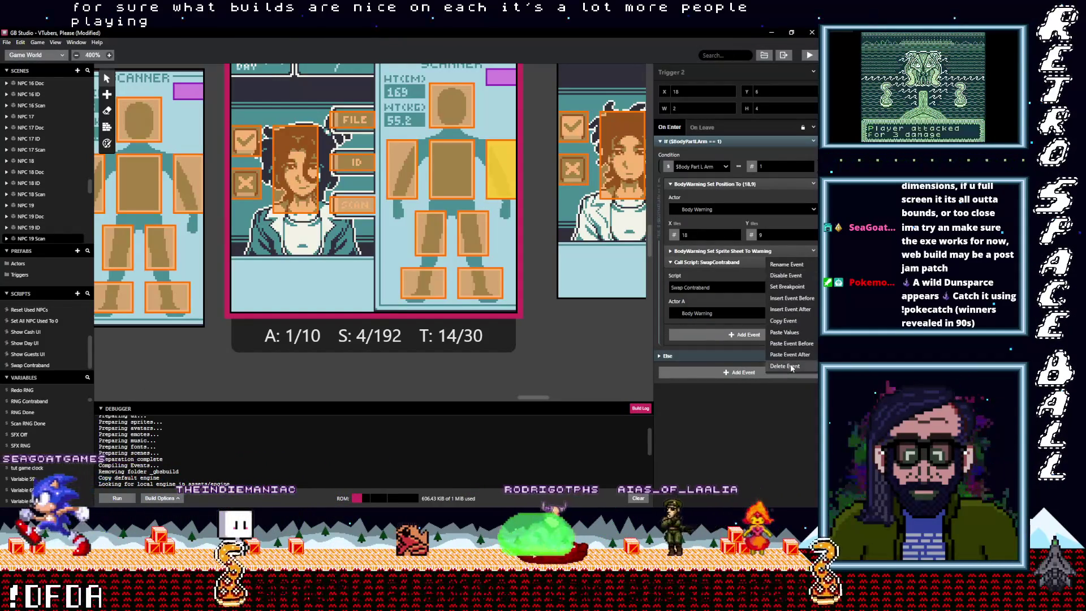
pyautogui.click(451, 170)
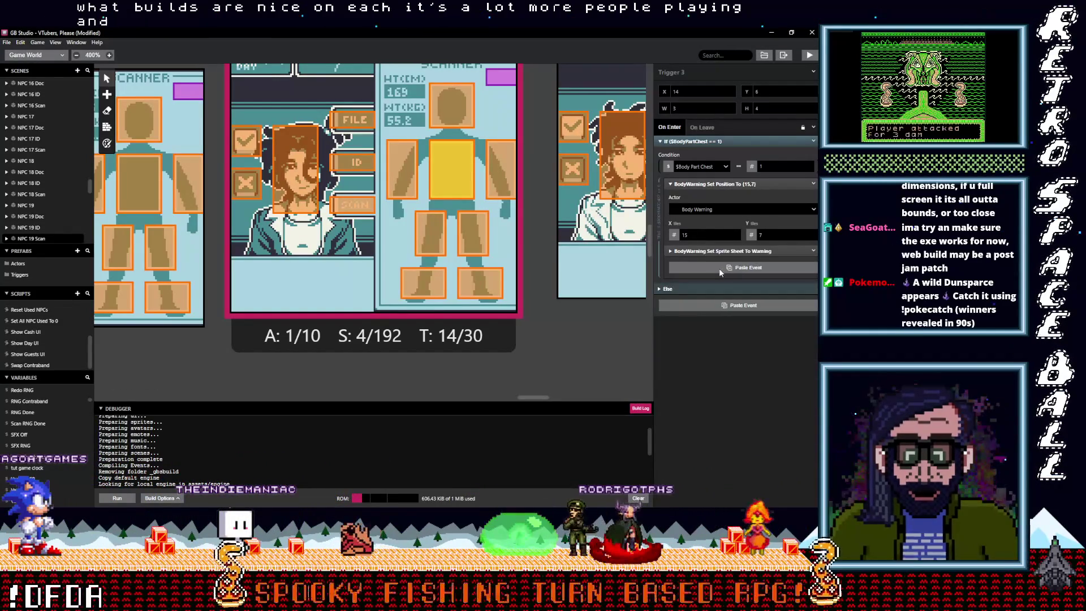
pyautogui.click(718, 268)
pyautogui.click(813, 251)
pyautogui.click(776, 367)
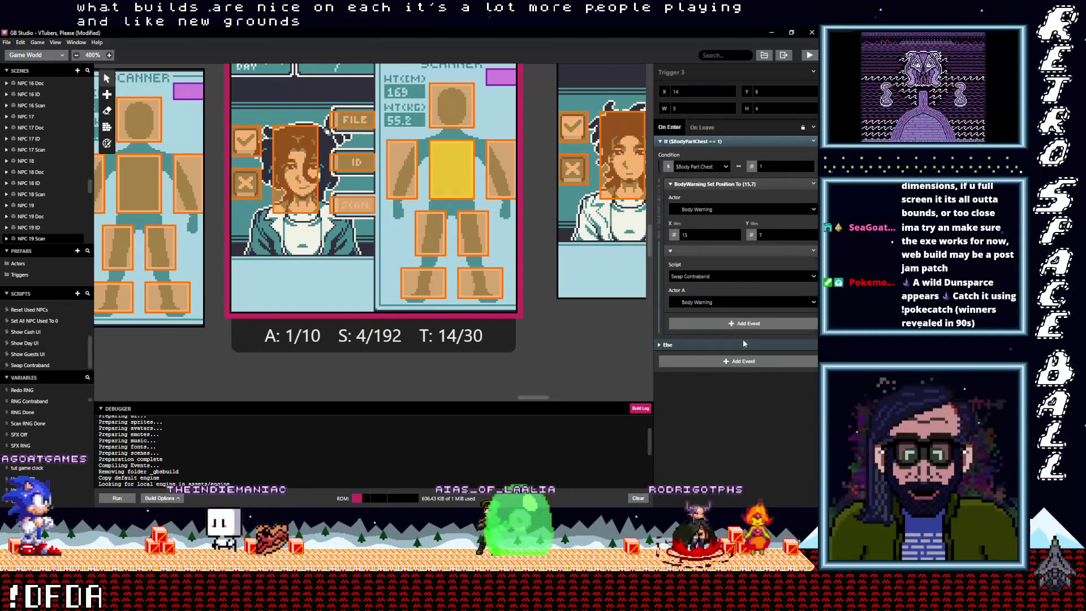
pyautogui.click(401, 170)
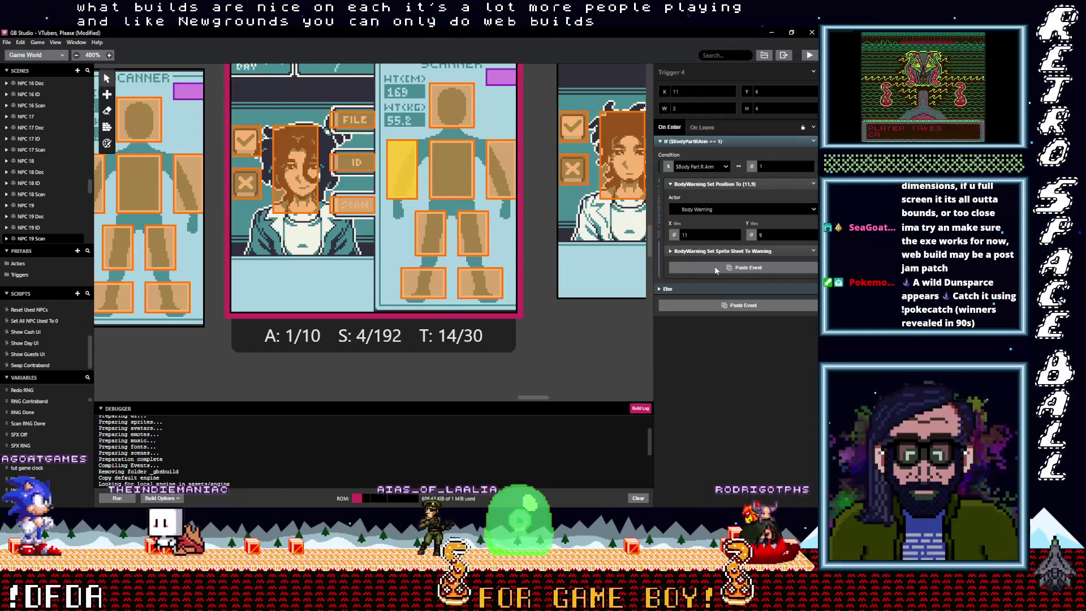
pyautogui.keyDown('alt'); pyautogui.click(714, 266); pyautogui.keyUp('alt')
pyautogui.click(812, 261)
pyautogui.click(786, 365)
# - Paste the SwapContraband call into the Head trigger and delete its warning sprite-sheet event
pyautogui.click(453, 113)
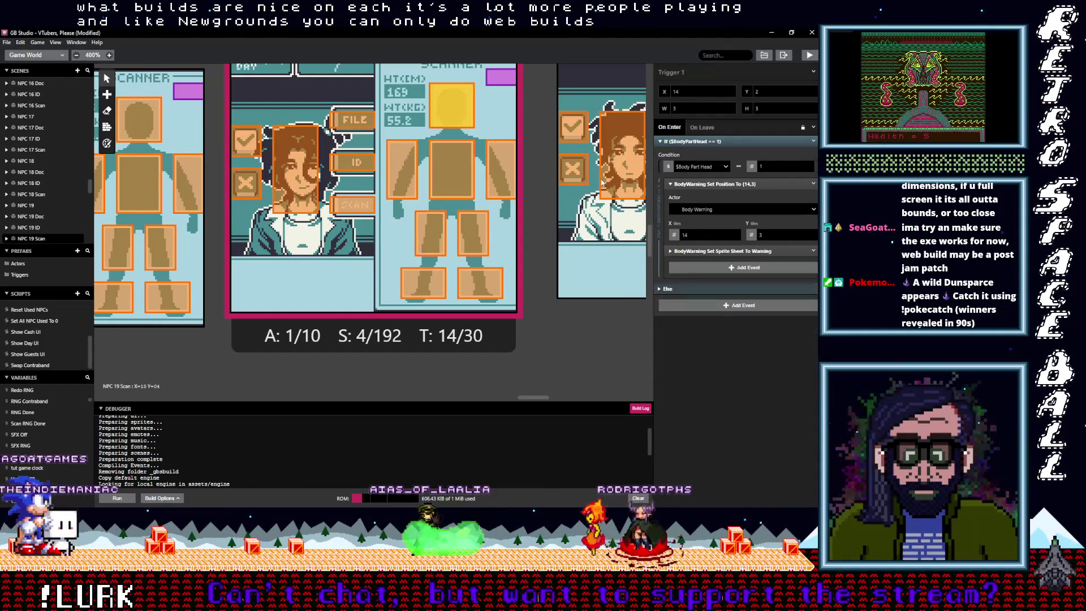
pyautogui.keyDown('alt'); pyautogui.click(734, 268); pyautogui.keyUp('alt')
pyautogui.click(813, 251)
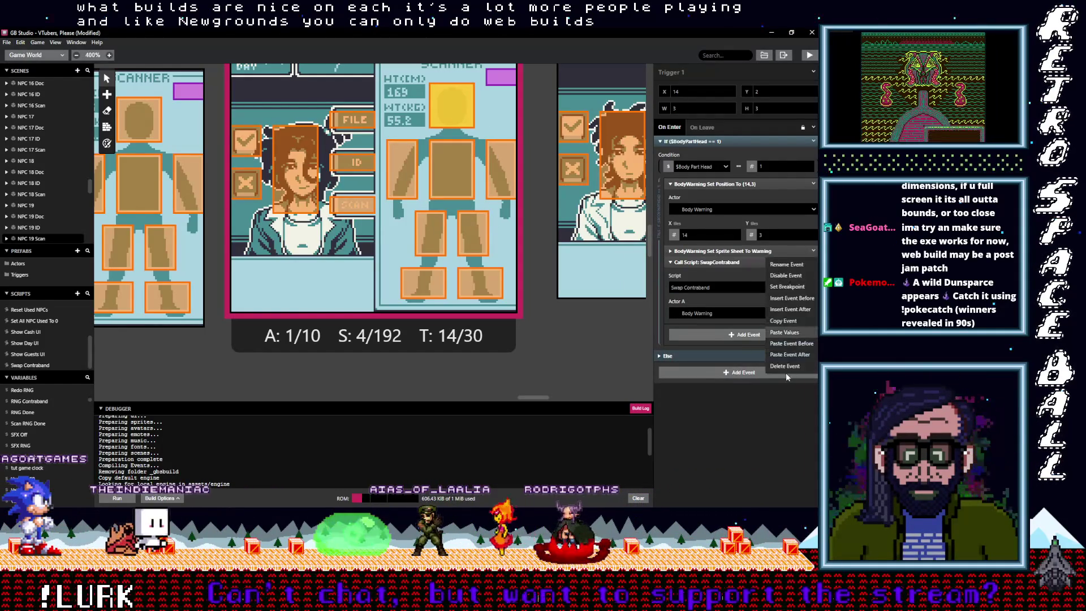
pyautogui.click(785, 370)
pyautogui.moveTo(520, 397); pyautogui.dragTo(555, 393)
# - In NPC 20 Scan's L Foot trigger, set Actor A to Body Warning and delete the warning sprite-sheet event
pyautogui.click(428, 269)
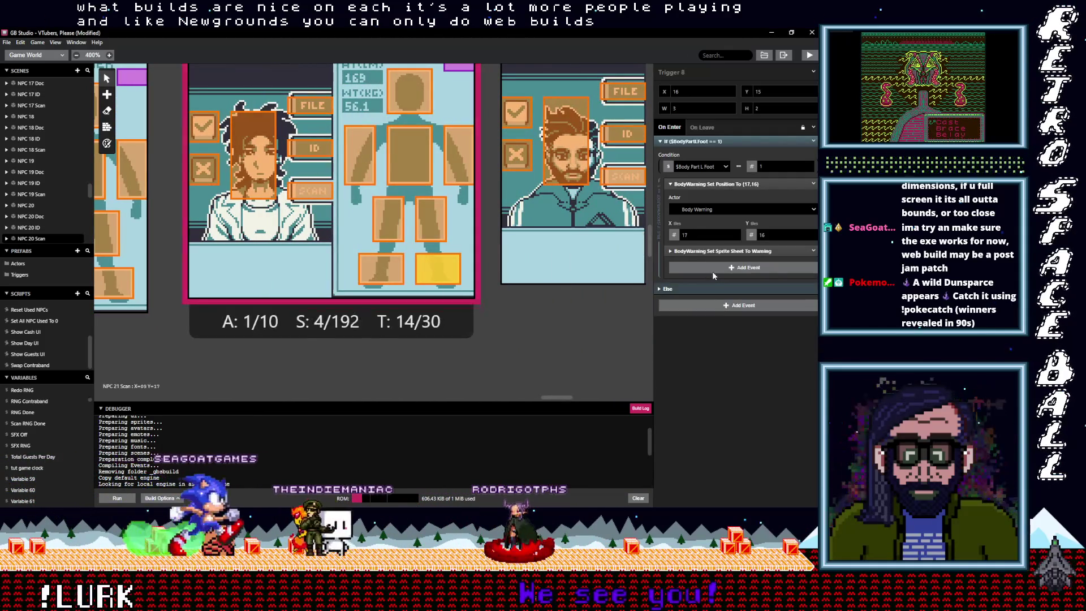
pyautogui.click(710, 314)
pyautogui.click(701, 341)
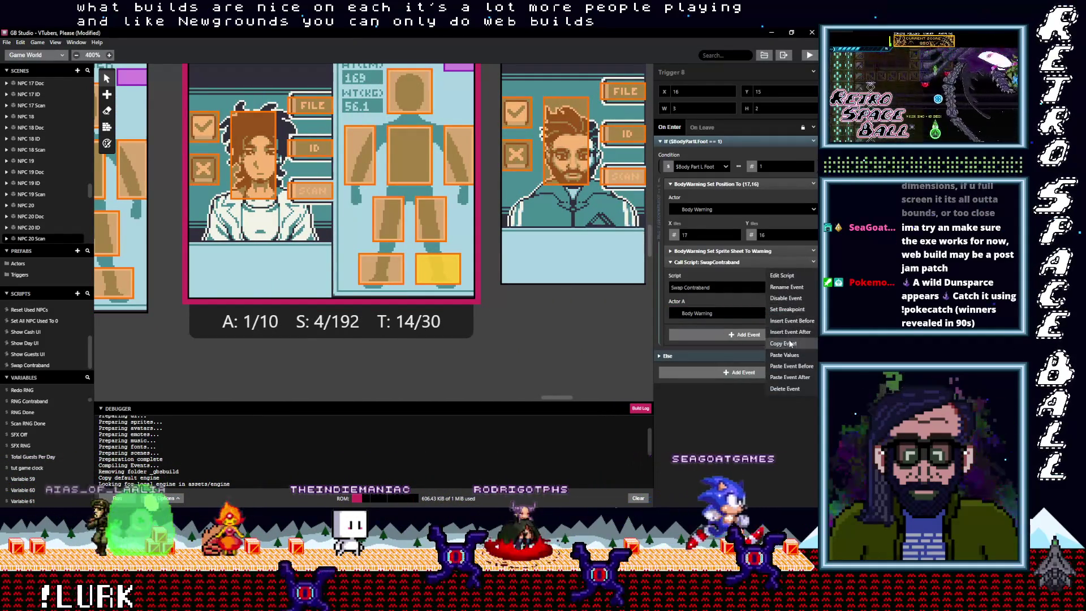
pyautogui.click(806, 281)
pyautogui.click(814, 251)
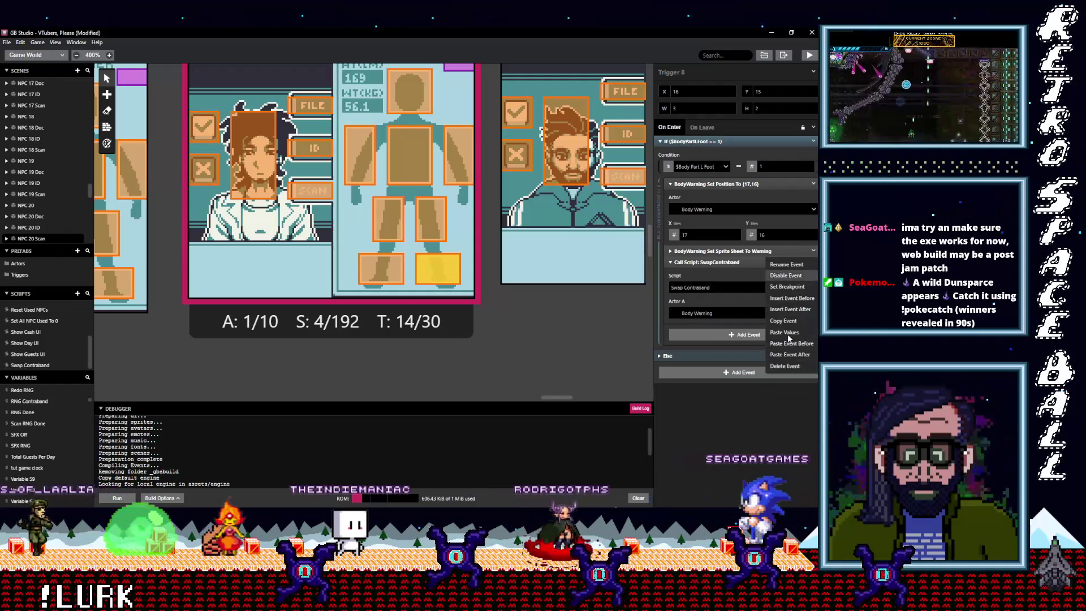
pyautogui.click(787, 368)
# - Give the R Foot and L Leg triggers the SwapContraband call in place of the warning sprite-sheet event
pyautogui.click(387, 269)
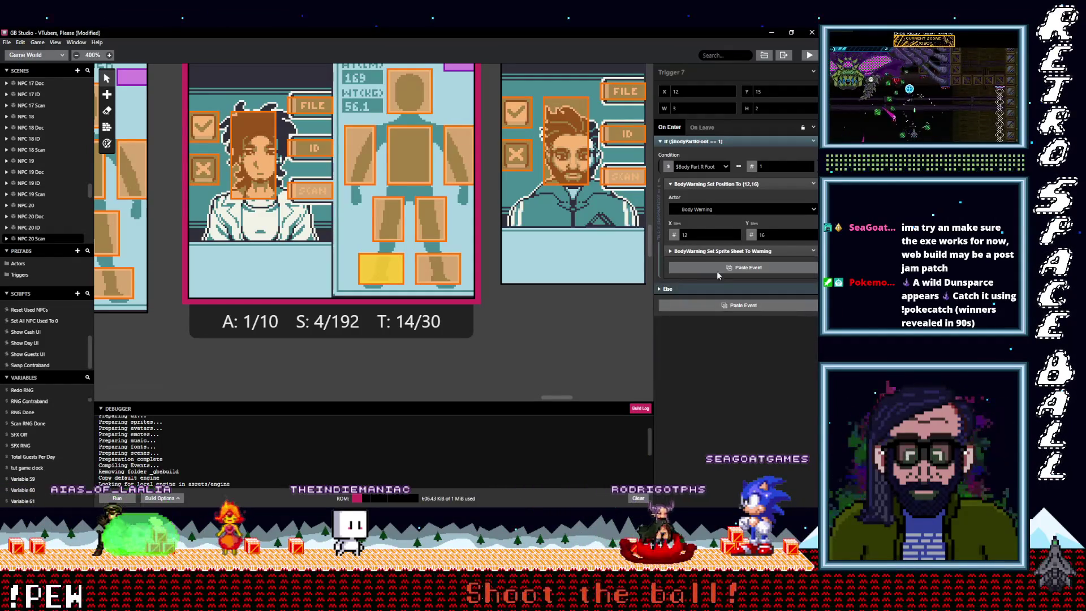
pyautogui.click(711, 268)
pyautogui.click(814, 262)
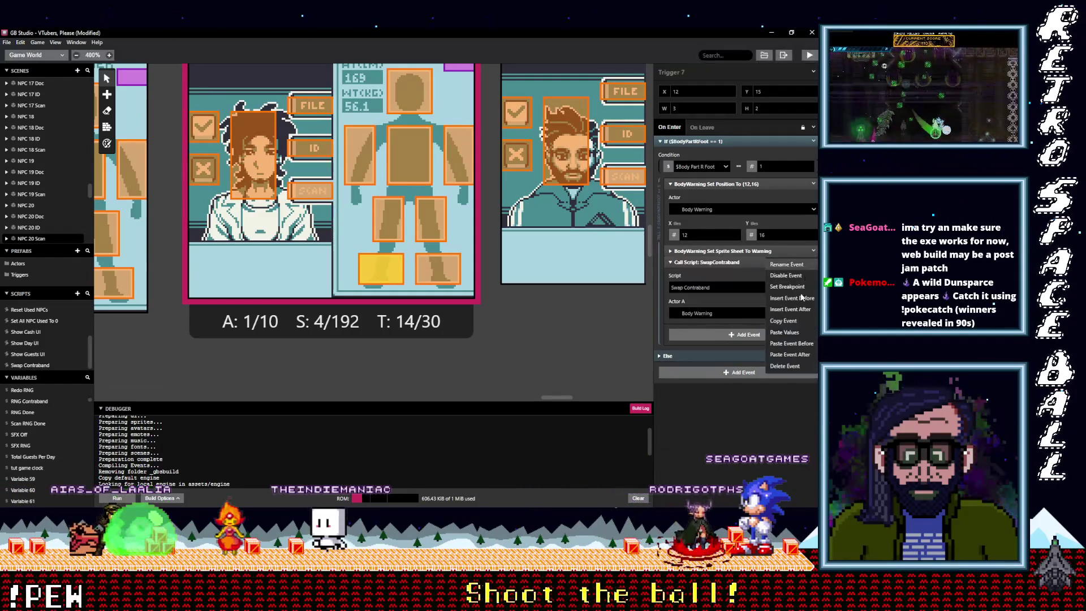
pyautogui.click(777, 366)
pyautogui.click(431, 220)
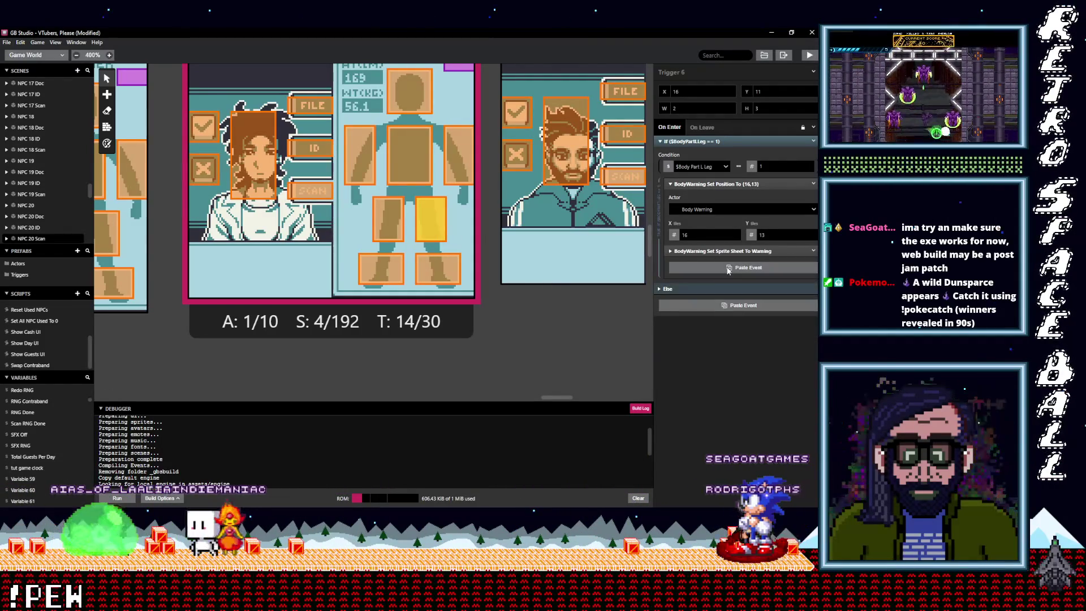
pyautogui.click(723, 268)
pyautogui.click(814, 262)
pyautogui.click(785, 366)
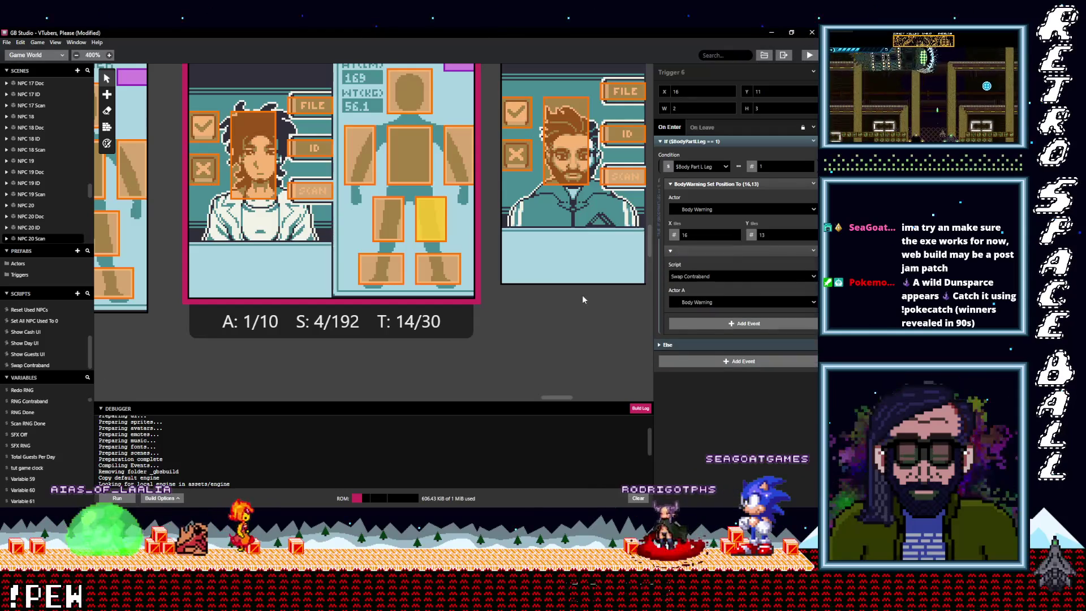
# - Replace the warning sprite-sheet event with the SwapContraband call in the R Leg and L Arm triggers
pyautogui.click(388, 219)
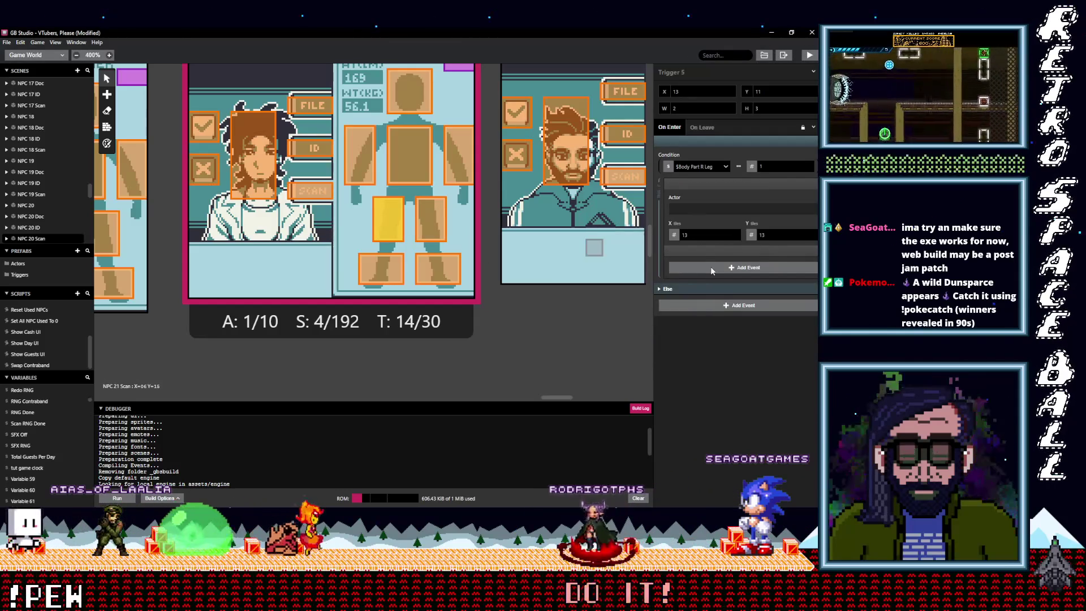
pyautogui.press('alt')
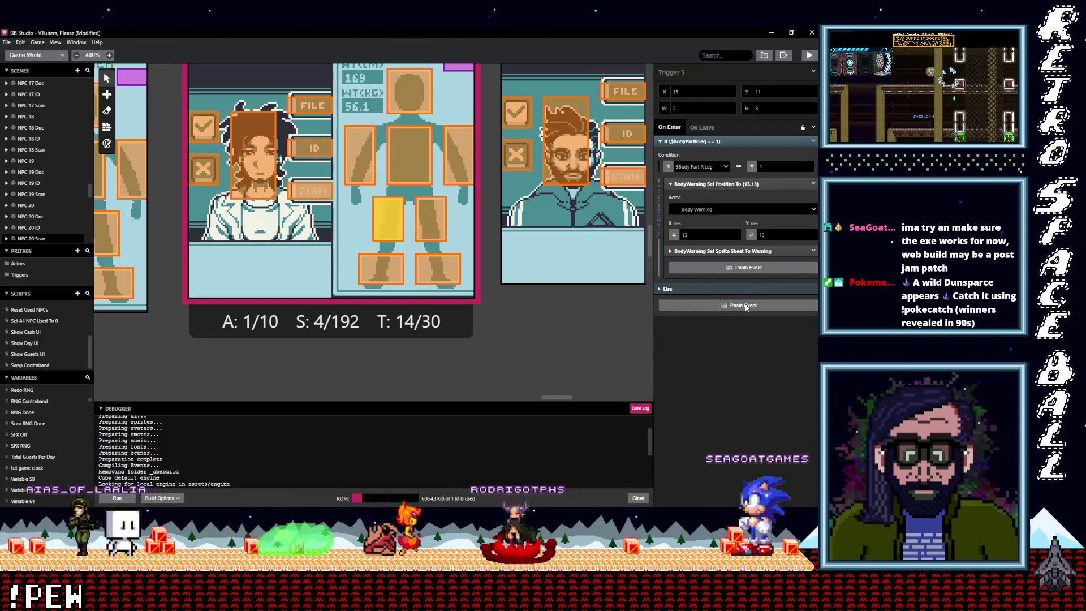
pyautogui.click(758, 268)
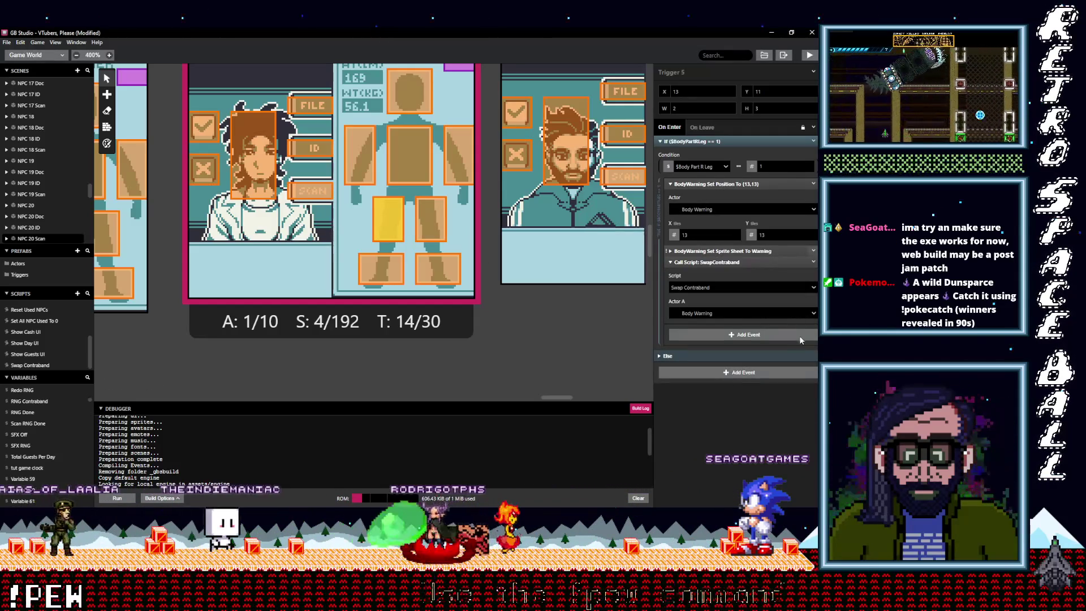
pyautogui.click(814, 252)
pyautogui.click(785, 365)
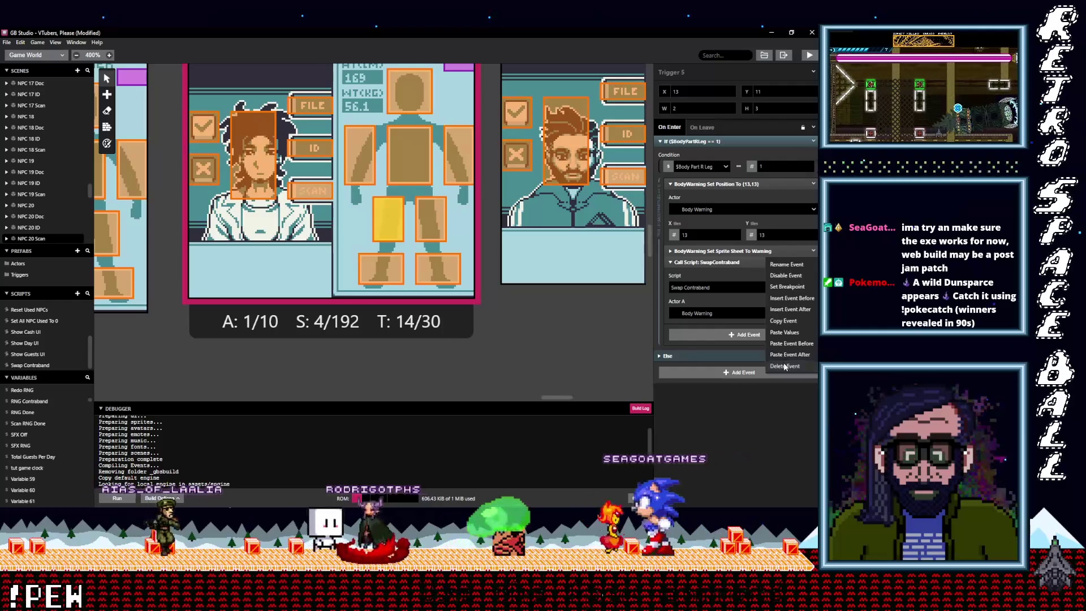
pyautogui.click(465, 164)
pyautogui.click(686, 267)
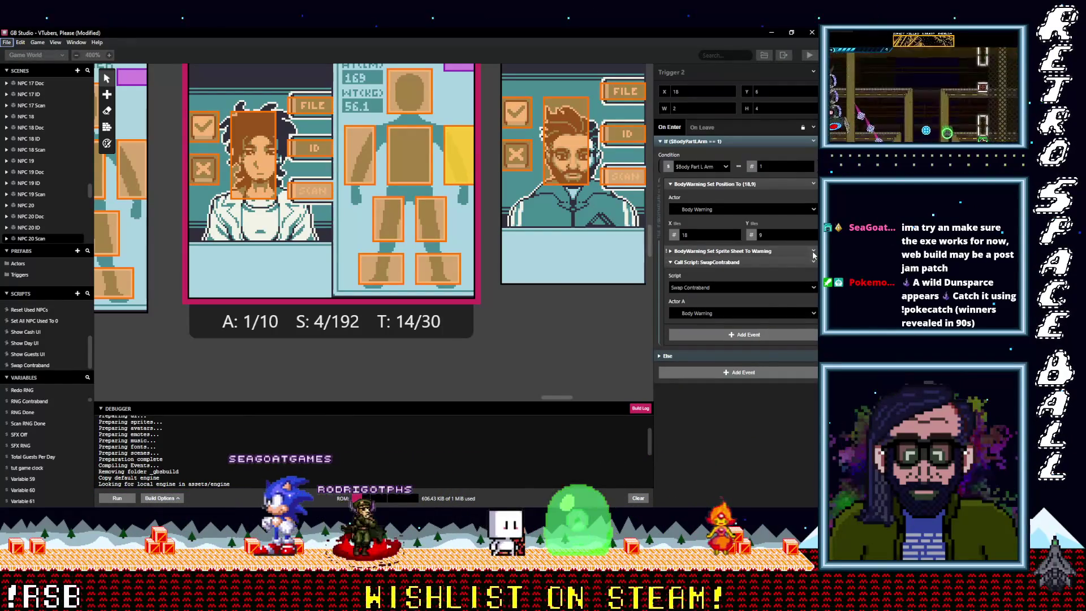
pyautogui.click(813, 250)
pyautogui.click(794, 369)
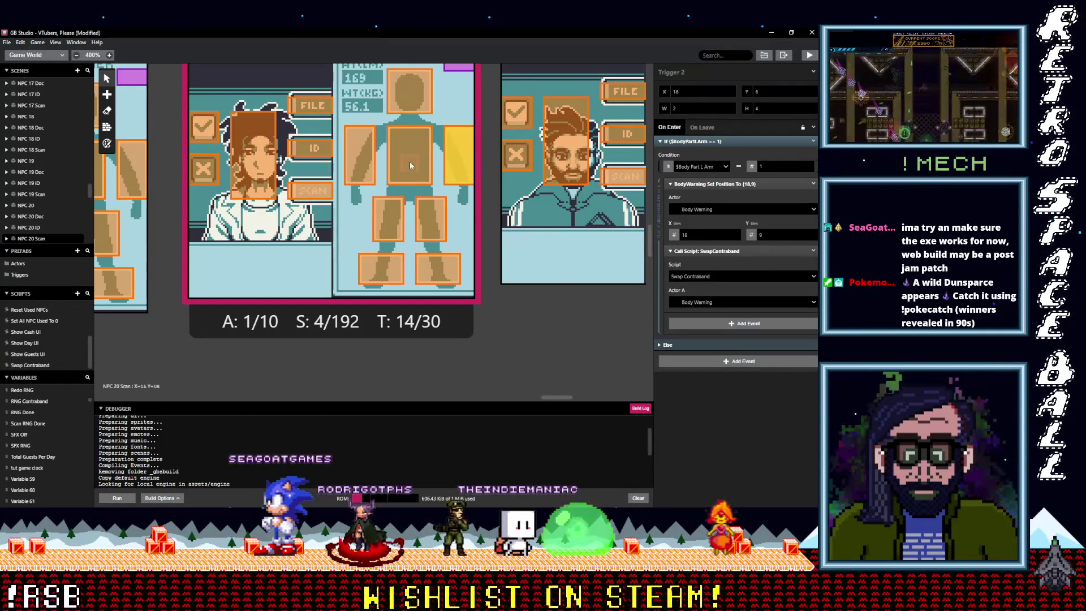
# - Remove the warning sprite-sheet event from the Chest trigger, and swap it for SwapContraband in R Arm
pyautogui.click(411, 165)
pyautogui.click(812, 250)
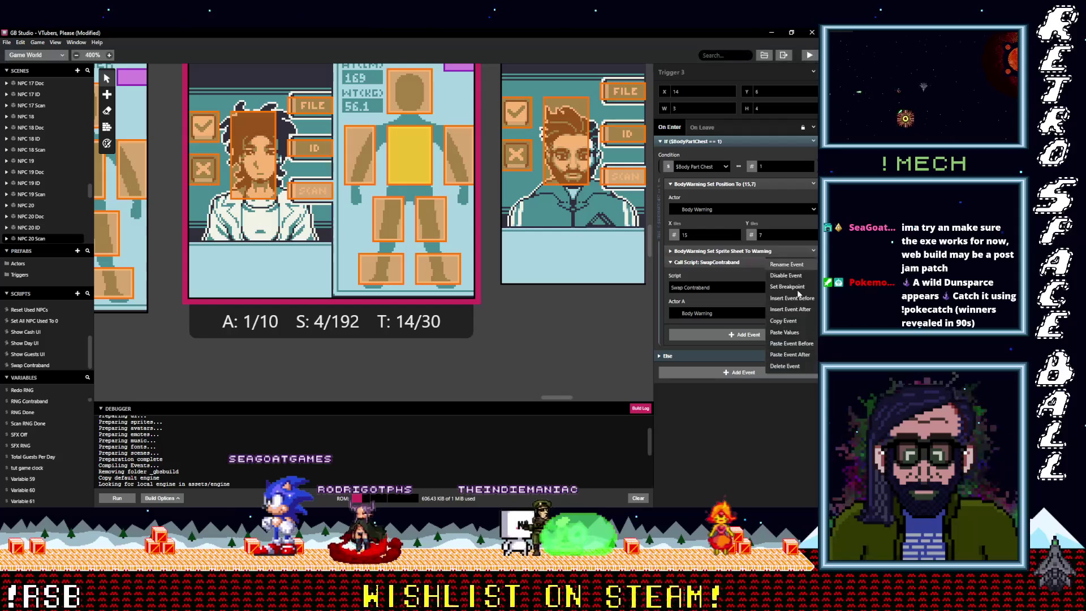
pyautogui.click(784, 367)
pyautogui.click(364, 172)
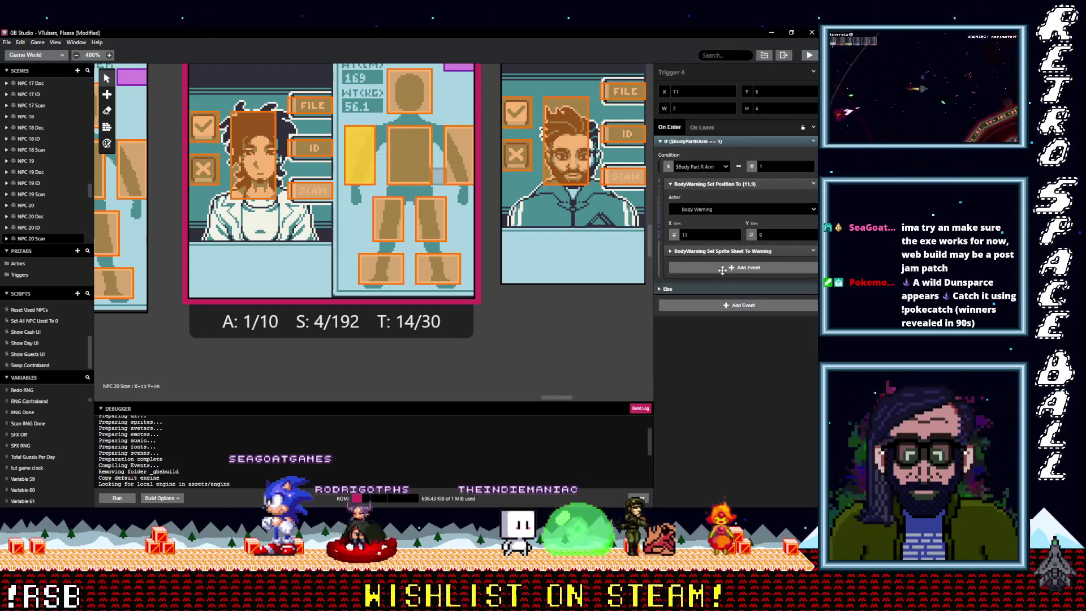
pyautogui.click(729, 268)
pyautogui.click(813, 251)
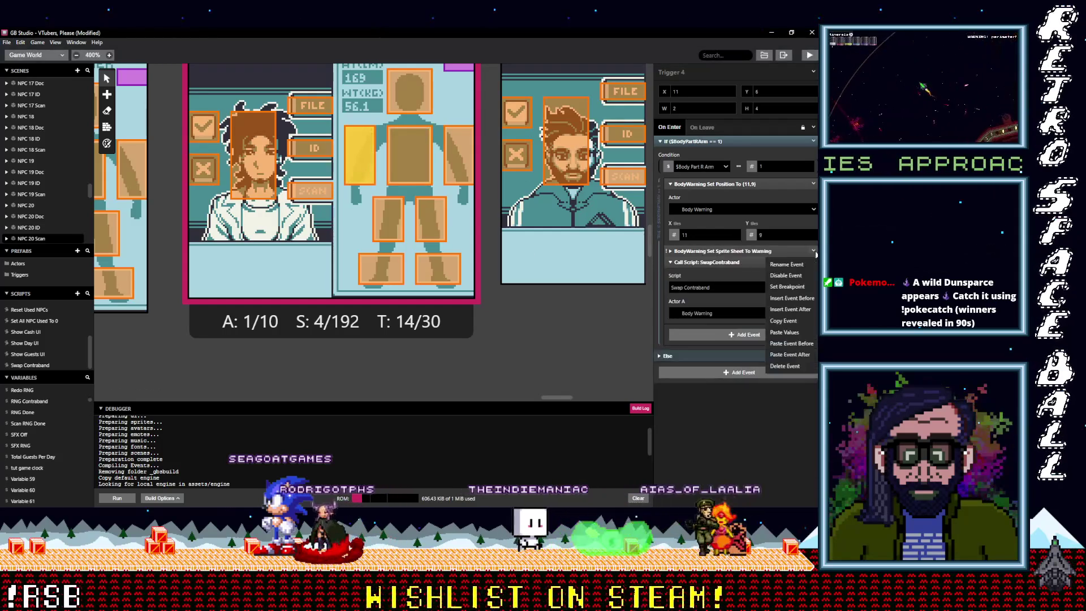
pyautogui.click(780, 365)
# - Give the Head trigger the SwapContraband call in place of its warning sprite-sheet event
pyautogui.click(417, 96)
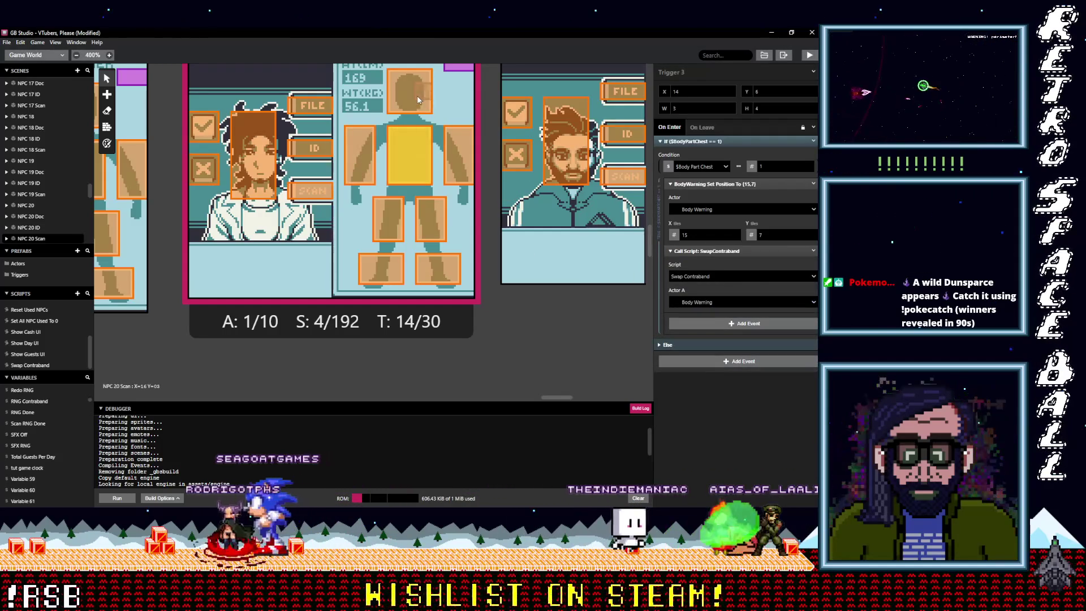
pyautogui.click(741, 267)
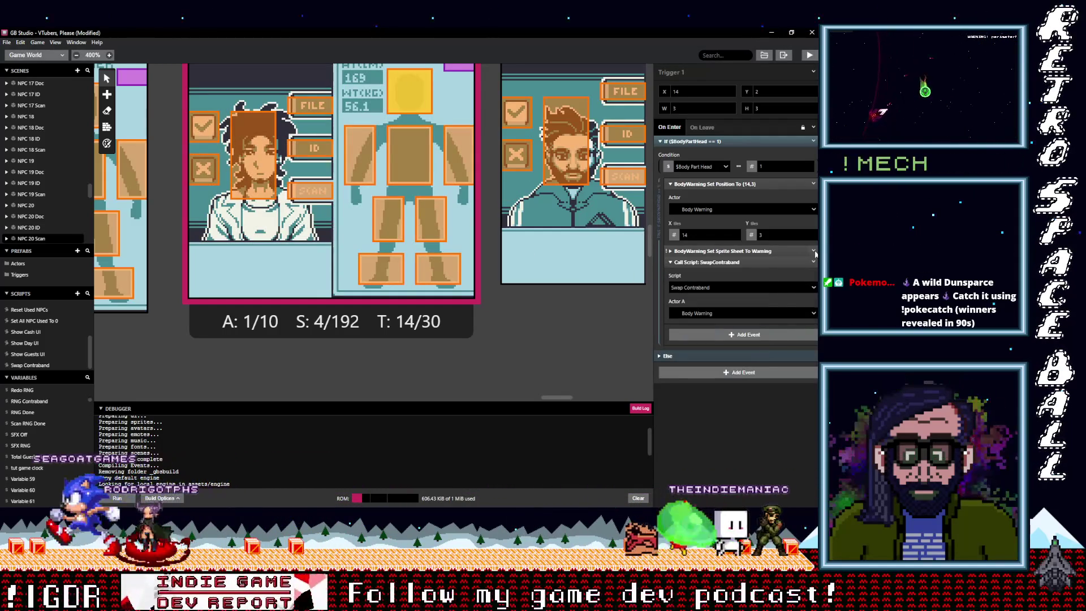
pyautogui.click(813, 262)
pyautogui.click(782, 367)
pyautogui.moveTo(565, 396); pyautogui.dragTo(584, 399)
# - In NPC 21 Scan's foot trigger, set the call's actor to Body Warning, copy it, and delete the warning event
pyautogui.click(501, 263)
pyautogui.click(814, 313)
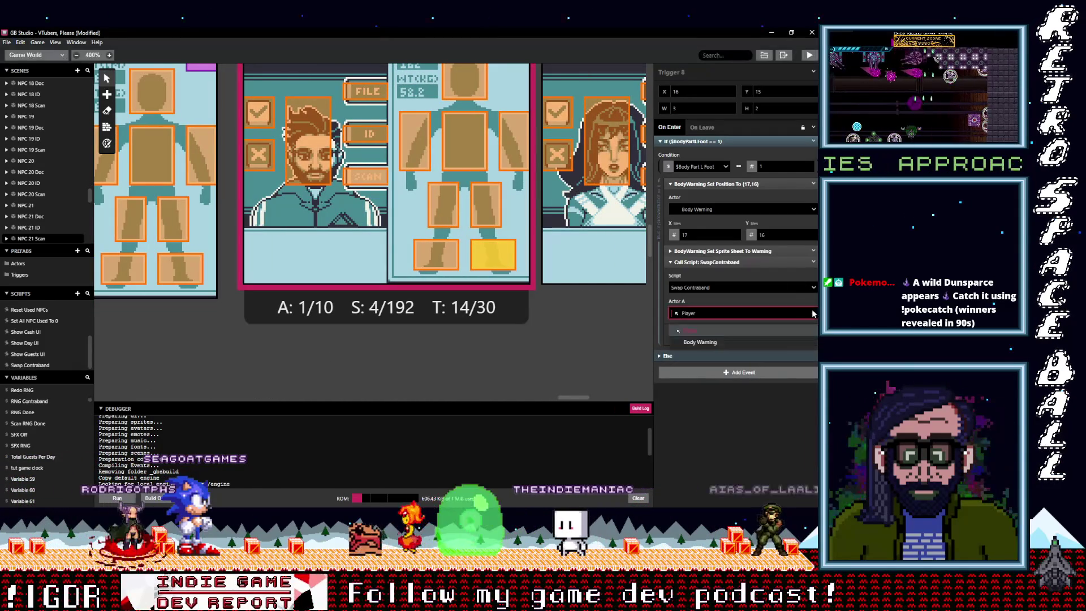
pyautogui.click(812, 262)
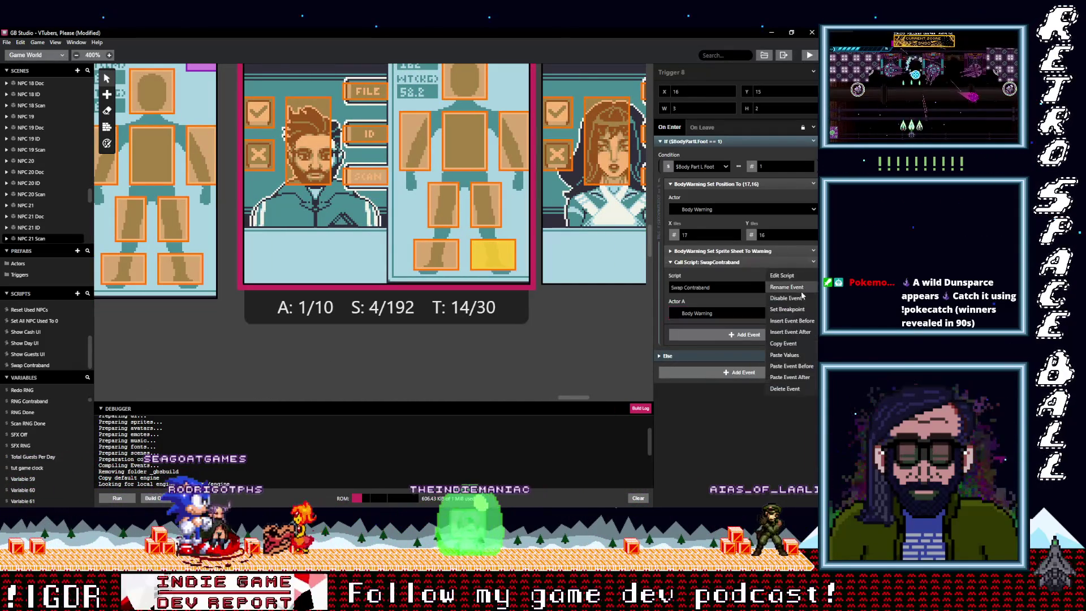
pyautogui.click(795, 311)
pyautogui.click(814, 251)
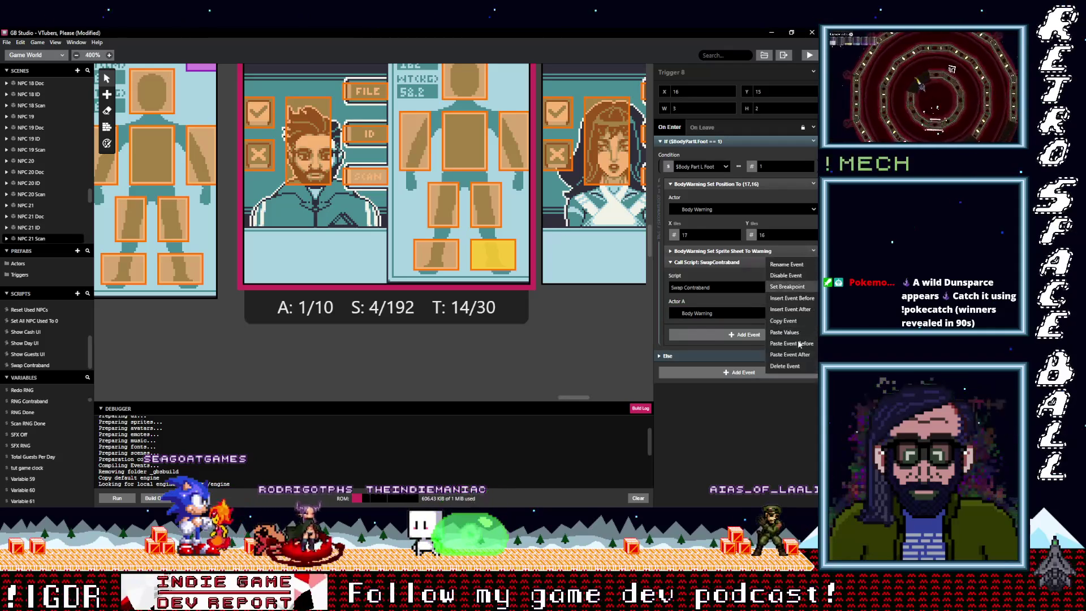
pyautogui.click(792, 365)
# - Replace the warning sprite-sheet event with the SwapContraband call in the left-foot and right-leg triggers
pyautogui.click(436, 255)
pyautogui.click(811, 253)
pyautogui.click(813, 252)
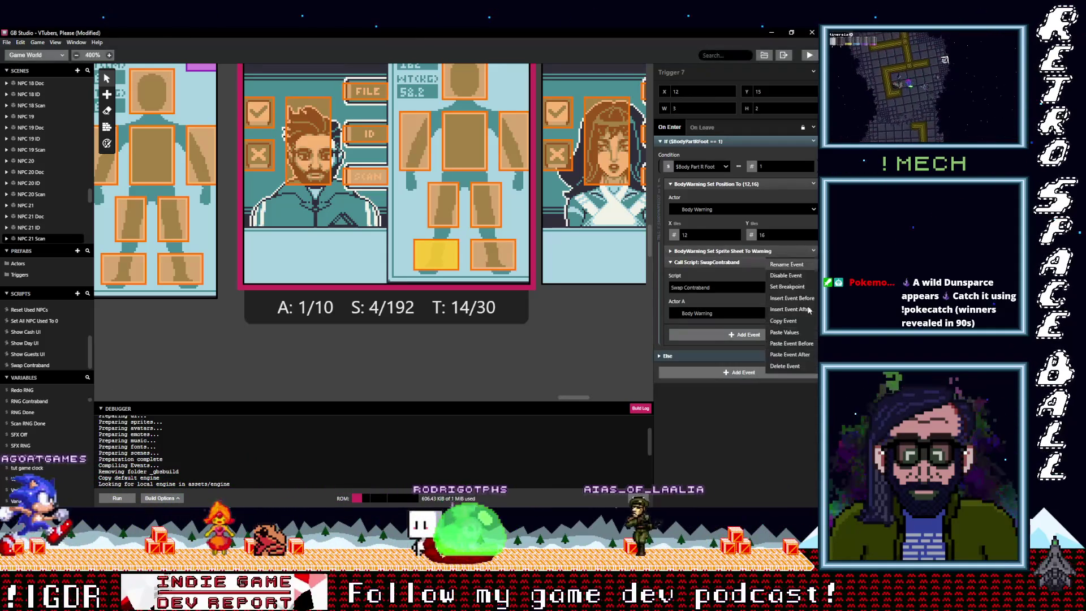
pyautogui.click(791, 366)
pyautogui.click(189, 263)
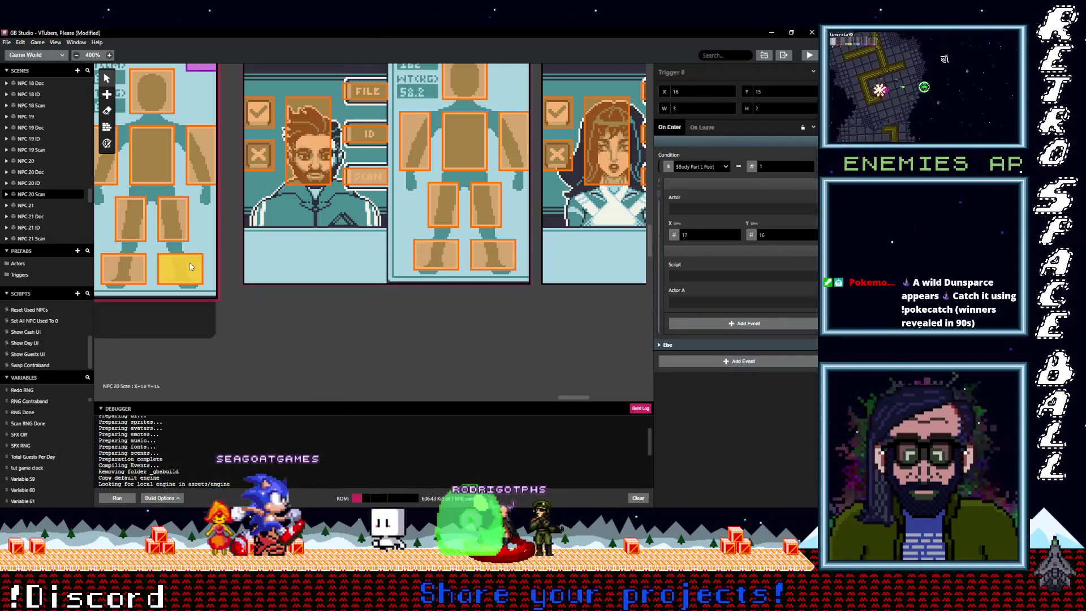
pyautogui.click(481, 217)
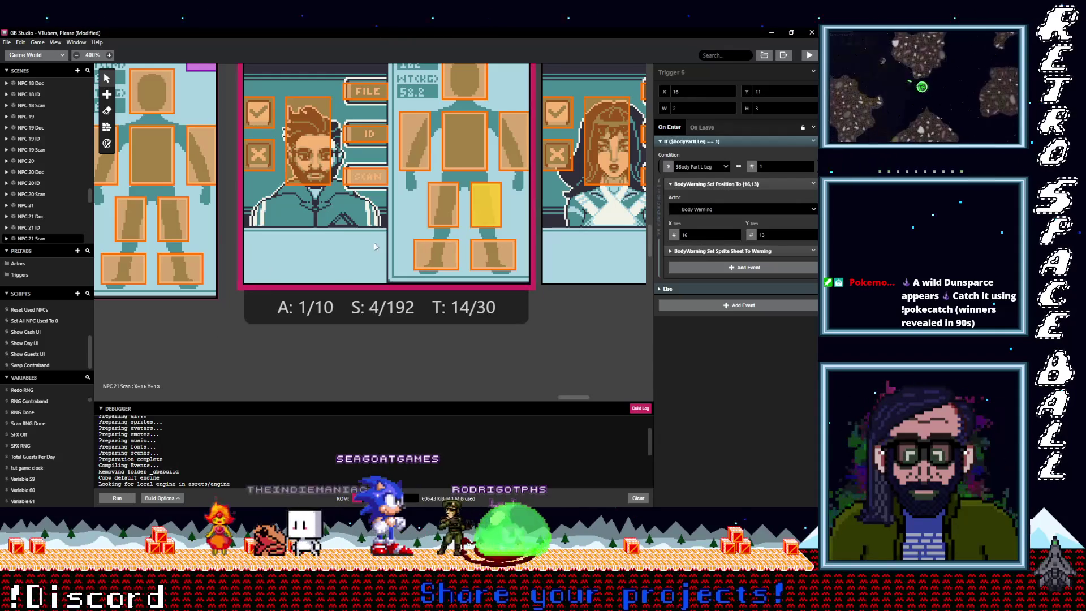
pyautogui.click(165, 213)
pyautogui.click(486, 195)
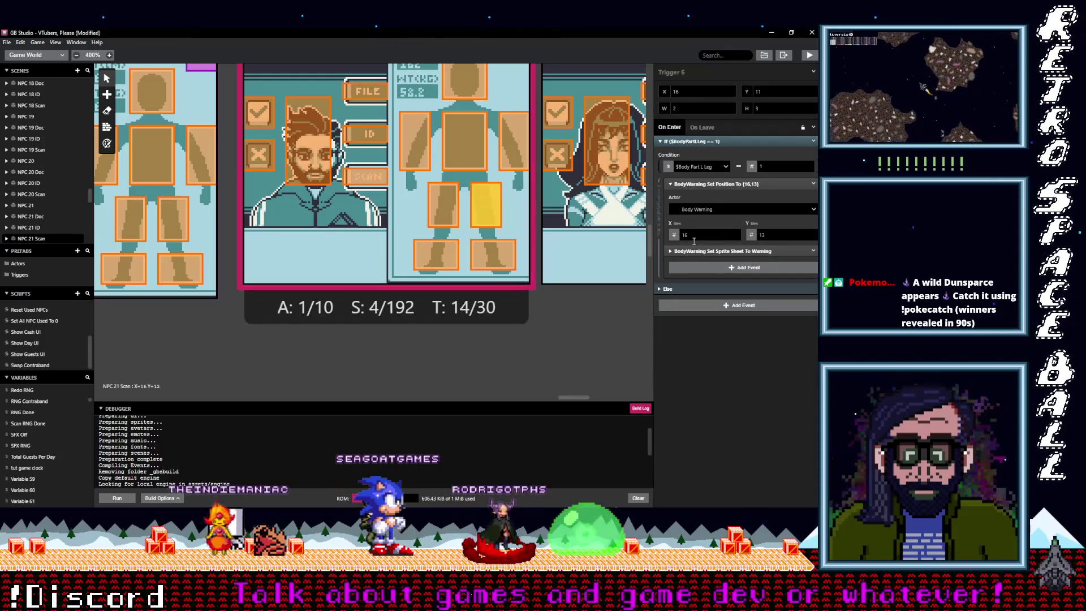
pyautogui.click(813, 251)
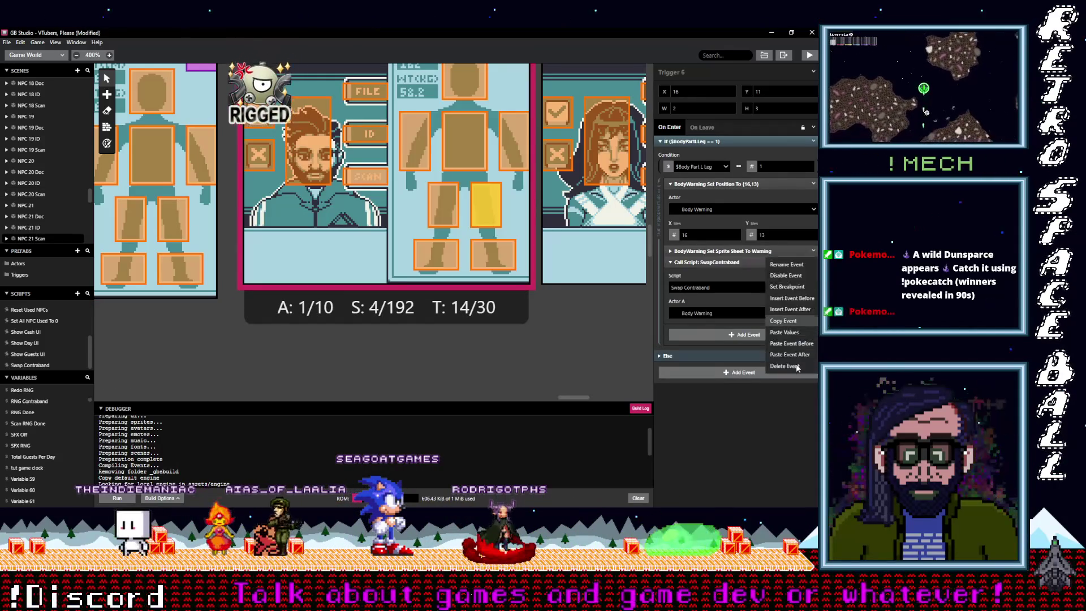
pyautogui.click(796, 359)
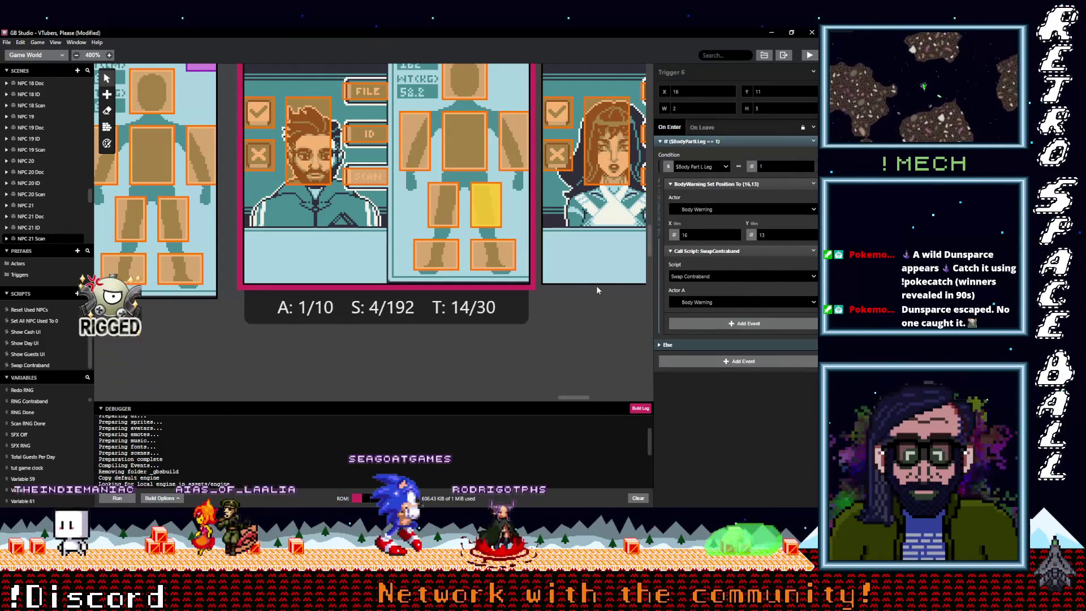
# - Give the left-leg and arm triggers the SwapContraband call instead of the warning sprite-sheet event
pyautogui.click(444, 209)
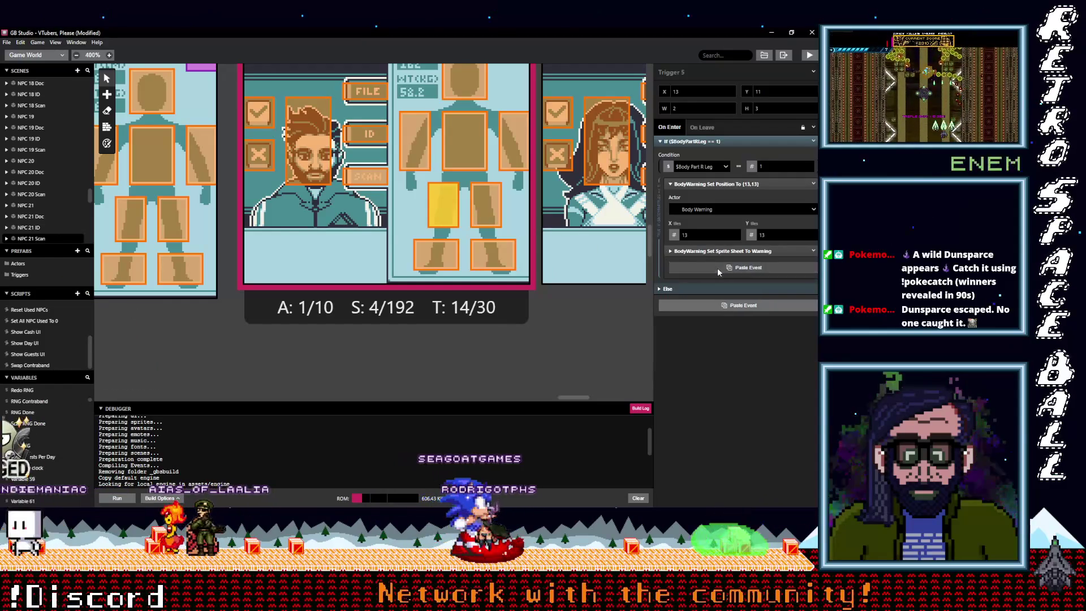
pyautogui.click(717, 267)
pyautogui.click(813, 262)
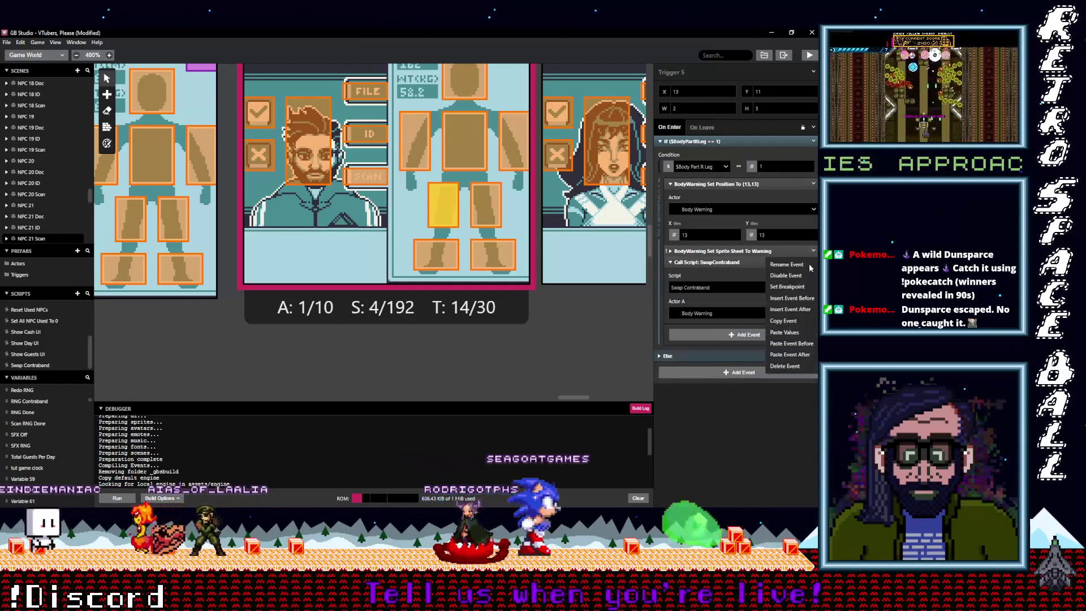
pyautogui.click(786, 366)
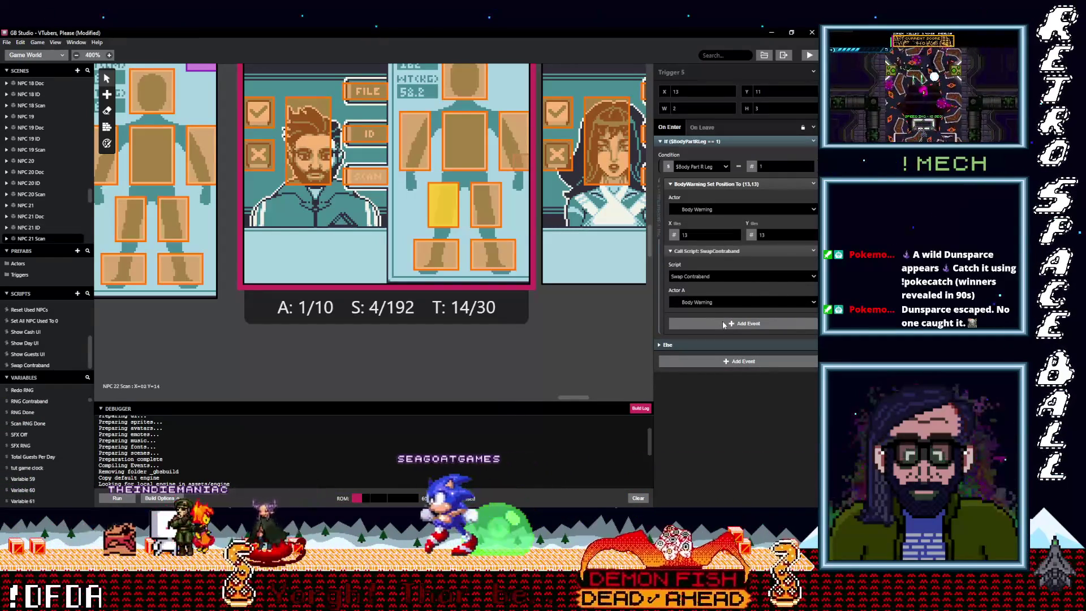
pyautogui.hotkey('ctrl', 'z')
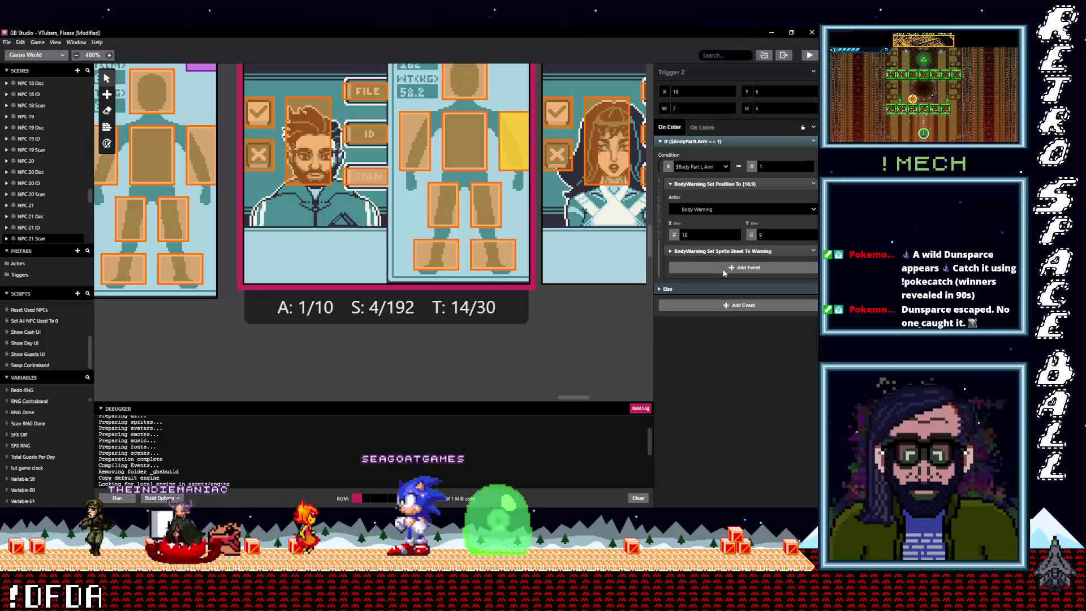
pyautogui.click(733, 267)
pyautogui.click(814, 262)
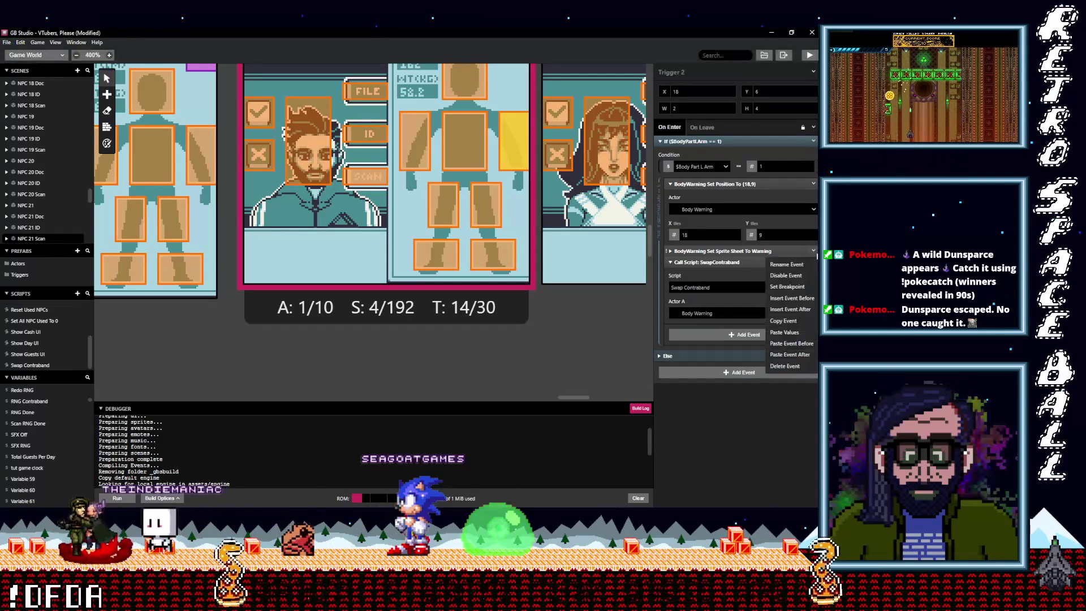
pyautogui.click(792, 366)
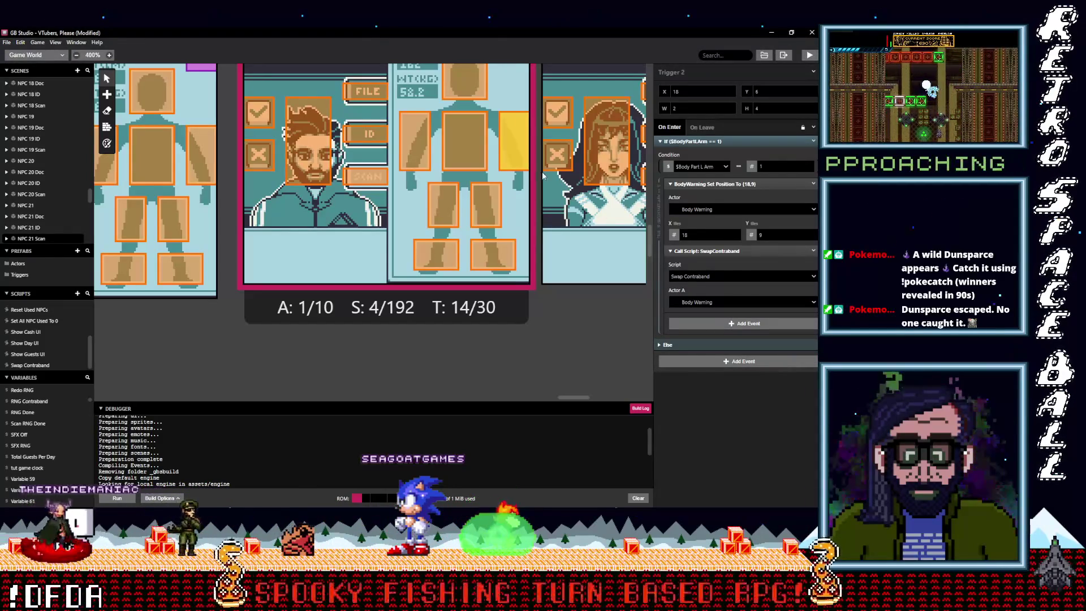
# - Replace the warning sprite-sheet event with the SwapContraband call in the chest and right-arm triggers
pyautogui.click(465, 165)
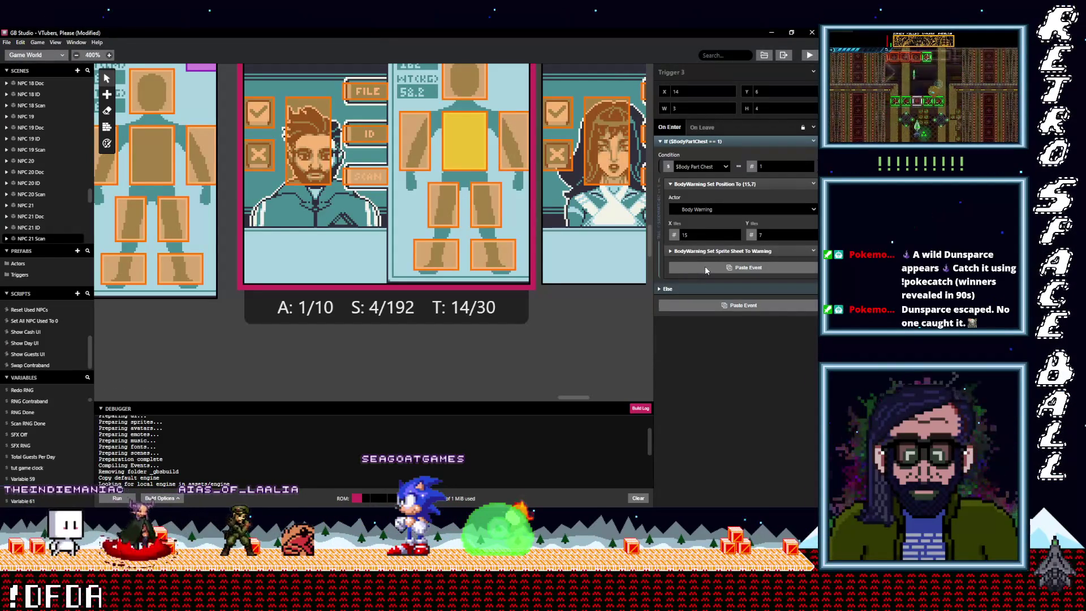
pyautogui.click(705, 268)
pyautogui.click(813, 262)
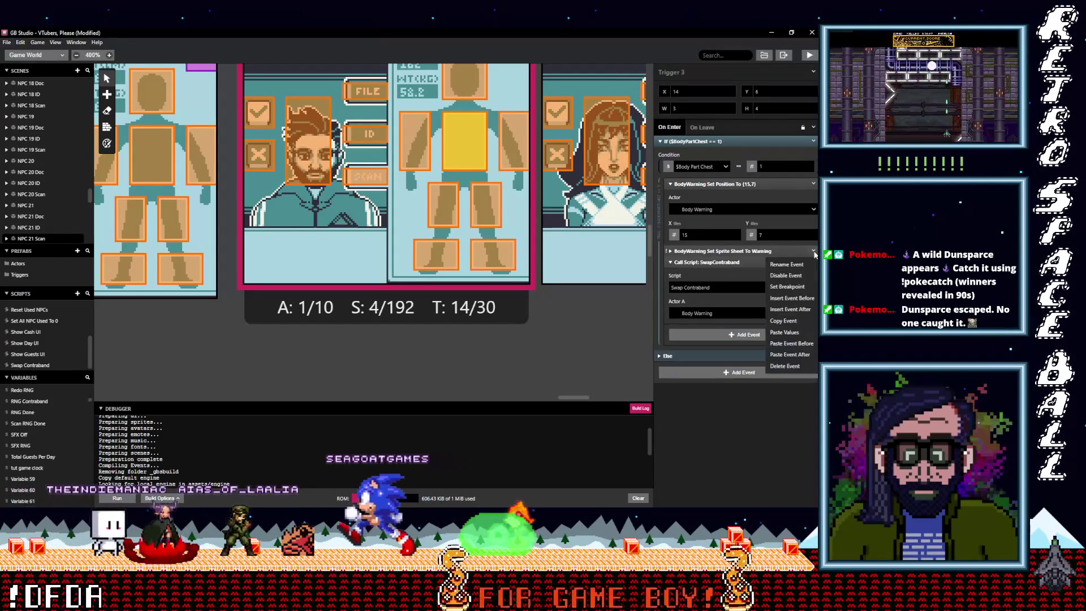
pyautogui.click(785, 366)
pyautogui.click(422, 150)
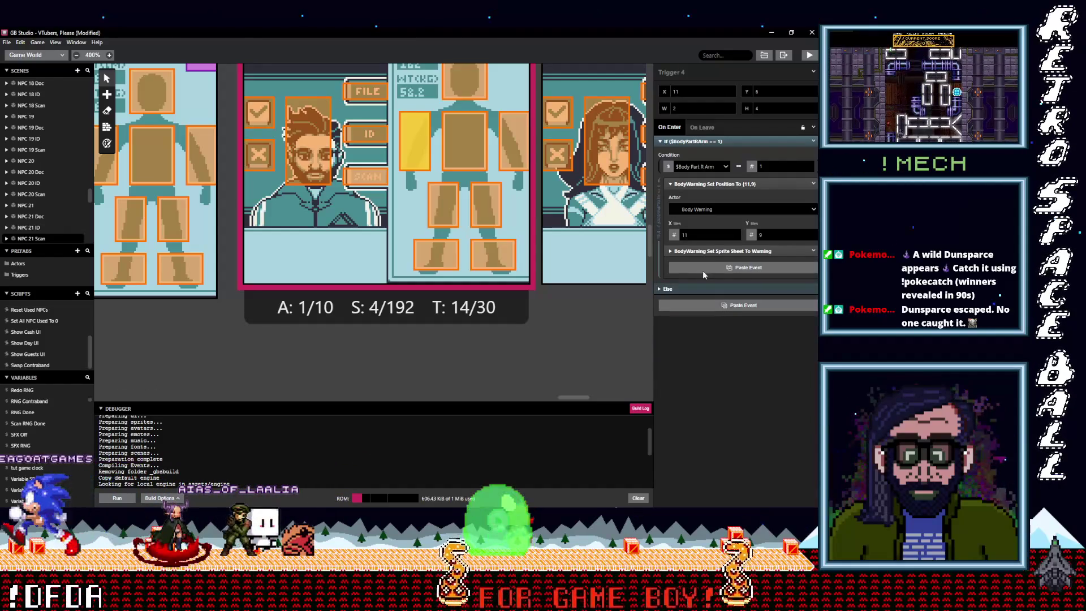
pyautogui.click(705, 268)
pyautogui.click(813, 262)
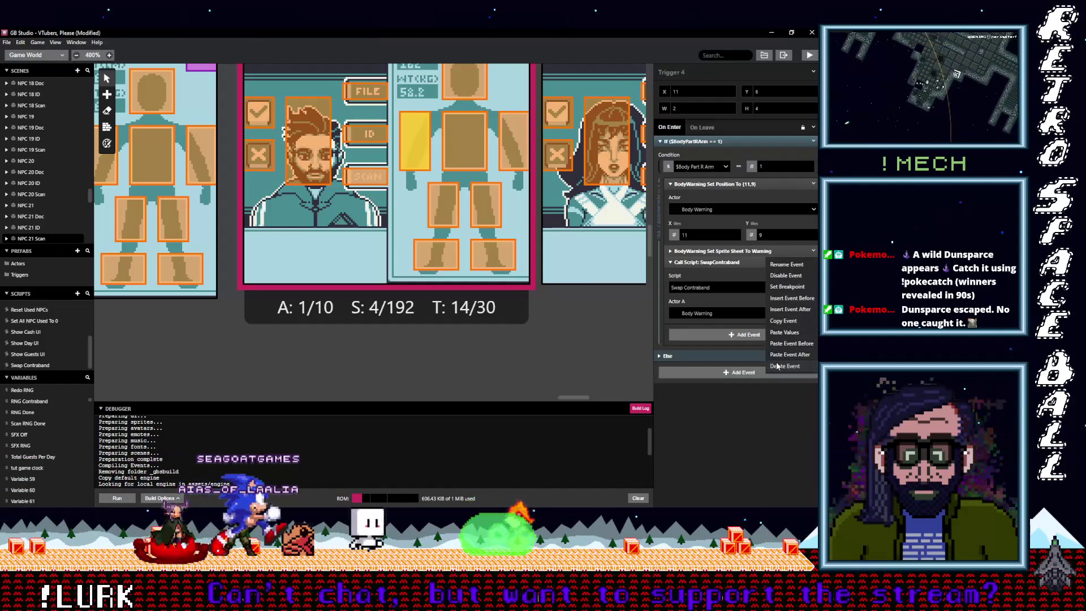
pyautogui.click(786, 366)
# - Recheck the chest trigger, then delete the head trigger's warning sprite-sheet event
pyautogui.click(475, 145)
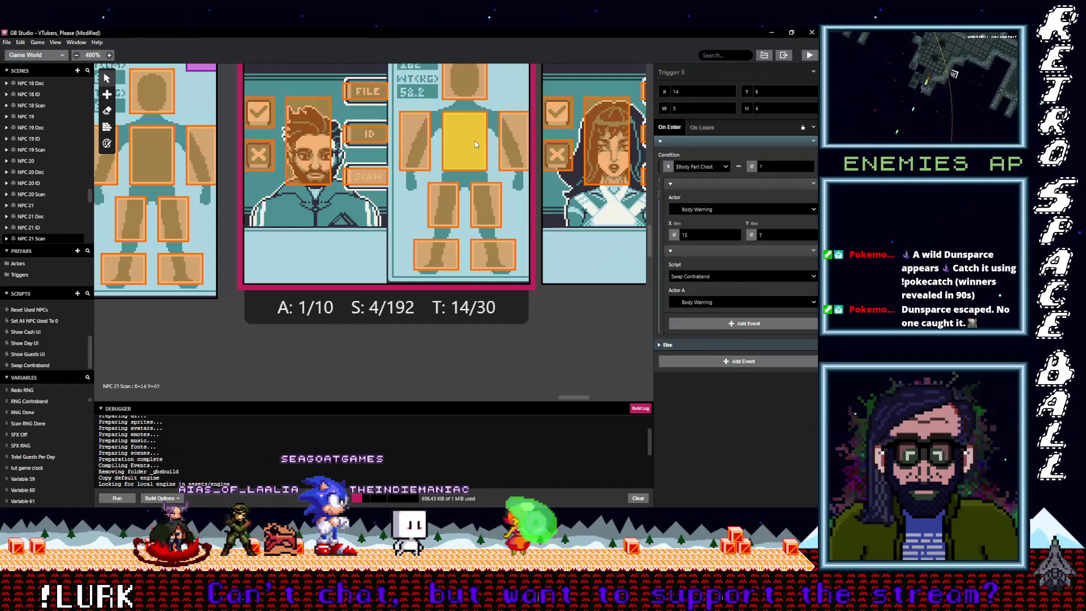
pyautogui.click(473, 82)
pyautogui.click(716, 263)
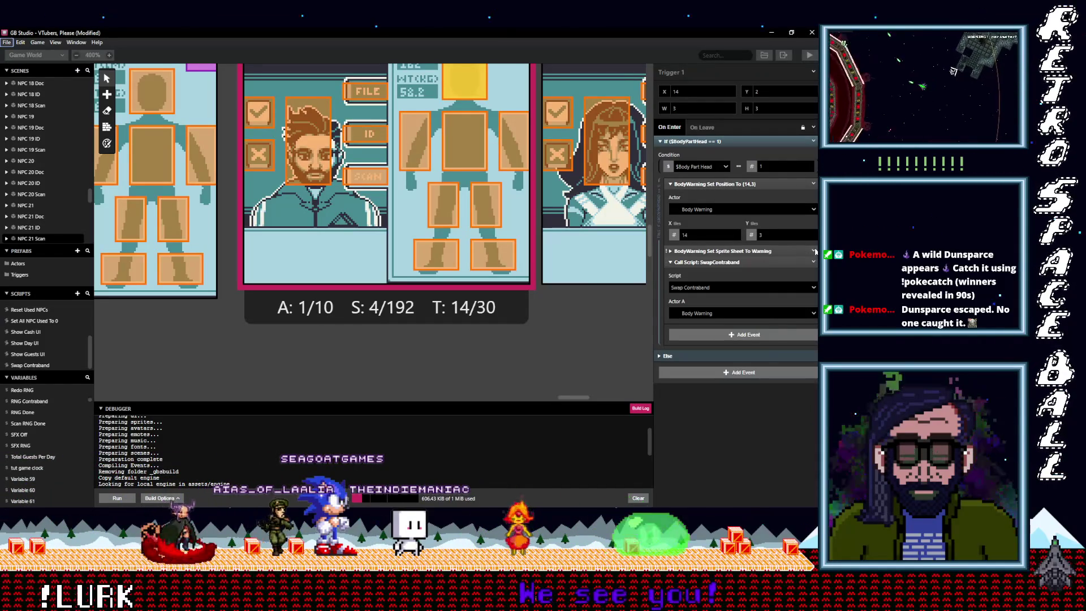
pyautogui.click(813, 251)
pyautogui.click(799, 366)
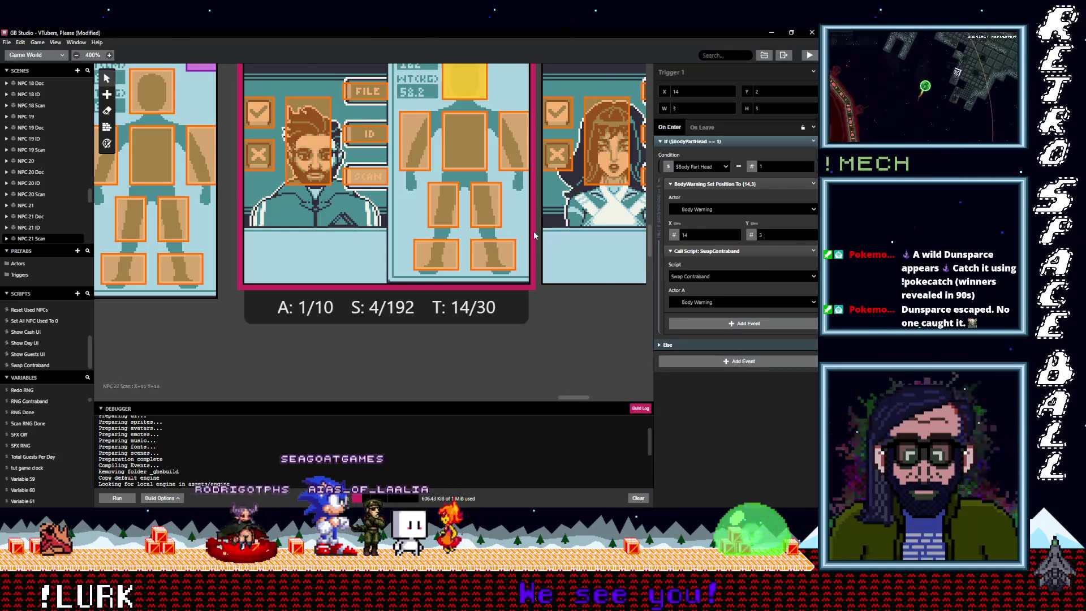
pyautogui.scroll(2, 535, 235)
pyautogui.scroll(-2, 543, 244)
pyautogui.moveTo(580, 399); pyautogui.dragTo(599, 395)
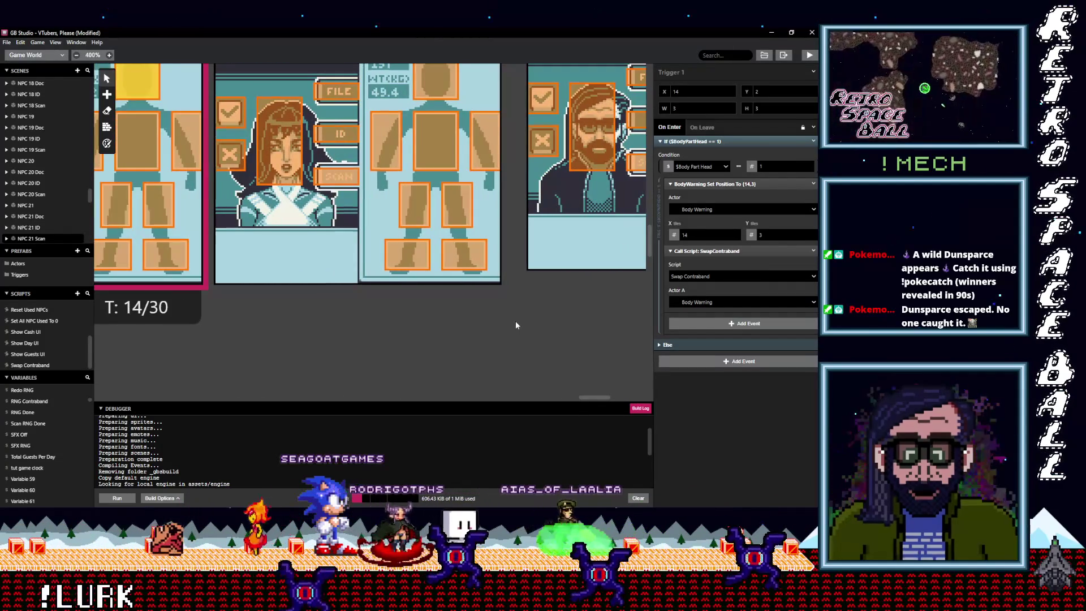
# - In NPC 22 Scan's first foot trigger, swap in SwapContraband, set Actor A to Body Warning, and copy it
pyautogui.scroll(2, 509, 317)
pyautogui.click(464, 299)
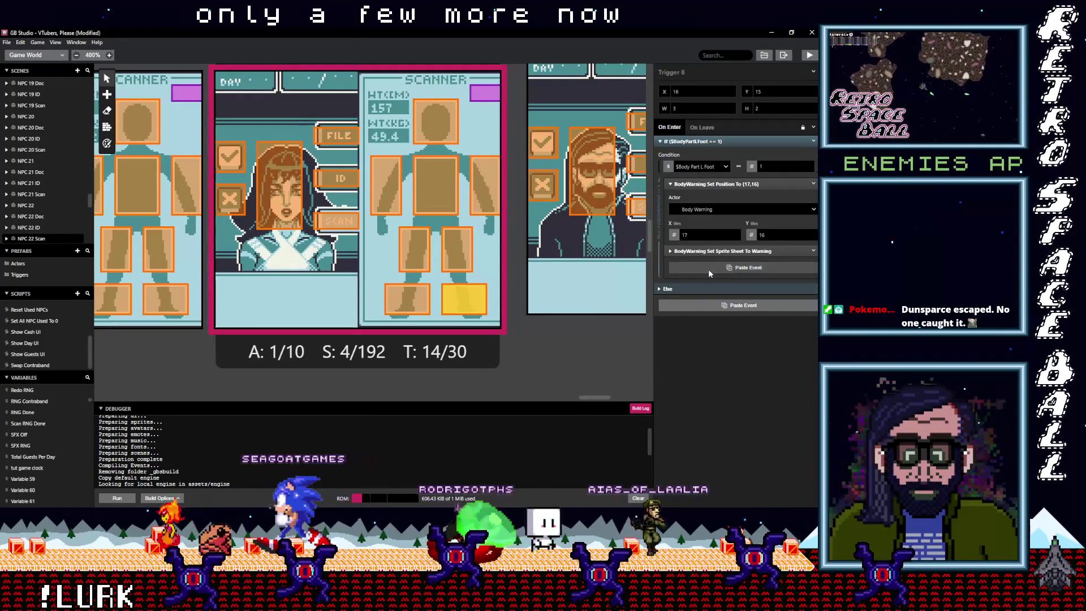
pyautogui.click(709, 270)
pyautogui.click(812, 251)
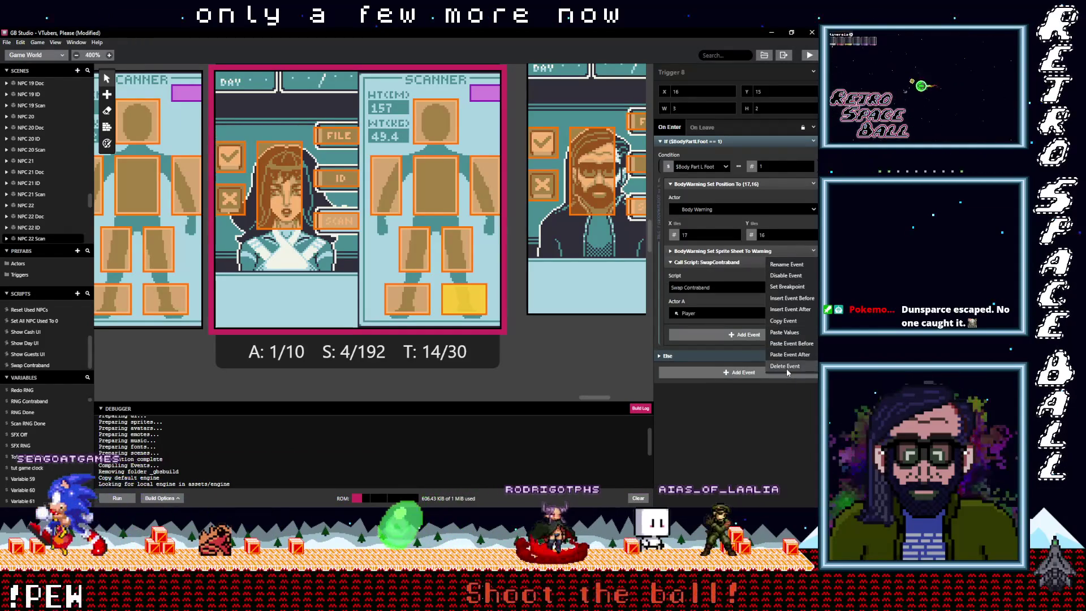
pyautogui.click(789, 354)
pyautogui.click(714, 303)
pyautogui.click(735, 331)
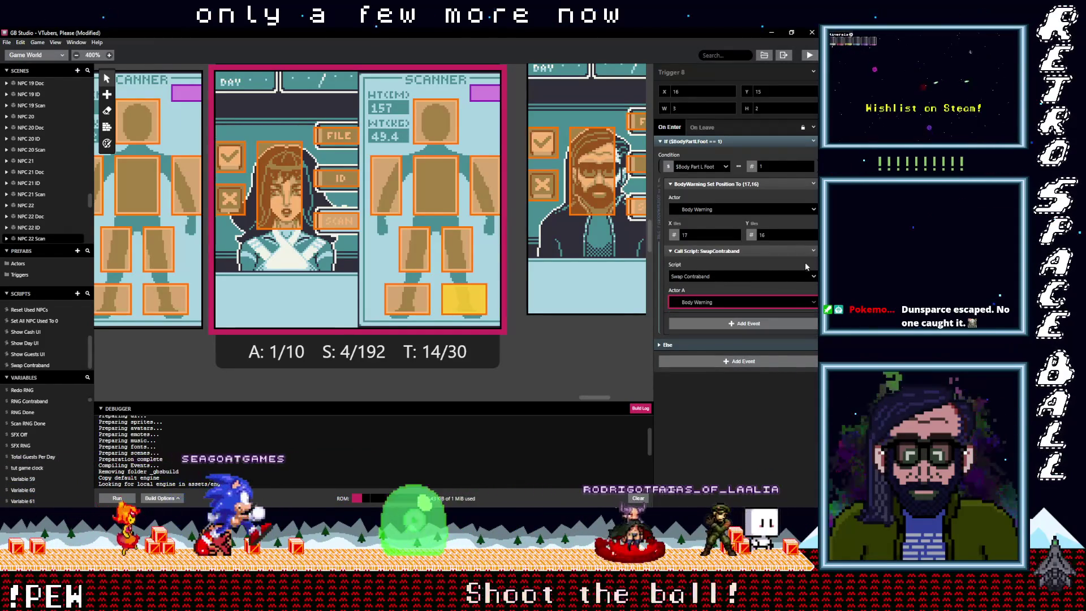
pyautogui.click(813, 251)
pyautogui.click(789, 333)
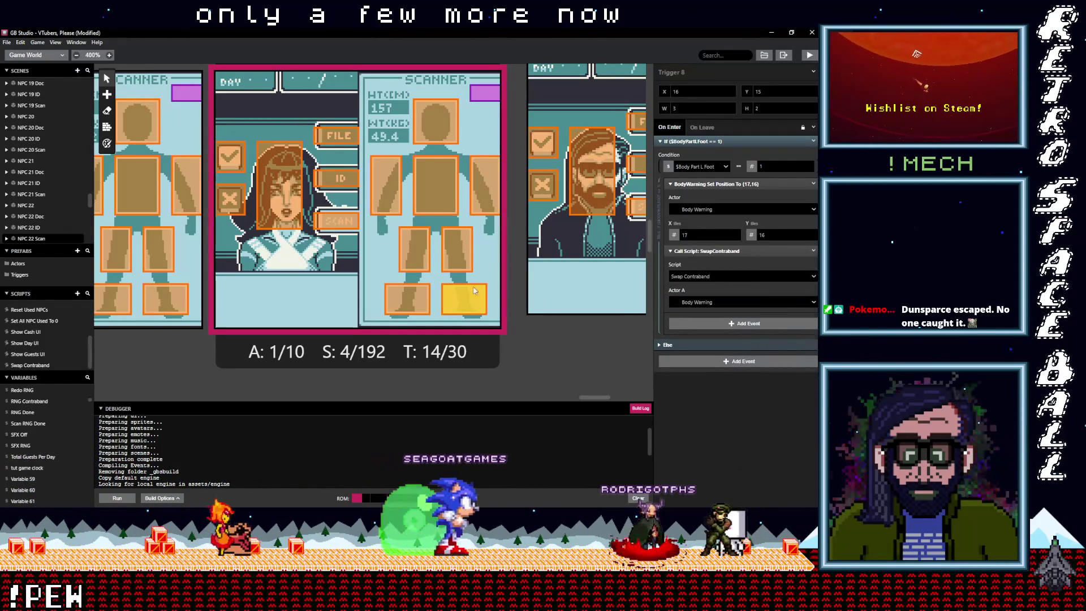
# - Replace the warning sprite-sheet event with the SwapContraband call in the left-foot and right-leg triggers
pyautogui.click(407, 298)
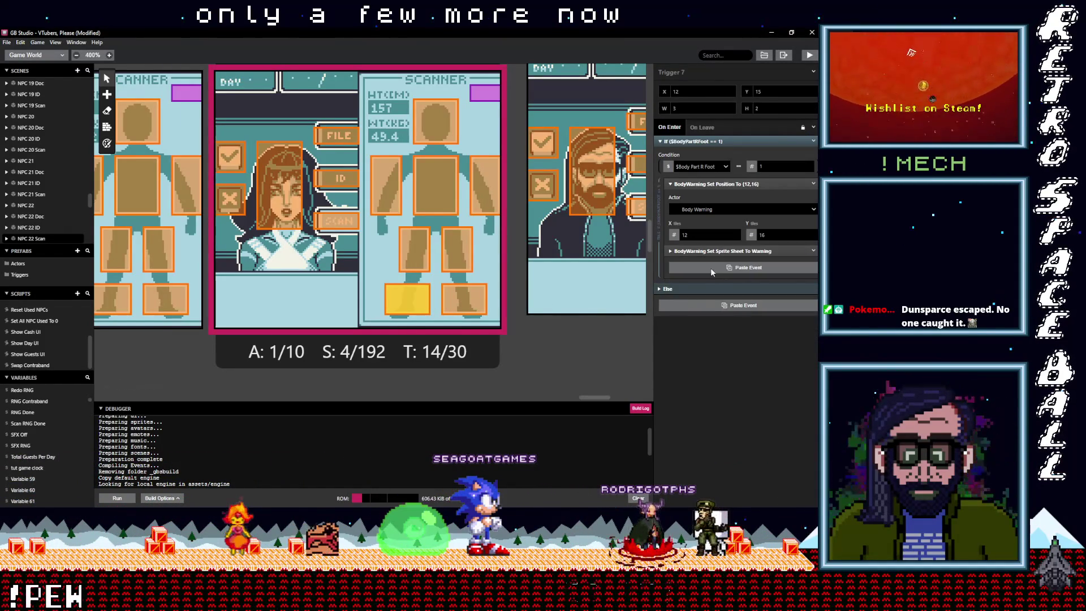
pyautogui.click(723, 270)
pyautogui.click(813, 251)
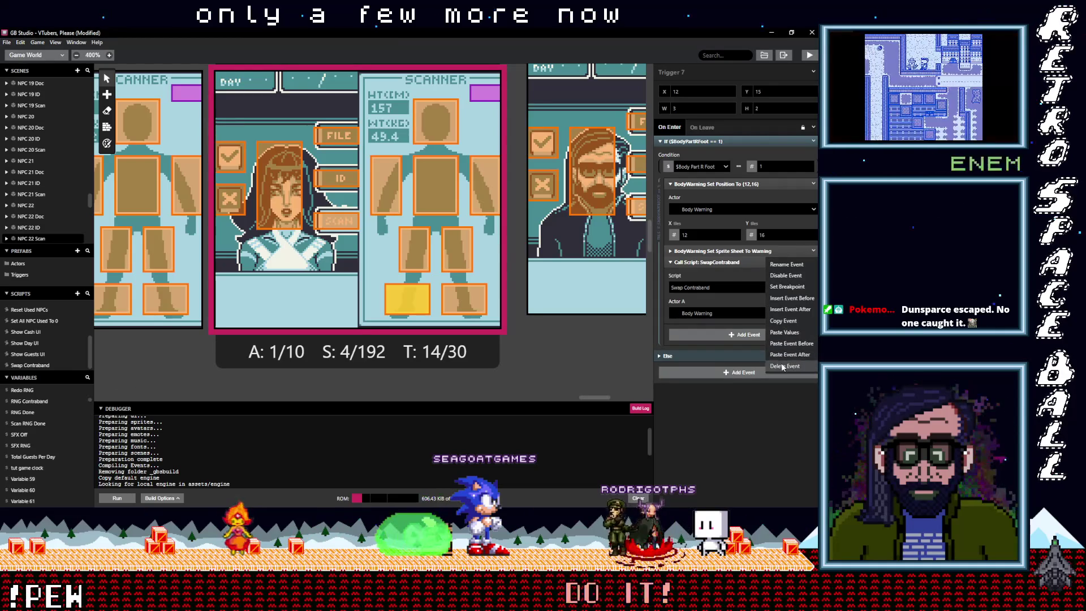
pyautogui.click(620, 326)
pyautogui.click(457, 260)
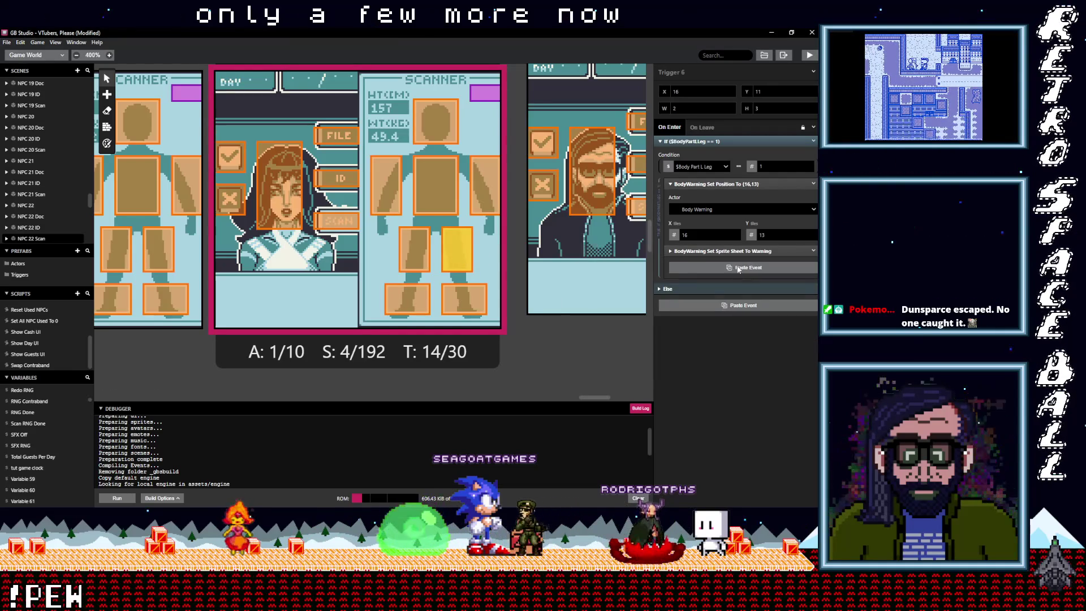
pyautogui.click(737, 271)
pyautogui.click(813, 251)
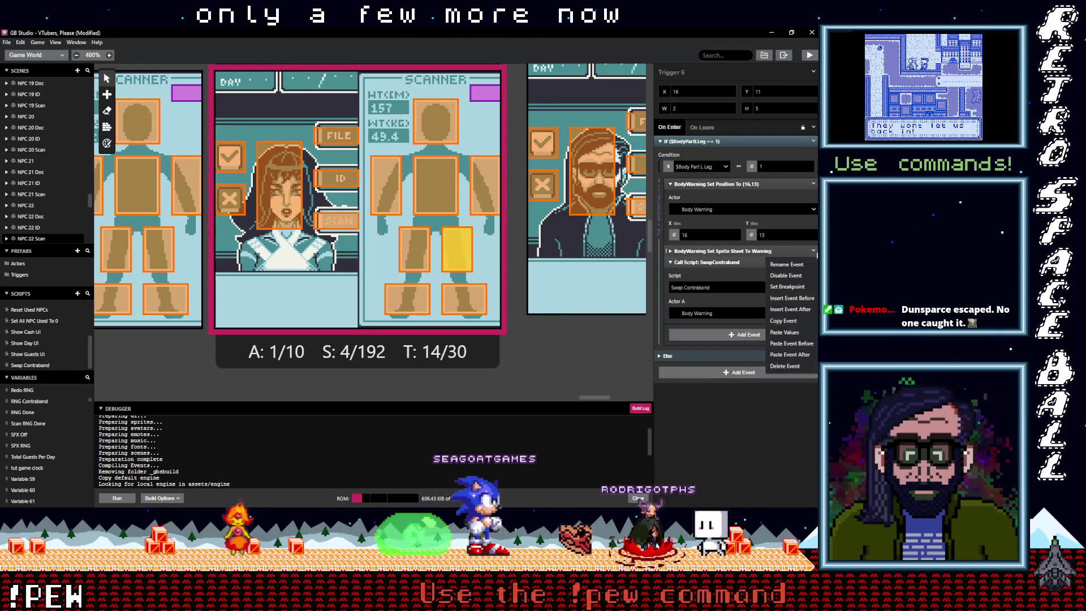
pyautogui.click(787, 365)
# - Give Trigger 5 and arm Trigger 2 the SwapContraband call in place of the warning sprite-sheet event
pyautogui.click(417, 258)
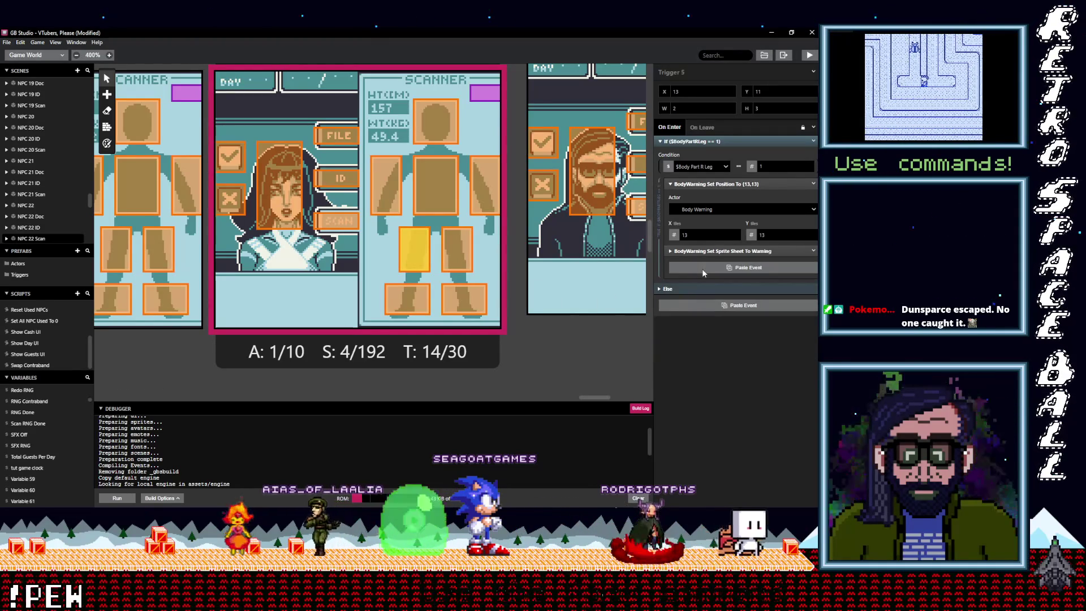
pyautogui.click(701, 270)
pyautogui.click(813, 251)
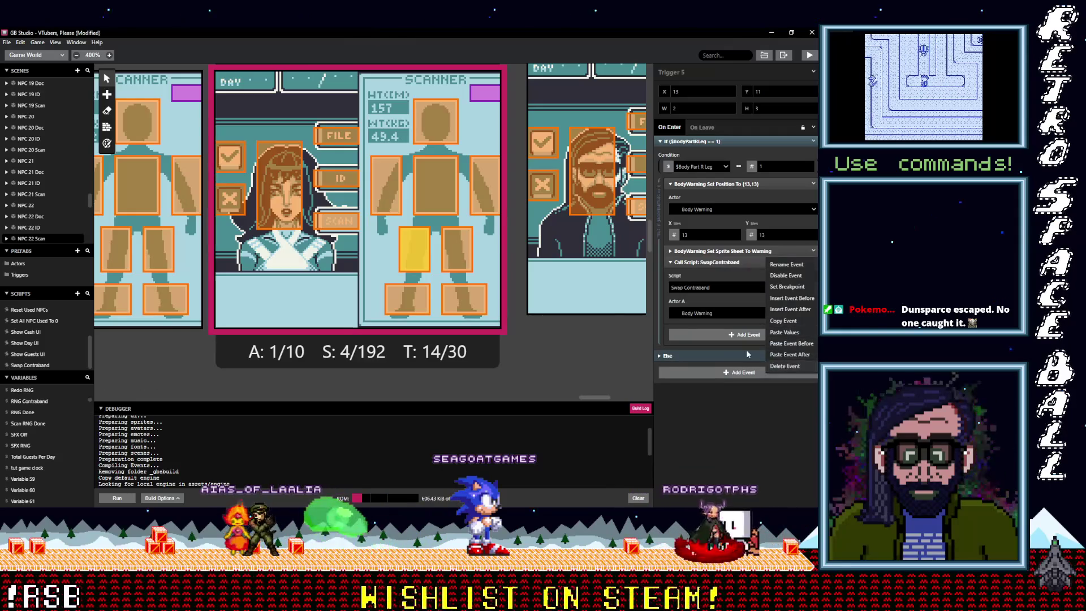
pyautogui.click(785, 366)
pyautogui.click(470, 254)
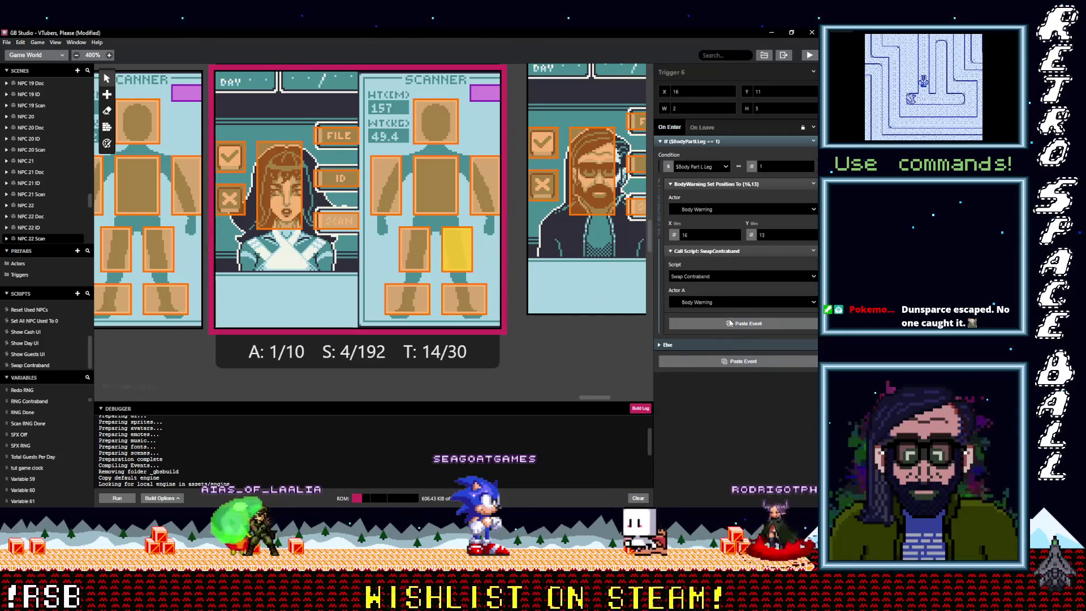
pyautogui.press('alt')
pyautogui.click(482, 205)
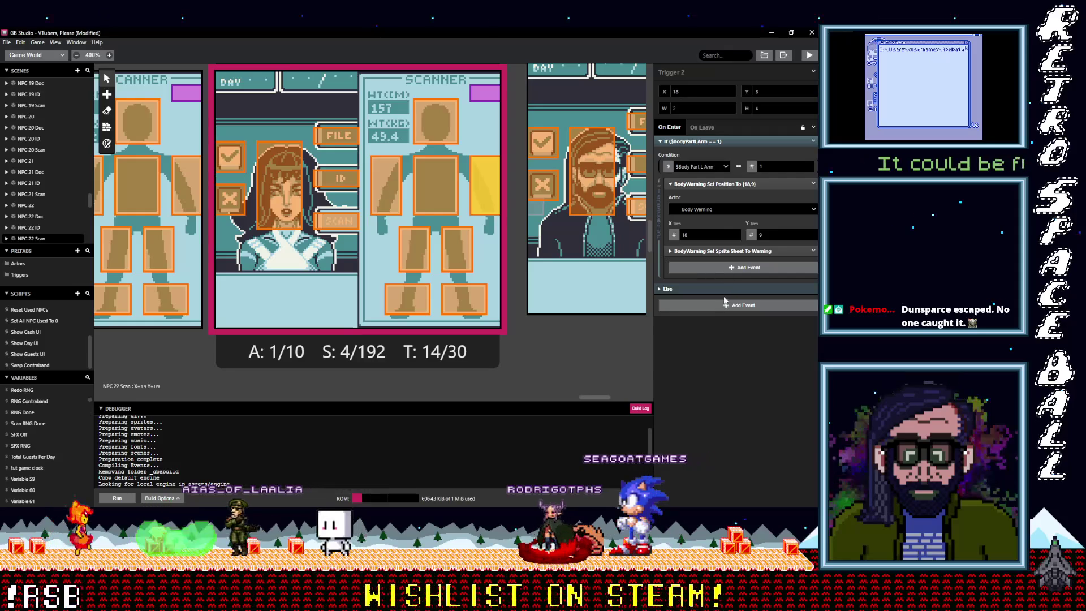
pyautogui.hotkey('ctrl', 'v')
pyautogui.click(814, 250)
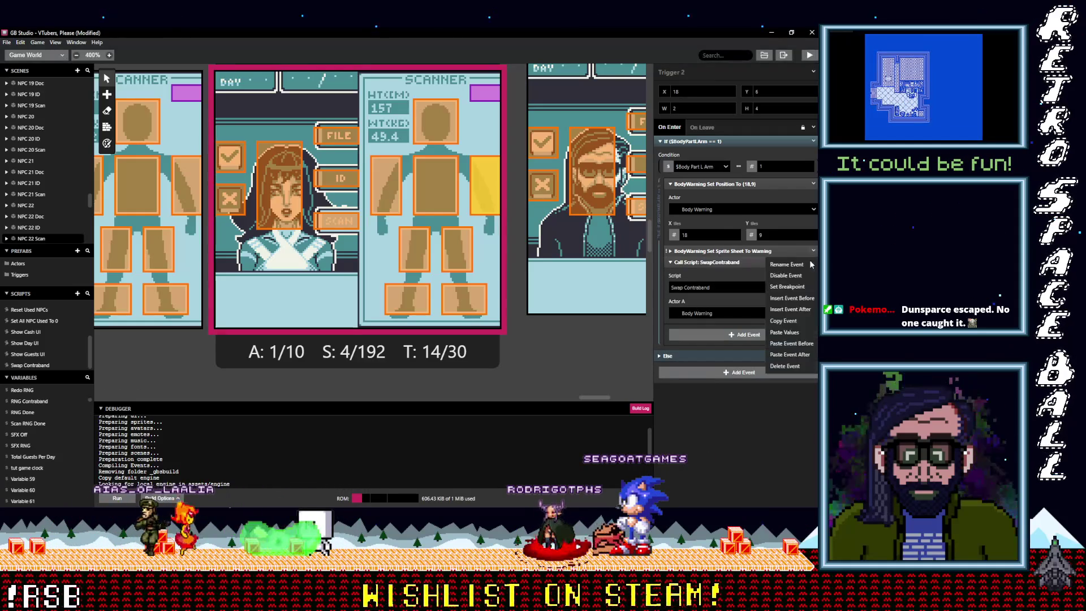
pyautogui.click(783, 366)
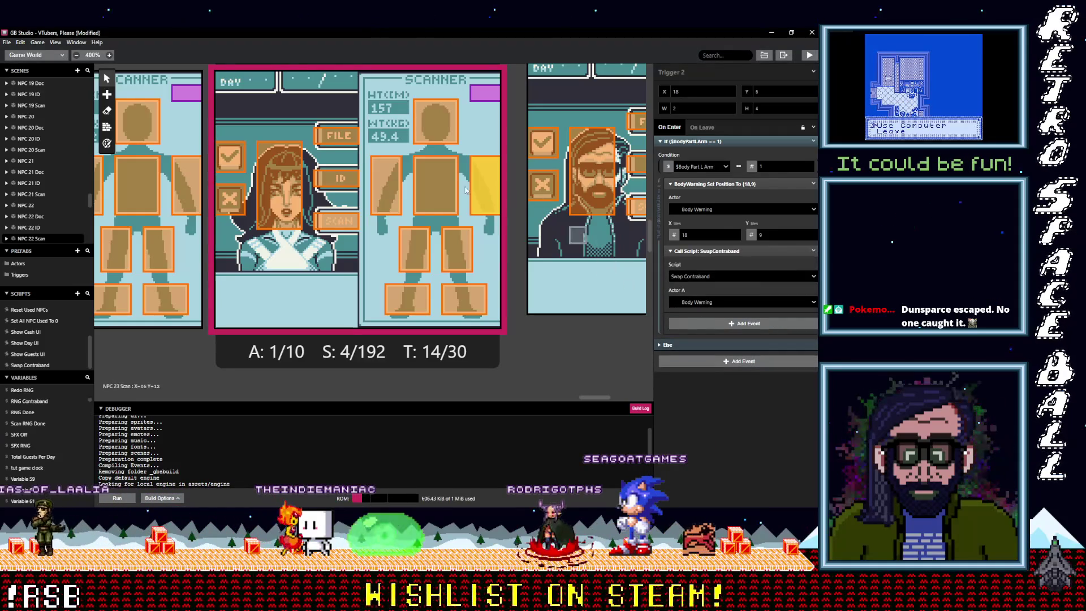
# - Swap the warning sprite-sheet event for SwapContraband in Triggers 4 and 1, then reselect chest Trigger 3
pyautogui.click(436, 186)
pyautogui.click(386, 184)
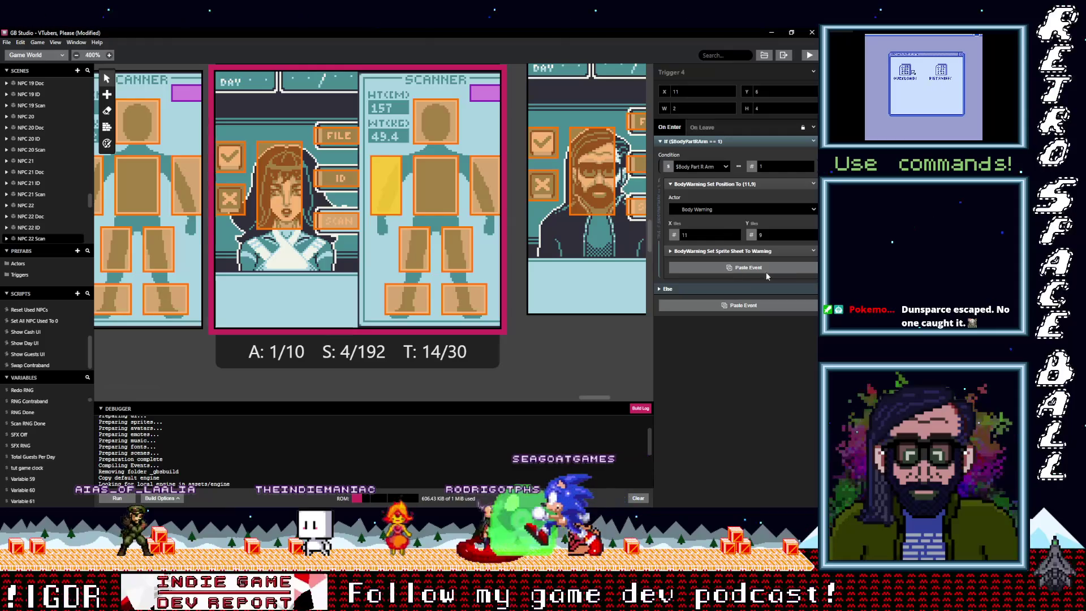
pyautogui.click(813, 250)
pyautogui.click(785, 366)
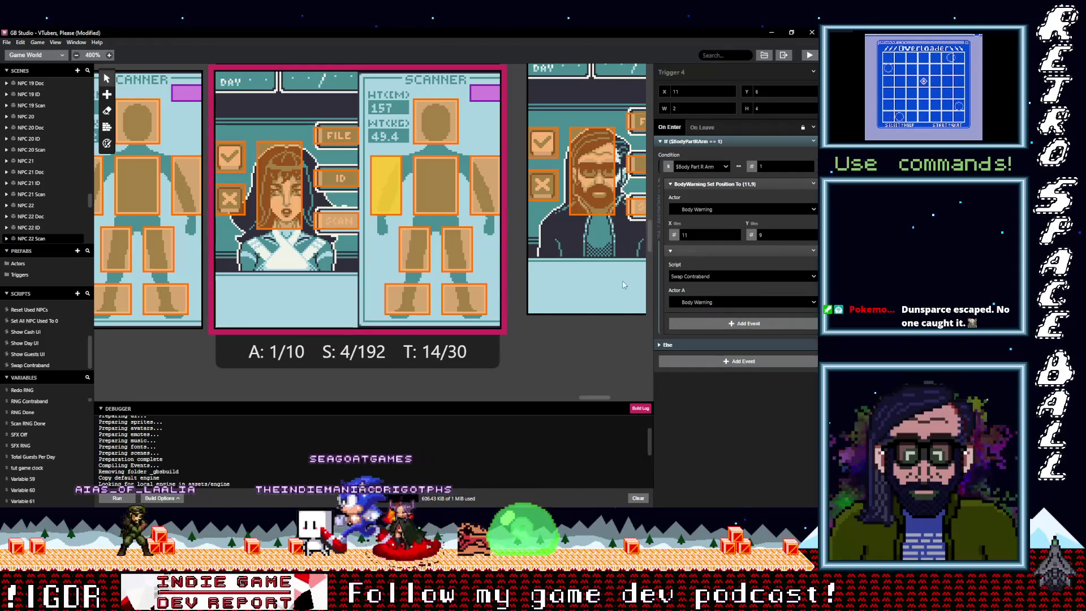
pyautogui.click(442, 130)
pyautogui.keyDown('alt'); pyautogui.click(711, 263); pyautogui.keyUp('alt')
pyautogui.click(813, 251)
pyautogui.click(789, 365)
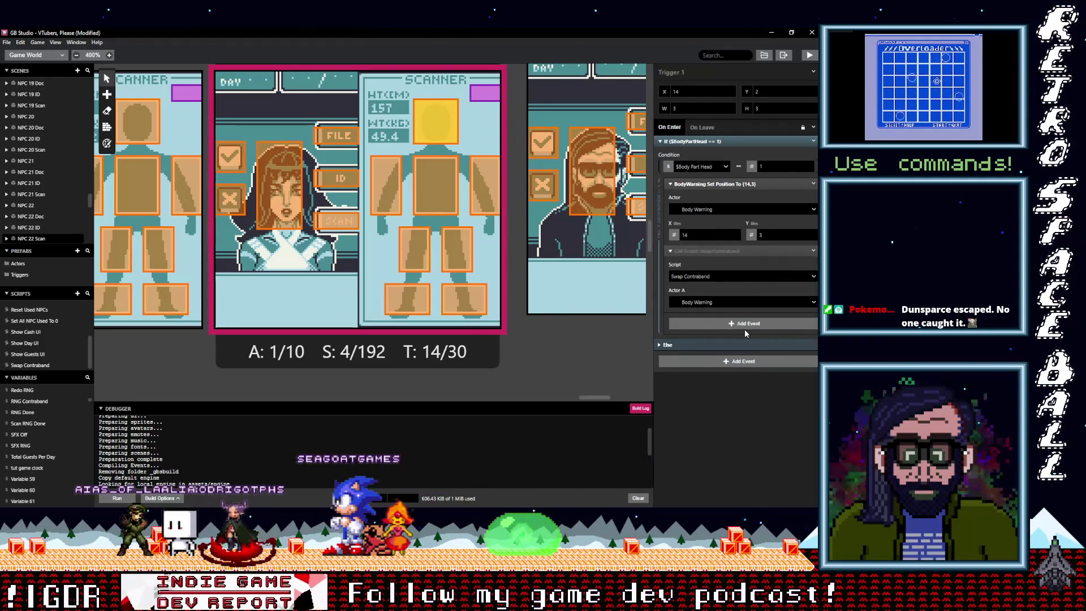
pyautogui.click(478, 181)
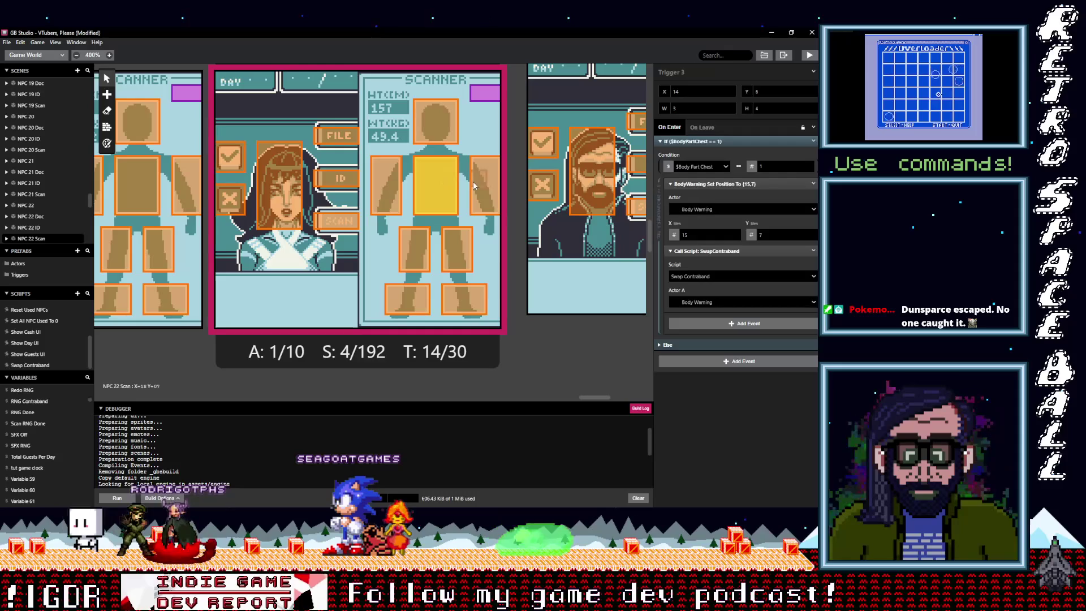
pyautogui.moveTo(601, 396); pyautogui.dragTo(619, 396)
# - Make foot Trigger 8 call Swap Contraband with Actor A as Body Warning, removing its warning sprite-sheet event
pyautogui.click(512, 286)
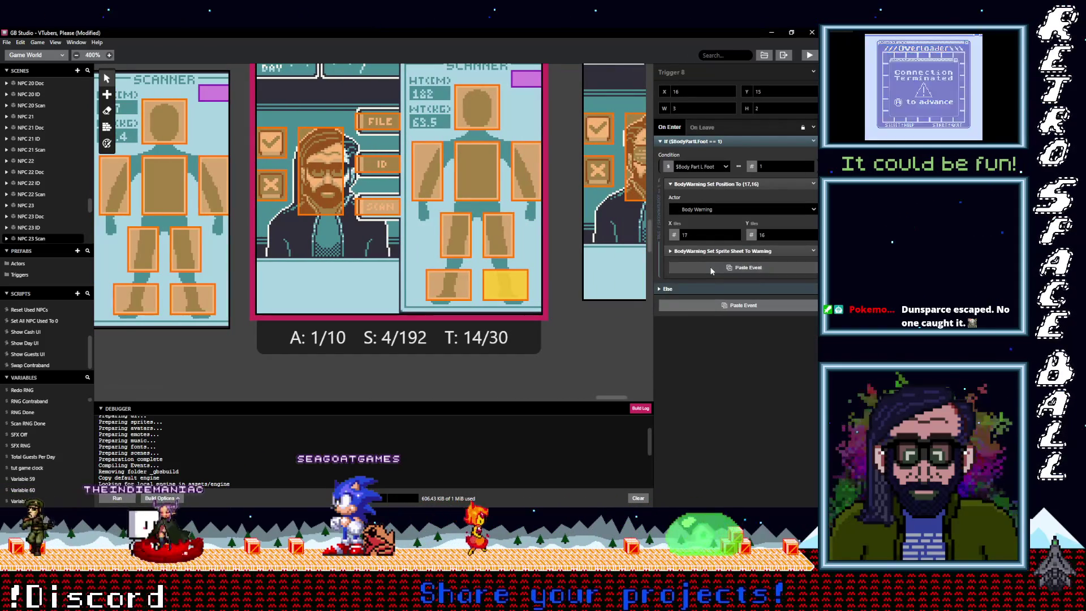
pyautogui.keyDown('alt'); pyautogui.click(710, 264); pyautogui.keyUp('alt')
pyautogui.click(813, 251)
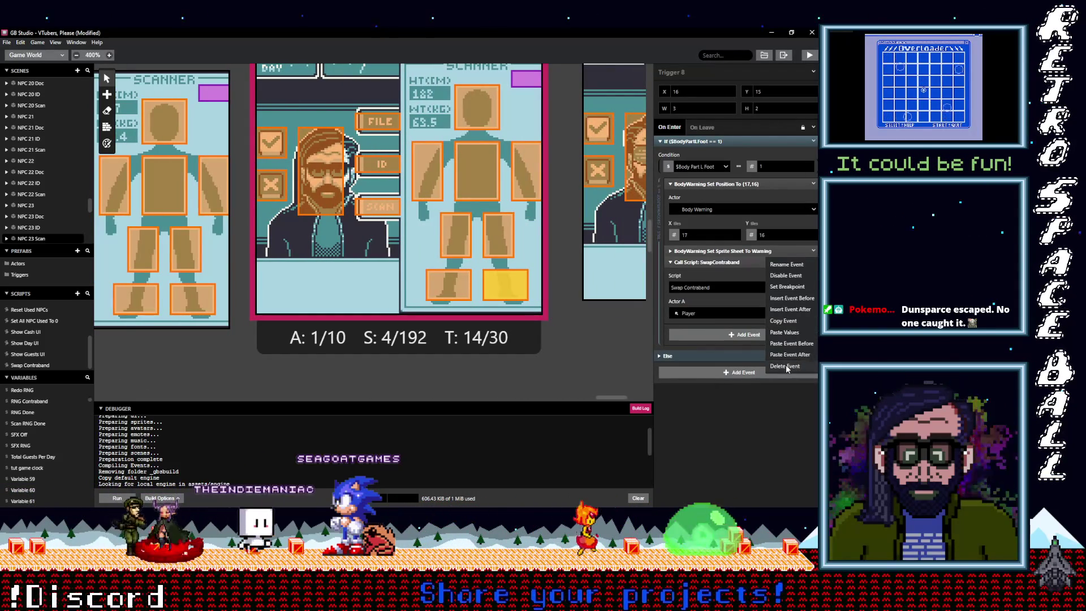
pyautogui.click(786, 364)
pyautogui.click(707, 302)
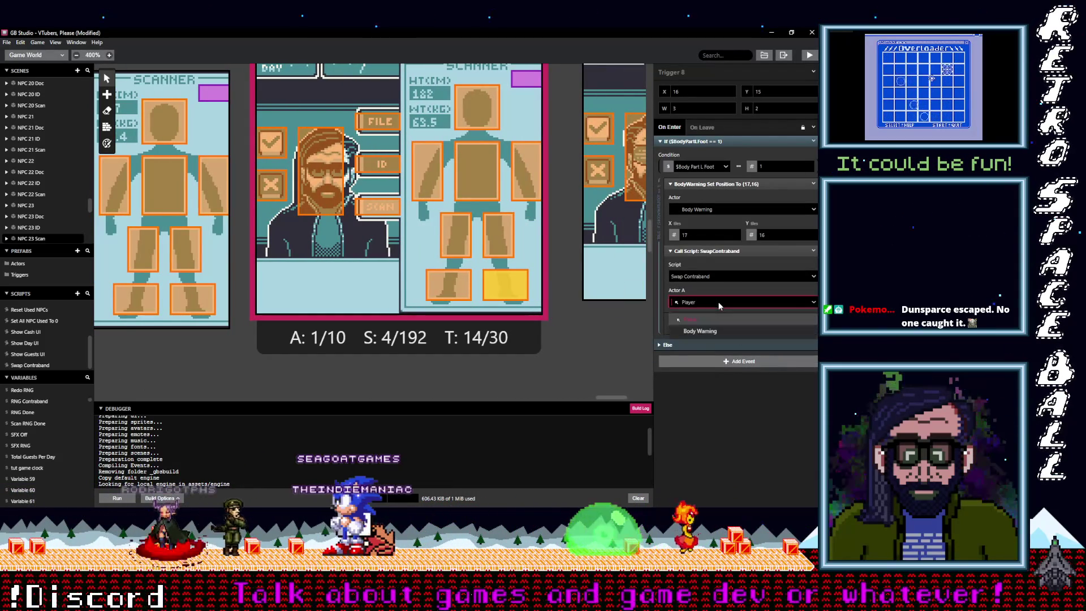
pyautogui.click(707, 331)
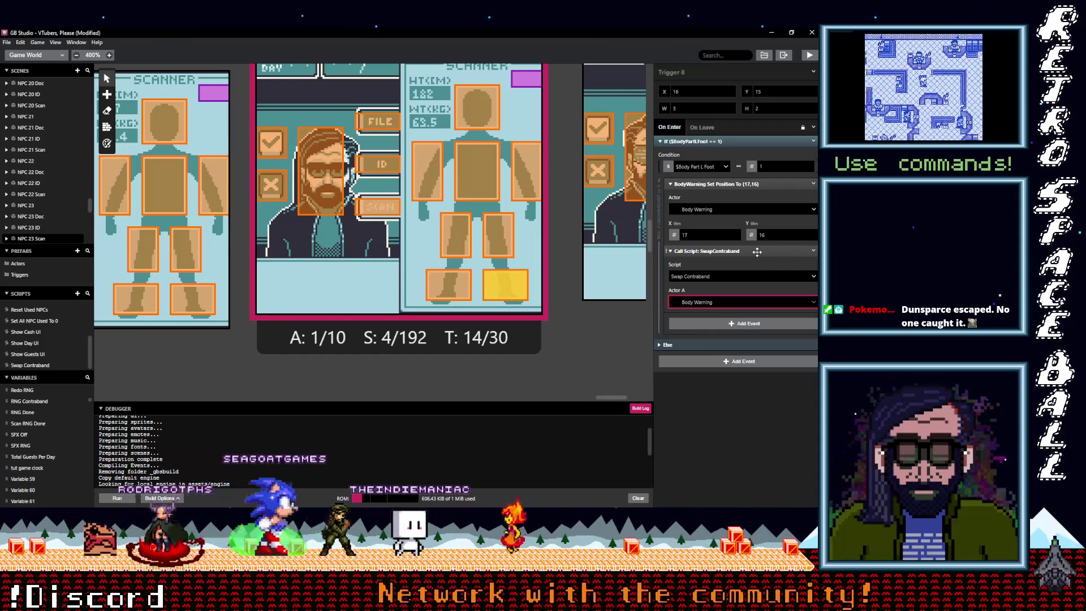
pyautogui.click(813, 252)
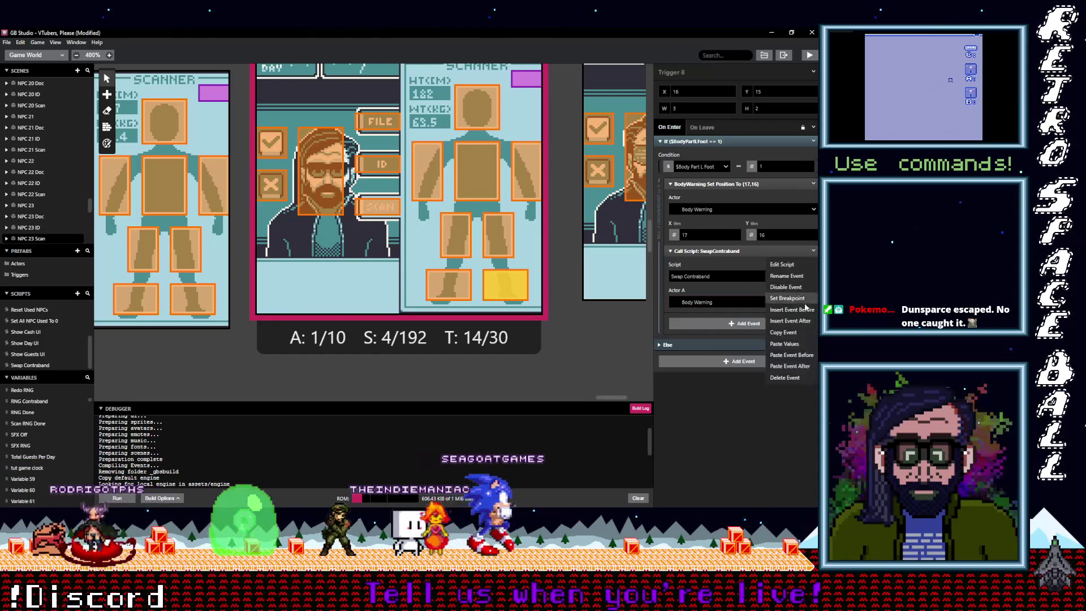
# - Paste the Swap Contraband call into Triggers 7 and 6, and drop the warning sprite-sheet events from Triggers 7 and 5
pyautogui.click(441, 288)
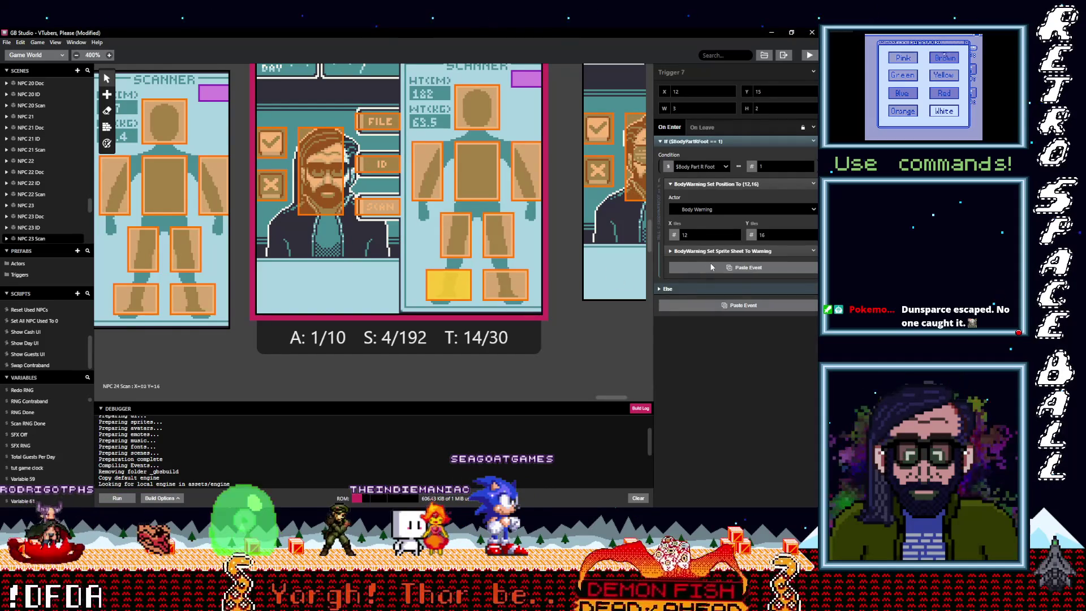
pyautogui.click(741, 268)
pyautogui.click(811, 252)
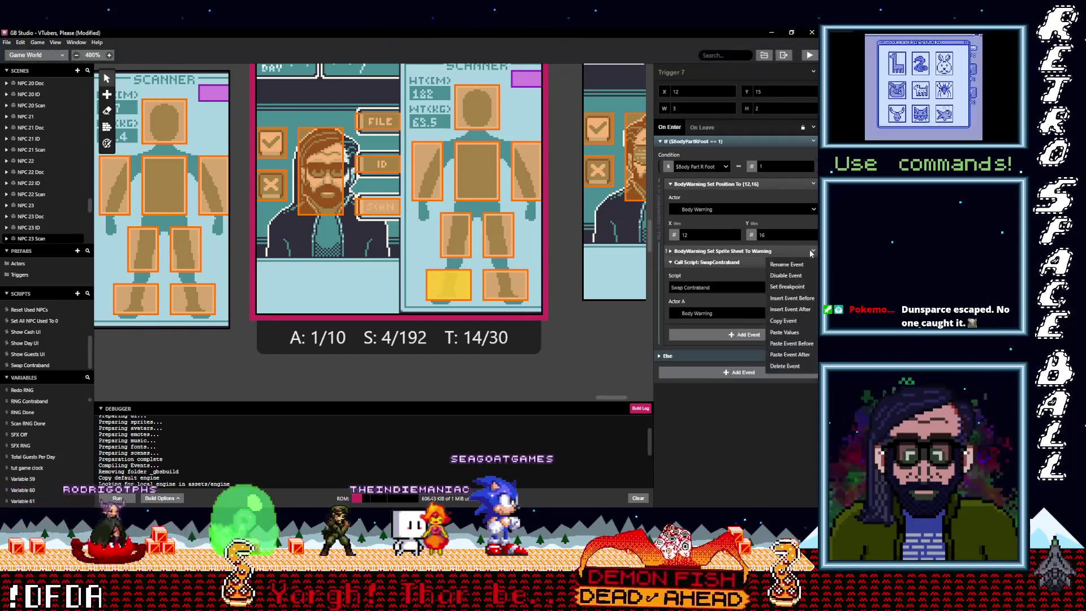
pyautogui.click(788, 366)
pyautogui.click(499, 240)
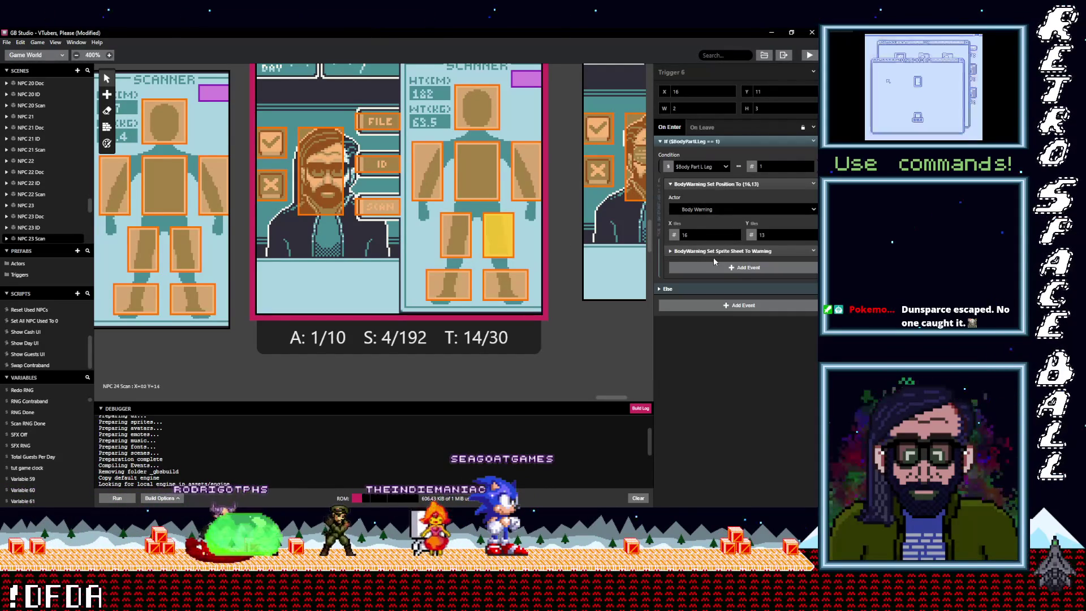
pyautogui.click(738, 269)
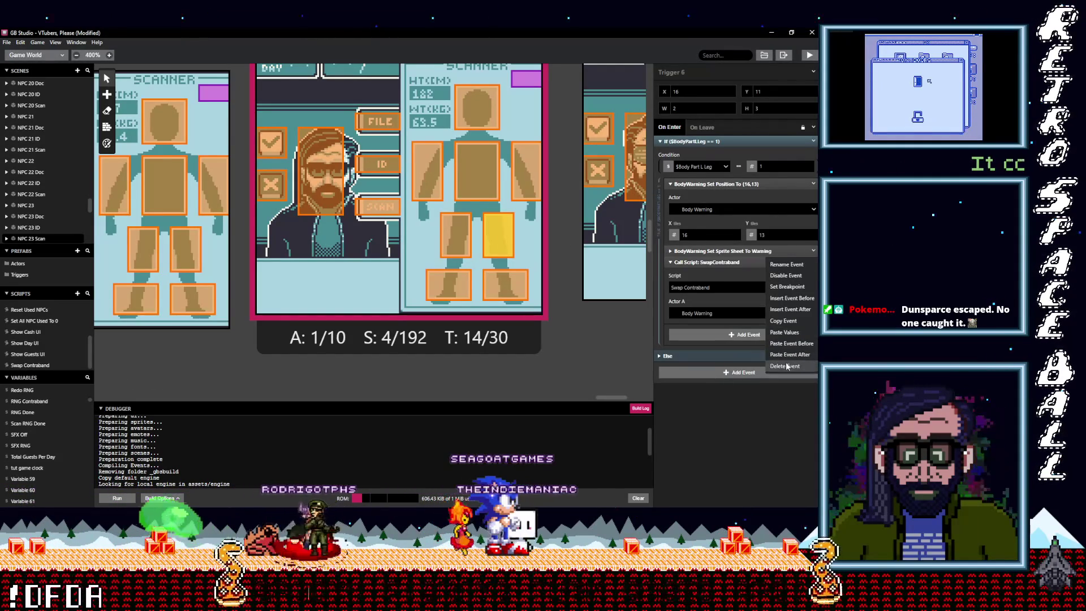
pyautogui.click(456, 235)
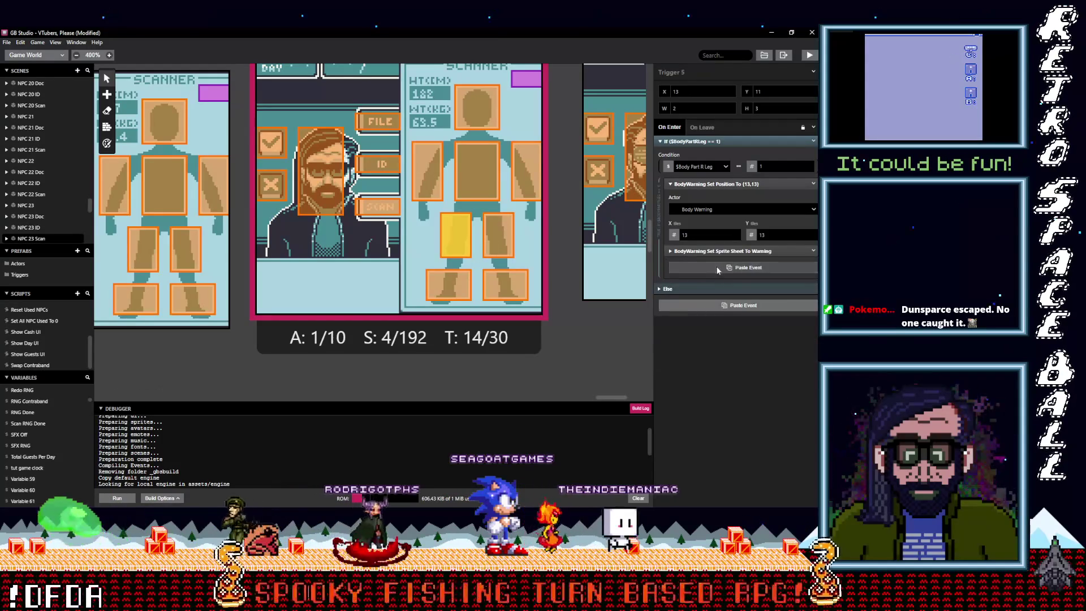
pyautogui.click(814, 253)
pyautogui.click(788, 364)
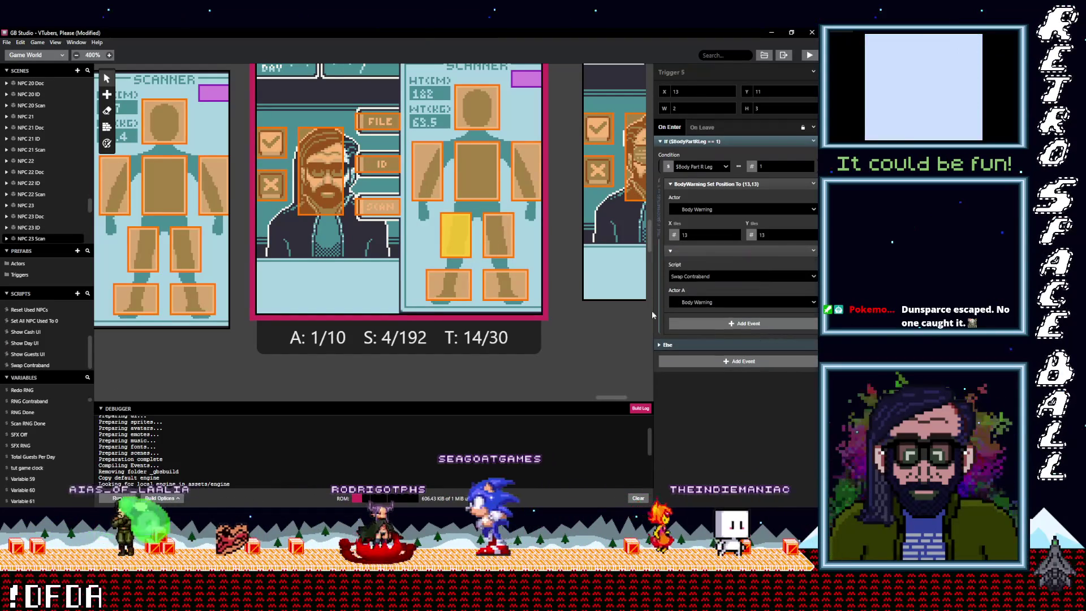
# - Delete the warning sprite-sheet events from arm and chest Triggers 2, 3 and 4
pyautogui.click(526, 169)
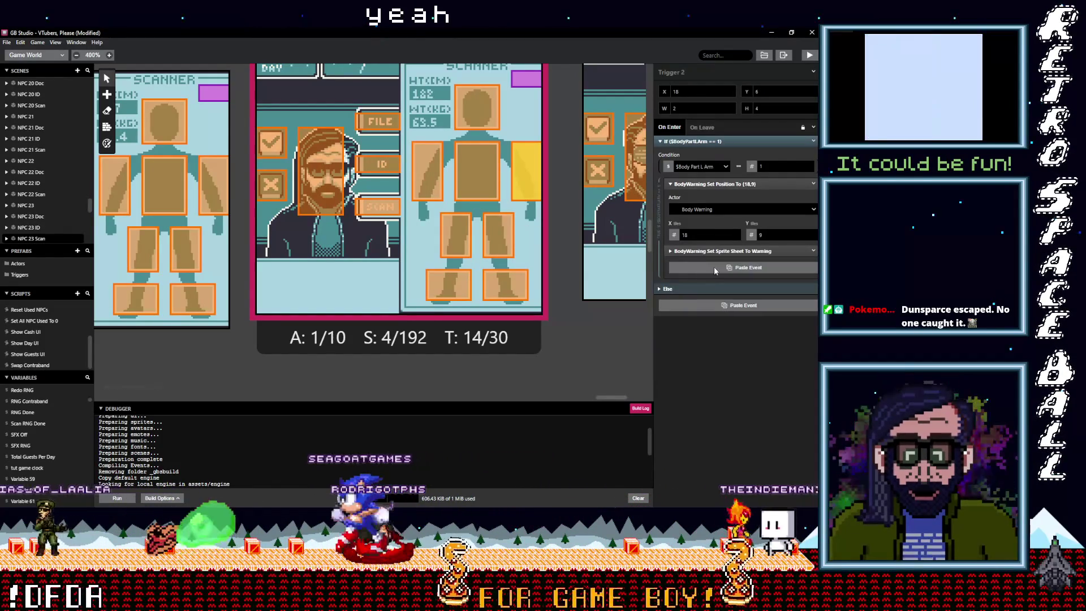
pyautogui.click(814, 251)
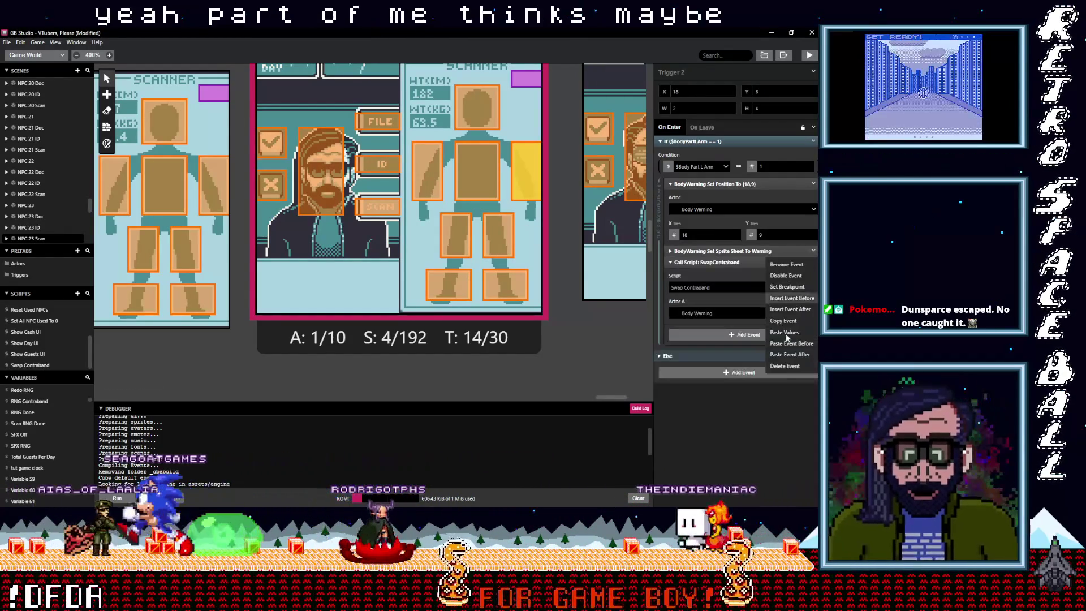
pyautogui.click(773, 365)
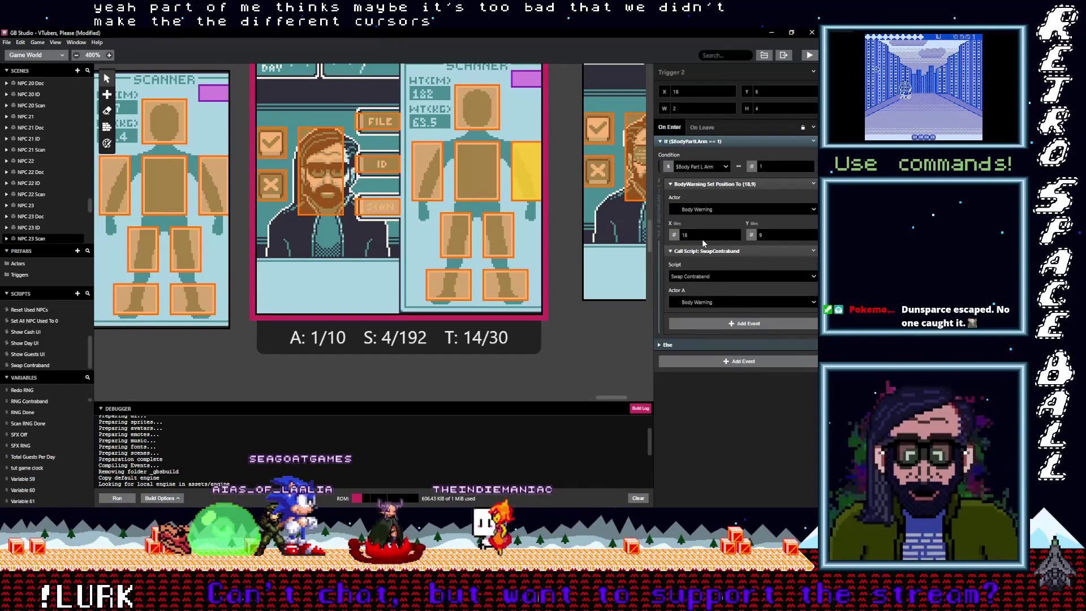
pyautogui.click(477, 170)
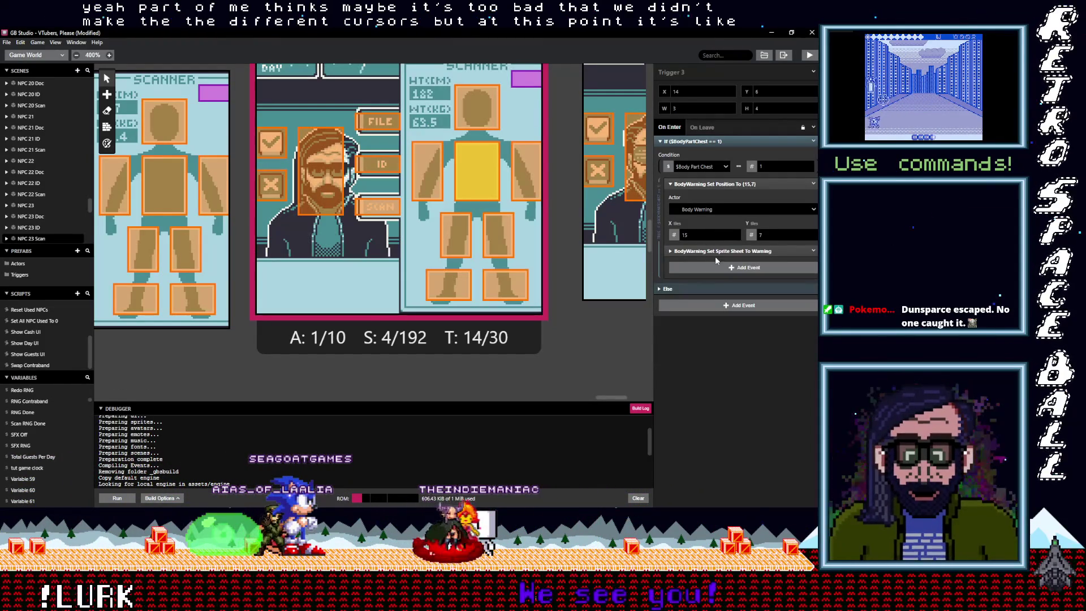
pyautogui.click(728, 251)
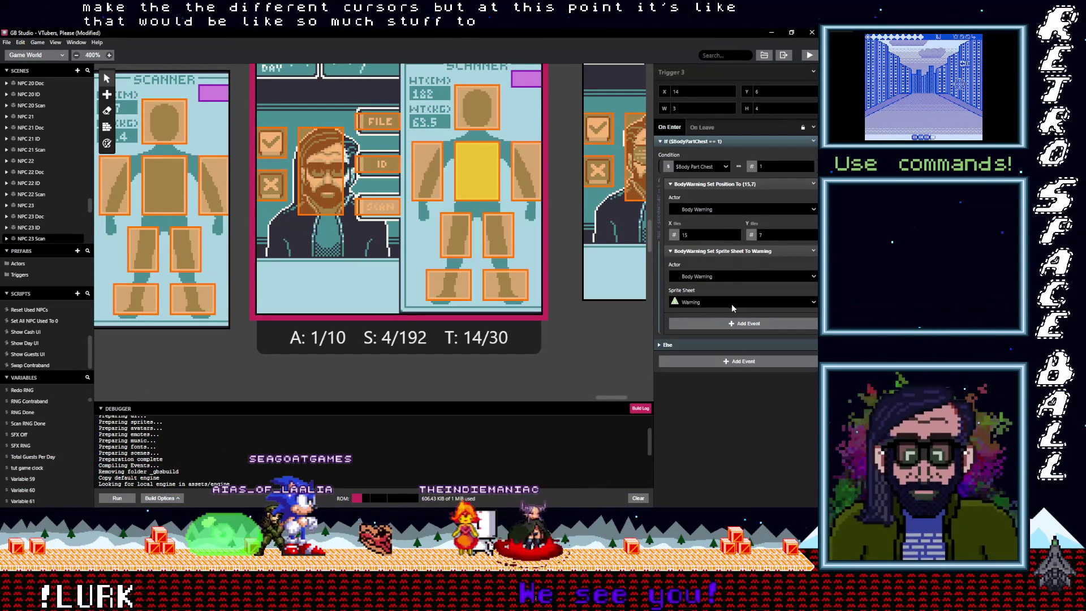
pyautogui.click(757, 251)
pyautogui.click(813, 251)
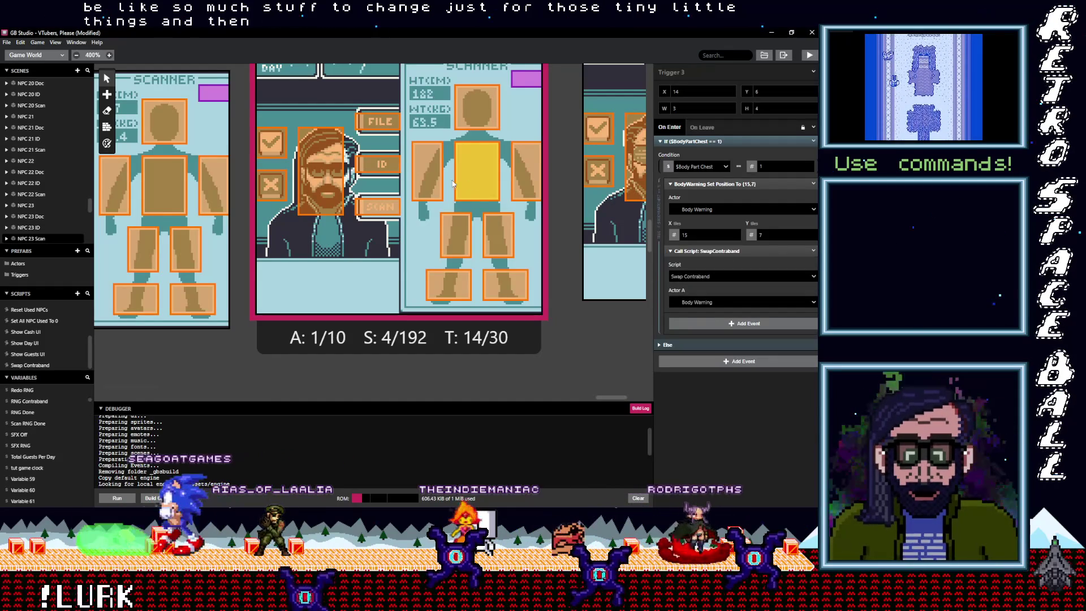
pyautogui.click(433, 182)
pyautogui.click(813, 251)
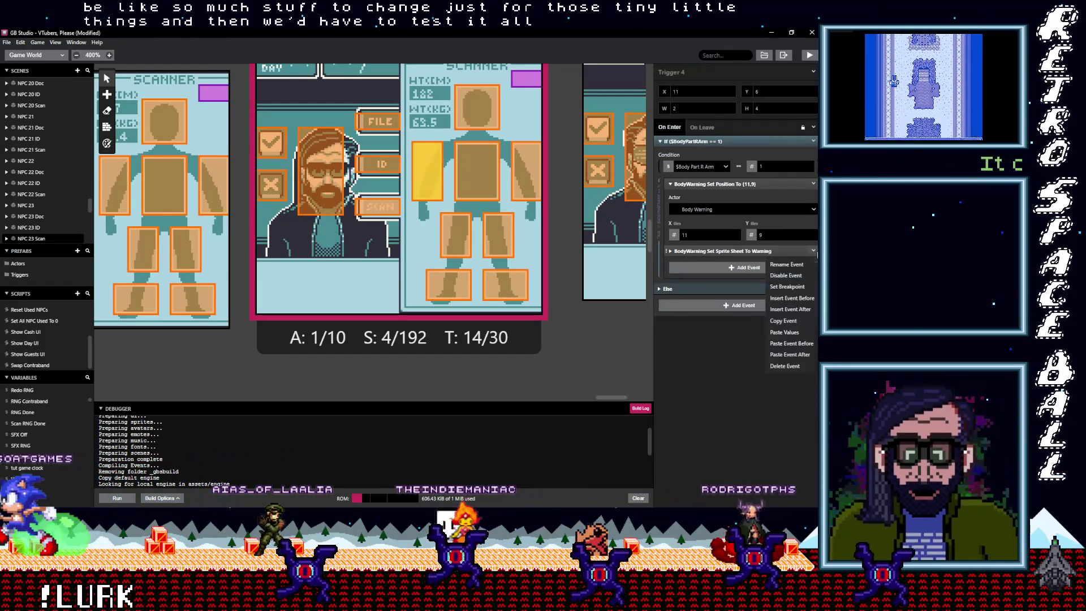
pyautogui.click(796, 366)
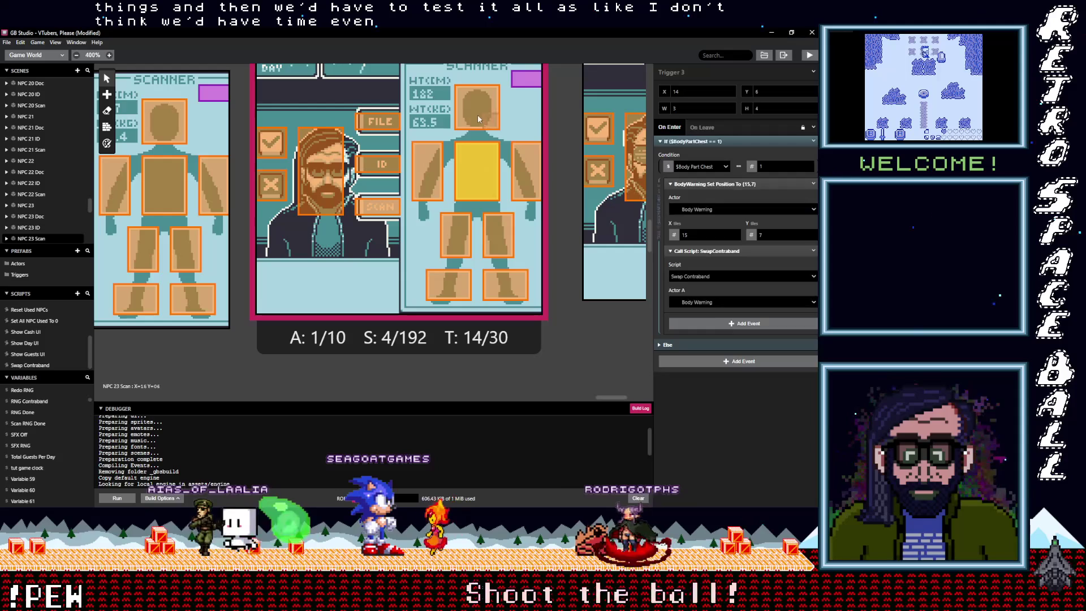
# - Give head Trigger 1 the Swap Contraband call and remove its warning sprite-sheet event
pyautogui.click(476, 114)
pyautogui.click(706, 269)
pyautogui.click(813, 262)
pyautogui.click(779, 366)
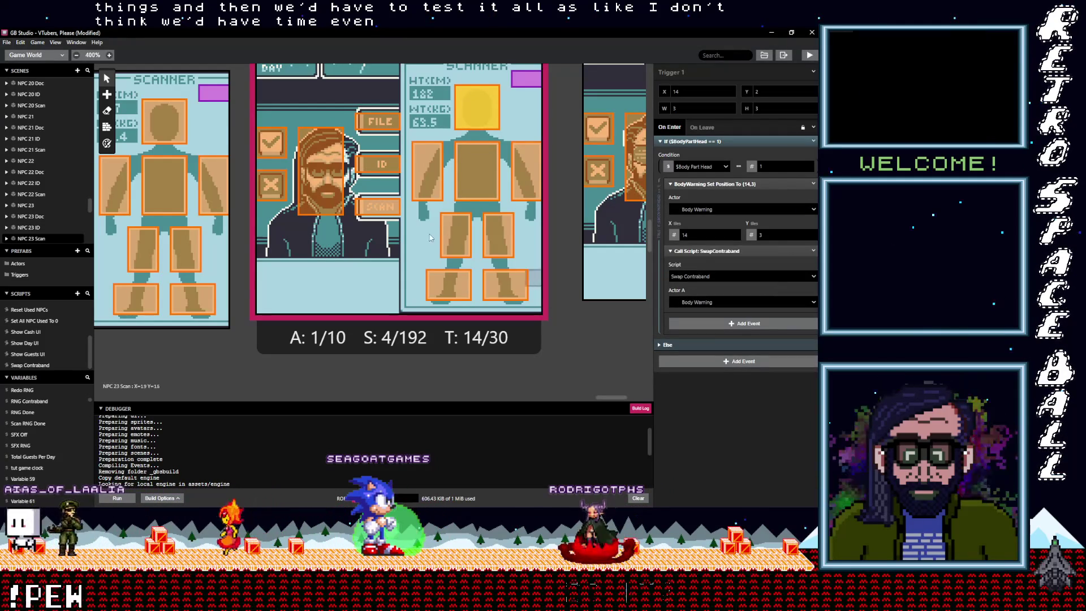
pyautogui.scroll(3, 493, 262)
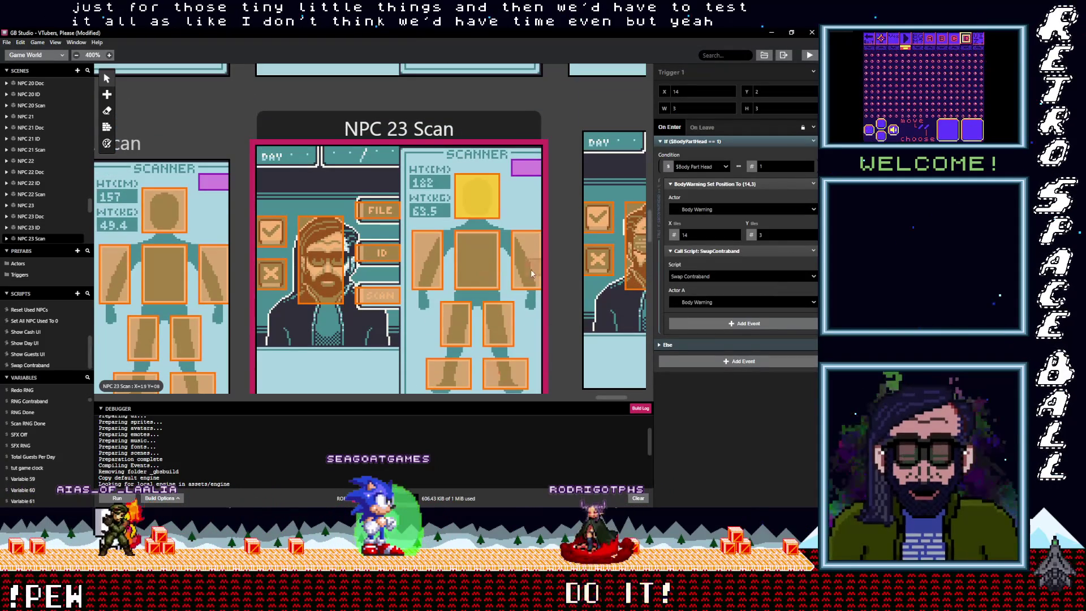
pyautogui.scroll(-3, 441, 362)
pyautogui.moveTo(605, 398); pyautogui.dragTo(624, 397)
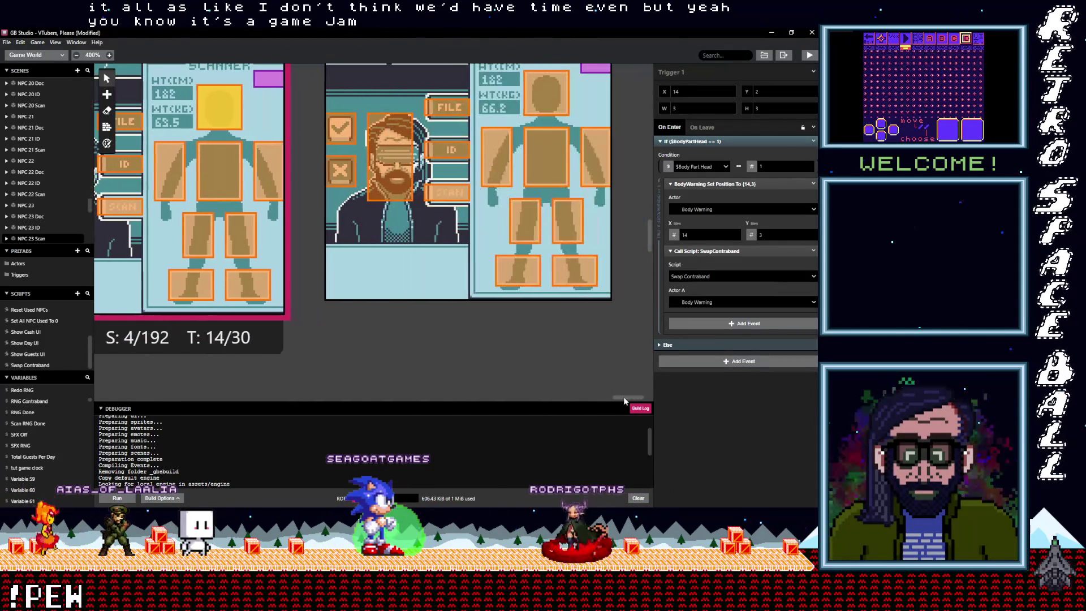
# - Make the L Foot trigger call Swap Contraband with Actor A Body Warning, deleting its warning event
pyautogui.click(575, 284)
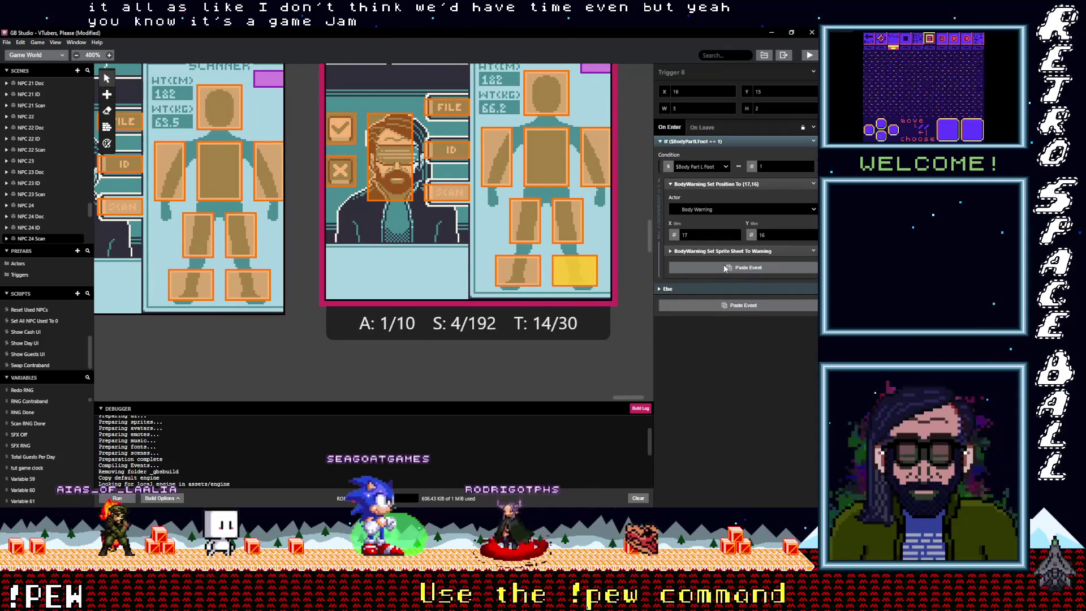
pyautogui.keyDown('alt'); pyautogui.click(726, 267); pyautogui.keyUp('alt')
pyautogui.click(813, 250)
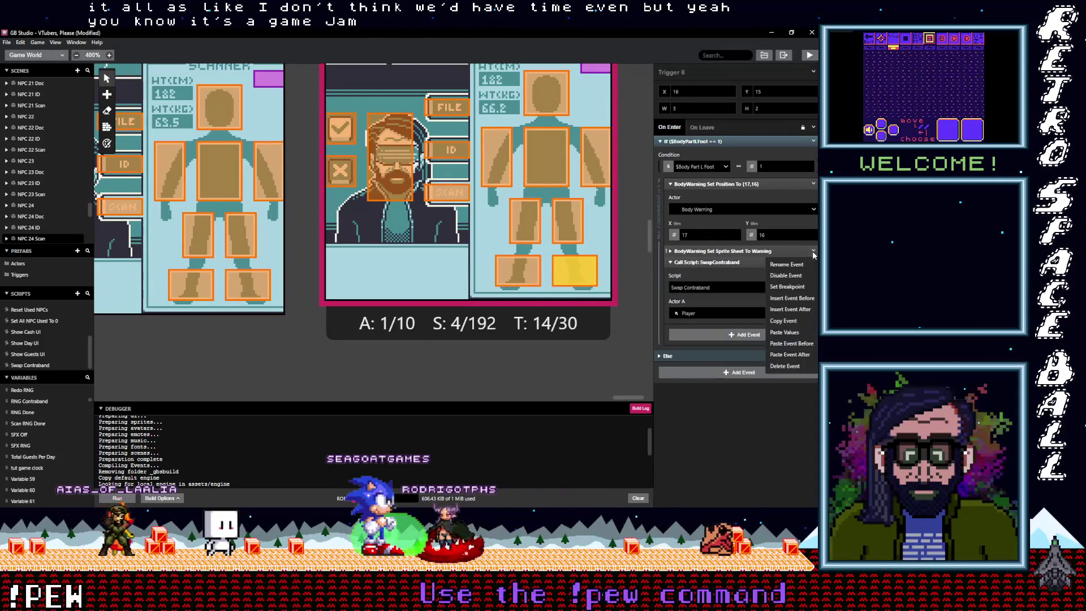
pyautogui.click(785, 366)
pyautogui.click(712, 300)
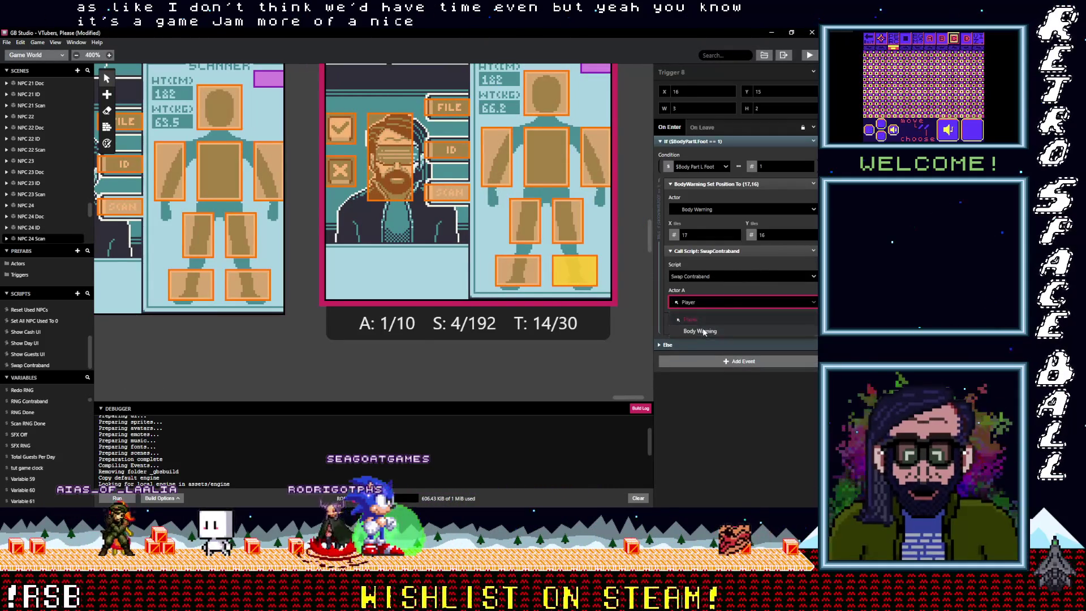
pyautogui.click(703, 318)
# - Convert the R Foot trigger the same way: Swap Contraband call, Actor A Body Warning, warning event removed
pyautogui.click(514, 276)
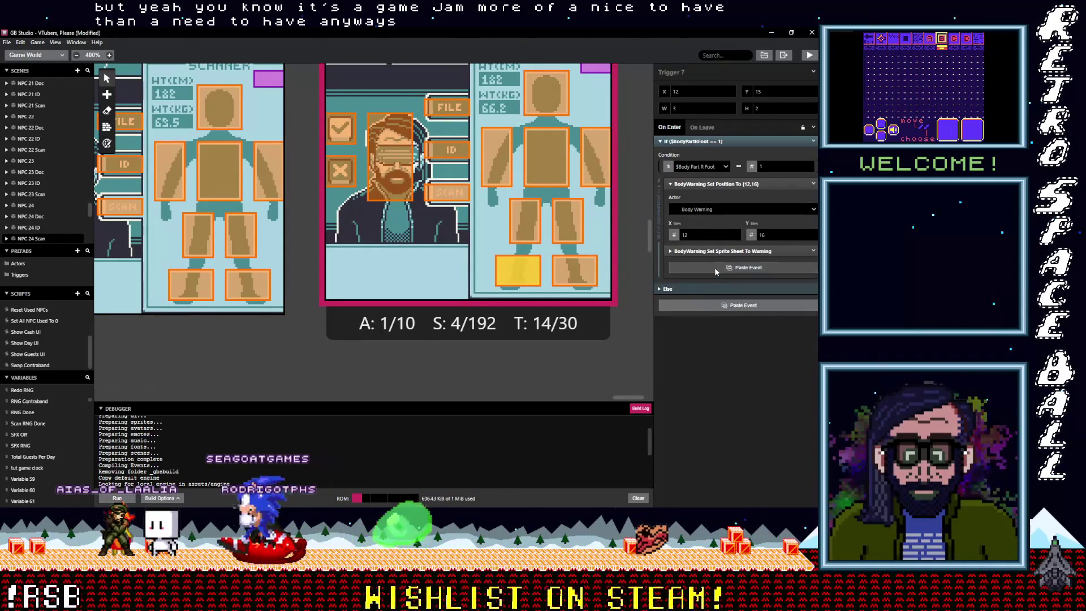
pyautogui.keyDown('alt'); pyautogui.click(794, 266); pyautogui.keyUp('alt')
pyautogui.click(813, 251)
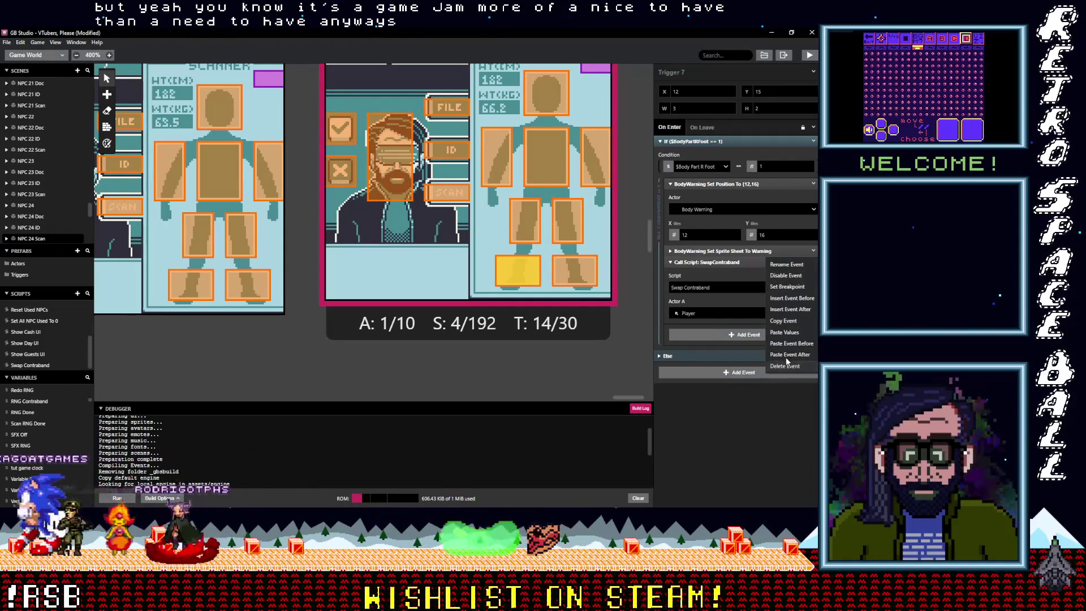
pyautogui.click(794, 366)
pyautogui.click(792, 303)
pyautogui.click(741, 327)
# - Paste the Swap Contraband call into the L Leg and R Leg triggers, setting Actor A to Body Warning
pyautogui.click(559, 235)
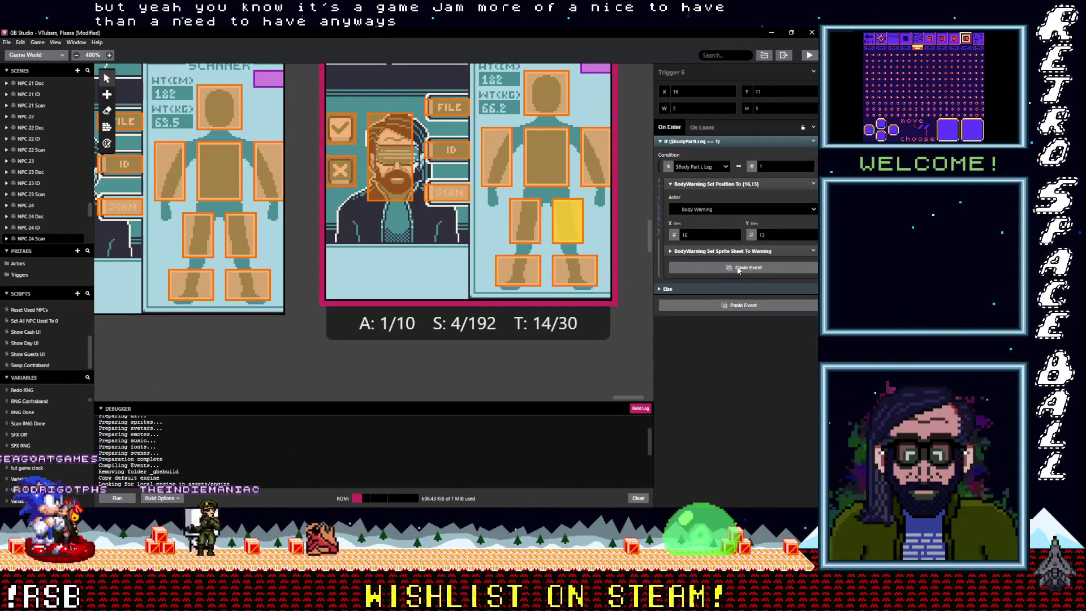
pyautogui.keyDown('alt'); pyautogui.click(727, 269); pyautogui.keyUp('alt')
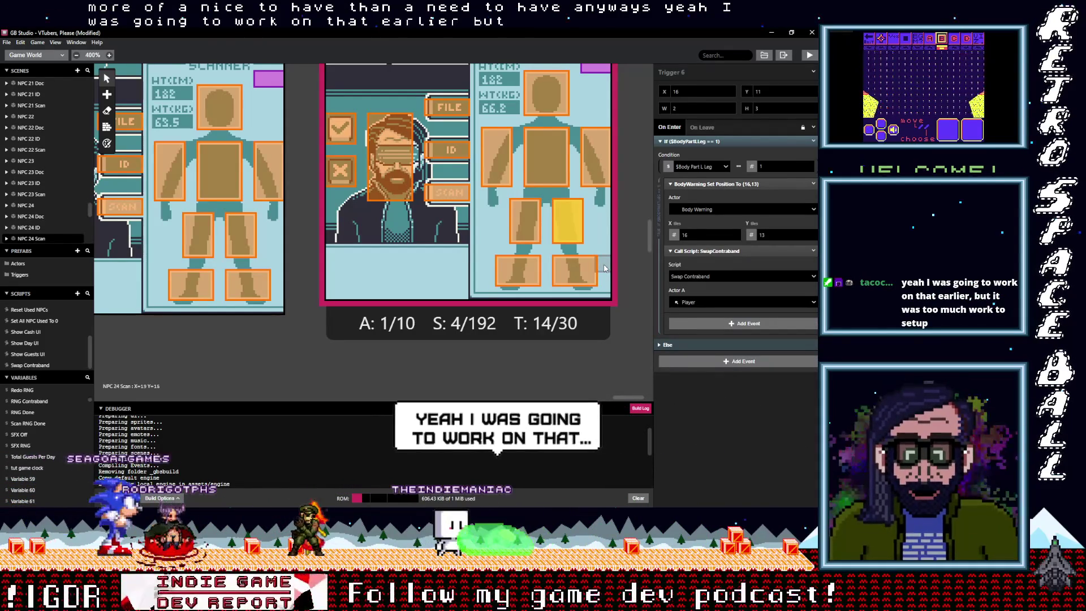
pyautogui.click(705, 303)
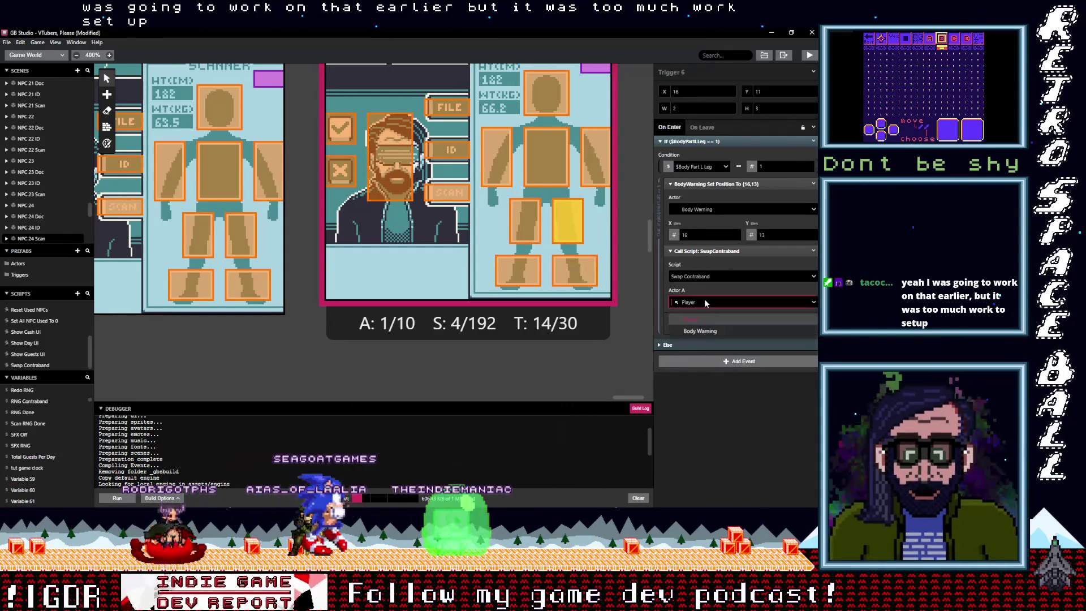
pyautogui.click(529, 232)
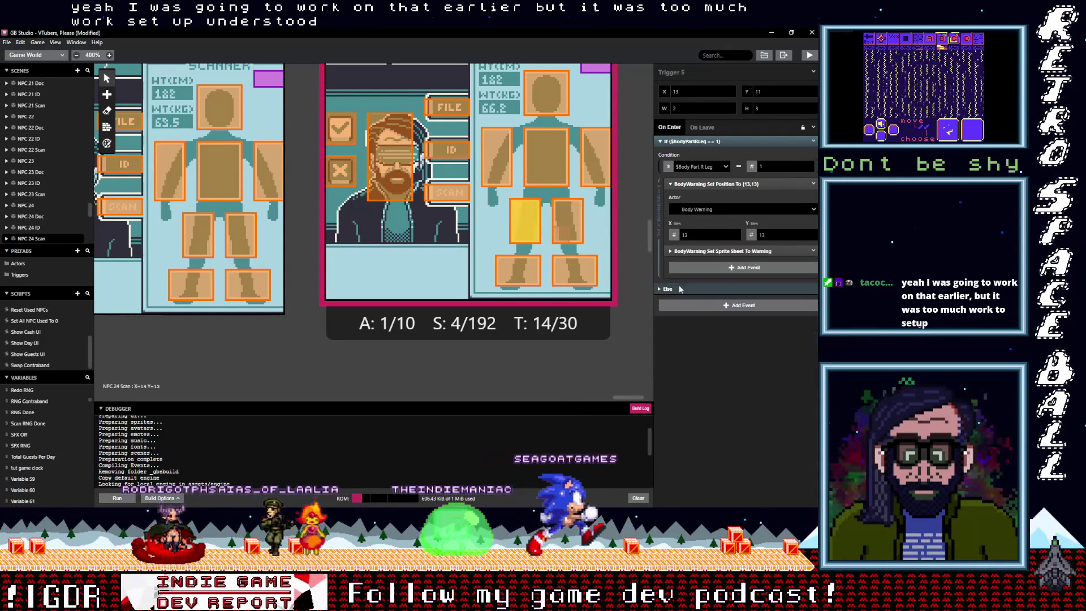
pyautogui.hotkey('ctrl', 'v')
pyautogui.click(813, 252)
pyautogui.click(778, 369)
pyautogui.click(707, 301)
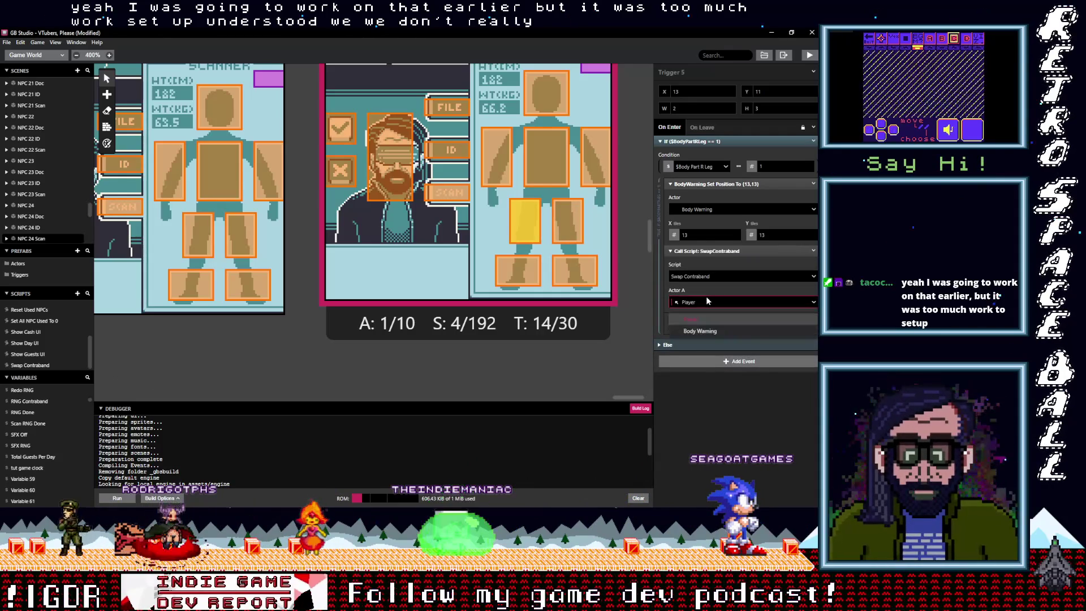
pyautogui.click(697, 330)
# - Swap the warning events in the L Arm and Chest triggers for Swap Contraband calls with Body Warning
pyautogui.click(589, 176)
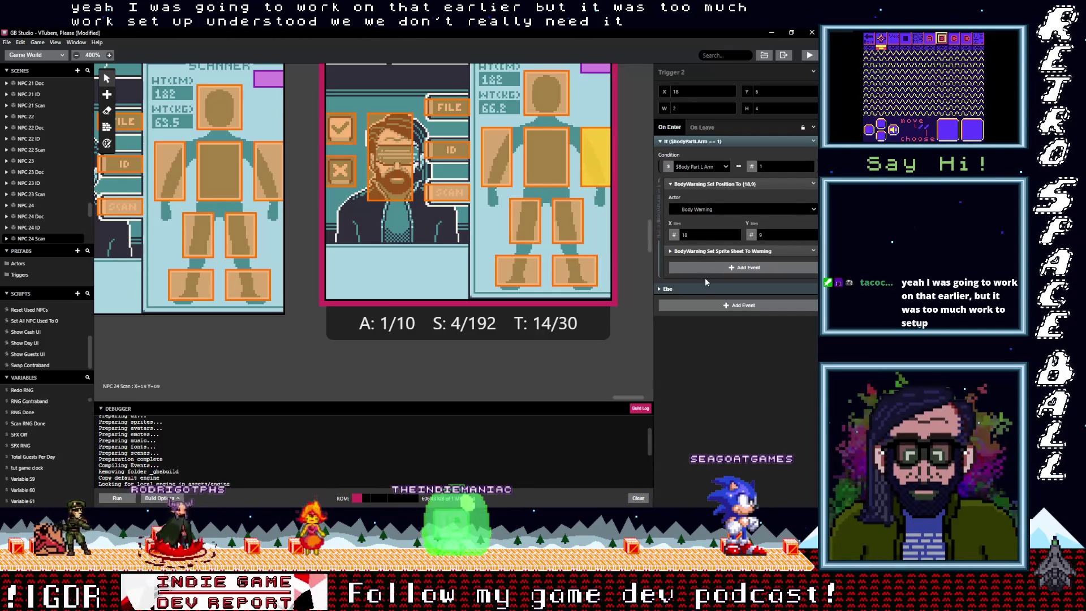
pyautogui.click(814, 252)
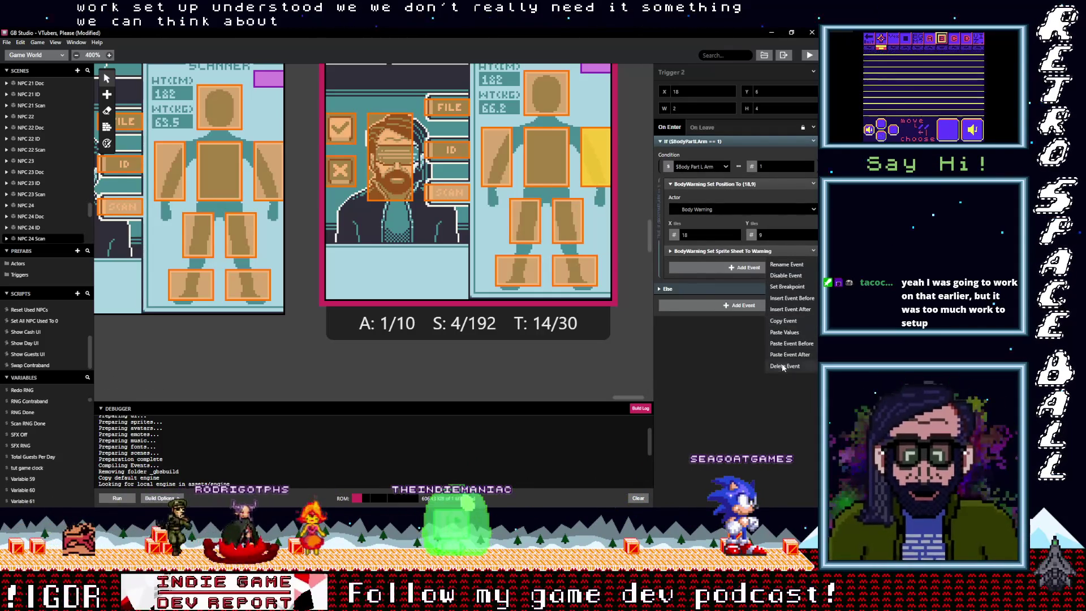
pyautogui.click(778, 368)
pyautogui.click(718, 257)
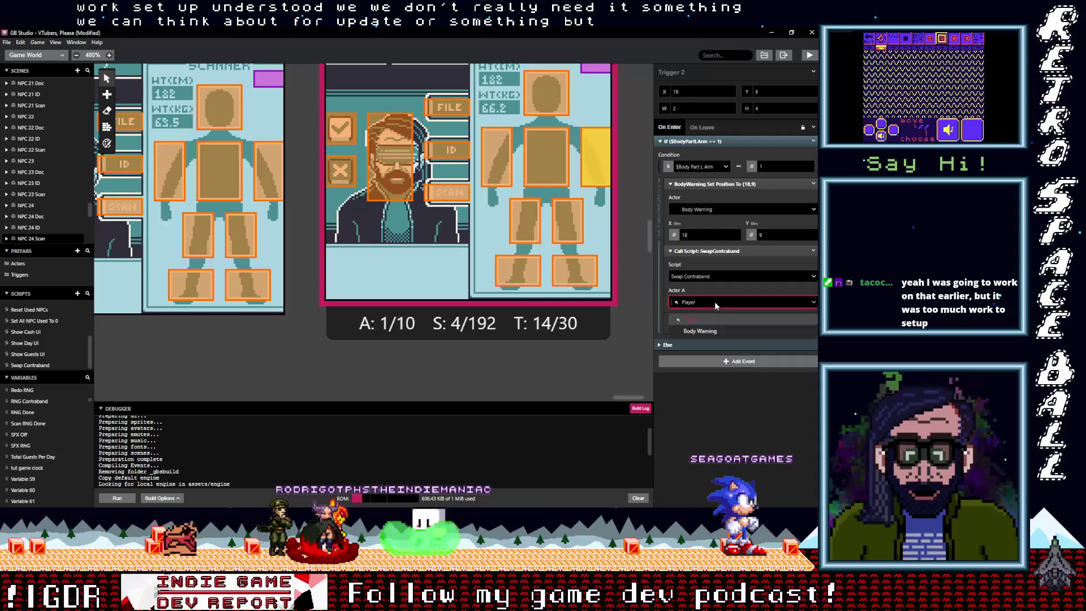
pyautogui.click(545, 168)
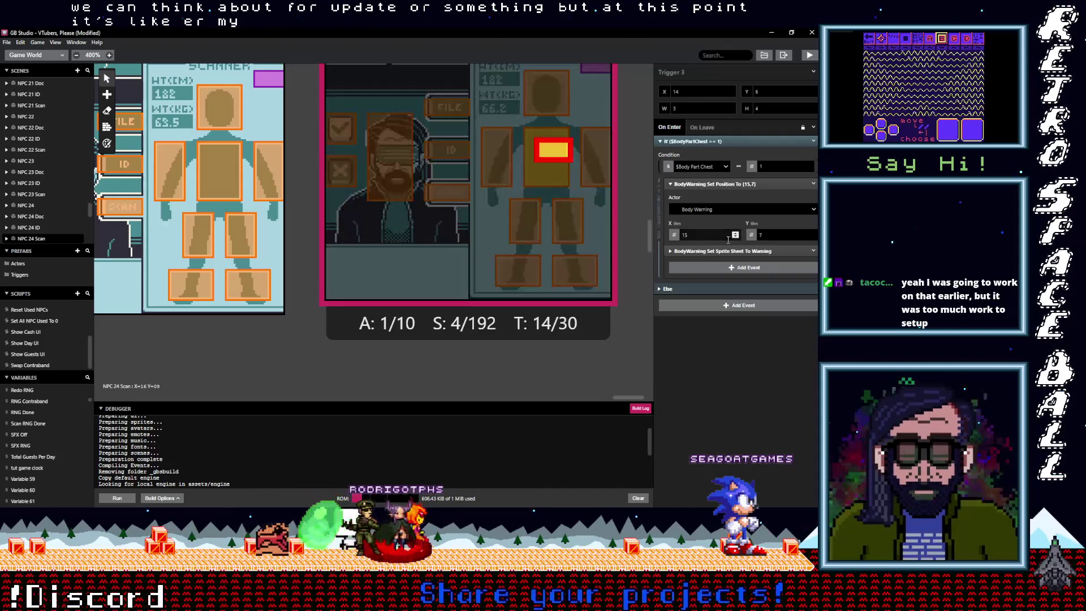
pyautogui.click(813, 251)
pyautogui.click(814, 251)
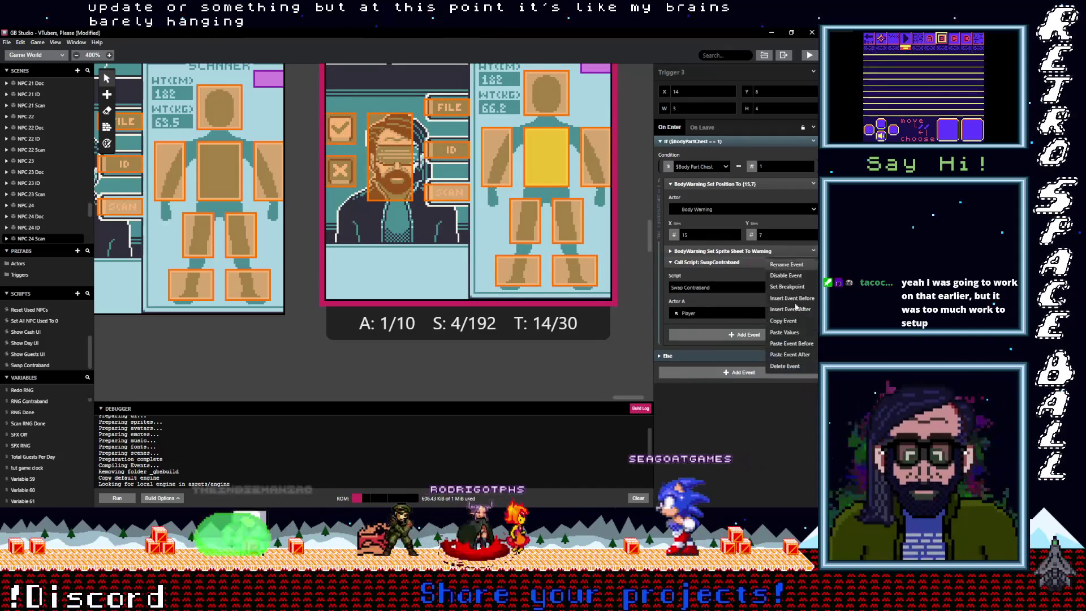
pyautogui.click(792, 332)
pyautogui.click(705, 302)
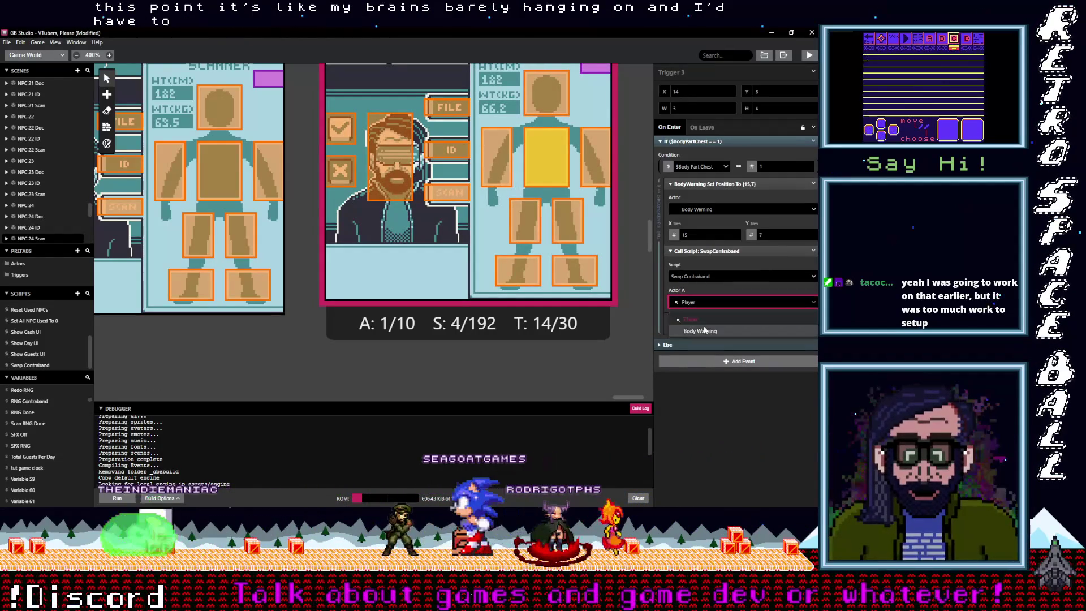
pyautogui.click(707, 326)
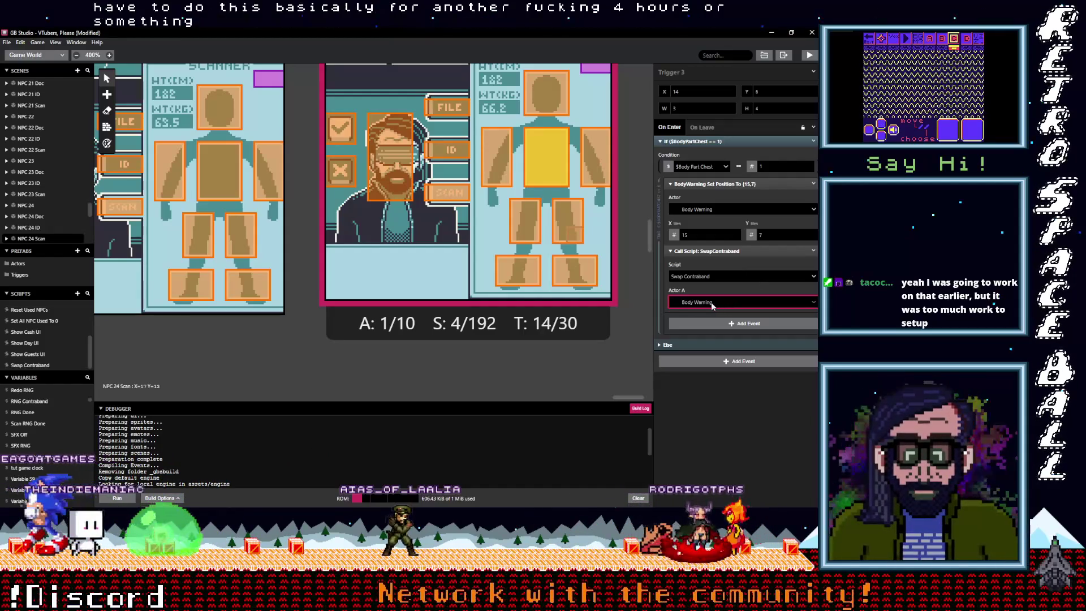
# - Convert the R Arm trigger to call Swap Contraband with Actor A as Body Warning
pyautogui.click(496, 164)
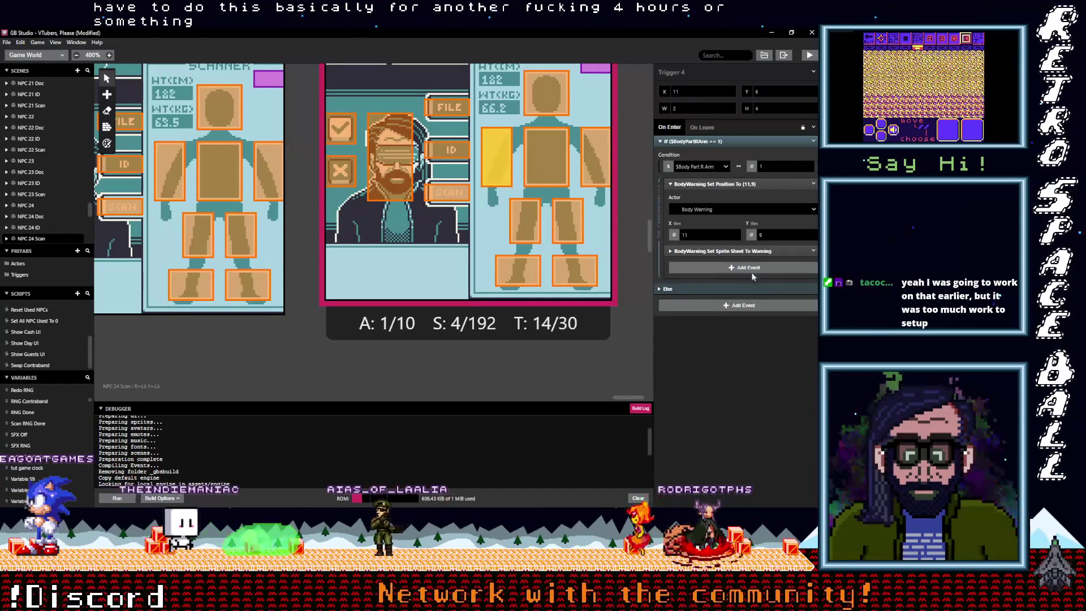
pyautogui.click(812, 250)
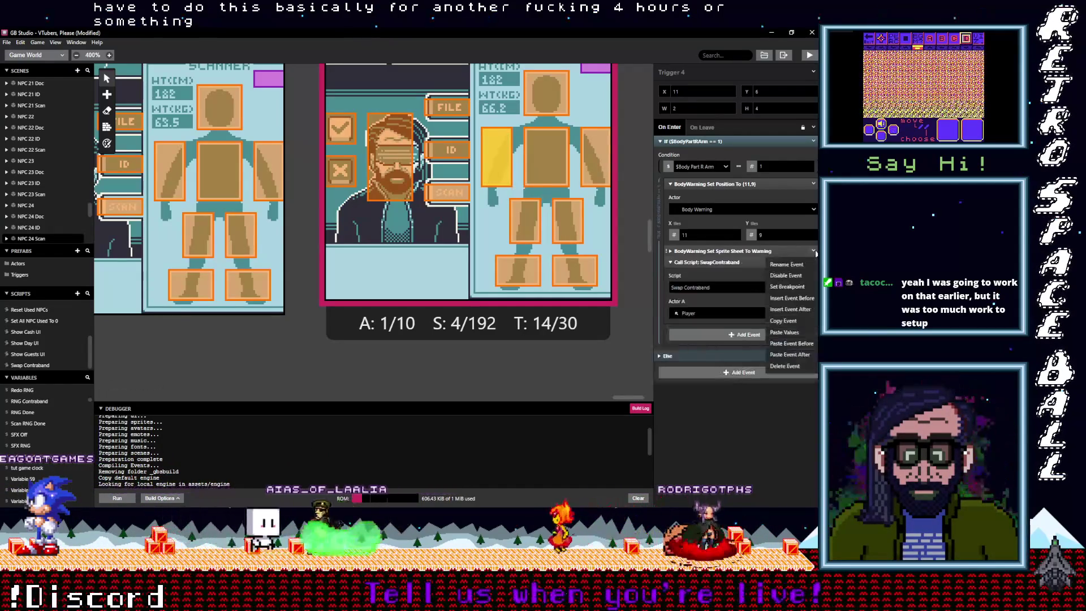
pyautogui.click(781, 365)
pyautogui.click(698, 302)
pyautogui.click(698, 325)
pyautogui.click(561, 211)
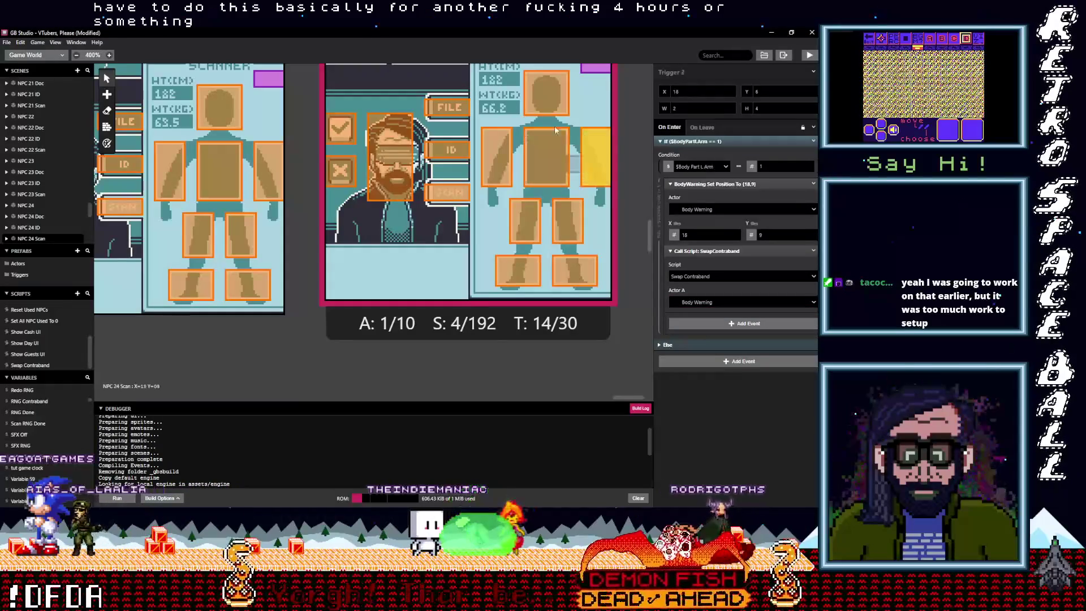
# - Replace the Head trigger's warning event with a Swap Contraband call using Actor A Body Warning
pyautogui.click(546, 94)
pyautogui.click(813, 251)
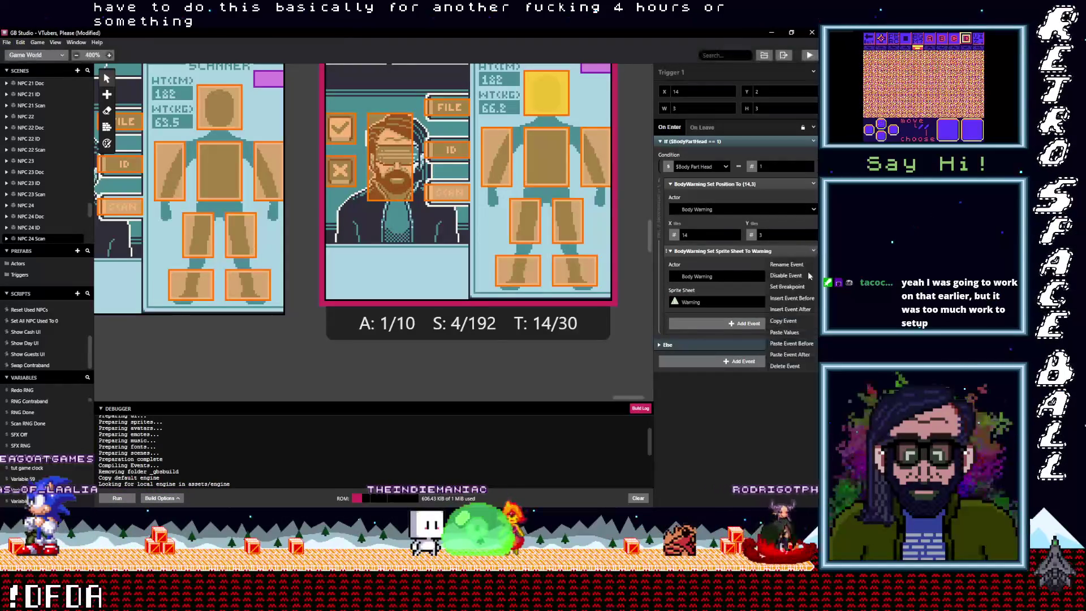
pyautogui.click(785, 366)
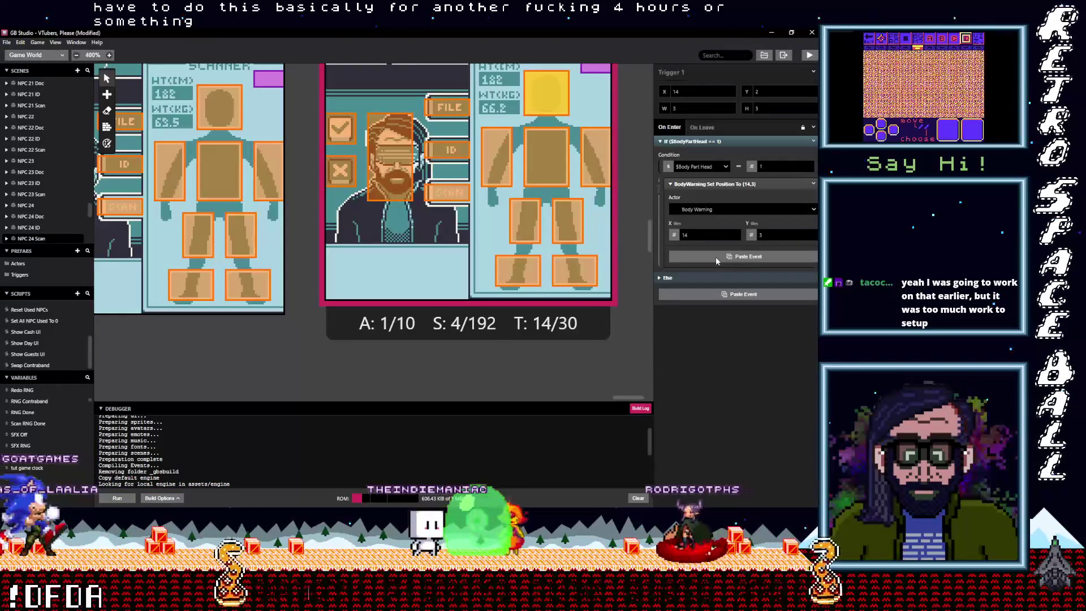
pyautogui.keyDown('alt'); pyautogui.click(715, 257); pyautogui.keyUp('alt')
pyautogui.click(698, 302)
pyautogui.click(699, 331)
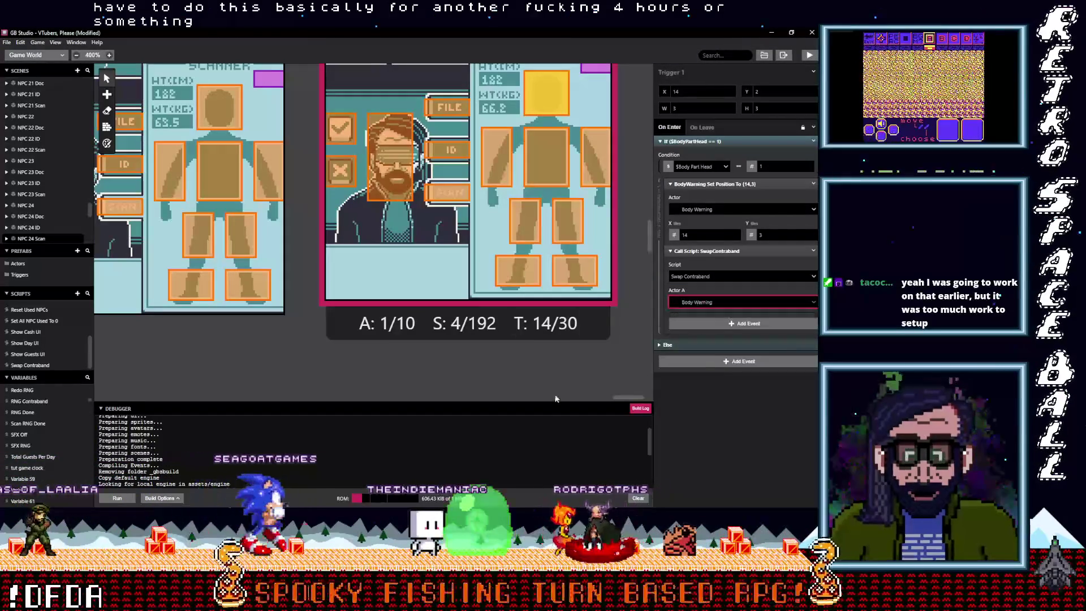
# - Save the project with Ctrl+S and launch a build-and-run playtest with Ctrl+B
pyautogui.scroll(3, 612, 372)
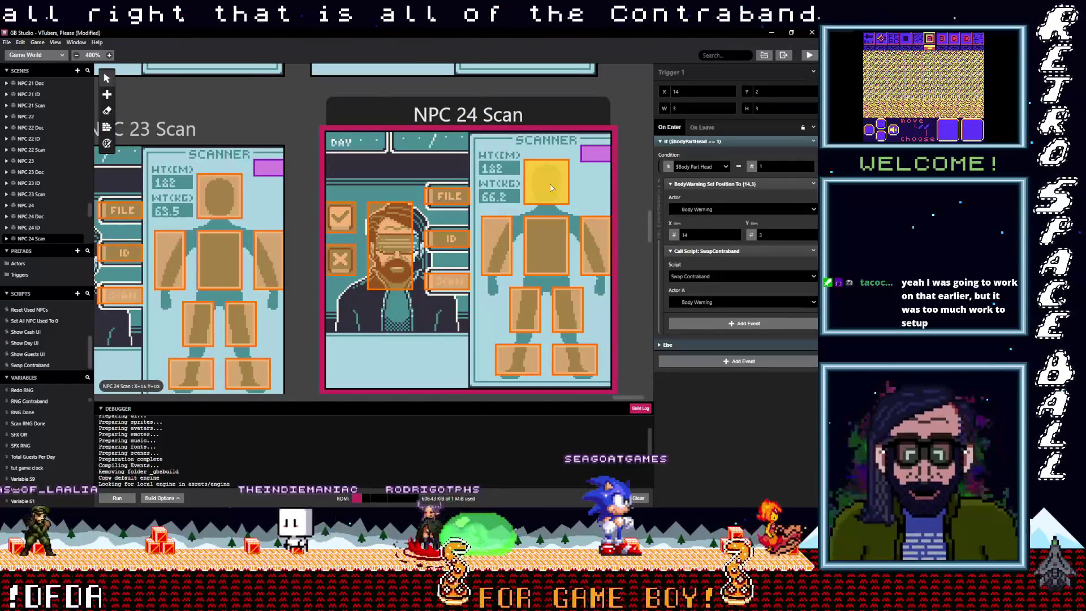
pyautogui.hotkey('ctrl', 's')
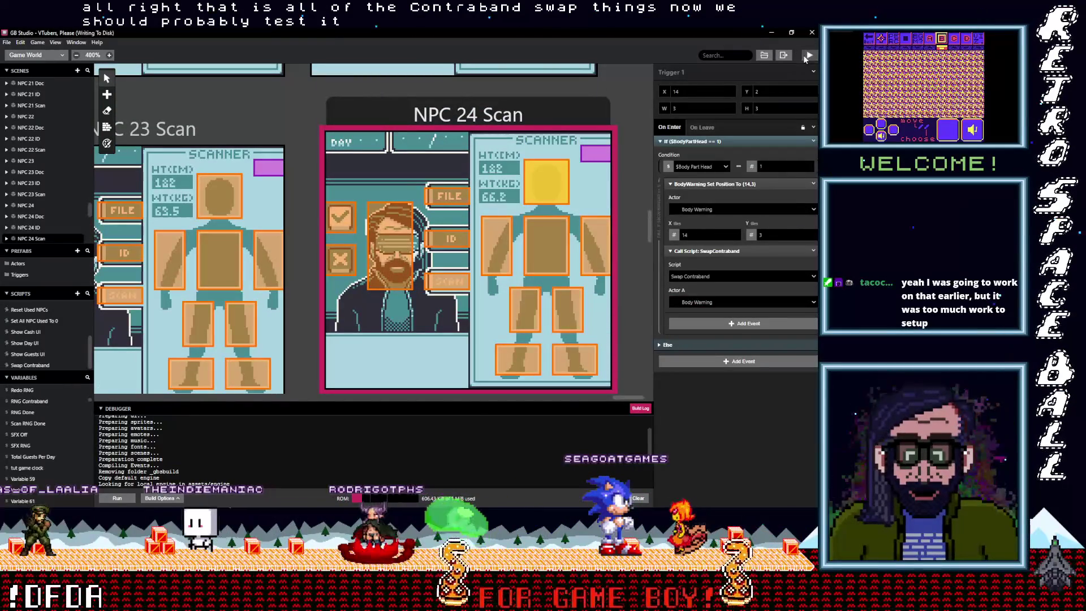
pyautogui.hotkey('ctrl', 'b')
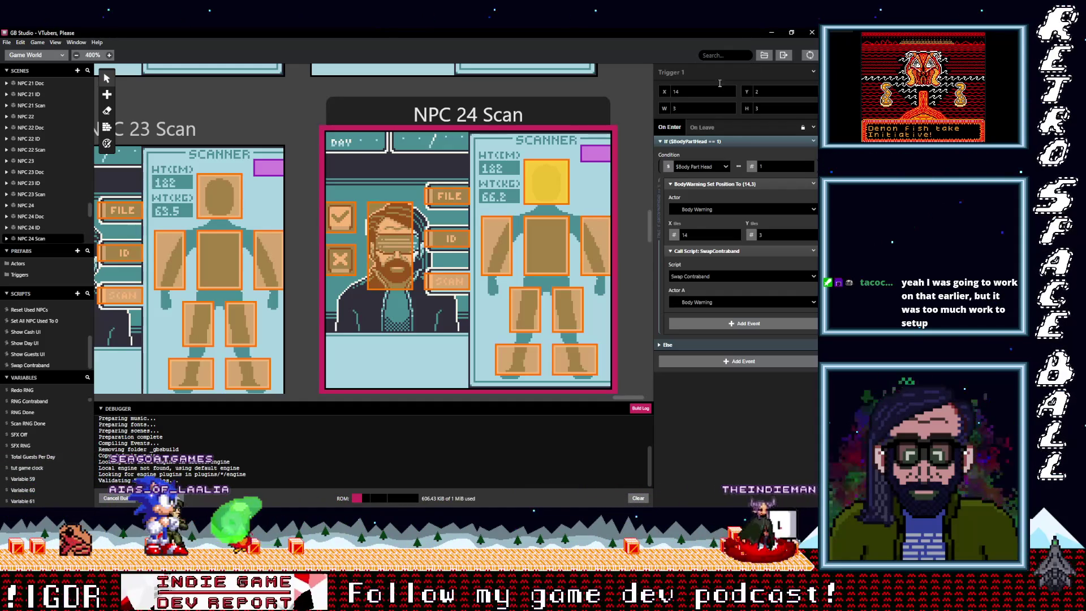
pyautogui.scroll(10, 633, 198)
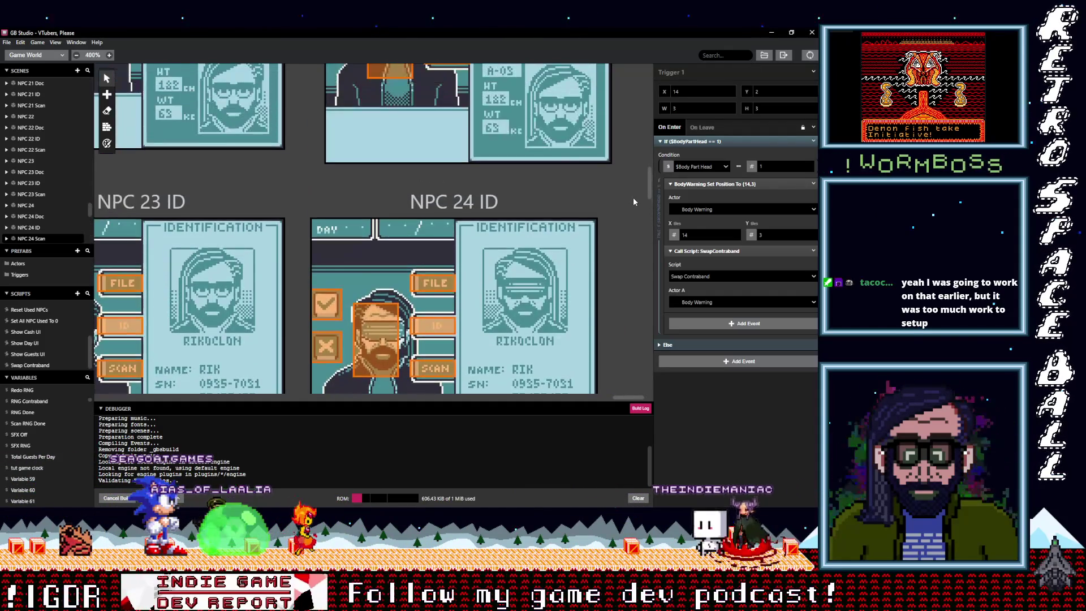
# - Scroll the scene canvas, then bring the bug-list notes window to the front
pyautogui.scroll(5, 633, 198)
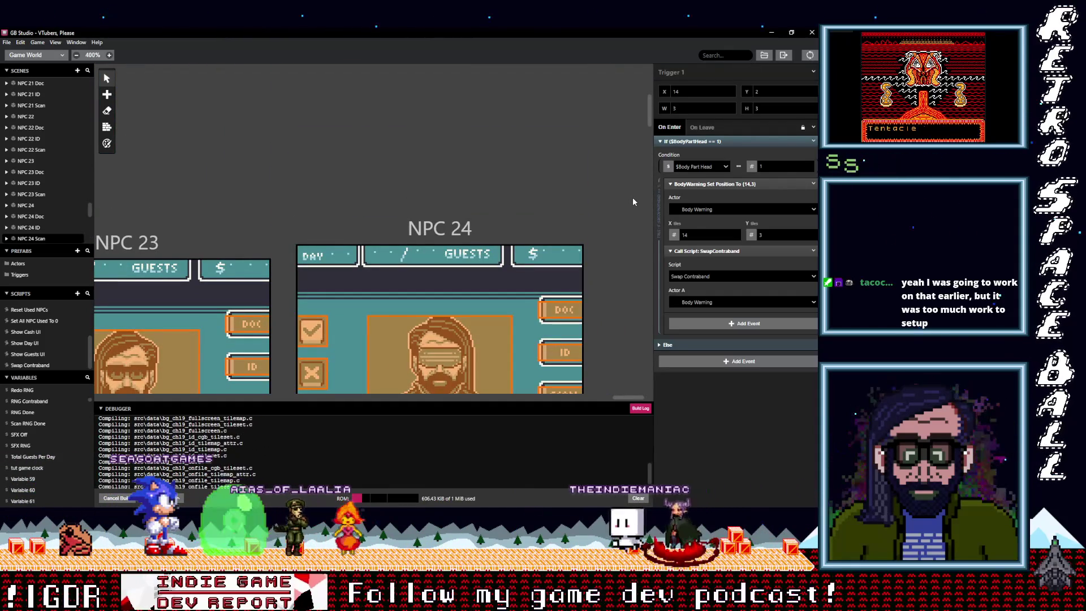
pyautogui.scroll(-2, 626, 201)
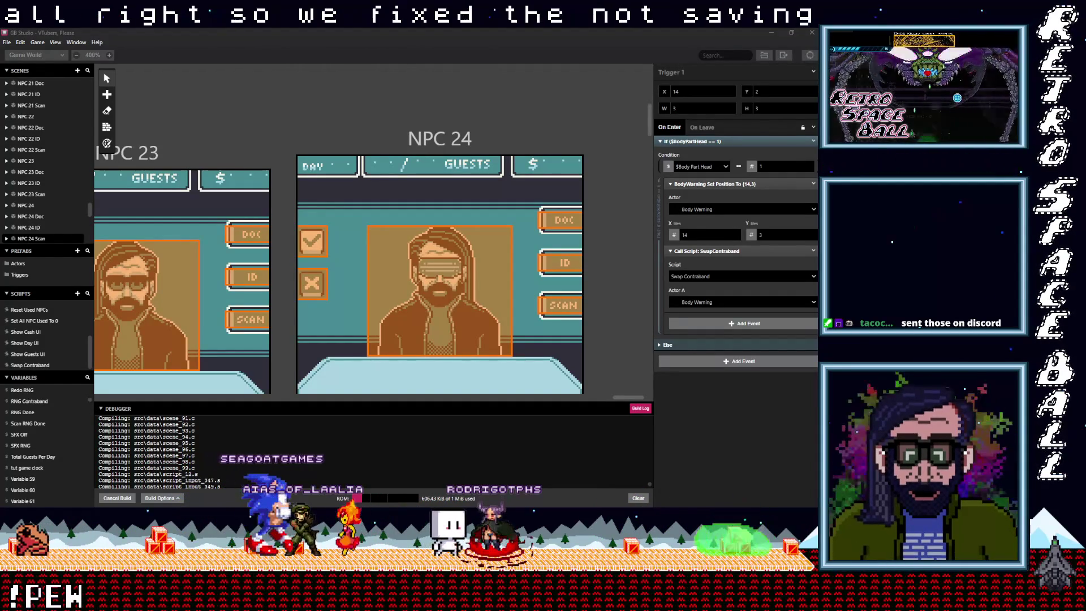
pyautogui.click(362, 28)
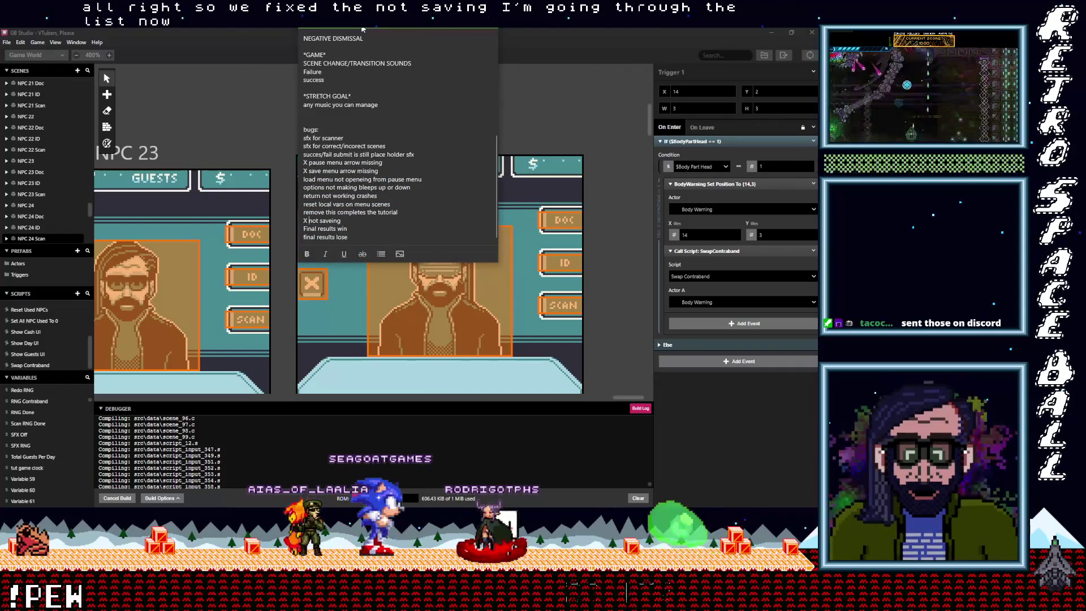
# - Mark the 'reset local vars on menu scenes' bug and the following line as fixed with a leading X
pyautogui.tripleClick(304, 204)
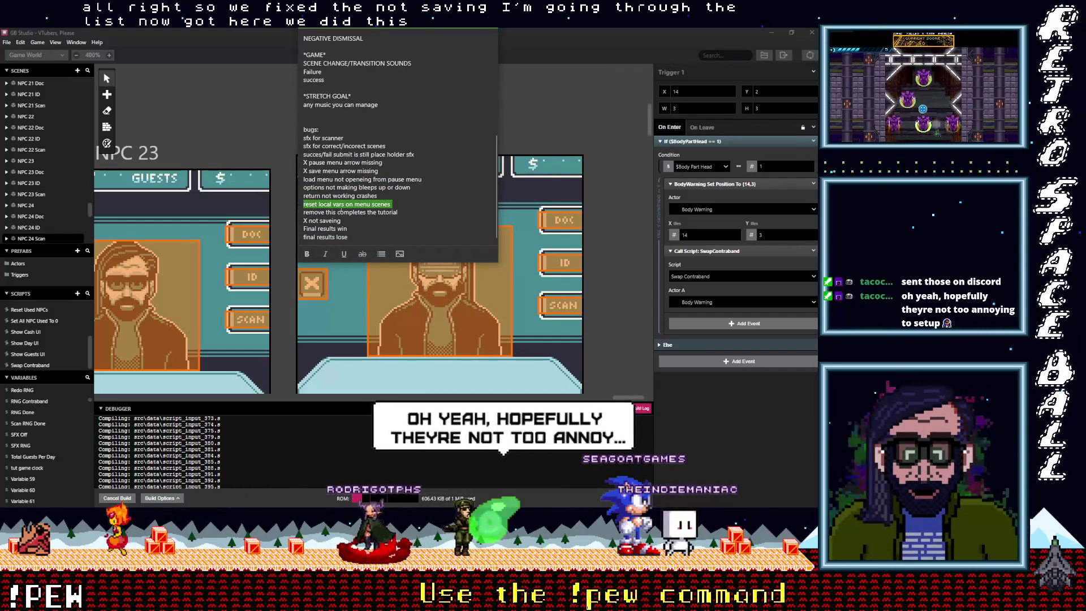
pyautogui.click(338, 220)
pyautogui.press('Up')
pyautogui.press('Up')
pyautogui.press('Home')
pyautogui.write('X')
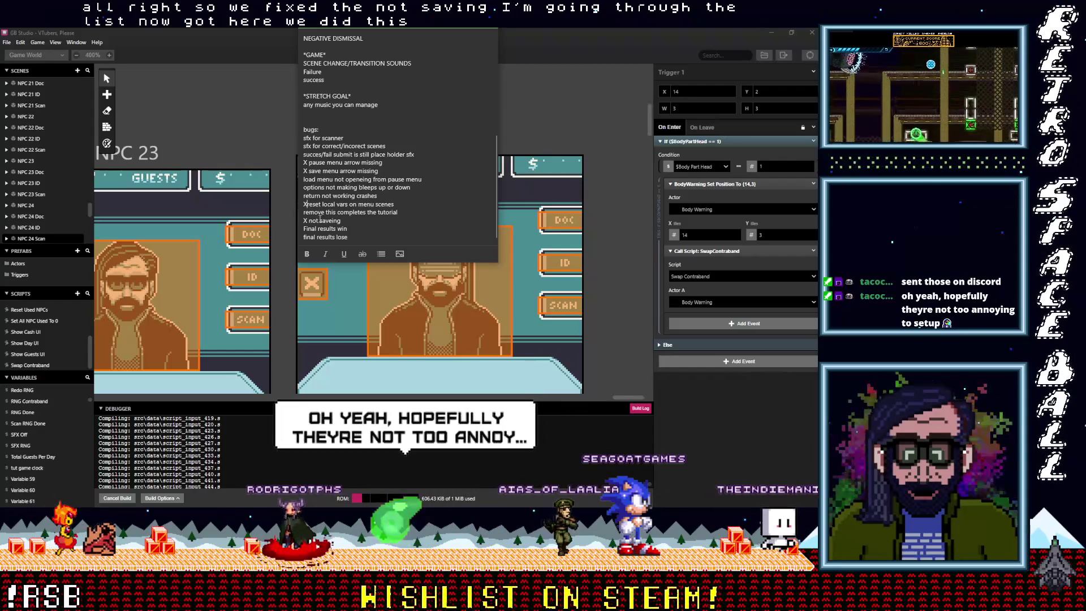
pyautogui.press('Down')
pyautogui.press('Home')
pyautogui.write('X')
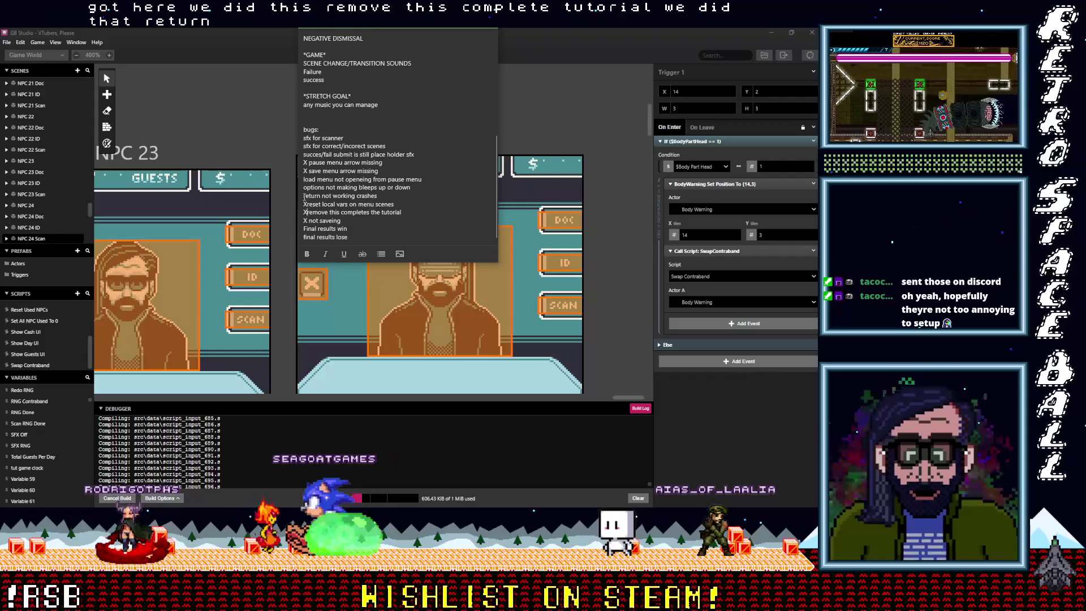
pyautogui.write('X')
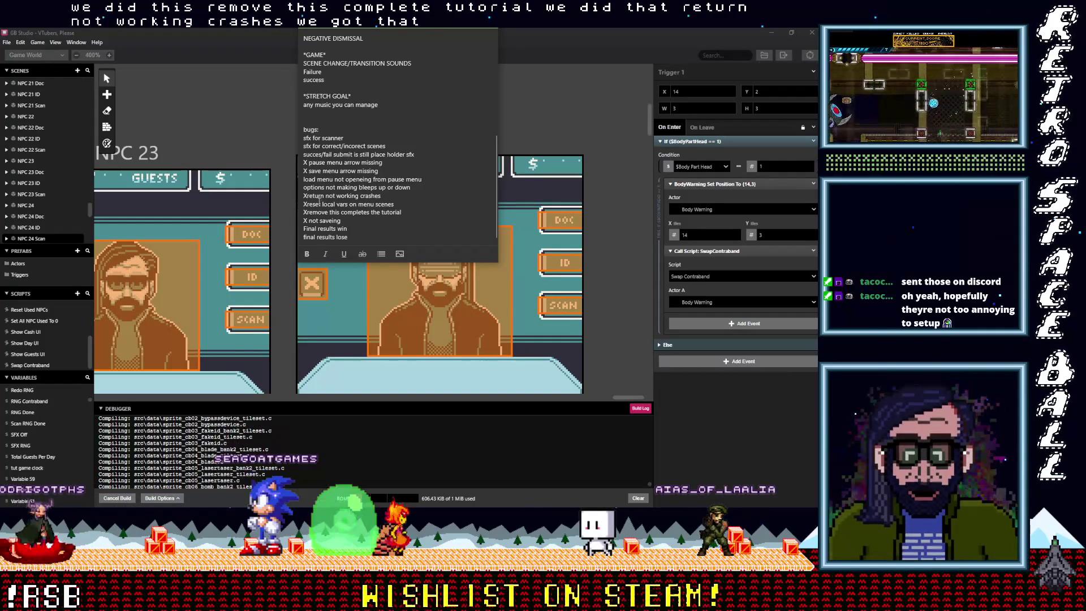
# - Prefix the options bleeps, load menu and placeholder sfx bugs with X to mark them fixed
pyautogui.click(305, 188)
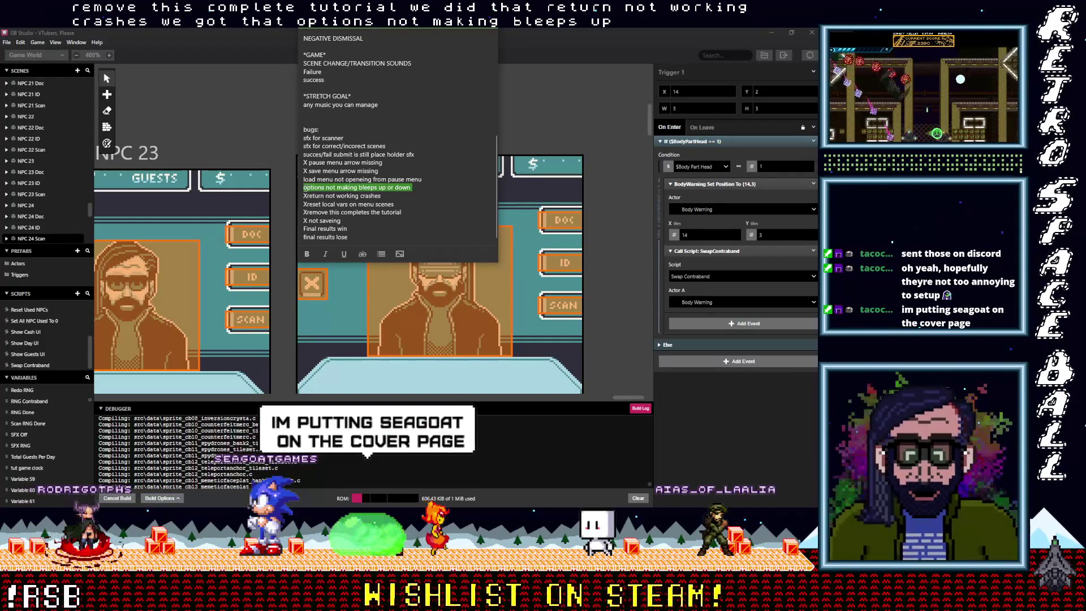
pyautogui.write('X')
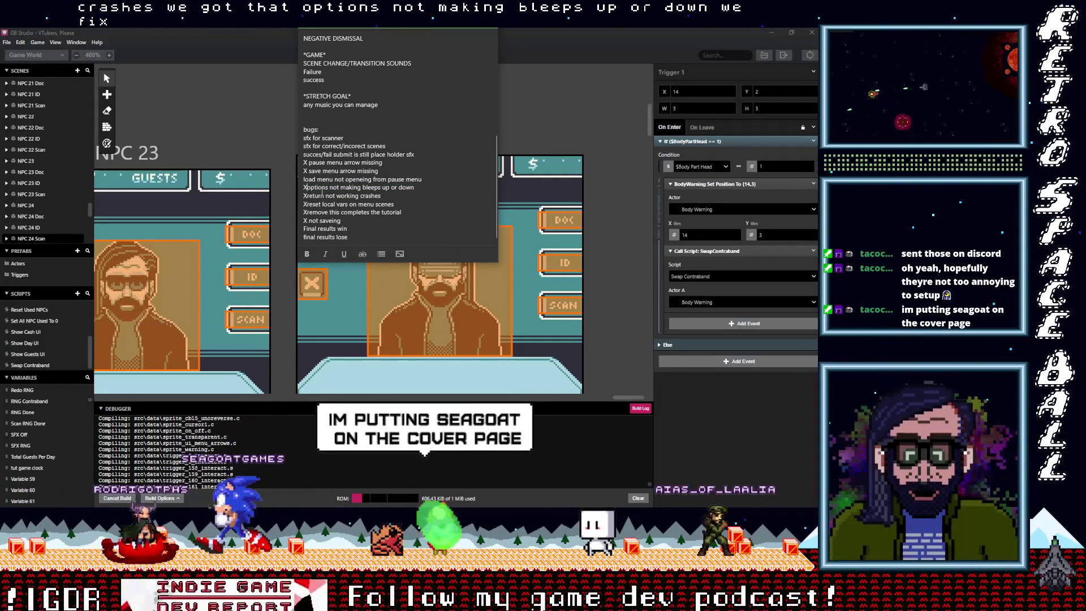
pyautogui.click(305, 179)
pyautogui.write('X')
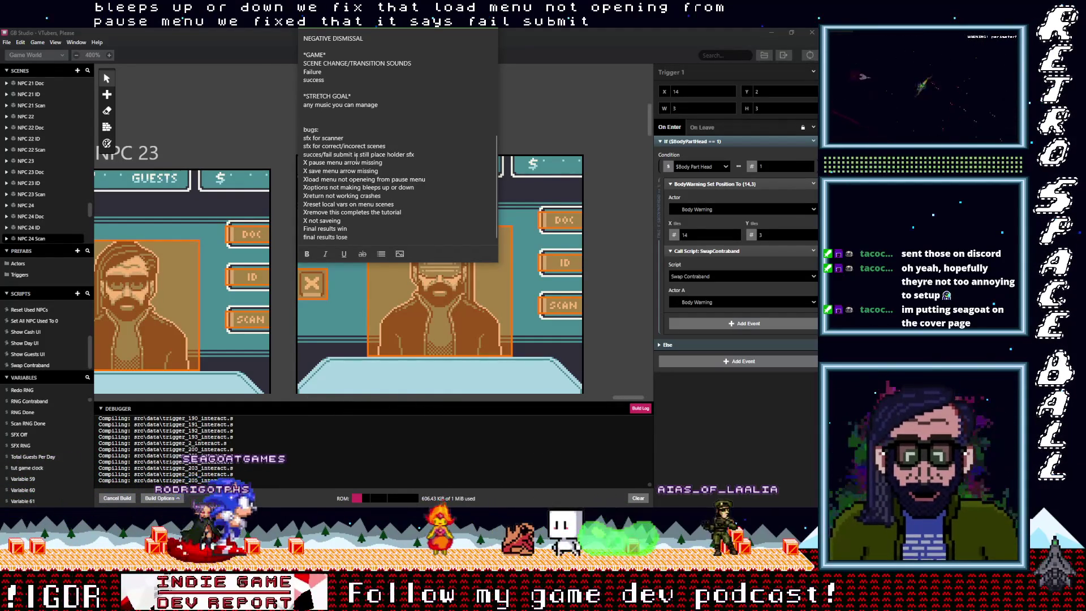
pyautogui.click(304, 154)
pyautogui.write('X')
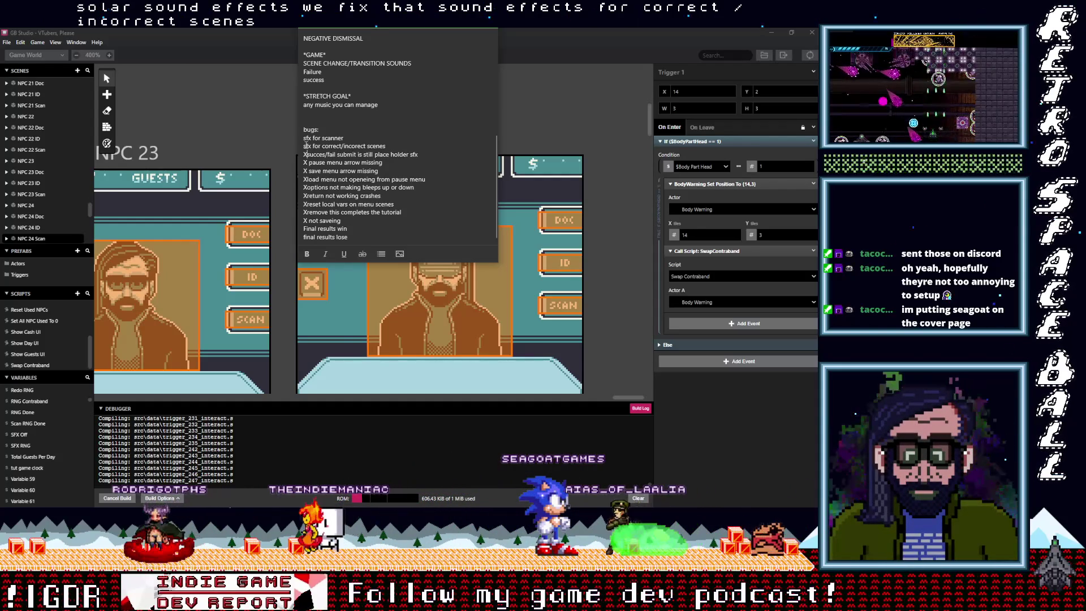
pyautogui.write('X')
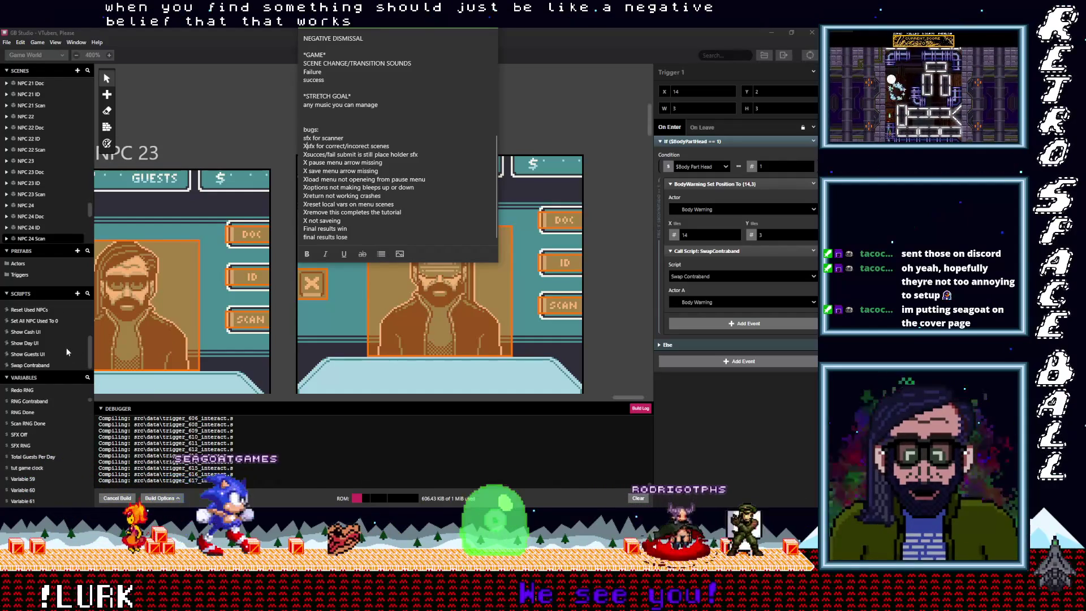
# - Look through the Swap Contraband, Show Guests, Show Day and Show Cash scripts, then open NPC 24's X-box trigger
pyautogui.click(49, 364)
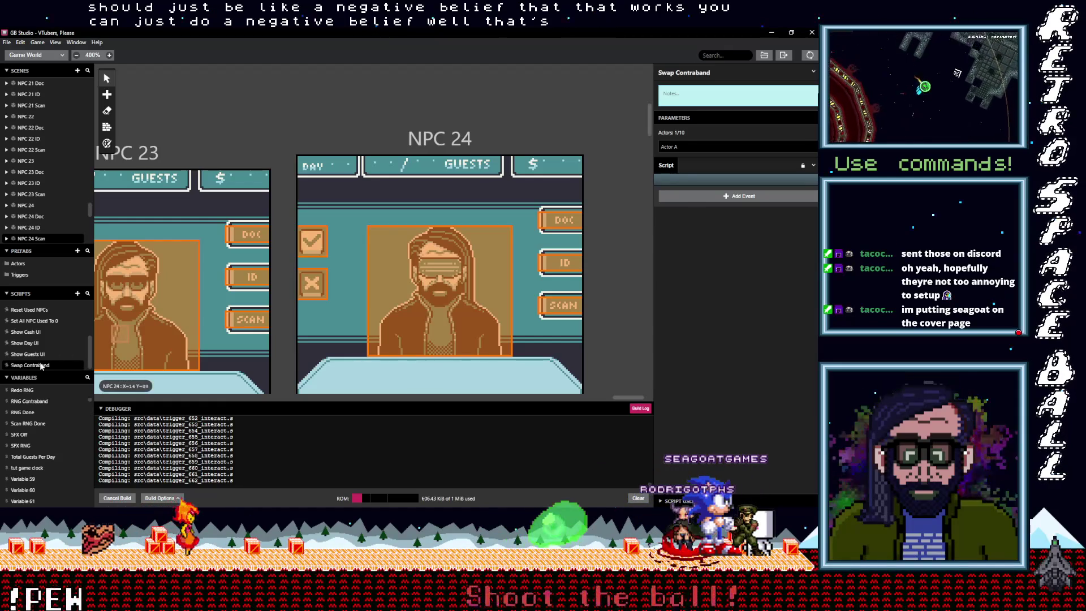
pyautogui.press('Up')
pyautogui.press('Down')
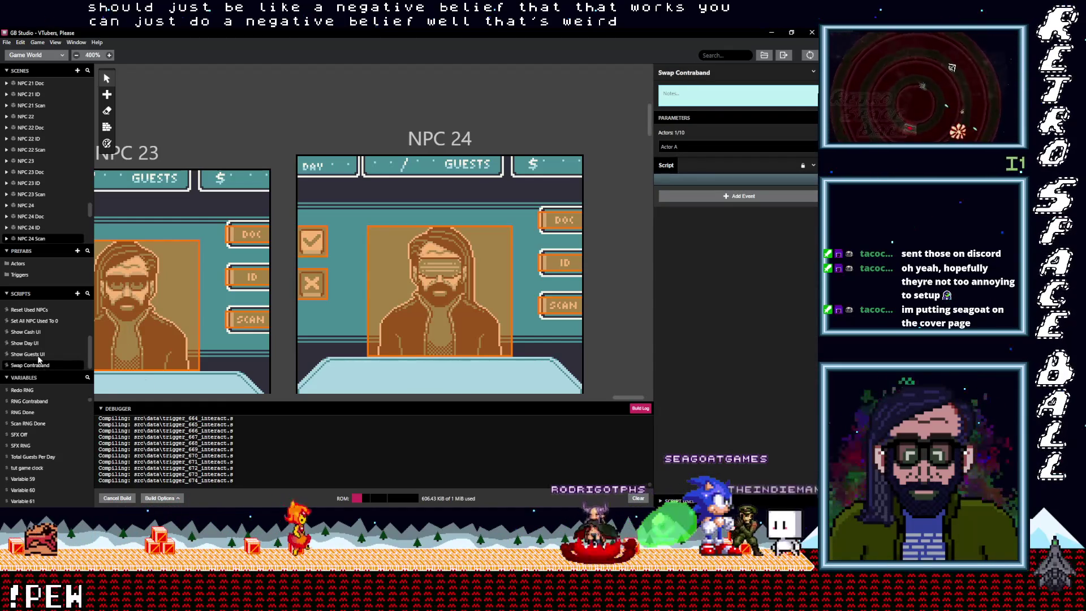
pyautogui.press('Up')
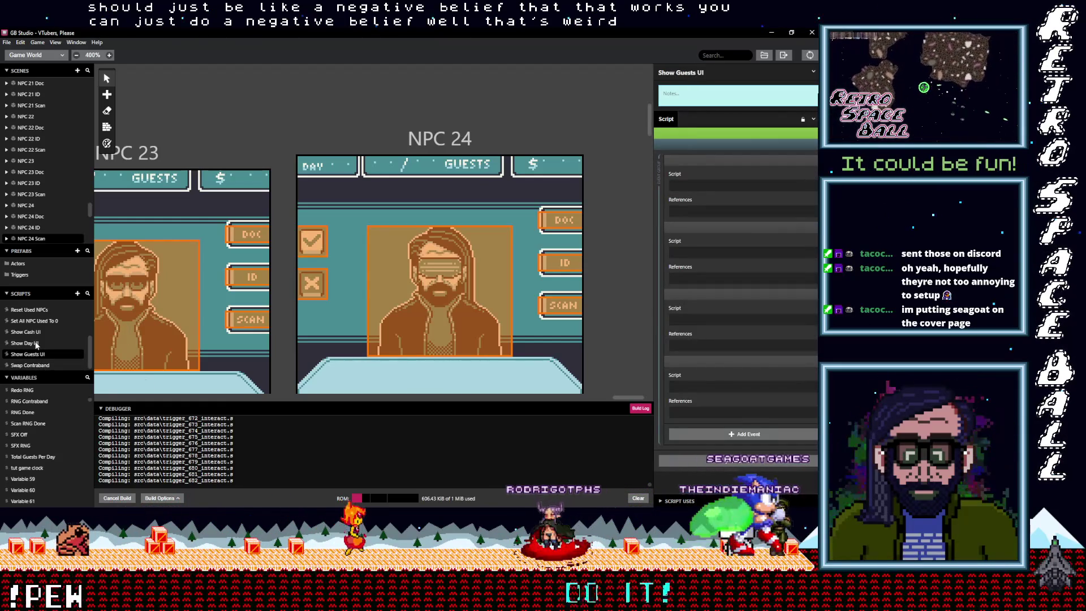
pyautogui.click(36, 344)
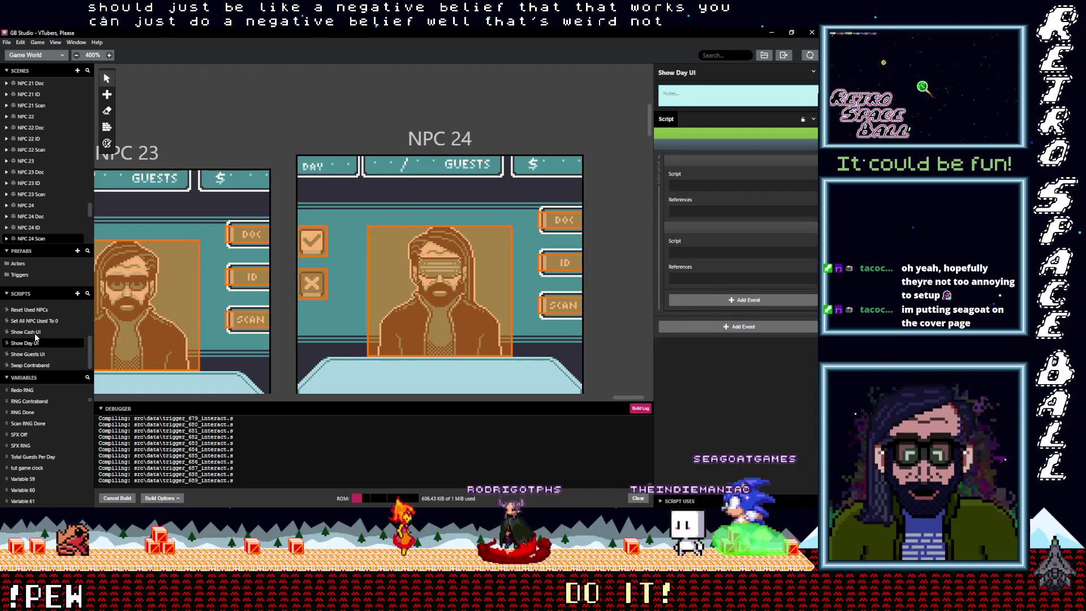
pyautogui.click(36, 333)
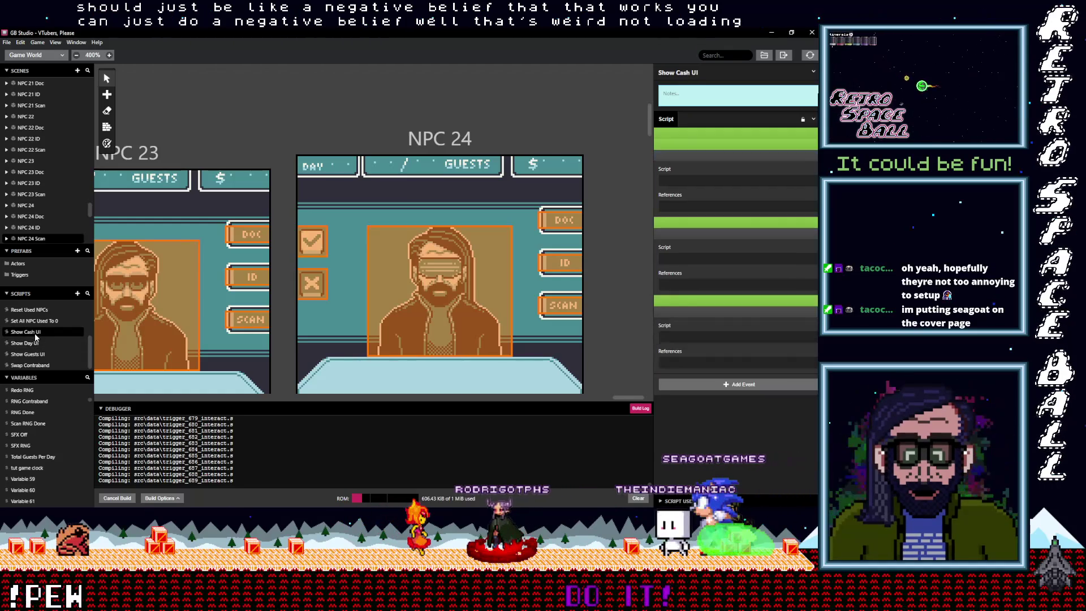
pyautogui.click(45, 366)
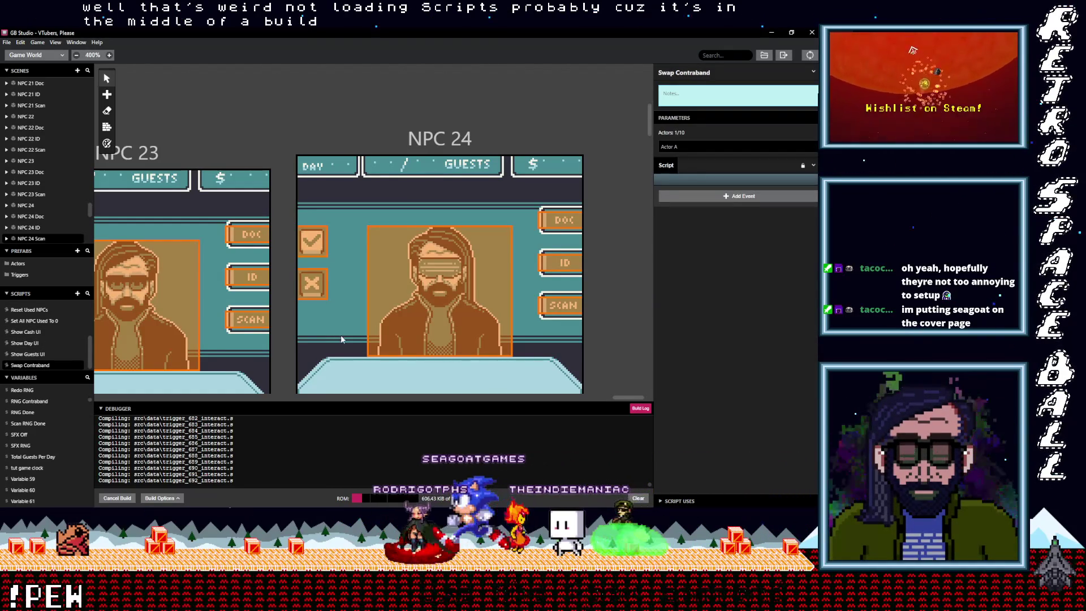
pyautogui.click(322, 284)
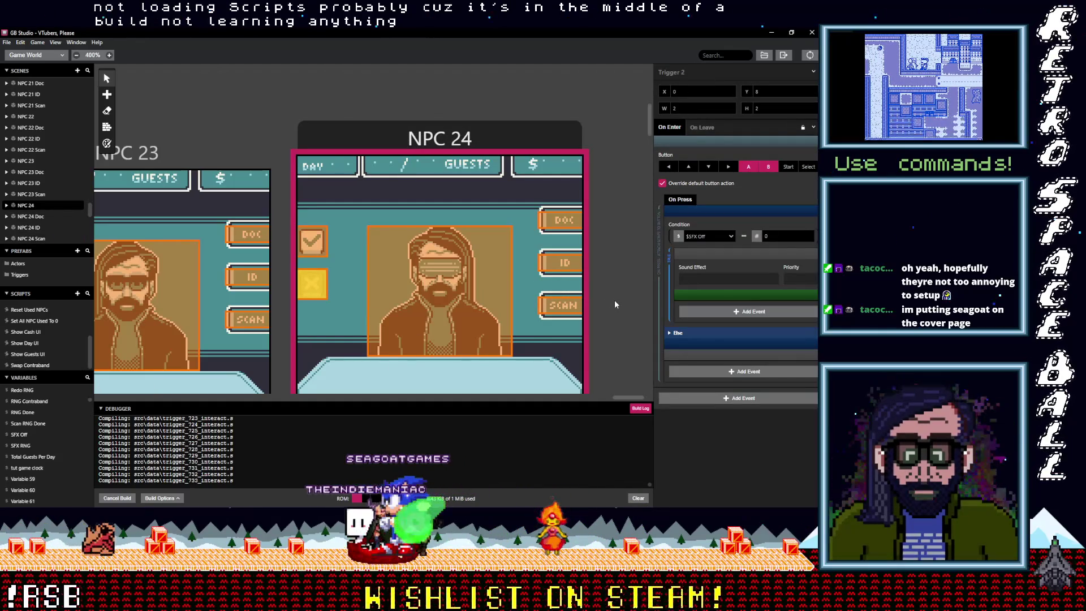
# - Copy the SFX-off check If block from the trigger and paste it into Swap Contraband
pyautogui.click(775, 211)
pyautogui.click(813, 210)
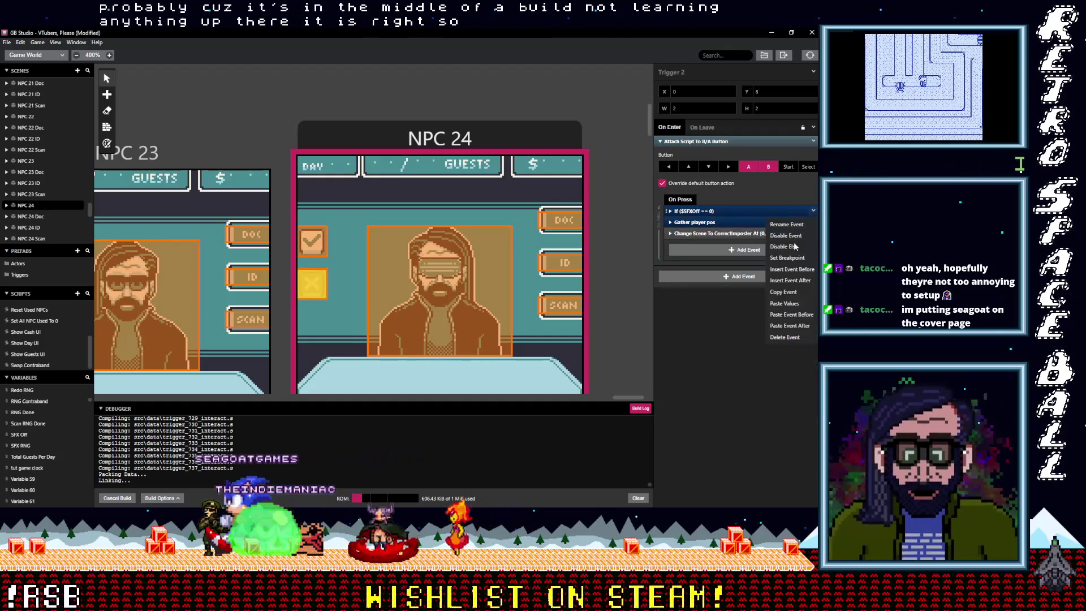
pyautogui.click(786, 291)
pyautogui.click(48, 366)
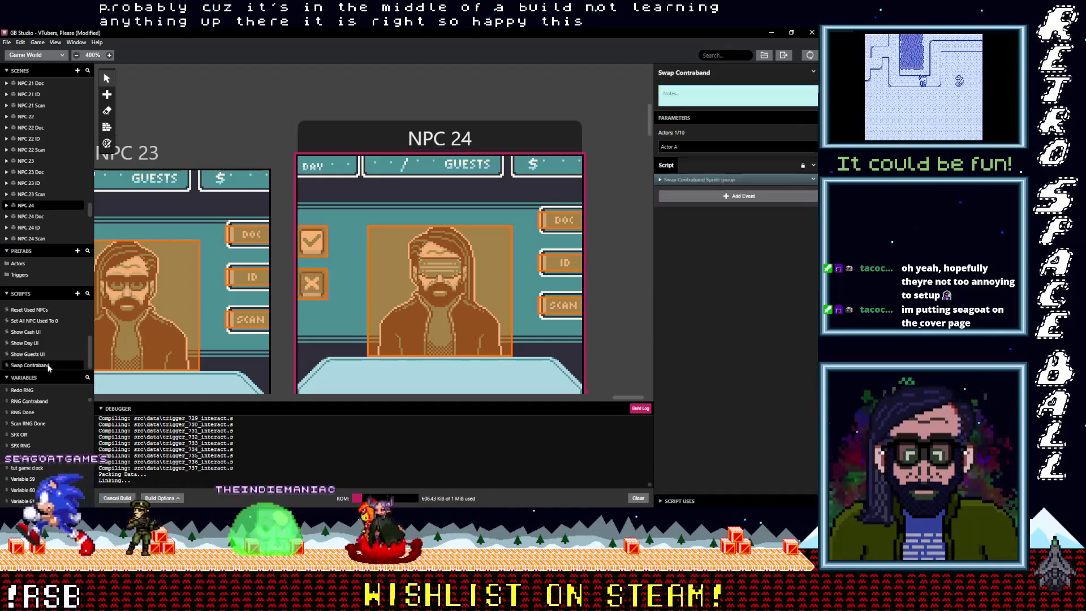
pyautogui.press('alt')
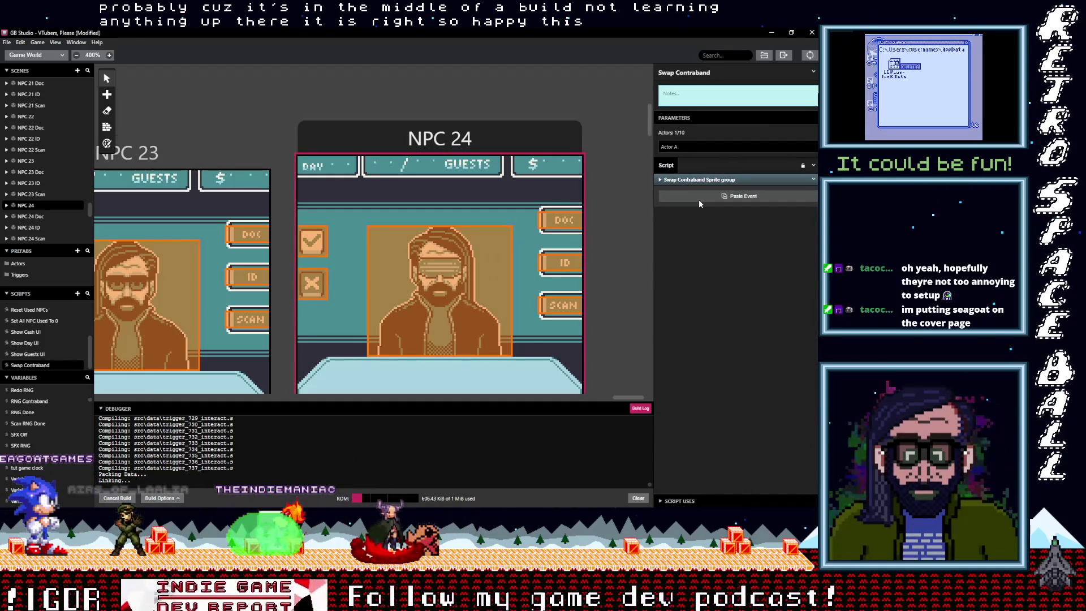
pyautogui.click(696, 198)
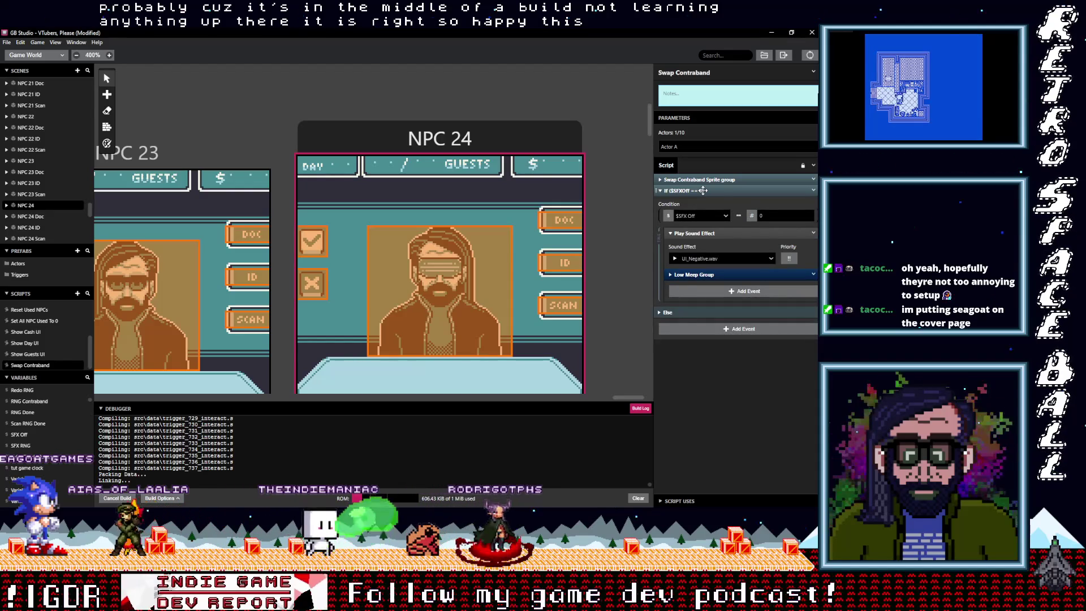
# - Delete Low Meep Group, move the SFX check above the sprite group, and maximize the game window
pyautogui.click(813, 274)
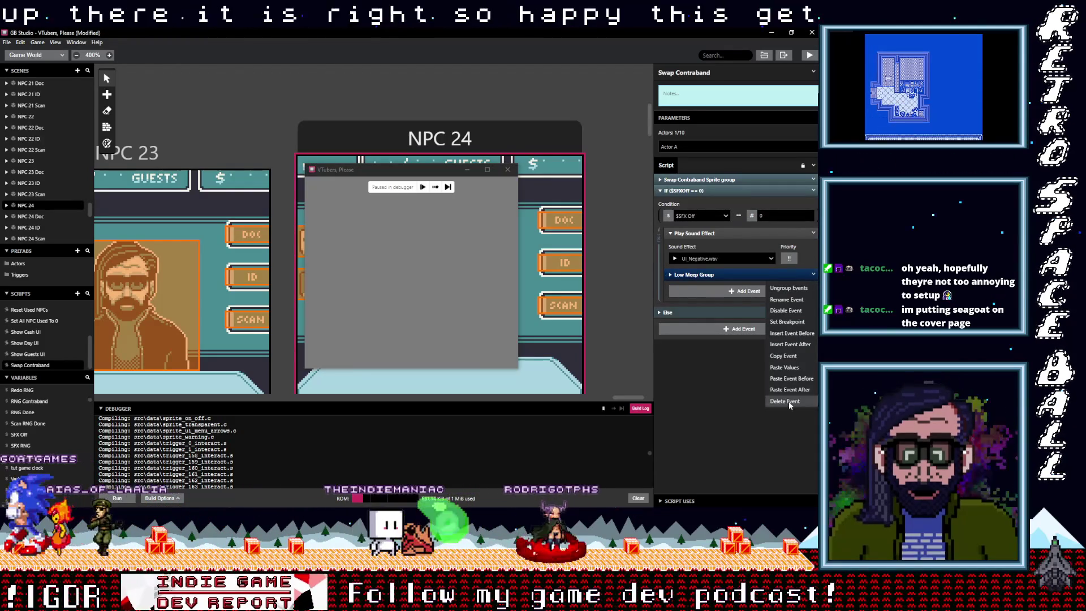
pyautogui.click(789, 401)
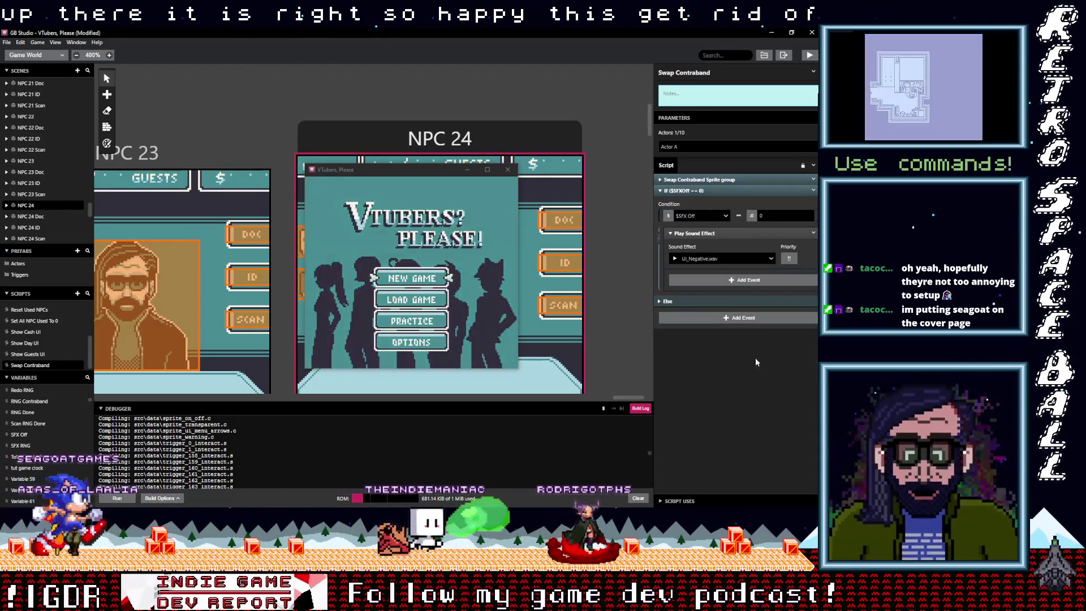
pyautogui.click(706, 192)
pyautogui.moveTo(706, 191); pyautogui.dragTo(707, 176)
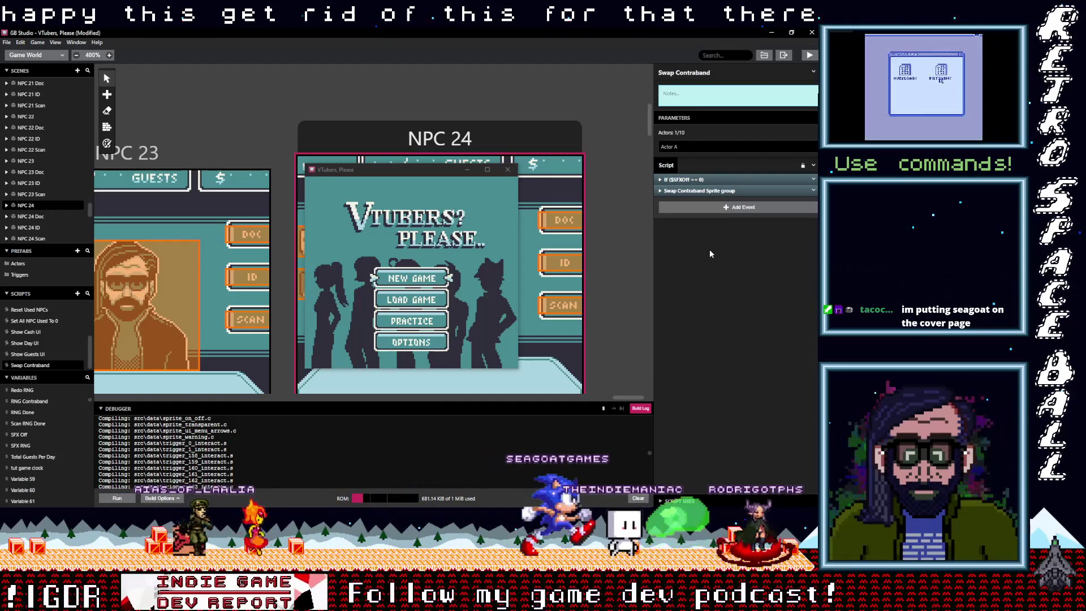
pyautogui.click(486, 170)
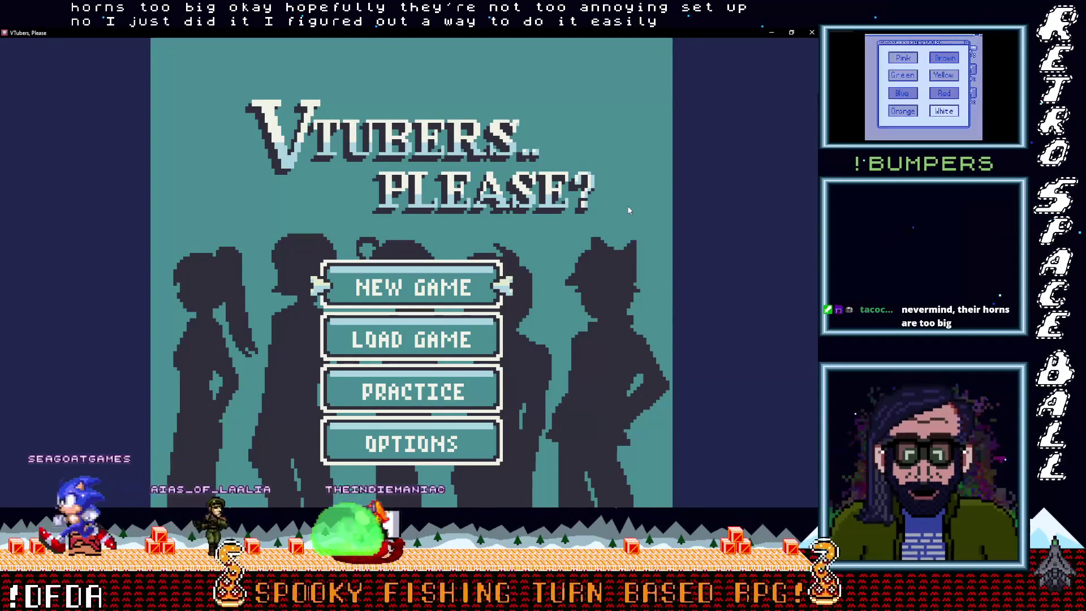
# - Start a New Game and skip the intro slides through to the Day 01 booth
pyautogui.press('Return')
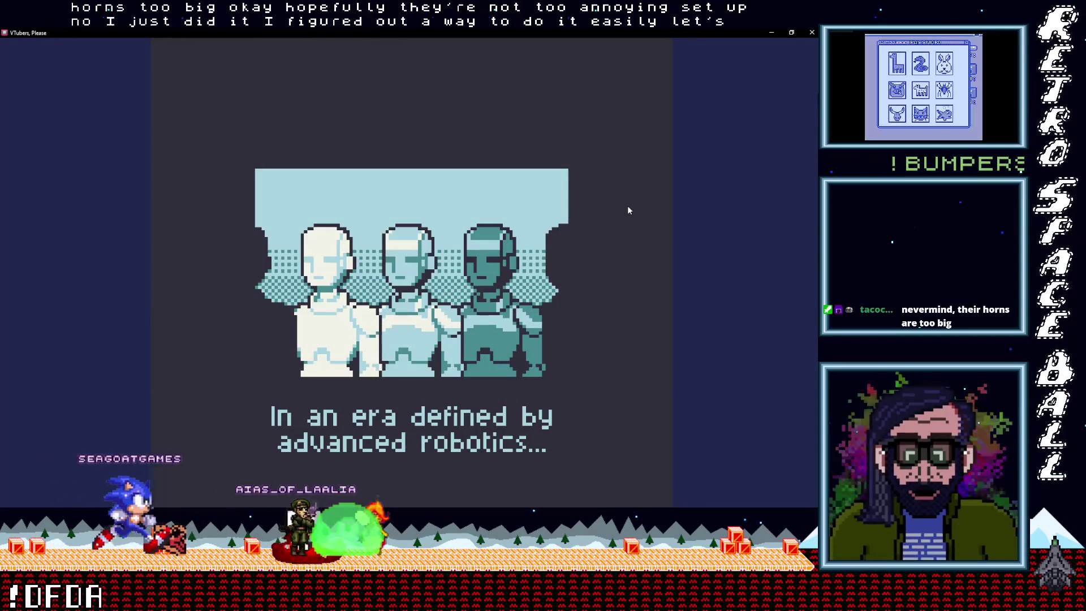
pyautogui.press('Return')
pyautogui.press('Return')
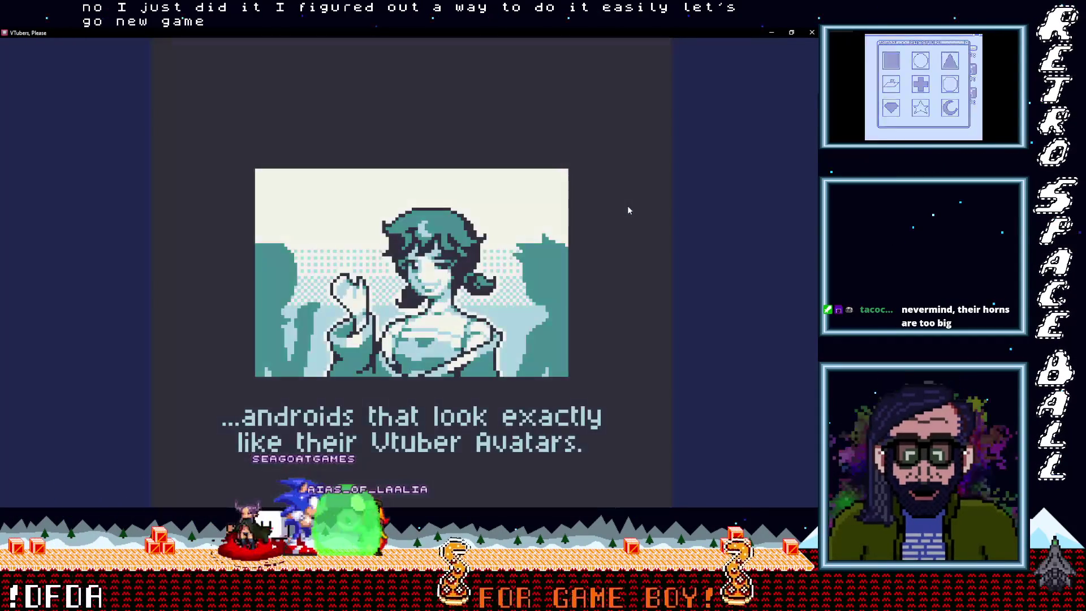
pyautogui.press('Return')
pyautogui.press('Return')
pyautogui.press('Return')
pyautogui.press('Return')
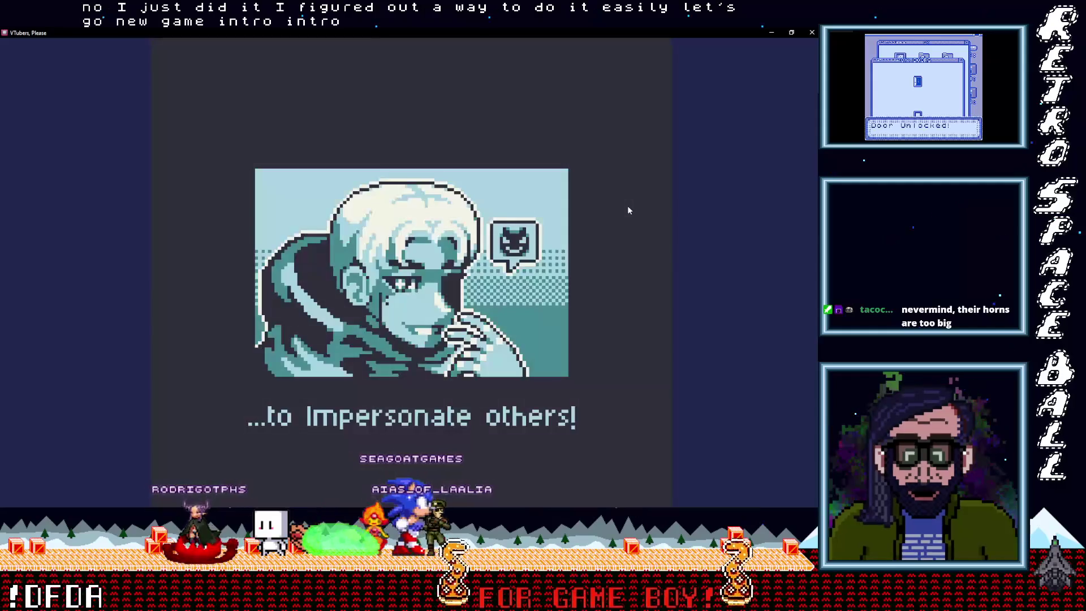
pyautogui.press('Return')
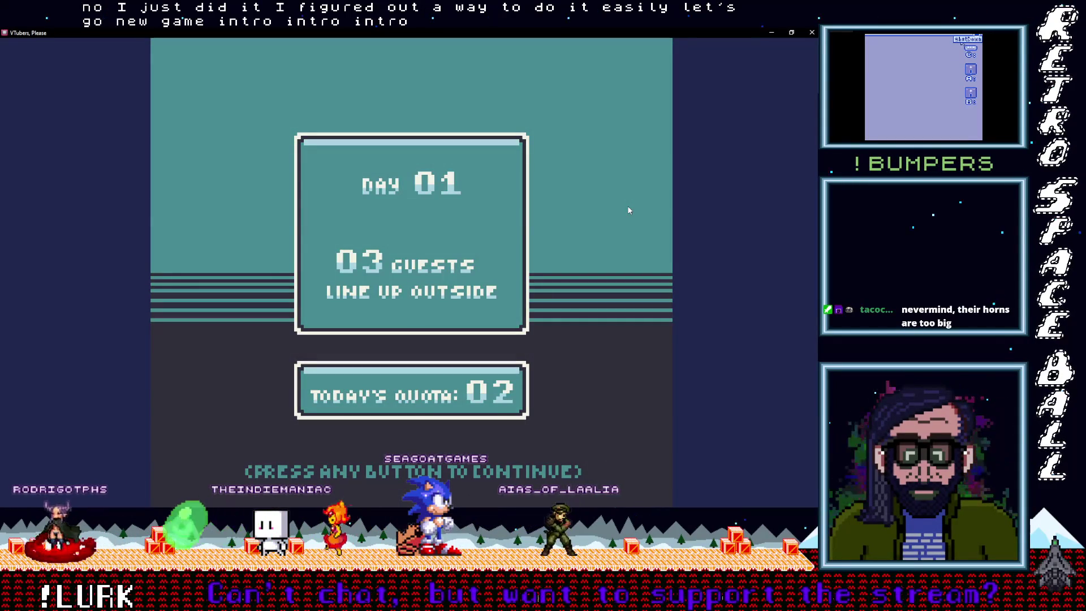
pyautogui.press('Return')
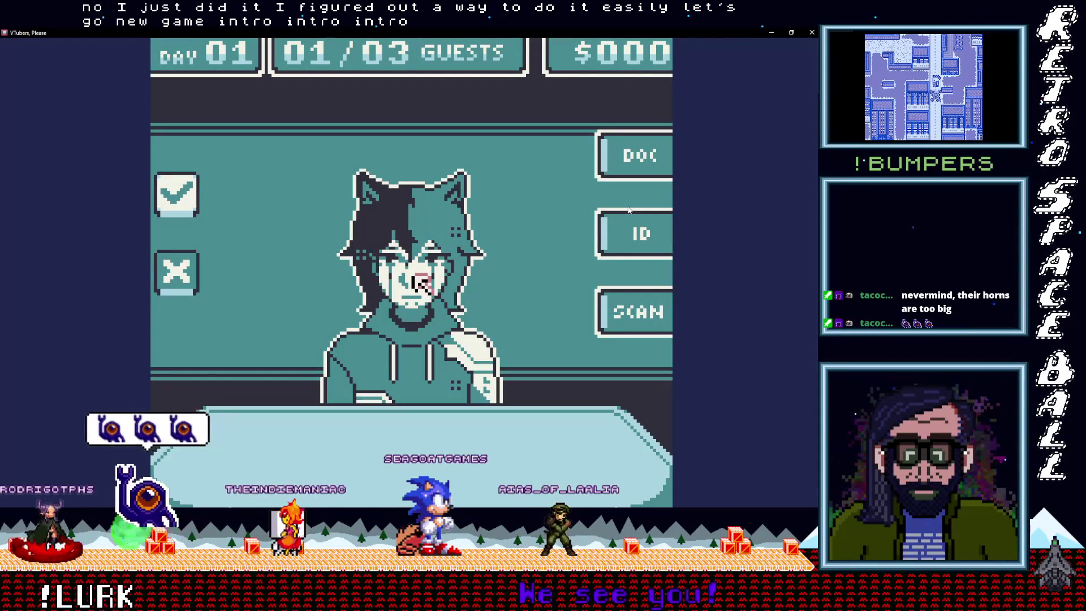
# - Select SCAN to open the scanner on the first guest
pyautogui.press('Right')
pyautogui.press('Down')
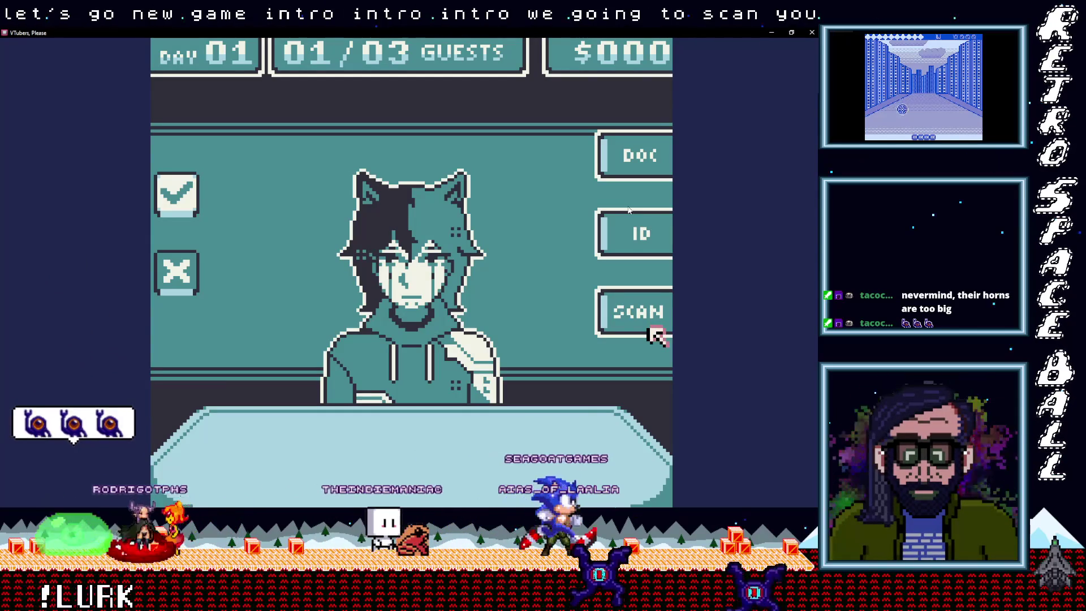
pyautogui.press('Up')
pyautogui.press('Return')
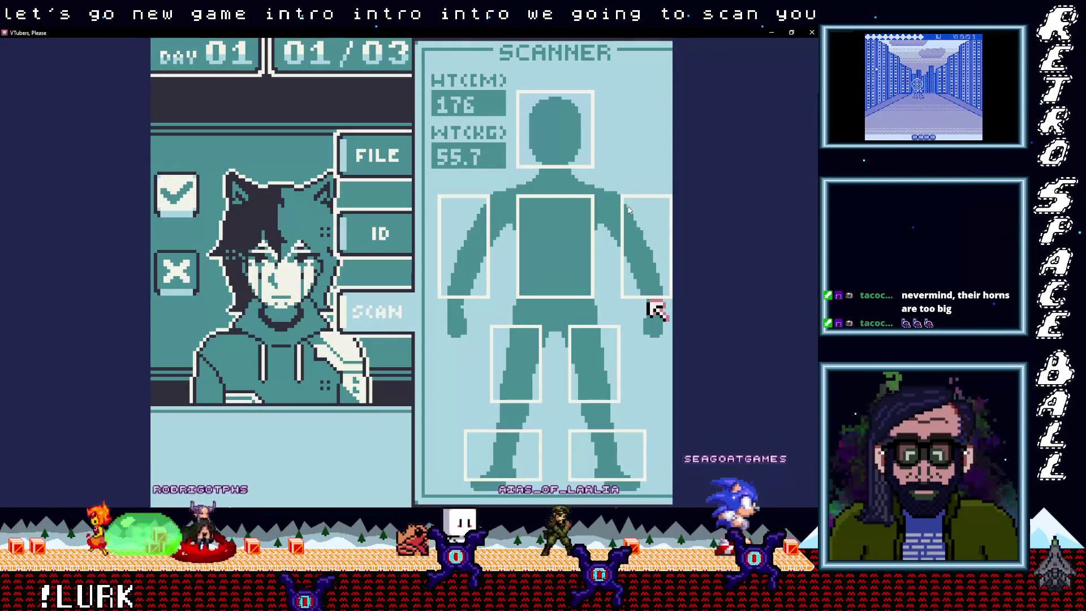
# - Scan the first guest's legs, arms, chest and head, revealing contraband hidden on the chest
pyautogui.press('Left')
pyautogui.press('Down')
pyautogui.press('Right')
pyautogui.press('Down')
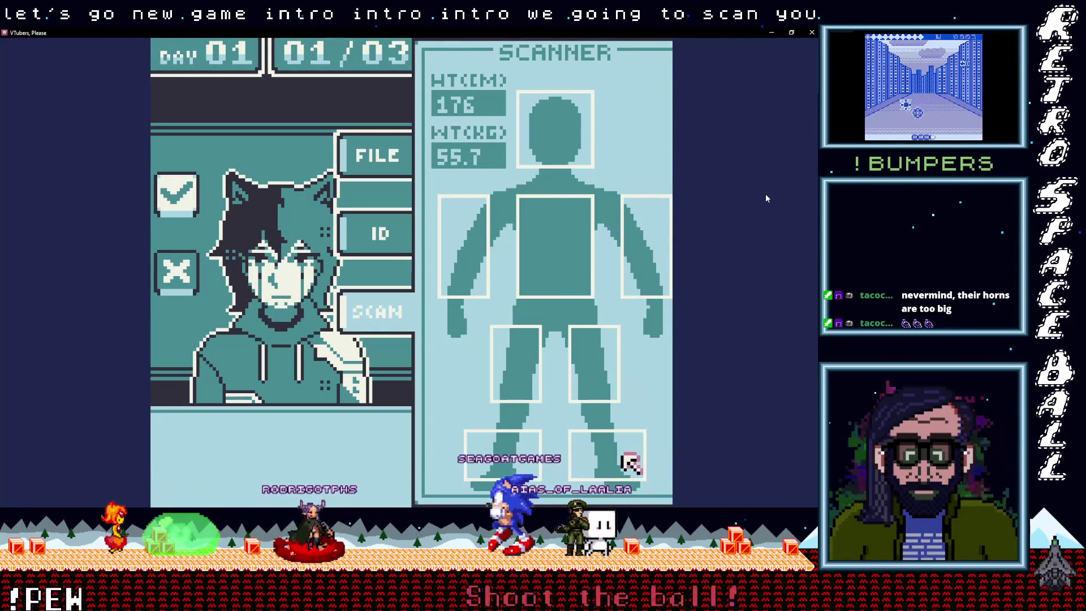
pyautogui.press('Up')
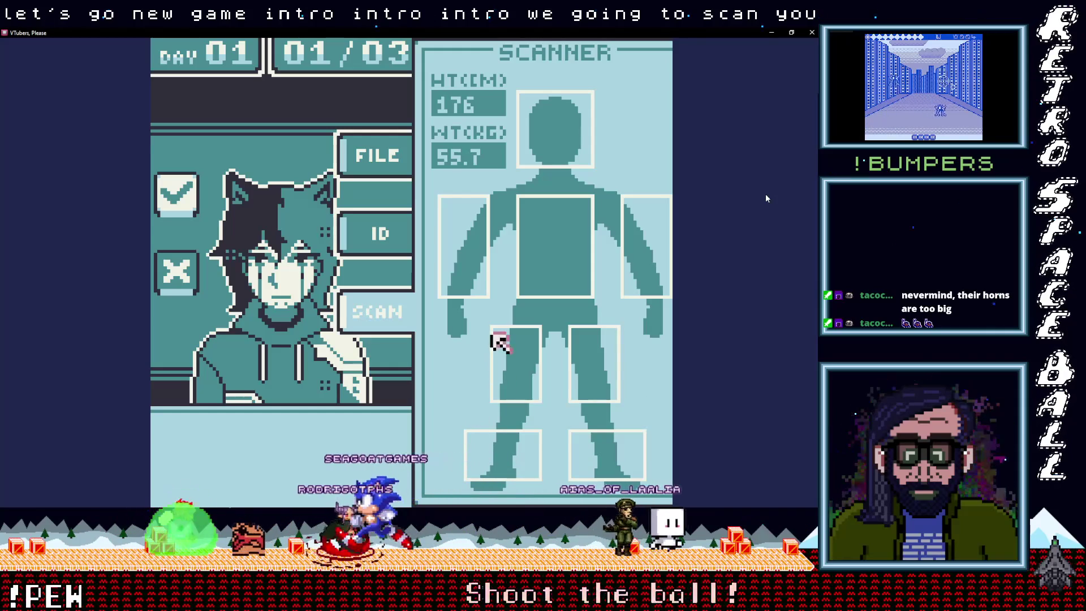
pyautogui.press('Right')
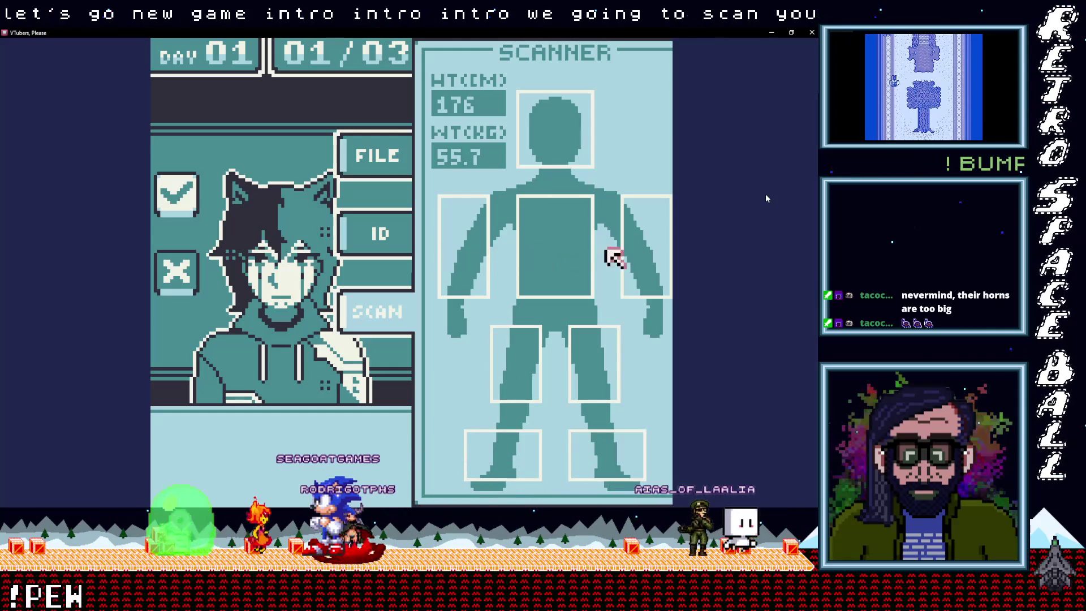
pyautogui.press('Left')
pyautogui.press('Right')
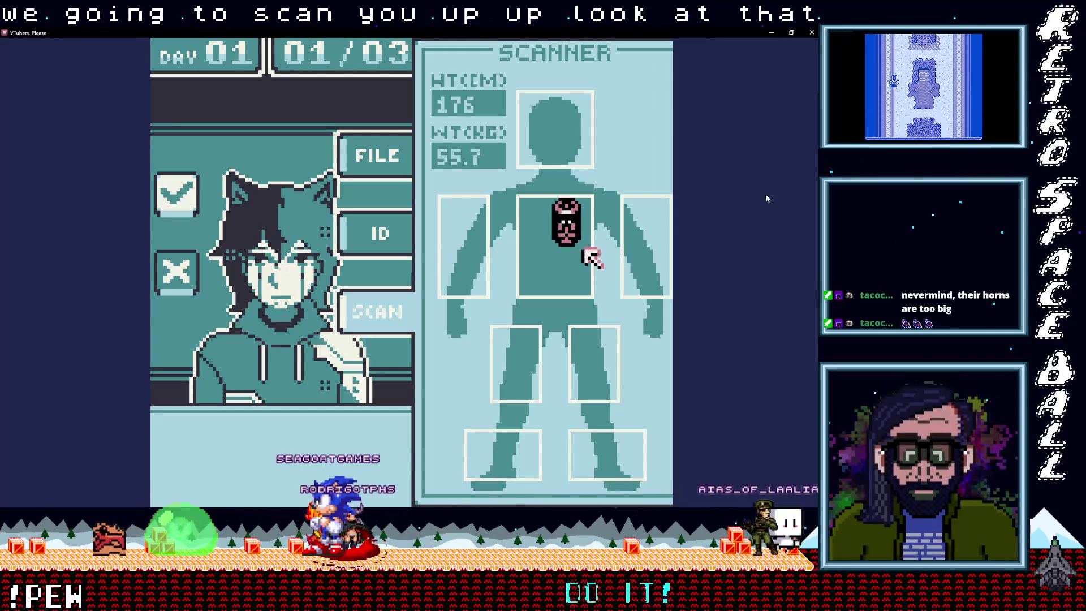
pyautogui.press('Left')
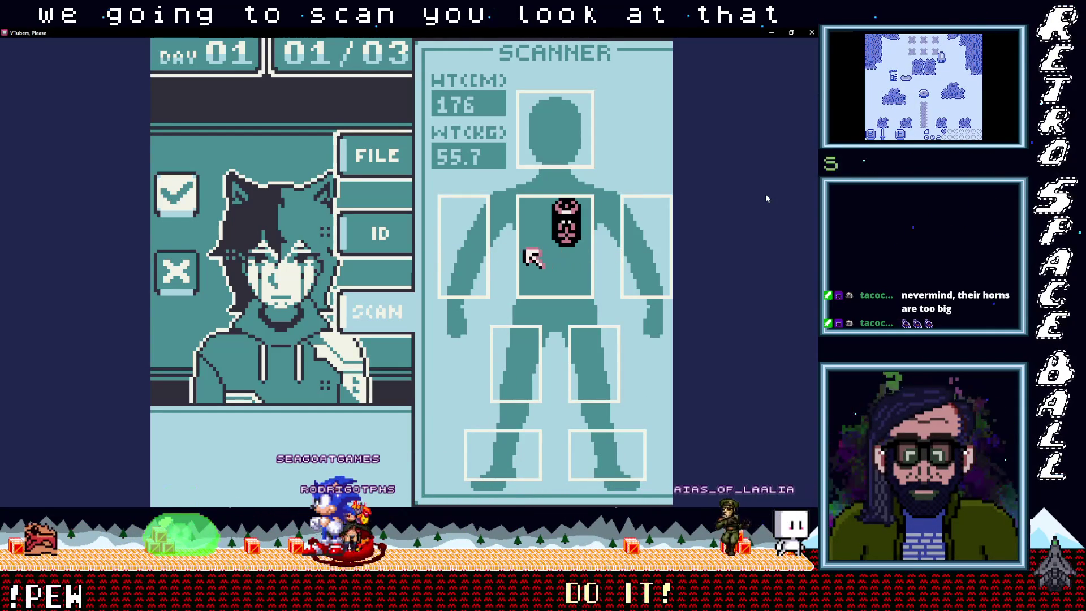
pyautogui.press('Right')
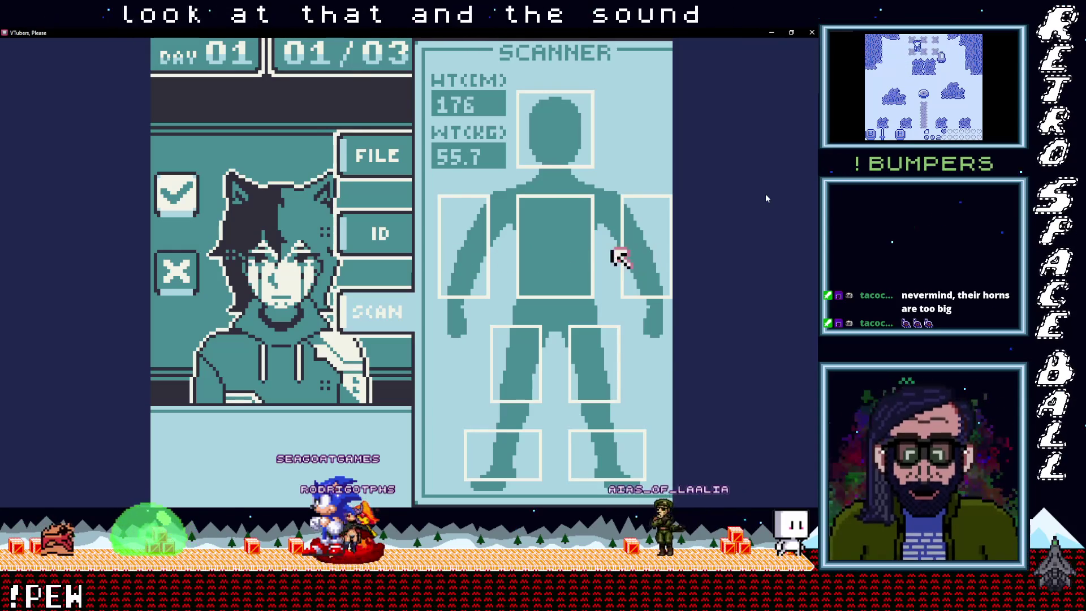
pyautogui.press('Left')
pyautogui.press('Left')
pyautogui.press('Right')
pyautogui.press('Left')
pyautogui.press('Left')
pyautogui.press('Right')
pyautogui.press('Left')
pyautogui.press('Up')
pyautogui.press('Down')
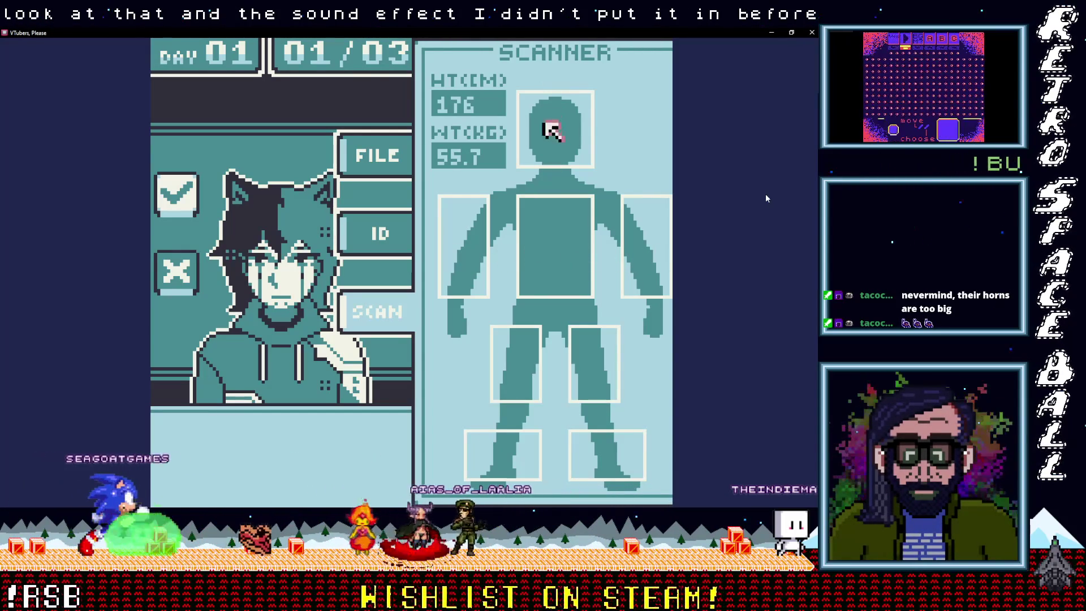
pyautogui.press('Left')
pyautogui.press('Right')
pyautogui.press('Left')
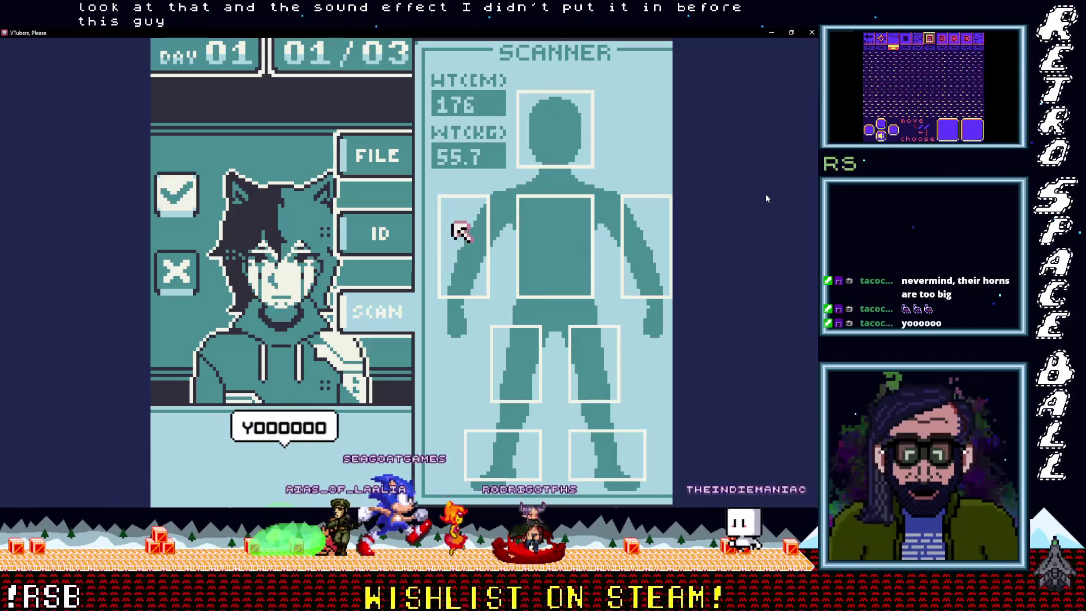
pyautogui.press('Left')
pyautogui.press('Left')
pyautogui.press('Right')
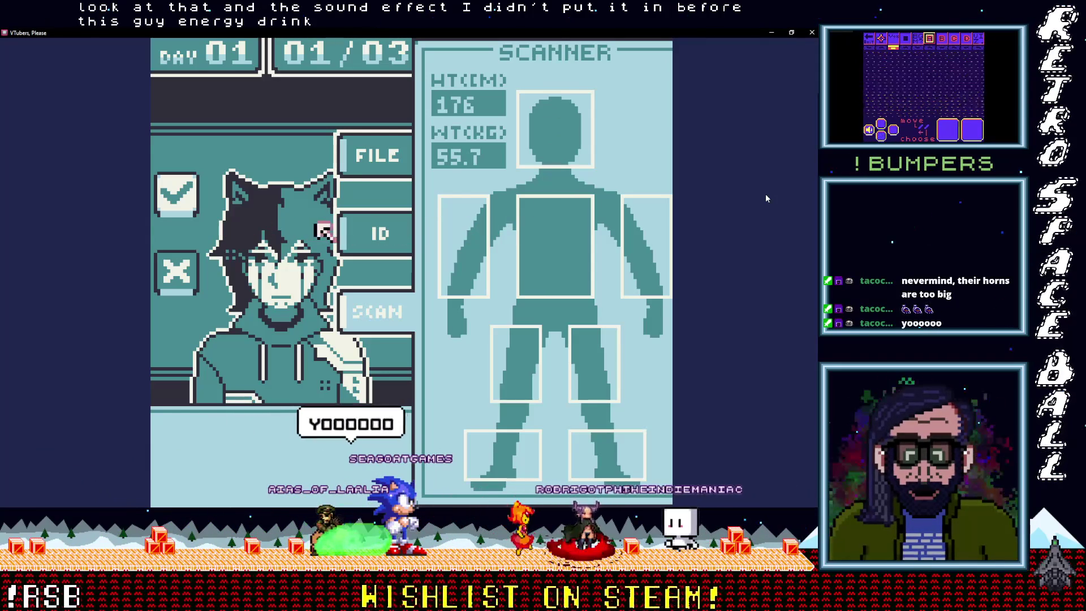
pyautogui.press('Right')
pyautogui.press('Right')
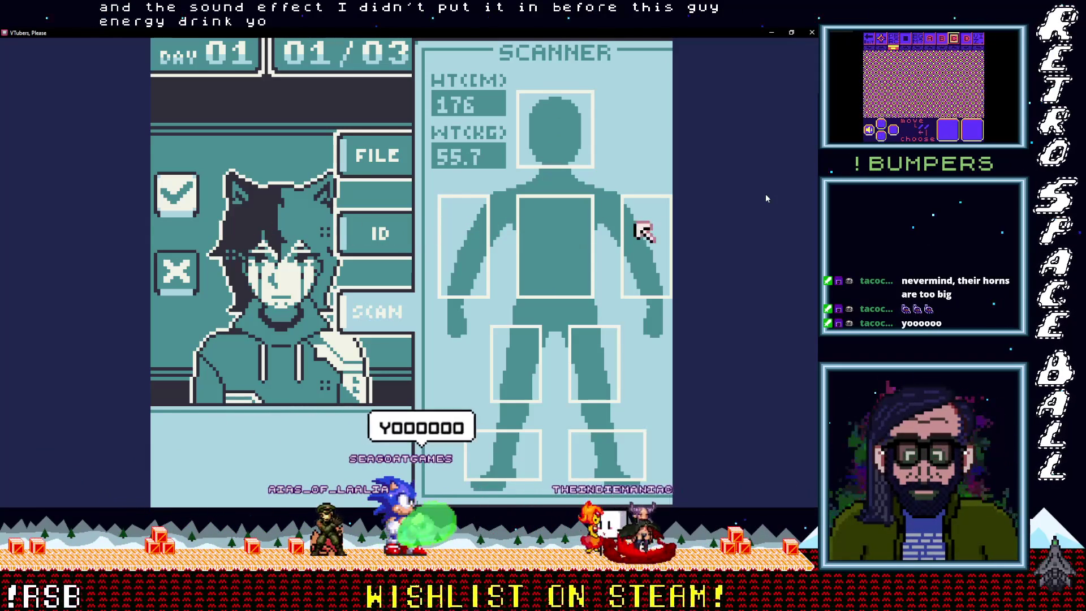
pyautogui.press('Left')
pyautogui.press('Left')
pyautogui.press('Left')
pyautogui.press('Left')
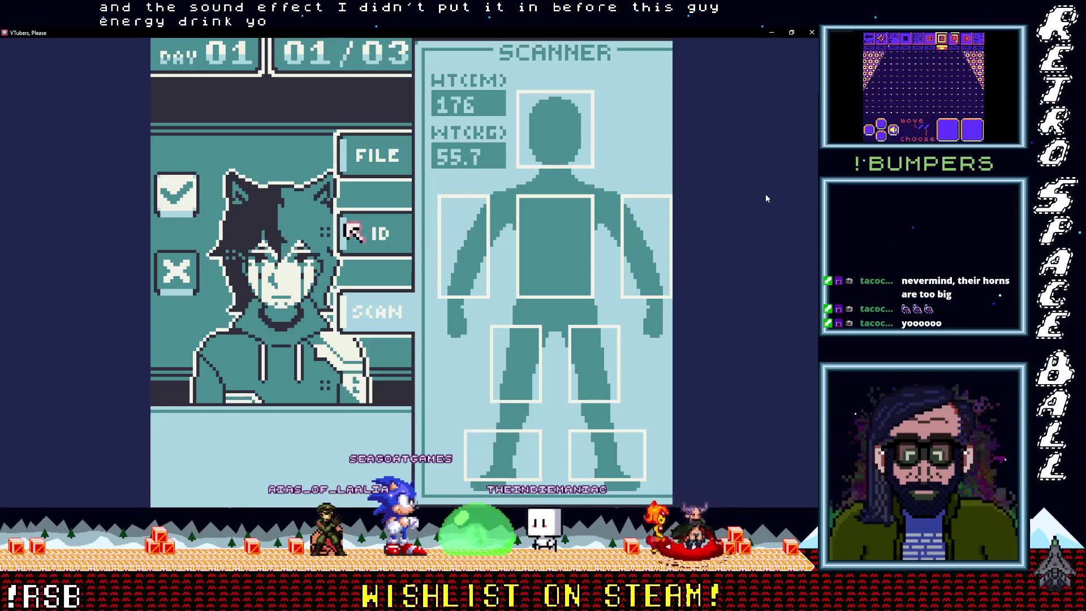
# - Deny the contraband-carrying guest with X and continue to the next guest
pyautogui.press('Left')
pyautogui.press('Down')
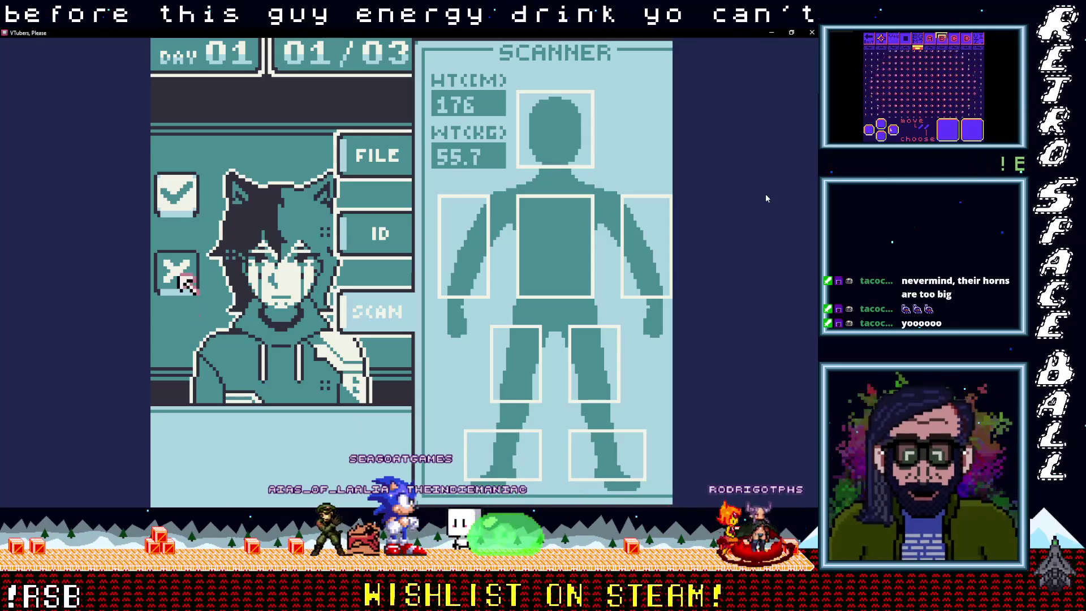
pyautogui.press('z')
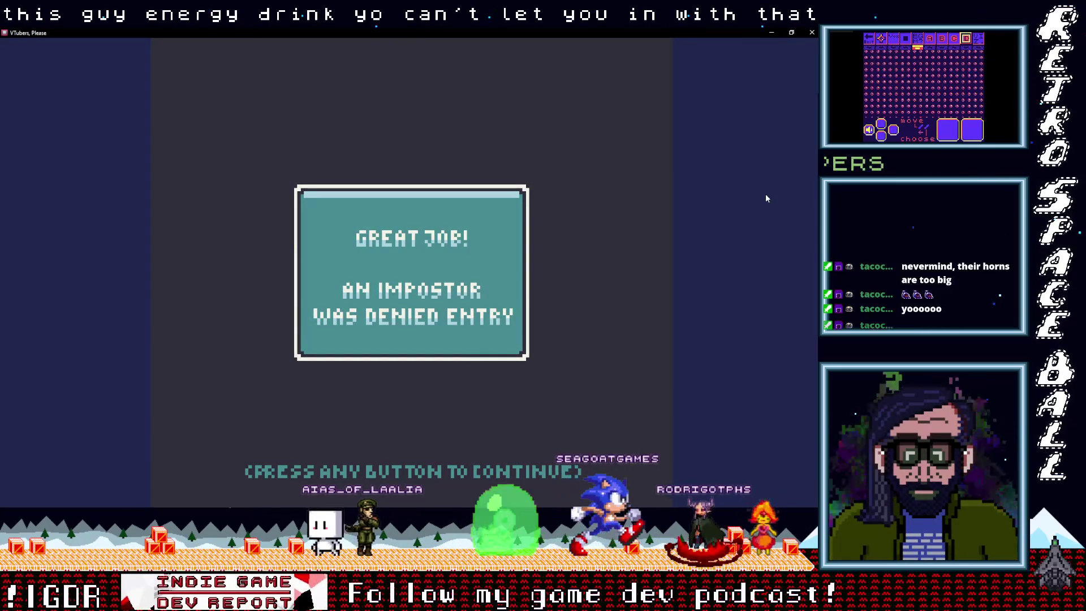
pyautogui.press('z')
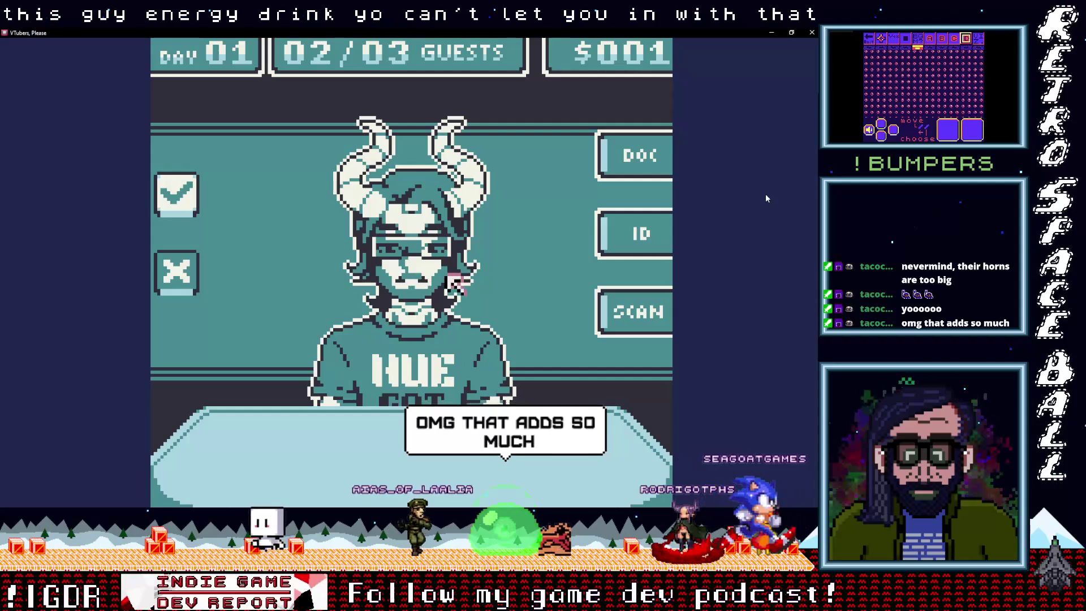
# - Scan the second guest from head through torso to both legs
pyautogui.press('Right')
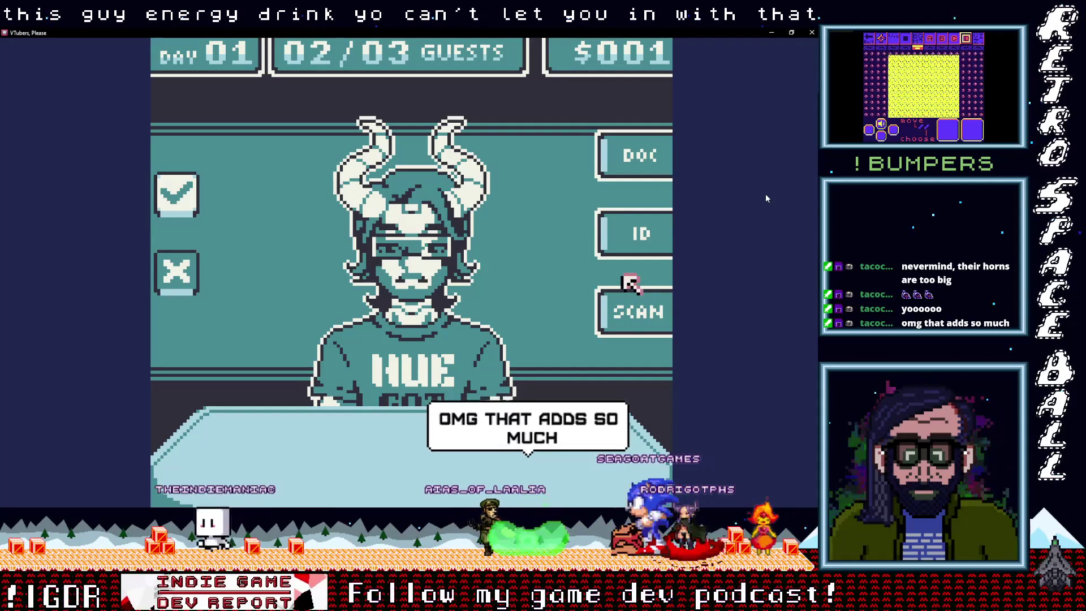
pyautogui.press('Up')
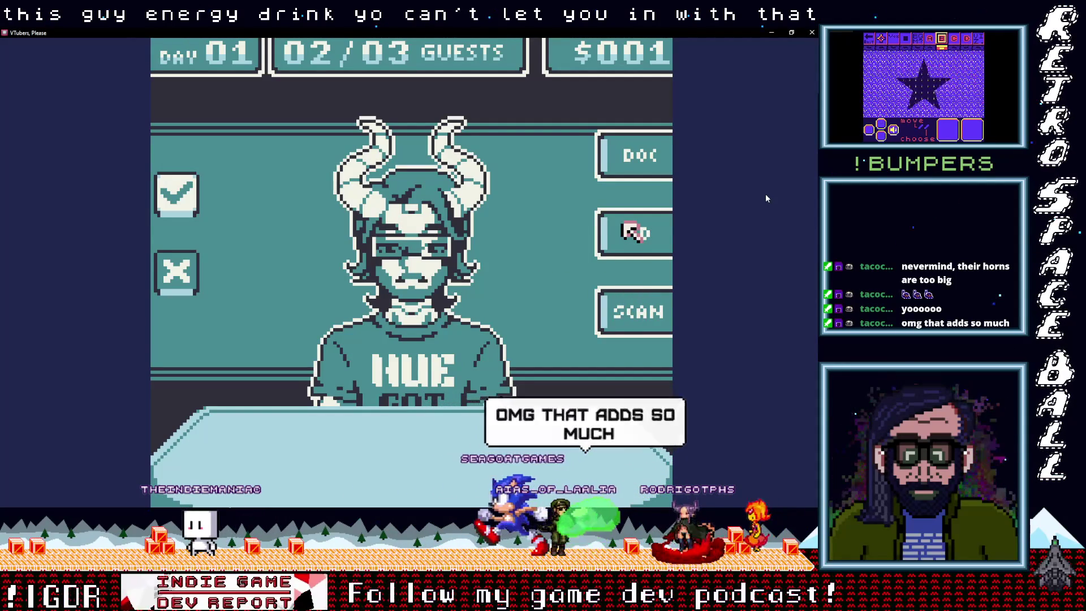
pyautogui.press('Down')
pyautogui.press('z')
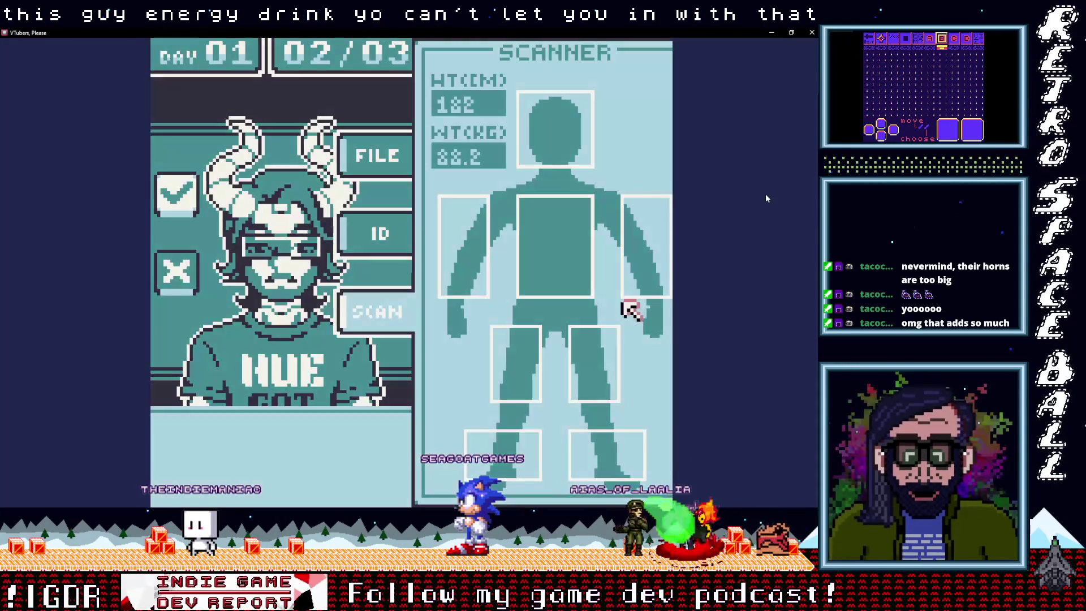
pyautogui.press('Up')
pyautogui.press('Left')
pyautogui.press('Up')
pyautogui.press('Right')
pyautogui.press('Down')
pyautogui.press('Right')
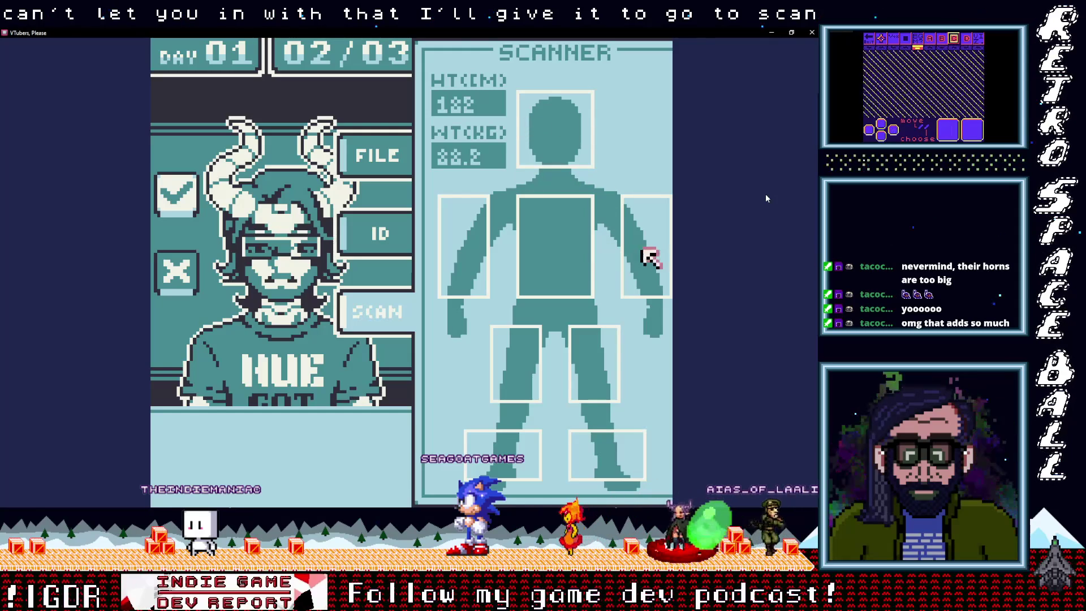
pyautogui.press('Left')
pyautogui.press('Left')
pyautogui.press('Down')
pyautogui.press('Right')
pyautogui.press('Right')
pyautogui.press('Down')
pyautogui.press('Left')
# - Check the second guest's ID and FILE record, then admit them with the checkmark
pyautogui.press('Up')
pyautogui.press('Up')
pyautogui.press('Up')
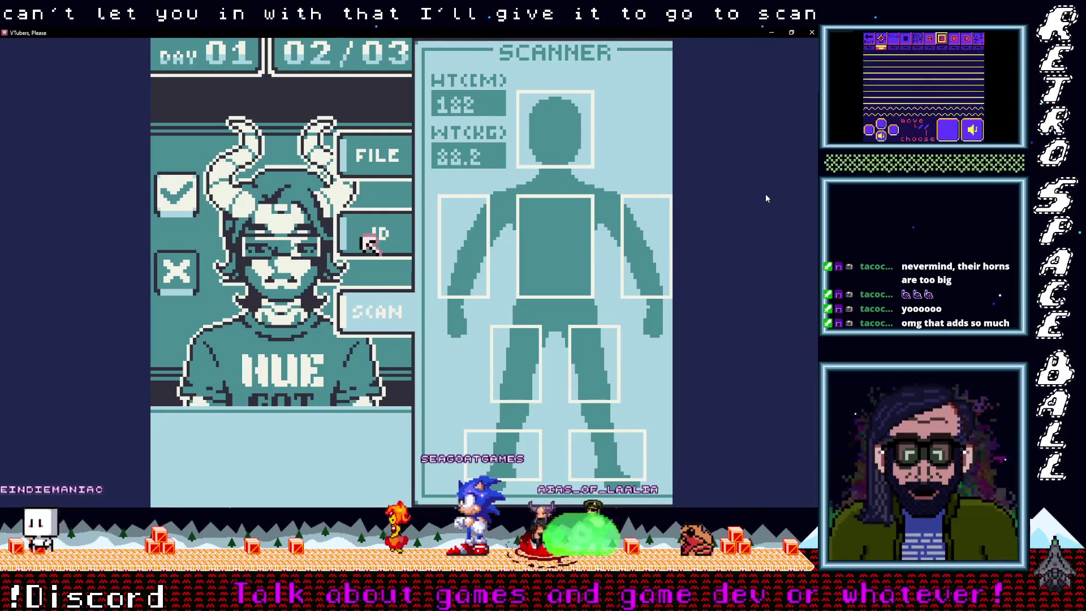
pyautogui.press('z')
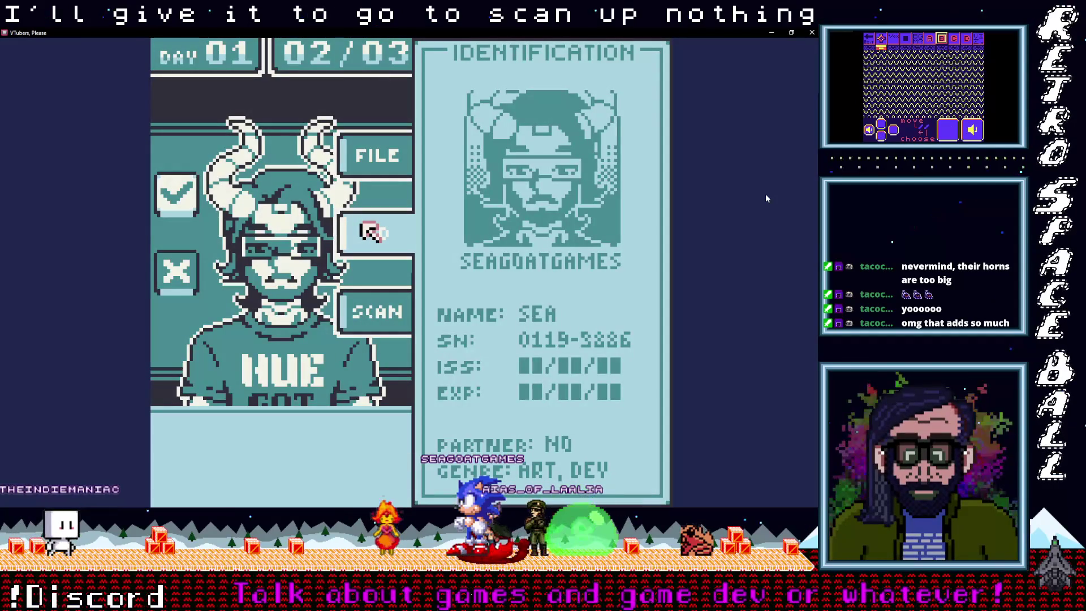
pyautogui.press('Up')
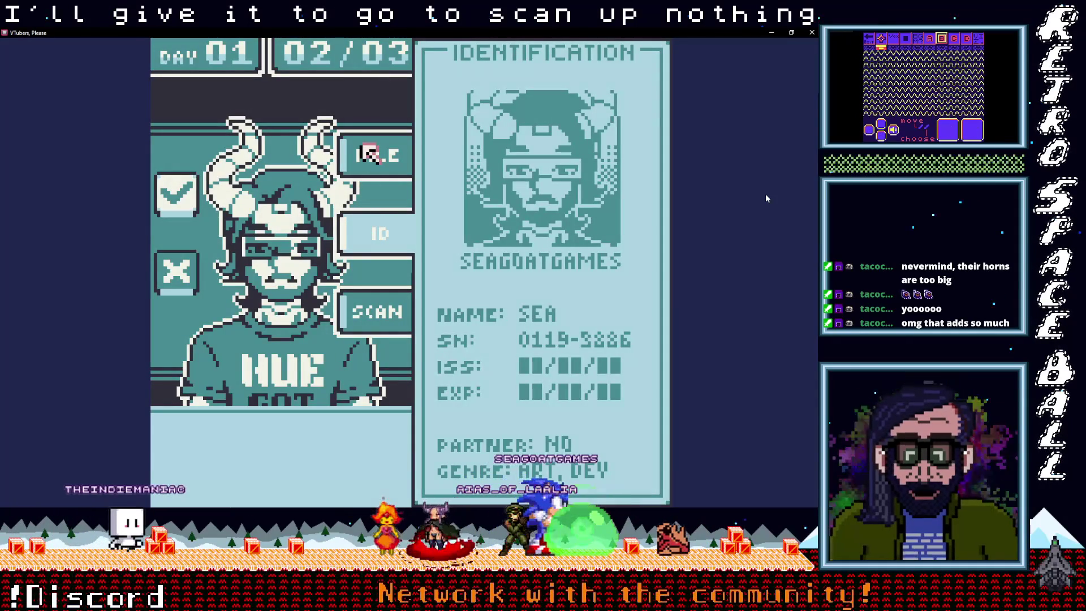
pyautogui.press('z')
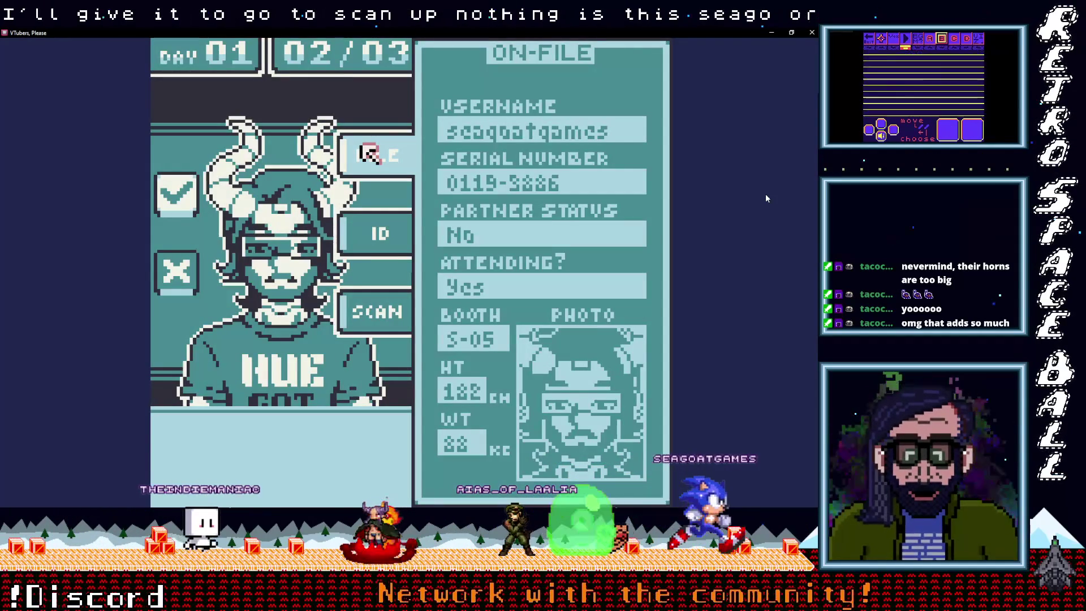
pyautogui.press('Down')
pyautogui.press('Left')
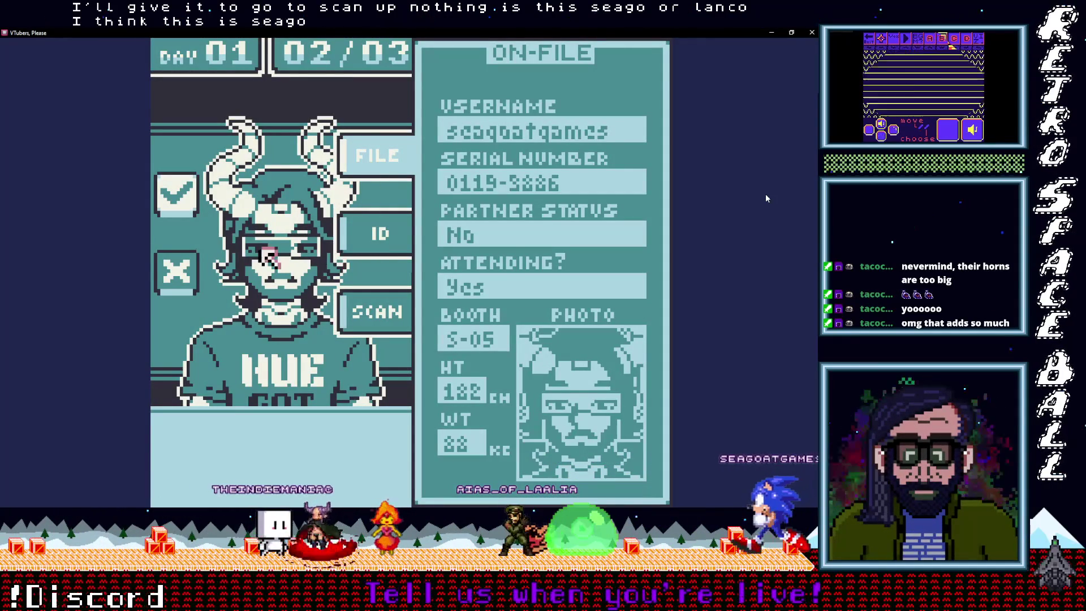
pyautogui.press('Left')
pyautogui.press('Up')
pyautogui.press('z')
pyautogui.press('z')
# - Scan the third guest's body, revealing a drink hidden on the left leg
pyautogui.press('Right')
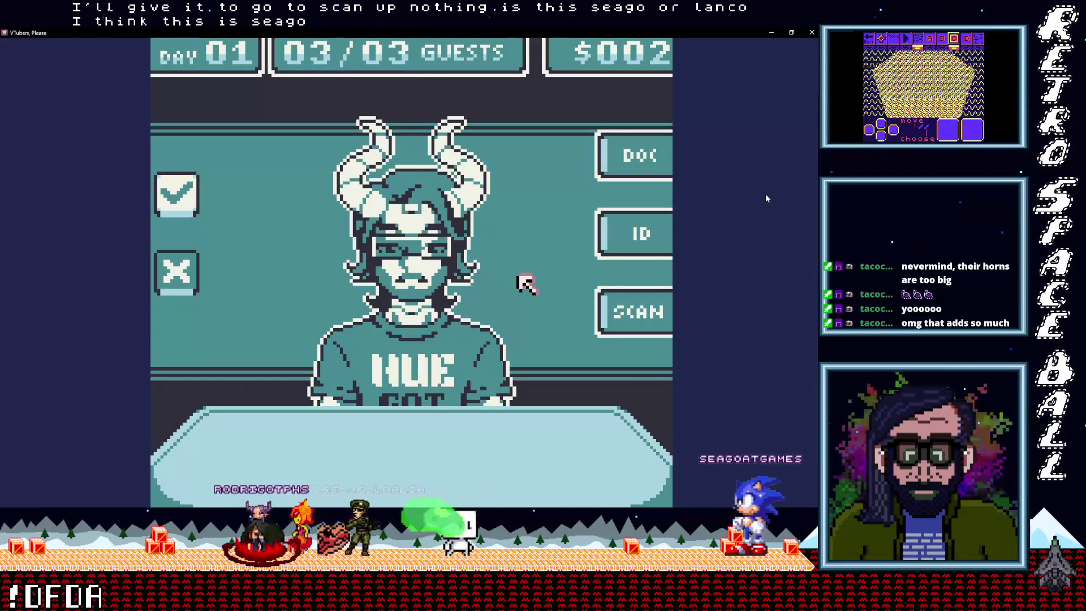
pyautogui.press('Right')
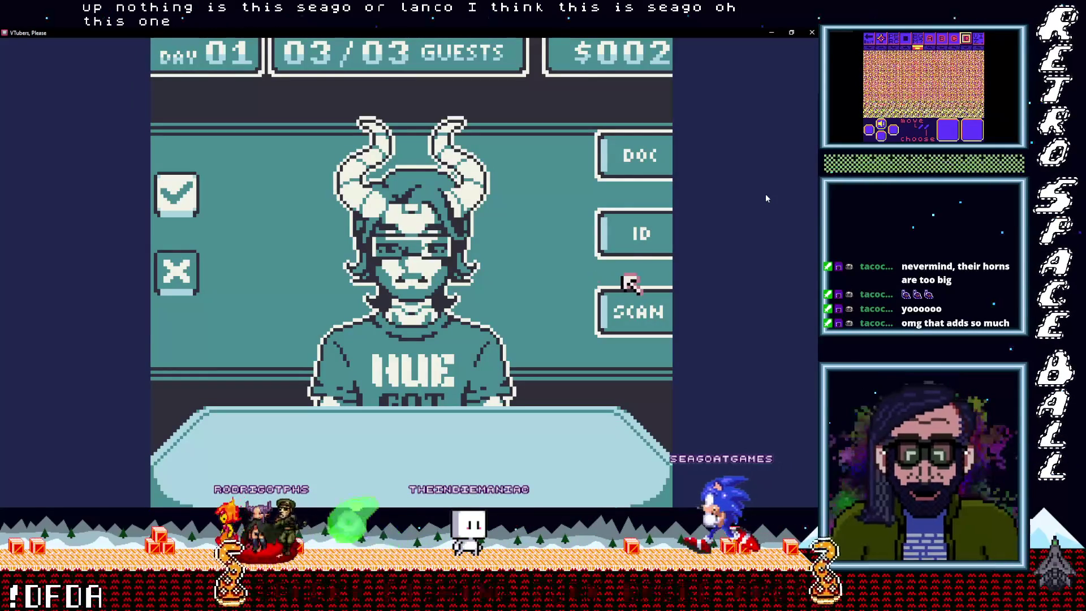
pyautogui.press('Up')
pyautogui.press('Down')
pyautogui.press('z')
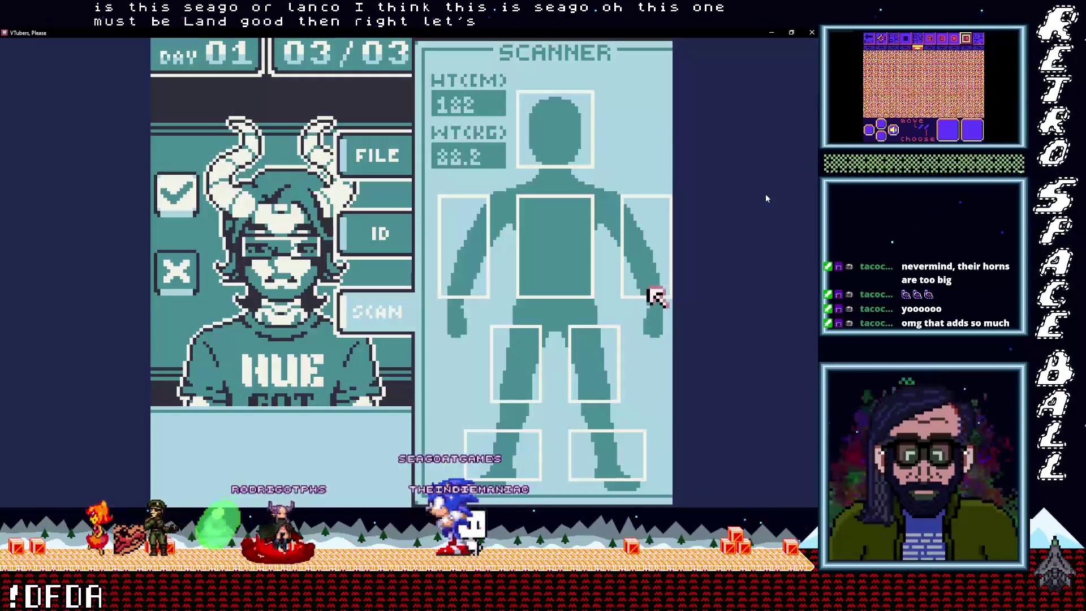
pyautogui.press('Up')
pyautogui.press('Left')
pyautogui.press('Up')
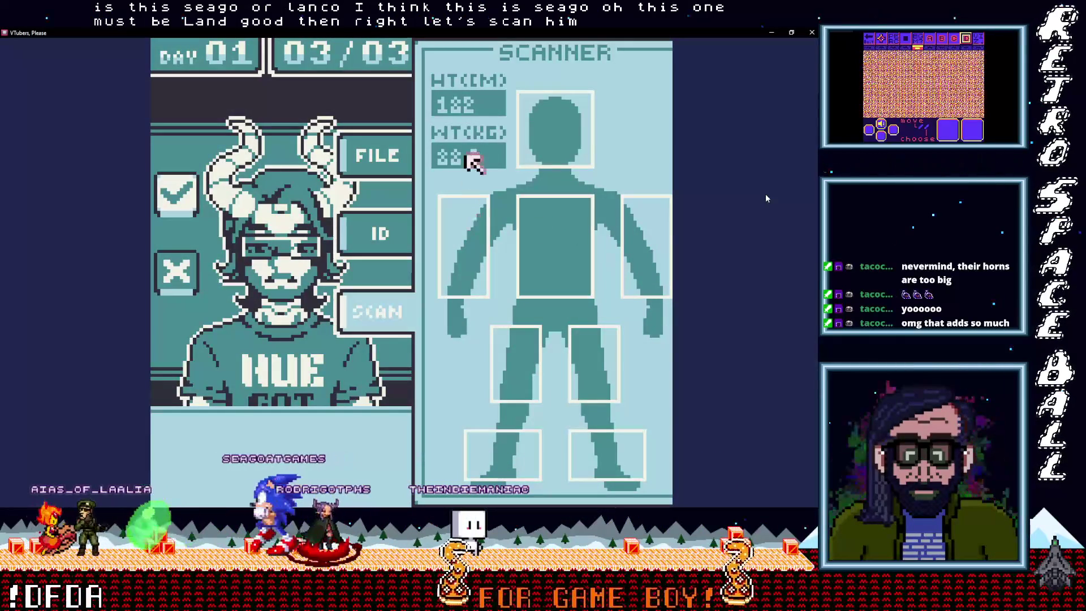
pyautogui.press('Right')
pyautogui.press('Down')
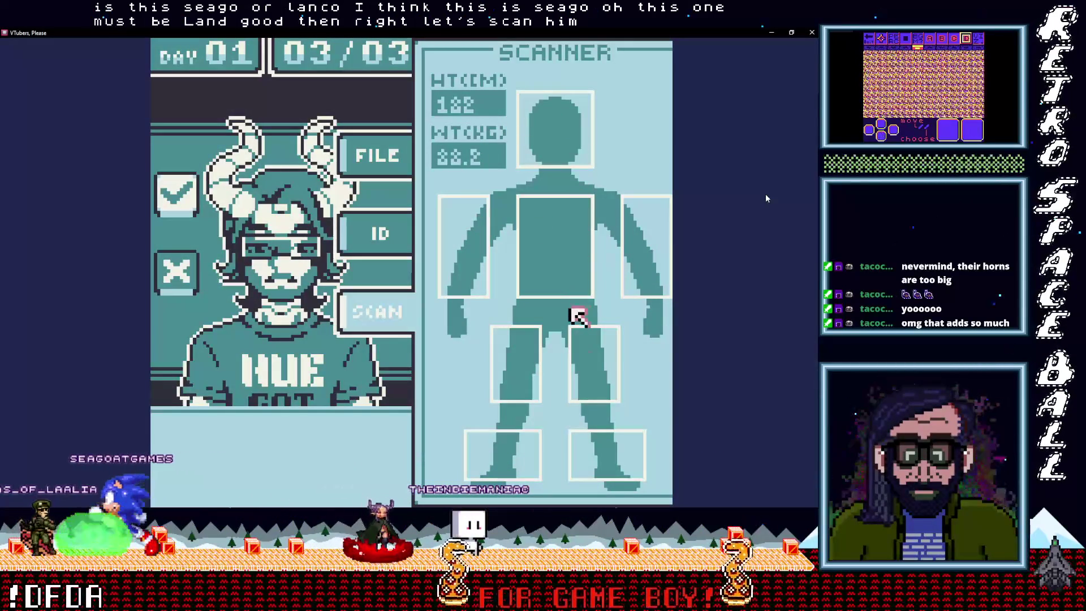
pyautogui.press('Down')
pyautogui.press('Left')
pyautogui.press('Up')
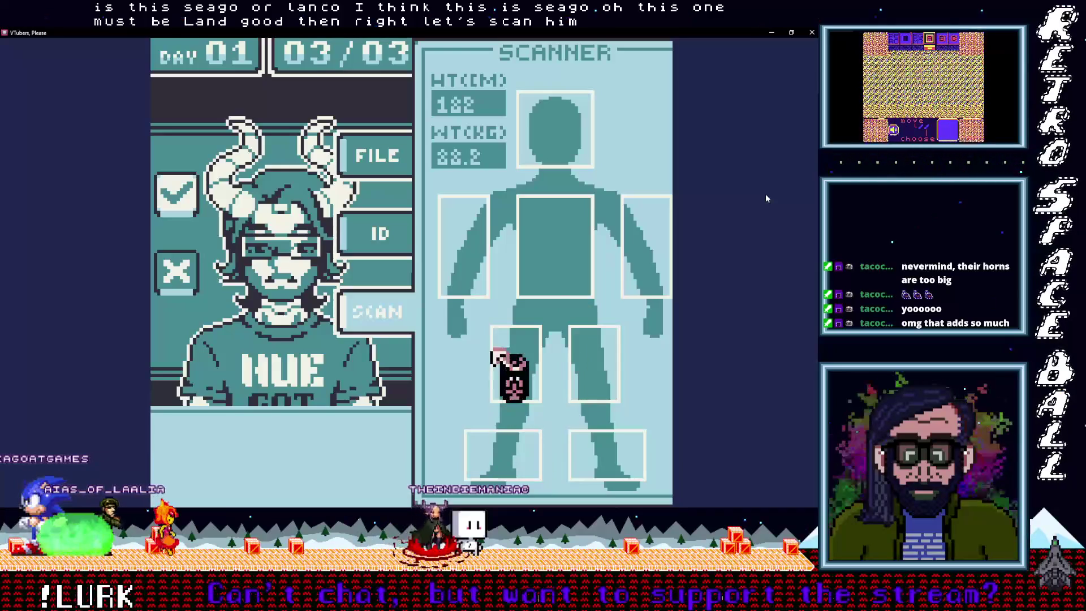
pyautogui.press('Down')
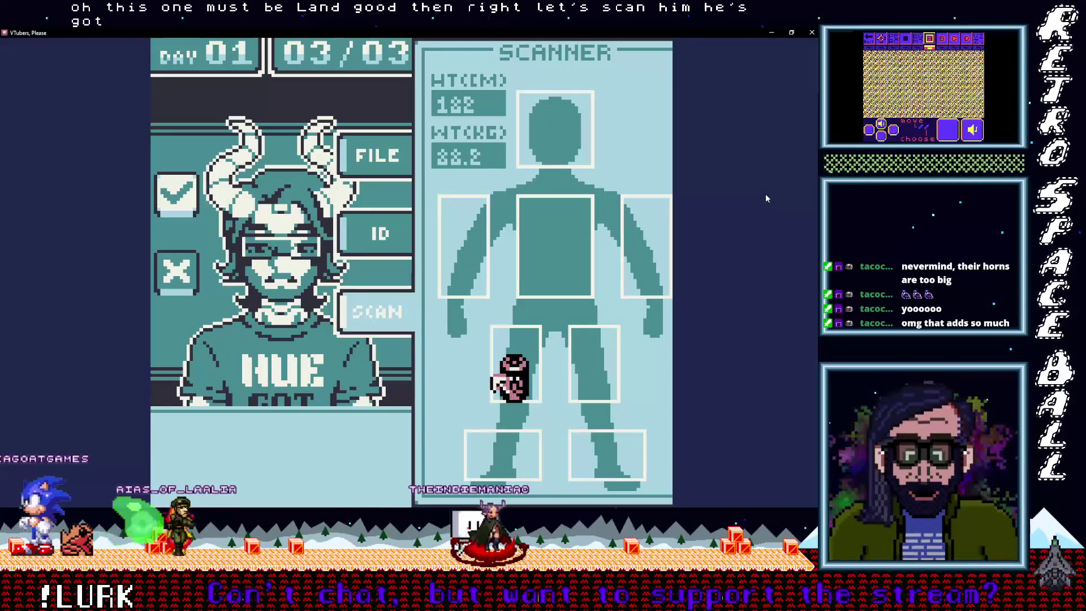
pyautogui.press('Left')
pyautogui.press('Left')
# - Deny the third guest and advance past the Day 01 summary into Day 02
pyautogui.press('Up')
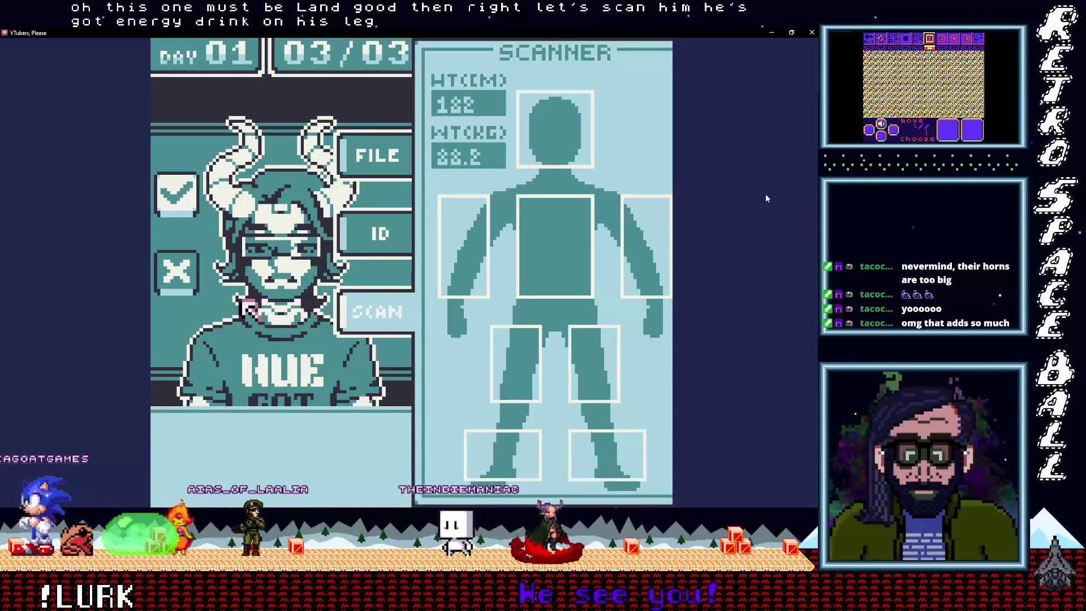
pyautogui.press('Up')
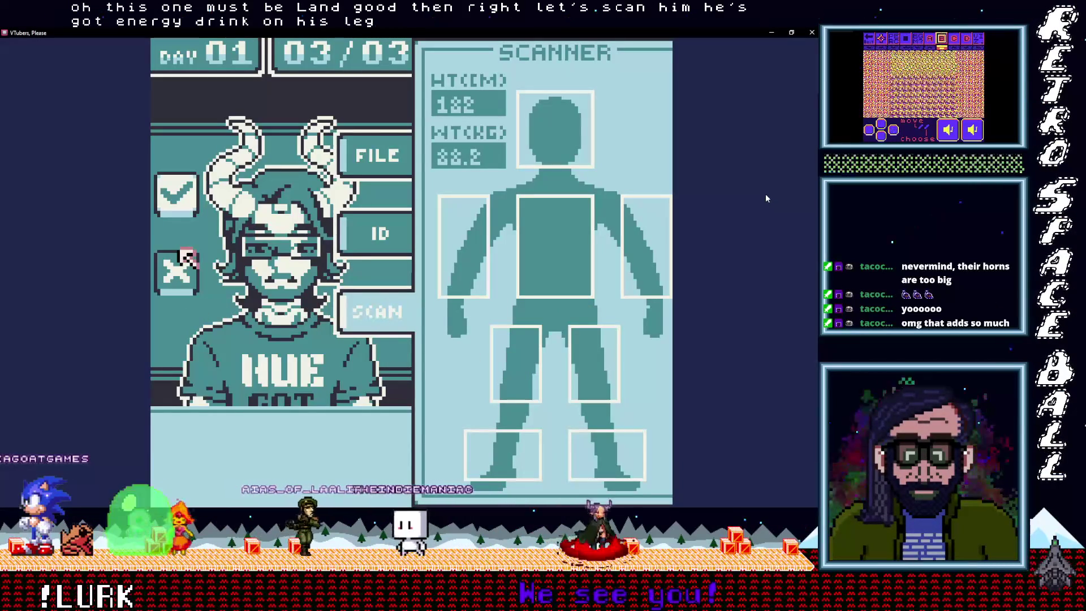
pyautogui.press('Return')
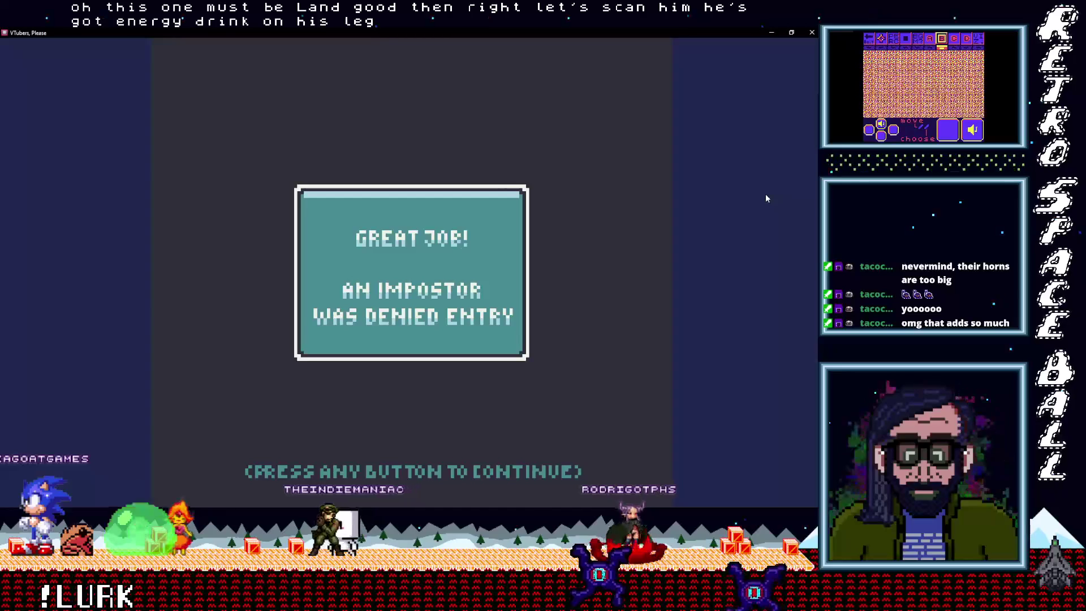
pyautogui.press('Return')
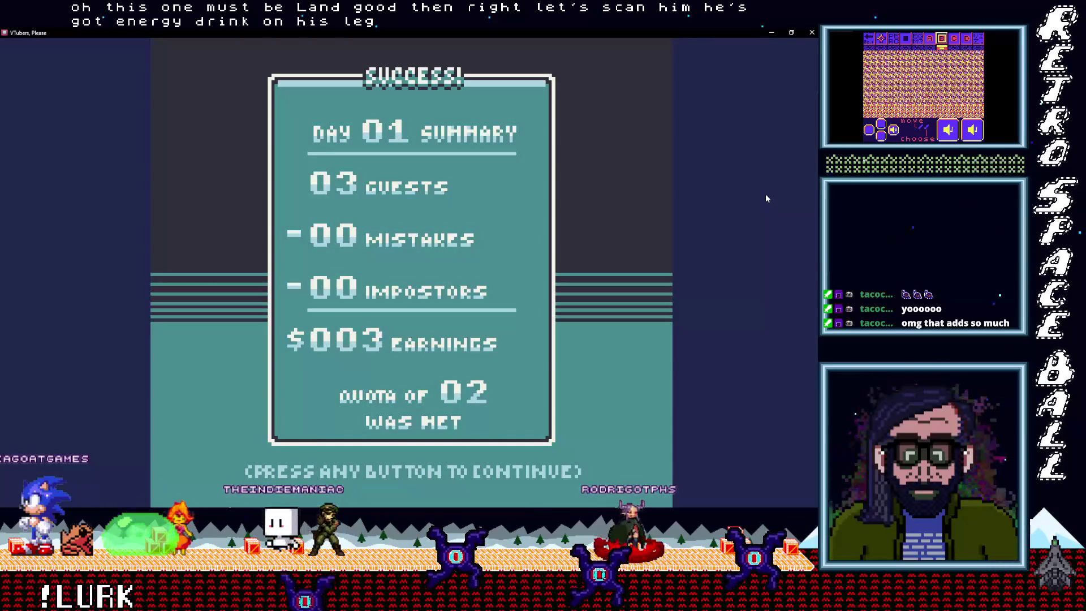
pyautogui.press('space')
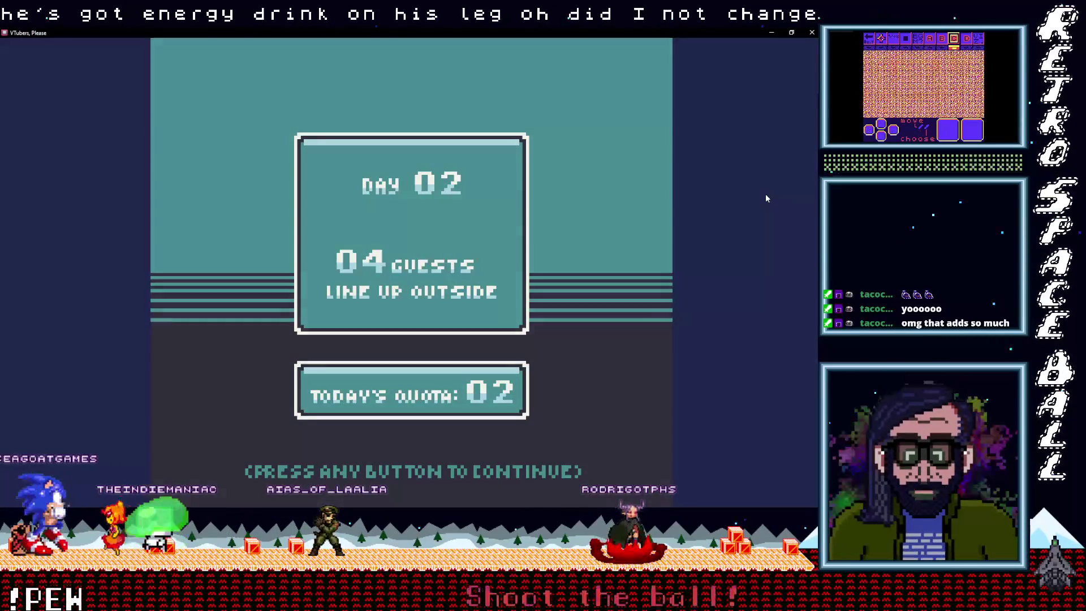
pyautogui.press('space')
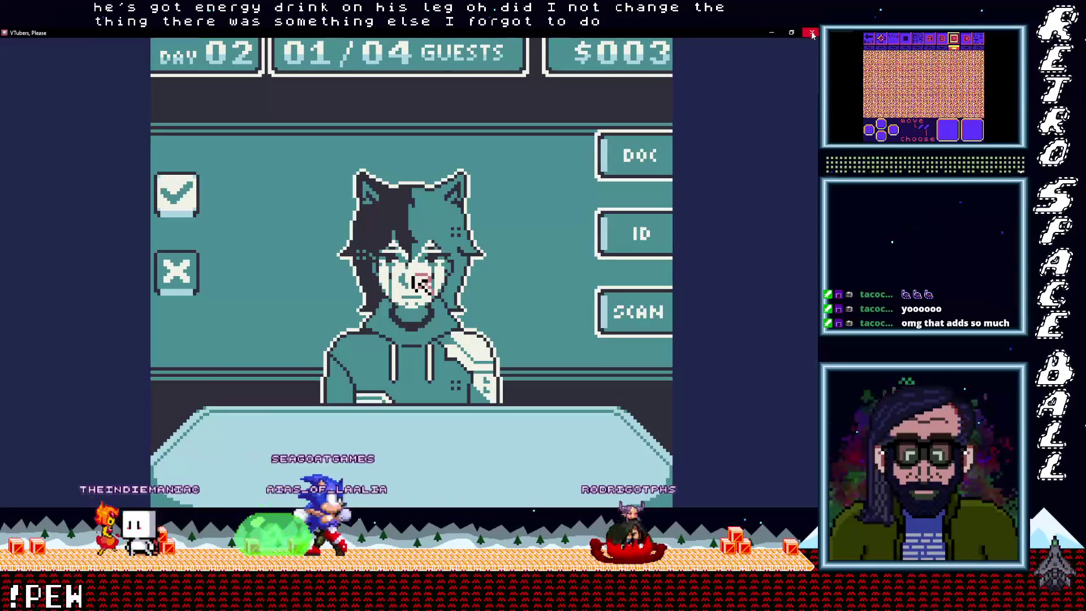
# - Minimize the game window and select the NPC 1 scene to show its On Init events
pyautogui.click(771, 33)
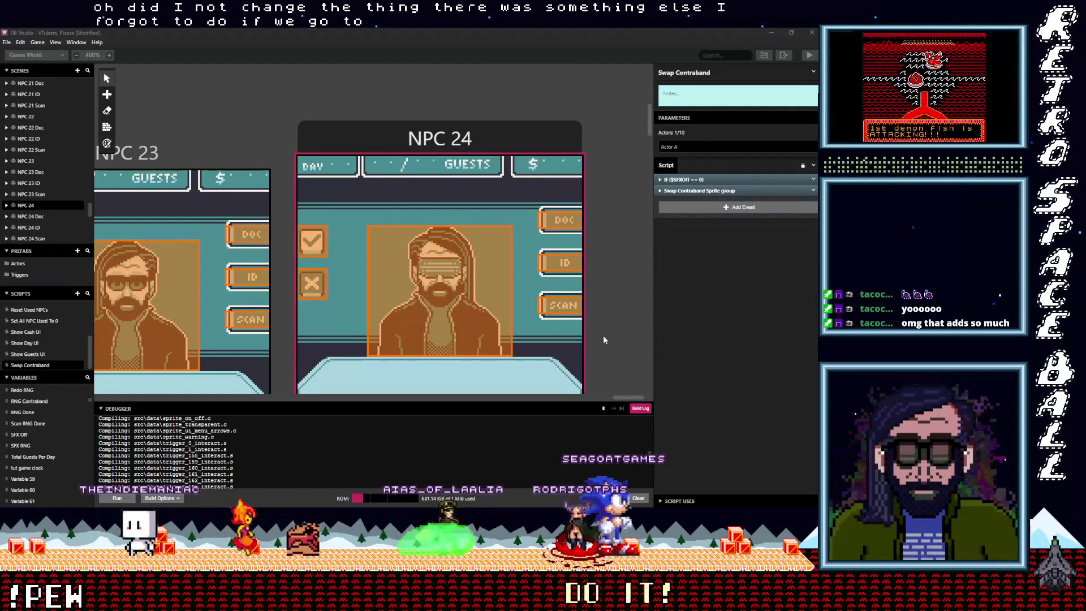
pyautogui.scroll(2, 603, 335)
pyautogui.keyDown('ctrl'); pyautogui.scroll(-1, 603, 335); pyautogui.keyUp('ctrl')
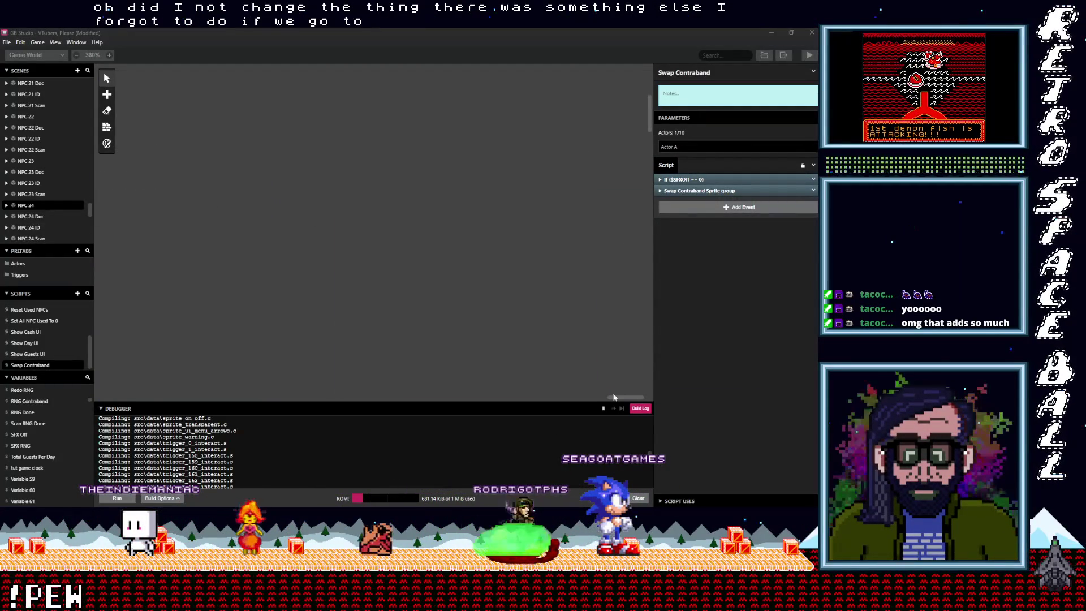
pyautogui.moveTo(588, 398)
pyautogui.mouseDown()
pyautogui.moveTo(133, 395)
pyautogui.moveTo(170, 381)
pyautogui.mouseUp()
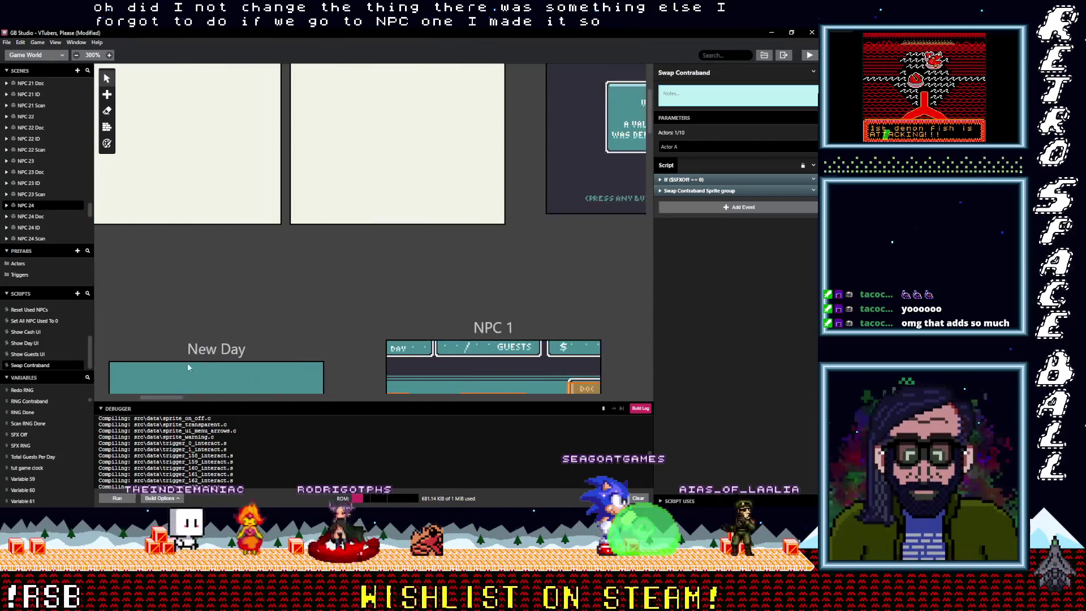
pyautogui.scroll(-2, 279, 327)
pyautogui.scroll(-1, 281, 330)
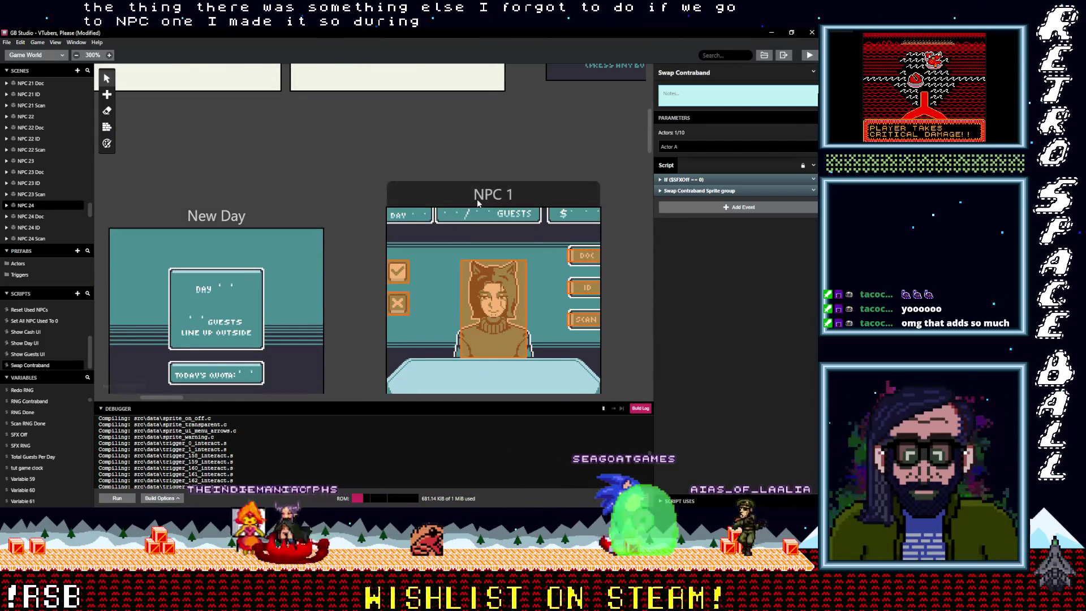
pyautogui.click(559, 215)
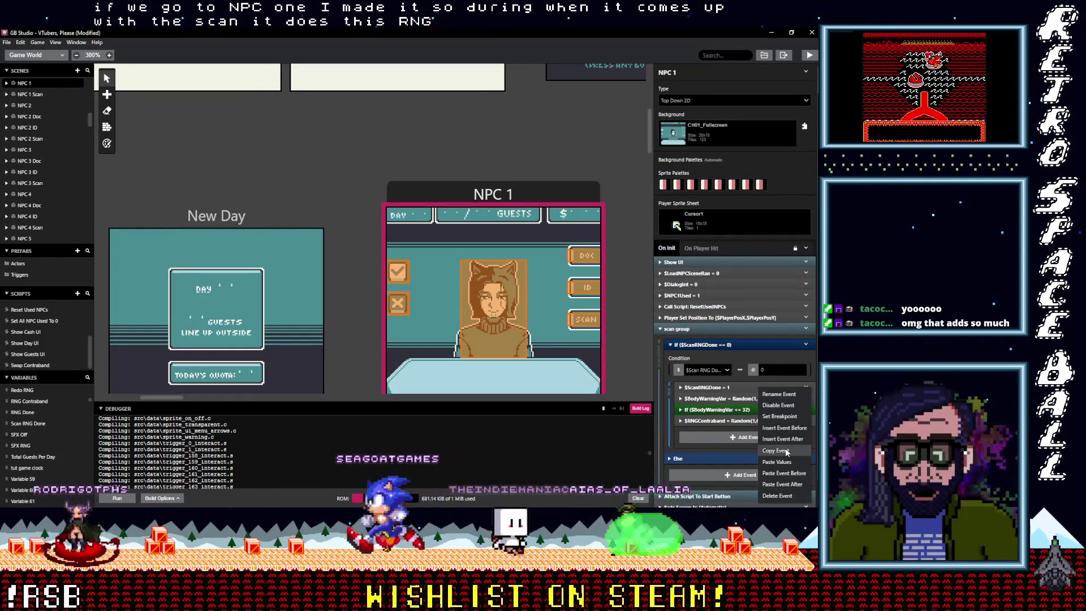
pyautogui.moveTo(171, 396); pyautogui.dragTo(198, 398)
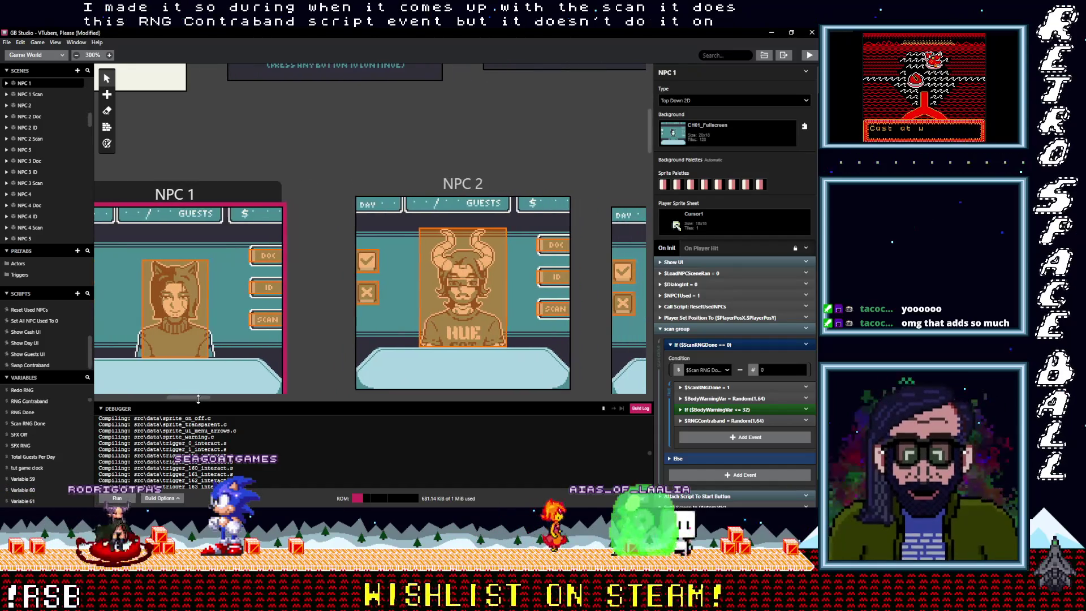
# - Paste the $RNGContraband random event into NPC 2's scan group If block
pyautogui.click(421, 185)
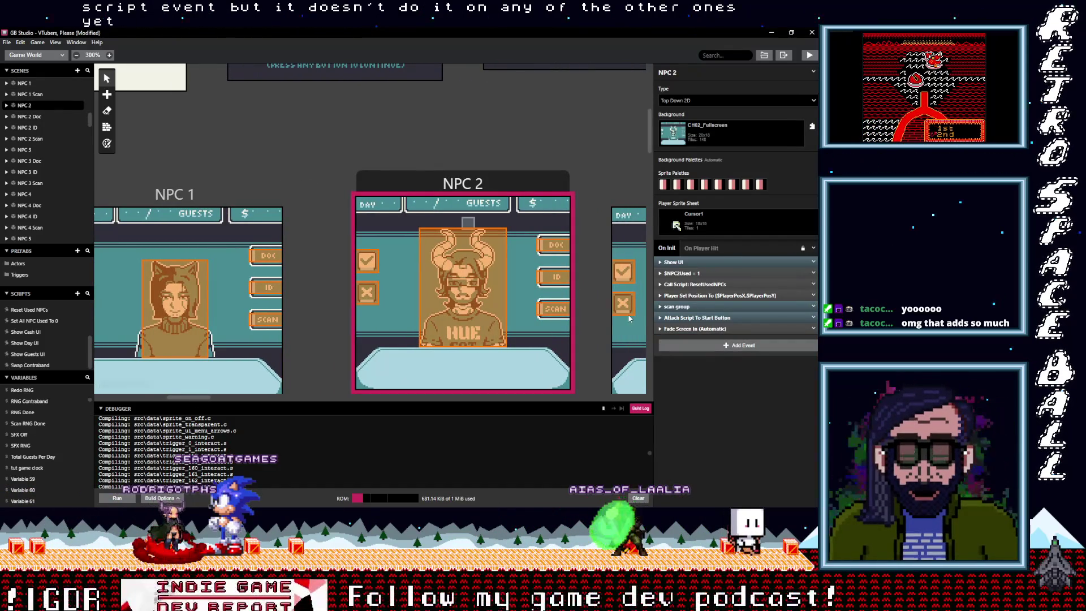
pyautogui.click(686, 306)
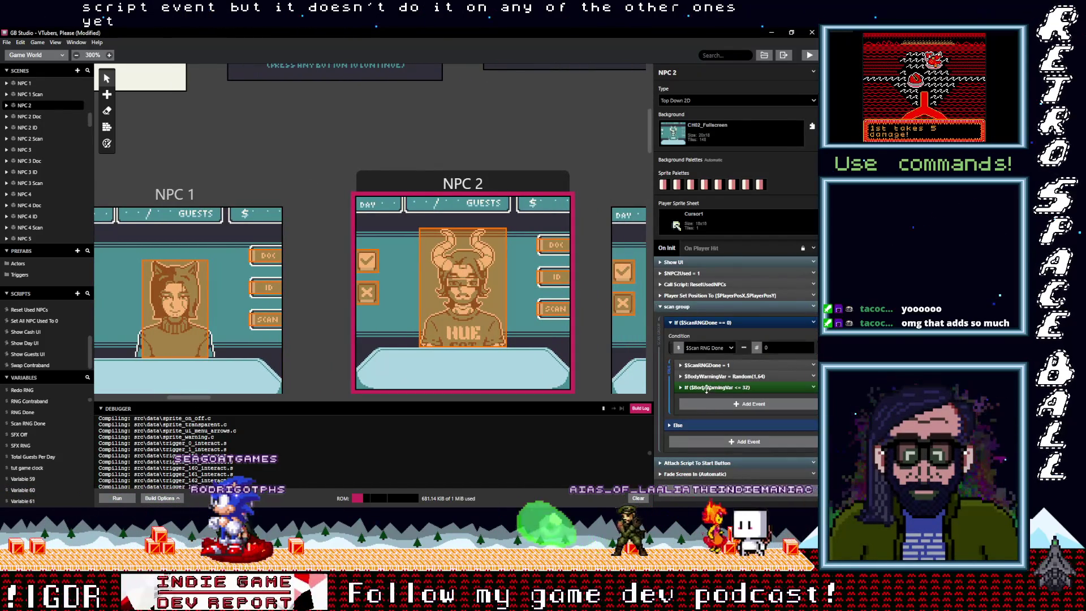
pyautogui.keyDown('alt'); pyautogui.click(714, 402); pyautogui.keyUp('alt')
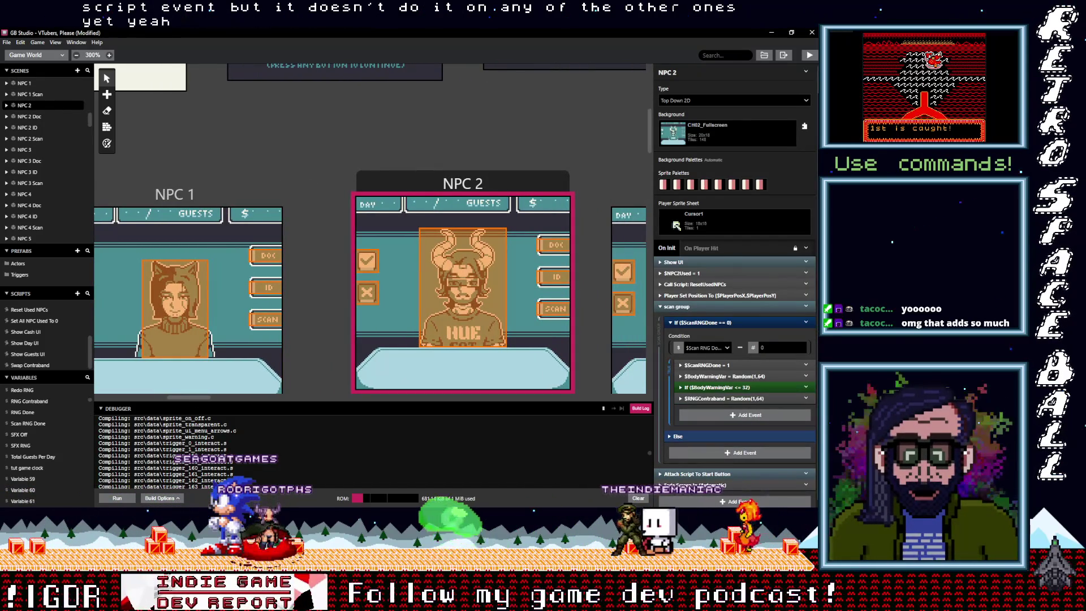
# - Close the other Demon Fish Dead Ahead project window, answering its save prompt
pyautogui.click(816, 308)
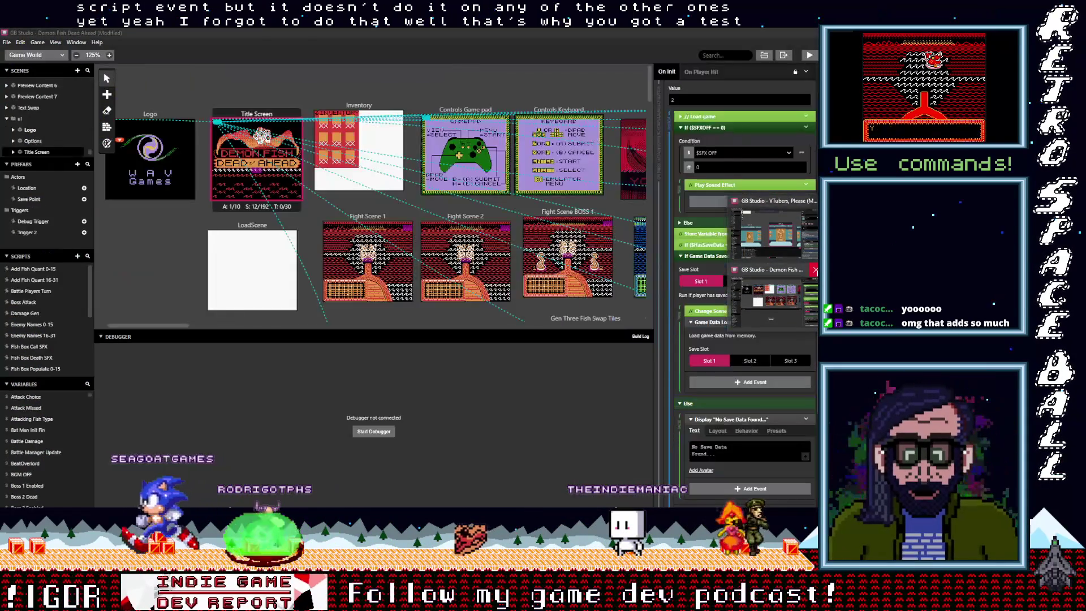
pyautogui.click(812, 270)
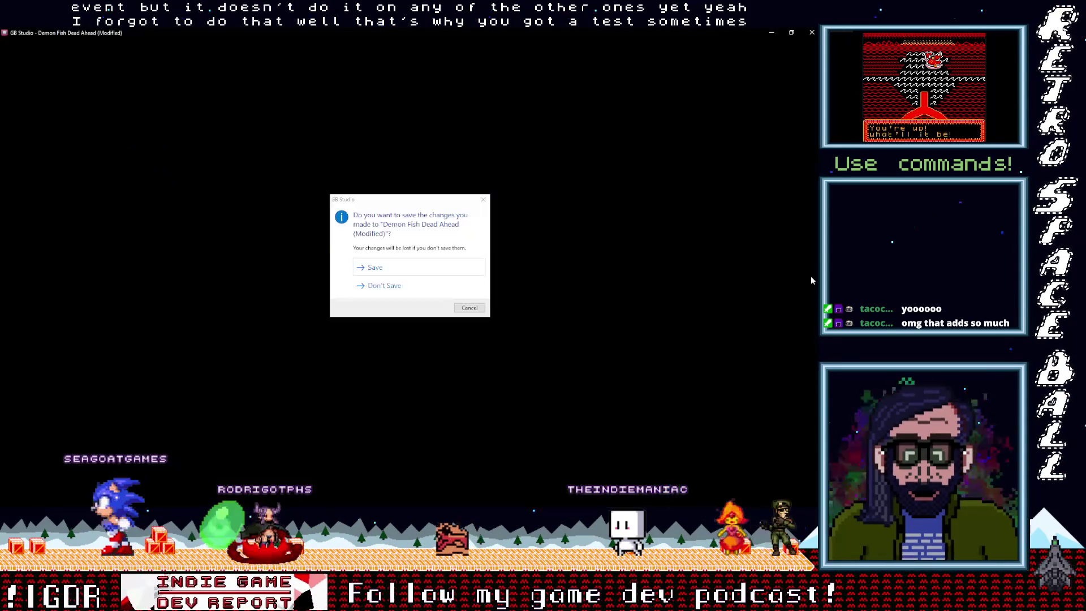
pyautogui.click(435, 286)
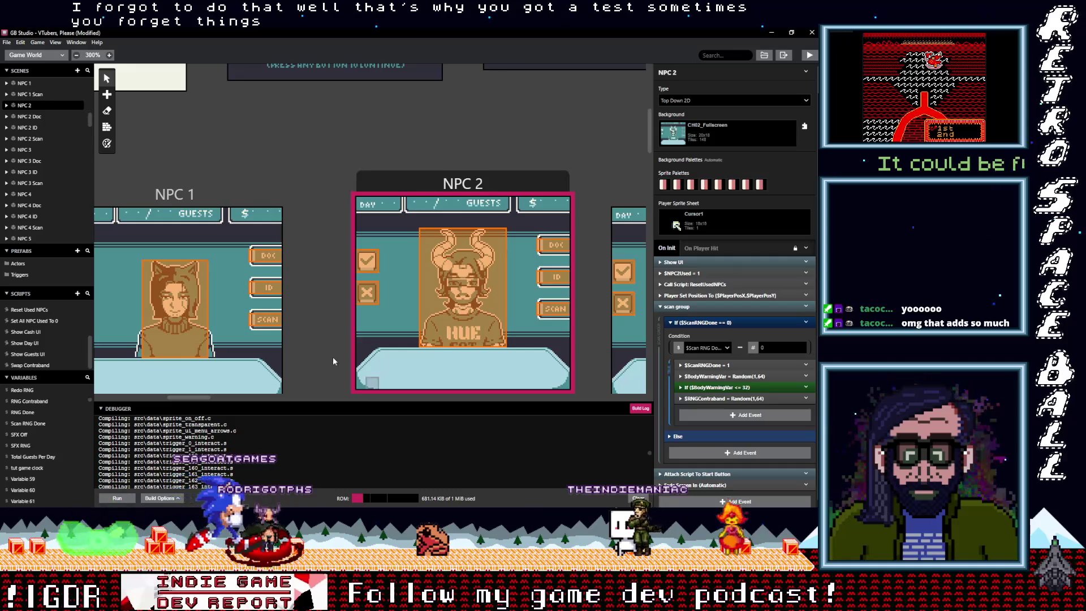
pyautogui.scroll(-2, 318, 354)
pyautogui.moveTo(206, 396); pyautogui.dragTo(224, 398)
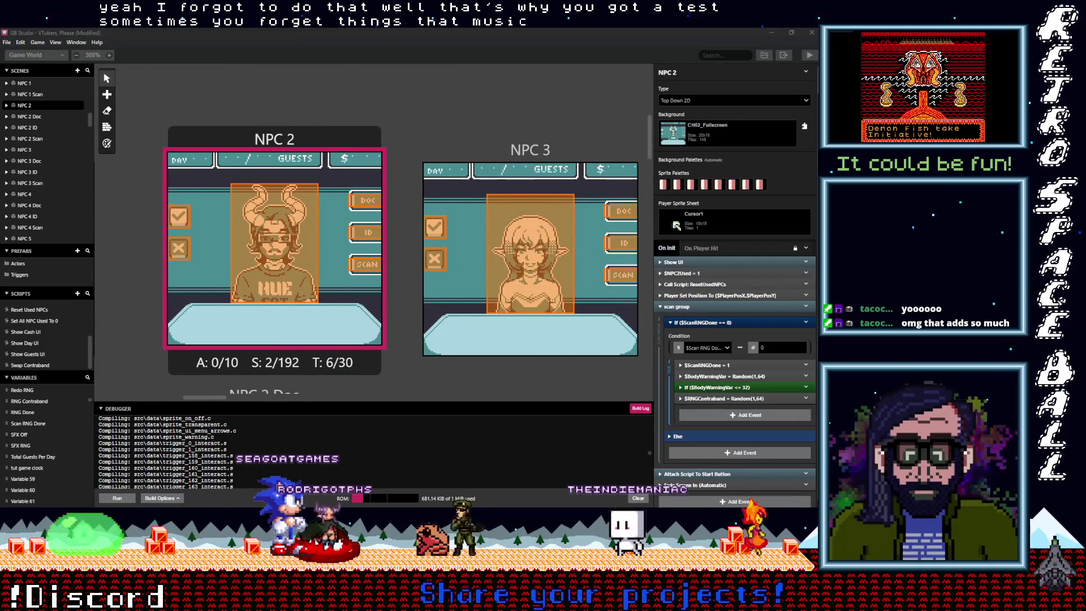
pyautogui.moveTo(216, 396); pyautogui.dragTo(227, 397)
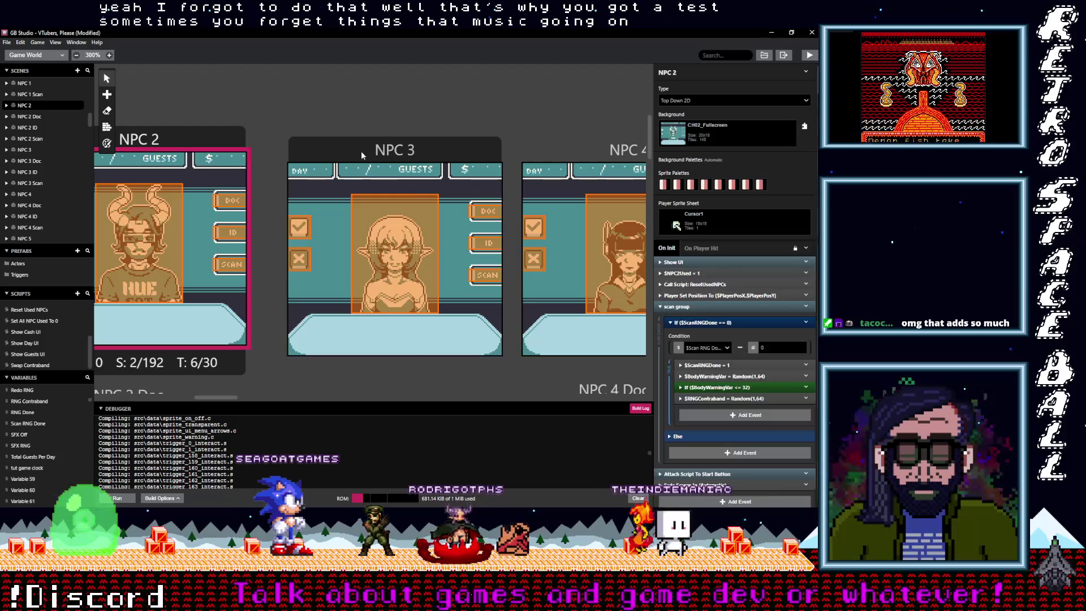
# - Paste the $RNGContraband random event into the scan group If blocks of NPC 3 and NPC 4
pyautogui.click(361, 151)
pyautogui.click(684, 306)
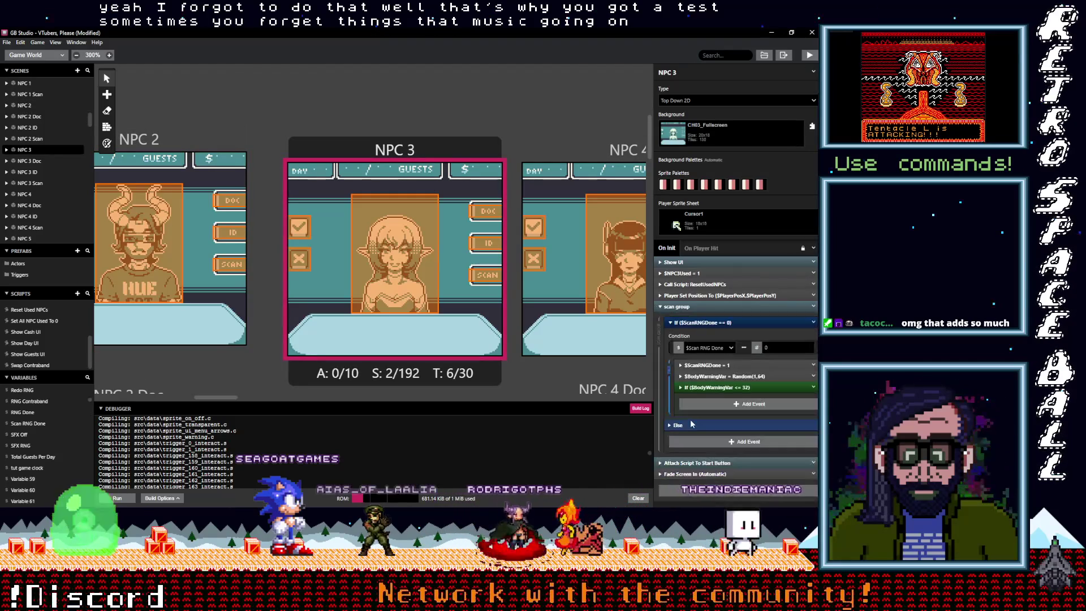
pyautogui.keyDown('alt'); pyautogui.click(703, 402); pyautogui.keyUp('alt')
pyautogui.moveTo(229, 399); pyautogui.dragTo(255, 398)
pyautogui.click(343, 160)
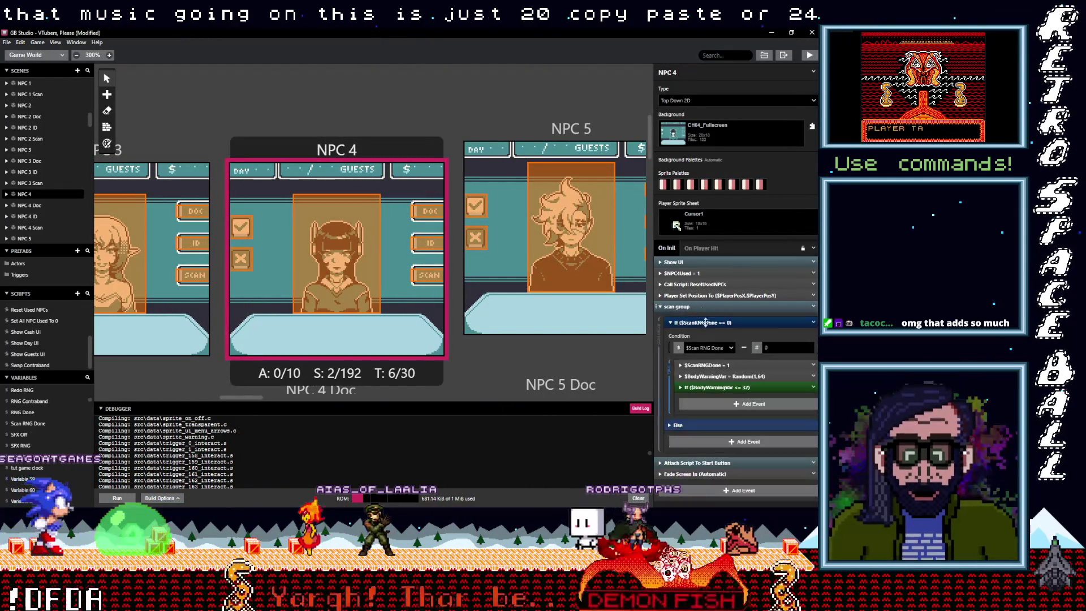
pyautogui.keyDown('alt'); pyautogui.click(716, 400); pyautogui.keyUp('alt')
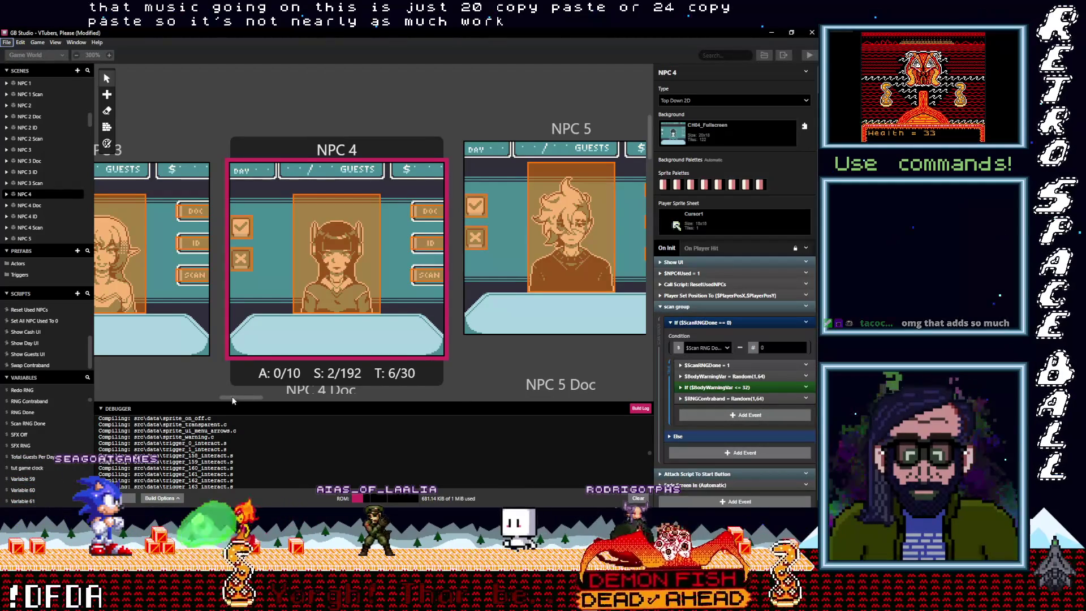
pyautogui.moveTo(232, 397); pyautogui.dragTo(263, 398)
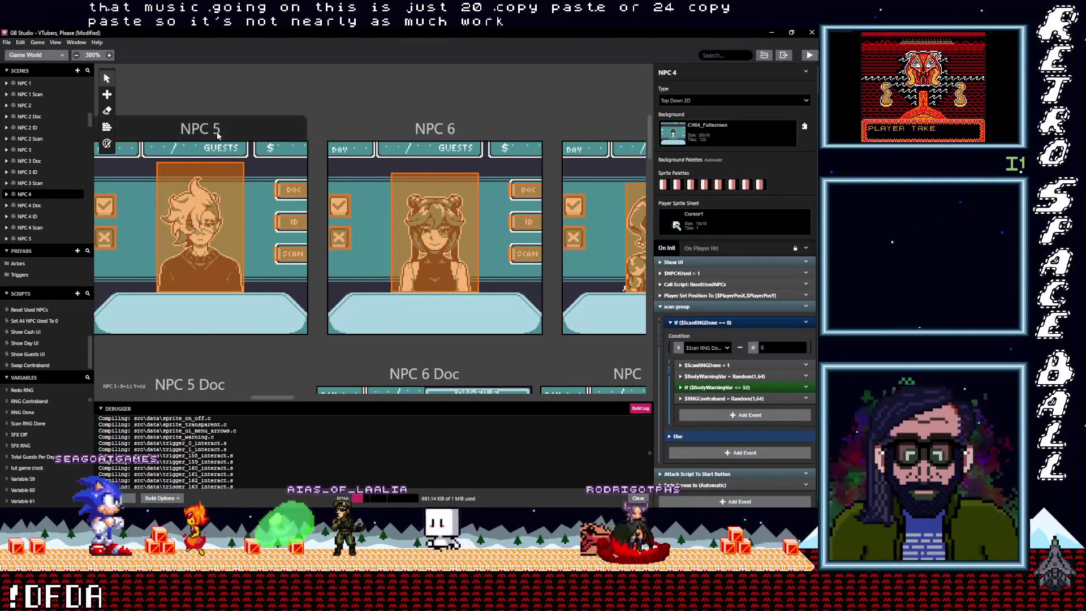
pyautogui.click(218, 136)
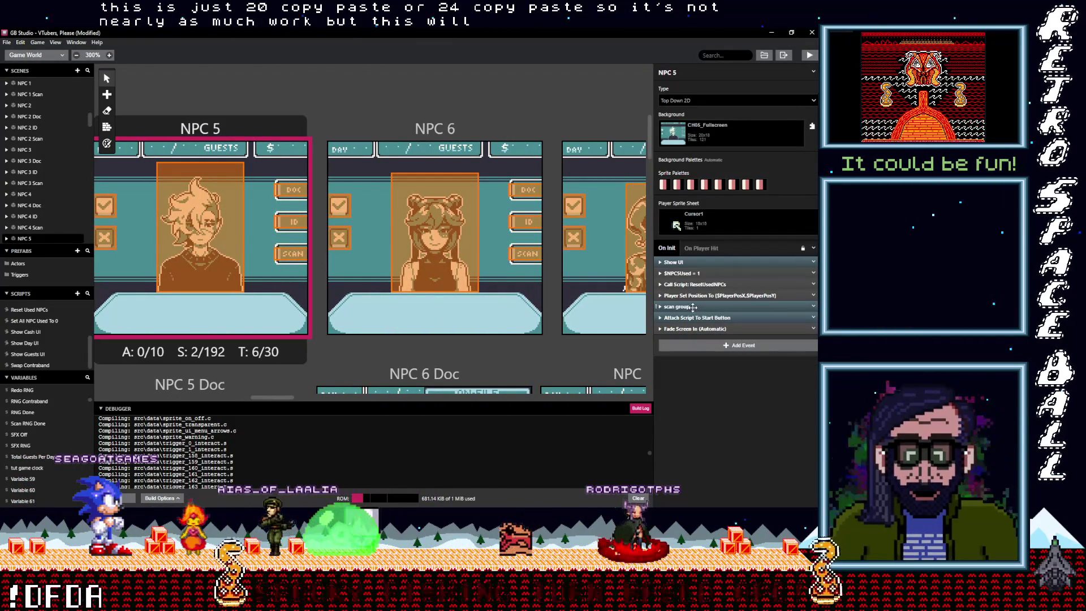
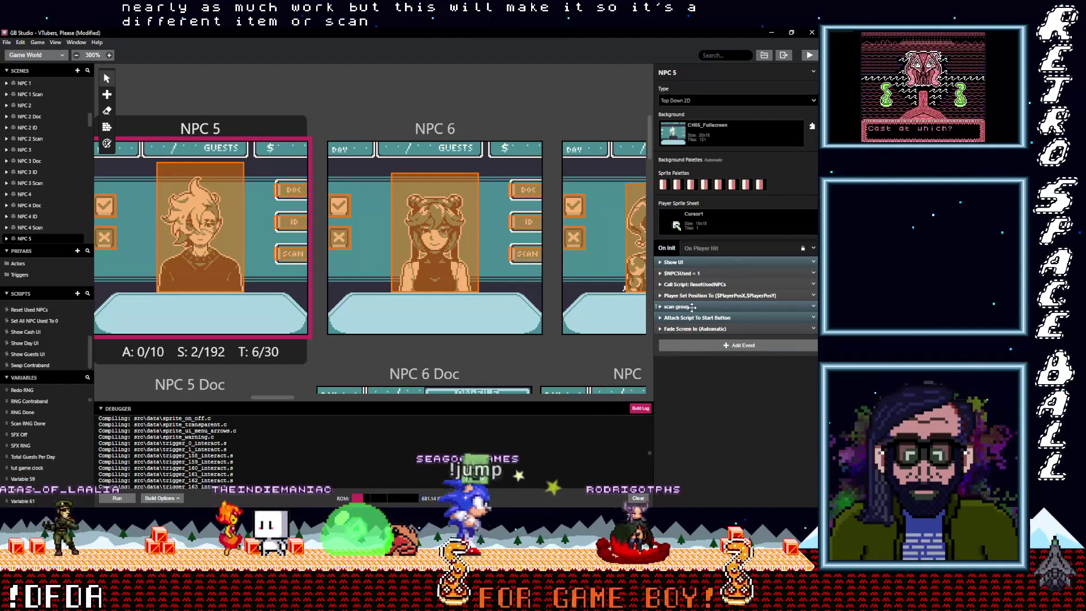
# - Paste $RNGContraband = Random(1,64) into the scan group If blocks of NPC 6 and NPC 7
pyautogui.click(676, 306)
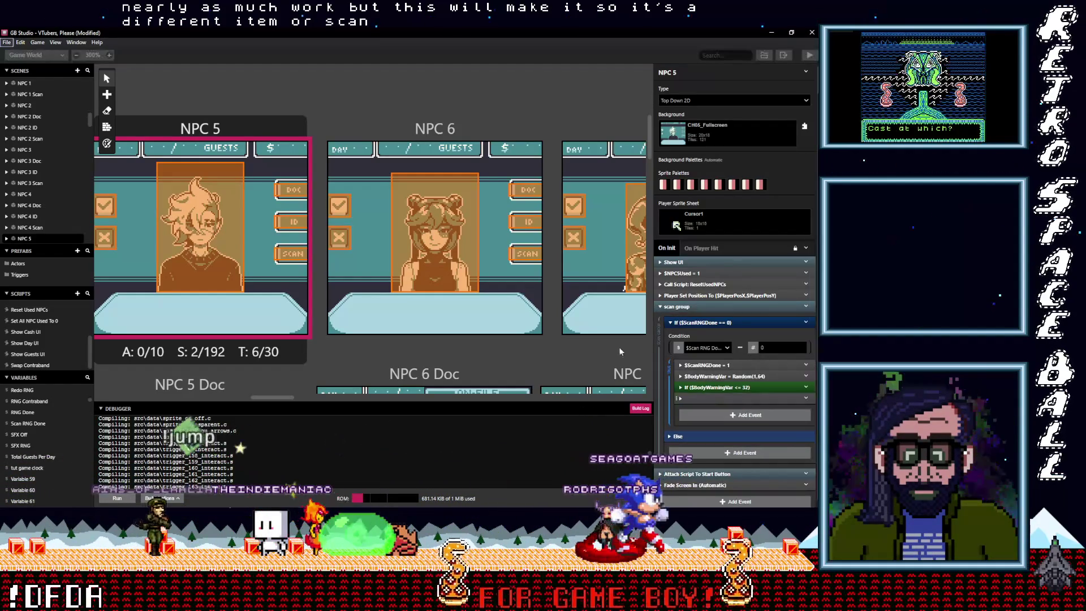
pyautogui.click(475, 131)
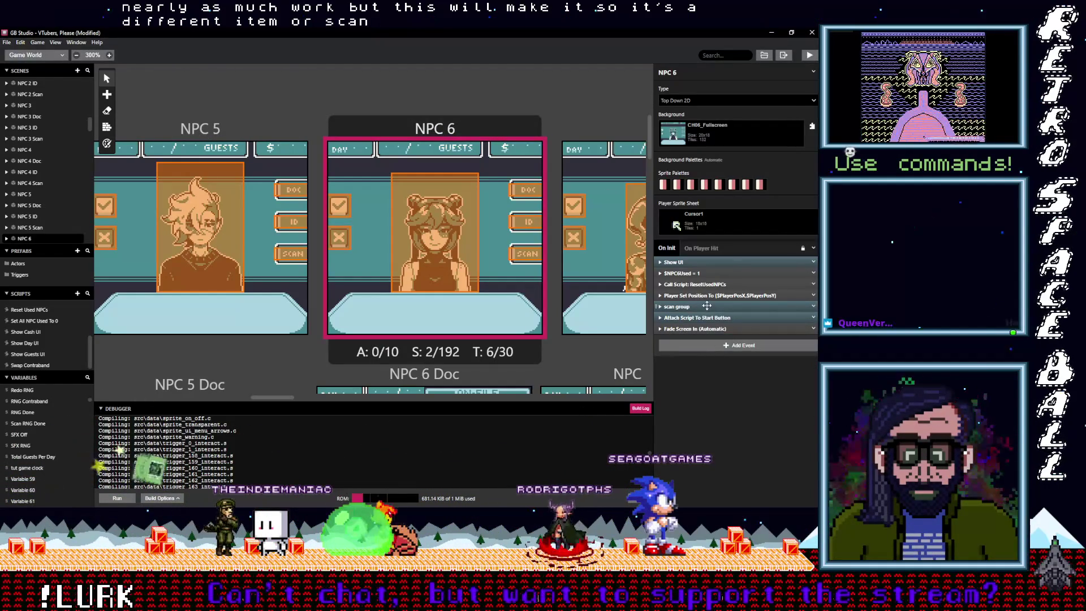
pyautogui.click(682, 306)
pyautogui.keyDown('alt'); pyautogui.click(734, 405); pyautogui.keyUp('alt')
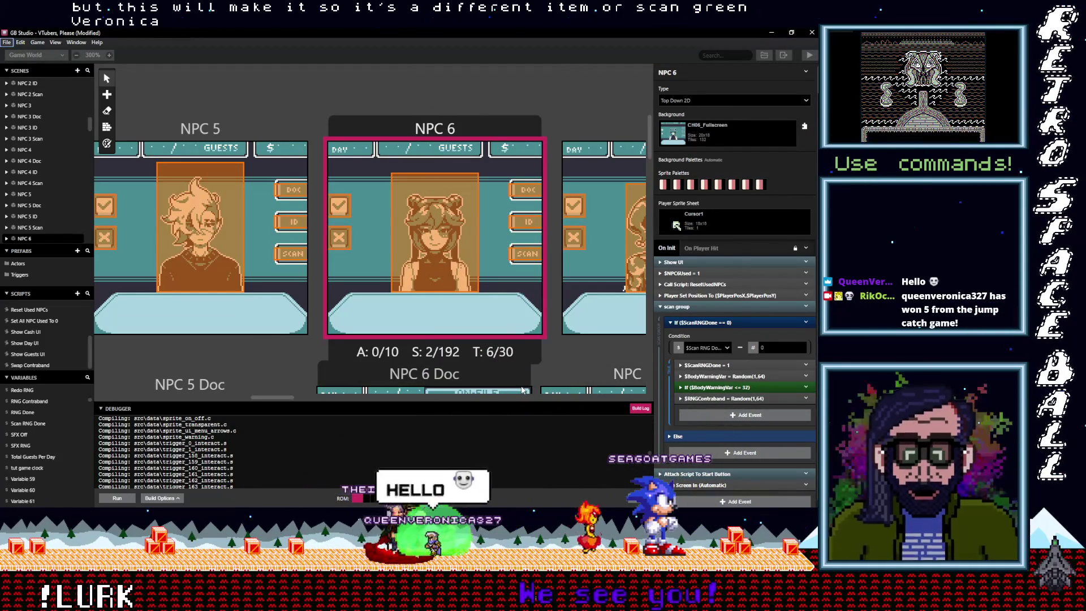
pyautogui.moveTo(276, 398); pyautogui.dragTo(293, 400)
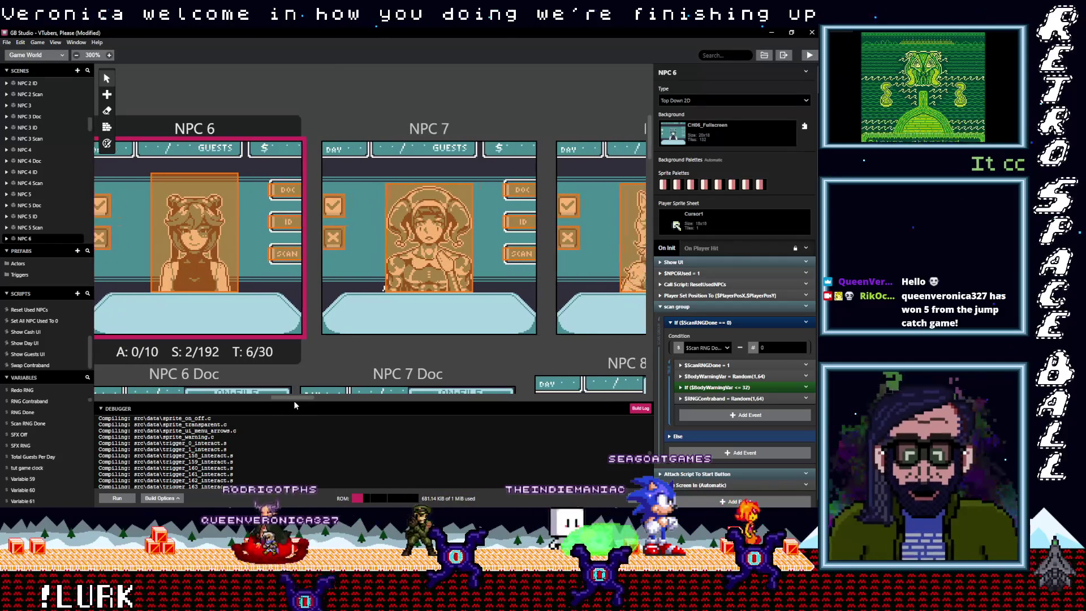
pyautogui.click(462, 128)
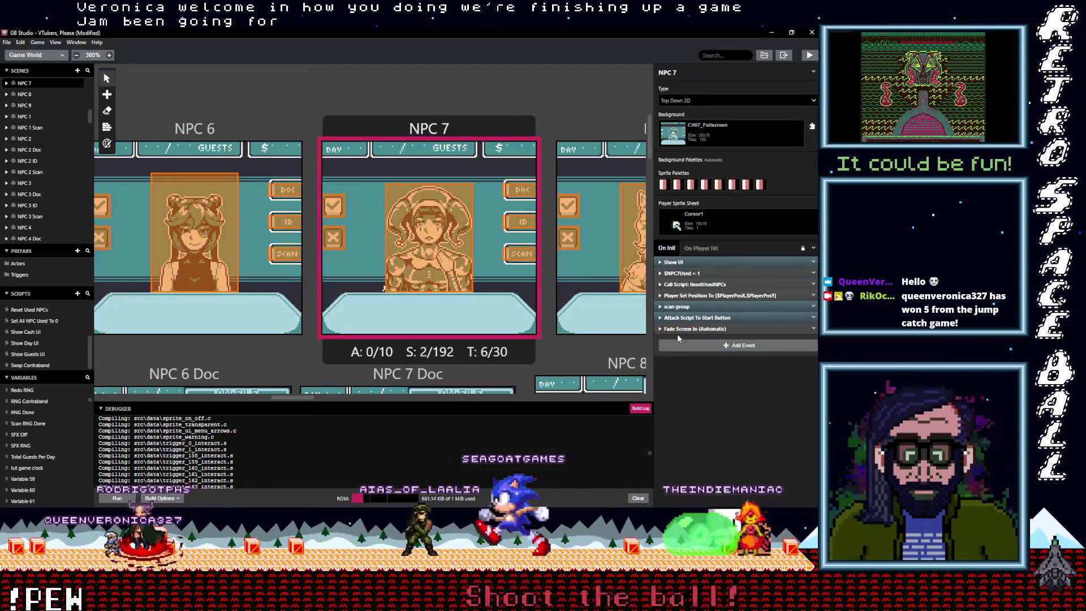
pyautogui.click(685, 307)
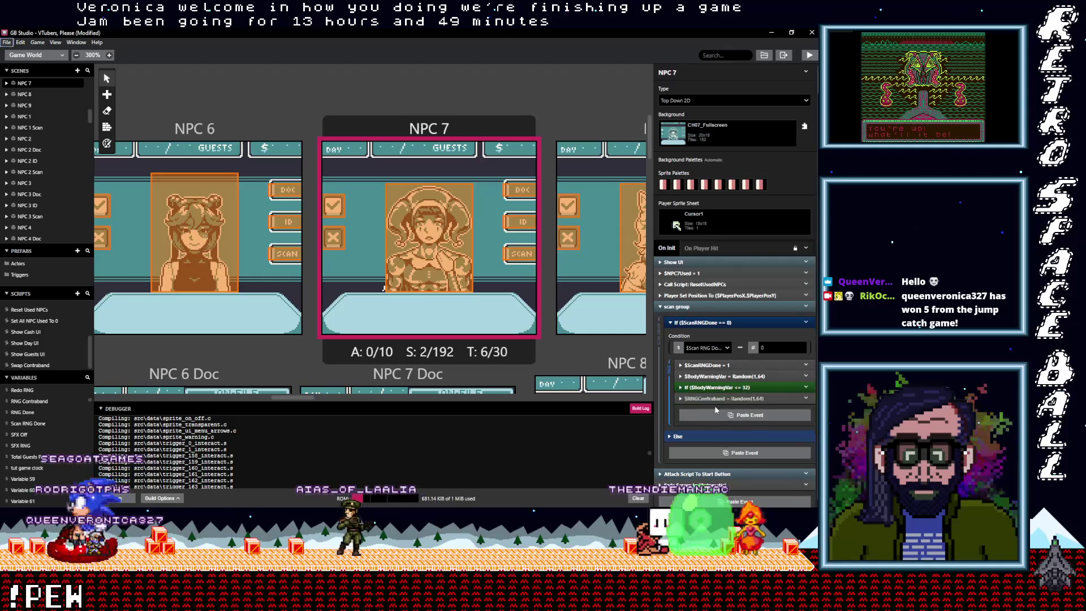
pyautogui.press('alt')
pyautogui.moveTo(300, 397); pyautogui.dragTo(325, 399)
# - Add the same $RNGContraband event to the scan group If blocks of NPC 8 and NPC 9
pyautogui.click(434, 128)
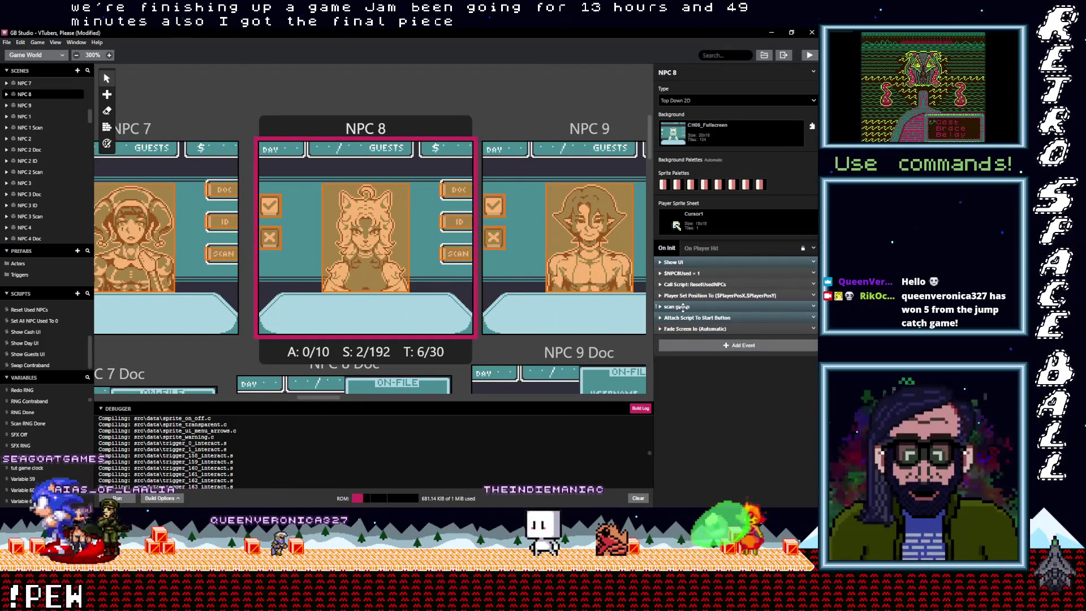
pyautogui.click(683, 307)
pyautogui.keyDown('alt'); pyautogui.click(717, 406); pyautogui.keyUp('alt')
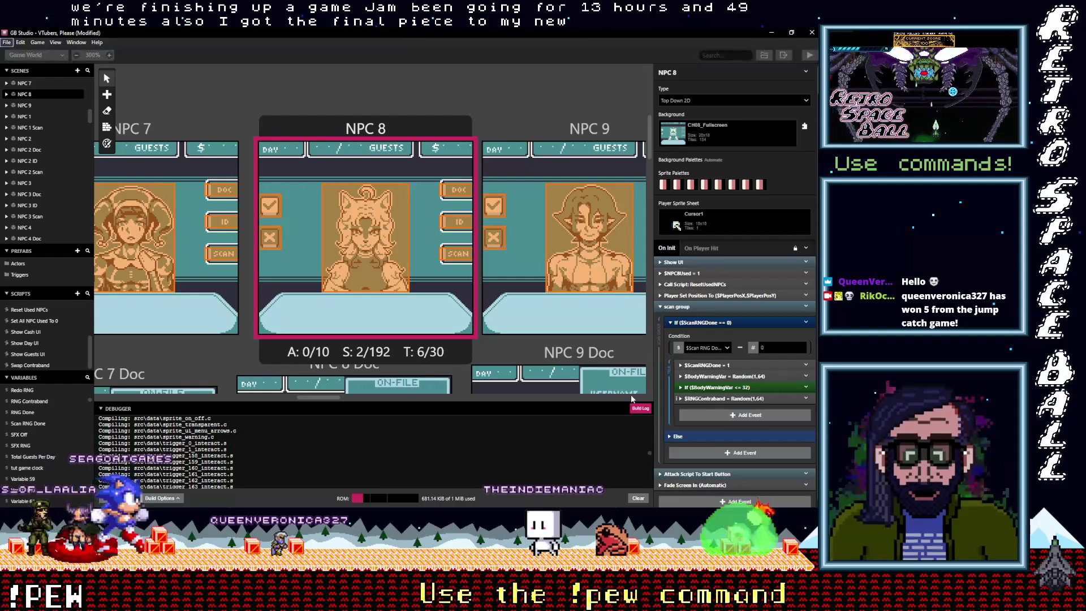
pyautogui.moveTo(318, 398); pyautogui.dragTo(329, 400)
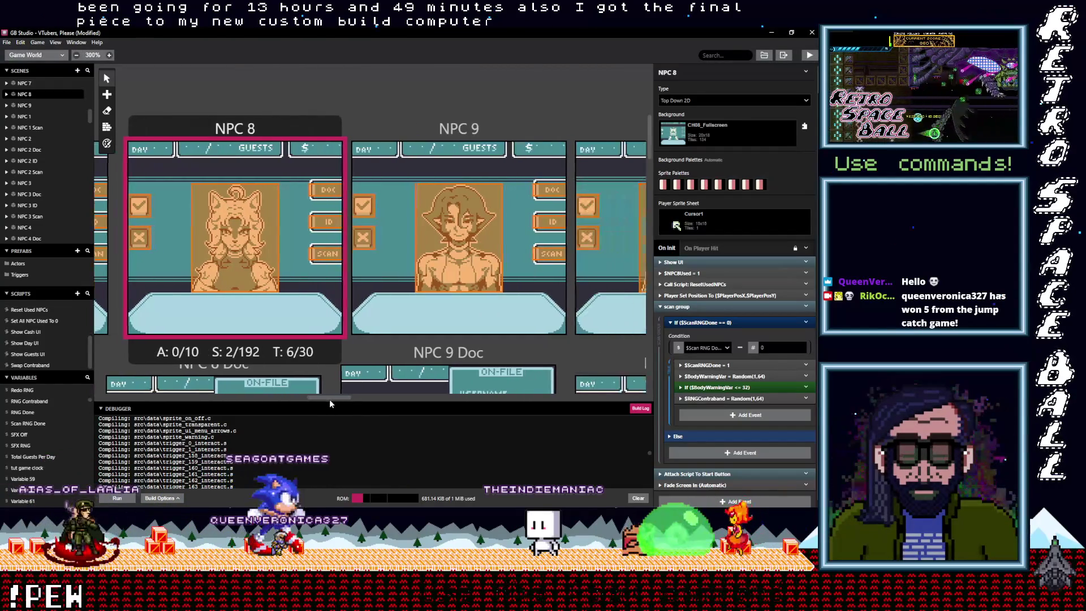
pyautogui.click(438, 130)
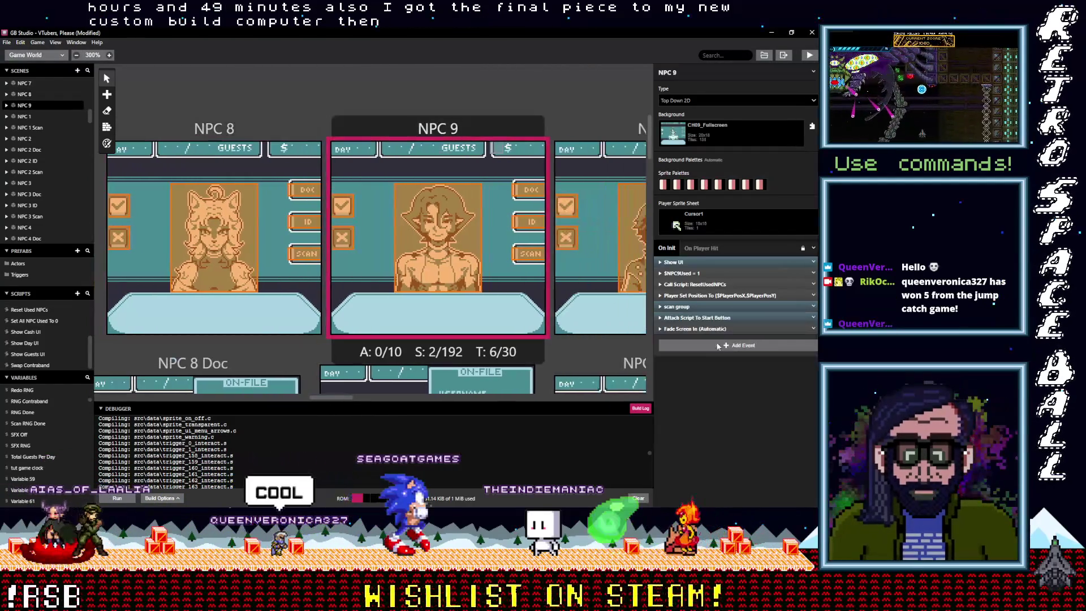
pyautogui.click(690, 308)
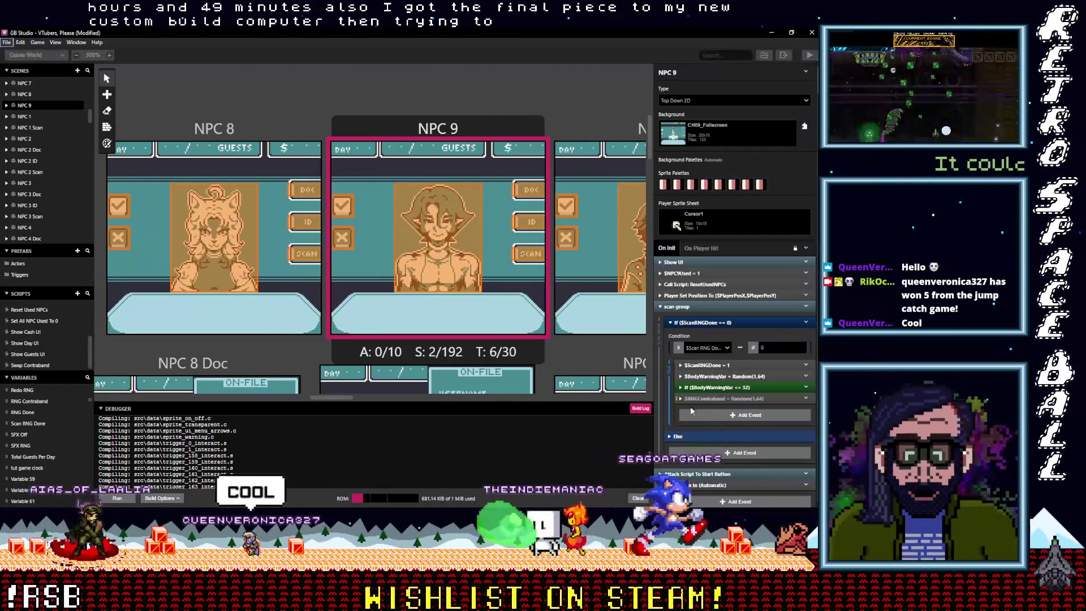
pyautogui.moveTo(311, 398); pyautogui.dragTo(341, 399)
# - Paste $RNGContraband = Random(1,64) into the scan group If blocks of NPC 10 and NPC 11
pyautogui.click(374, 130)
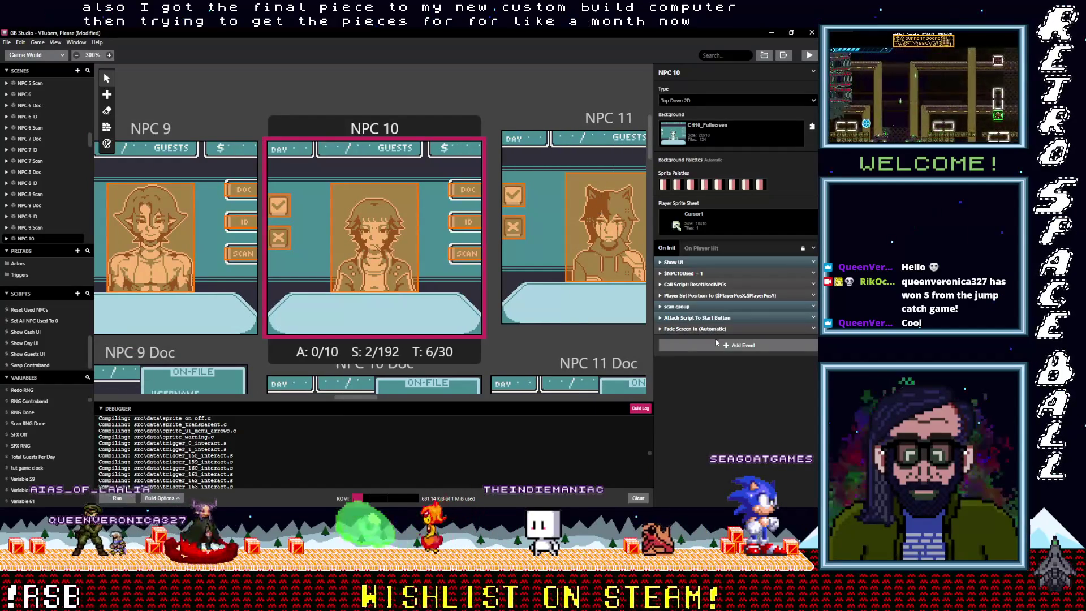
pyautogui.click(690, 307)
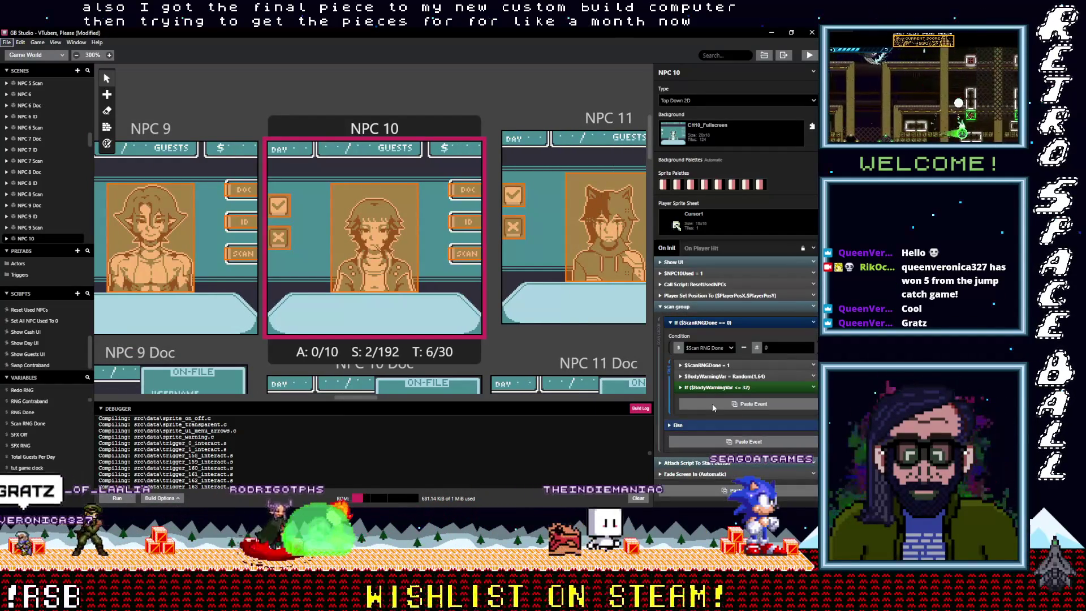
pyautogui.click(714, 405)
pyautogui.moveTo(359, 400); pyautogui.dragTo(372, 399)
pyautogui.click(444, 120)
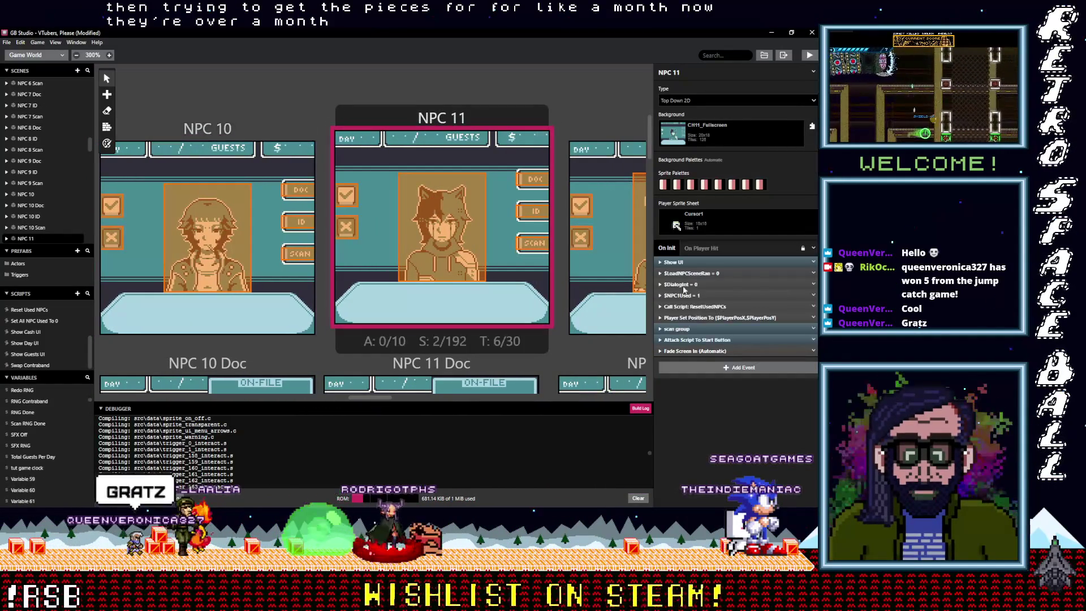
pyautogui.click(713, 428)
pyautogui.moveTo(375, 397); pyautogui.dragTo(393, 399)
# - Add the event to NPC 12's scan group If block and review NPC 13's scan group
pyautogui.click(457, 128)
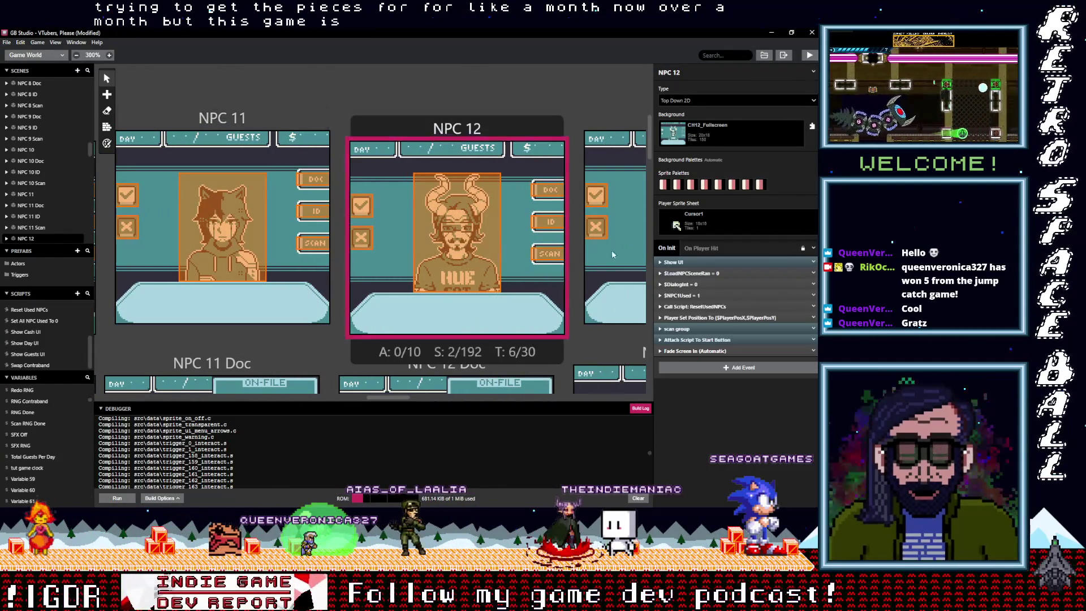
pyautogui.click(677, 328)
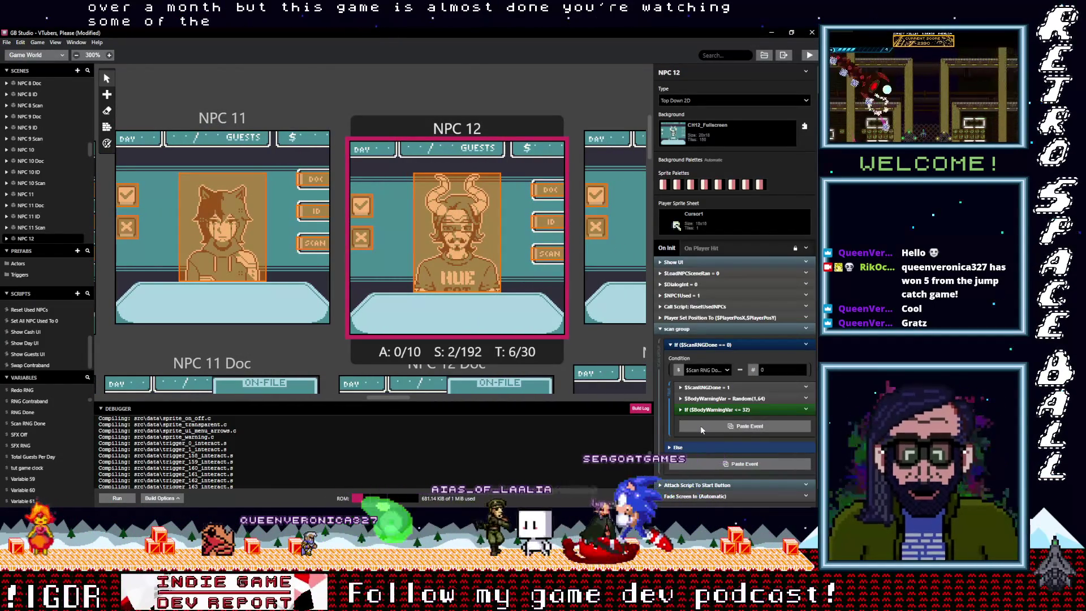
pyautogui.click(701, 425)
pyautogui.moveTo(387, 396); pyautogui.dragTo(408, 399)
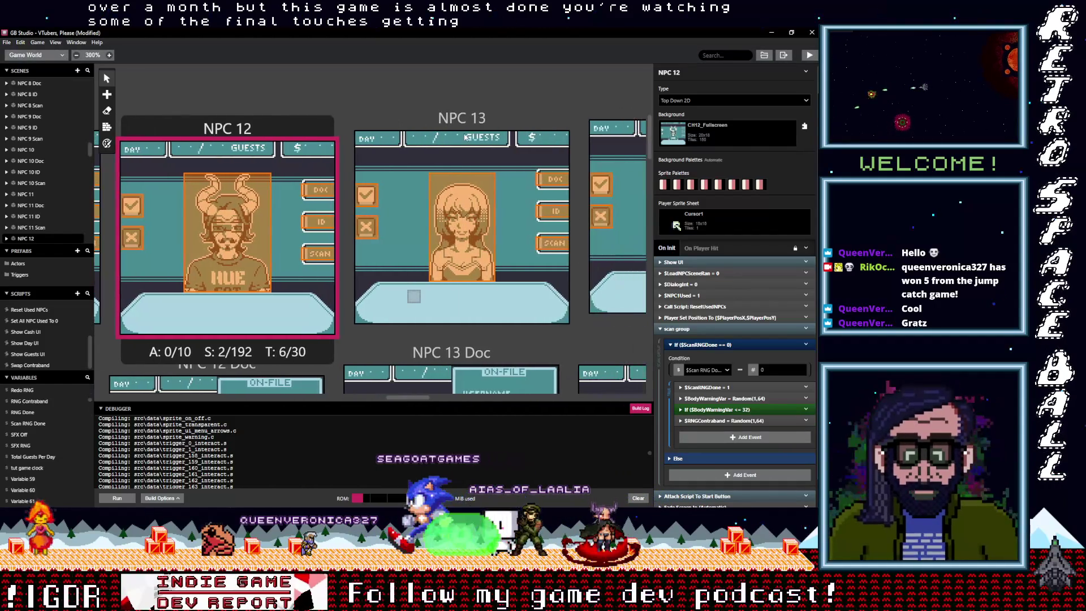
pyautogui.click(522, 185)
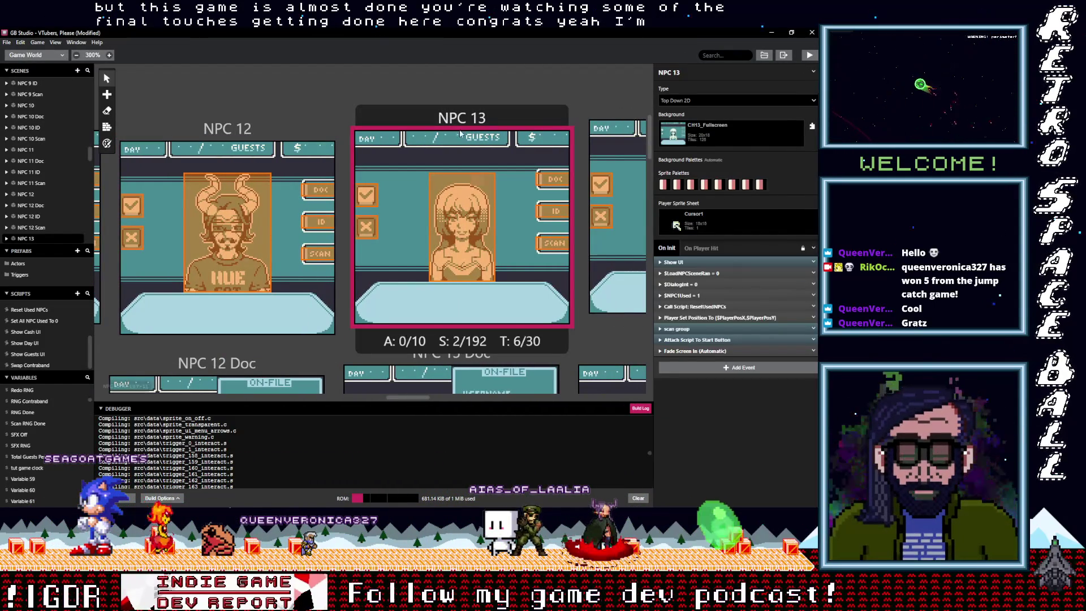
pyautogui.click(678, 330)
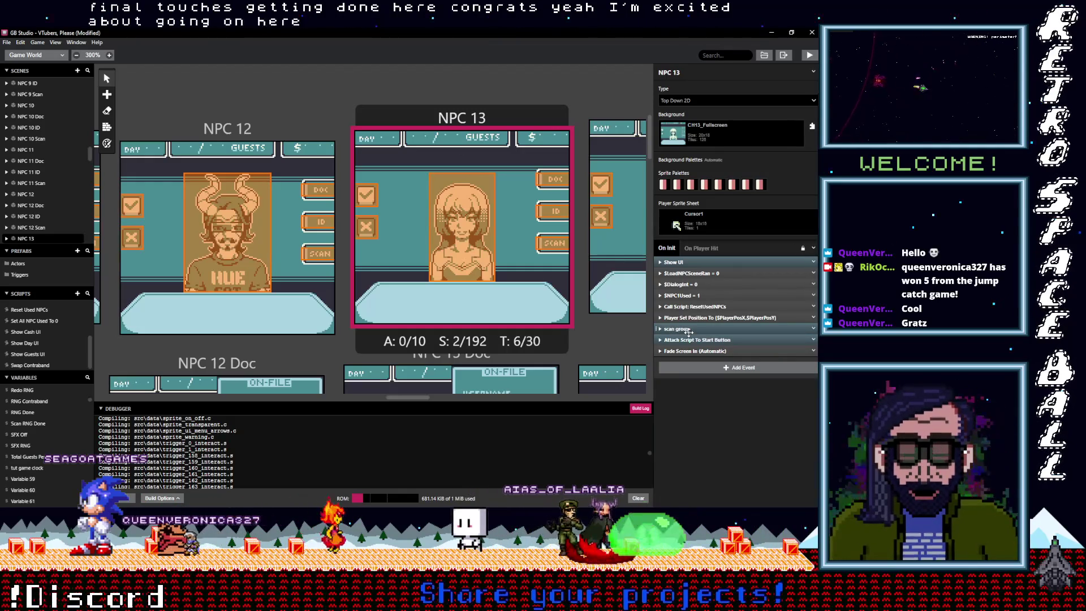
pyautogui.click(698, 346)
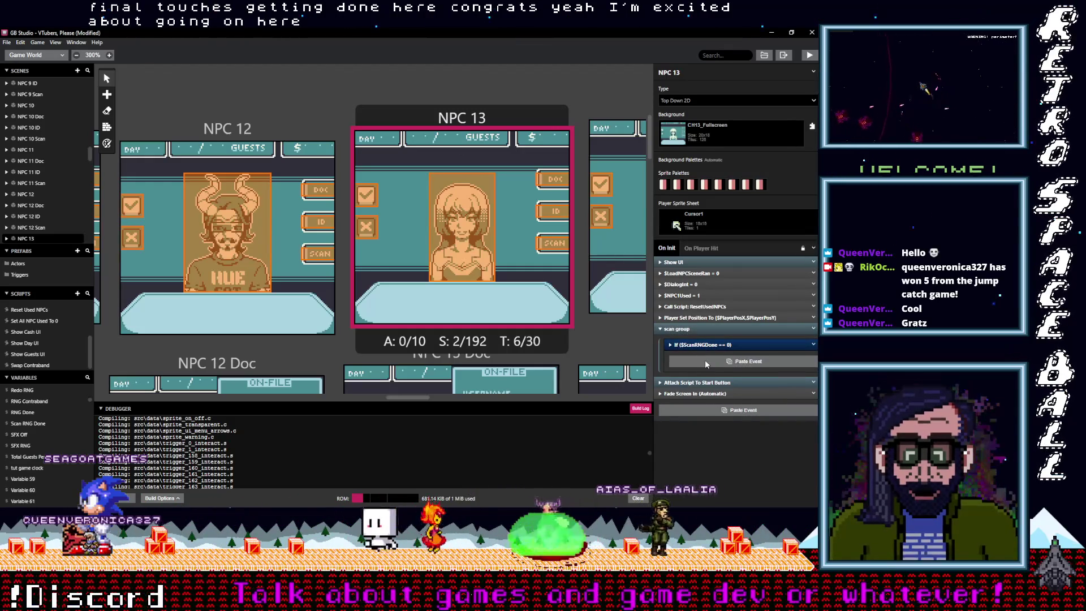
pyautogui.hscroll(5, 432, 399)
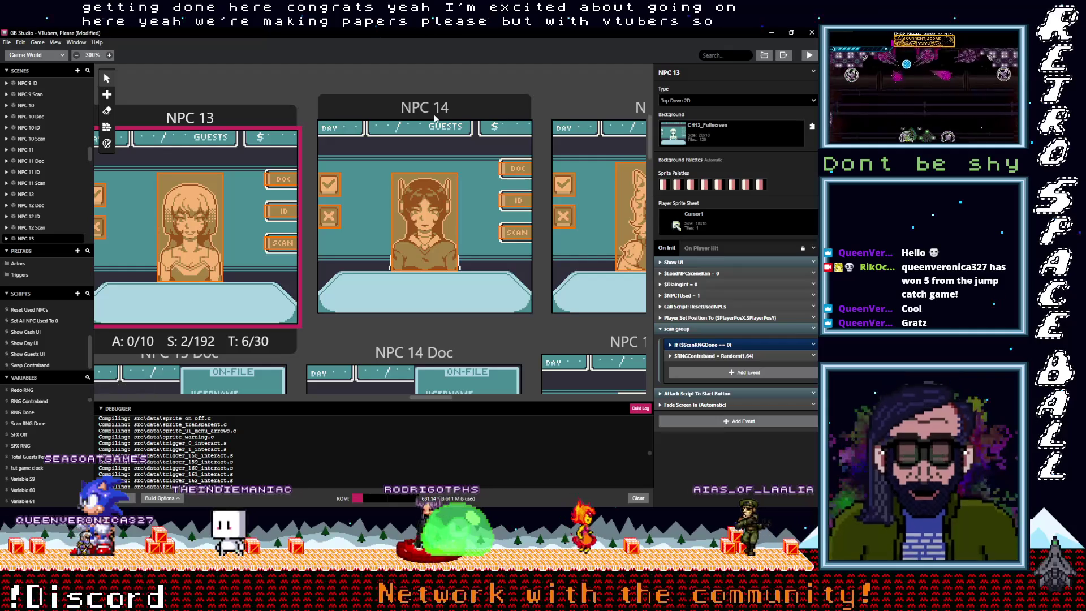
# - Paste $RNGContraband = Random(1,64) into the scan group If blocks of NPC 14 and NPC 15
pyautogui.click(447, 295)
pyautogui.click(700, 329)
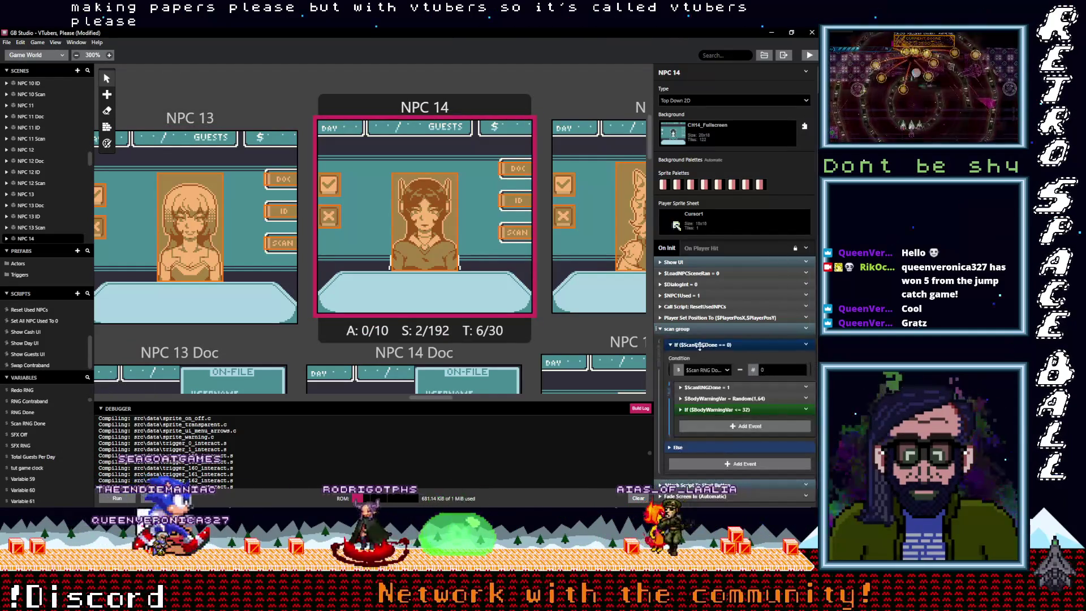
pyautogui.click(717, 427)
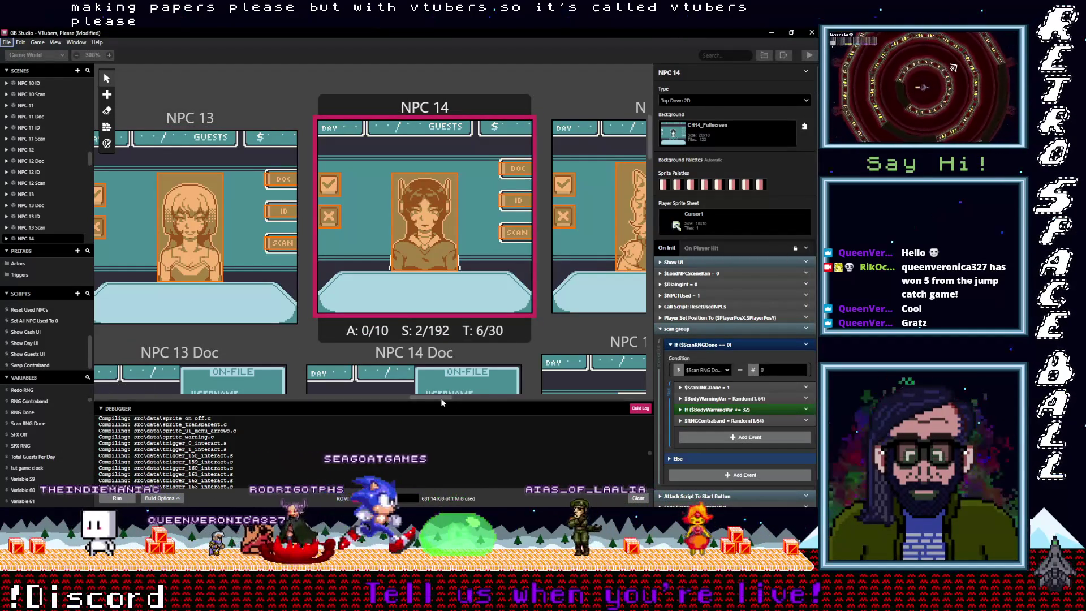
pyautogui.moveTo(448, 399); pyautogui.dragTo(465, 402)
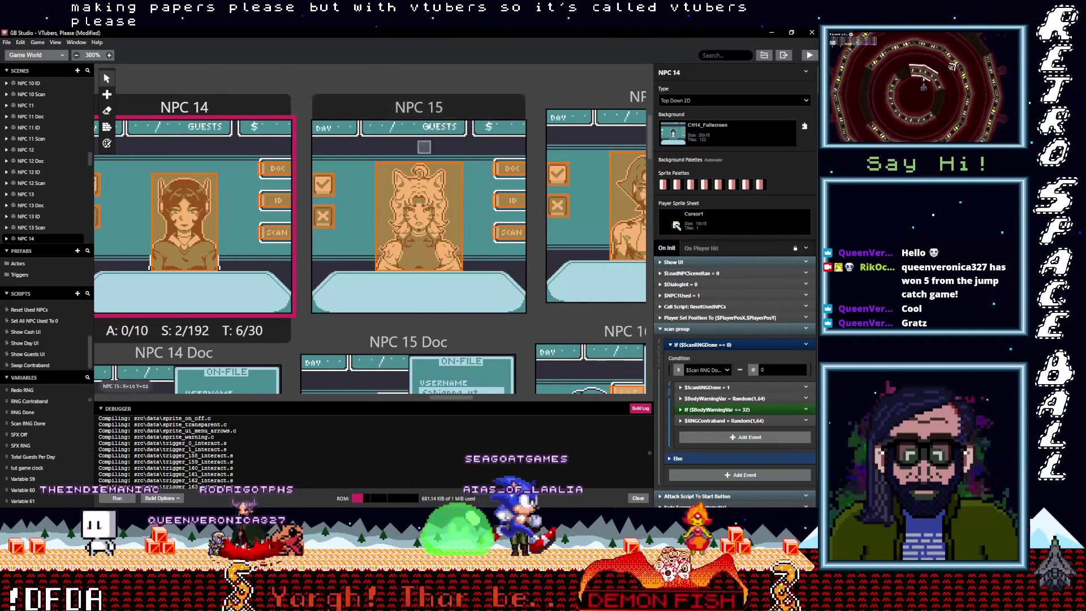
pyautogui.click(427, 110)
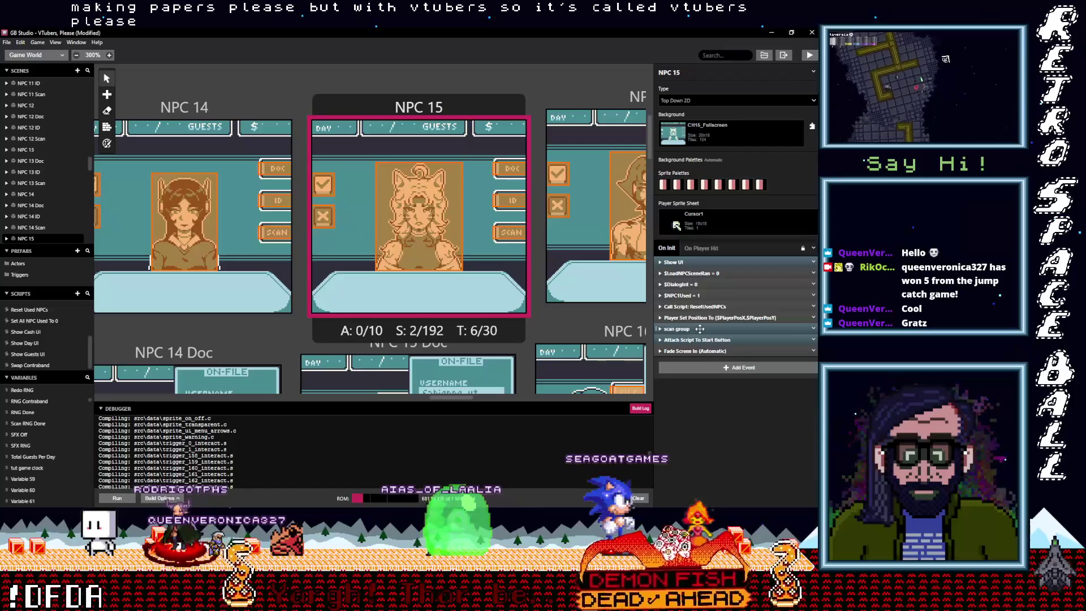
pyautogui.keyDown('alt'); pyautogui.click(716, 426); pyautogui.keyUp('alt')
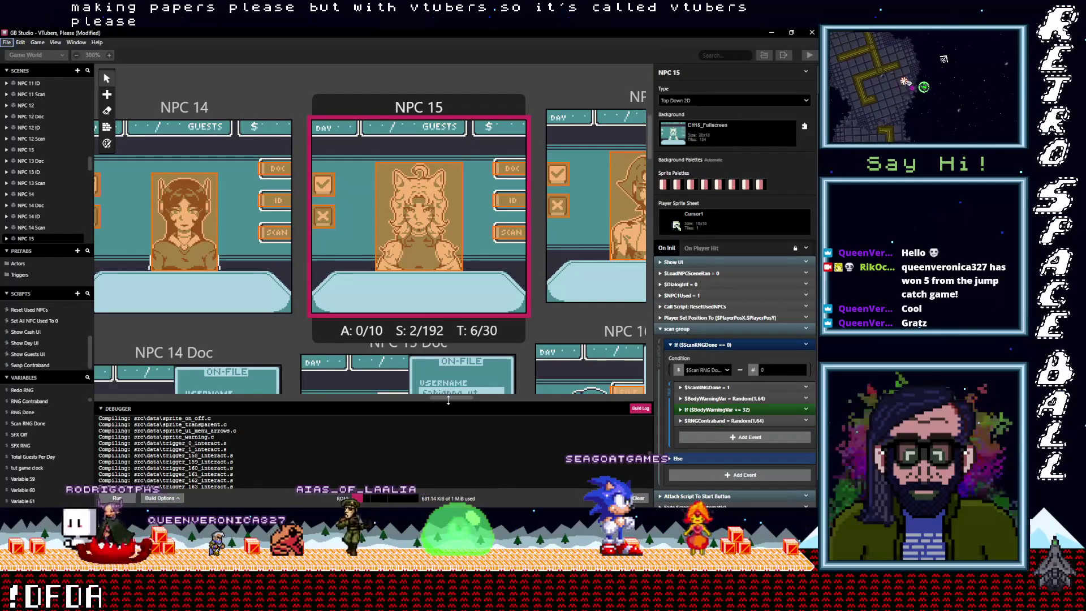
pyautogui.moveTo(446, 400); pyautogui.dragTo(466, 398)
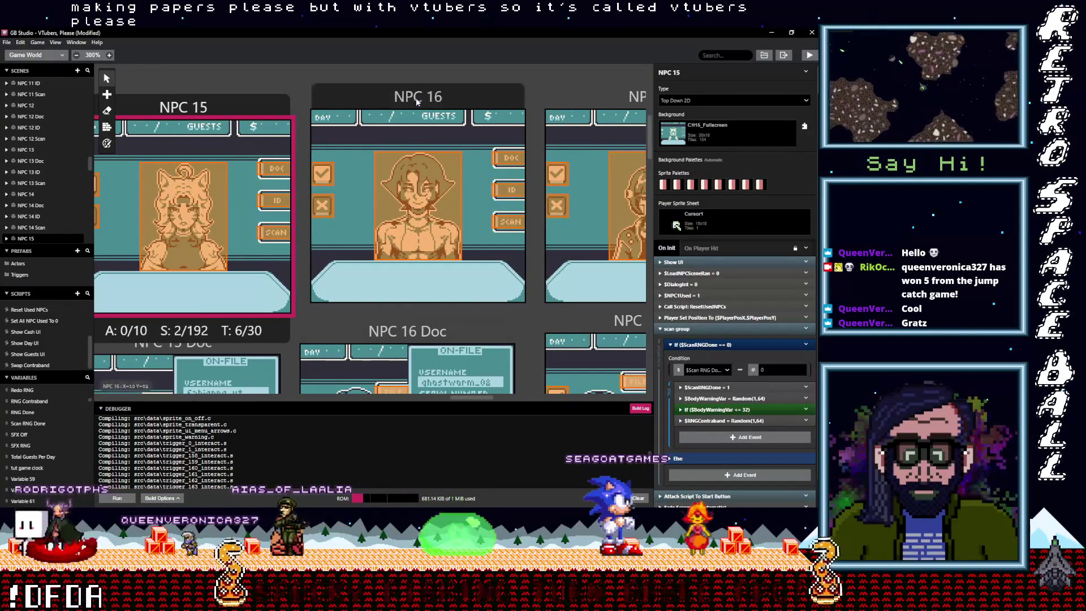
# - Paste $RNGContraband = Random(1,64) into the scan group If blocks of NPC 16 and NPC 17
pyautogui.click(454, 106)
pyautogui.click(678, 329)
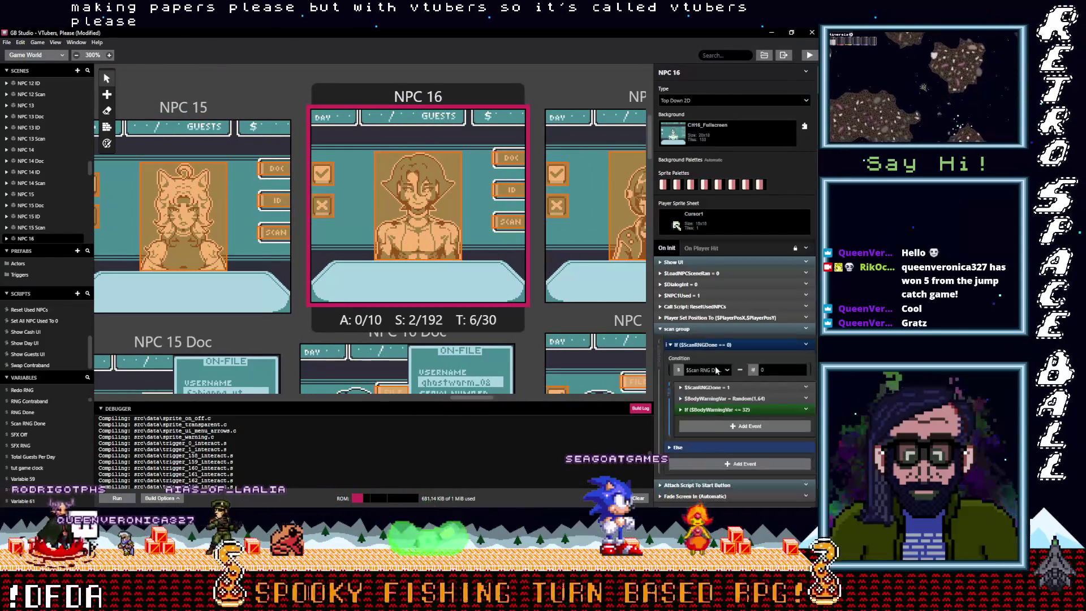
pyautogui.keyDown('alt'); pyautogui.click(711, 426); pyautogui.keyUp('alt')
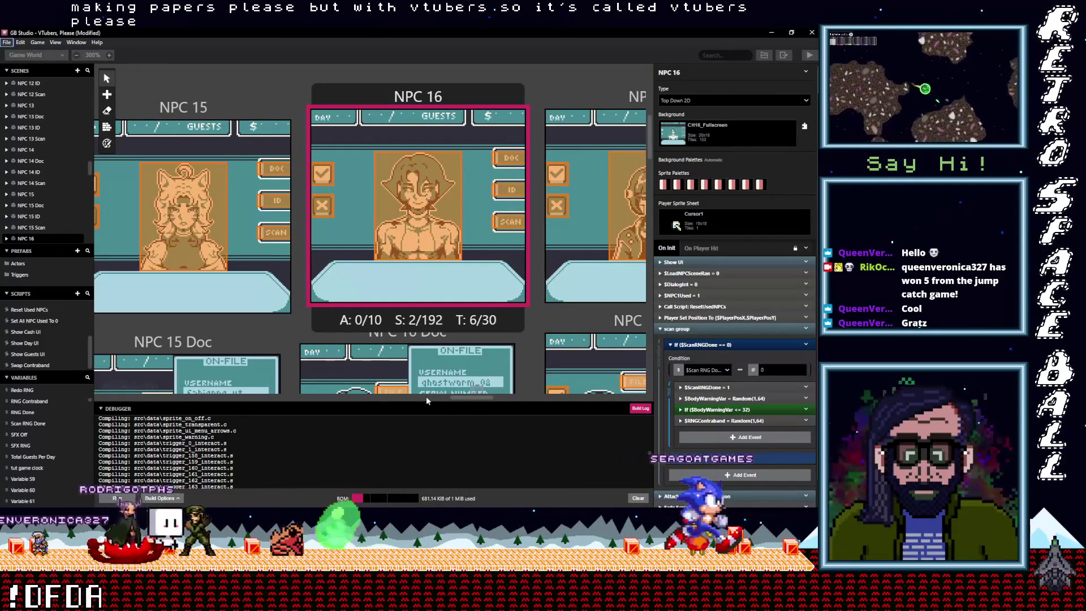
pyautogui.moveTo(458, 399); pyautogui.dragTo(475, 398)
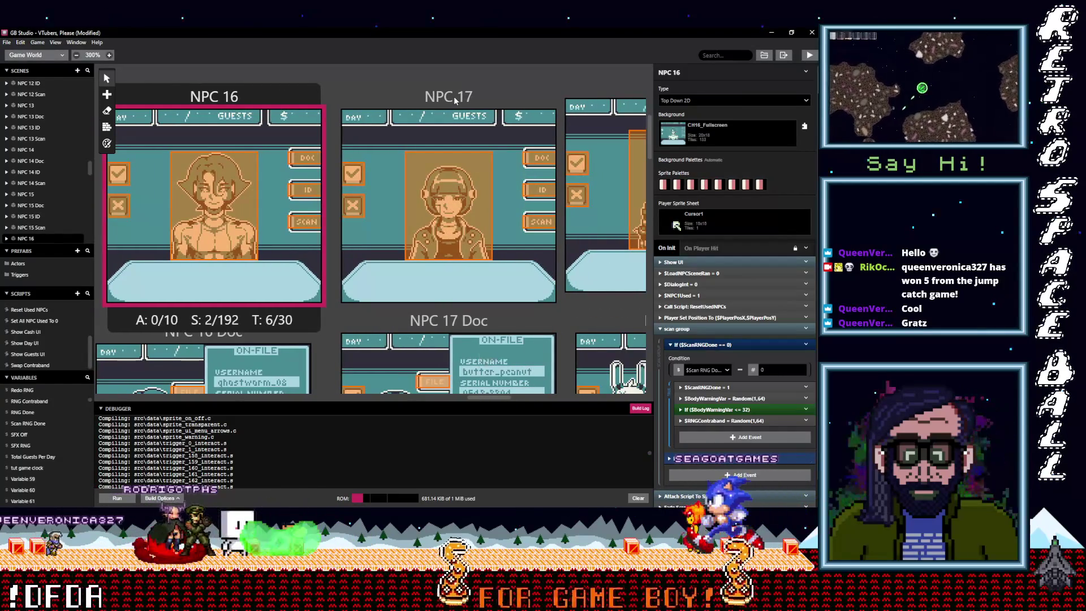
pyautogui.click(460, 103)
pyautogui.click(677, 329)
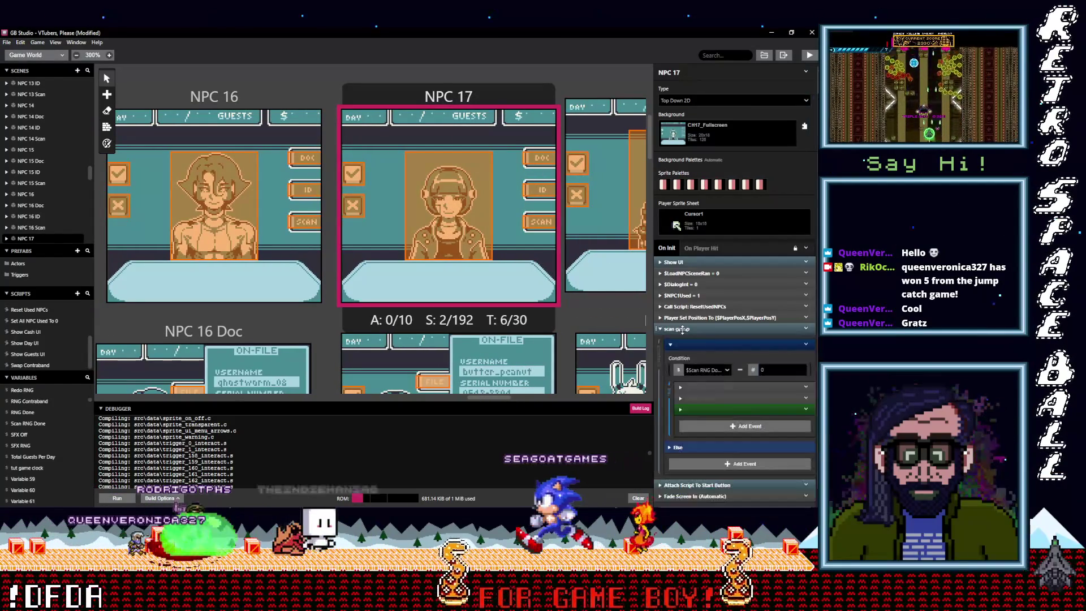
pyautogui.keyDown('alt'); pyautogui.click(714, 425); pyautogui.keyUp('alt')
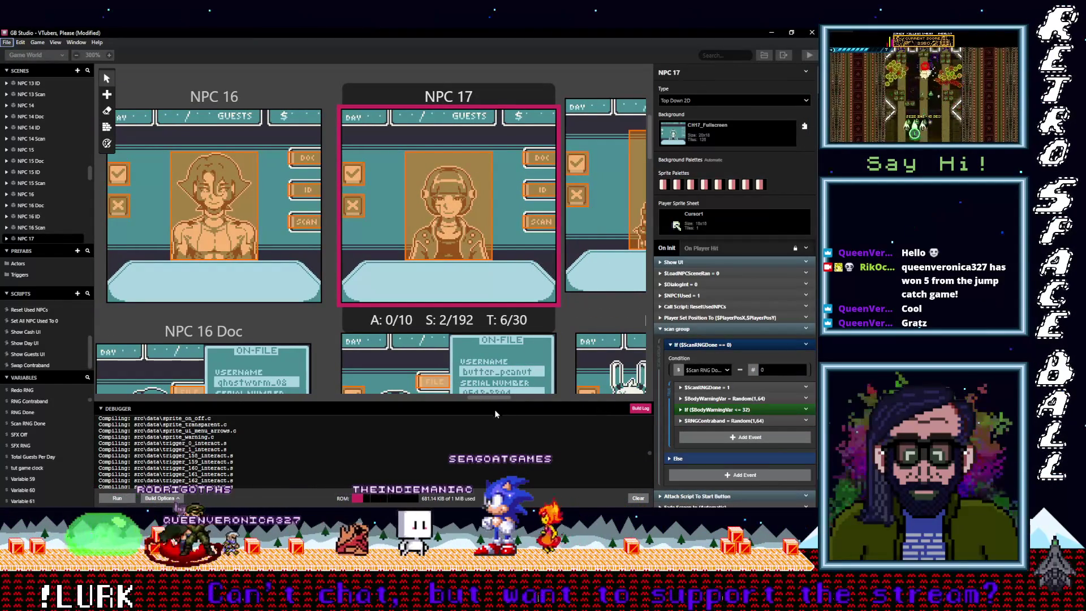
pyautogui.moveTo(491, 398); pyautogui.dragTo(507, 399)
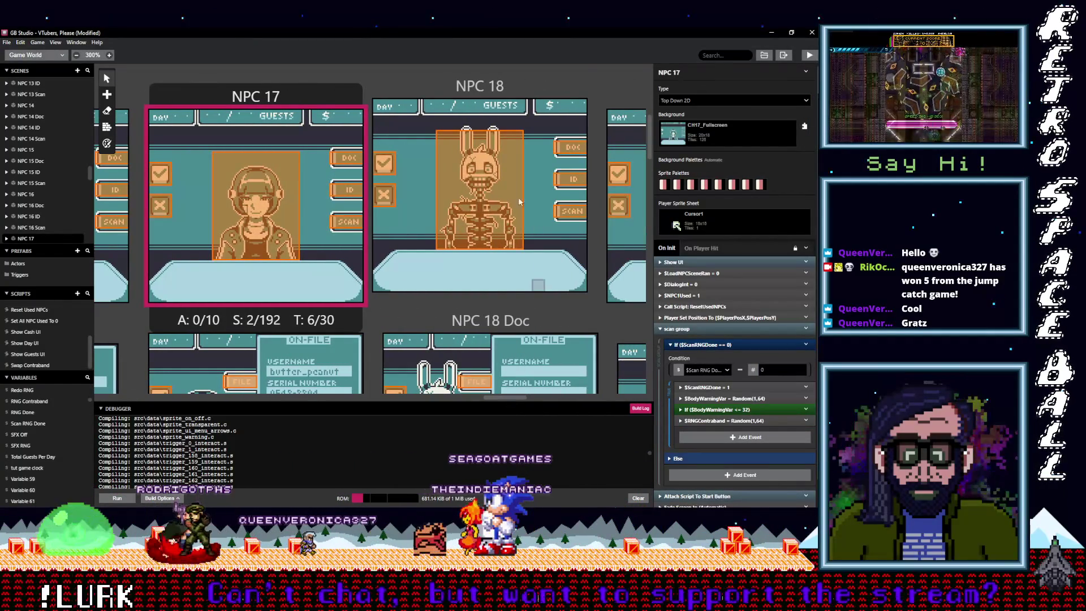
pyautogui.click(509, 94)
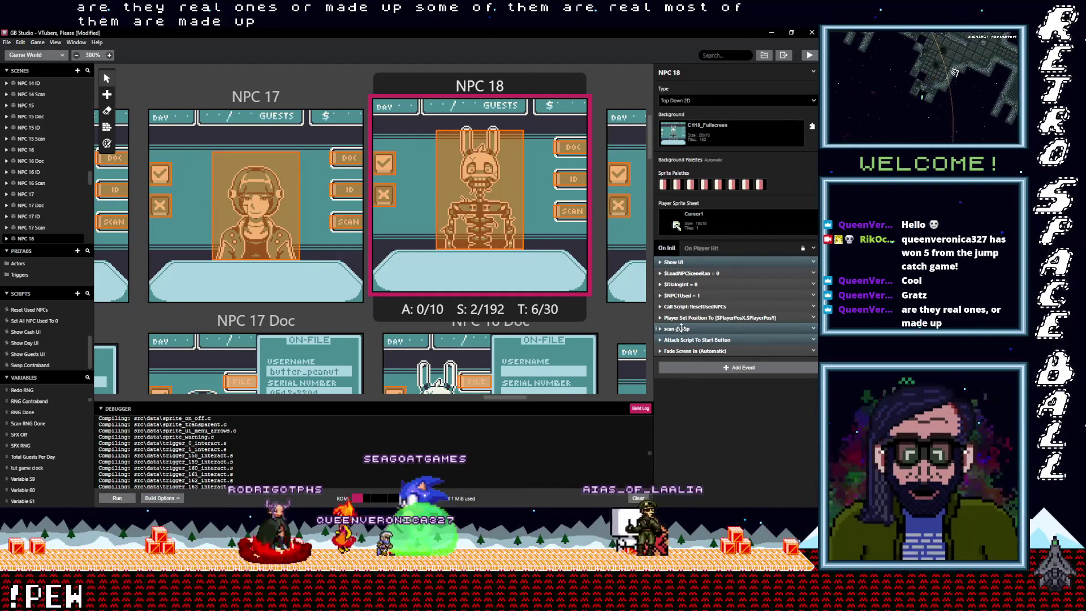
# - Paste $RNGContraband = Random(1,64) into NPC 18's scan group If block, accidentally twice
pyautogui.click(681, 328)
pyautogui.click(712, 426)
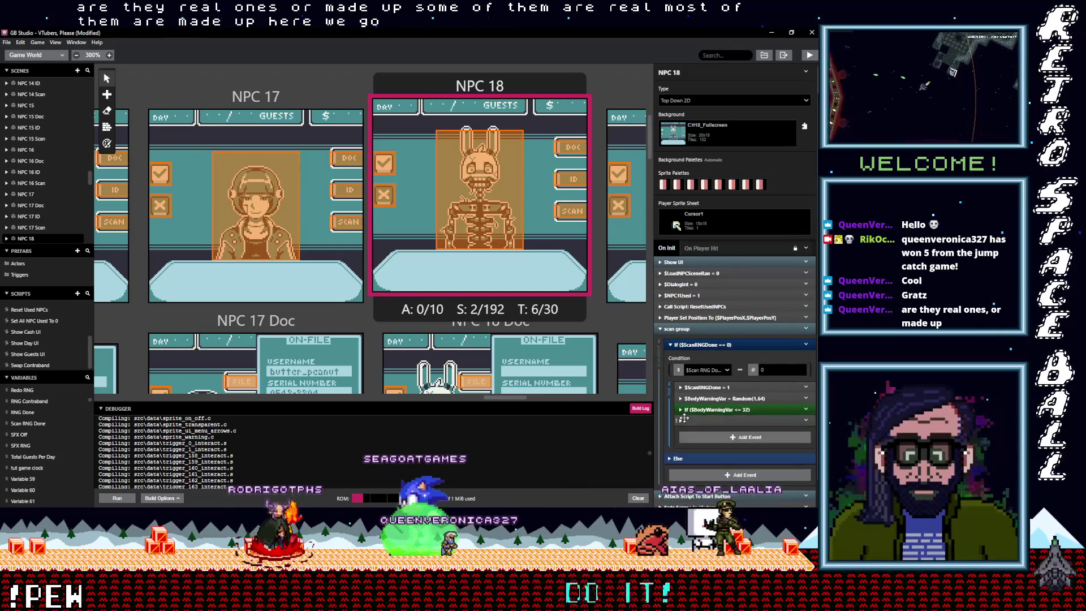
pyautogui.moveTo(502, 398); pyautogui.dragTo(524, 398)
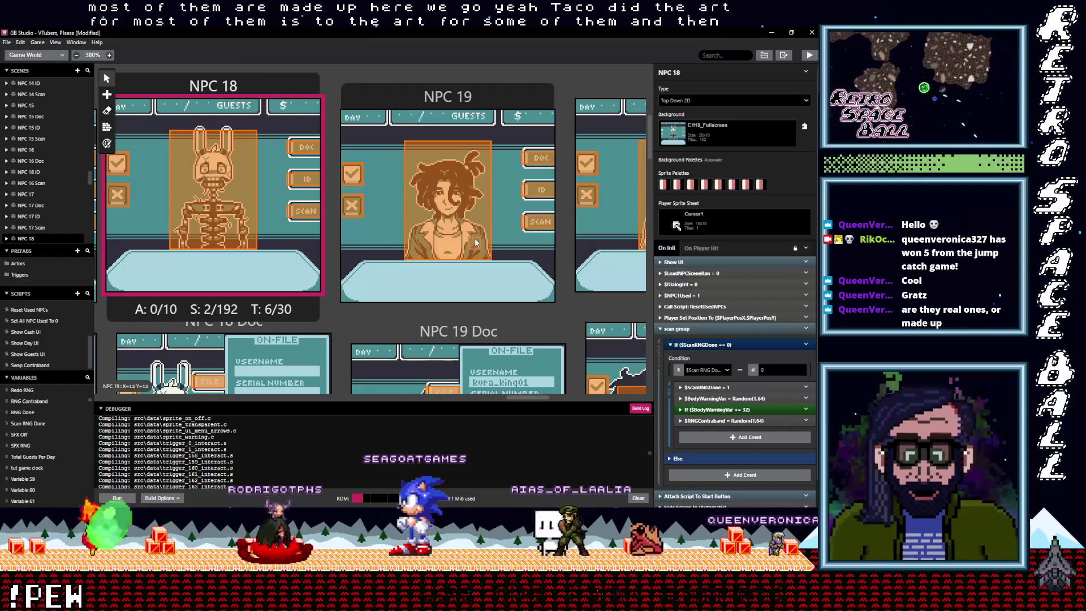
pyautogui.click(742, 438)
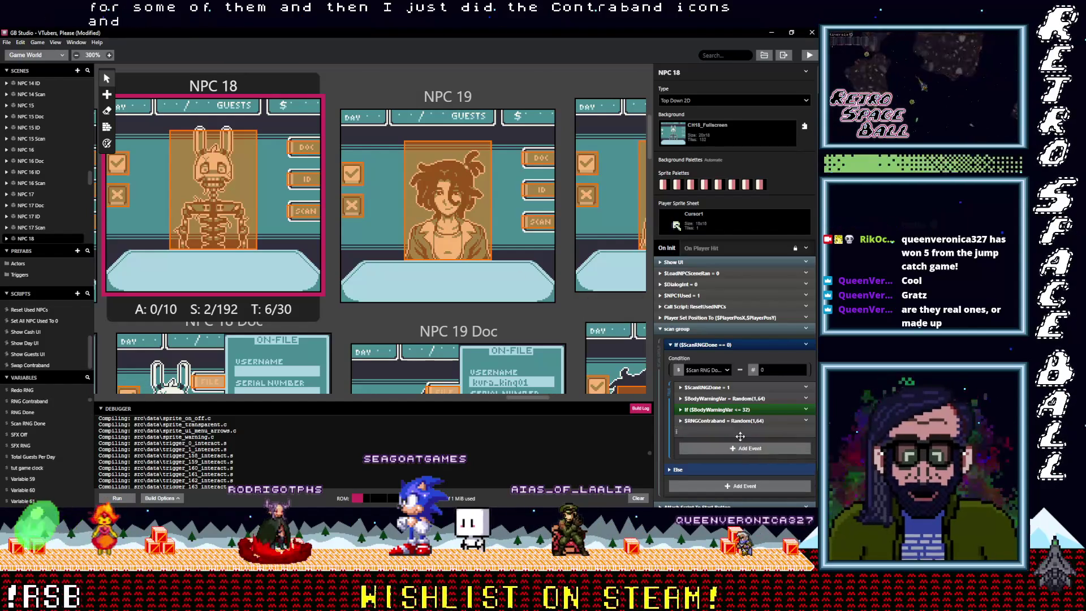
pyautogui.moveTo(521, 398); pyautogui.dragTo(542, 398)
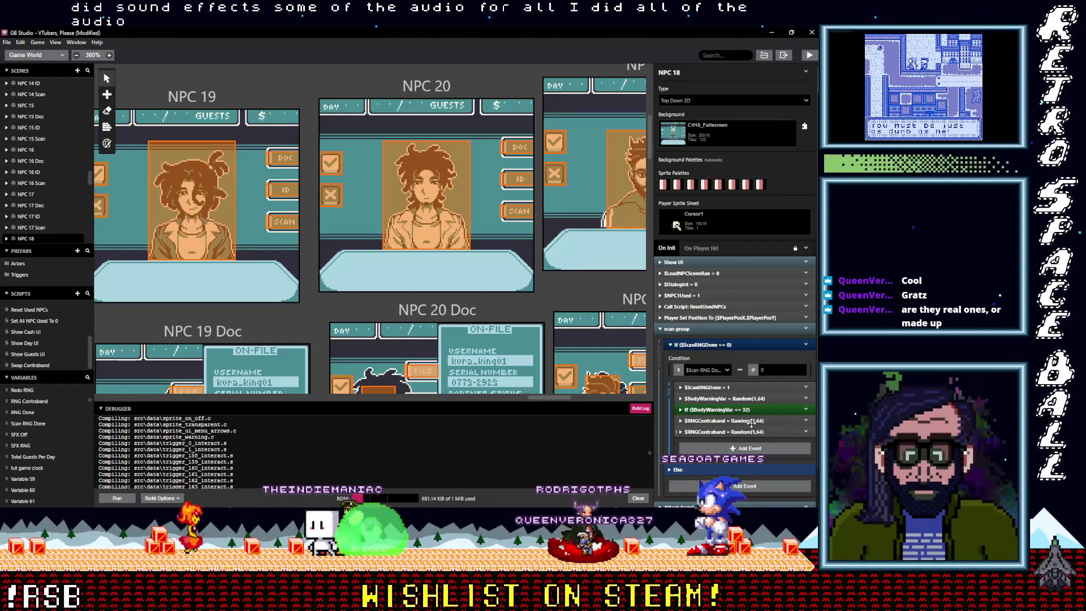
# - Delete the duplicate $RNGContraband event so only one copy remains
pyautogui.click(806, 432)
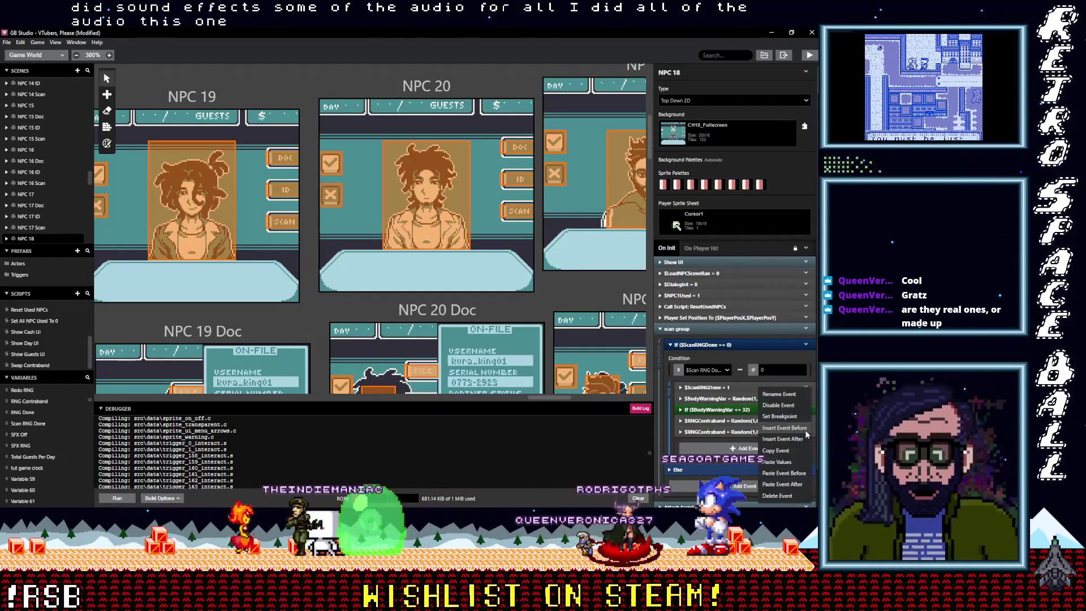
pyautogui.click(785, 496)
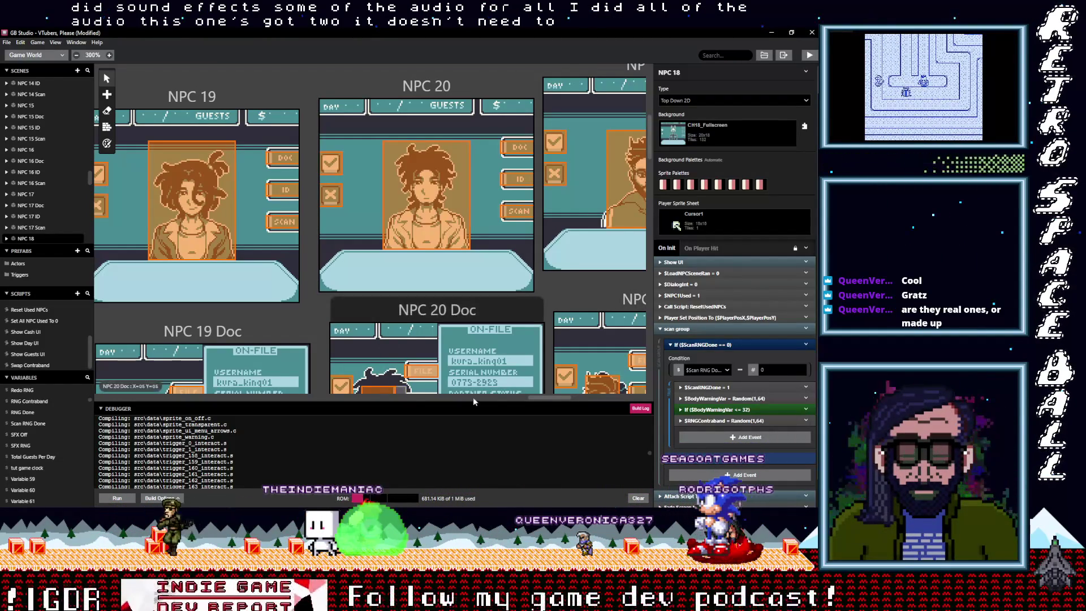
pyautogui.moveTo(551, 396); pyautogui.dragTo(541, 396)
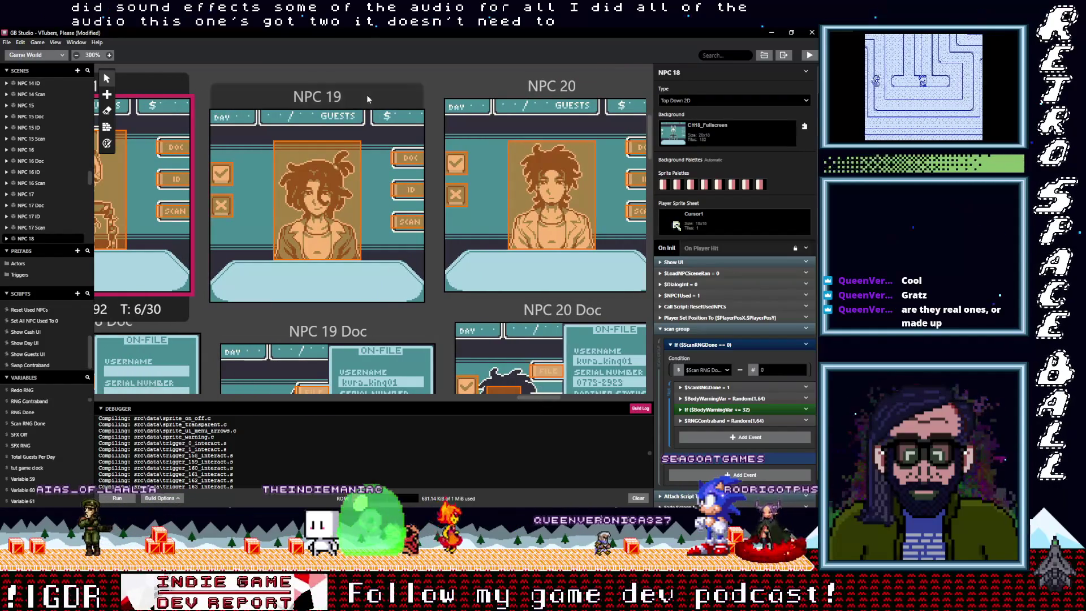
pyautogui.click(367, 100)
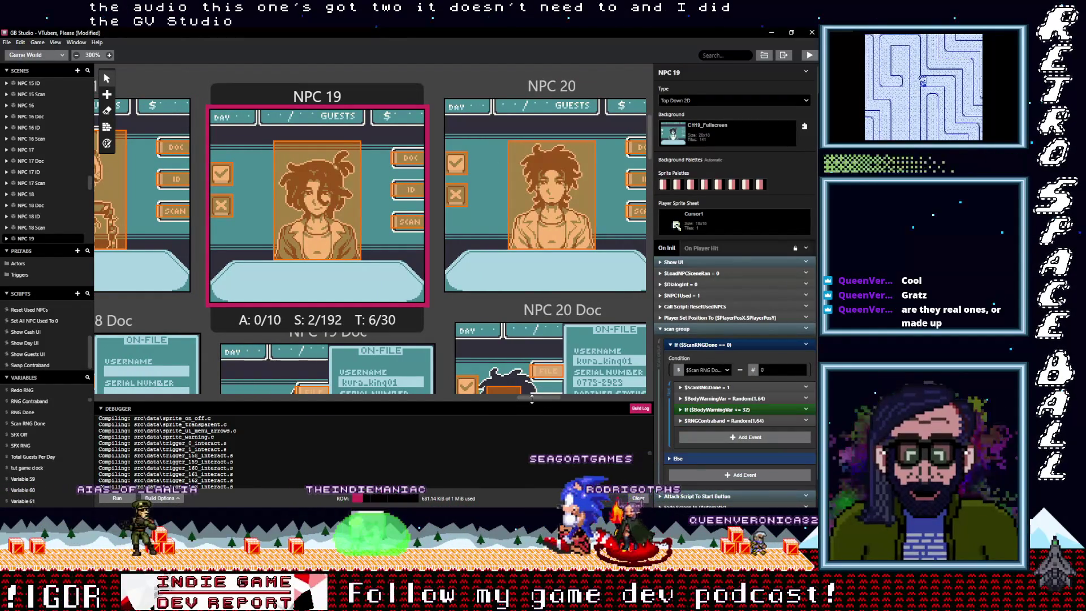
# - Move along the canvas to NPC 20 and NPC 21 and expand NPC 21's scan group
pyautogui.moveTo(531, 397); pyautogui.dragTo(537, 397)
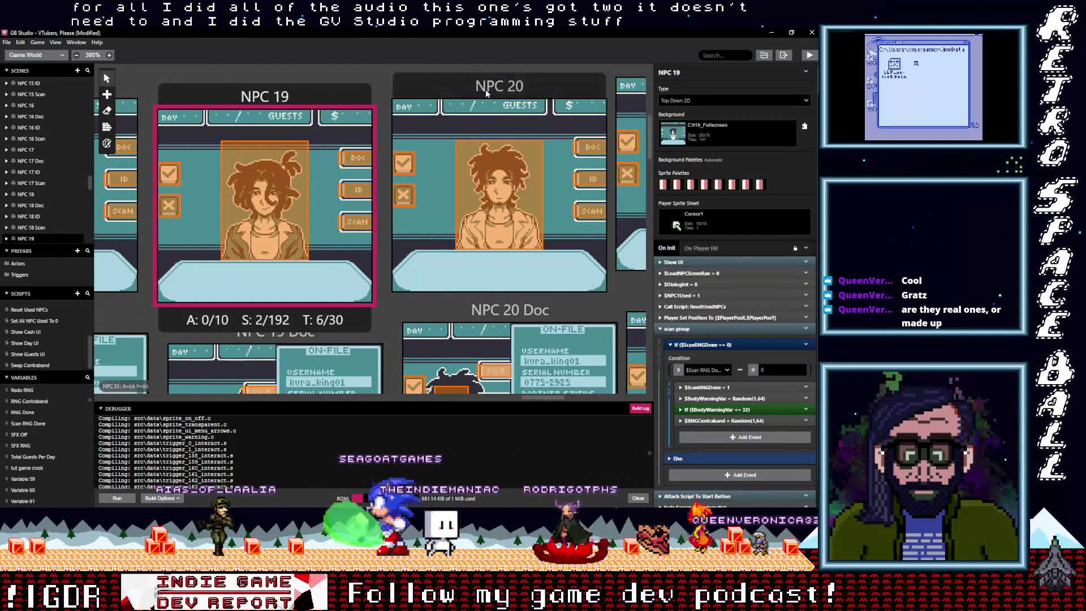
pyautogui.click(486, 93)
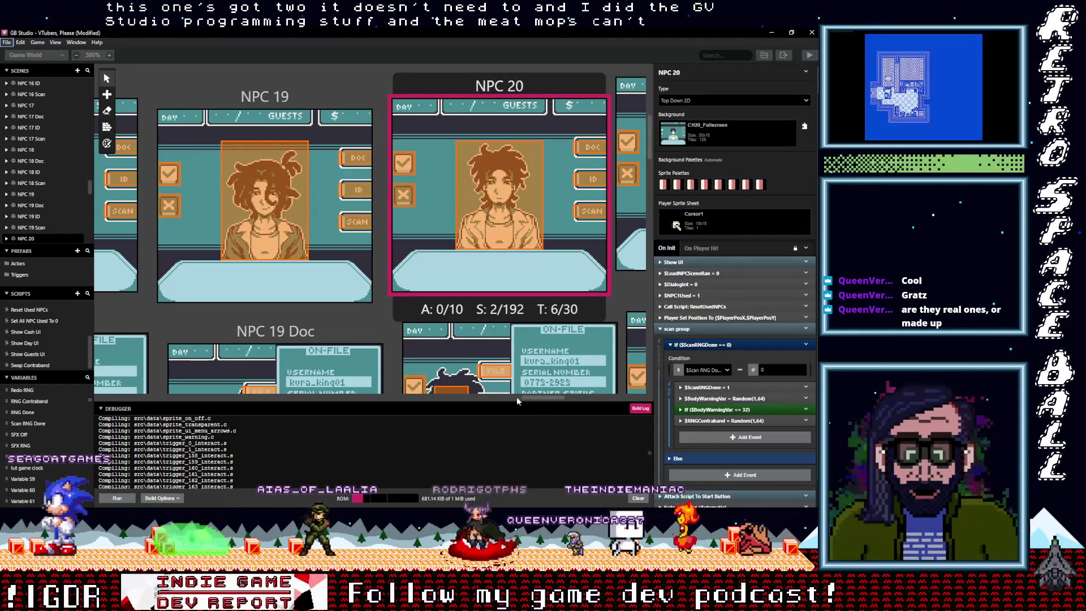
pyautogui.moveTo(537, 396); pyautogui.dragTo(560, 397)
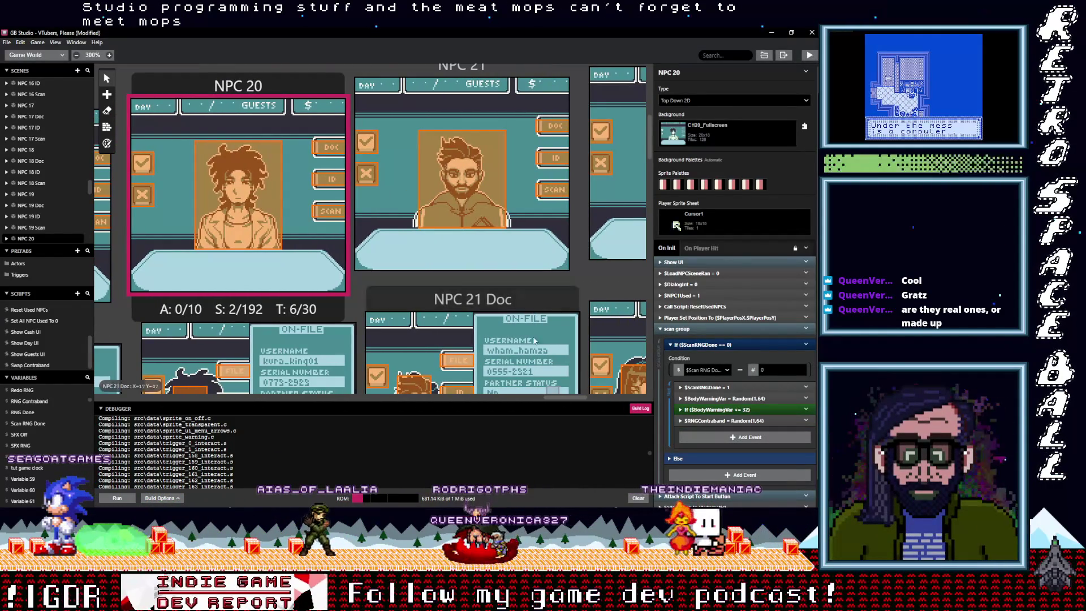
pyautogui.click(458, 72)
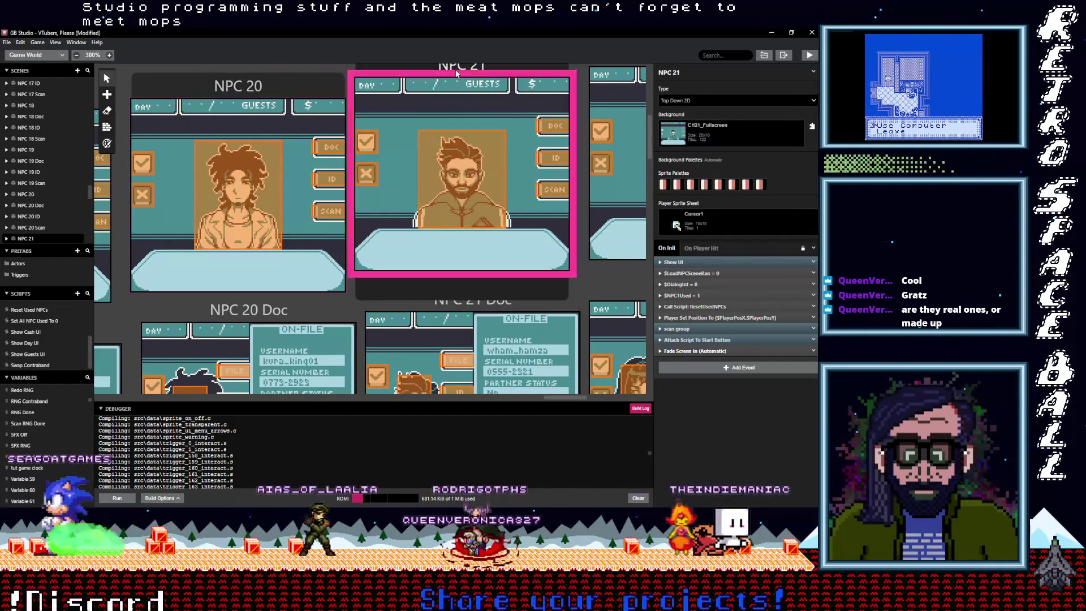
pyautogui.click(681, 328)
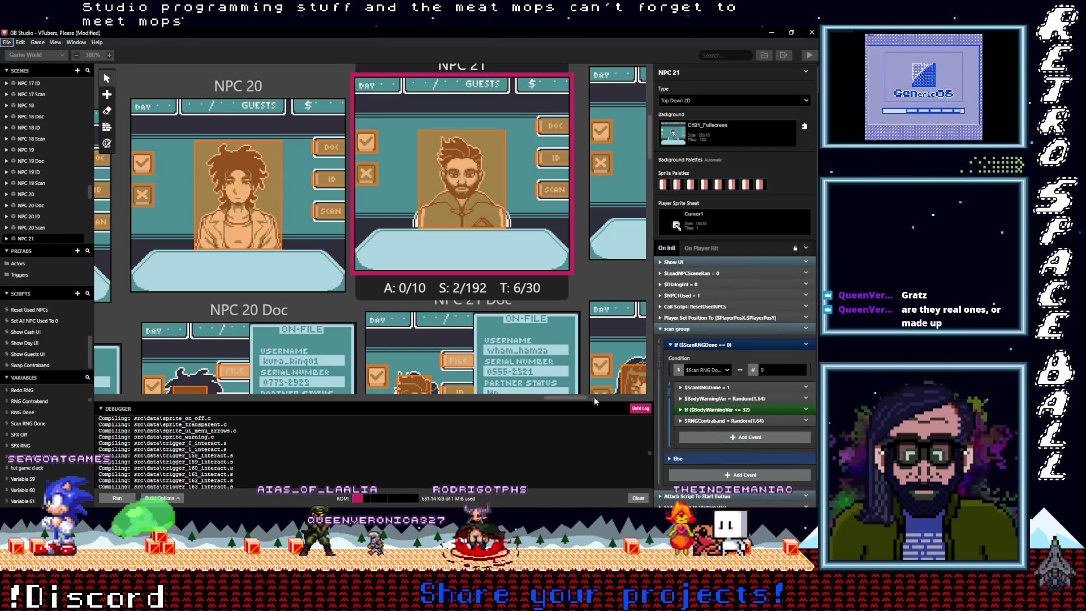
pyautogui.moveTo(572, 397); pyautogui.dragTo(597, 402)
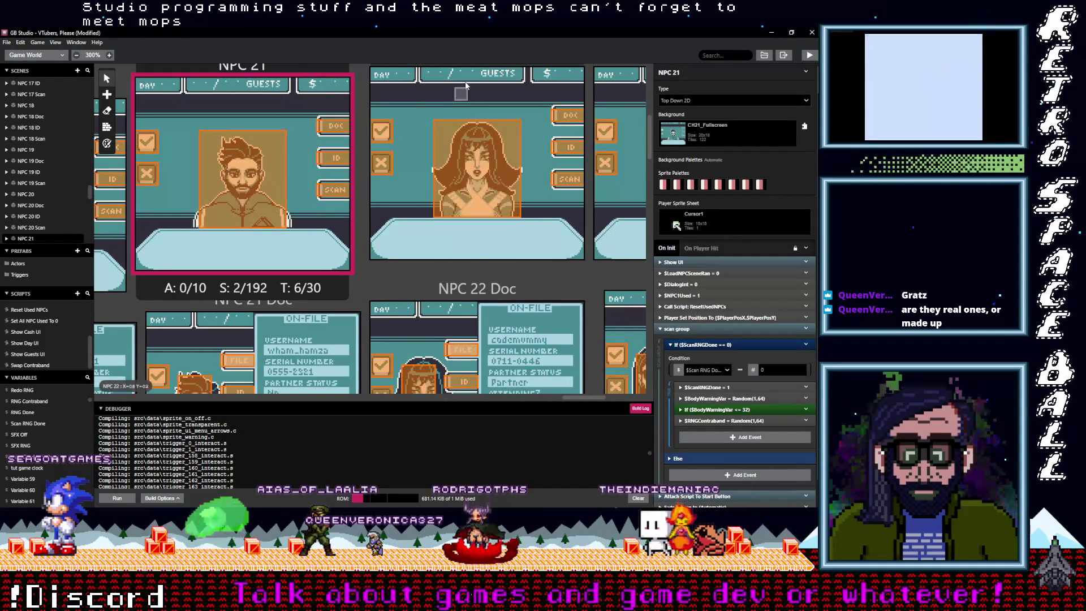
# - Paste $RNGContraband = Random(1,64) into the scan group If blocks of NPC 22 and NPC 23
pyautogui.click(461, 84)
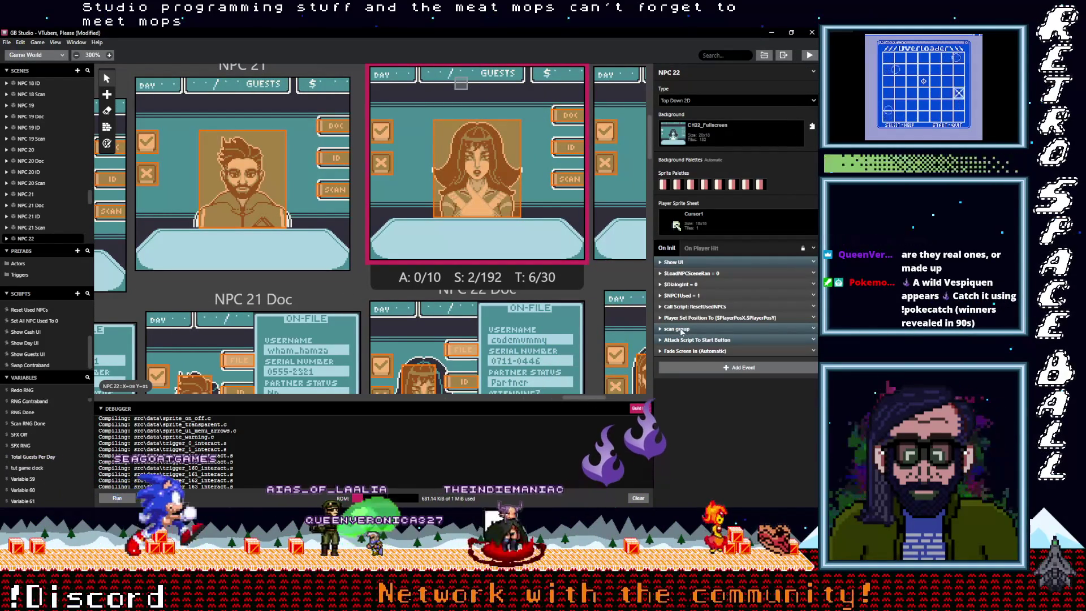
pyautogui.click(692, 329)
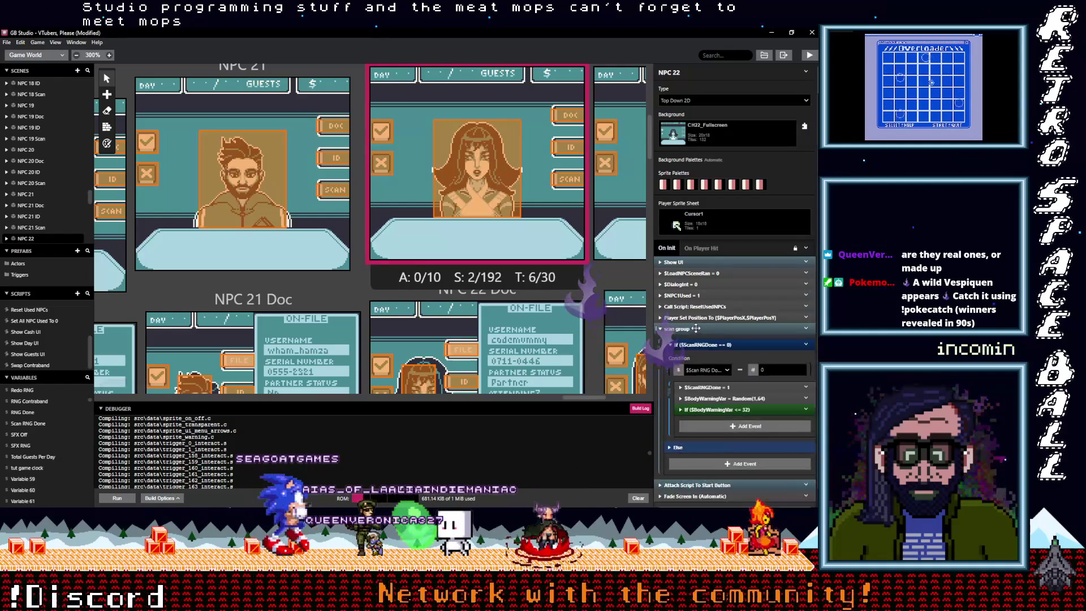
pyautogui.click(717, 422)
pyautogui.moveTo(590, 397); pyautogui.dragTo(607, 400)
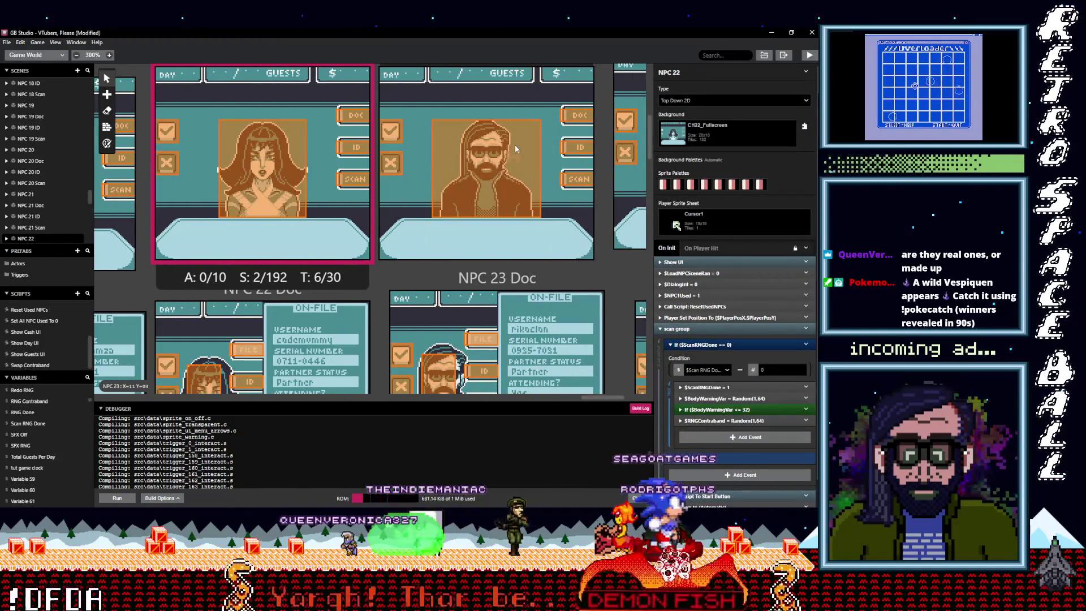
pyautogui.click(561, 113)
pyautogui.click(694, 329)
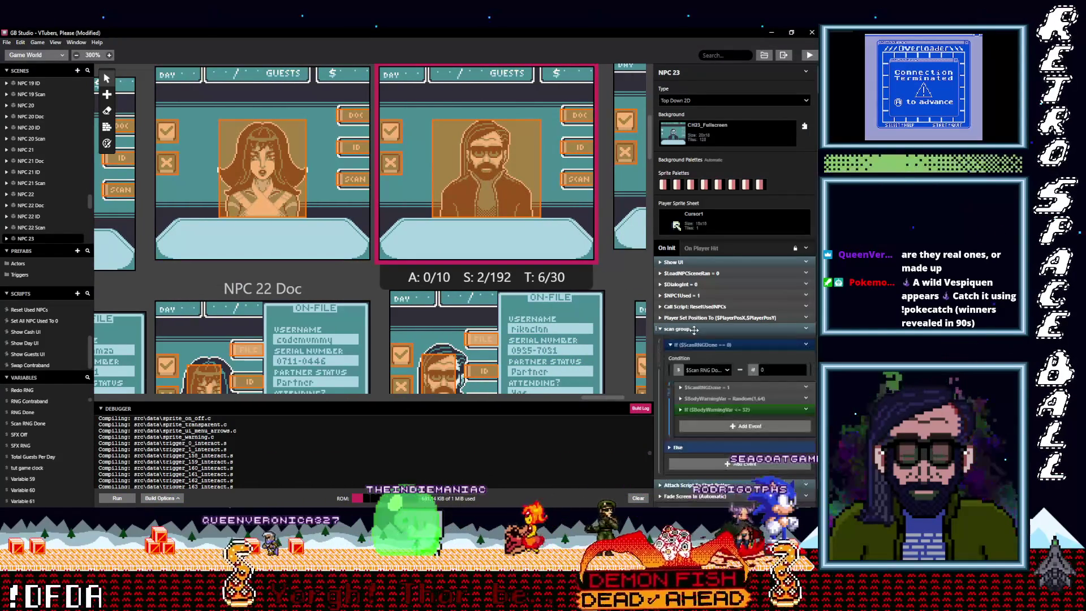
pyautogui.keyDown('alt'); pyautogui.click(710, 427); pyautogui.keyUp('alt')
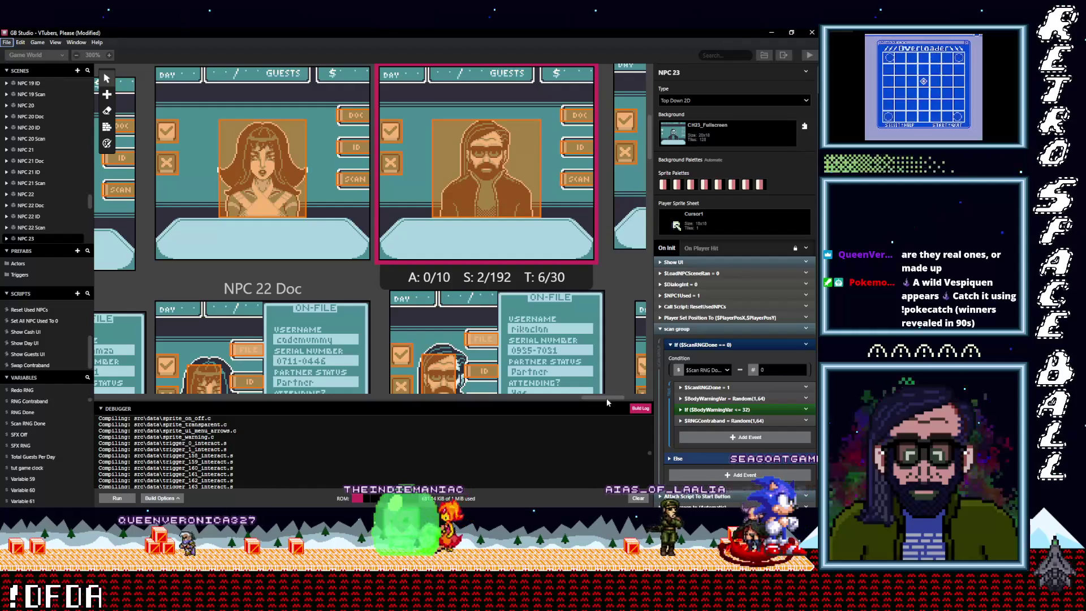
pyautogui.moveTo(615, 399); pyautogui.dragTo(632, 397)
# - Expand NPC 24's scan group and save the project with Ctrl+S
pyautogui.click(577, 222)
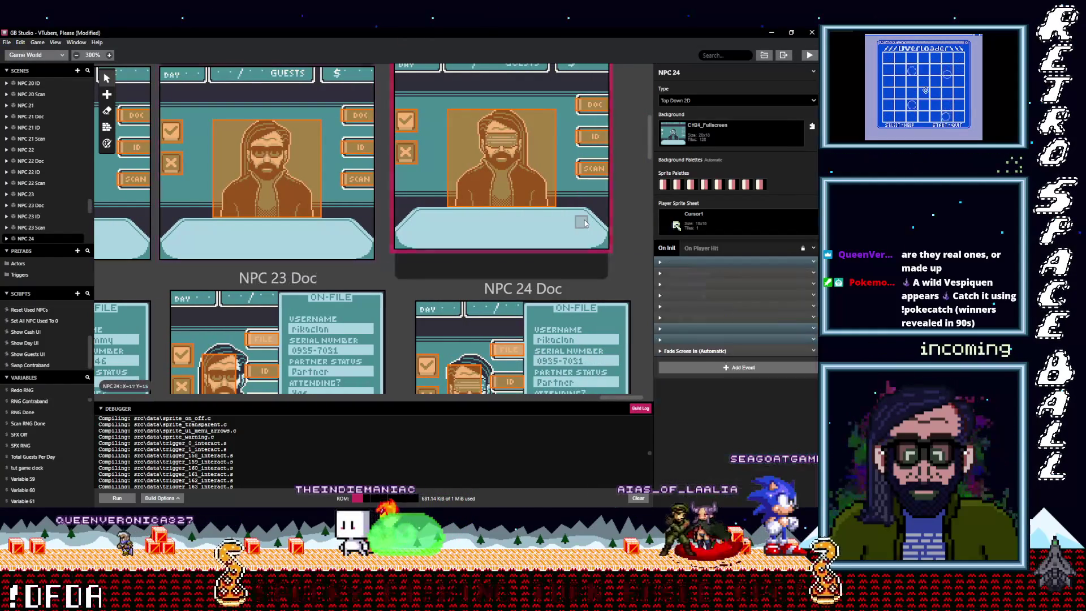
pyautogui.click(693, 329)
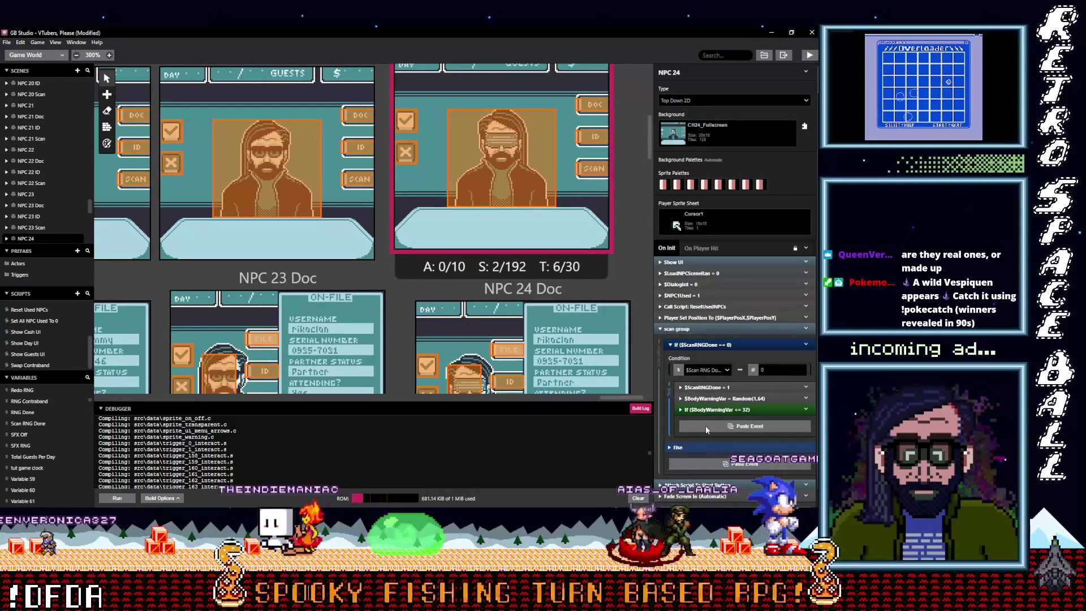
pyautogui.moveTo(628, 398); pyautogui.dragTo(498, 397)
pyautogui.hotkey('ctrl', 's')
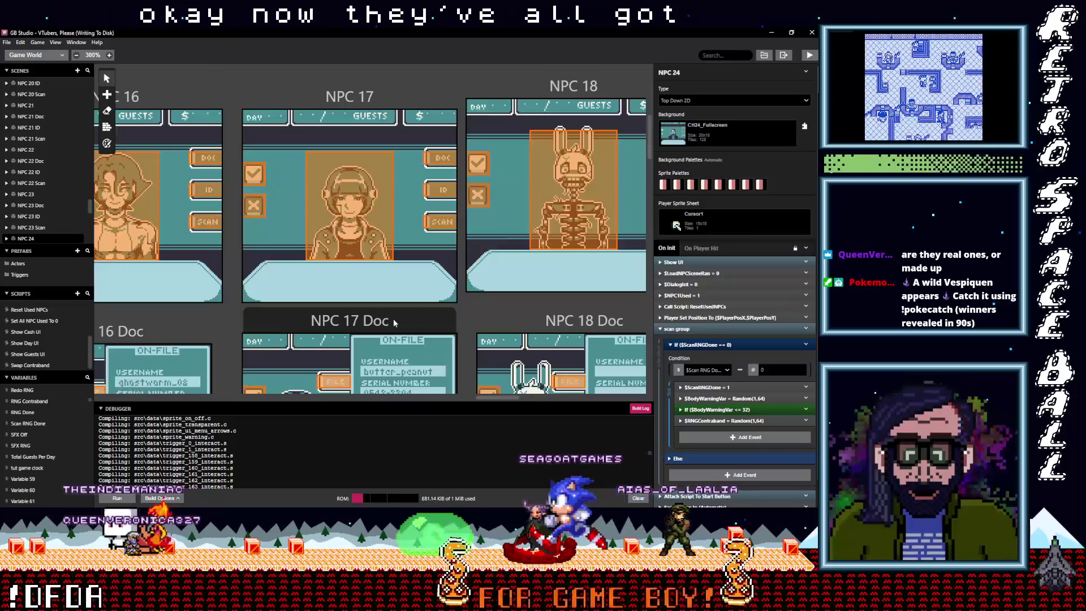
# - Pan the world canvas left toward NPC 13–14 while the project finishes saving
pyautogui.scroll(5, 393, 318)
pyautogui.moveTo(497, 397)
pyautogui.mouseDown()
pyautogui.moveTo(345, 403)
pyautogui.moveTo(378, 395)
pyautogui.moveTo(223, 391)
pyautogui.moveTo(421, 390)
pyautogui.mouseUp()
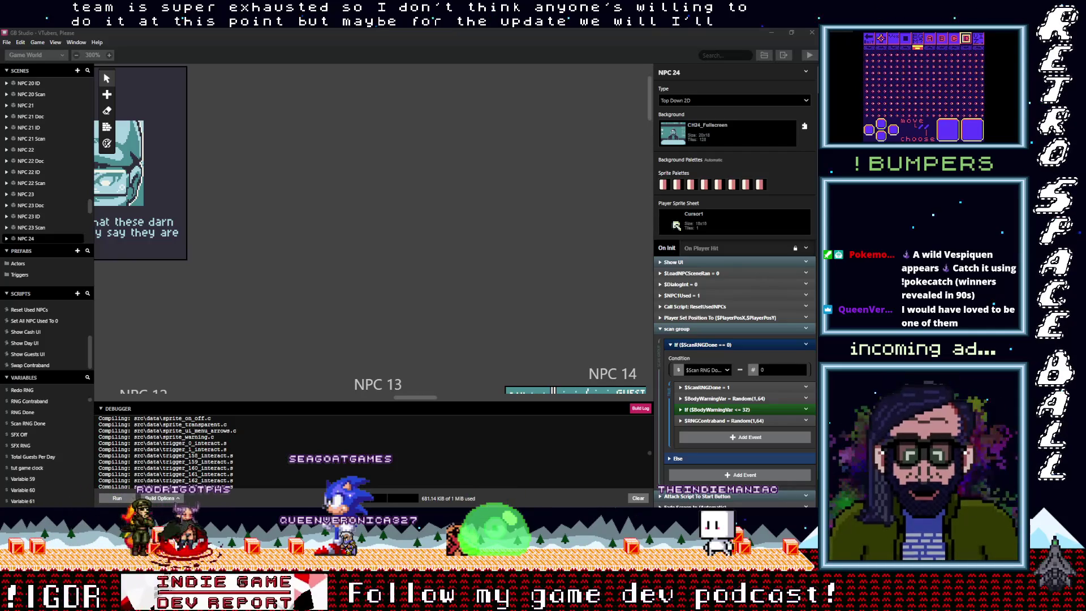
pyautogui.hotkey('alt', 'Tab')
# - Add a 'Future update vtubers:' heading below the bug list with a viewer's username beneath it
pyautogui.scroll(-1, 436, 195)
pyautogui.click(408, 236)
pyautogui.press('Return')
pyautogui.press('Return')
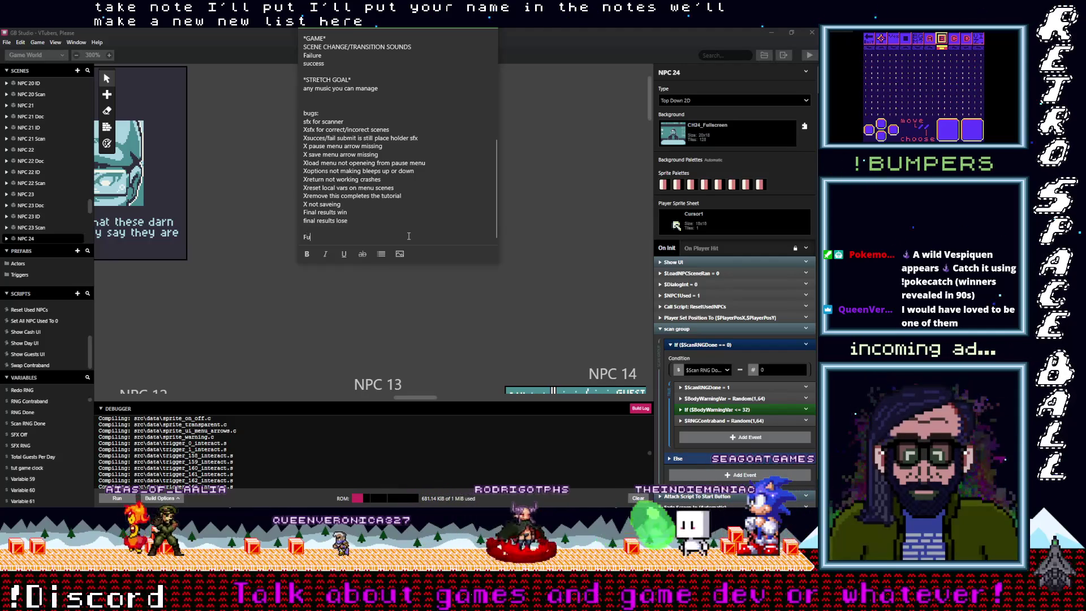
pyautogui.write('ture update vt')
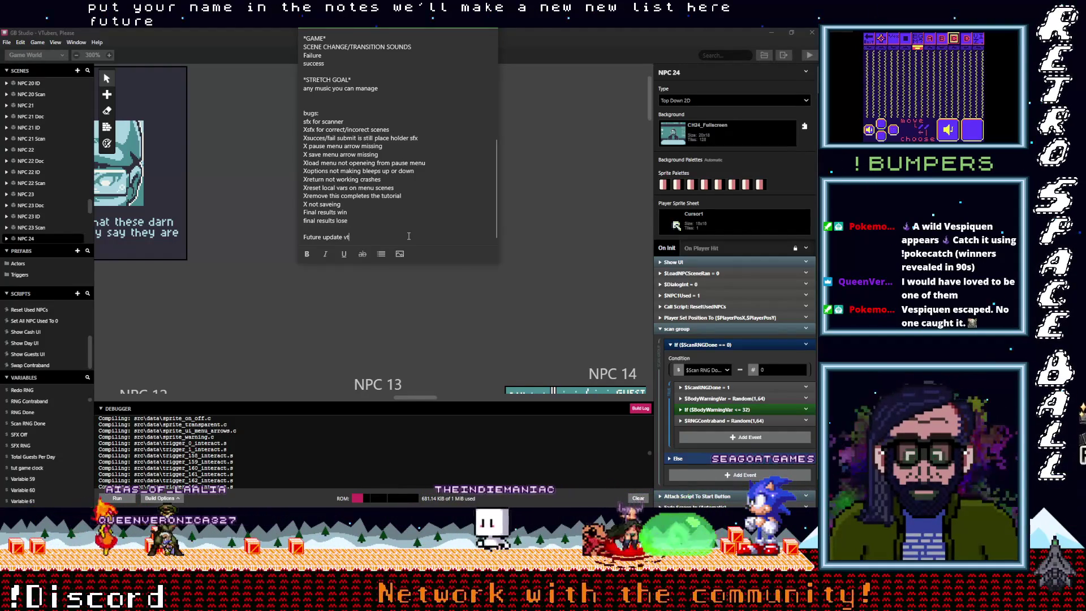
pyautogui.write('ubers:')
pyautogui.press('Return')
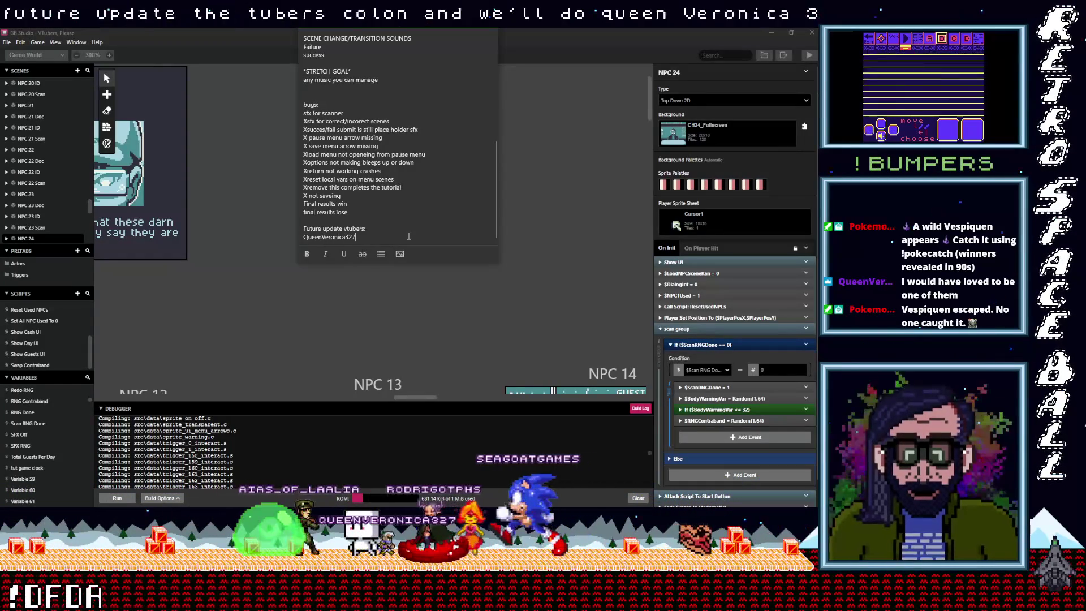
pyautogui.write('7')
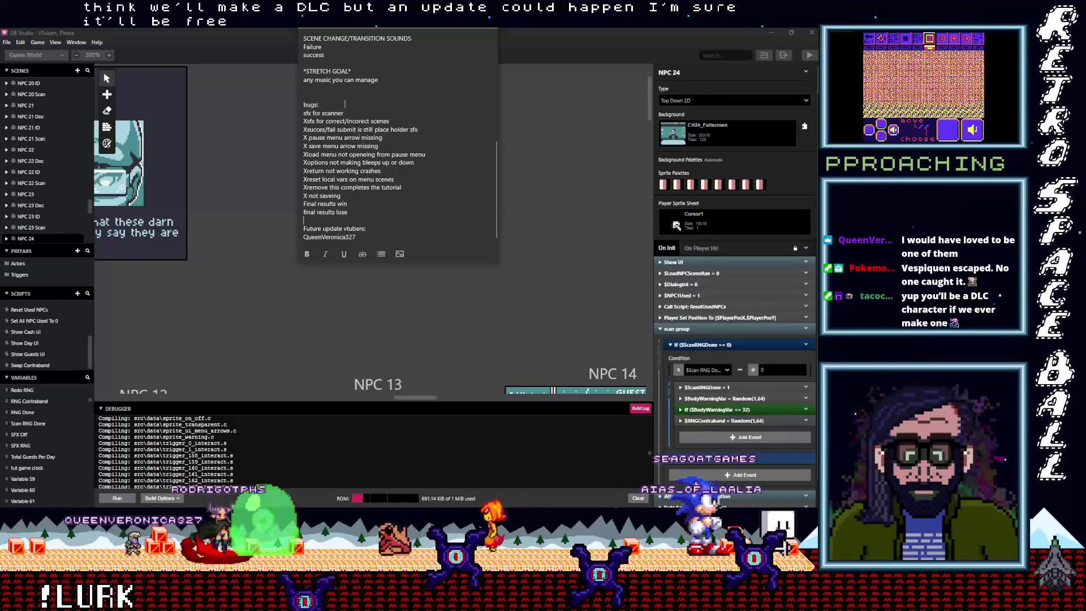
pyautogui.click(304, 114)
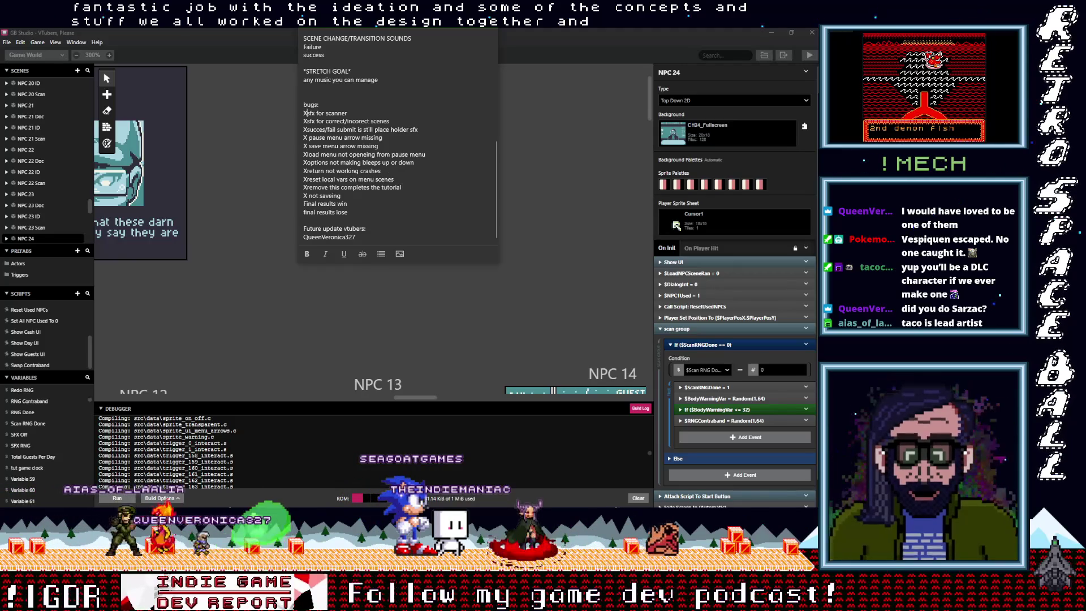
pyautogui.scroll(1, 304, 113)
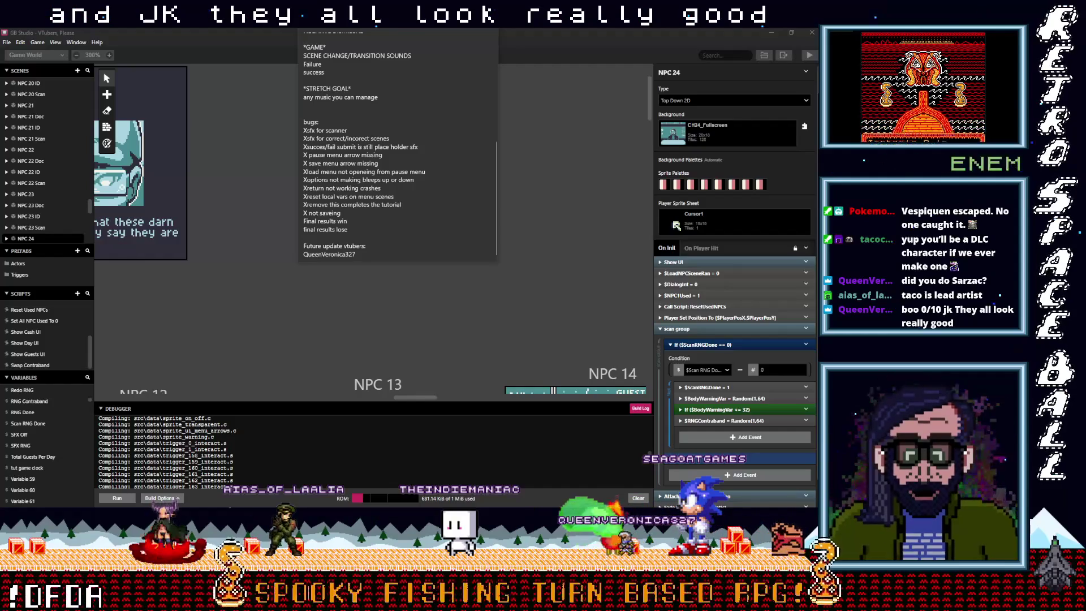
pyautogui.scroll(-3, 430, 386)
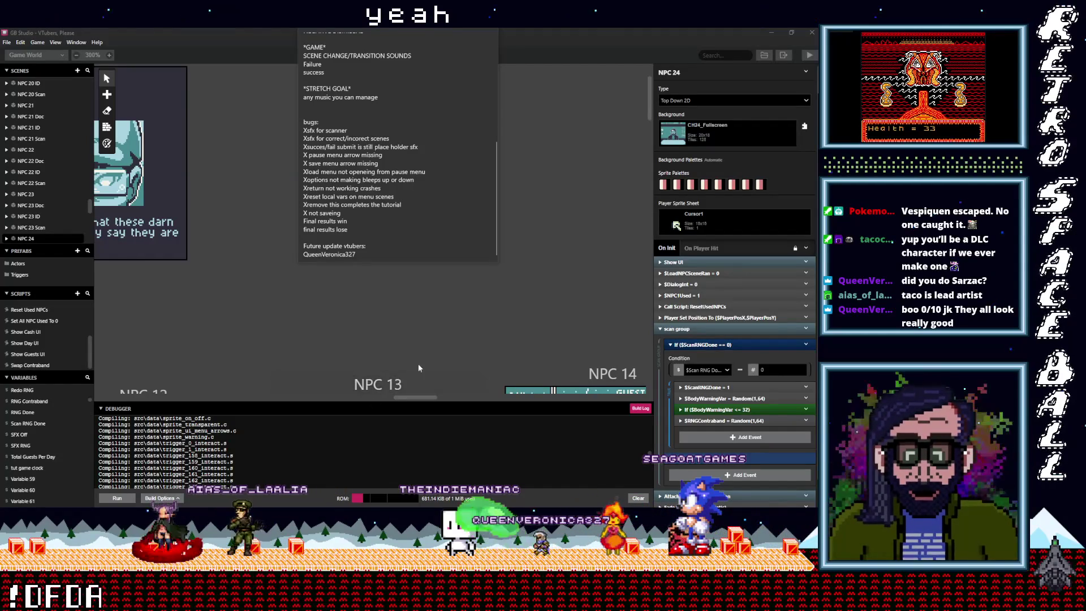
# - Return to GB Studio's canvas at the NPC 21 and NPC 22 scenes and open NPC 21
pyautogui.scroll(-3, 418, 335)
pyautogui.moveTo(409, 395)
pyautogui.mouseDown()
pyautogui.moveTo(614, 398)
pyautogui.moveTo(388, 424)
pyautogui.moveTo(97, 430)
pyautogui.moveTo(429, 408)
pyautogui.moveTo(575, 415)
pyautogui.mouseUp()
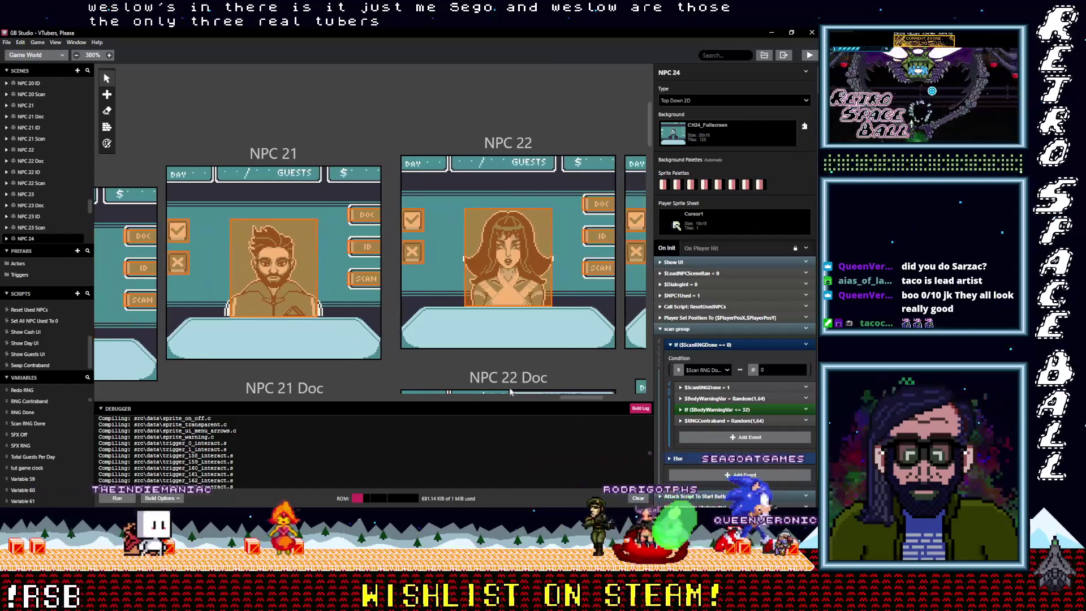
pyautogui.click(298, 156)
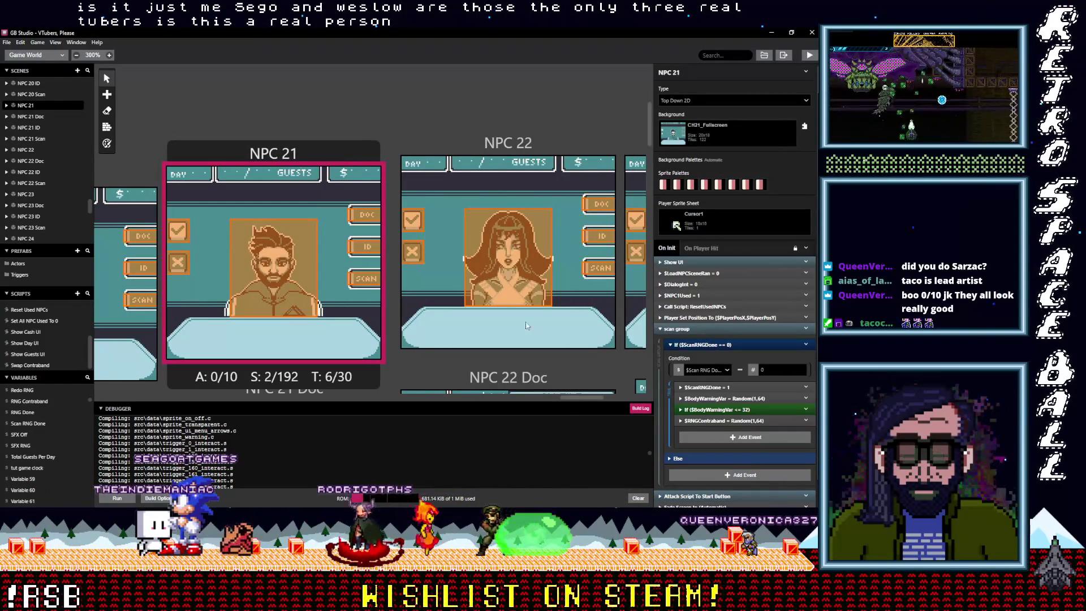
# - Scroll around NPC 21 and the nearby Doc and ID scenes to check its scan group script
pyautogui.scroll(-4, 362, 336)
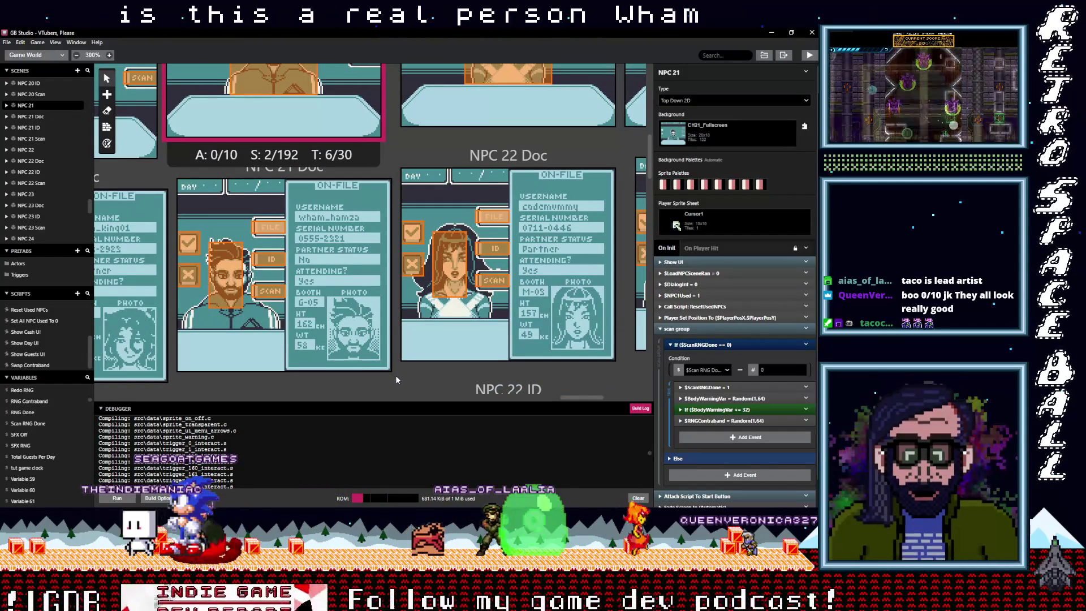
pyautogui.scroll(-3, 395, 375)
pyautogui.scroll(-1, 395, 375)
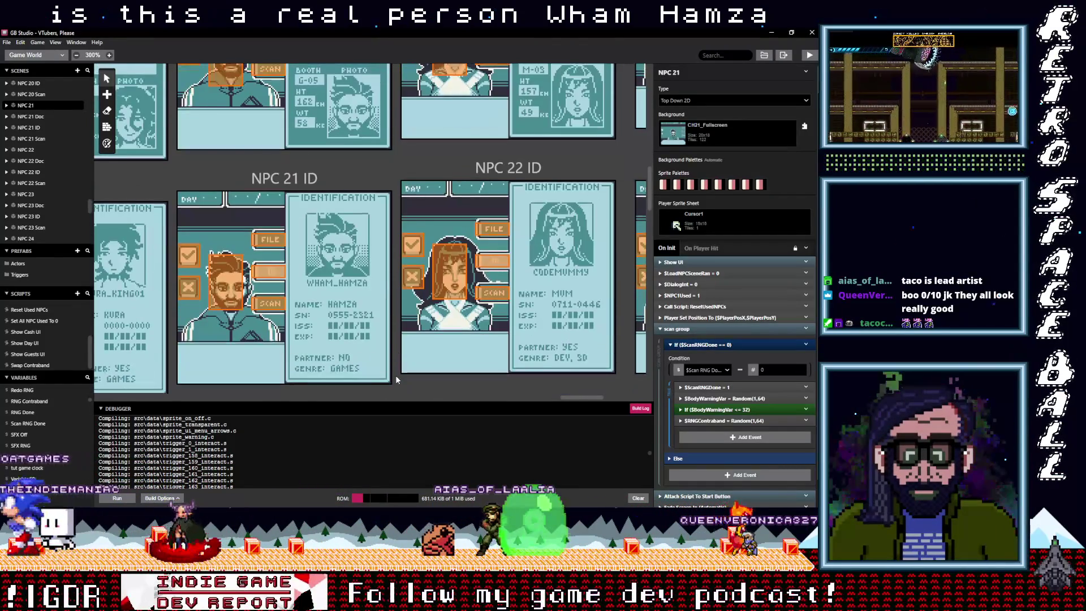
pyautogui.moveTo(575, 396)
pyautogui.mouseDown()
pyautogui.moveTo(623, 401)
pyautogui.moveTo(539, 405)
pyautogui.mouseUp()
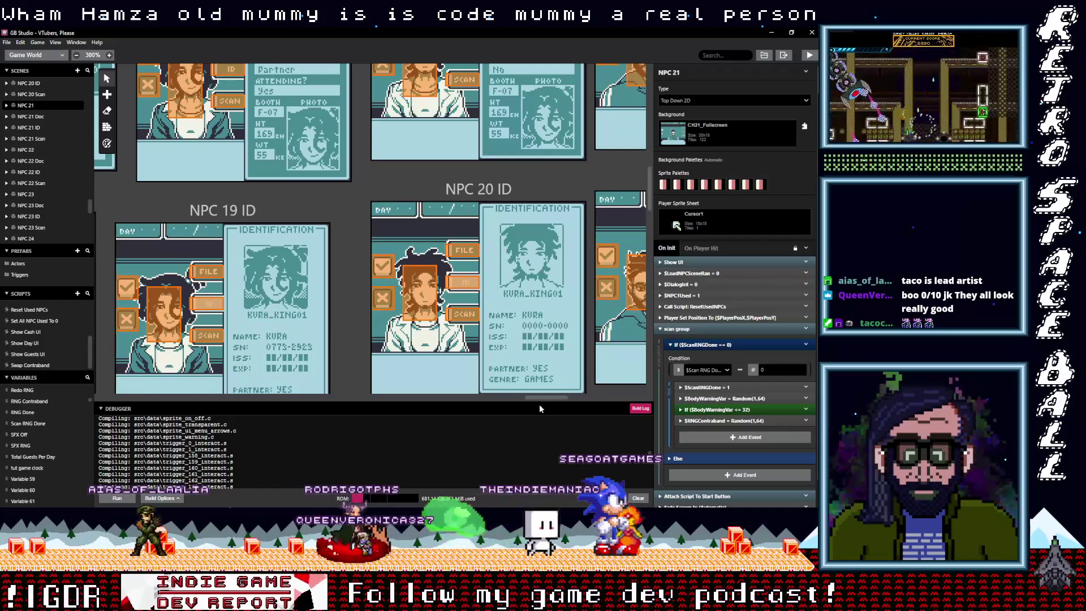
pyautogui.scroll(10, 370, 365)
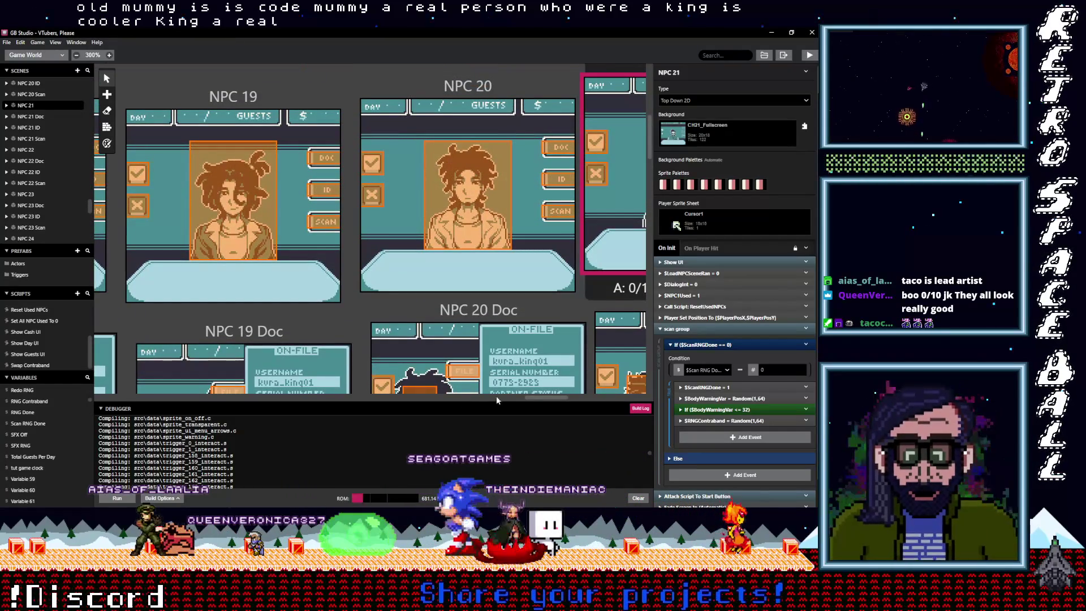
pyautogui.moveTo(552, 399); pyautogui.dragTo(525, 400)
pyautogui.scroll(-3, 449, 313)
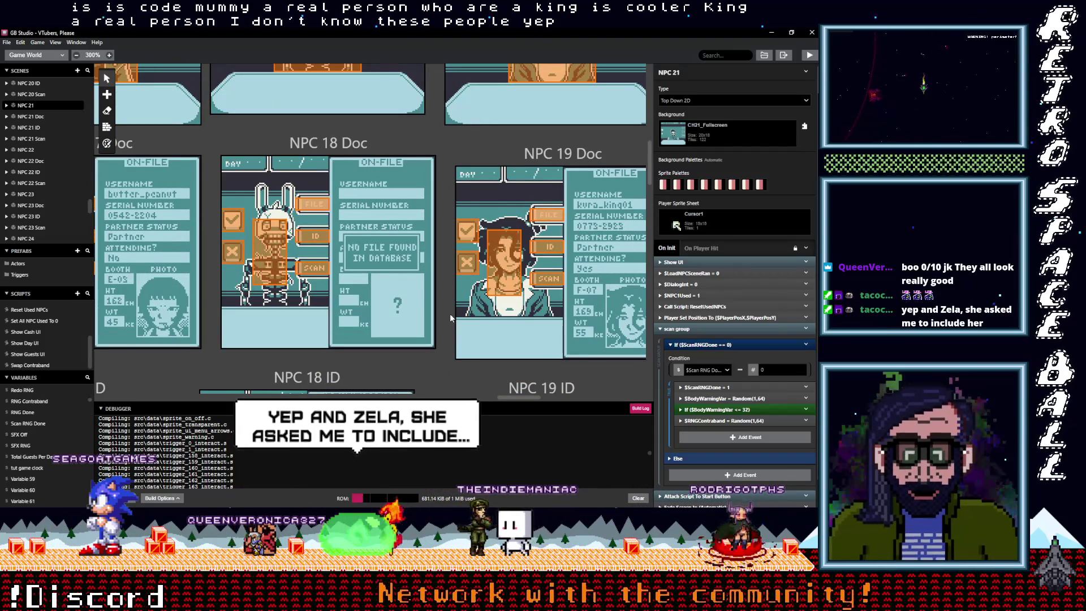
pyautogui.moveTo(517, 398); pyautogui.dragTo(469, 401)
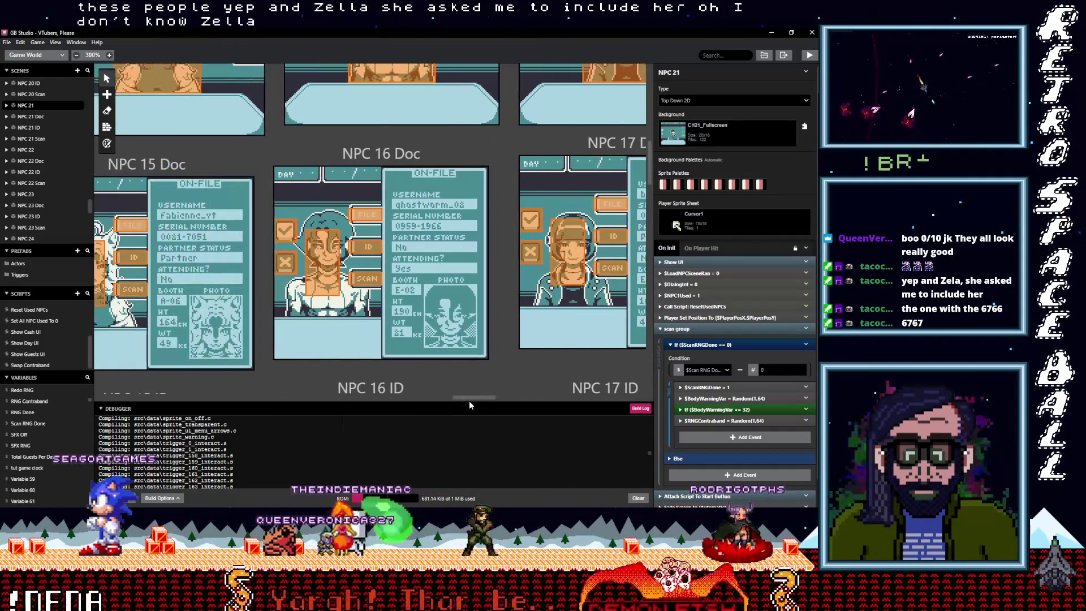
pyautogui.scroll(5, 459, 364)
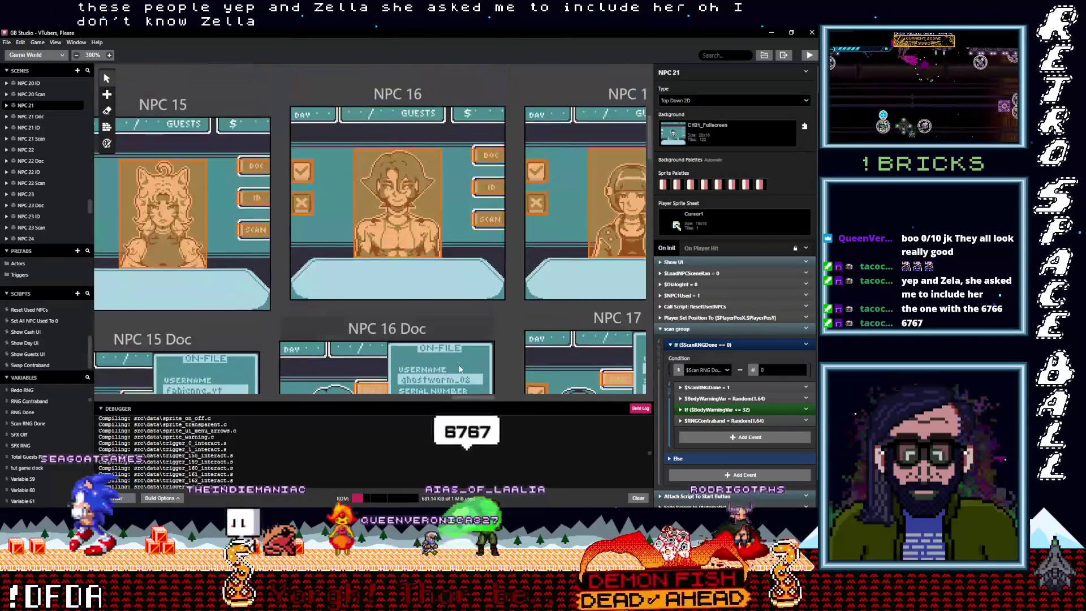
pyautogui.scroll(-7, 458, 368)
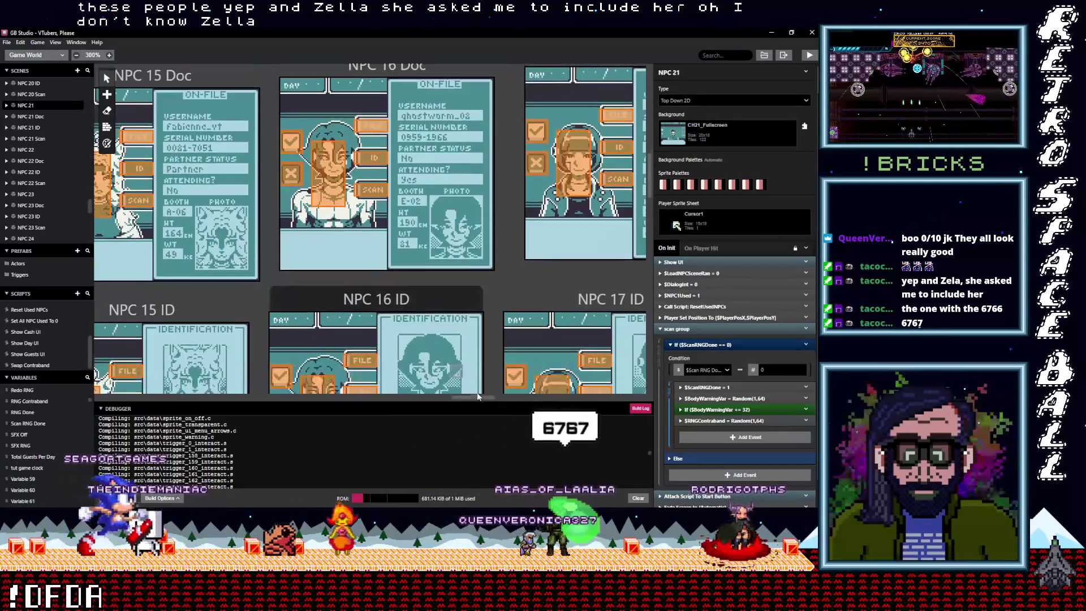
pyautogui.moveTo(489, 399); pyautogui.dragTo(429, 398)
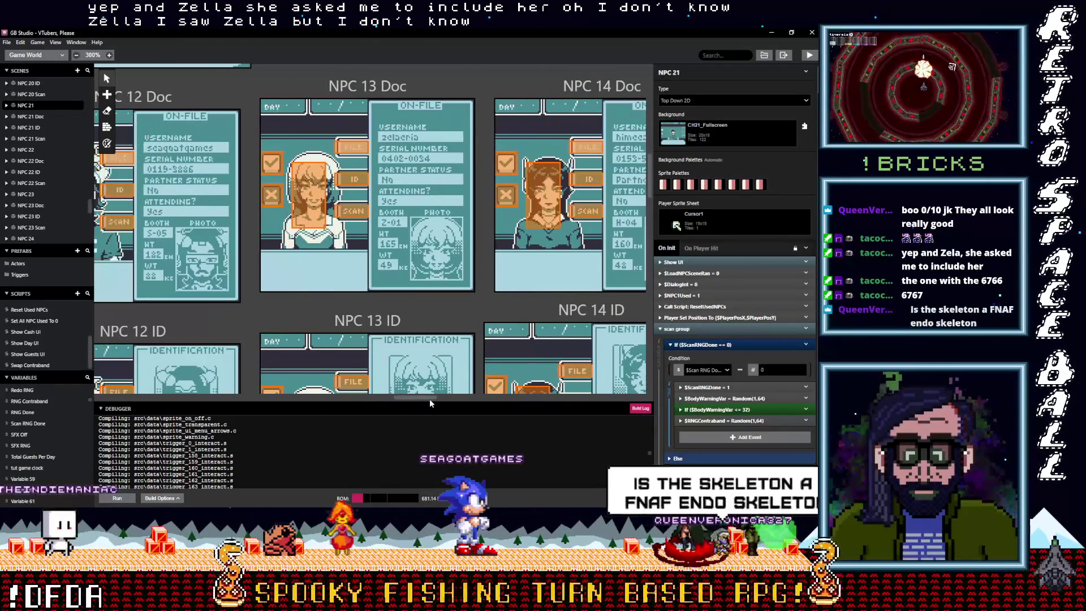
pyautogui.scroll(-3, 449, 344)
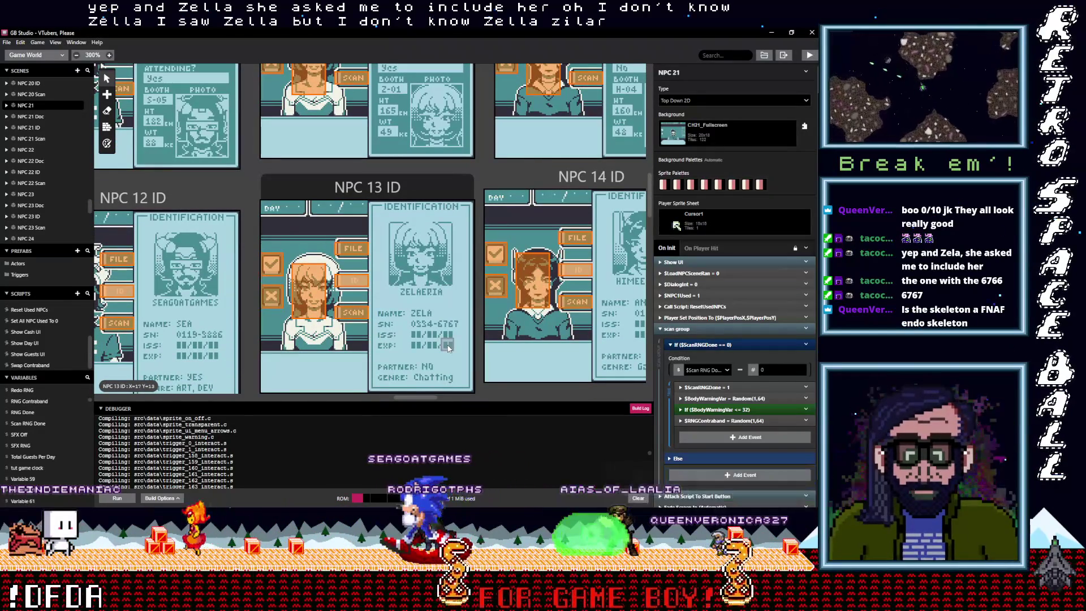
pyautogui.scroll(2, 447, 348)
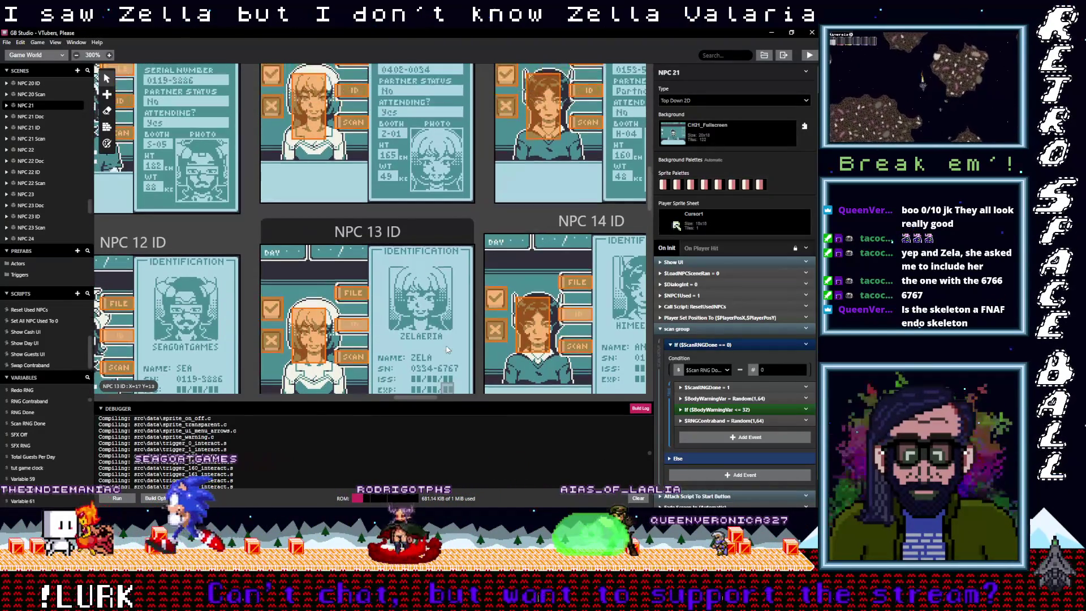
pyautogui.scroll(2, 447, 349)
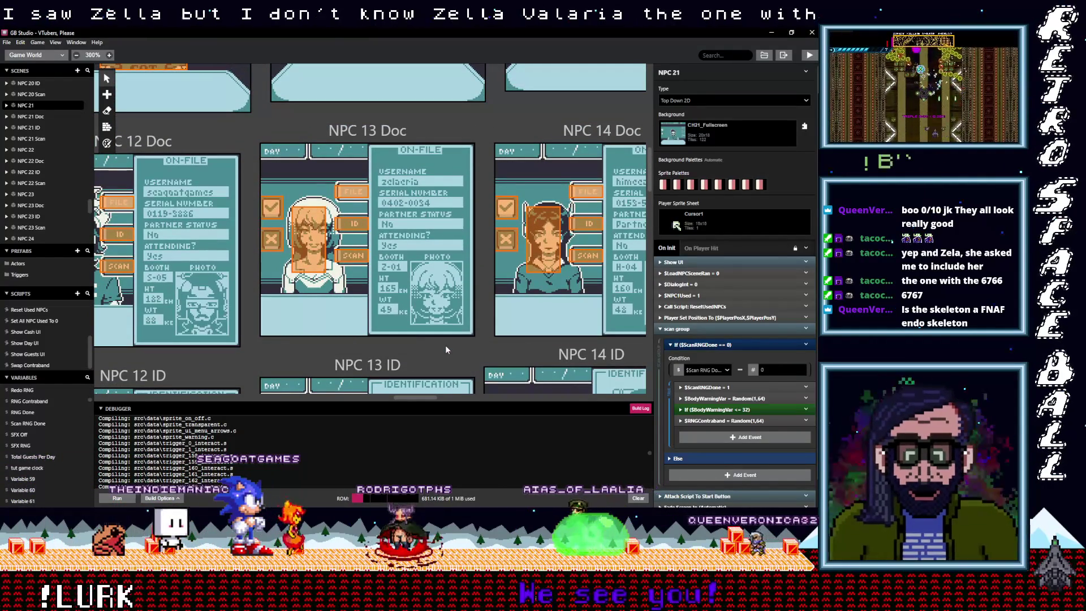
pyautogui.scroll(-1, 446, 349)
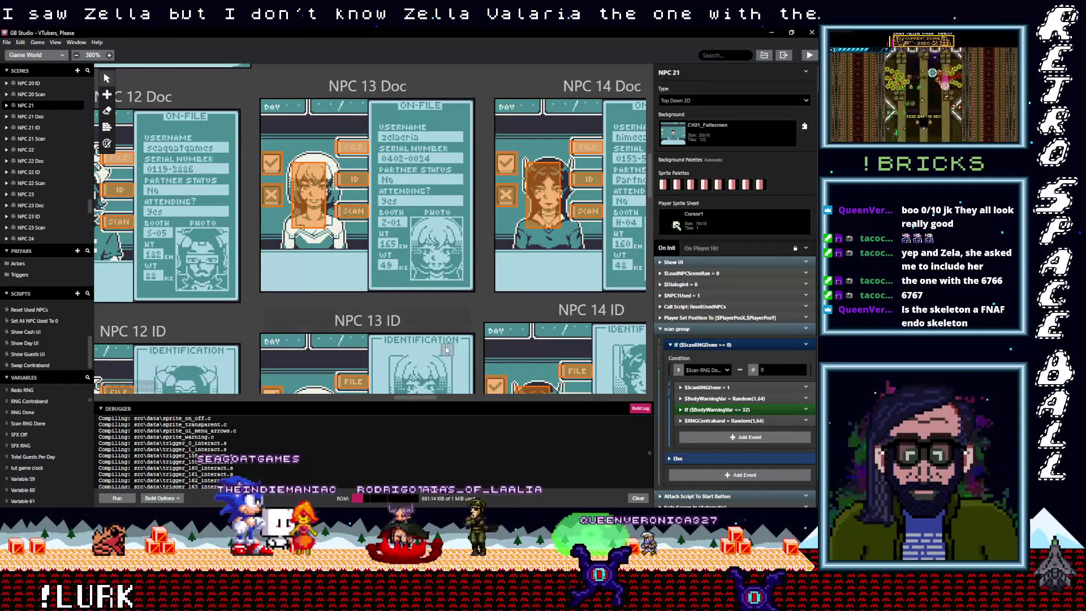
pyautogui.scroll(-2, 446, 349)
pyautogui.scroll(-2, 446, 349)
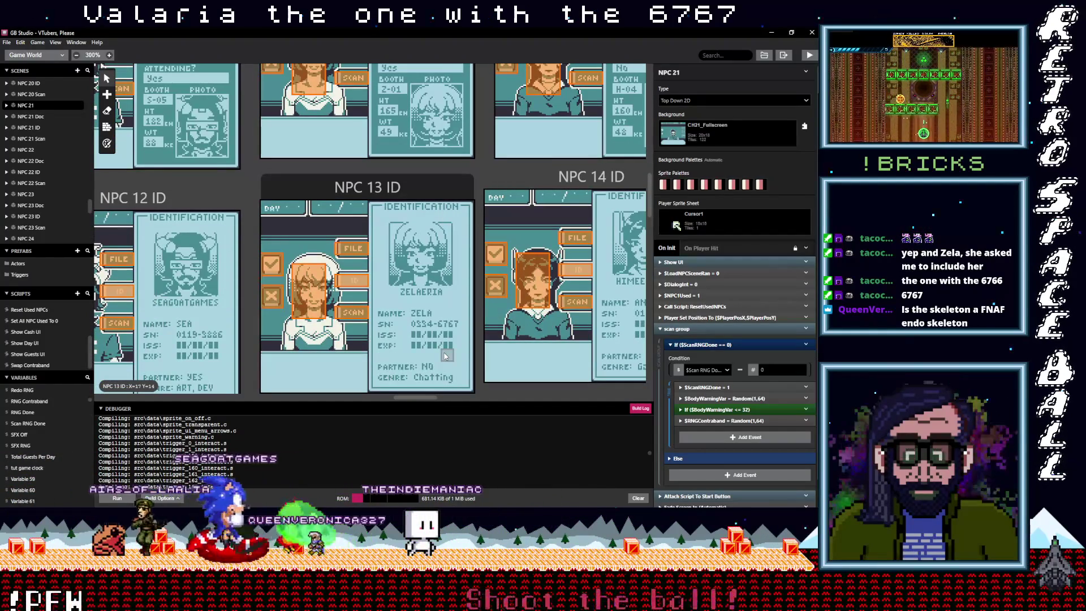
pyautogui.scroll(1, 445, 355)
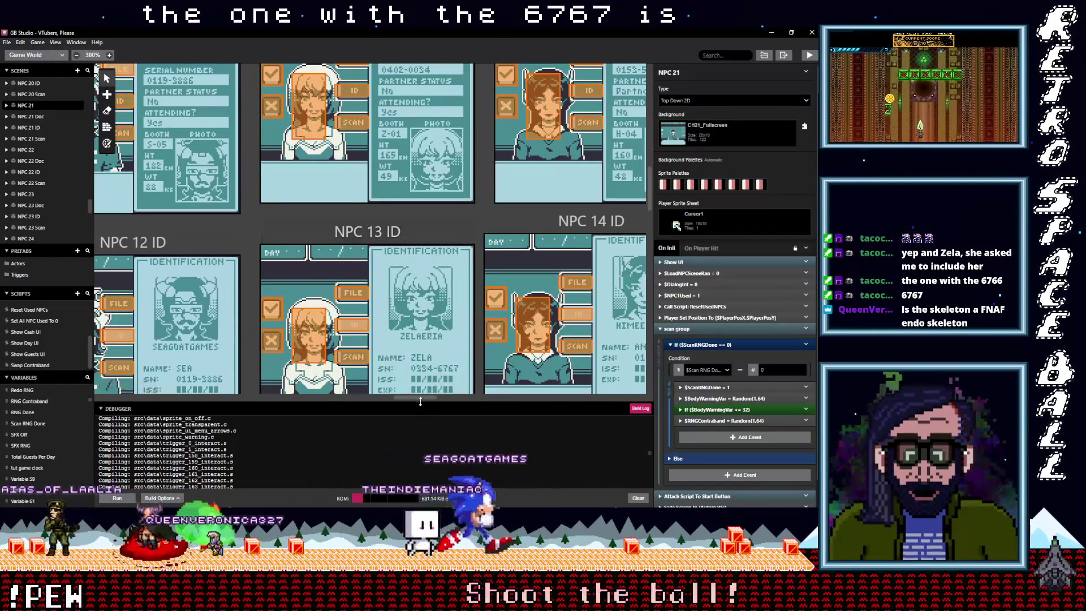
pyautogui.moveTo(416, 398); pyautogui.dragTo(216, 398)
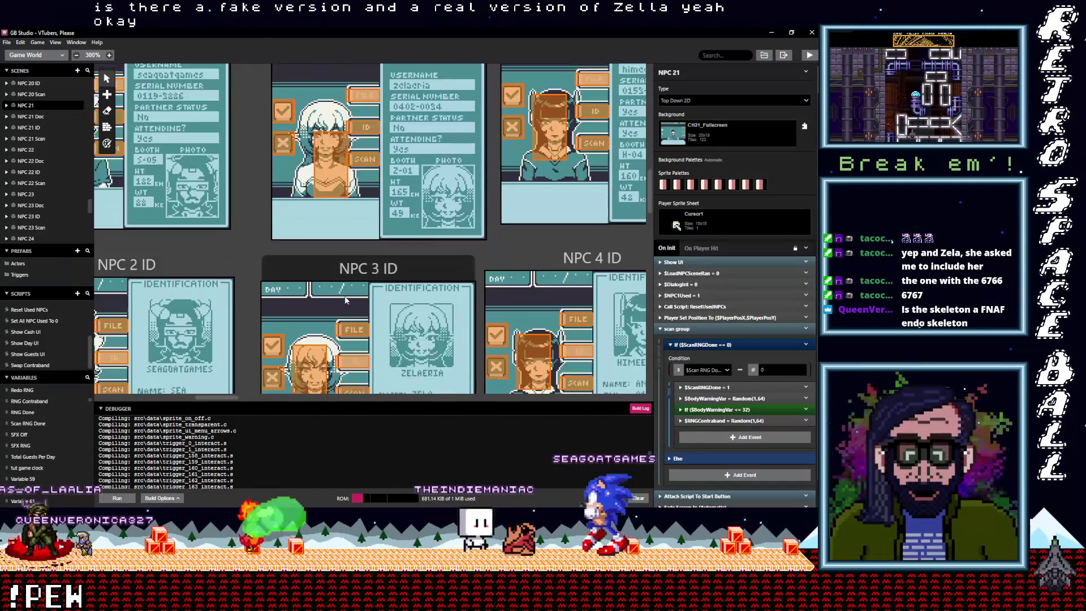
pyautogui.scroll(-1, 345, 300)
pyautogui.scroll(2, 387, 350)
pyautogui.scroll(2, 385, 351)
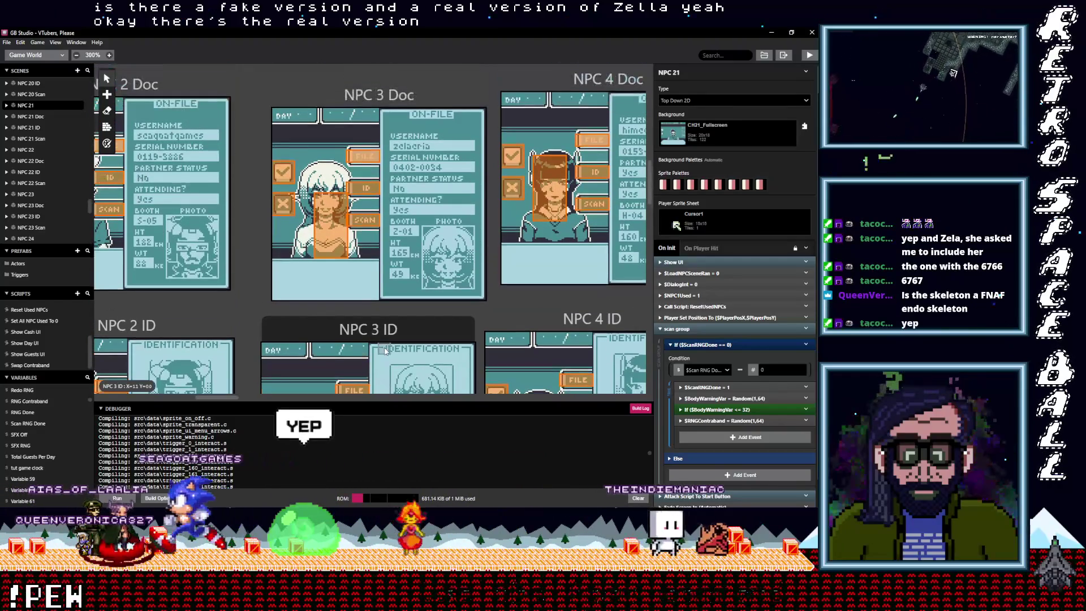